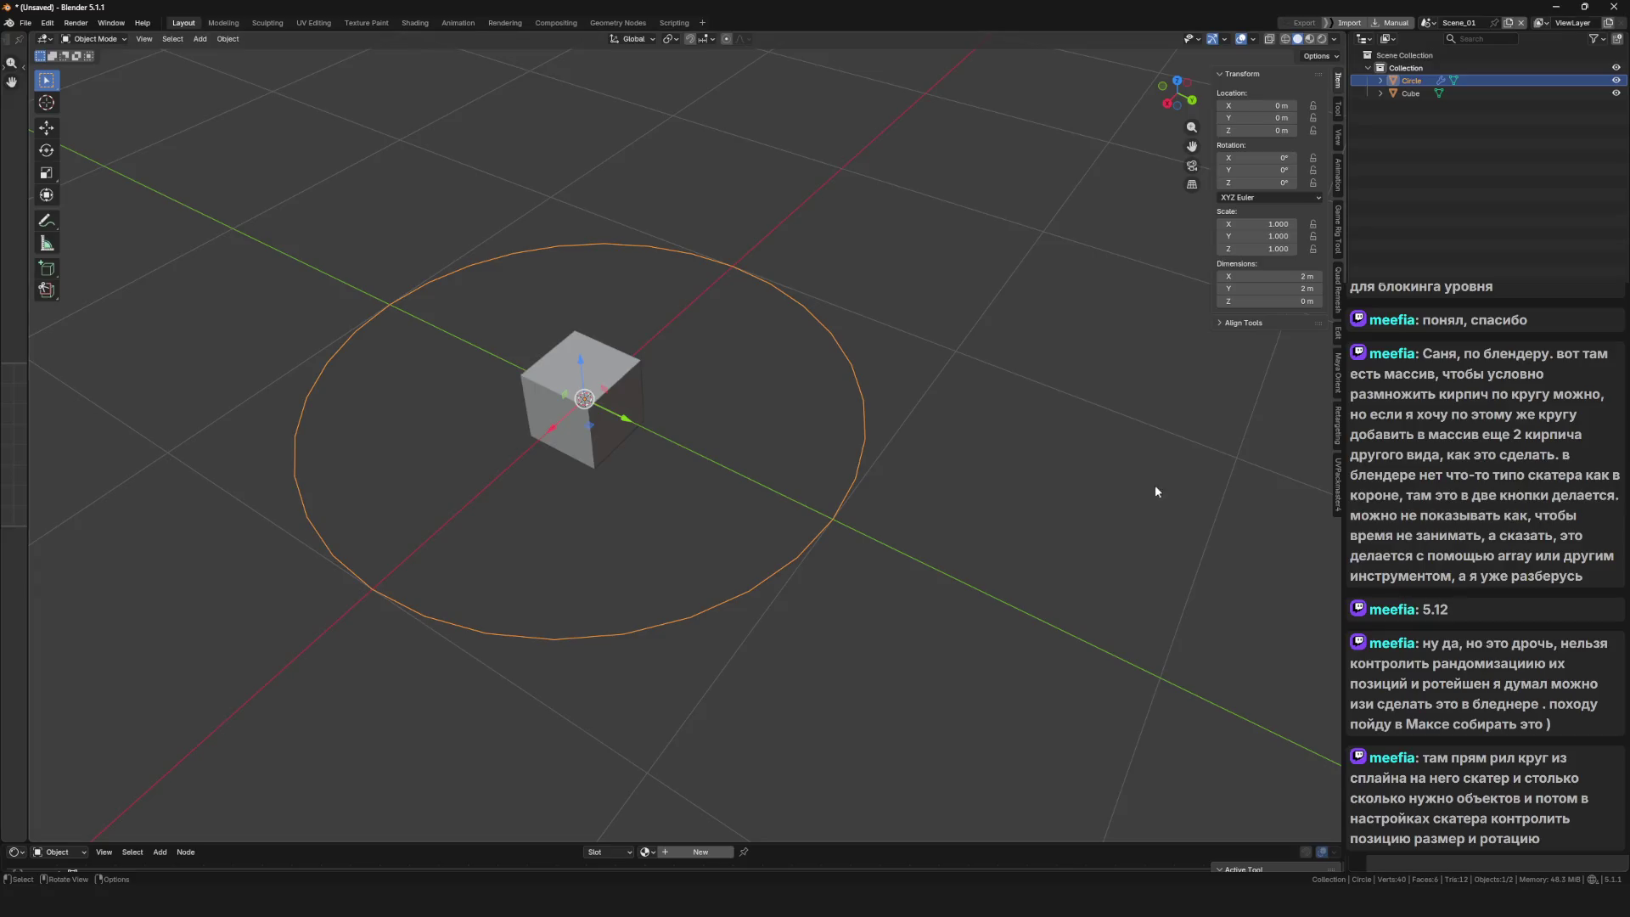
Orbit around the scene, select the circle and toggle it into Edit Mode and back
drag(1154, 486, 1168, 487)
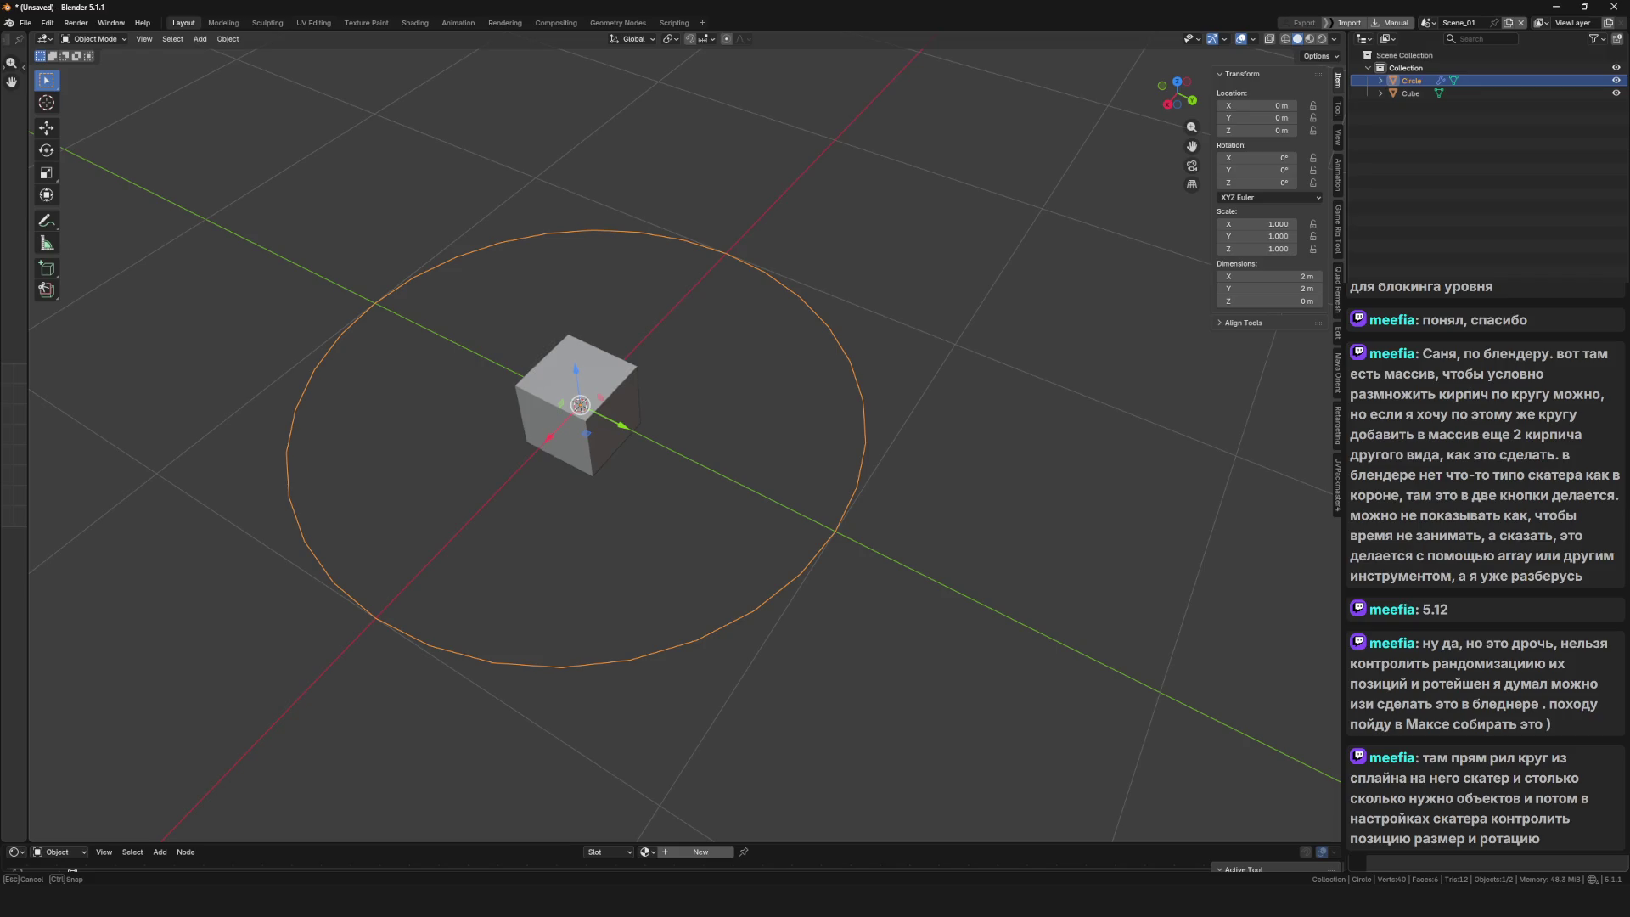
drag(1168, 487, 1168, 487)
key(Escape)
click(972, 478)
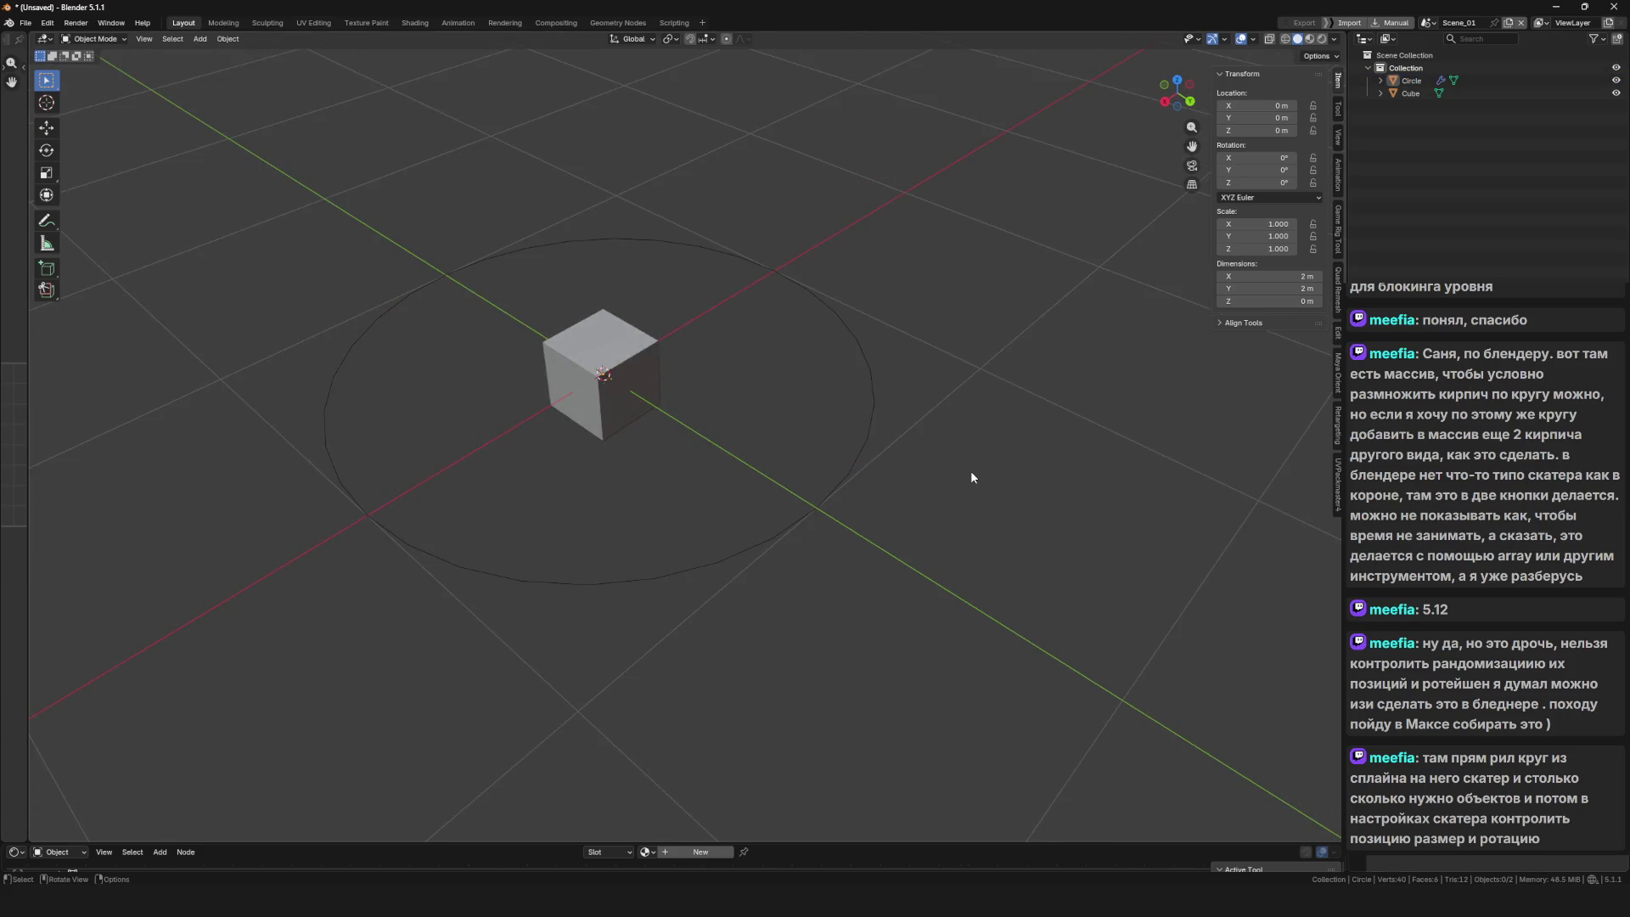
click(870, 451)
key(Tab)
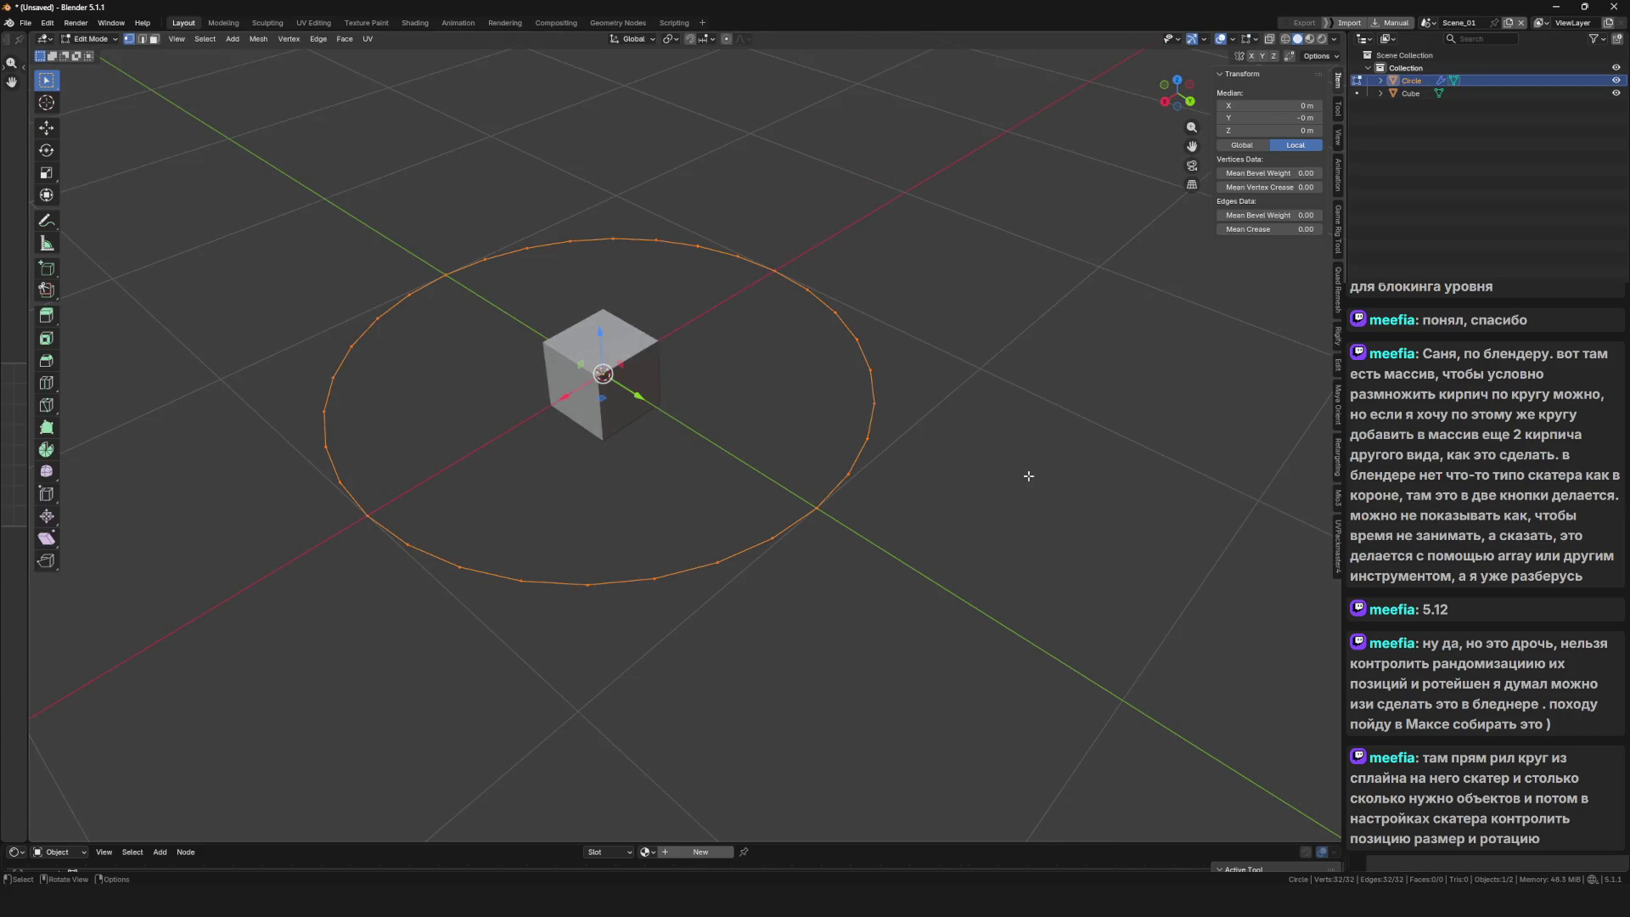
key(Tab)
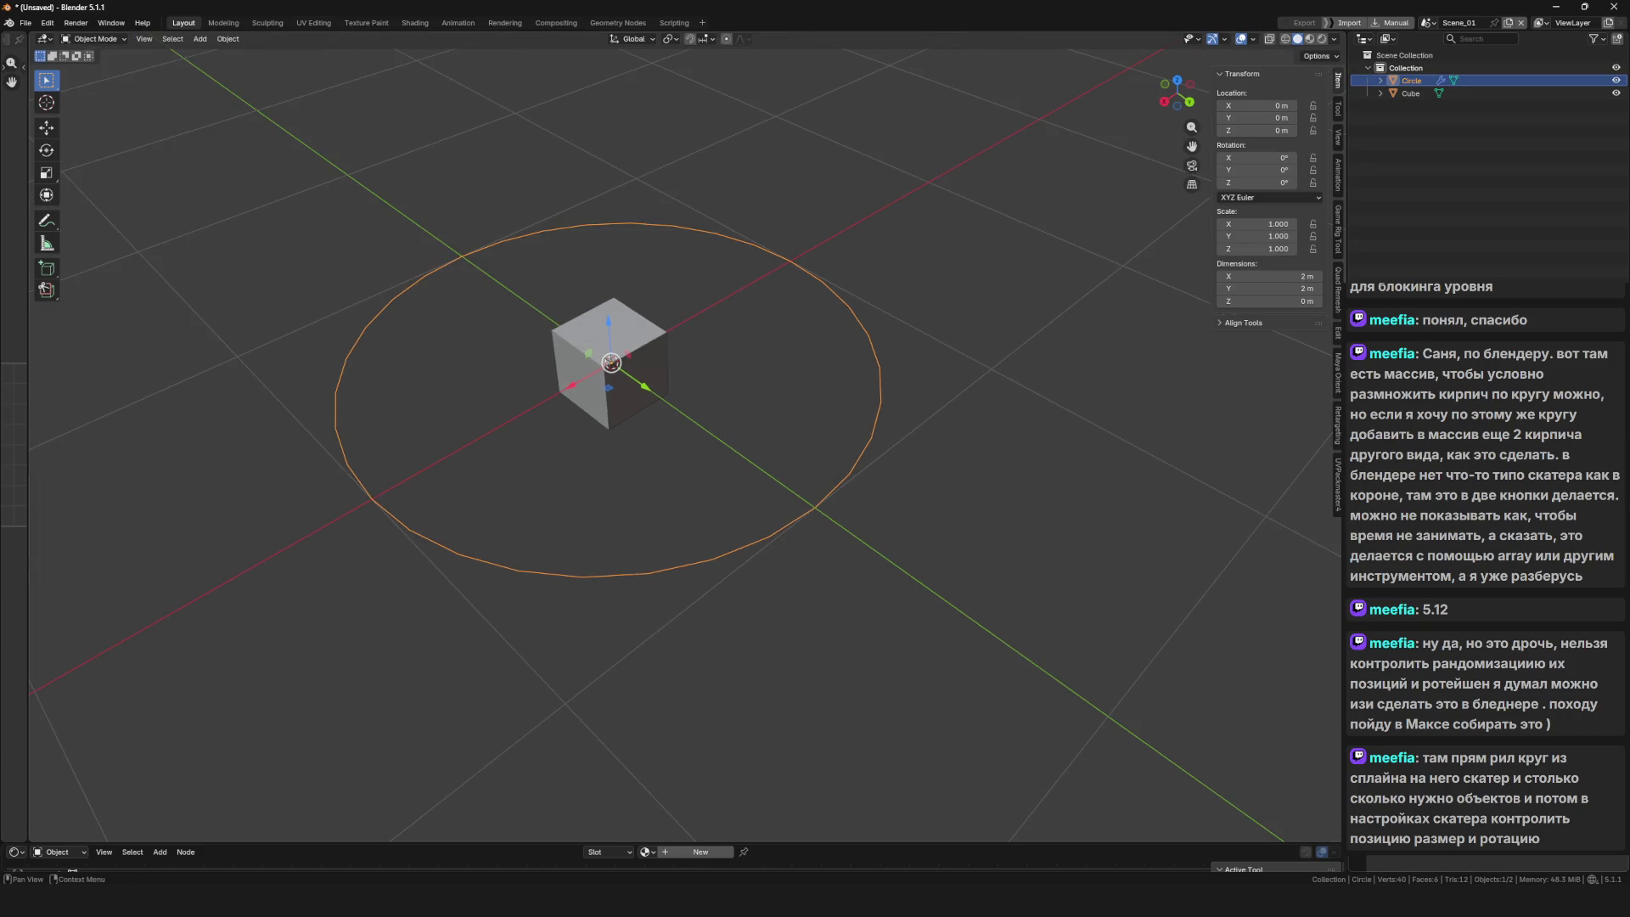
Delete the cube, leaving only the circle in the scene
scroll(844, 440, up, 2)
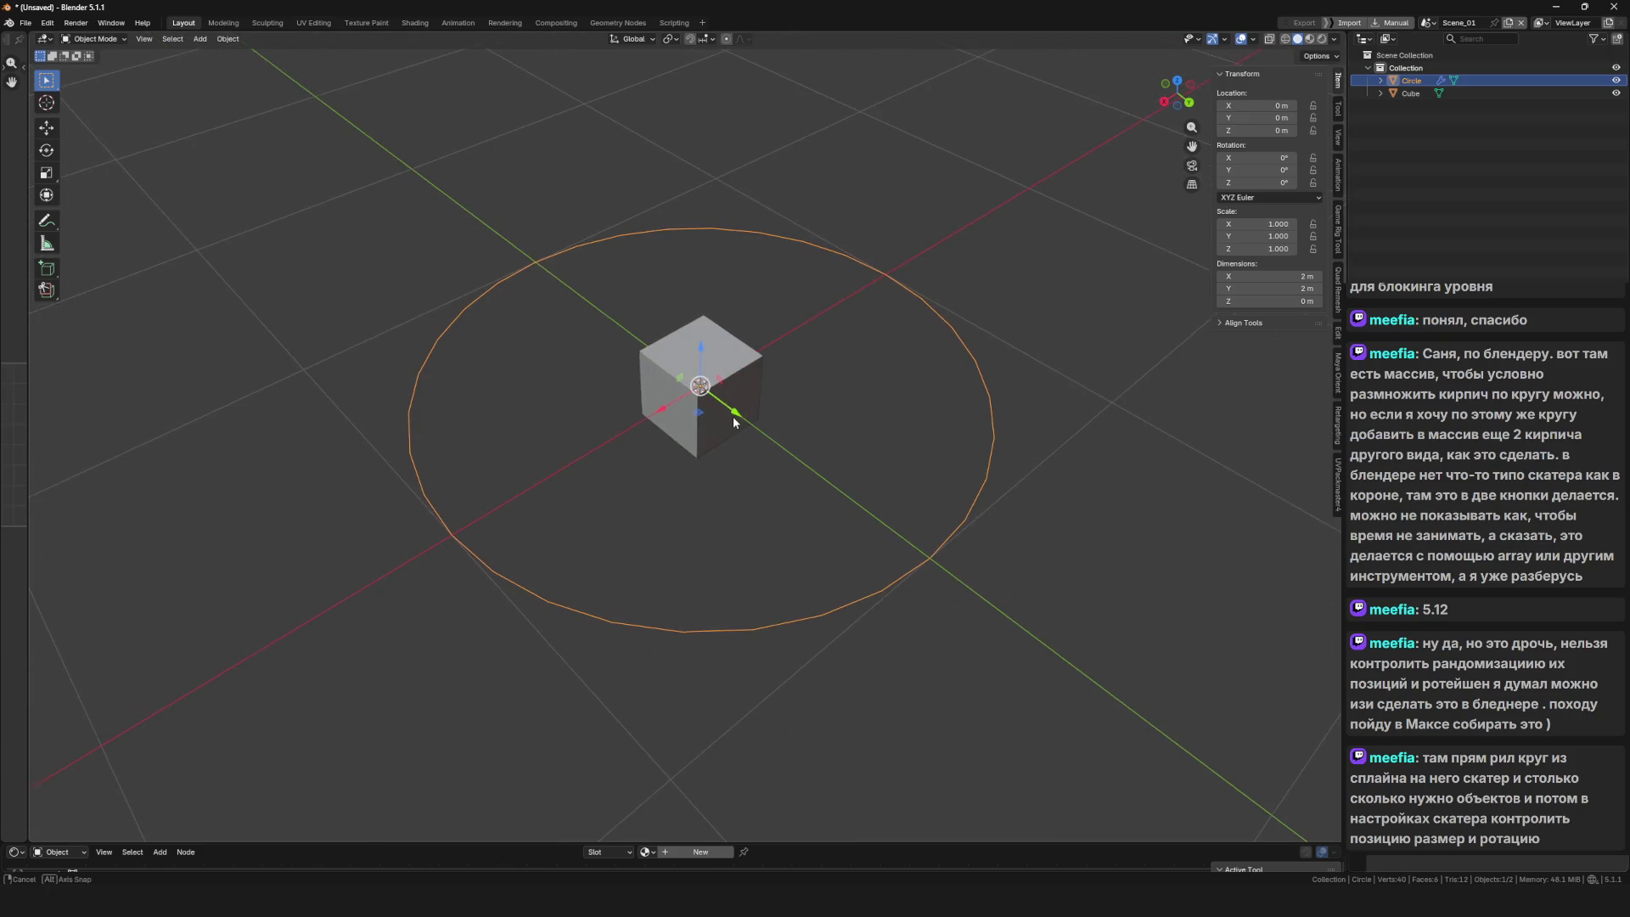
click(727, 421)
key(Delete)
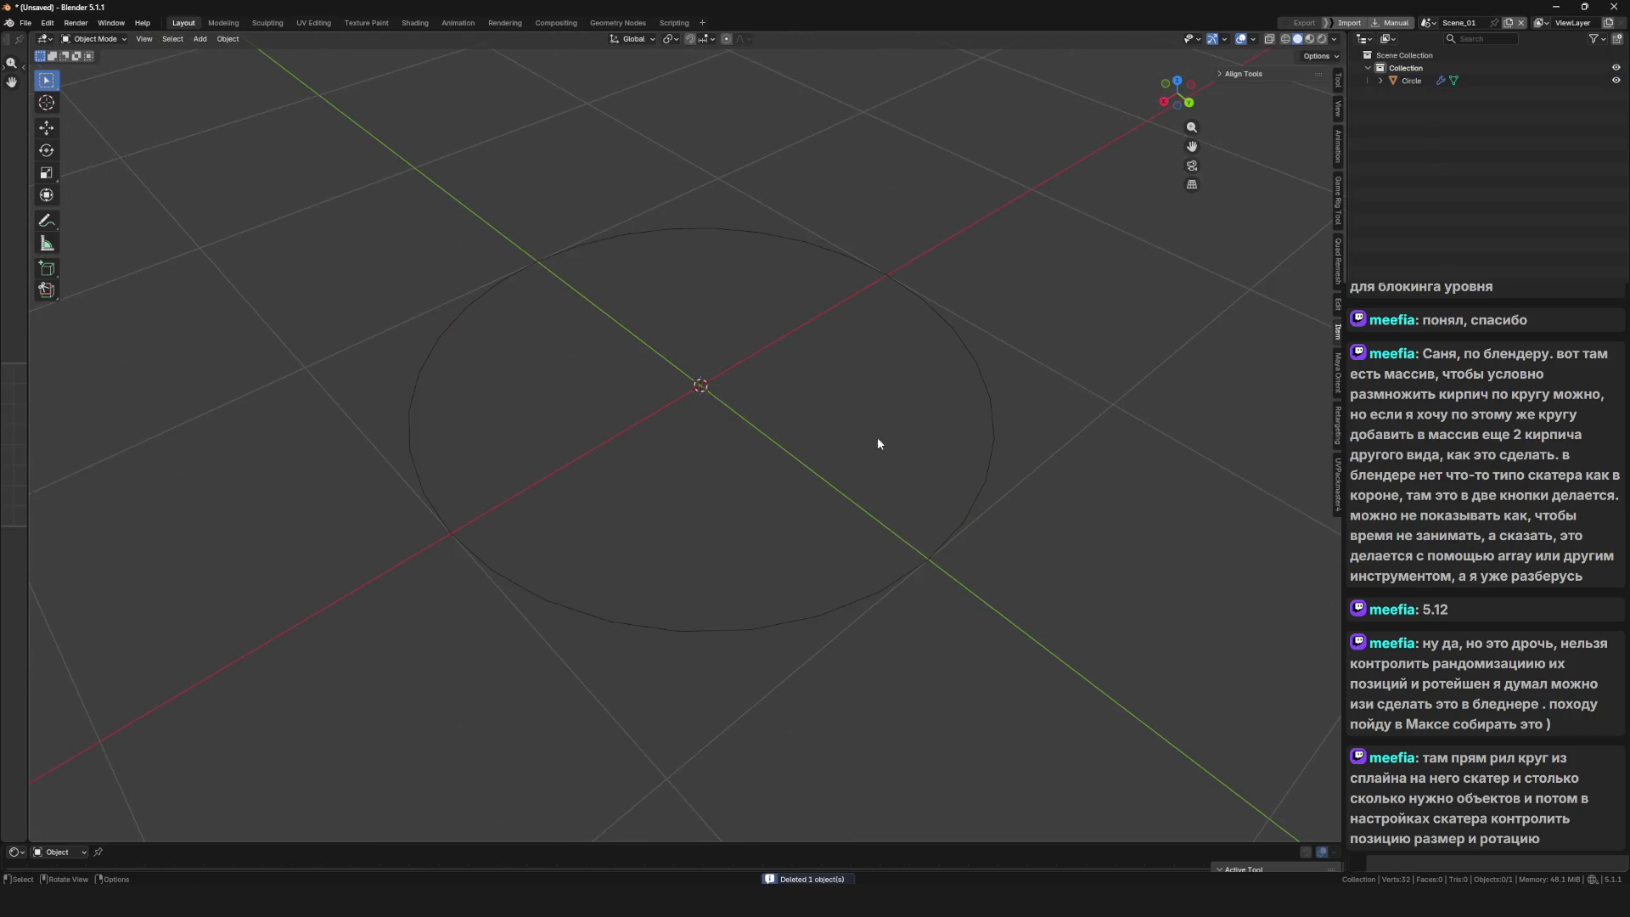
Delete the circle and add a plane mesh in its place
click(968, 510)
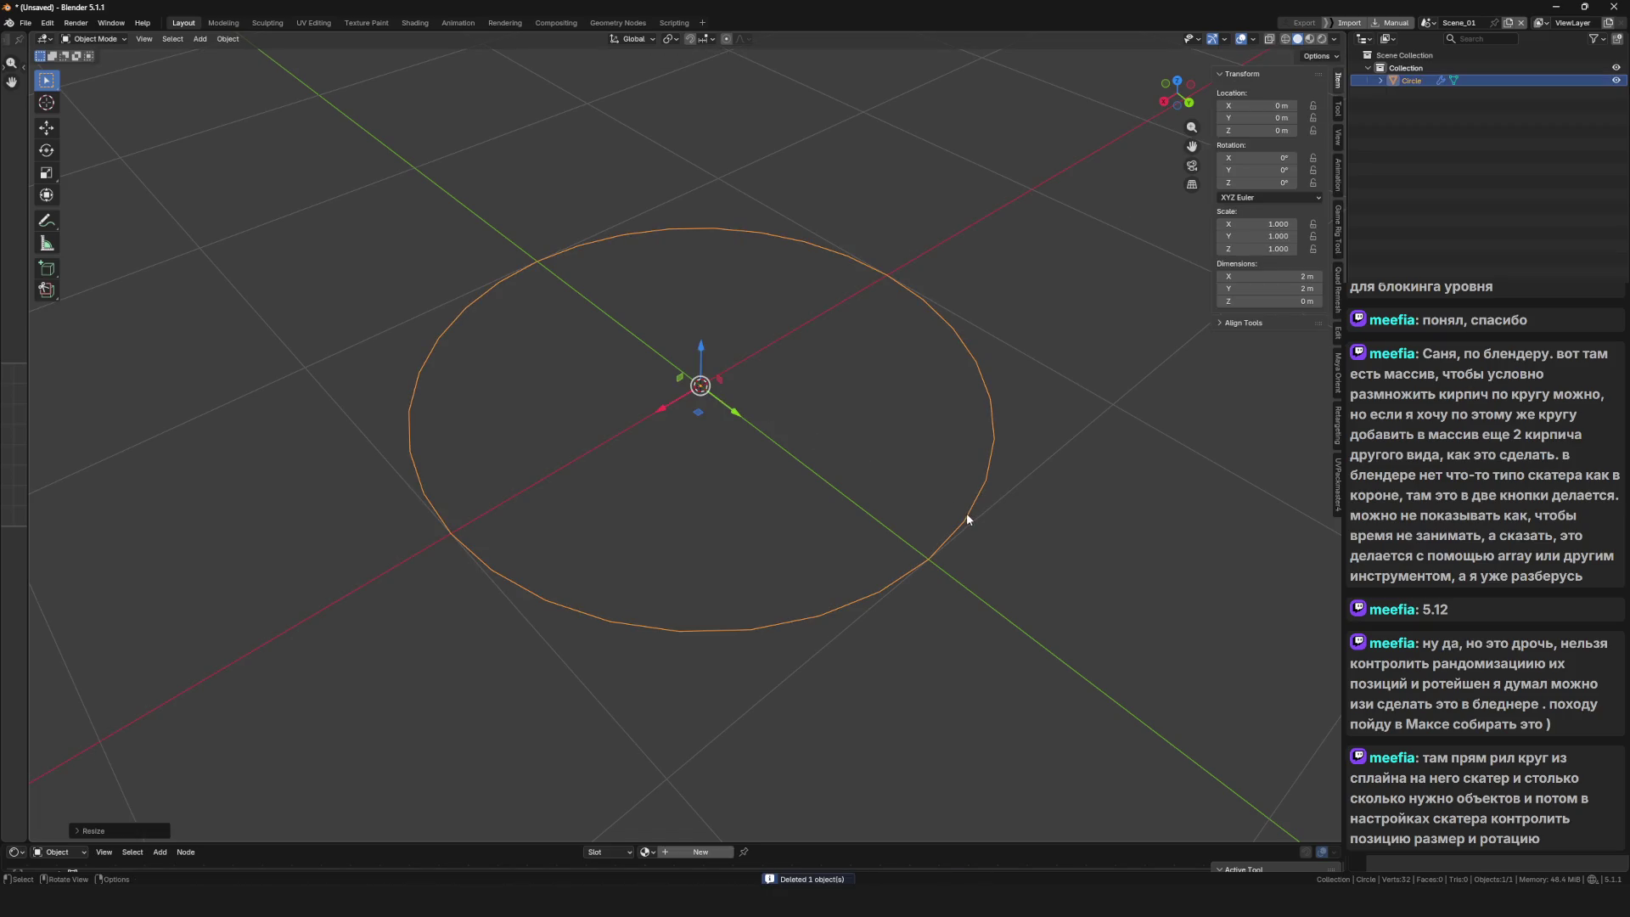
key(Delete)
key(shift+a)
mouse_move(776, 375)
click(863, 378)
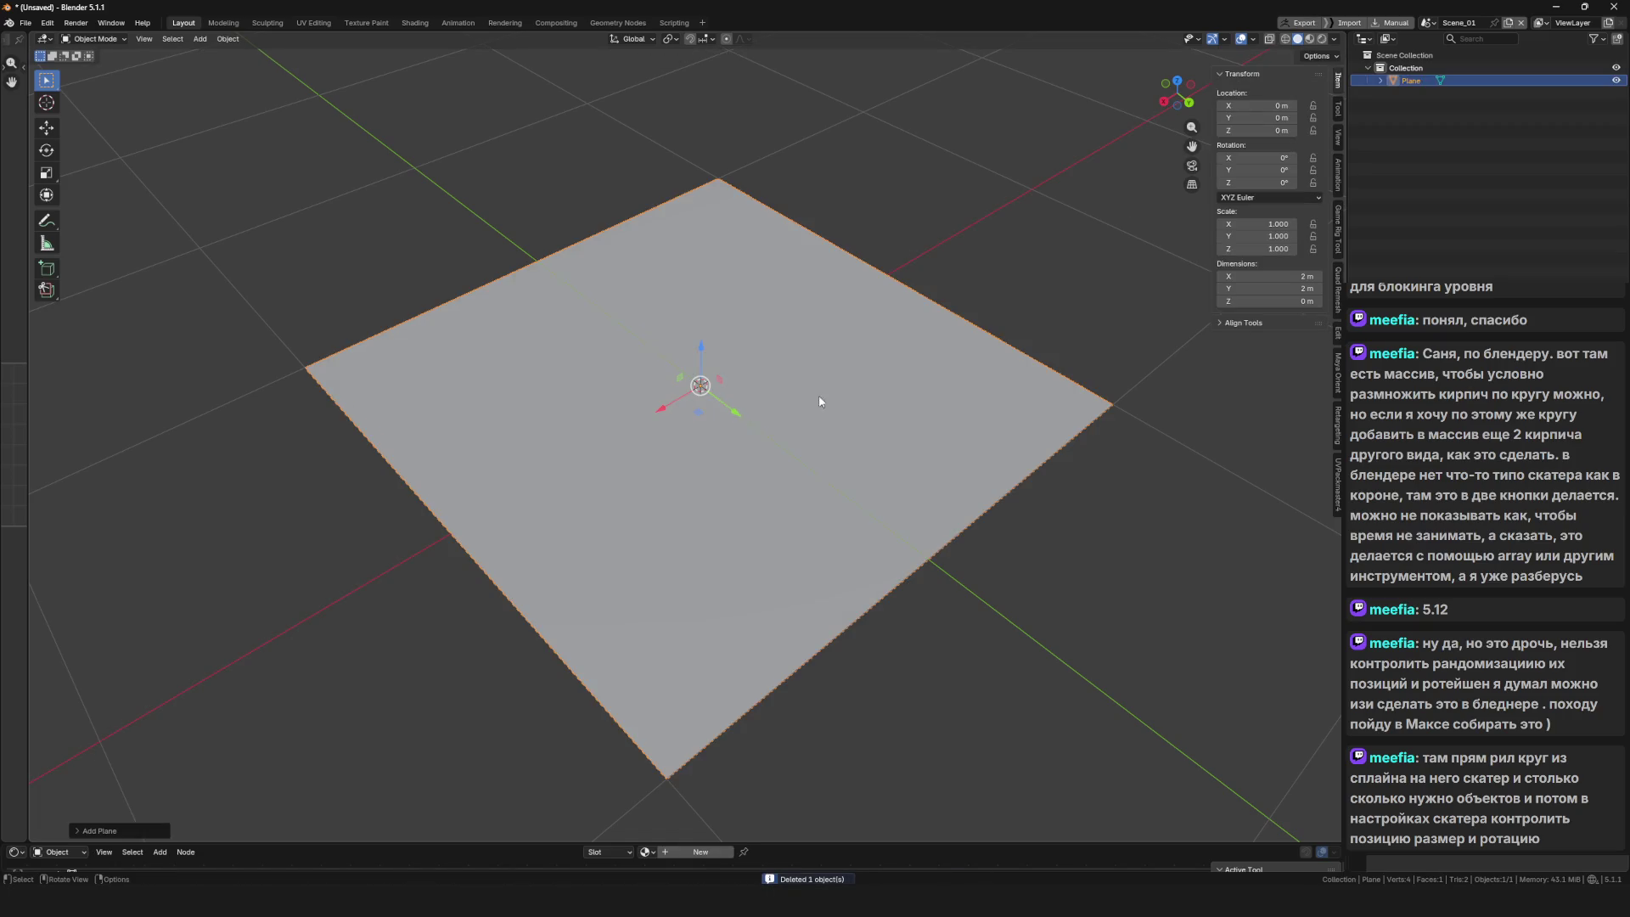
scroll(818, 395, down, 2)
Add a cube, scale it down to about 0.327 m, and apply all transforms
key(shift+a)
mouse_move(891, 411)
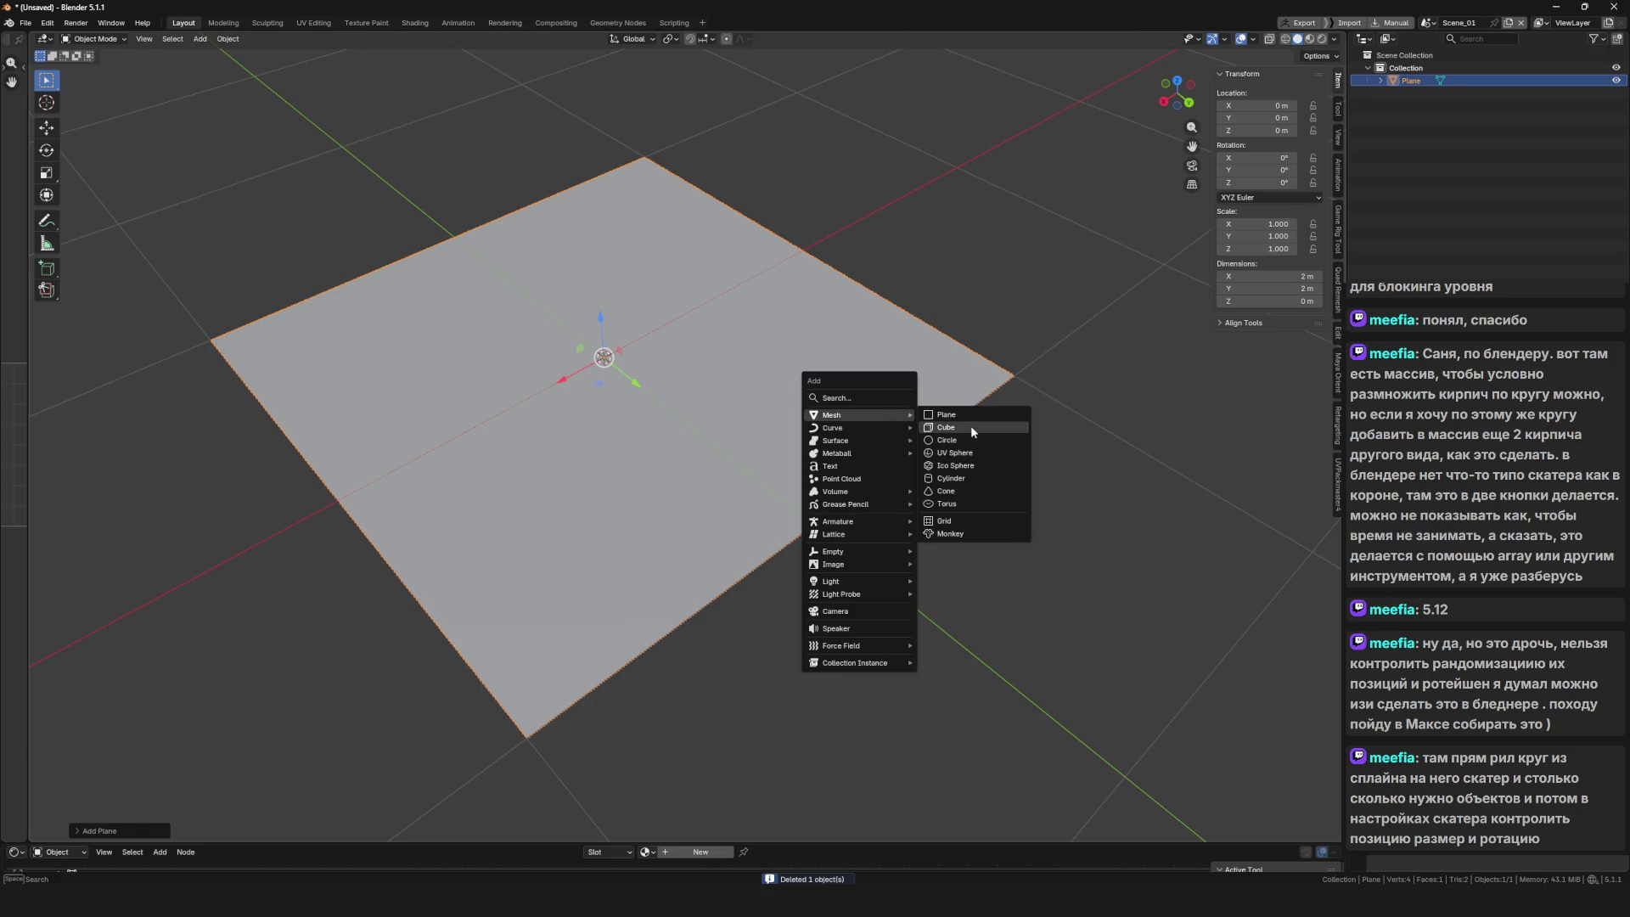
click(970, 427)
key(s)
click(684, 370)
key(ctrl+a)
click(724, 397)
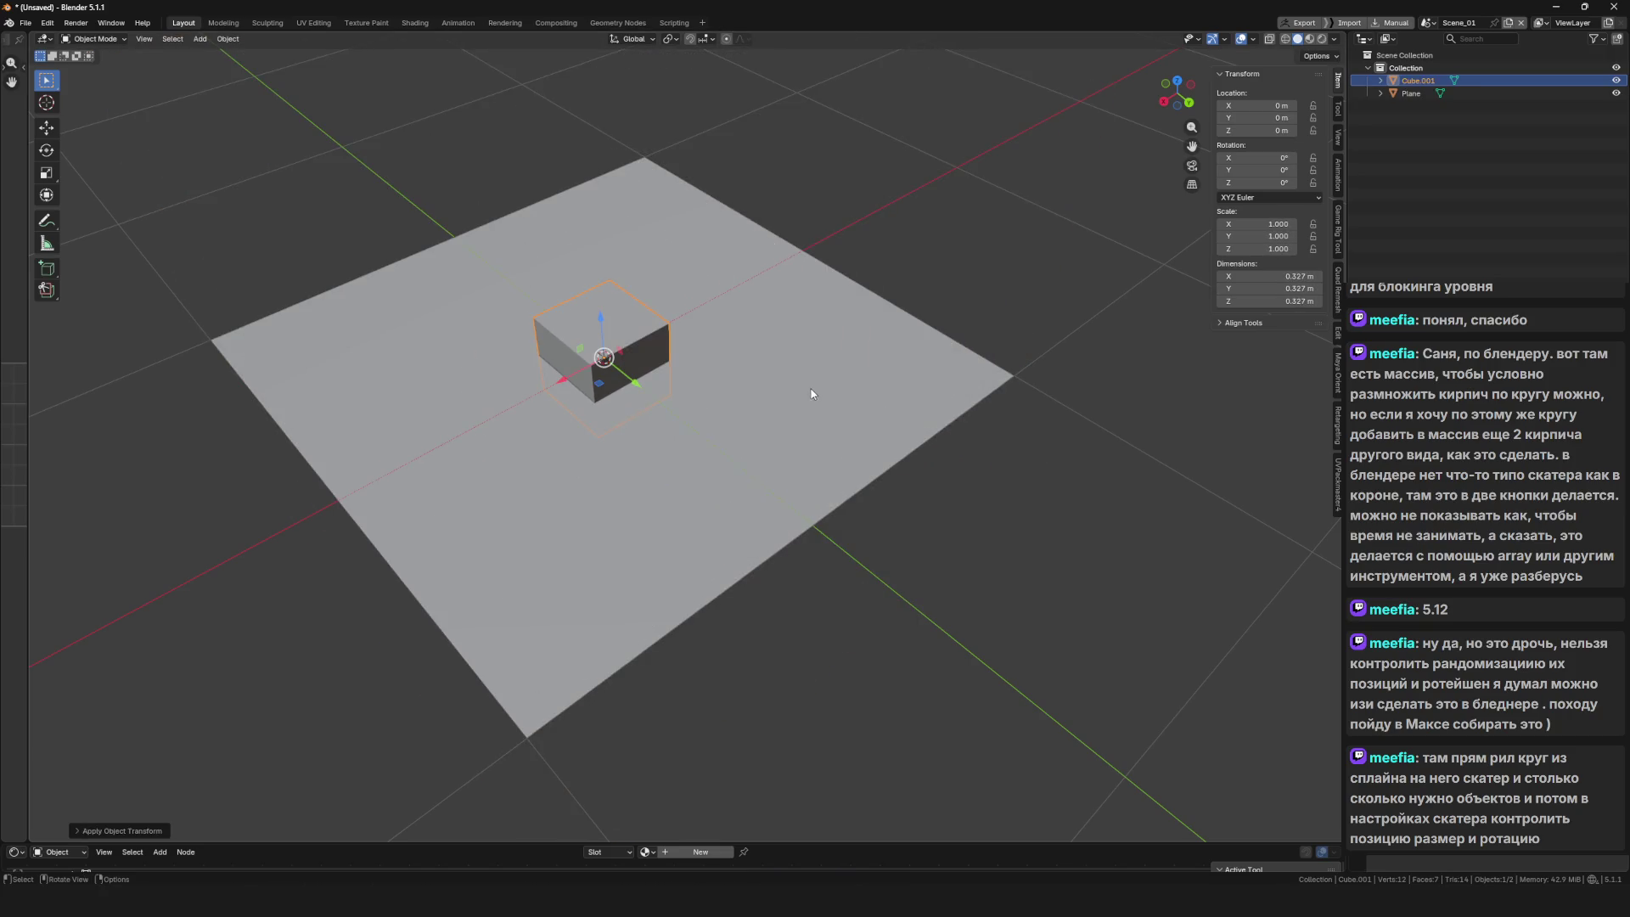
Add a scatter modifier to the plane, covering it with scattered points
click(809, 390)
drag(1015, 409, 893, 416)
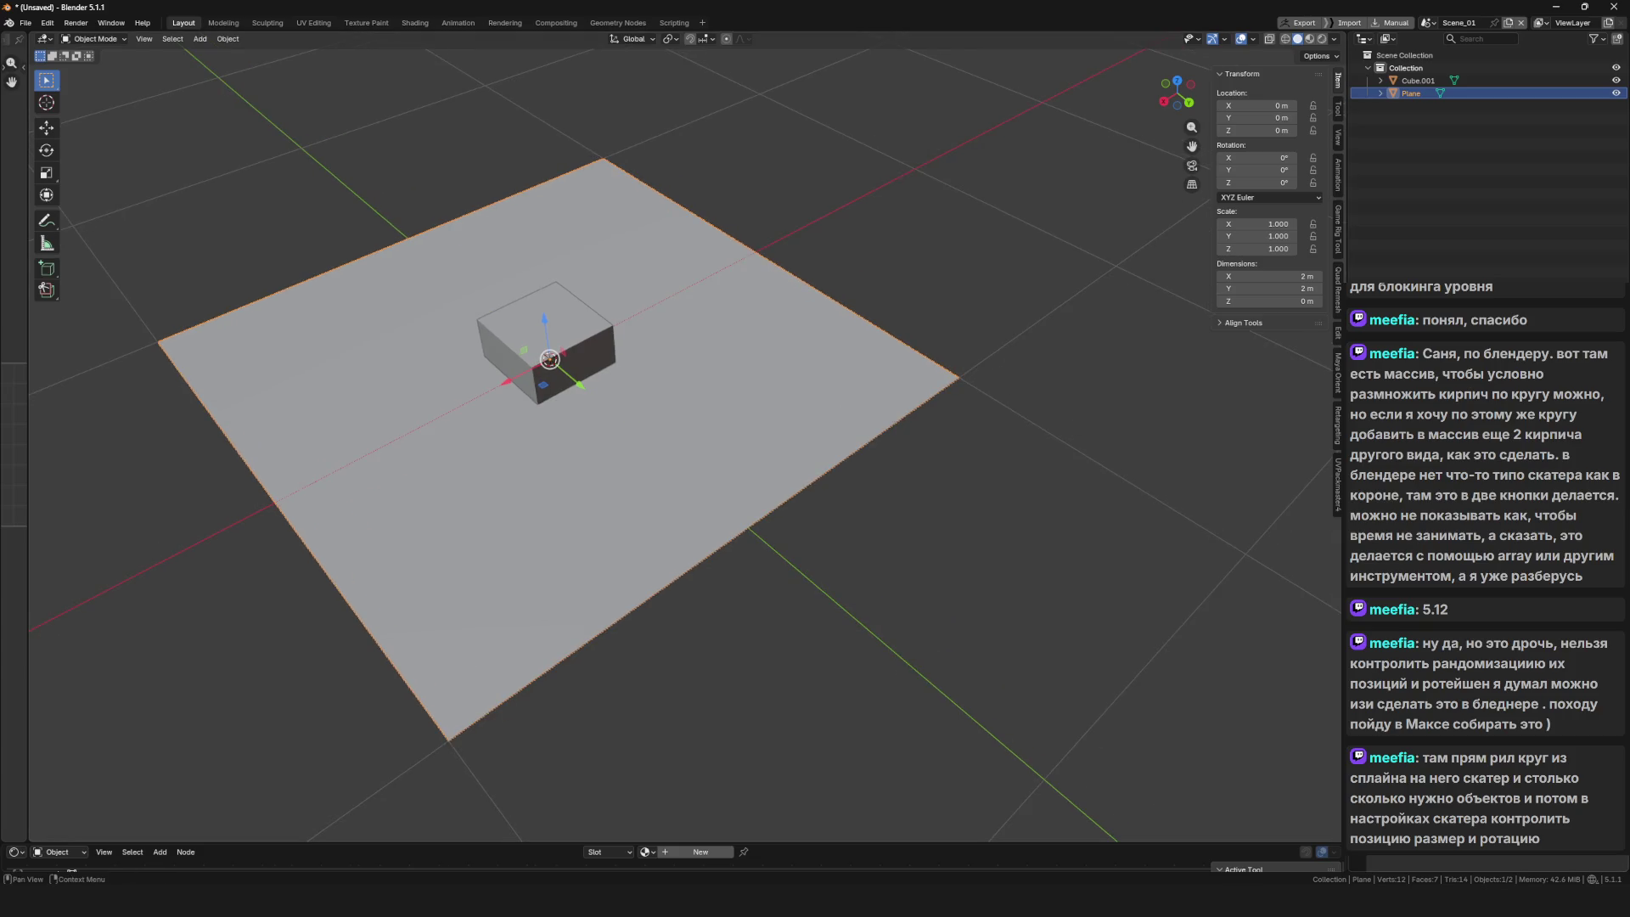
key(F3)
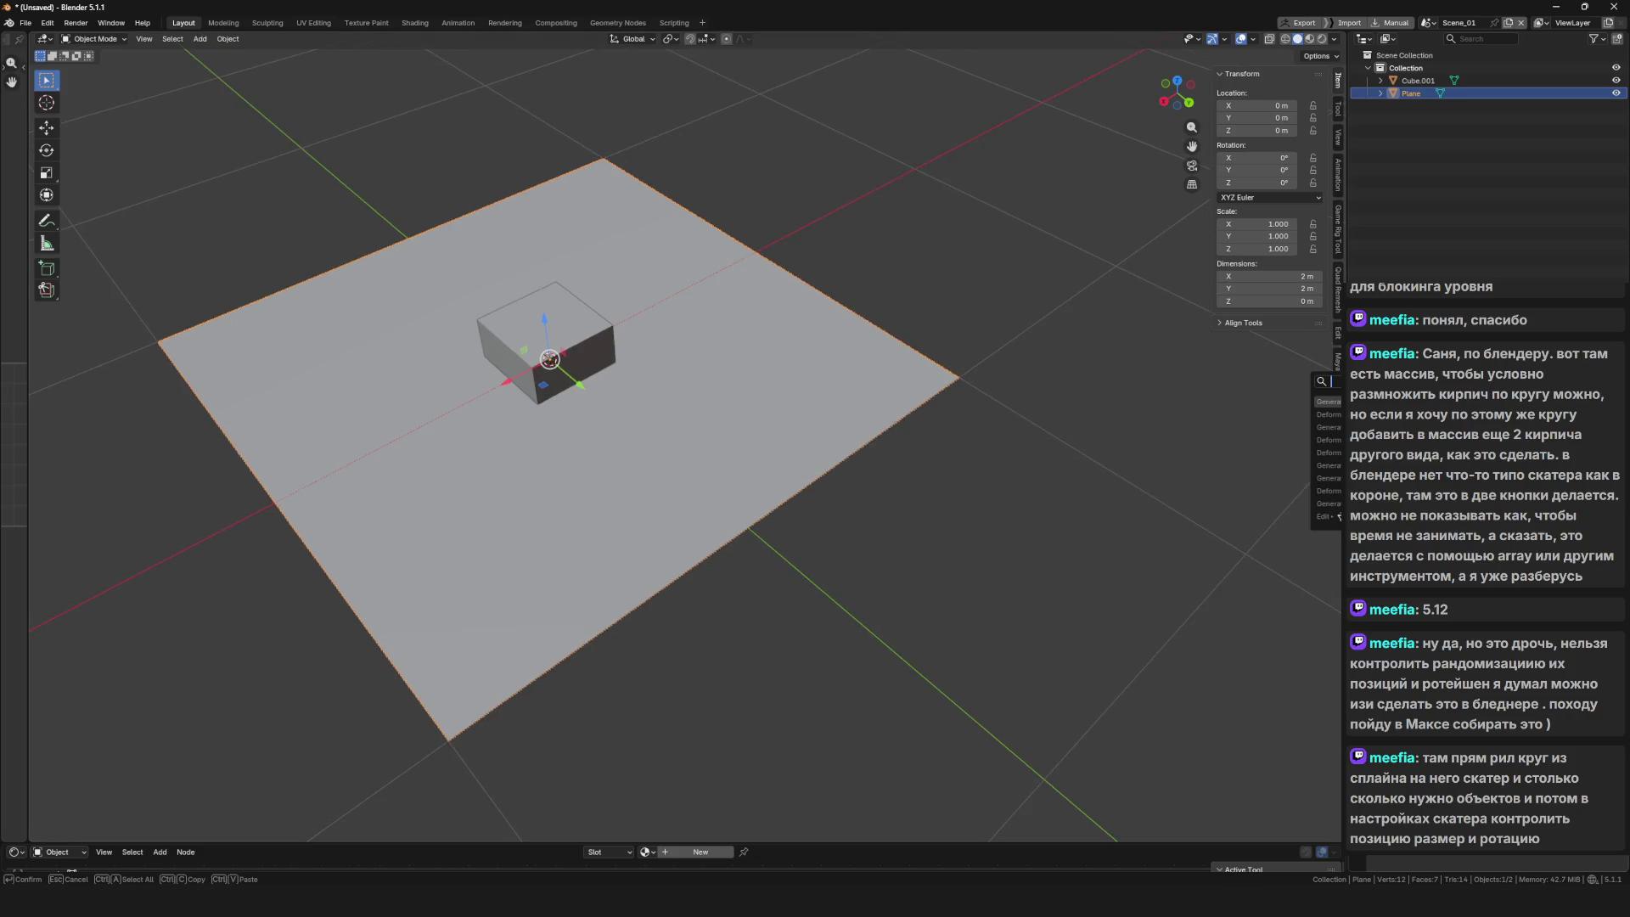
text(sca)
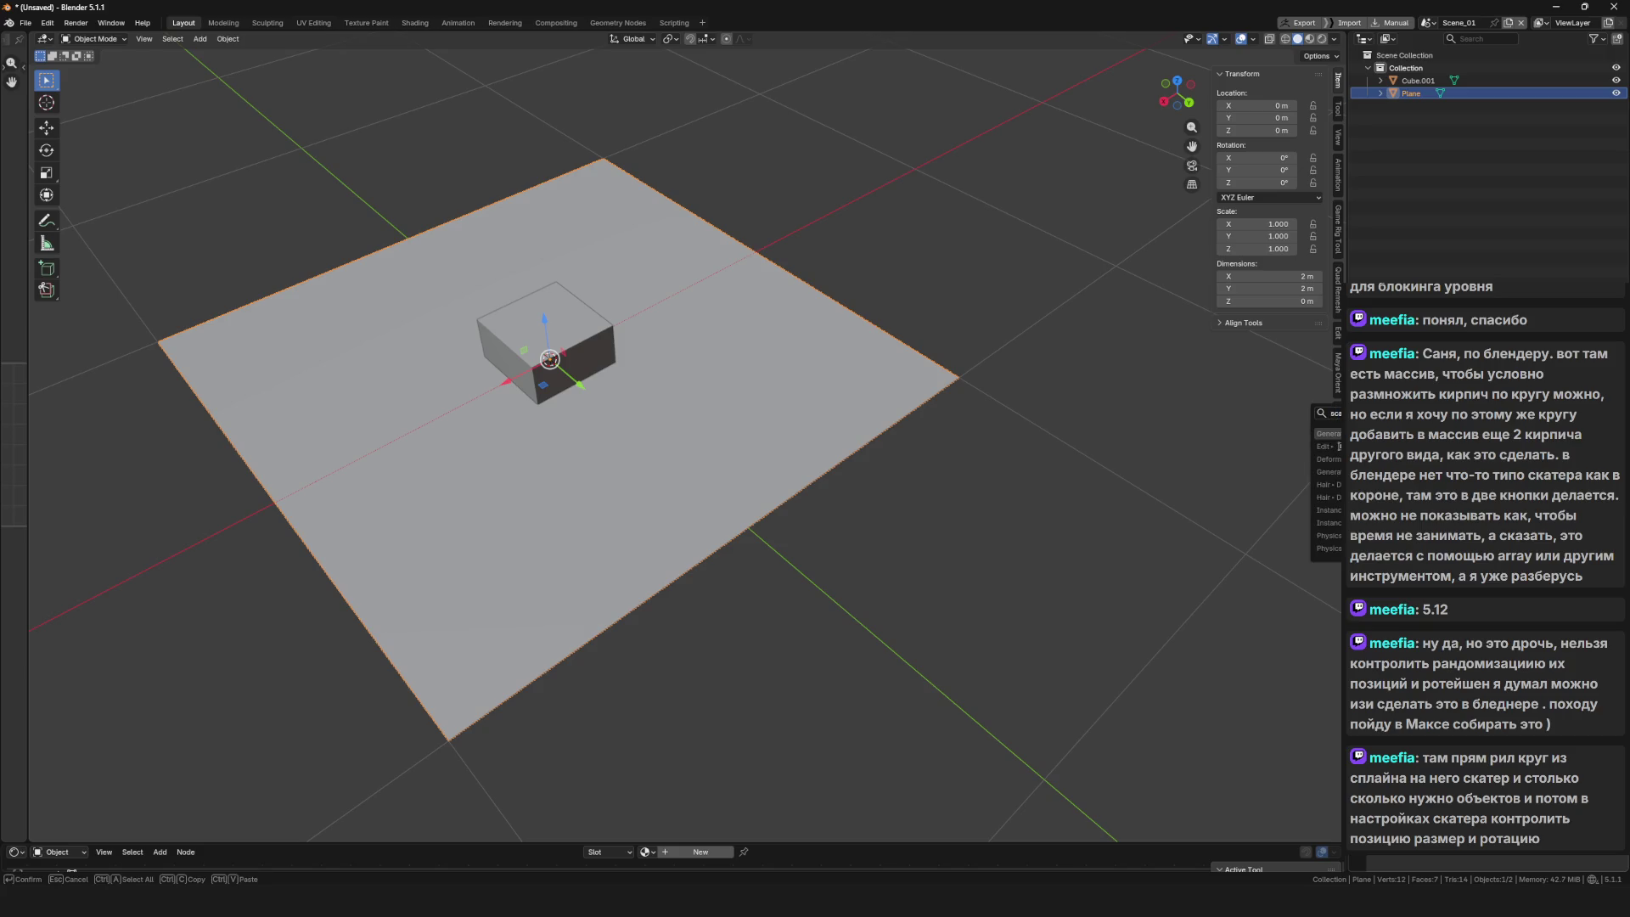
key(Return)
Zoom and orbit to inspect the cube copies scattered across the plane
scroll(760, 496, up, 8)
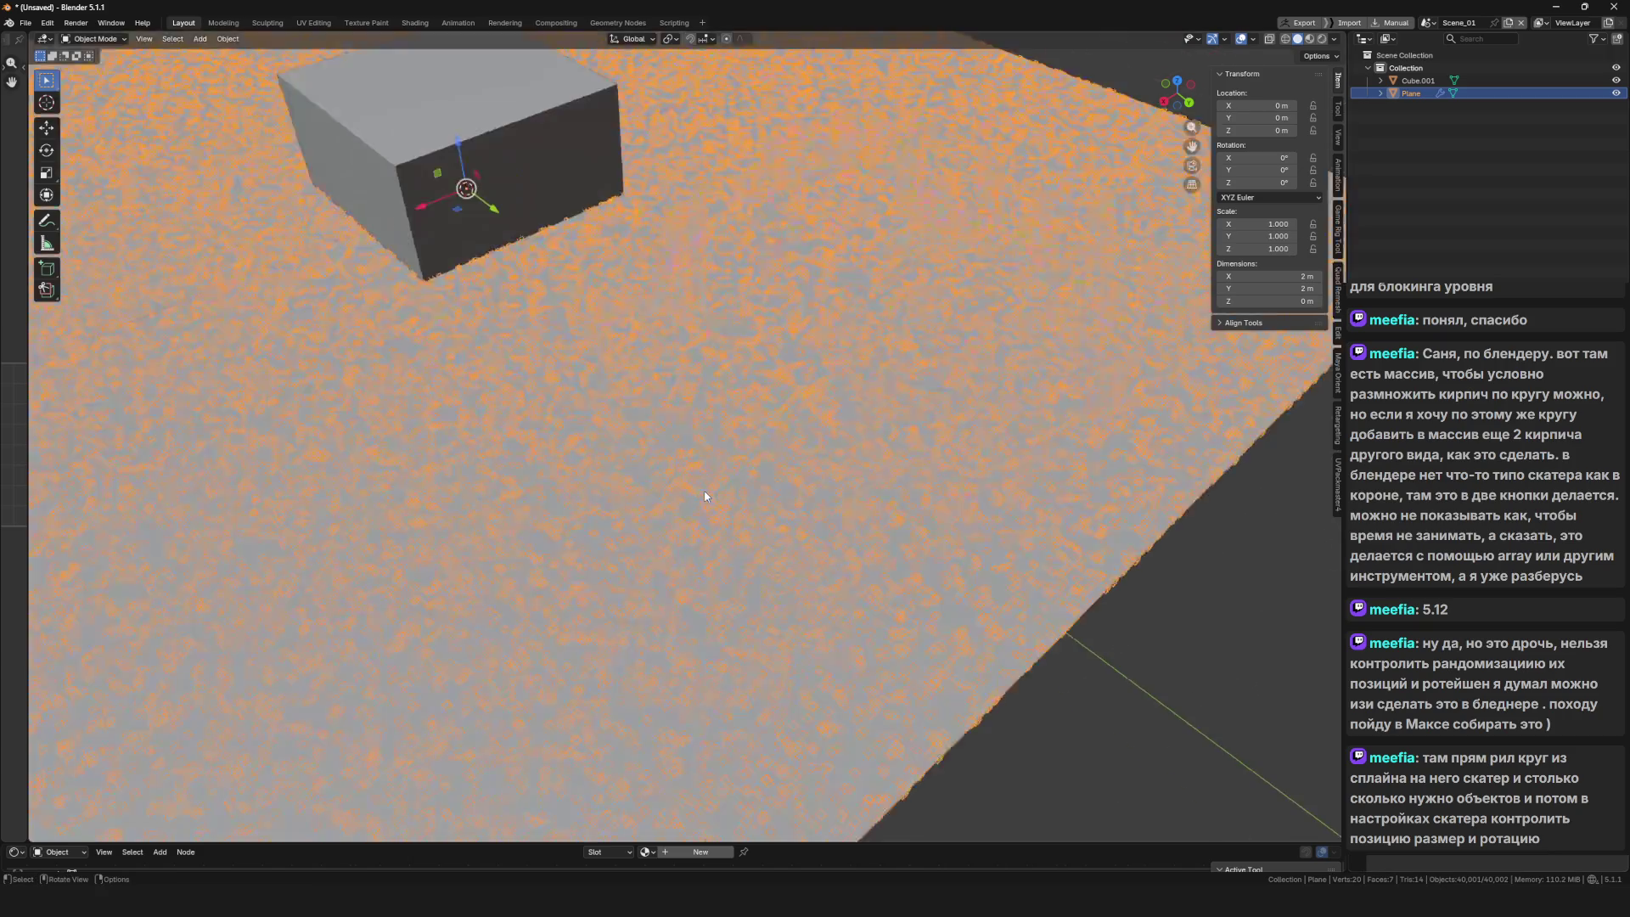
scroll(808, 495, down, 8)
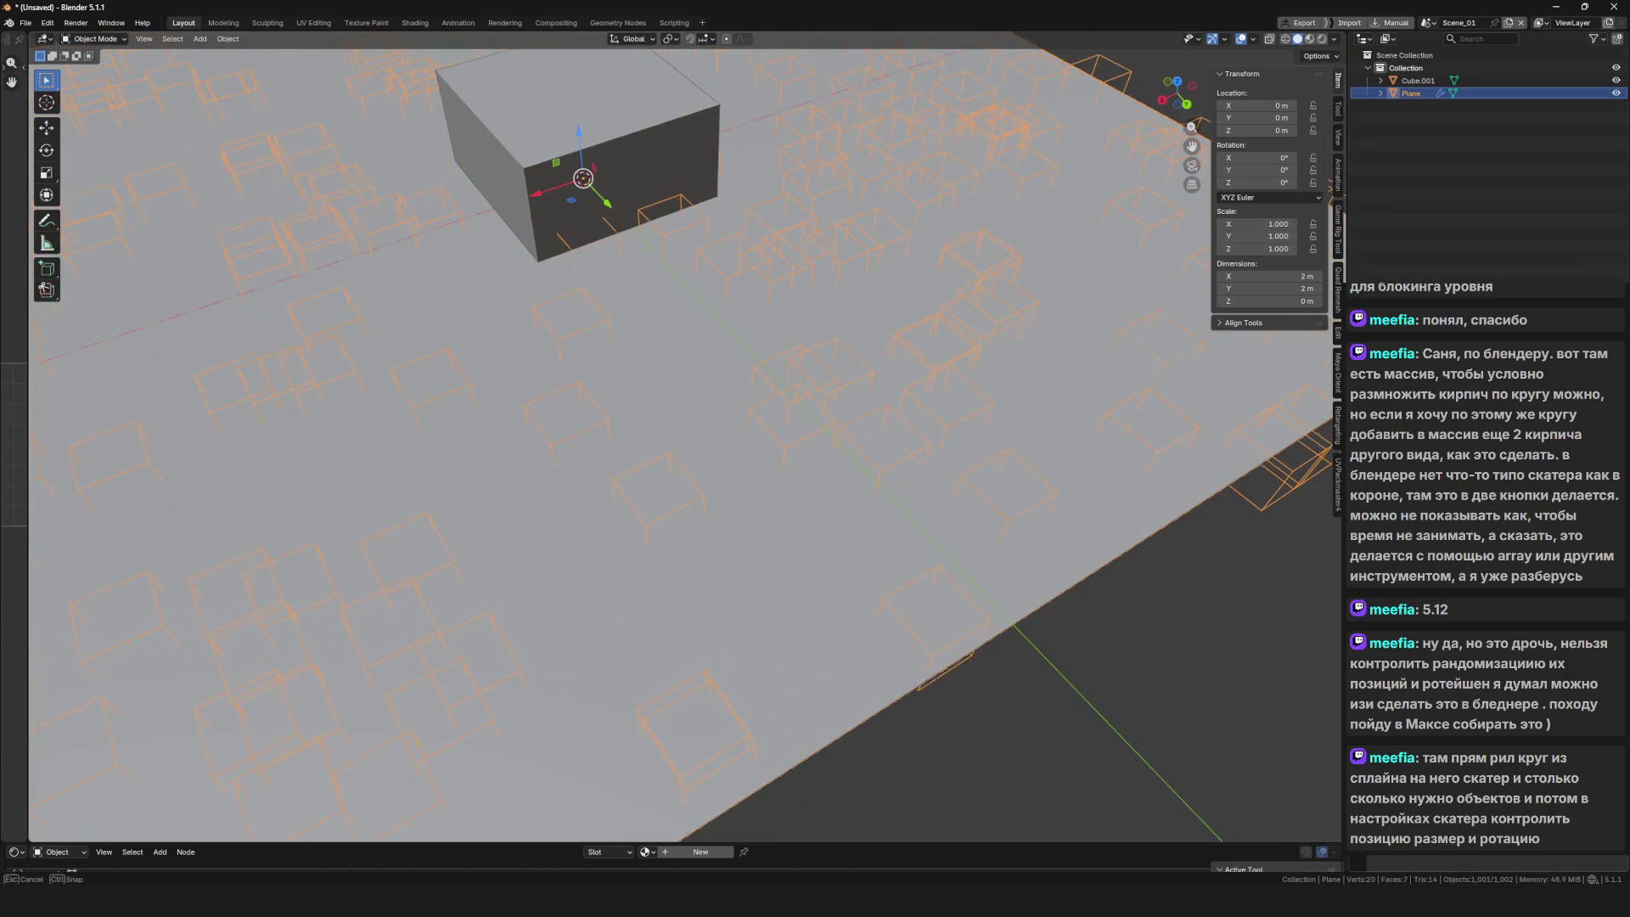
scroll(1090, 485, down, 6)
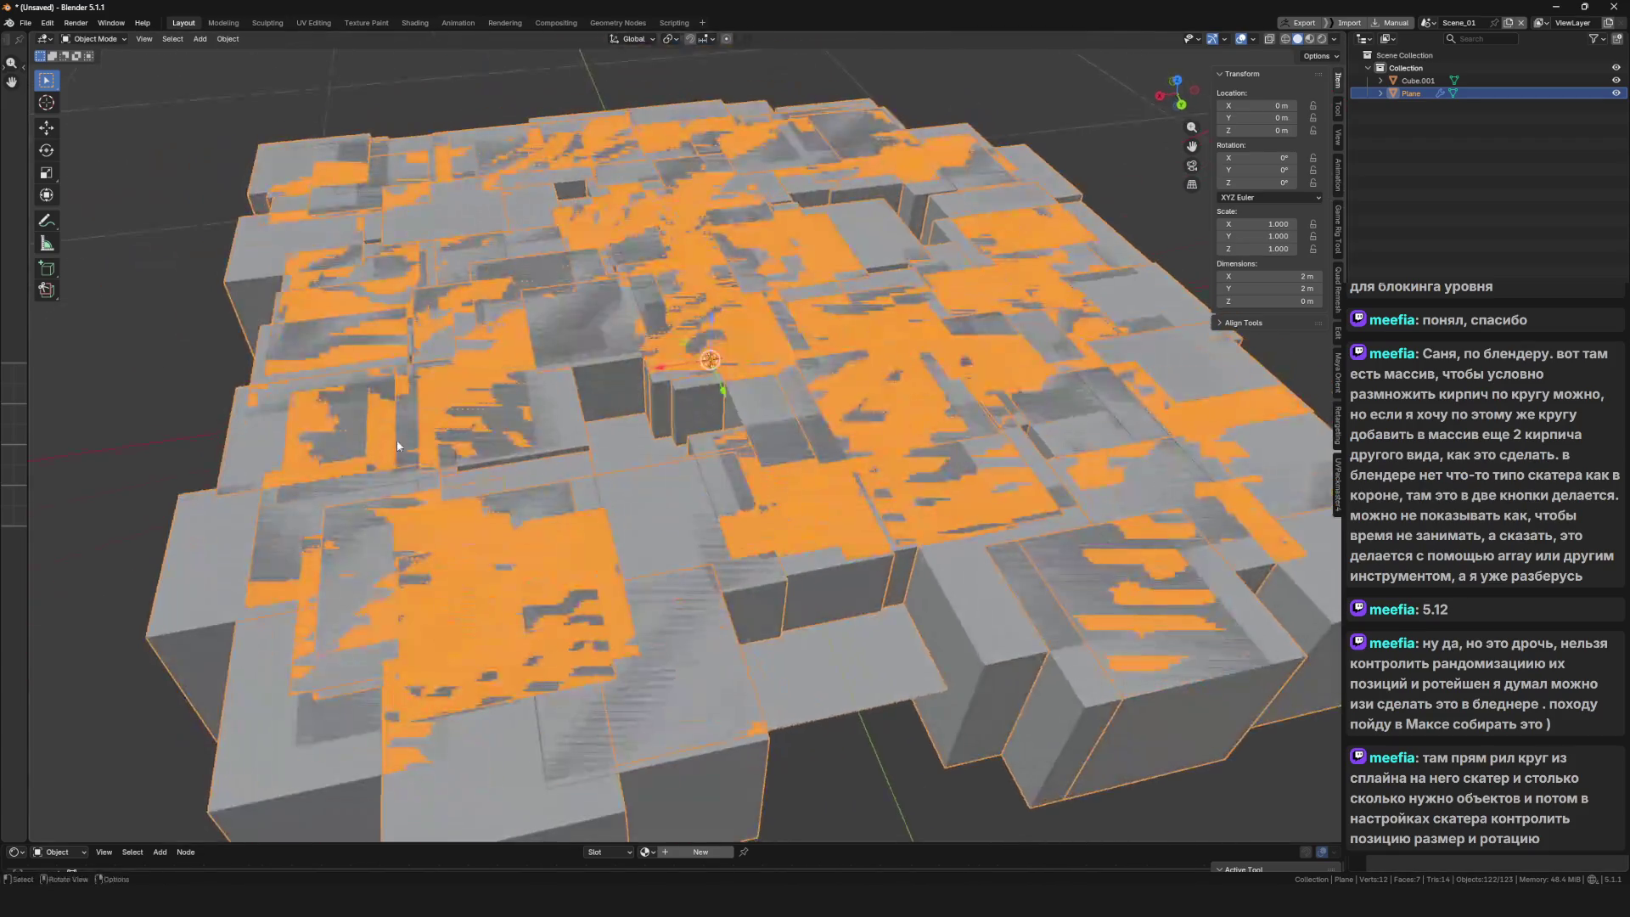
scroll(398, 446, down, 5)
scroll(800, 447, up, 4)
mouse_move(800, 447)
mouse_down()
mouse_move(982, 492)
mouse_move(609, 575)
mouse_move(727, 491)
mouse_up()
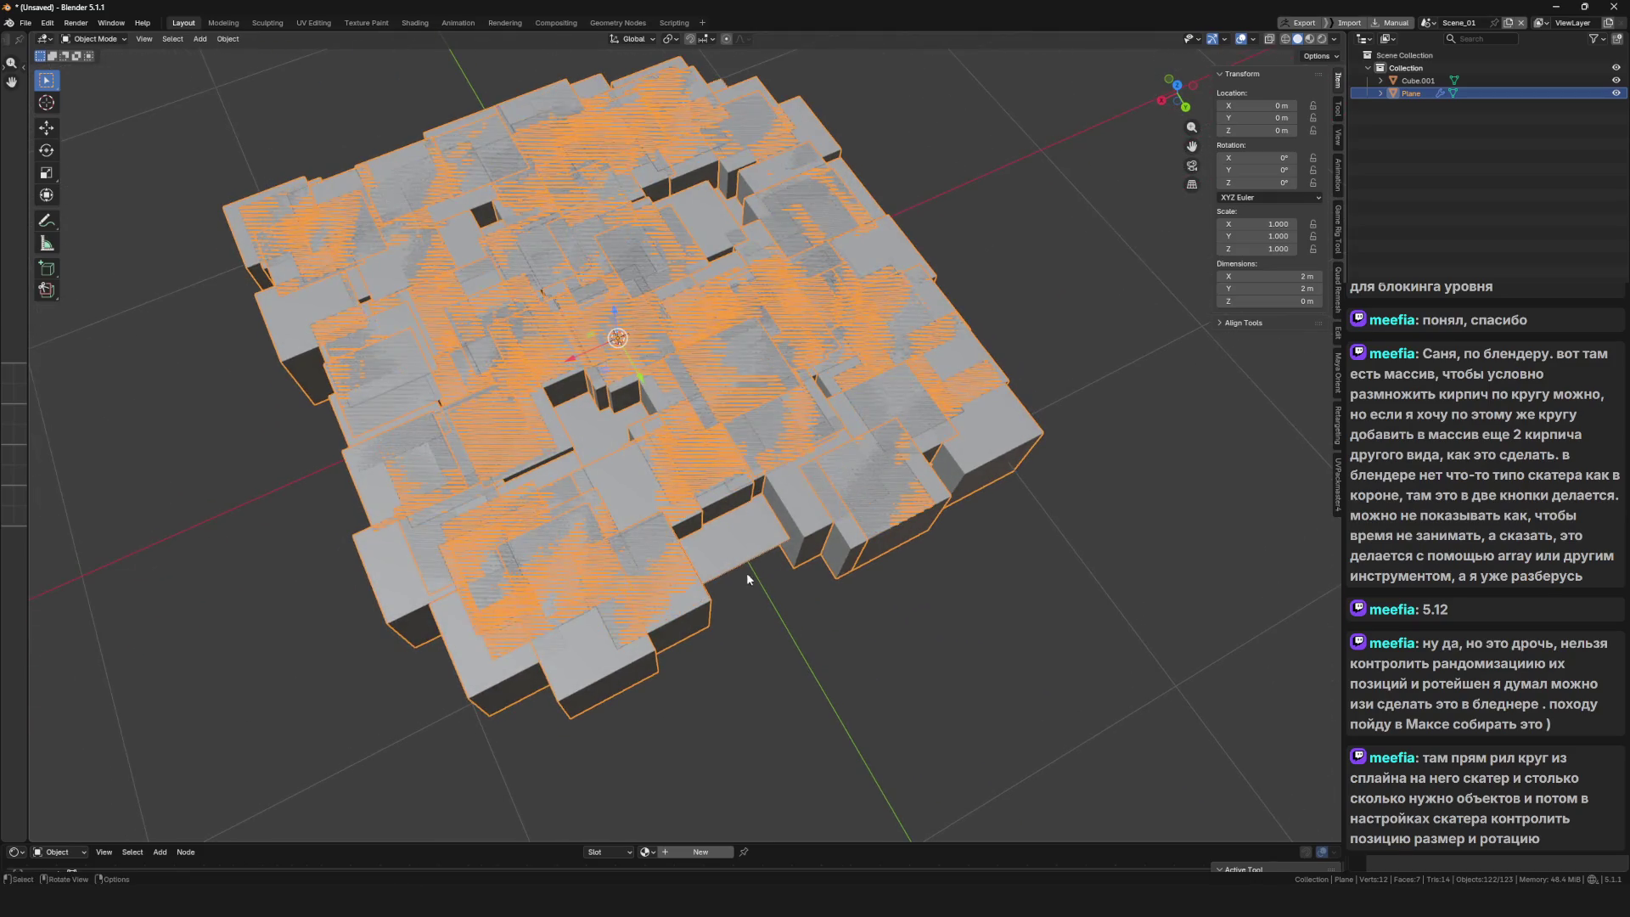
drag(747, 574, 790, 535)
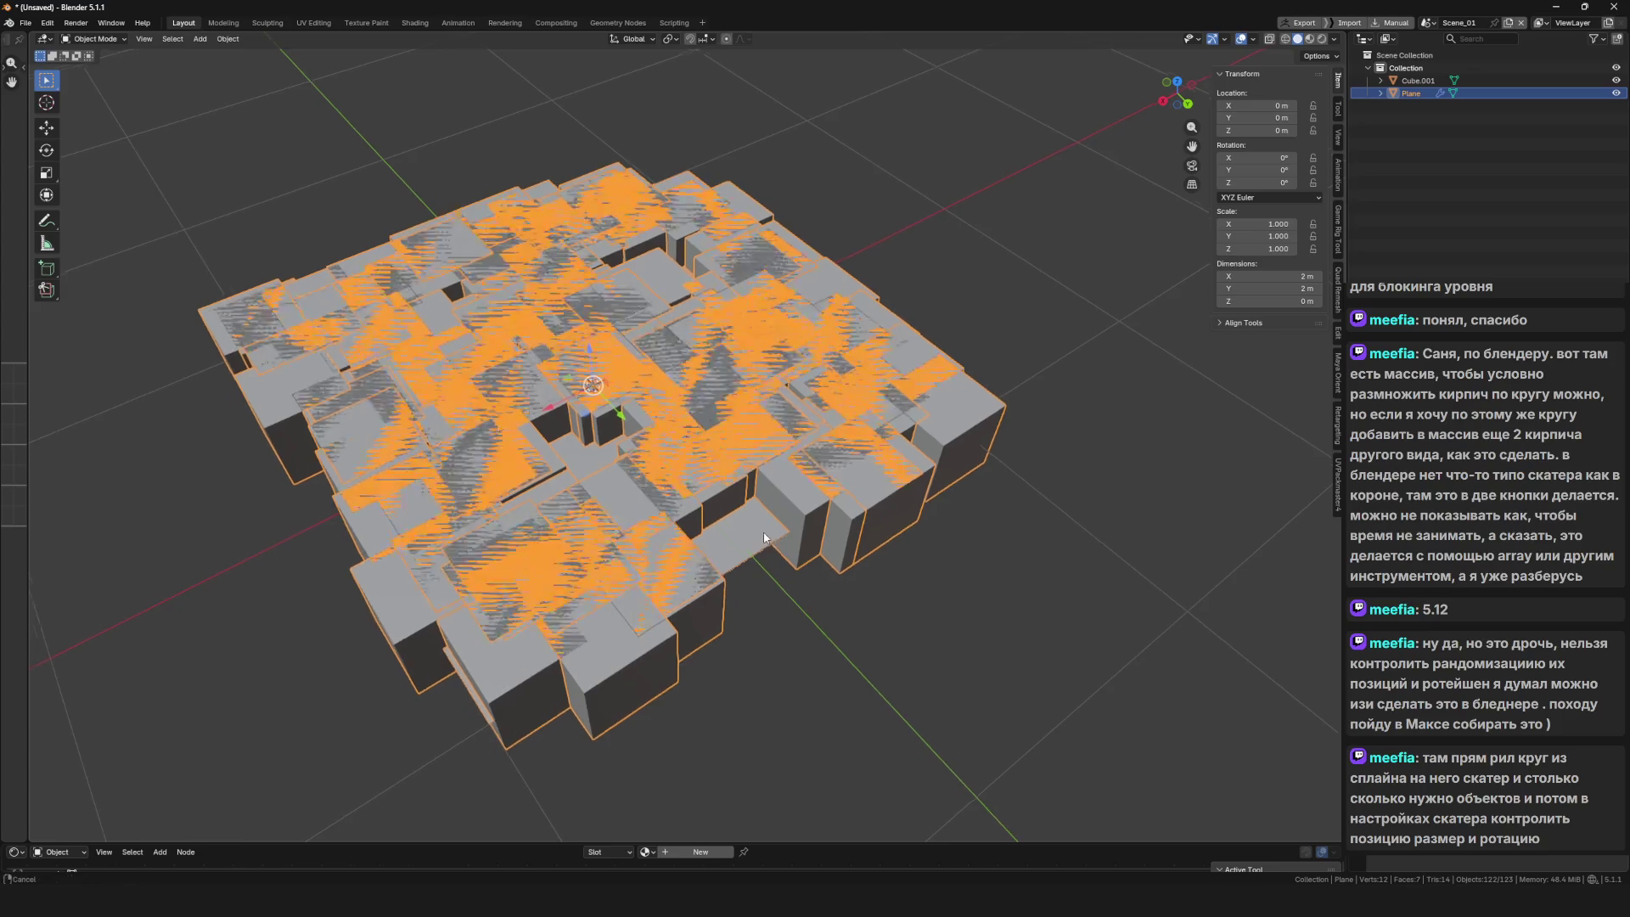
Delete the plane with its scattered cube instances
scroll(798, 528, down, 3)
key(x)
click(803, 523)
Add a circle mesh and fill it with a face in Edit Mode
key(shift+a)
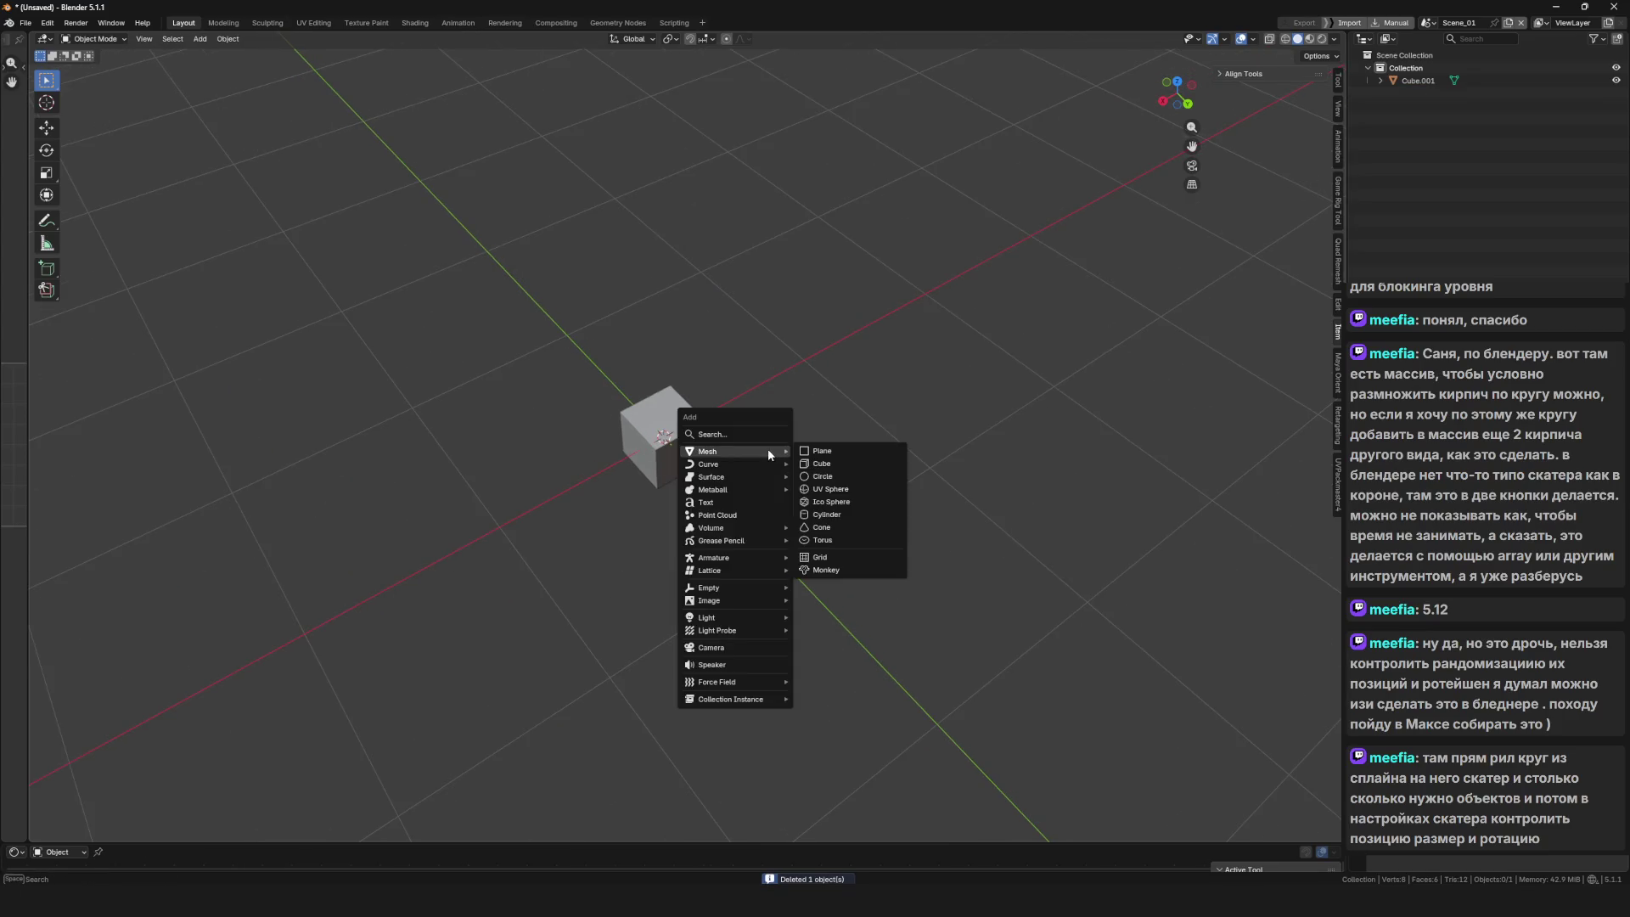
mouse_move(771, 450)
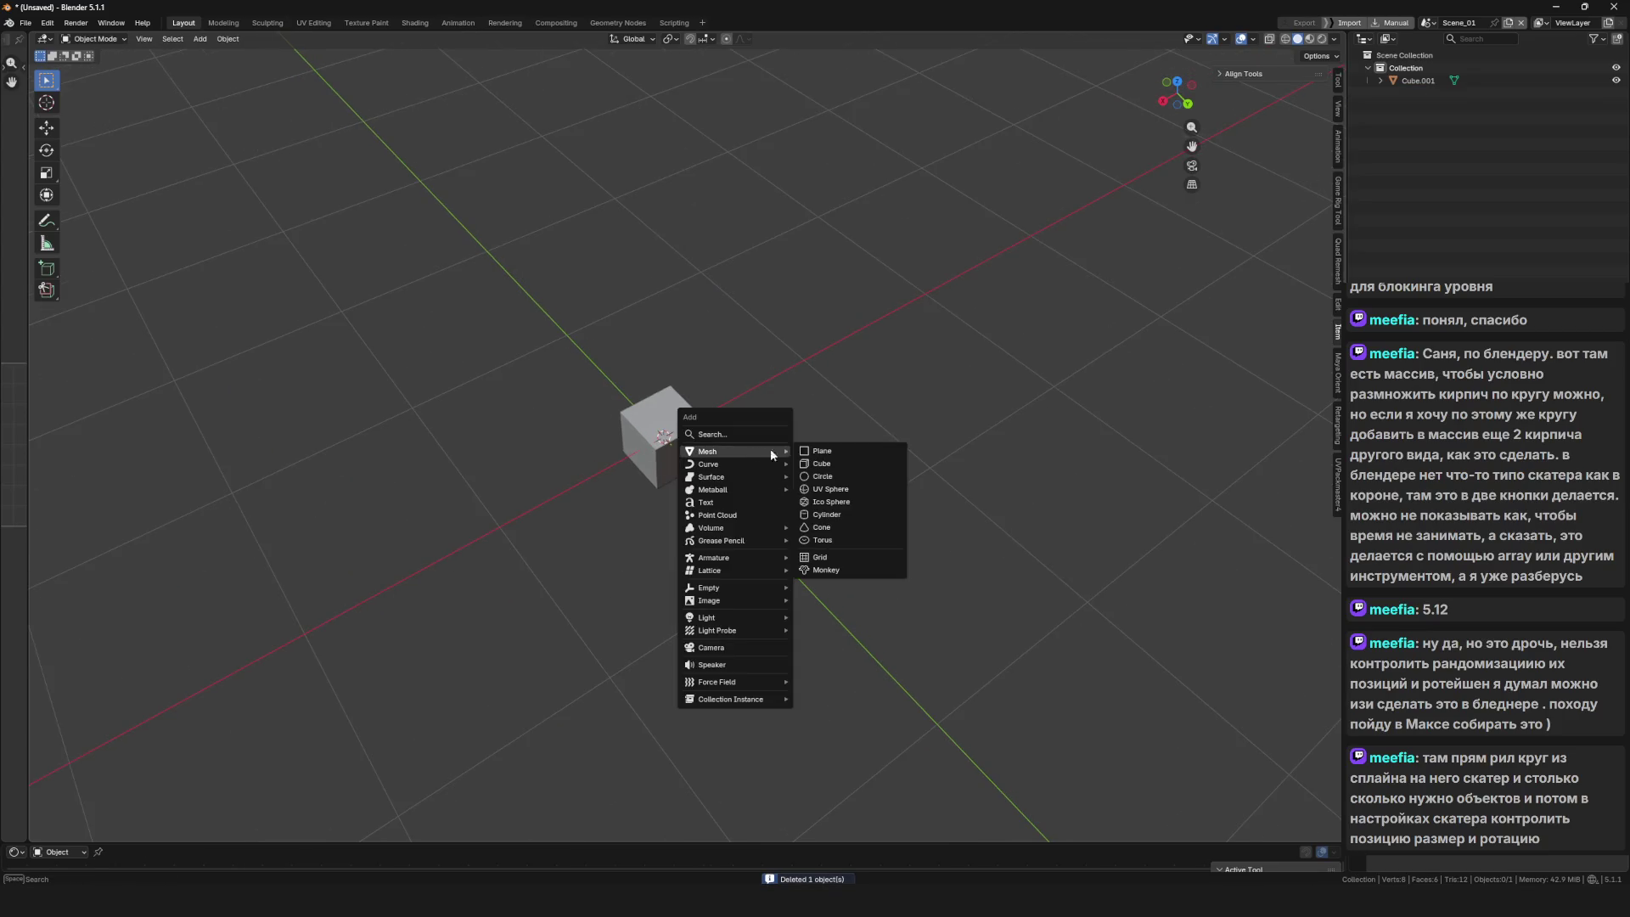
click(828, 476)
mouse_move(782, 475)
mouse_down()
mouse_move(700, 535)
mouse_move(899, 501)
mouse_up()
key(Tab)
key(f)
key(Tab)
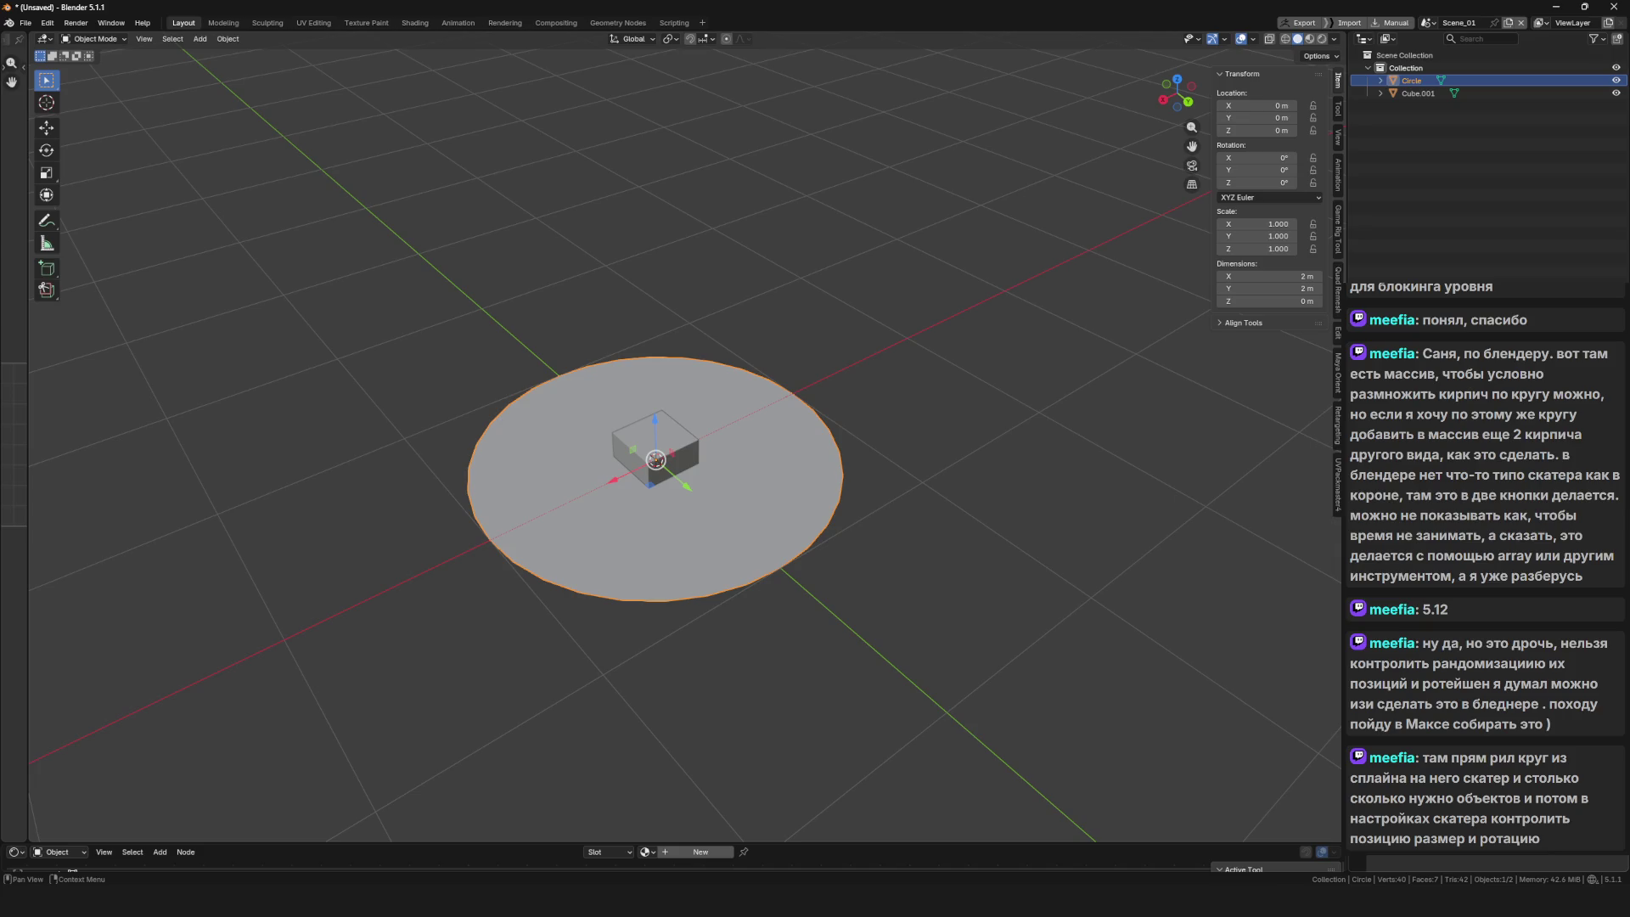
Add the scatter modifier to the disk so cube copies cover its surface
key(shift+a)
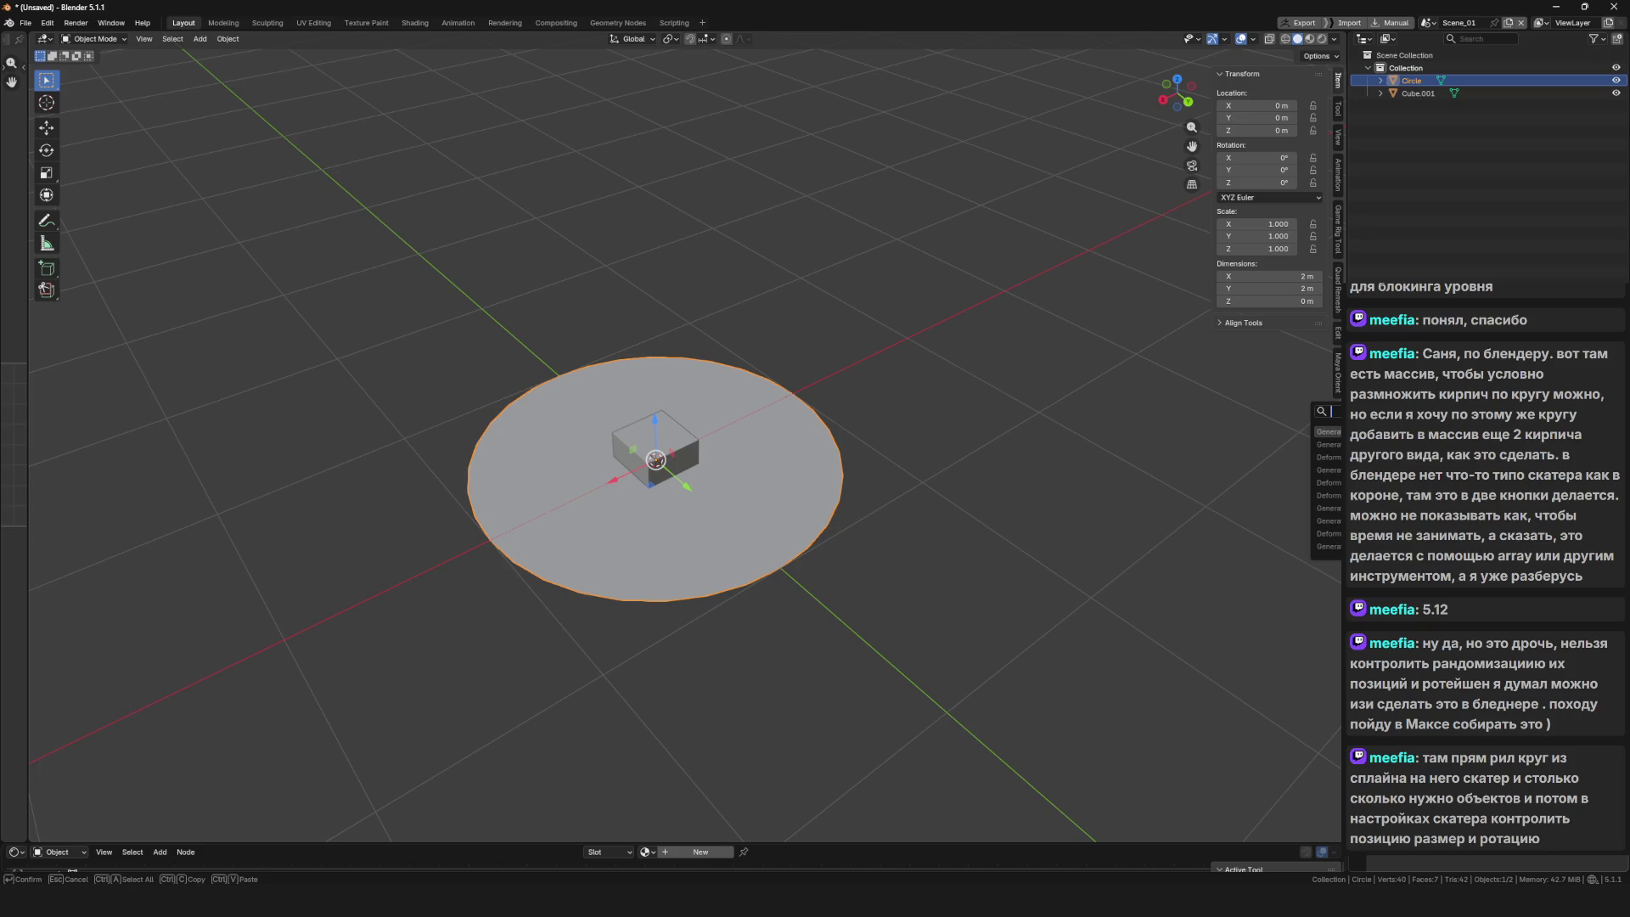
text(s)
key(Return)
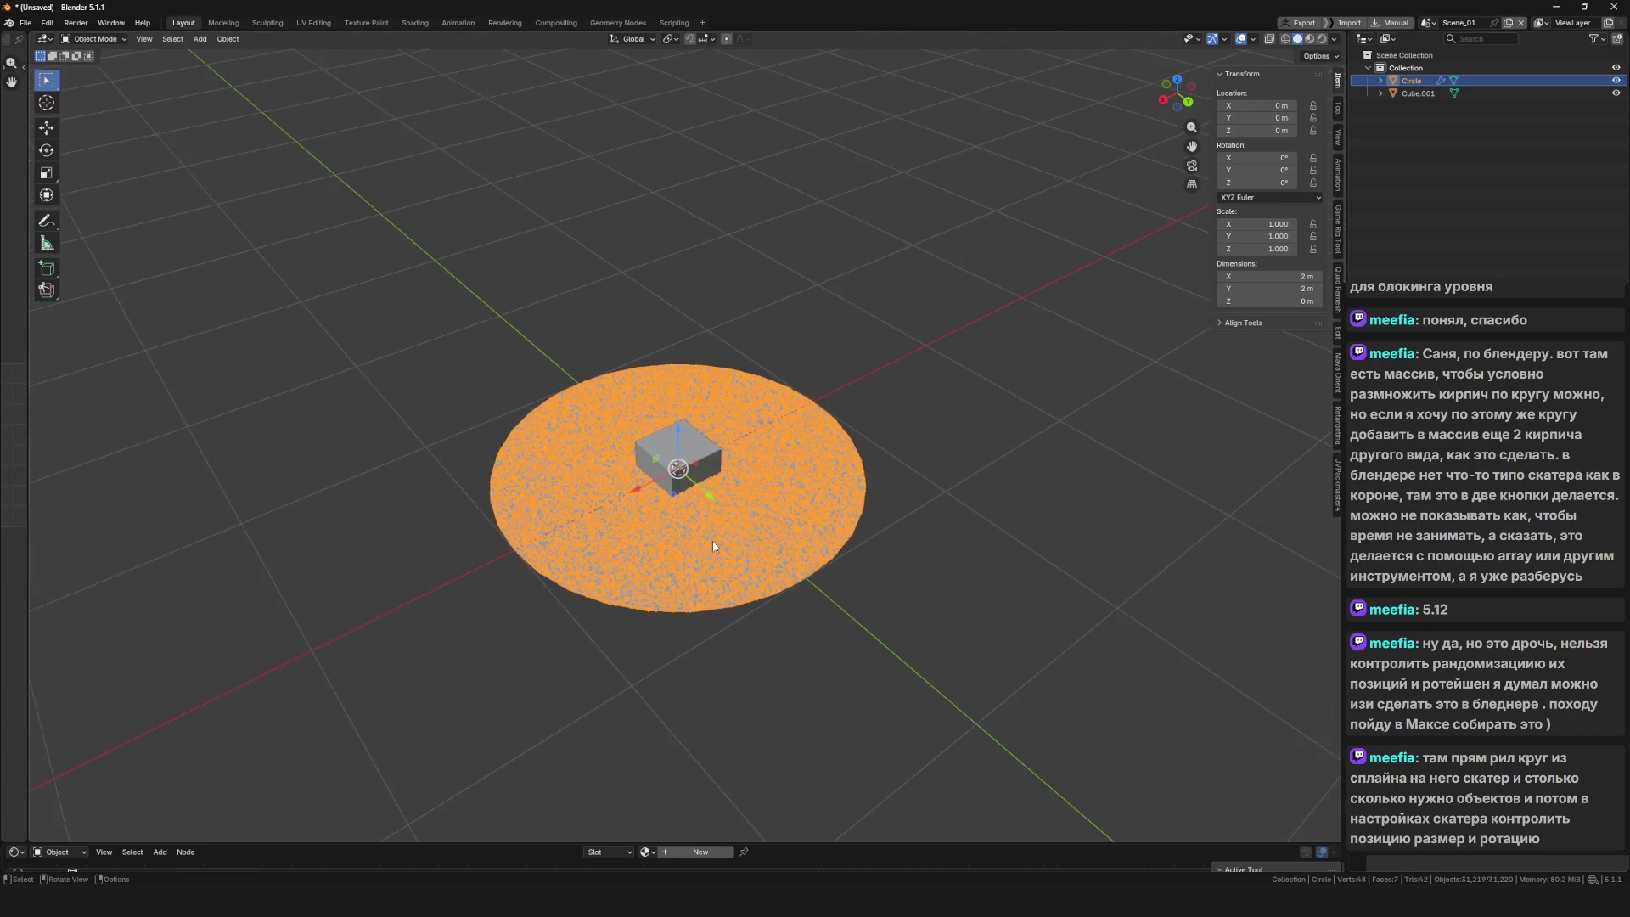
scroll(712, 542, up, 5)
scroll(726, 484, up, 5)
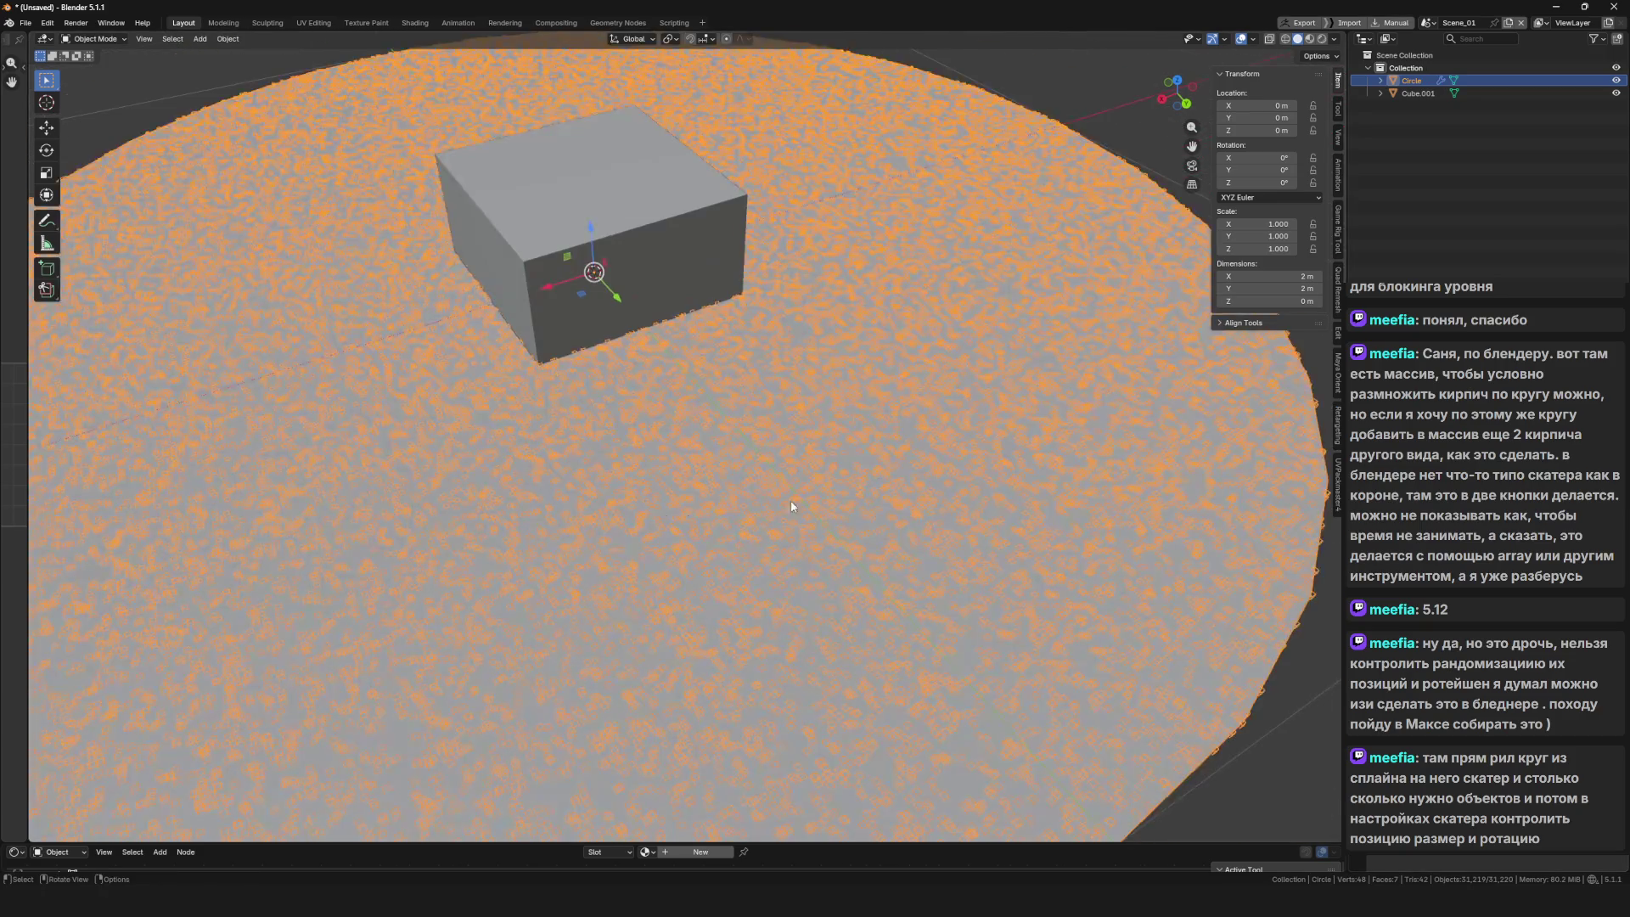
scroll(726, 484, down, 5)
scroll(726, 484, up, 3)
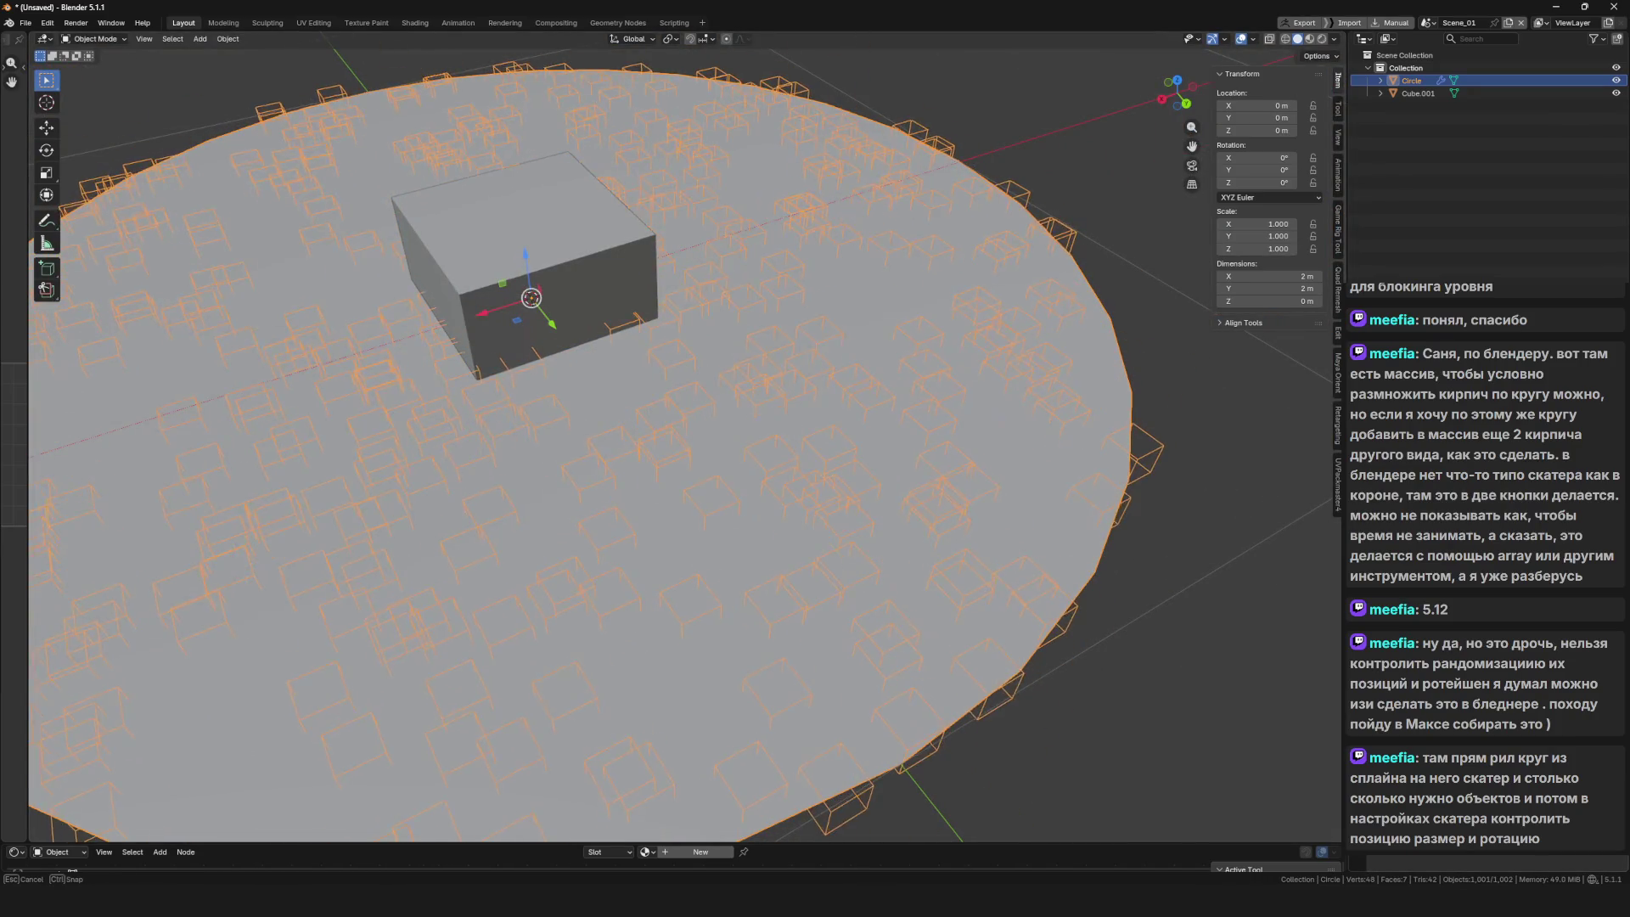
drag(1117, 582, 775, 456)
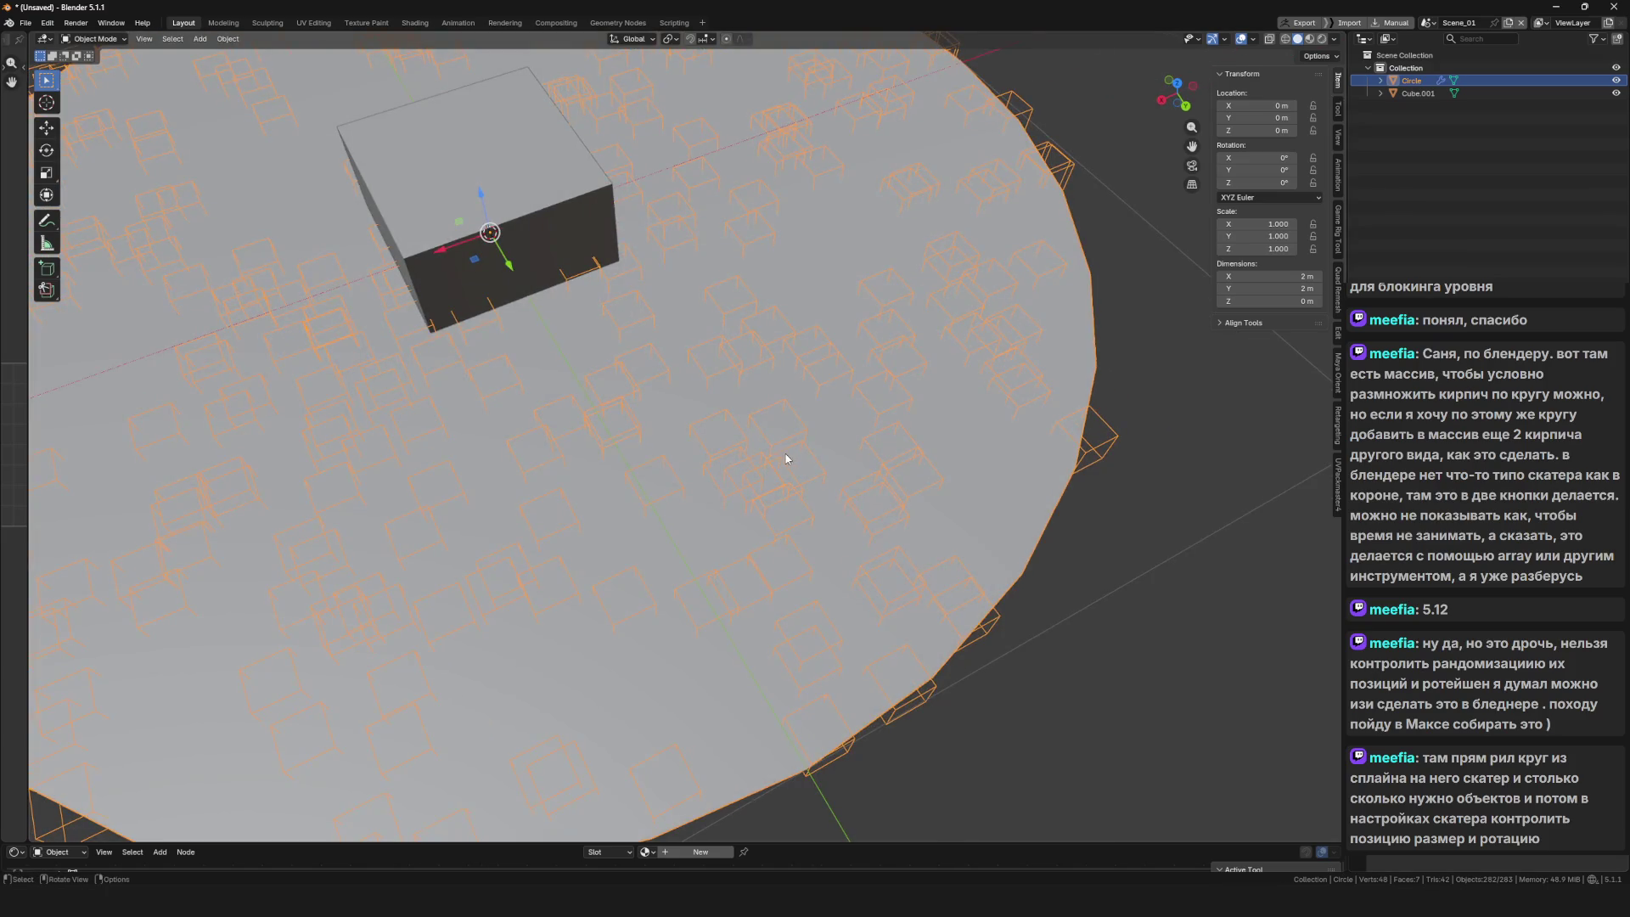
scroll(788, 459, down, 5)
scroll(837, 460, up, 4)
scroll(870, 467, up, 3)
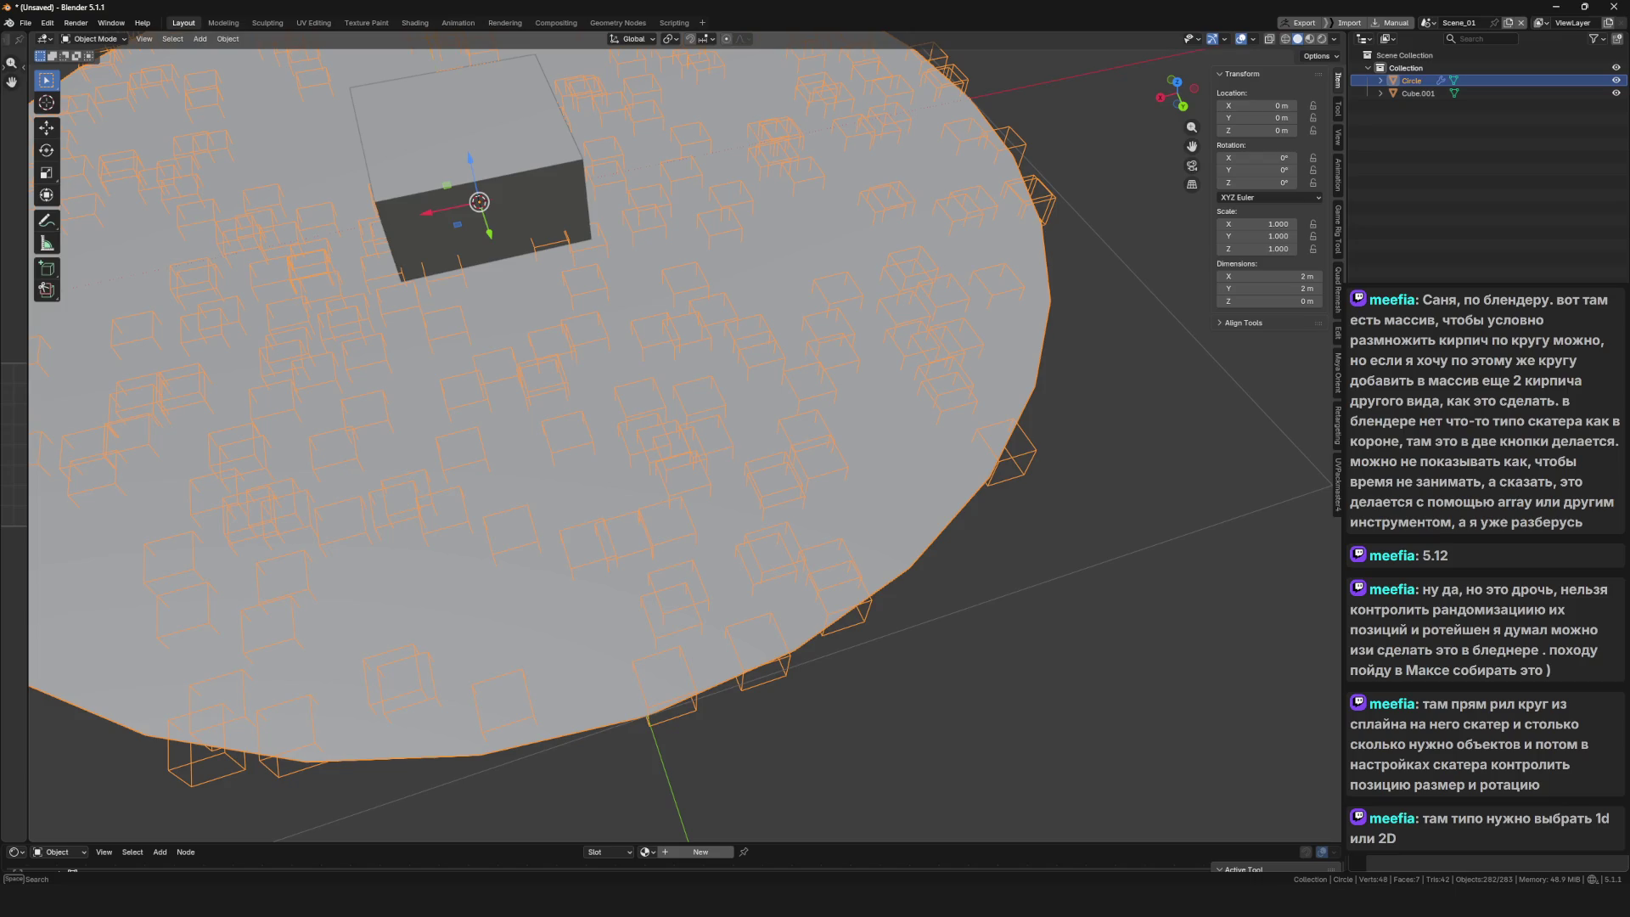
Browse the modifier search list and dismiss it without adding anything
key(space)
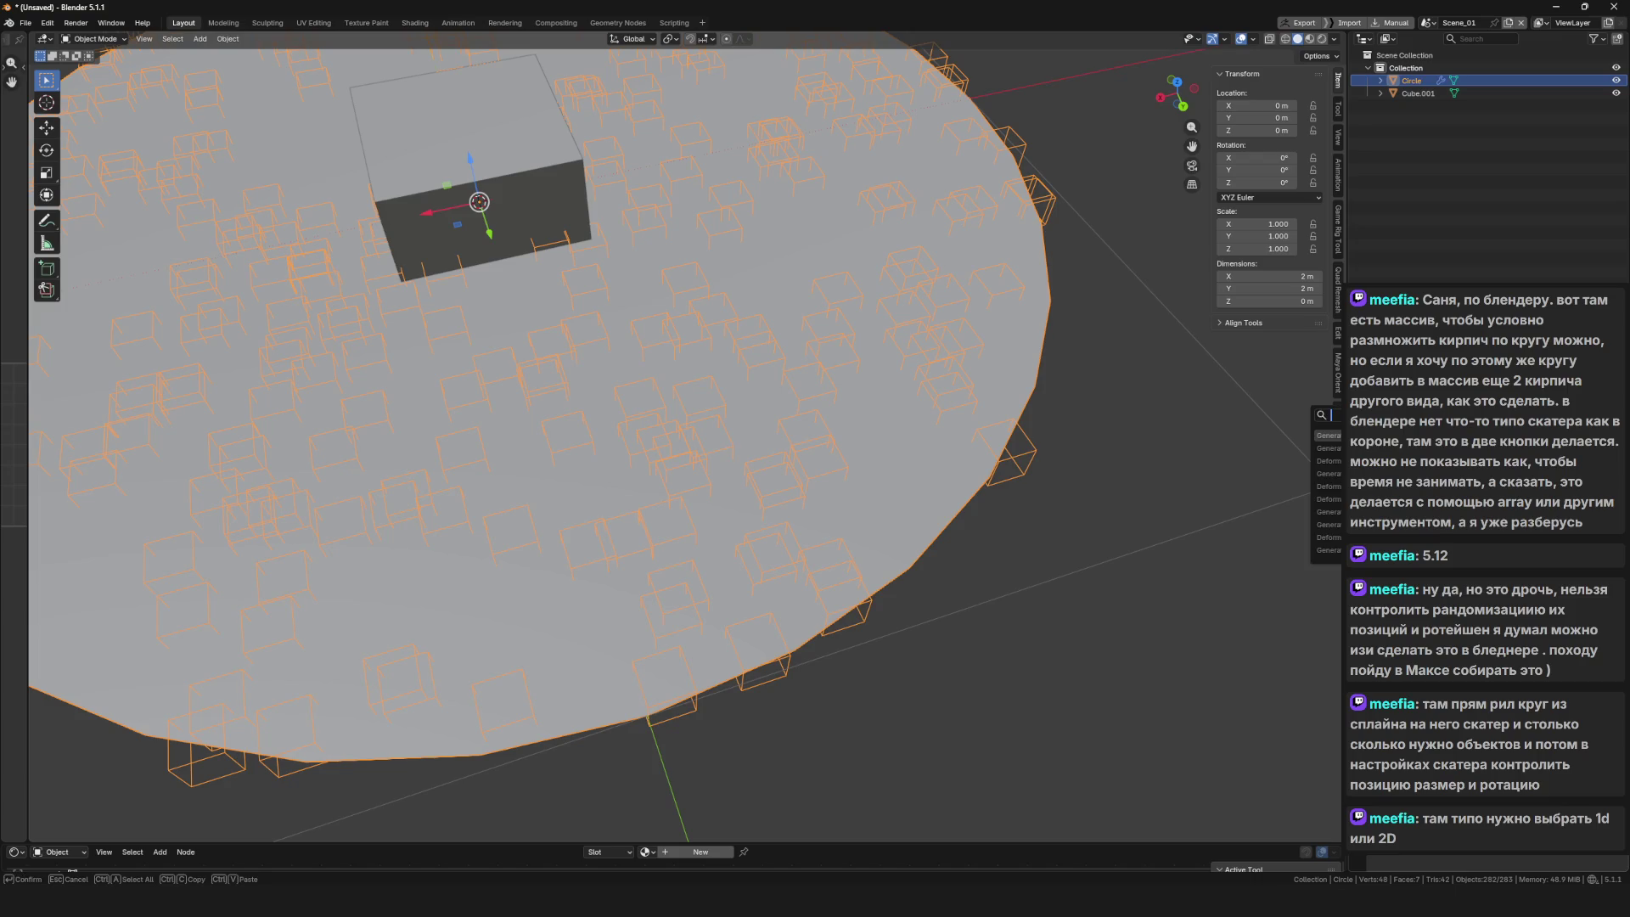
key(Down)
key(Down)
key(Down)
key(Down)
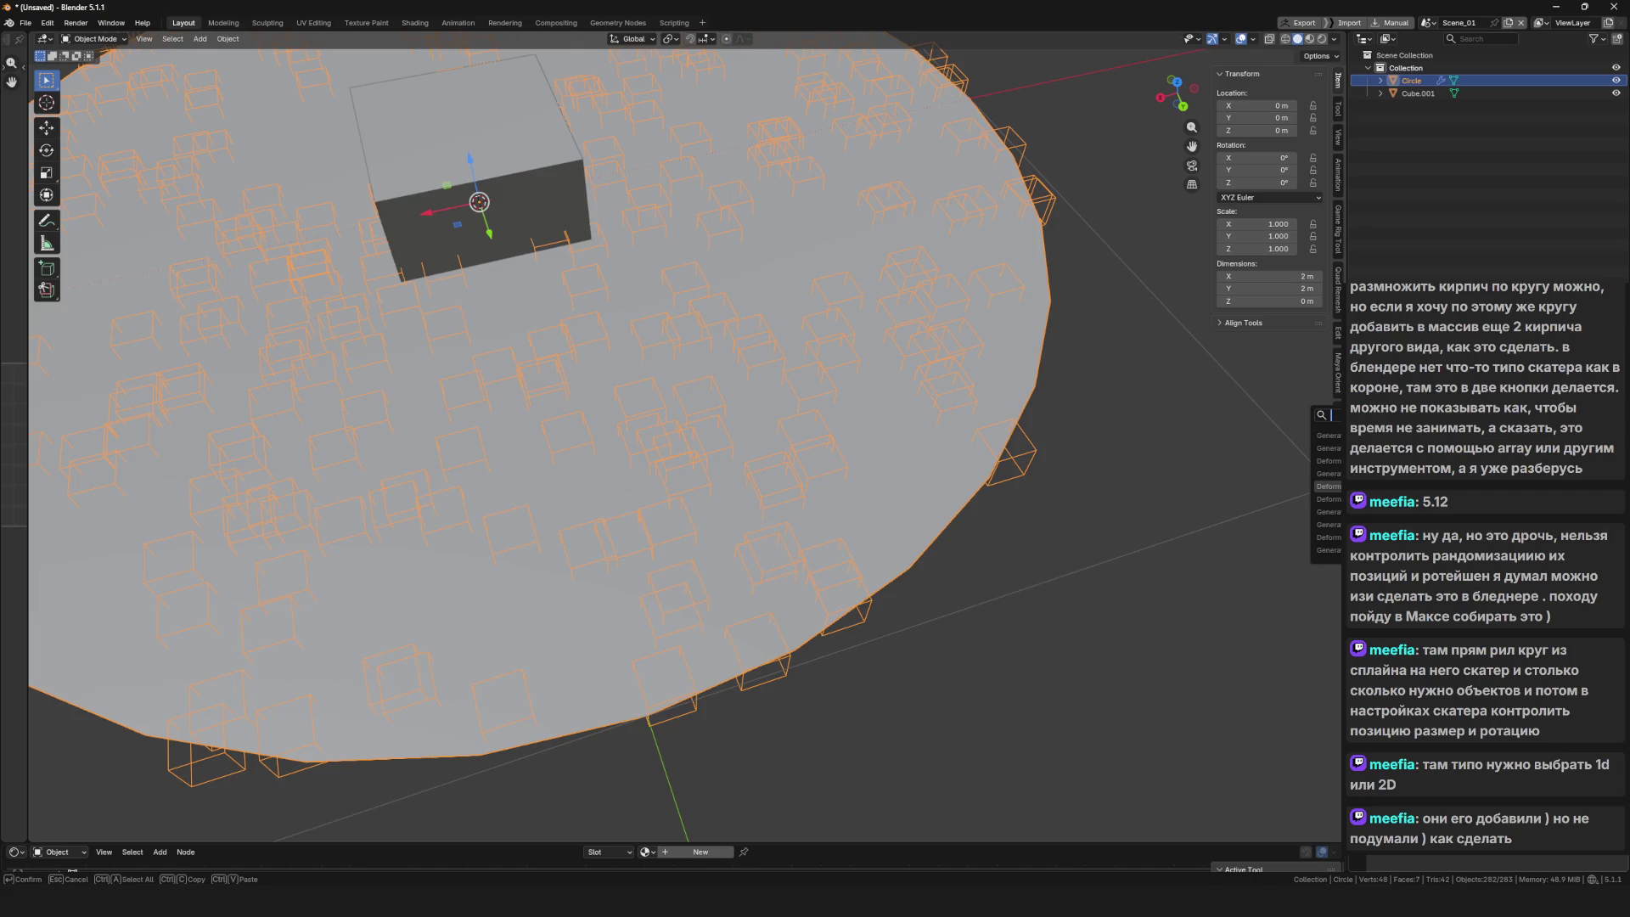
key(Down)
key(Down)
key(Escape)
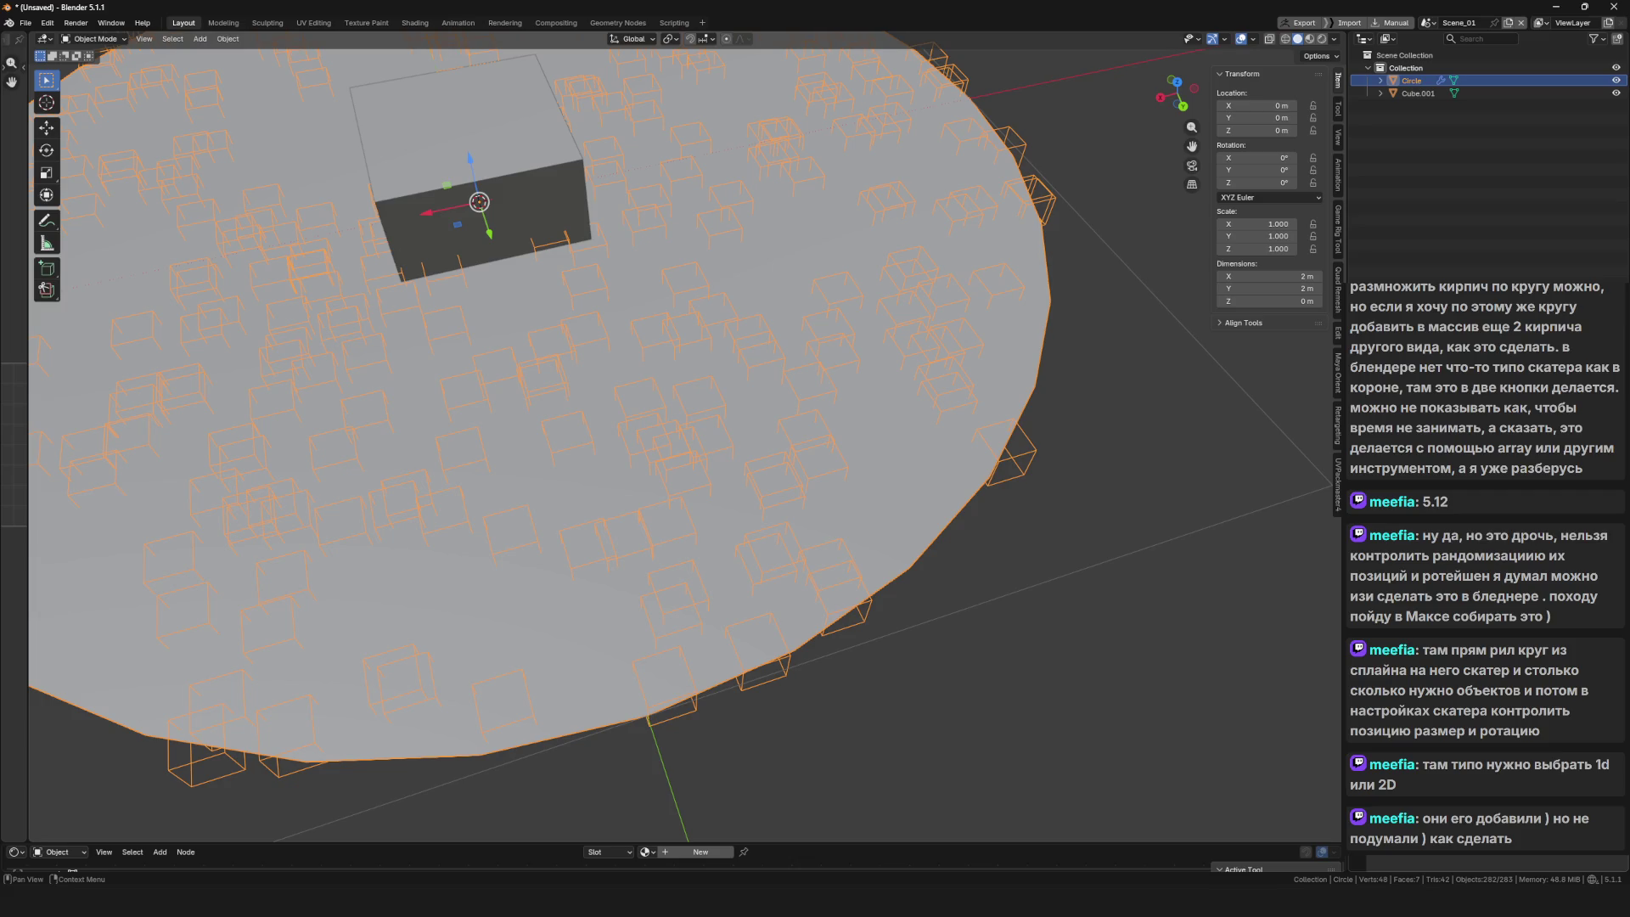
Delete only the circle's face, keeping its edge ring, and return to Object Mode
key(ctrl+Tab)
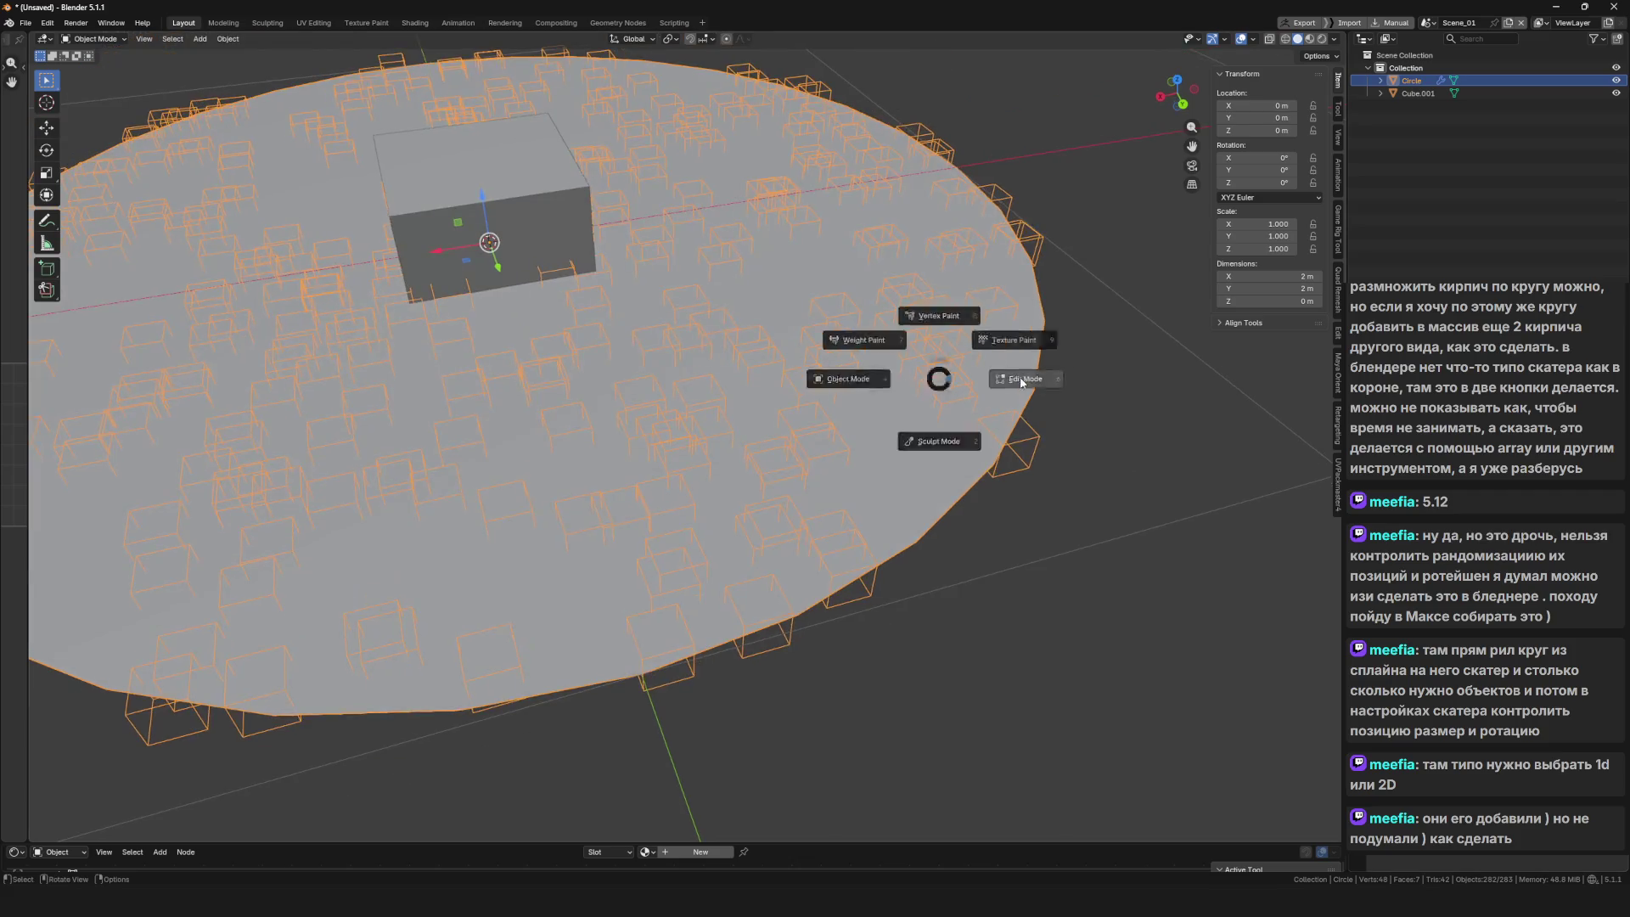
click(1032, 375)
key(x)
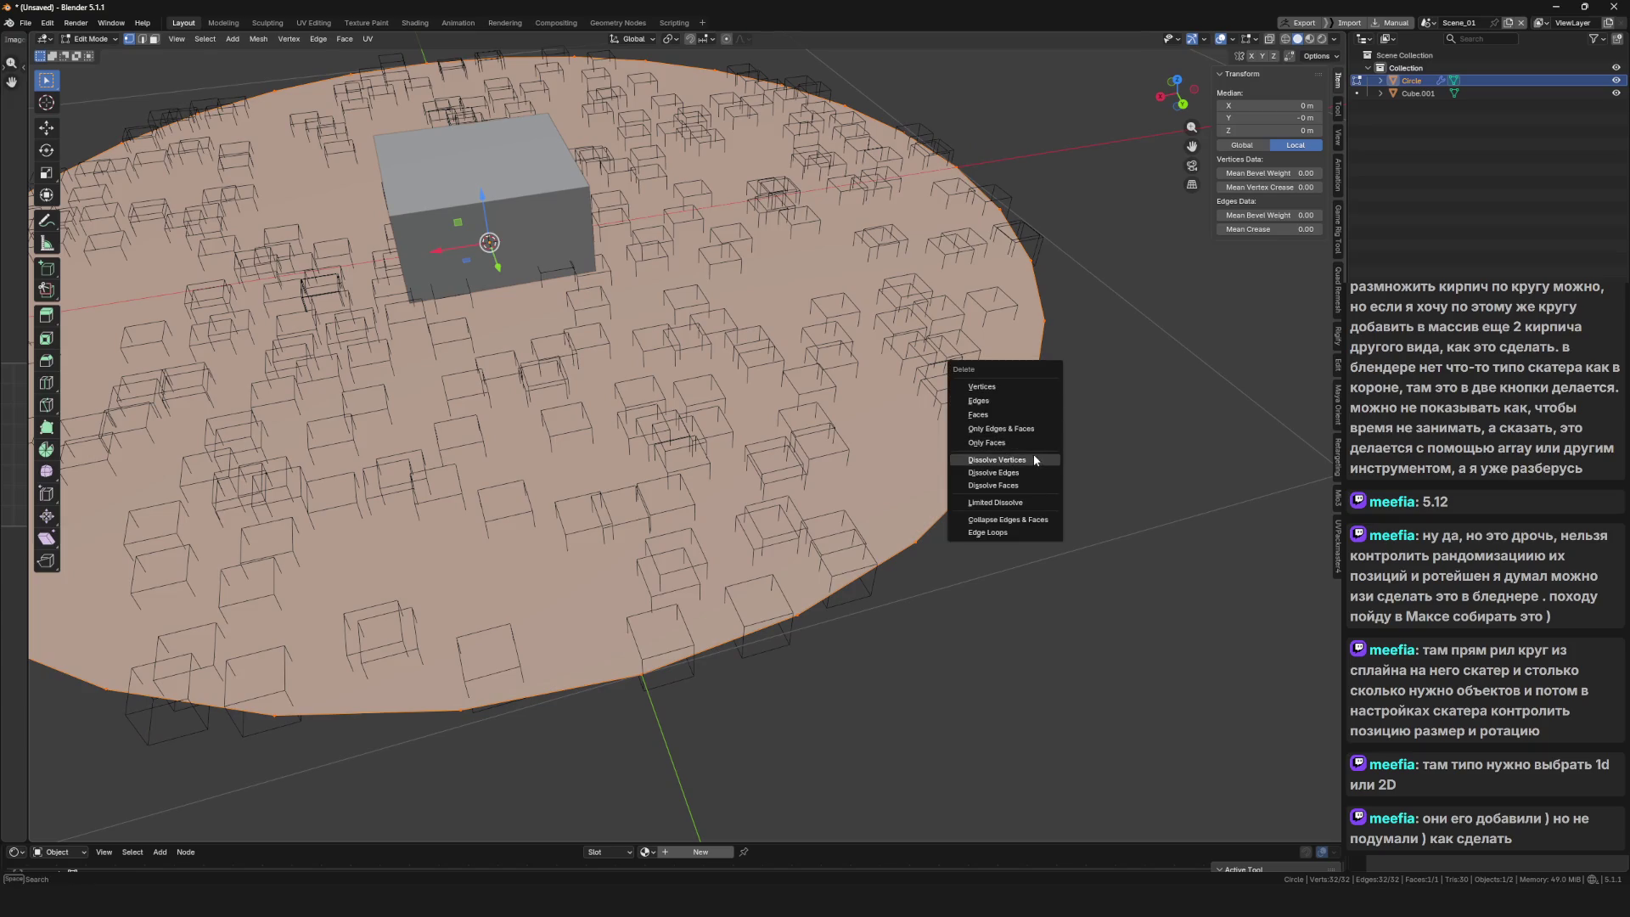
click(1010, 444)
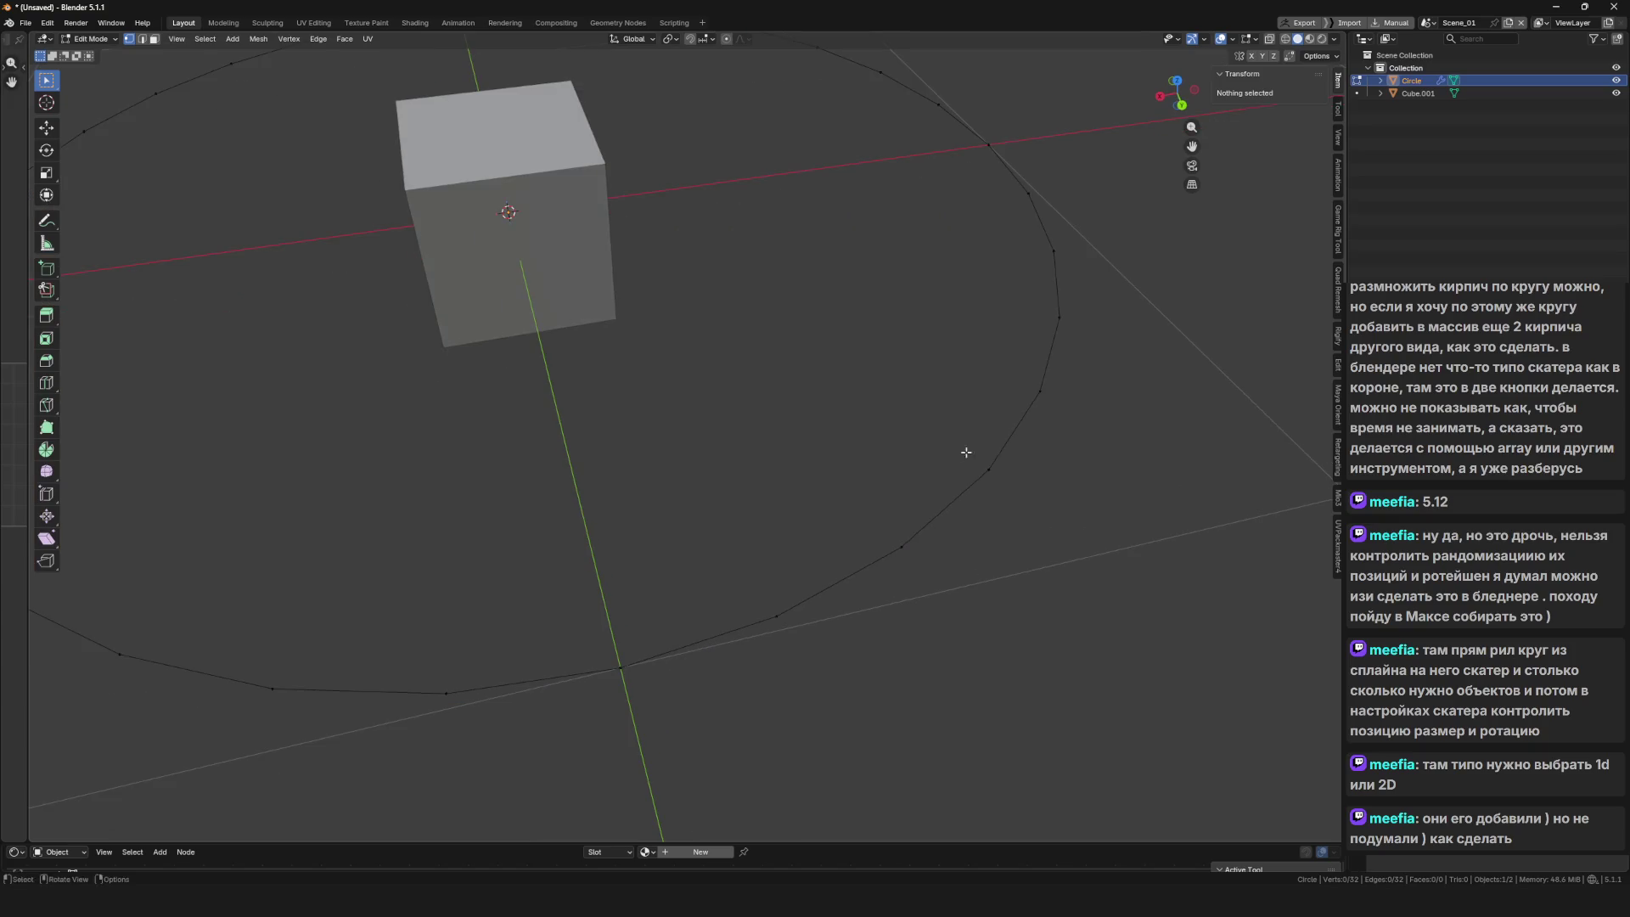
key(a)
scroll(885, 403, down, 5)
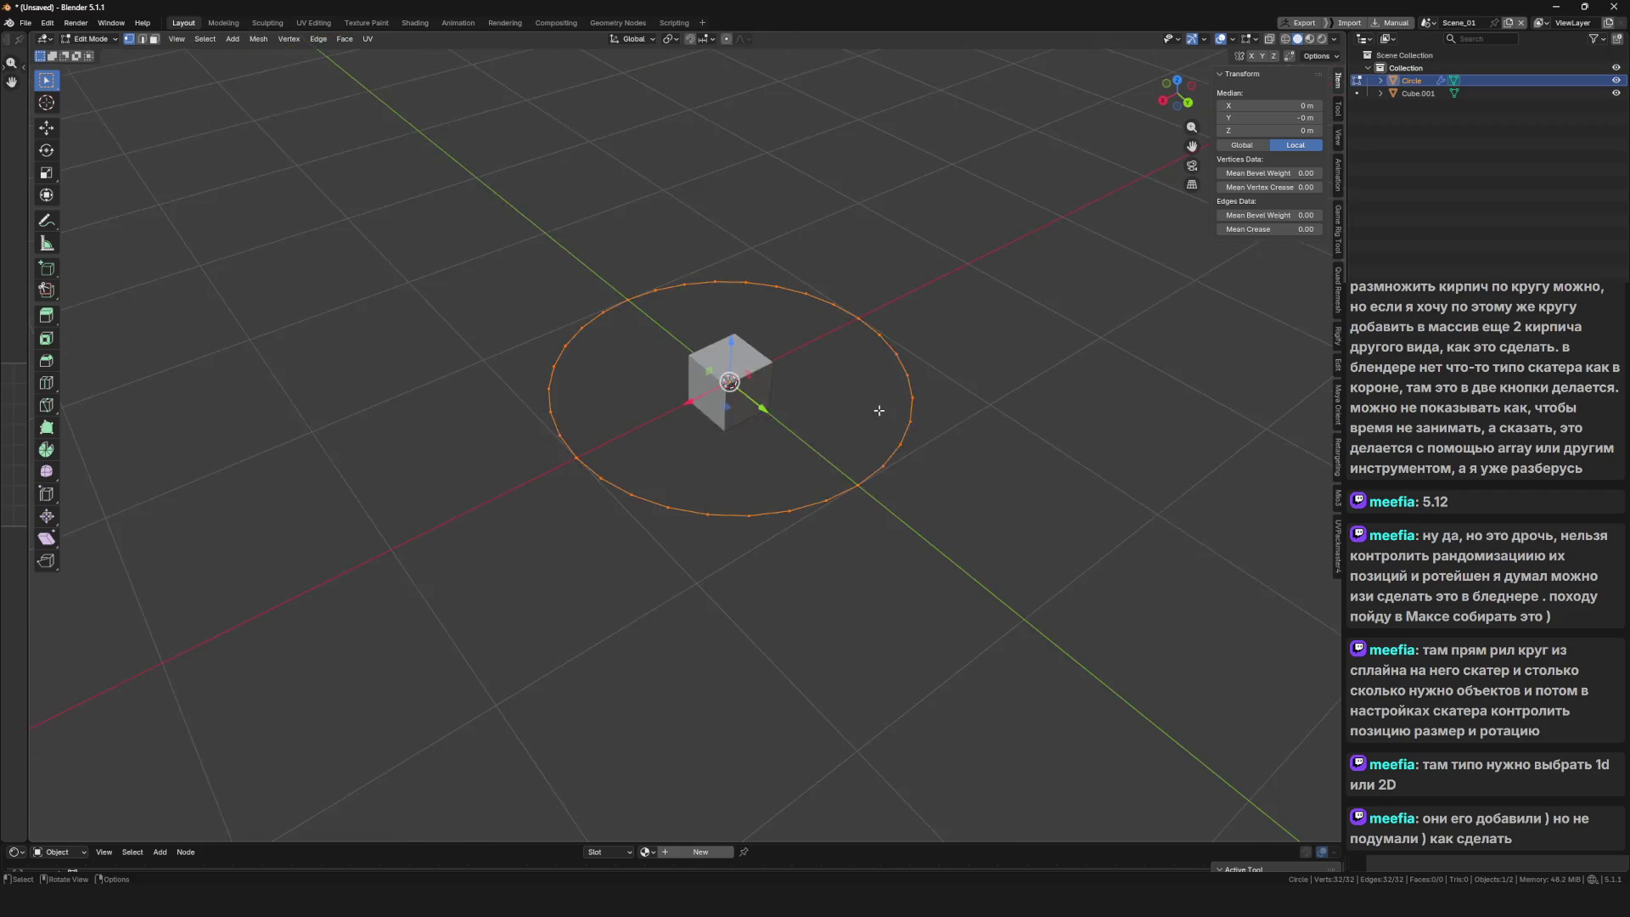
key(Tab)
Browse the Add Modifier list and search without adding any modifier
scroll(892, 436, down, 3)
scroll(839, 422, up, 3)
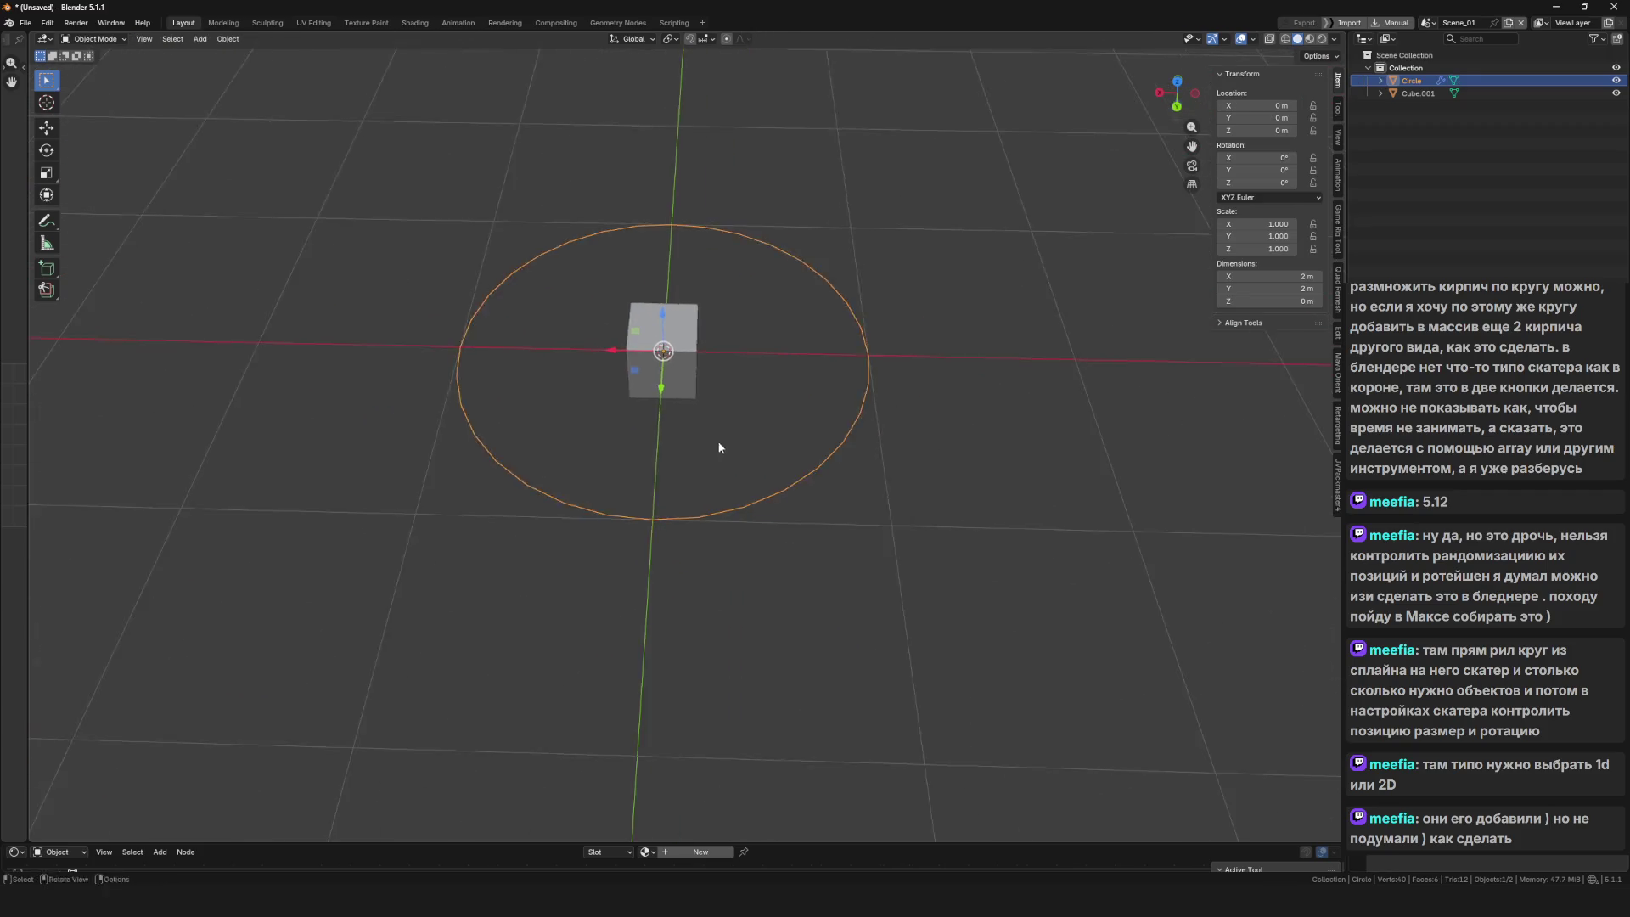
scroll(929, 435, up, 5)
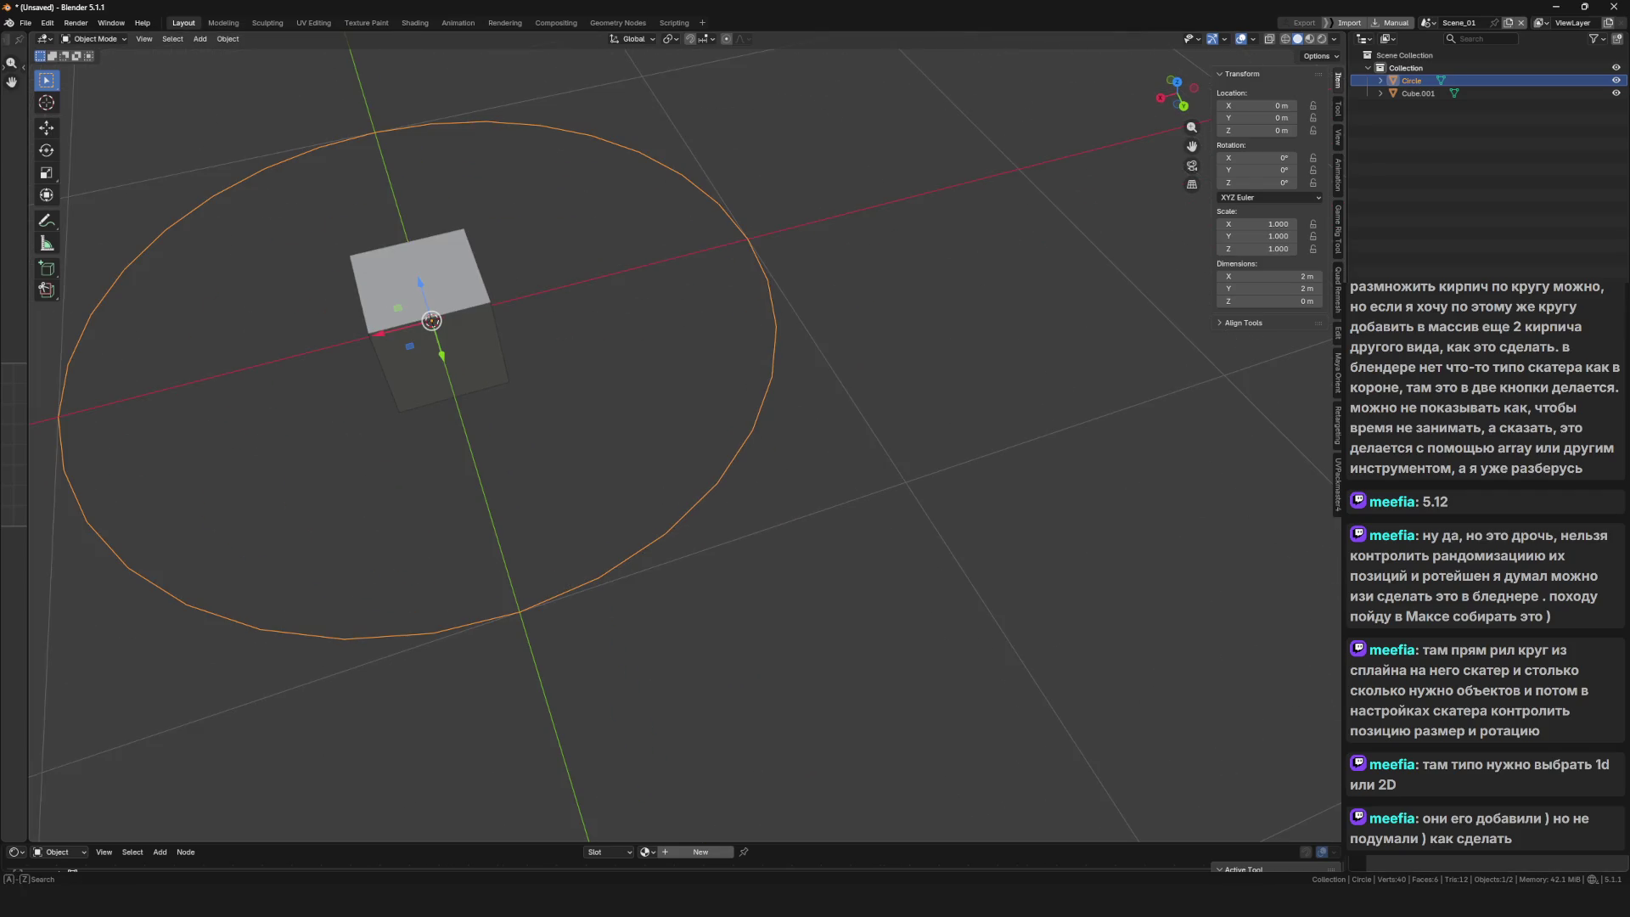
click(1435, 399)
mouse_move(1367, 418)
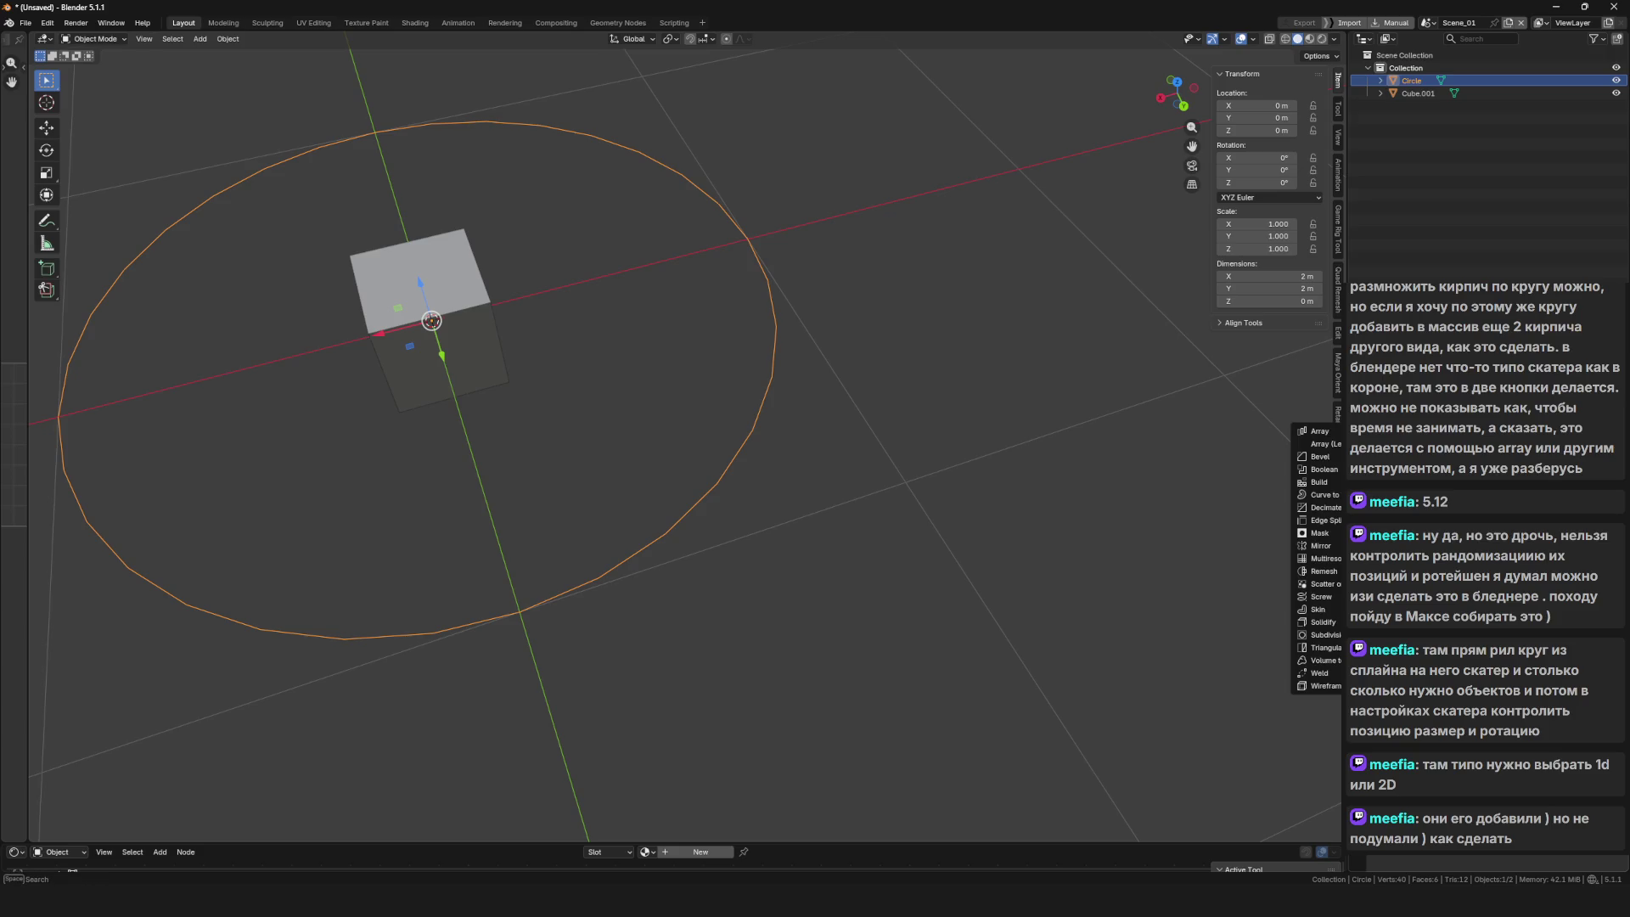
key(Escape)
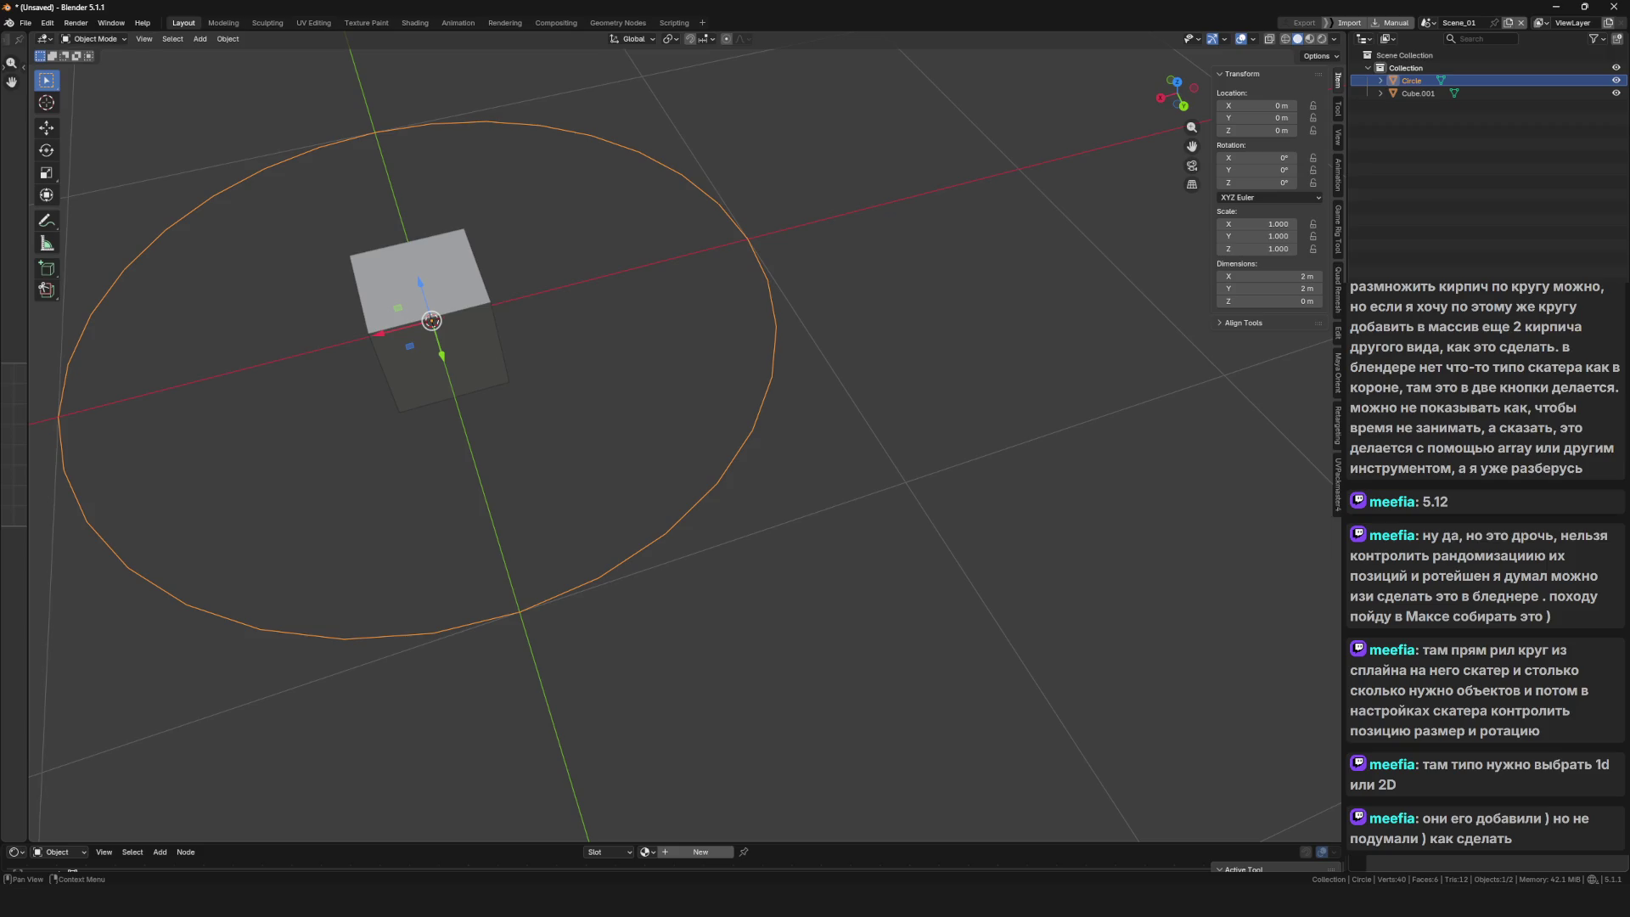
click(1367, 418)
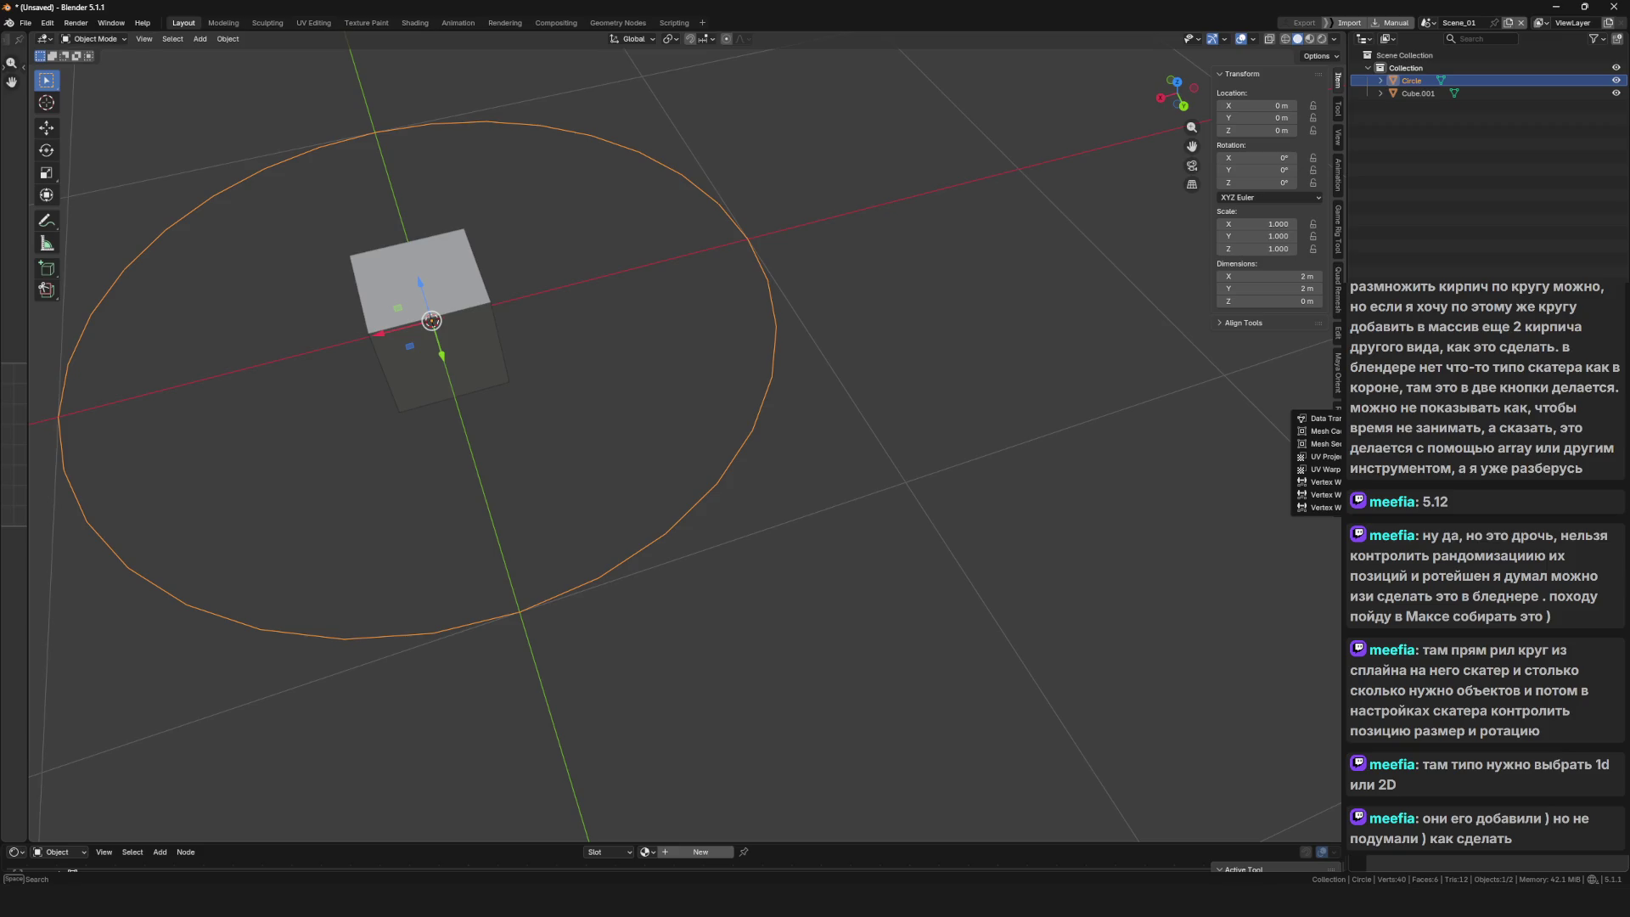
mouse_move(1376, 443)
key(Escape)
key(shift+a)
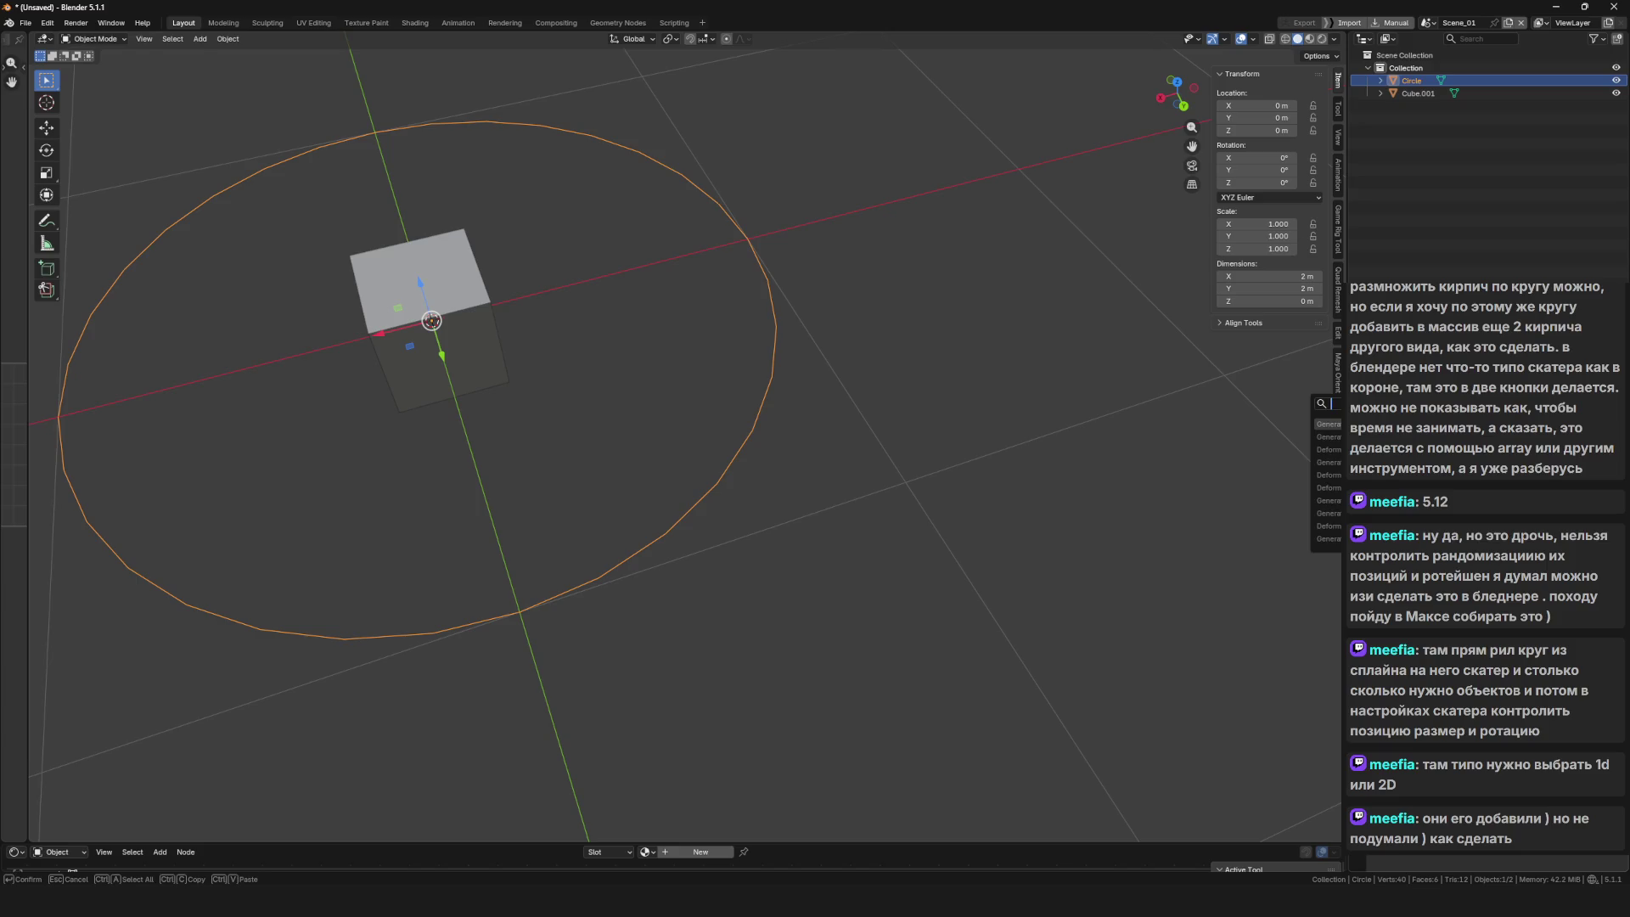
key(Escape)
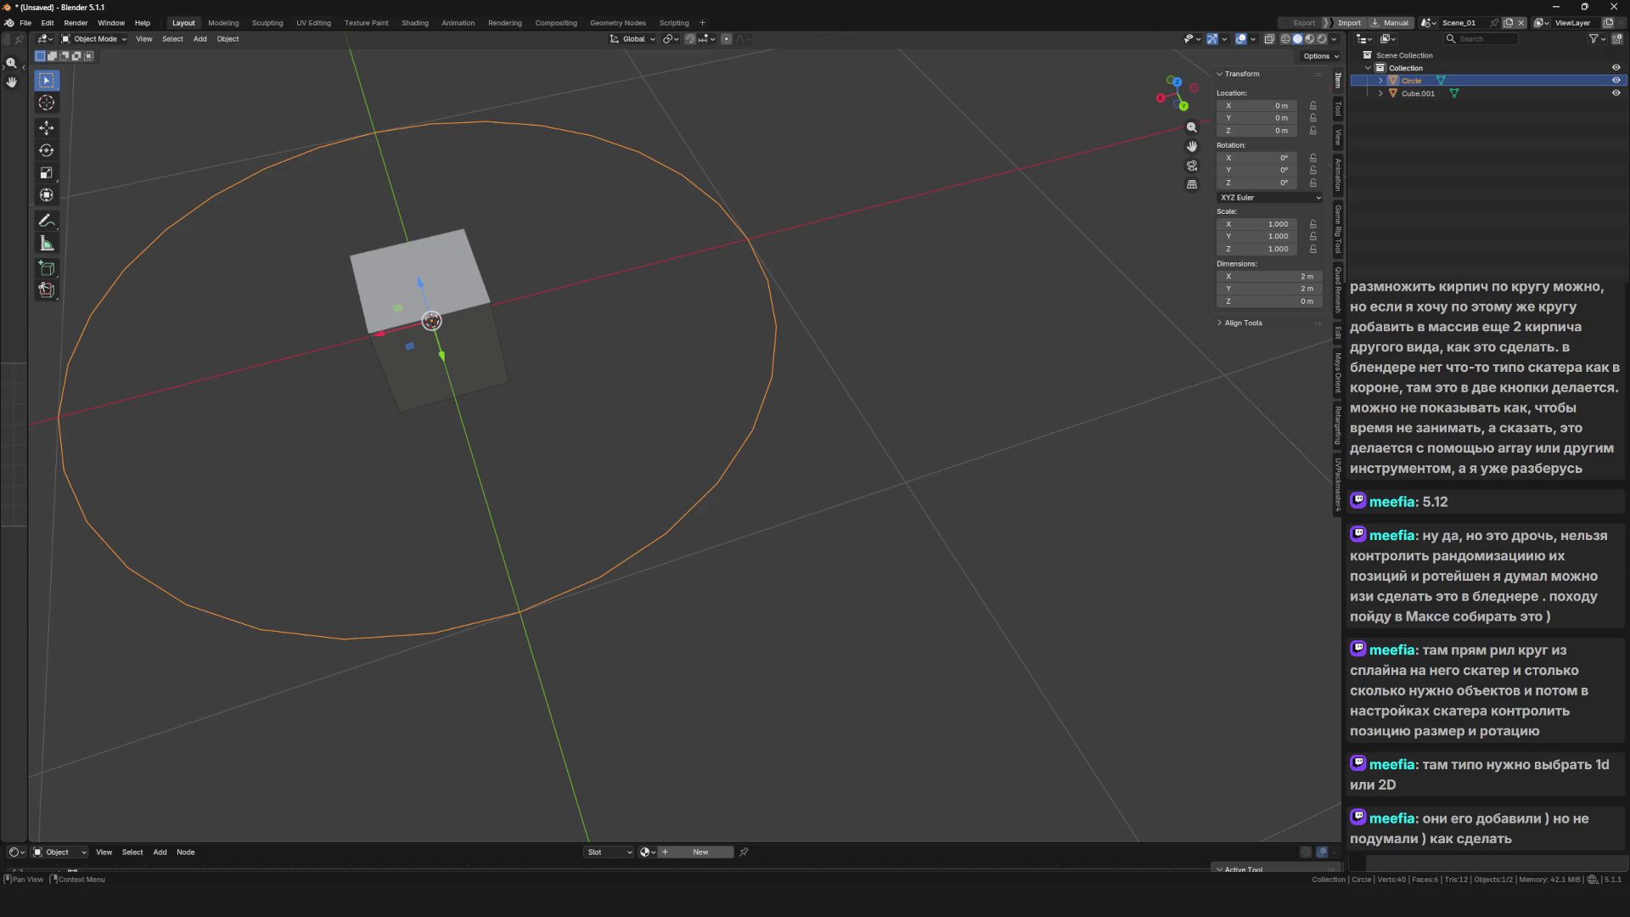
Box-select the central cube
scroll(809, 640, down, 4)
scroll(589, 452, up, 2)
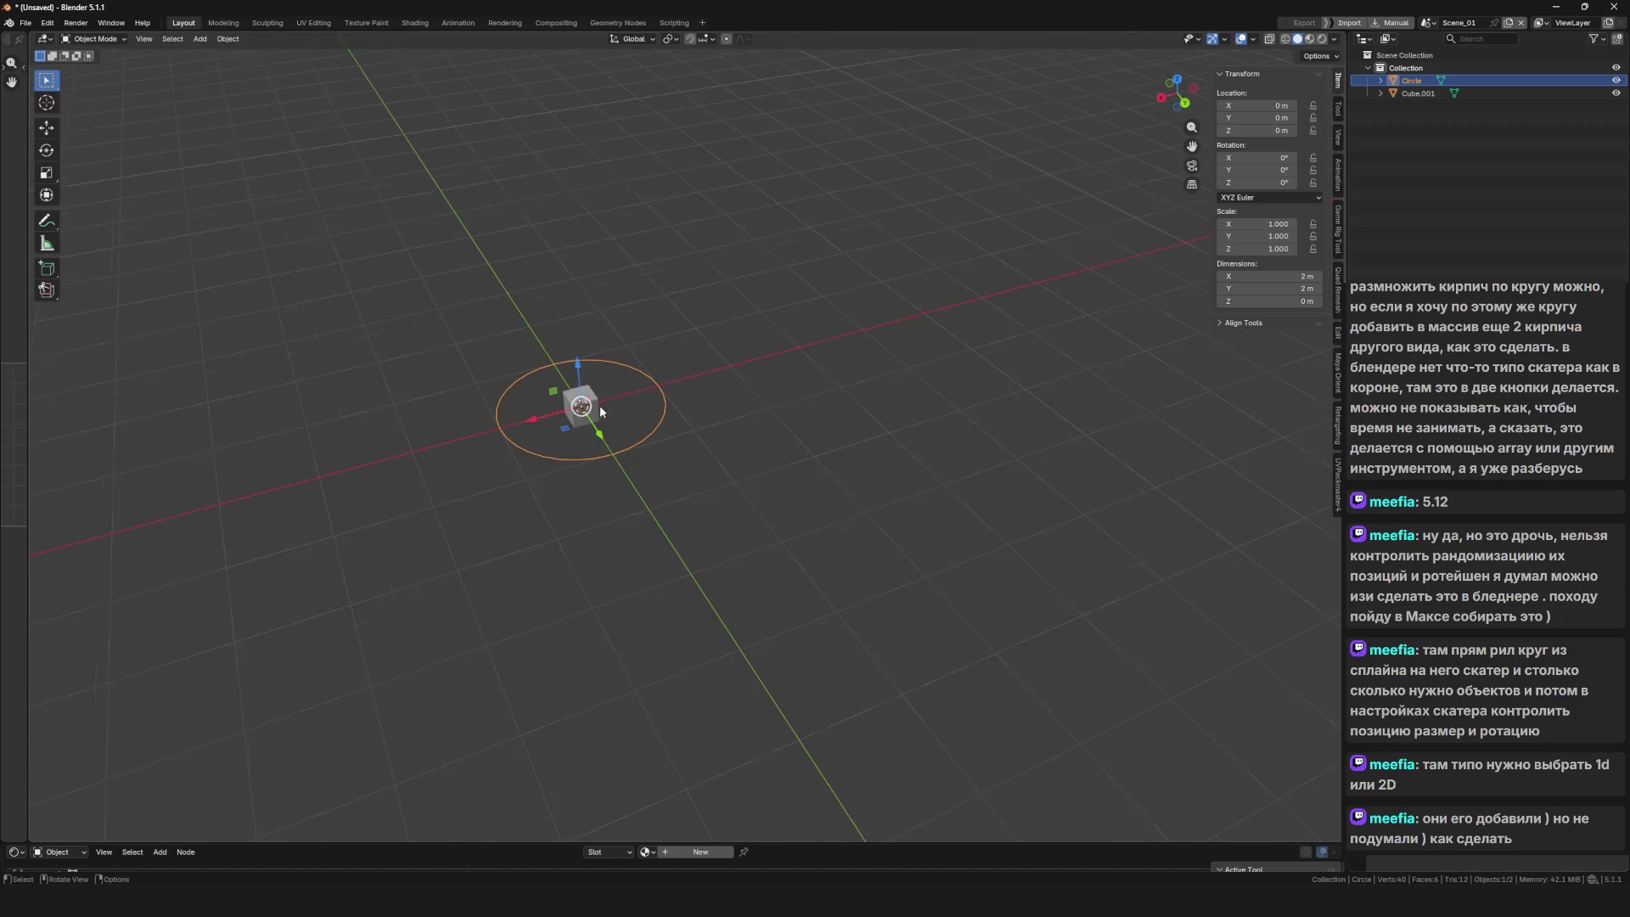
scroll(599, 405, up, 3)
mouse_move(356, 212)
mouse_down()
mouse_move(506, 301)
mouse_move(594, 484)
mouse_up()
Delete the circle ring from the scene
shift+click(774, 476)
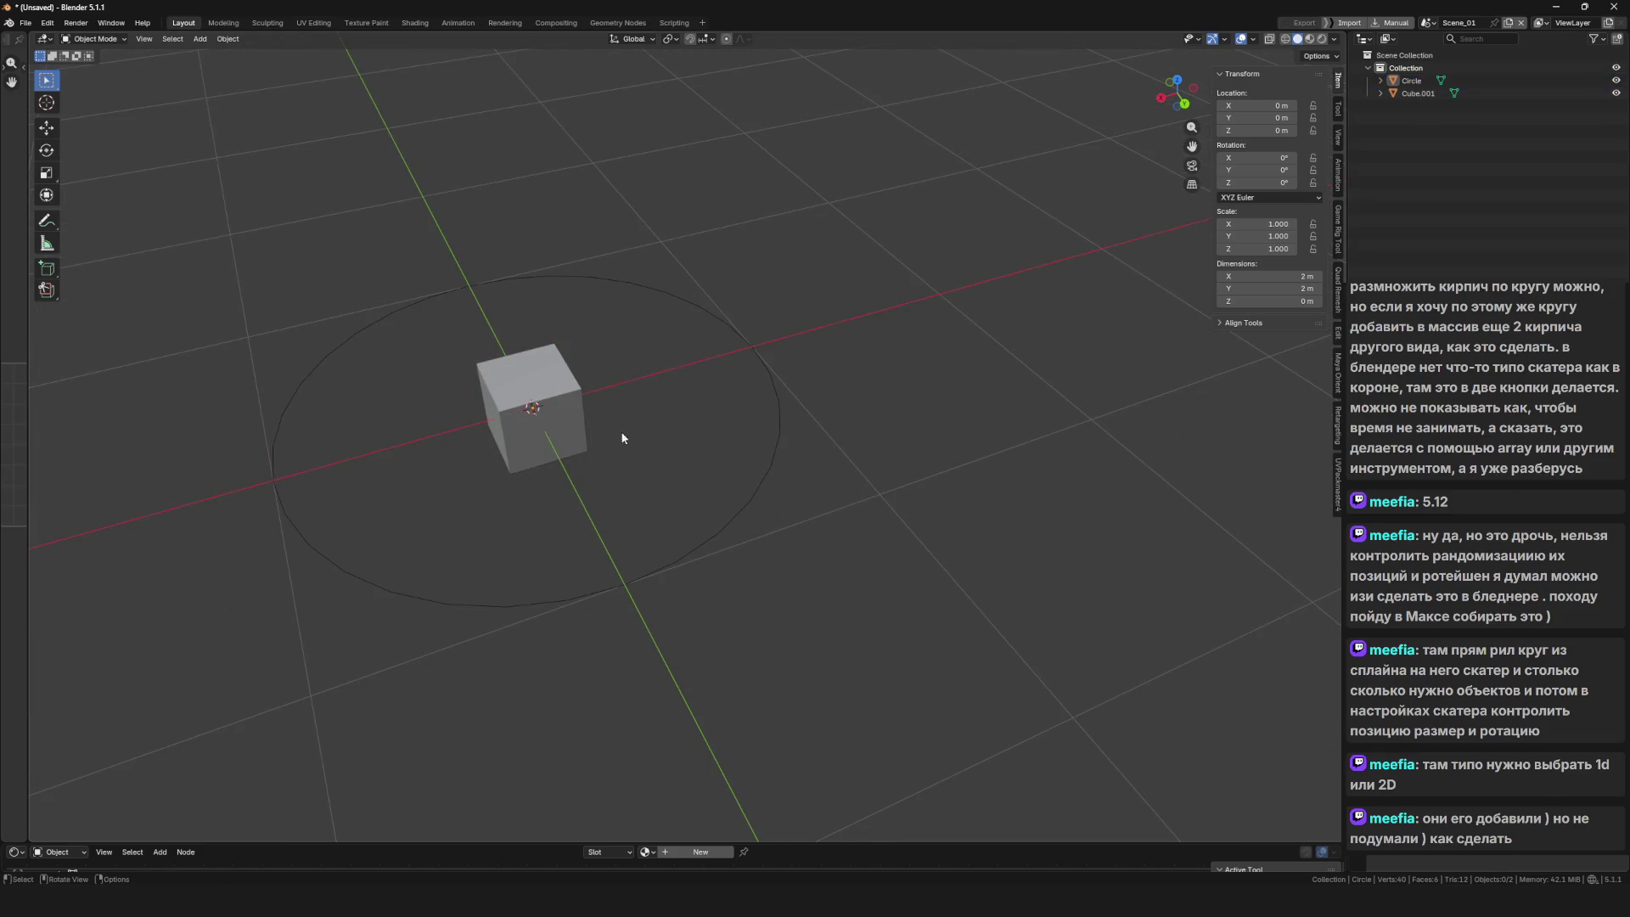
drag(772, 506, 710, 483)
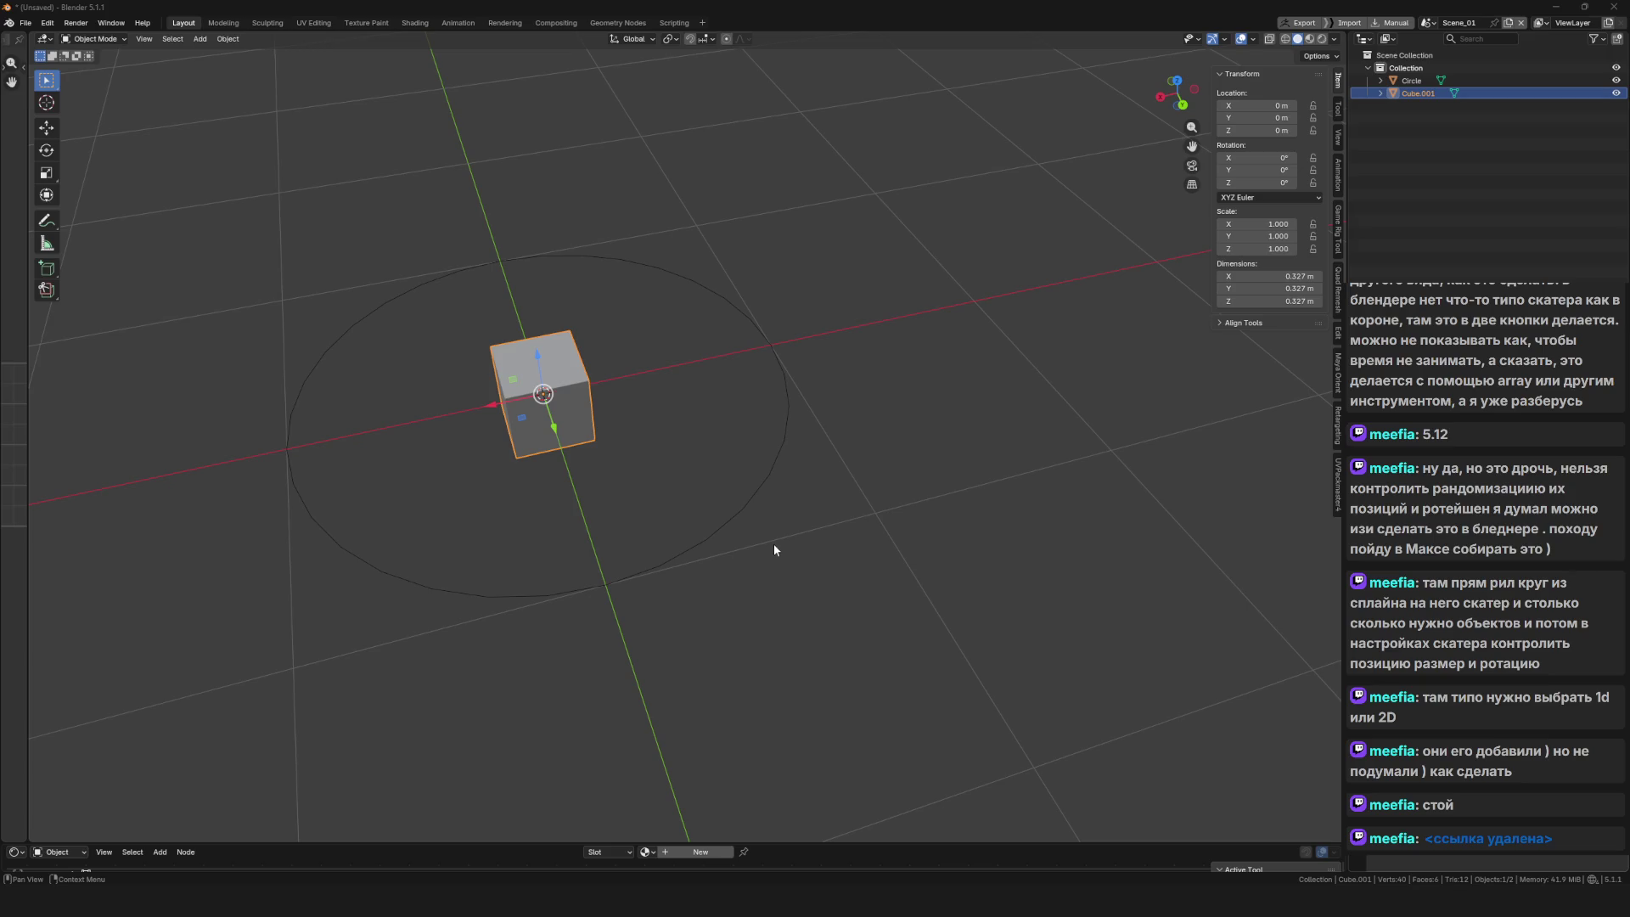
click(755, 567)
key(Delete)
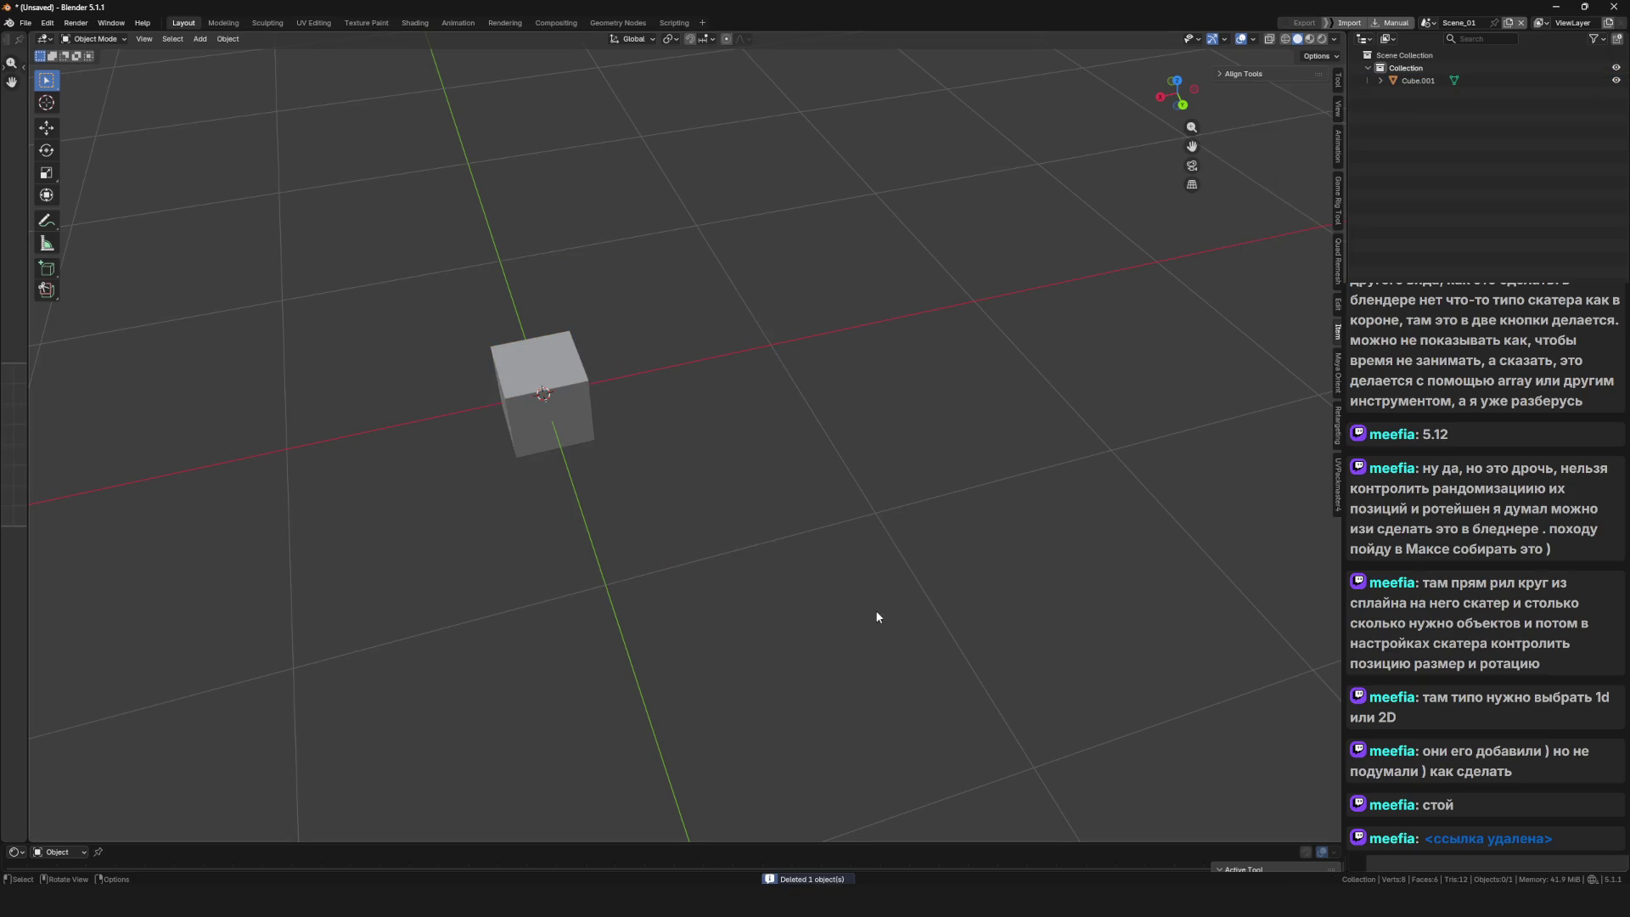
Delete the cube, leaving the scene completely empty
click(559, 423)
key(x)
click(819, 431)
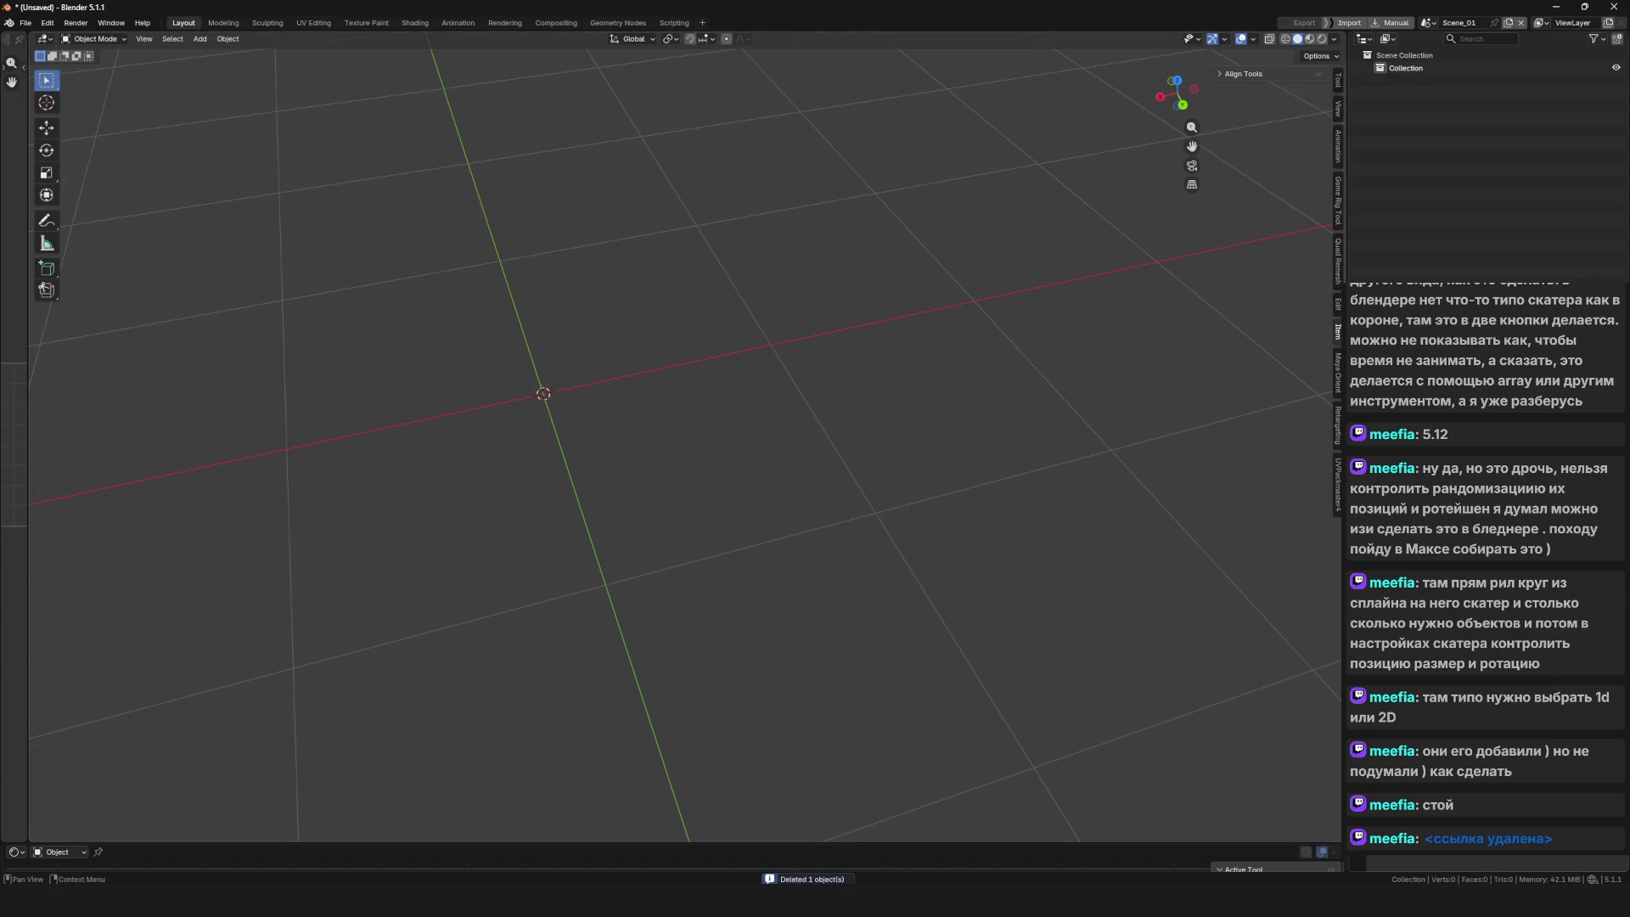
mouse_move(975, 282)
mouse_down()
mouse_move(885, 470)
mouse_move(730, 481)
mouse_move(758, 478)
mouse_up()
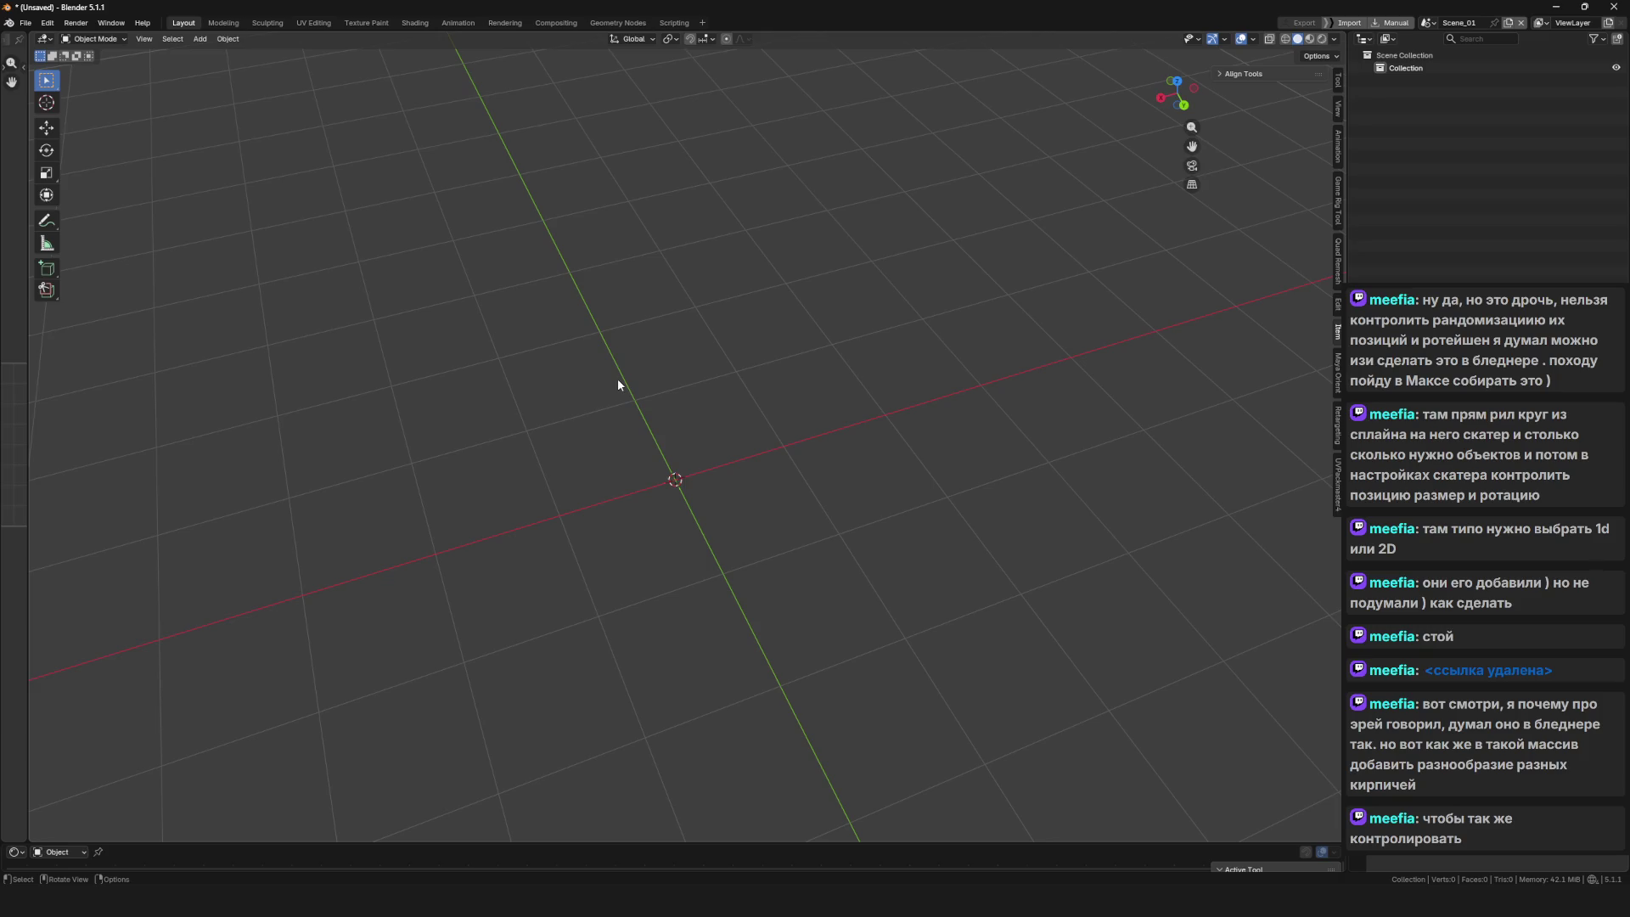
Add a new cube to the empty scene
key(shift+a)
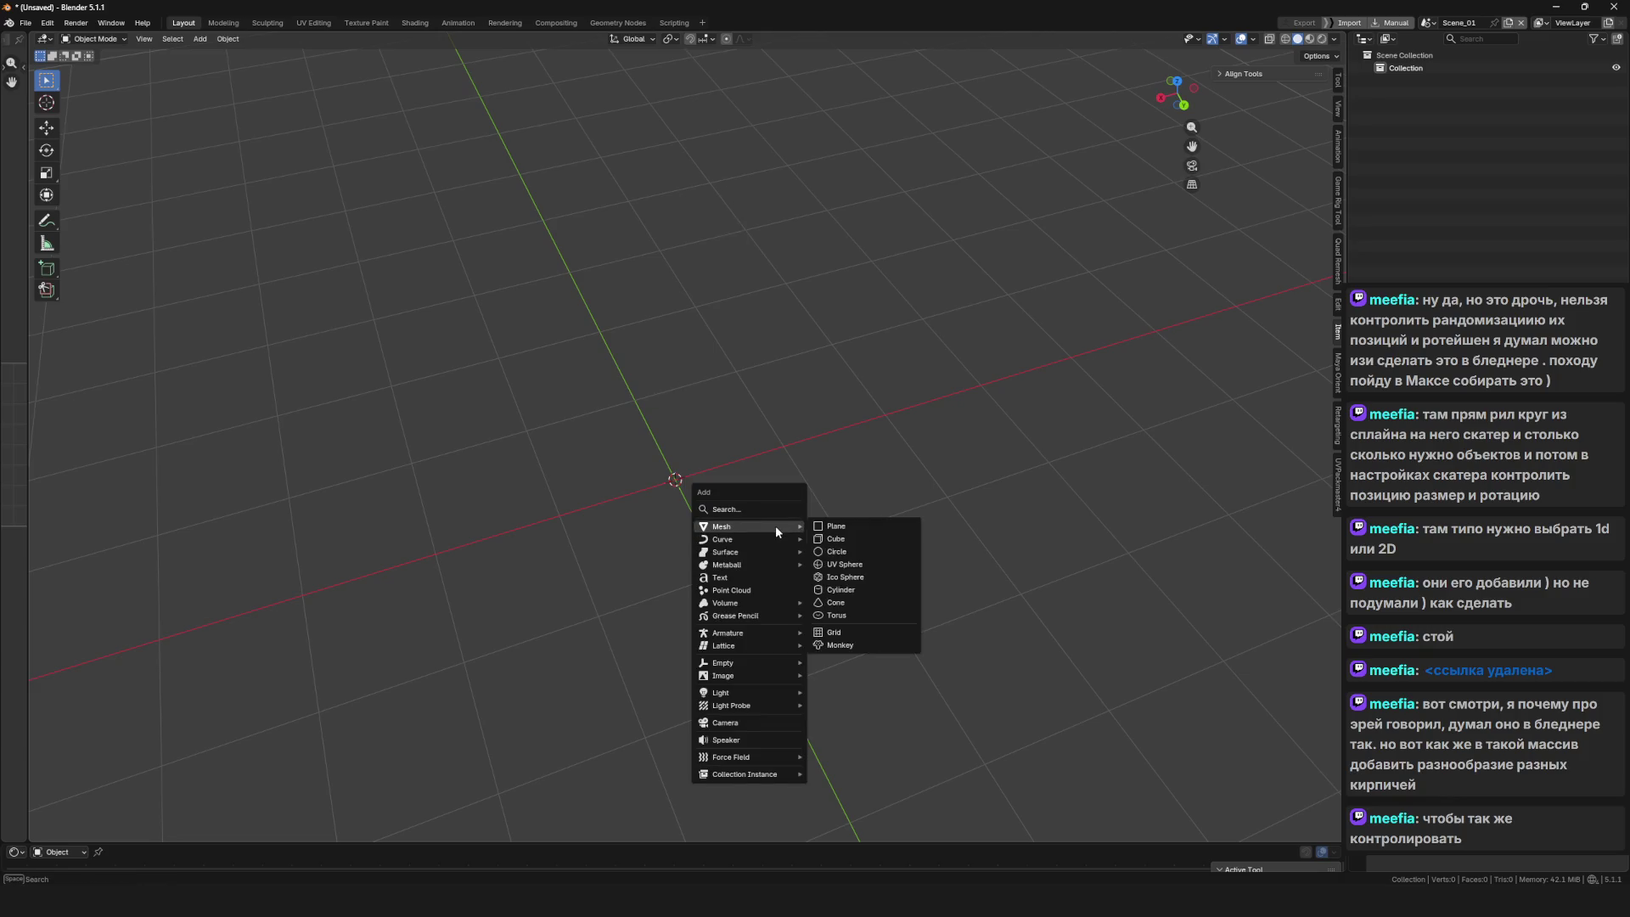
right_click(776, 526)
key(Escape)
click(841, 539)
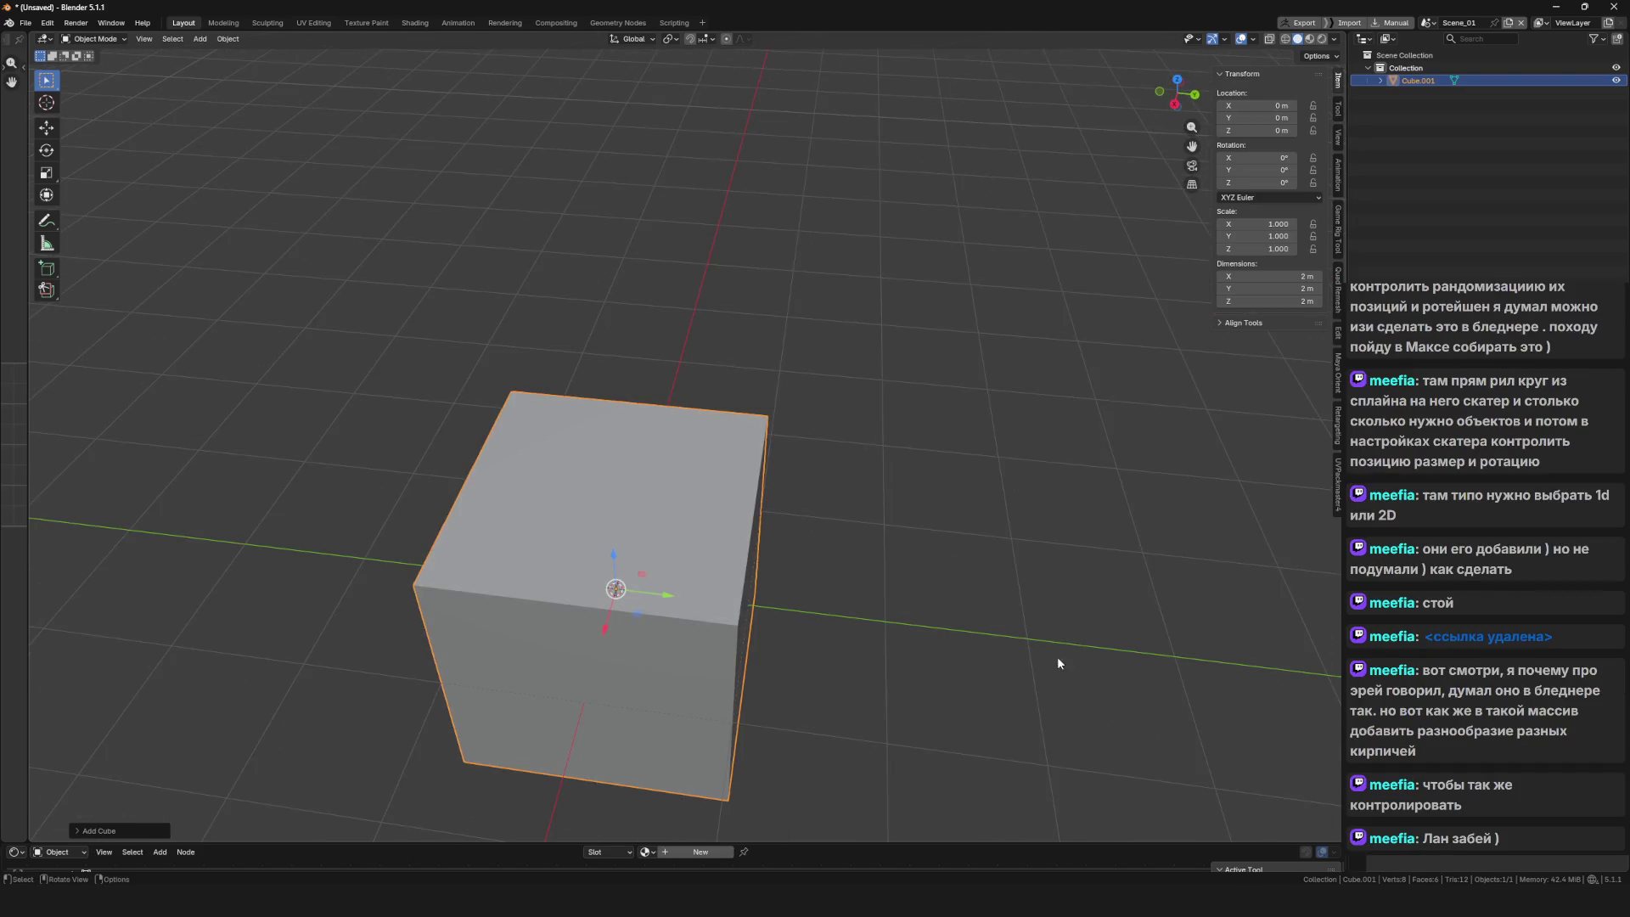
Scale the cube along X, then Z, then uniformly into a 0.38 × 0.925 × 0.341 m brick
key(s)
key(x)
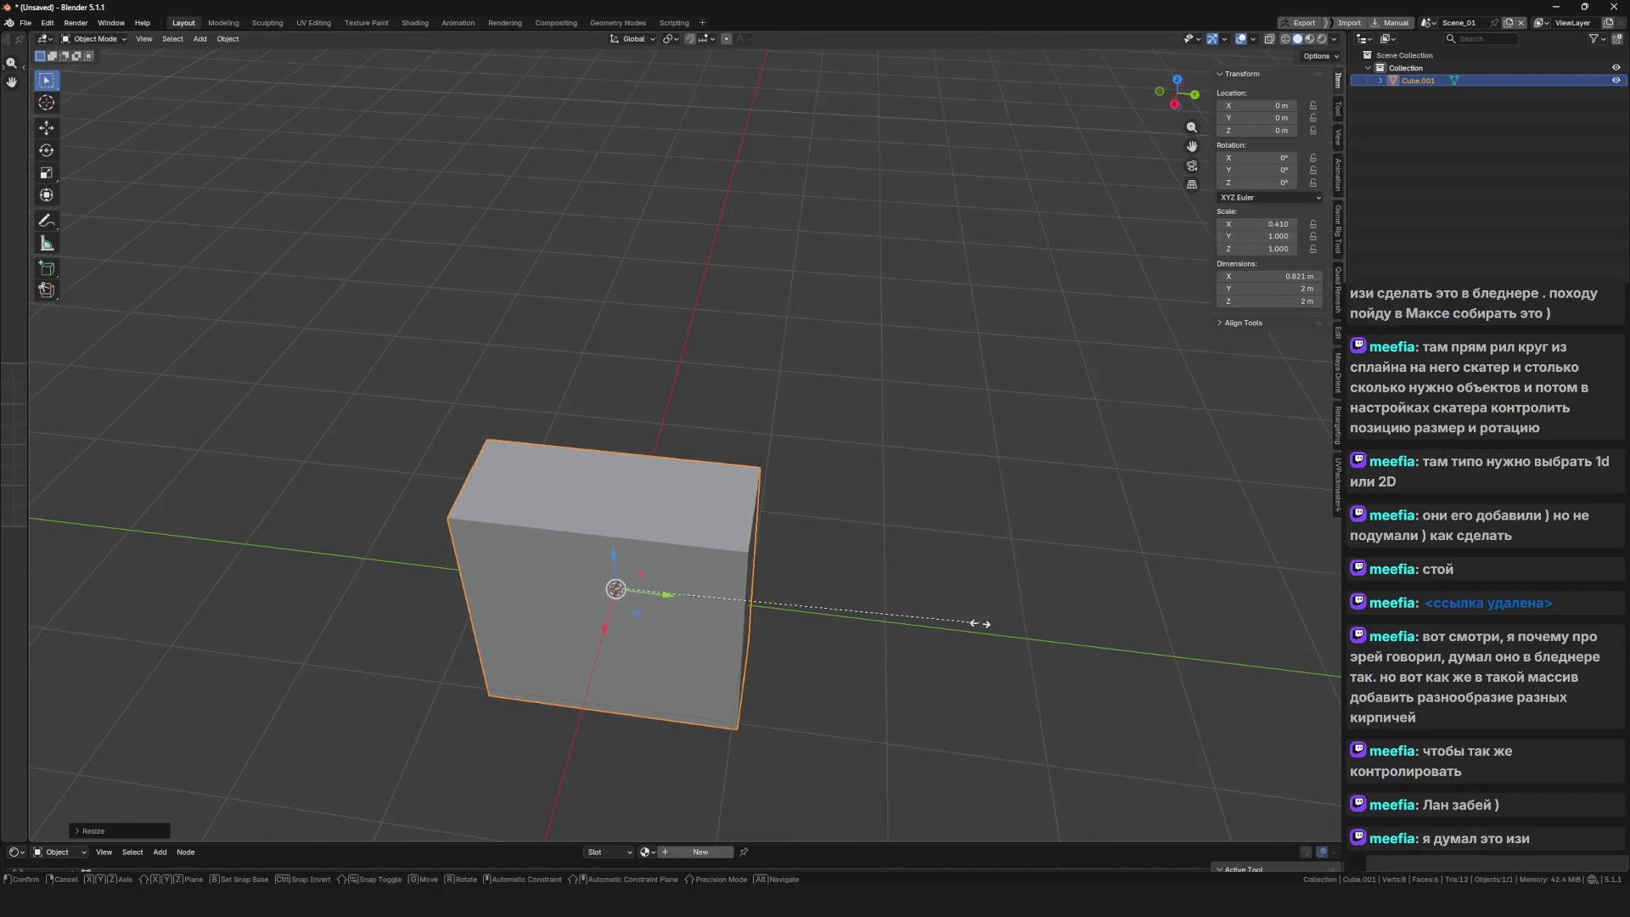
click(982, 623)
key(s)
key(z)
click(757, 567)
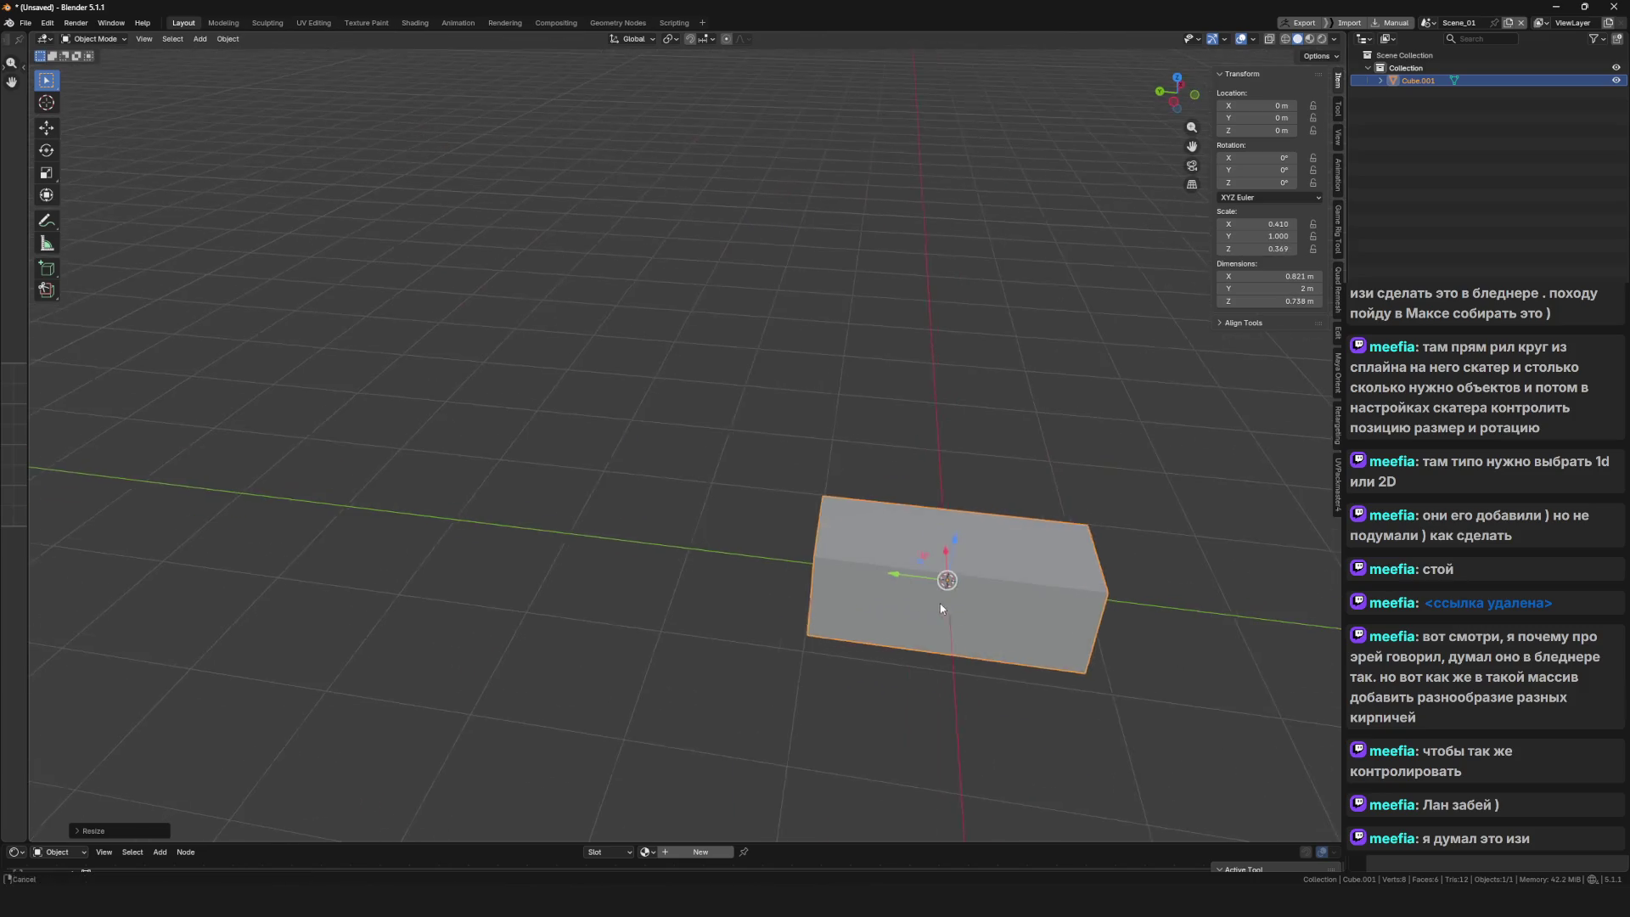
key(s)
click(713, 520)
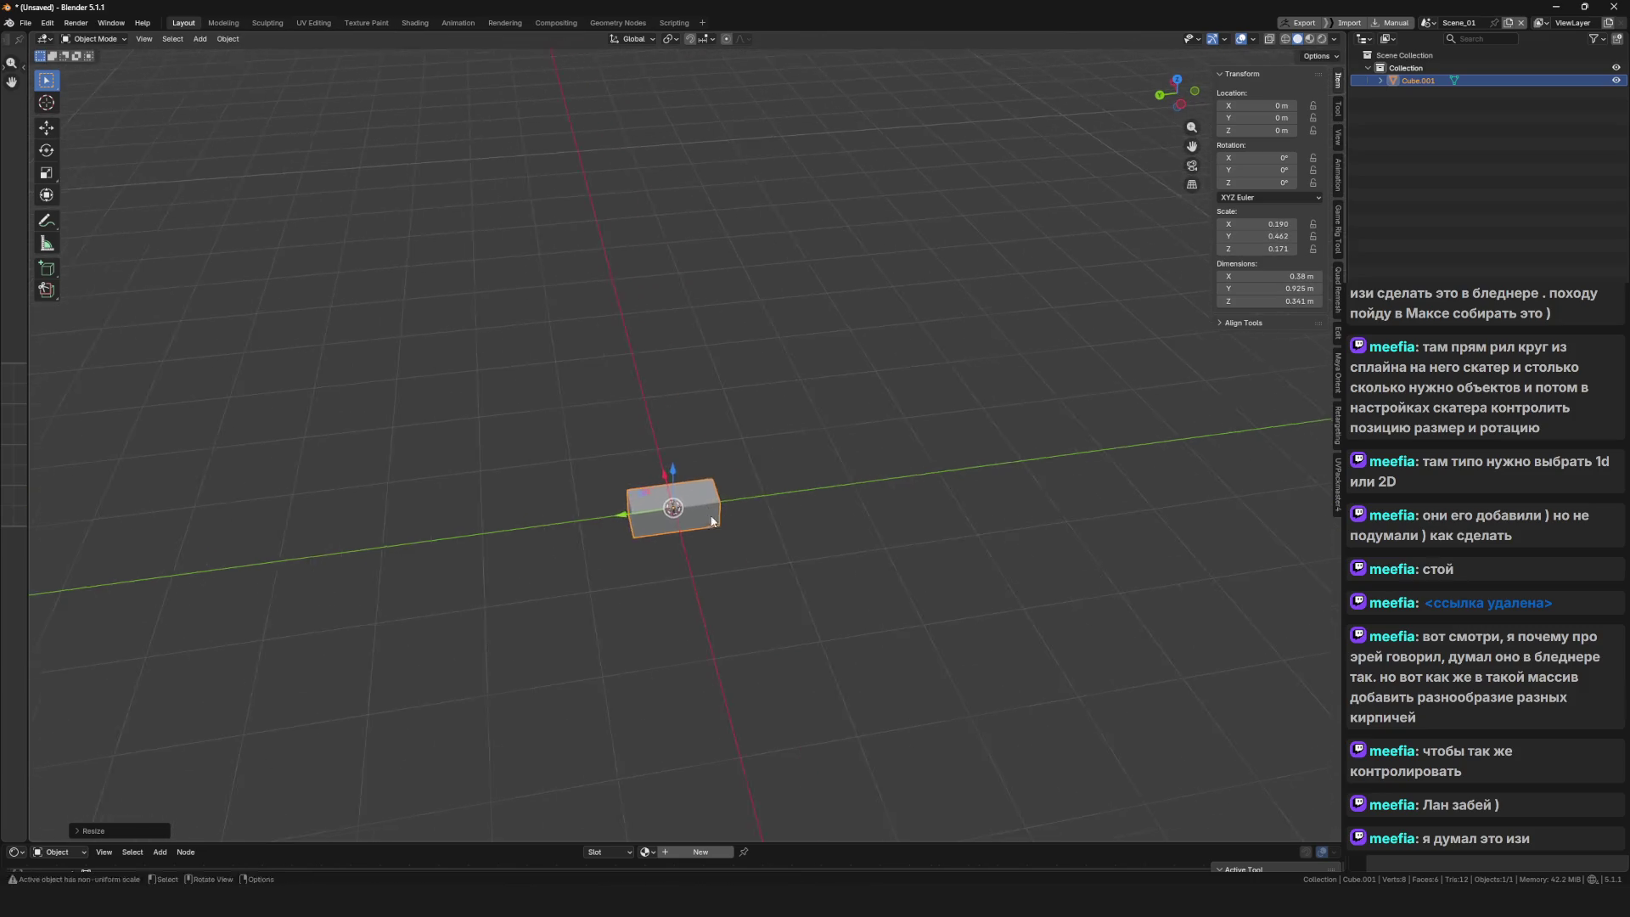
Zoom and orbit to view the brick from an angle
scroll(755, 551, up, 3)
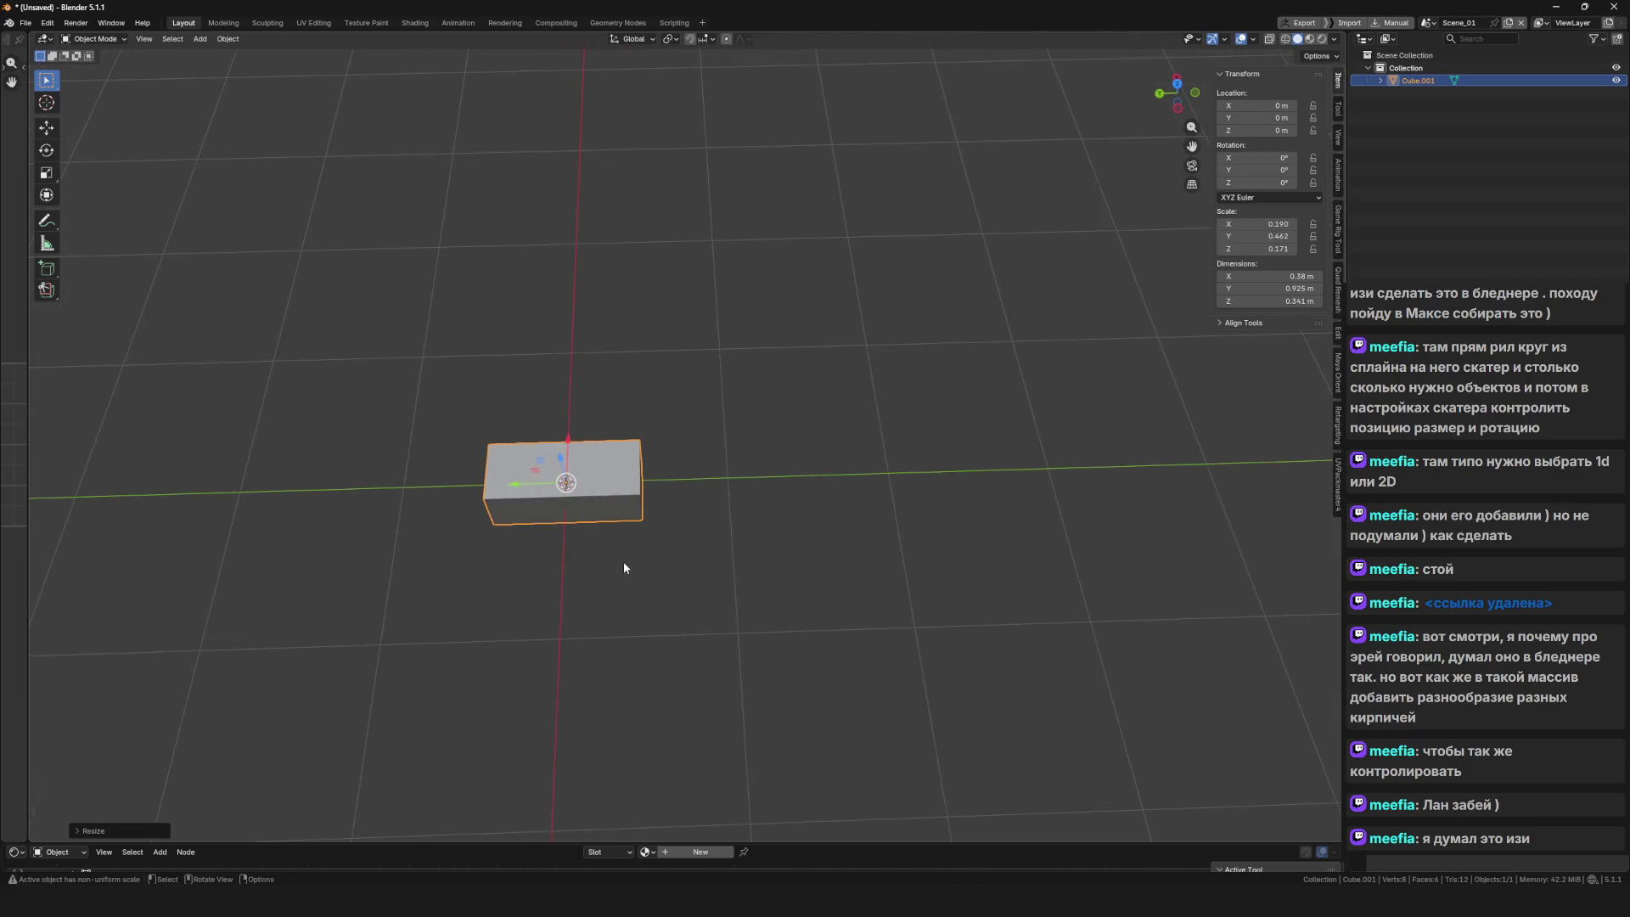
drag(628, 563, 642, 567)
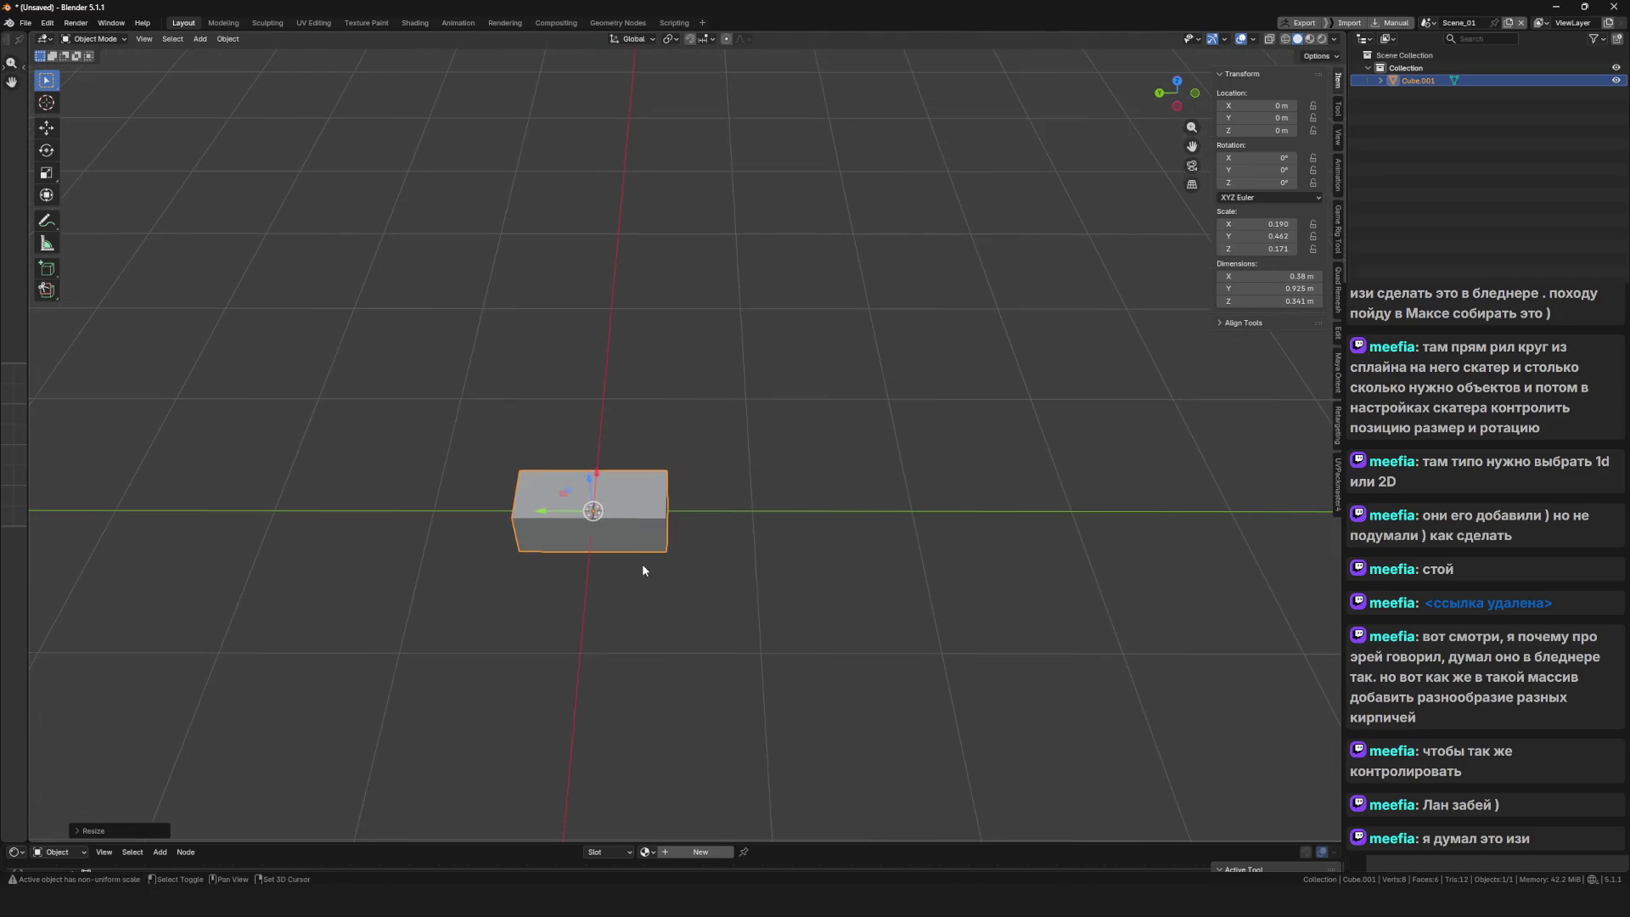
scroll(643, 569, down, 7)
scroll(649, 563, up, 8)
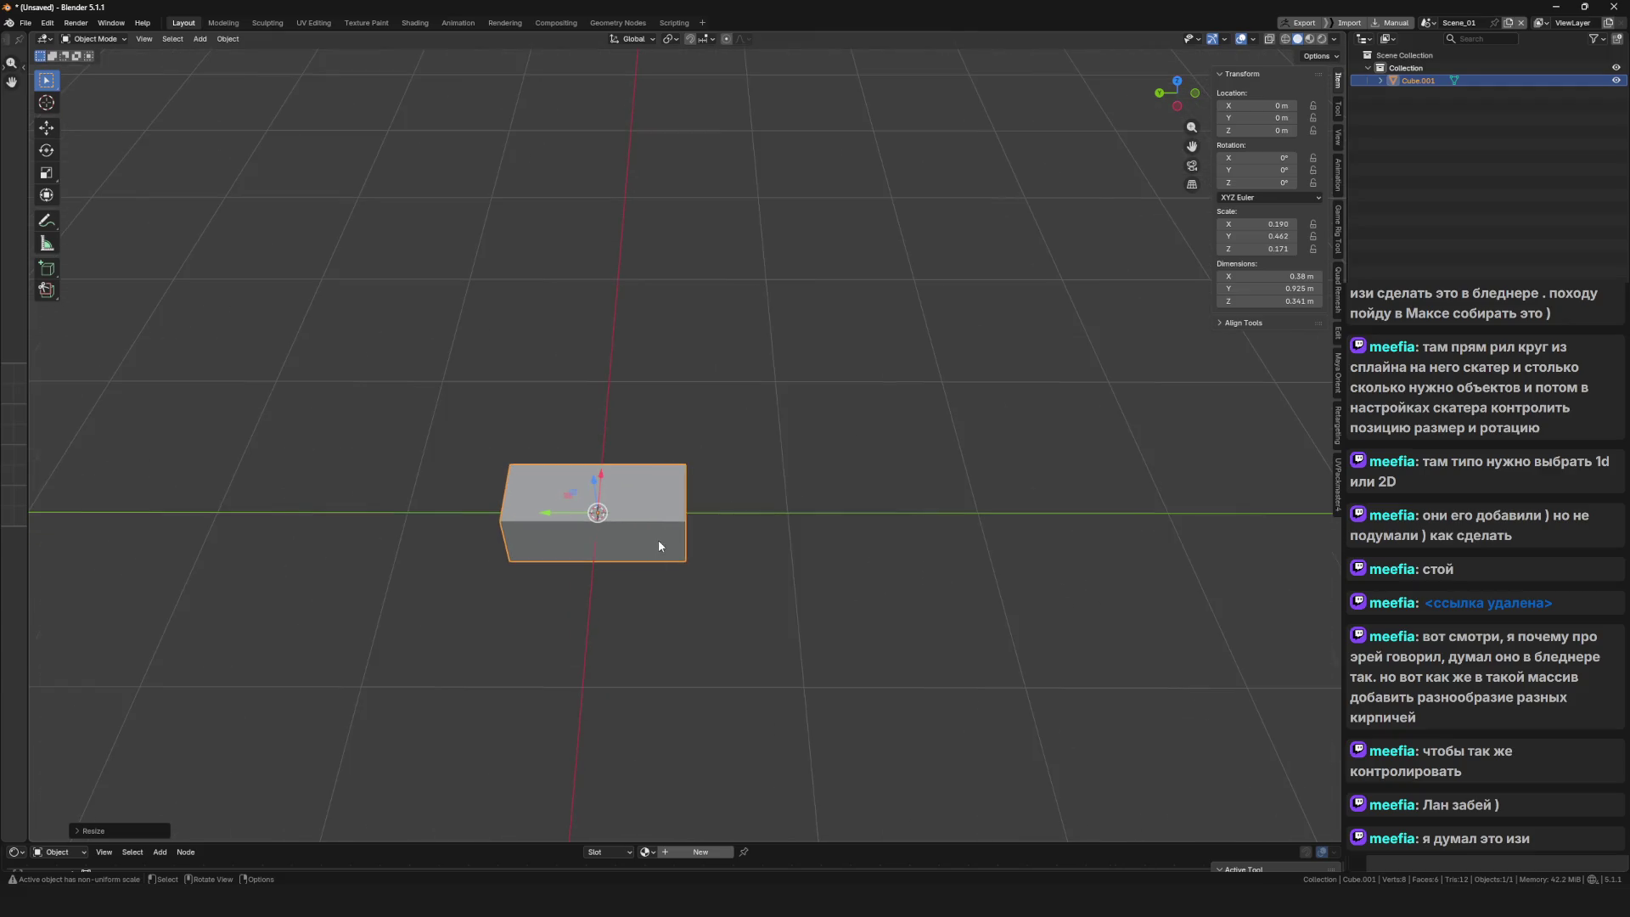
scroll(659, 548, down, 4)
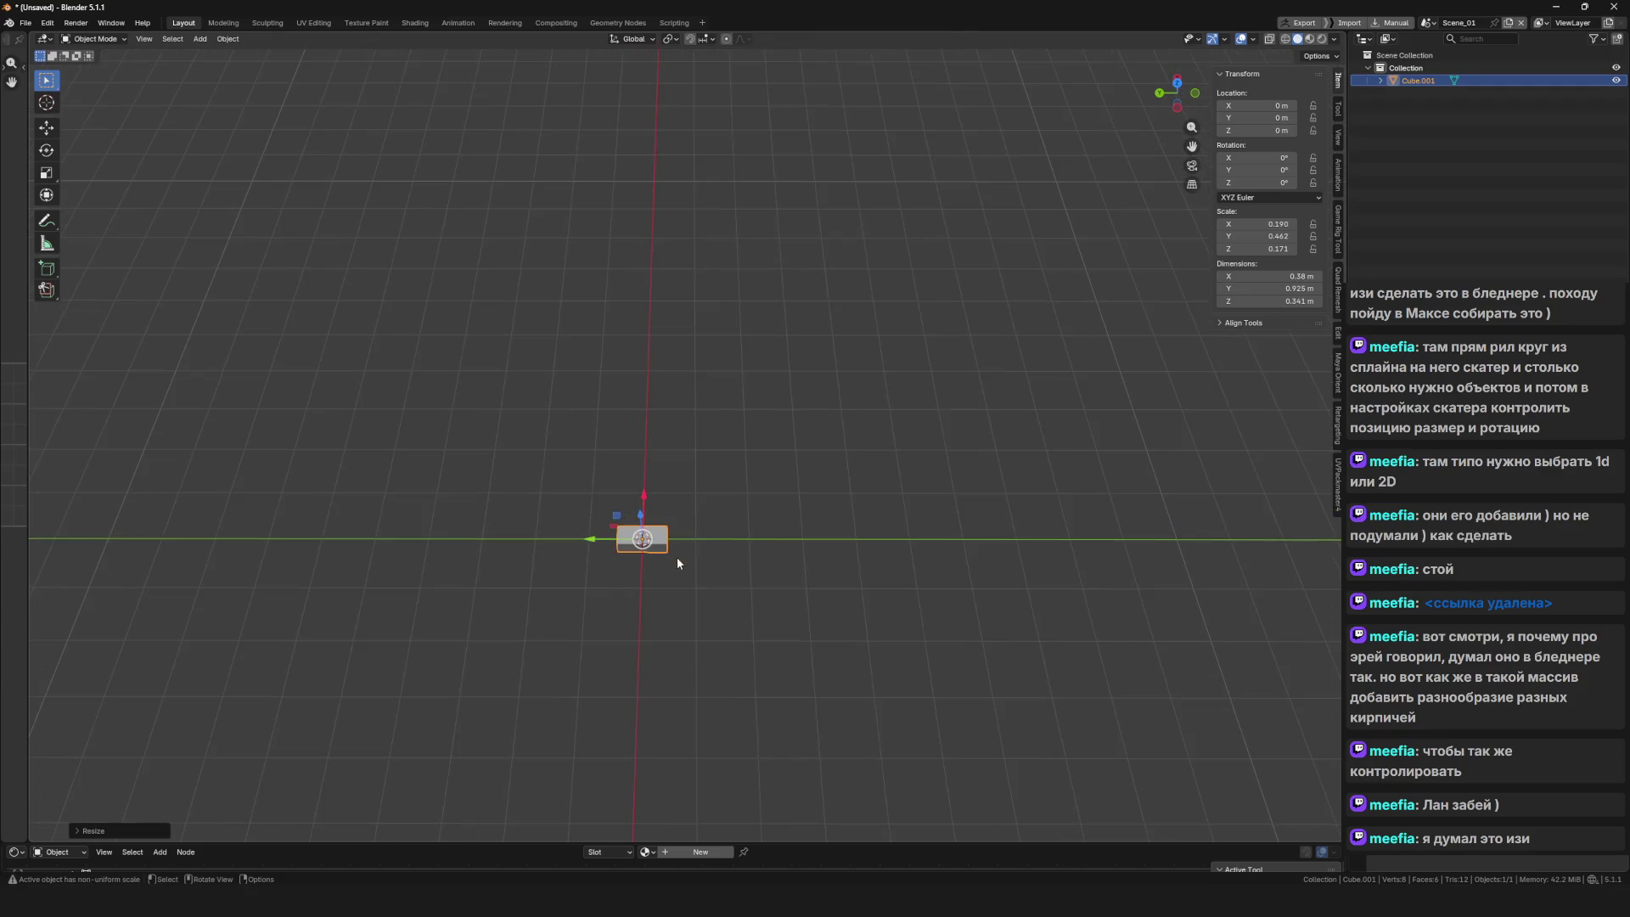
scroll(659, 549, up, 5)
mouse_move(671, 552)
mouse_down()
mouse_move(718, 561)
mouse_move(618, 523)
mouse_move(665, 548)
mouse_move(556, 543)
mouse_up()
Duplicate the brick in Edit Mode and place the copy end to end along Y
key(Tab)
key(shift+d)
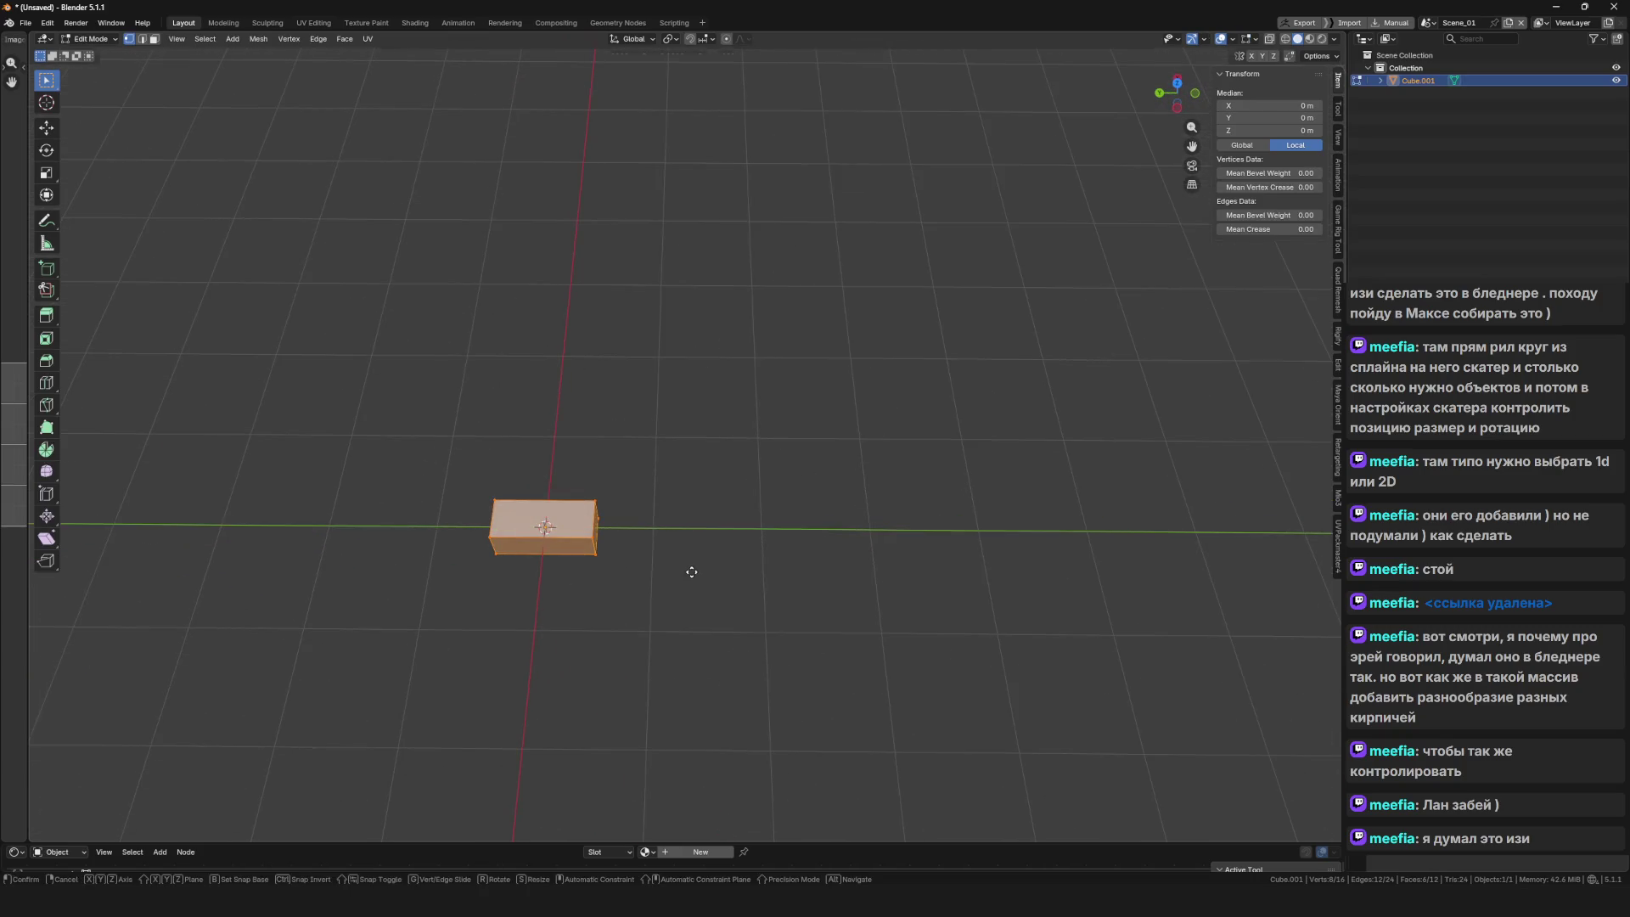
key(y)
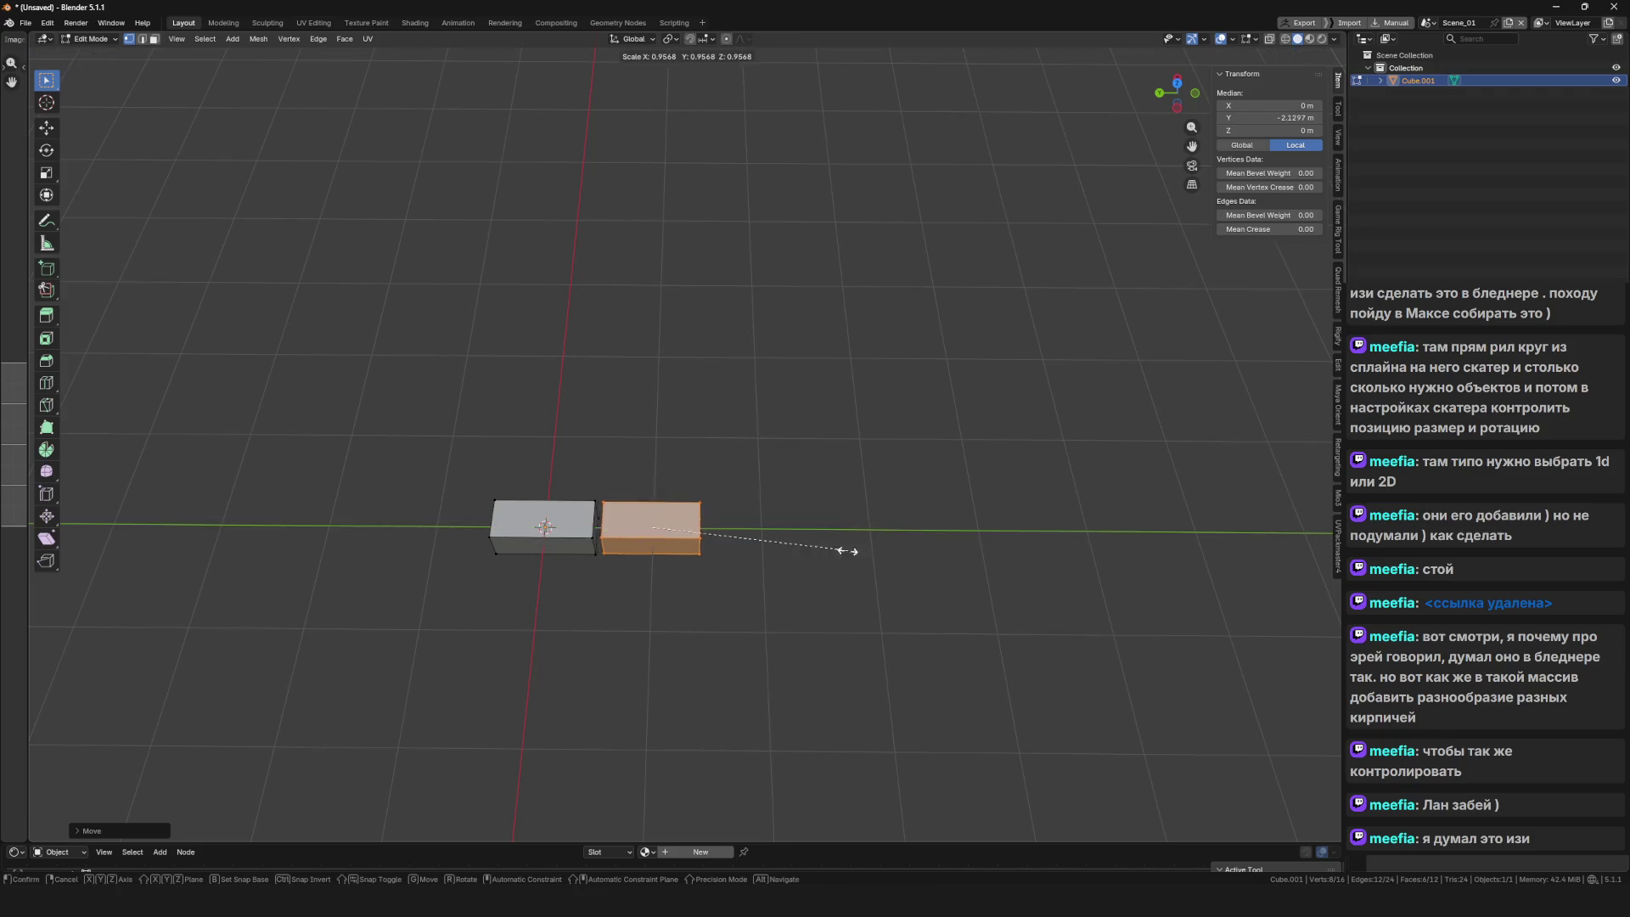
key(s)
click(666, 546)
scroll(623, 535, up, 3)
key(g)
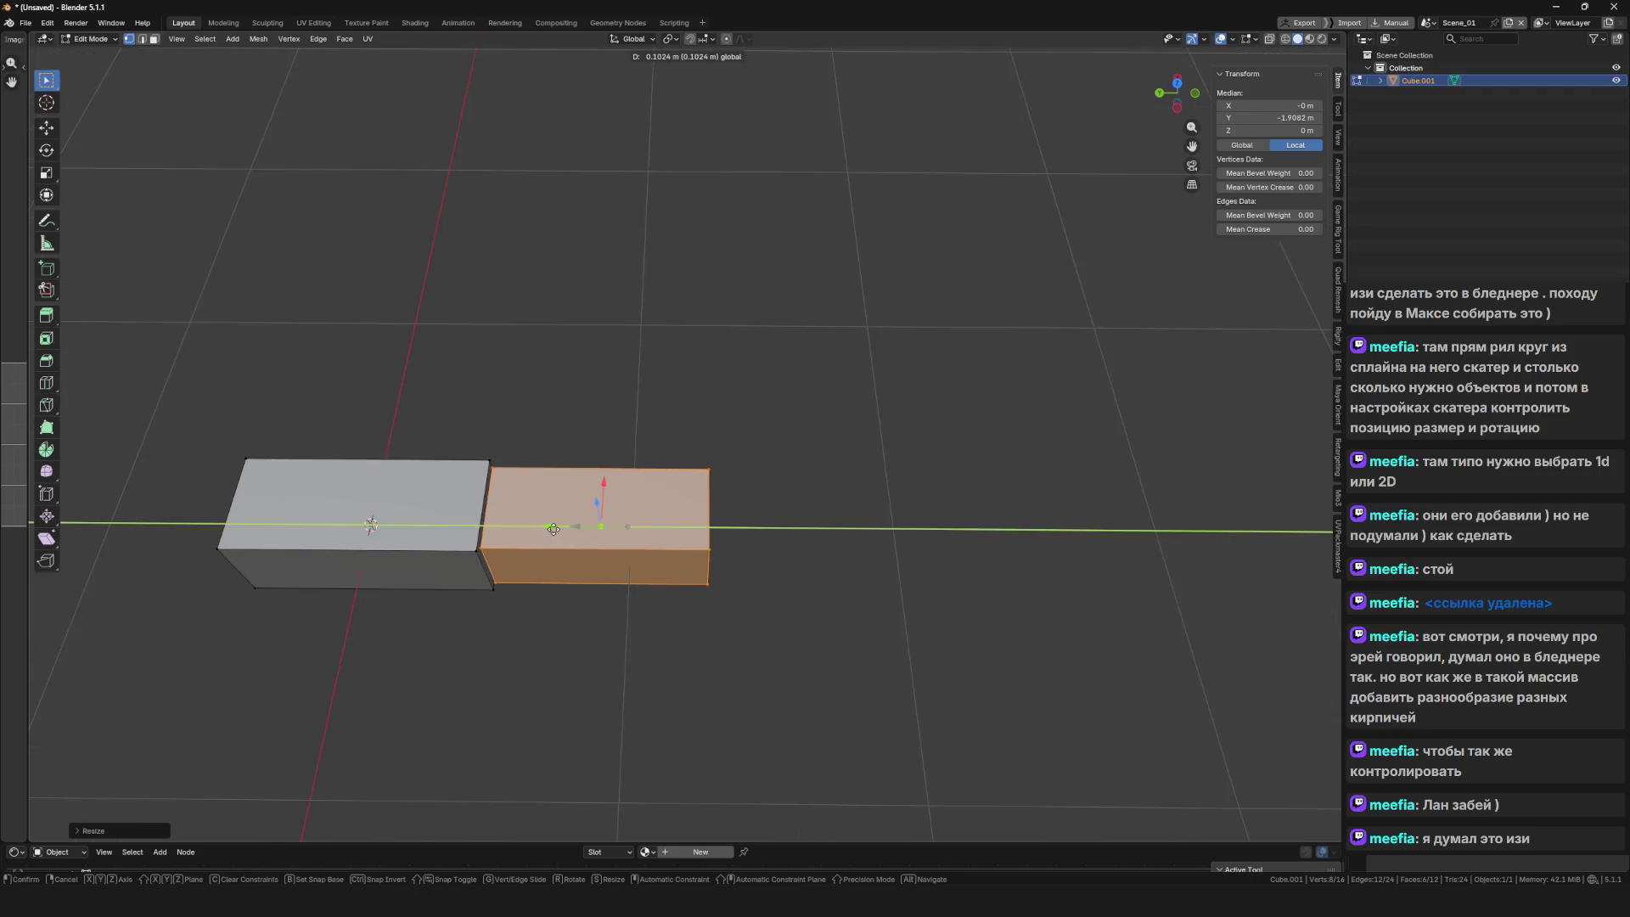
click(544, 529)
key(Tab)
scroll(445, 541, down, 3)
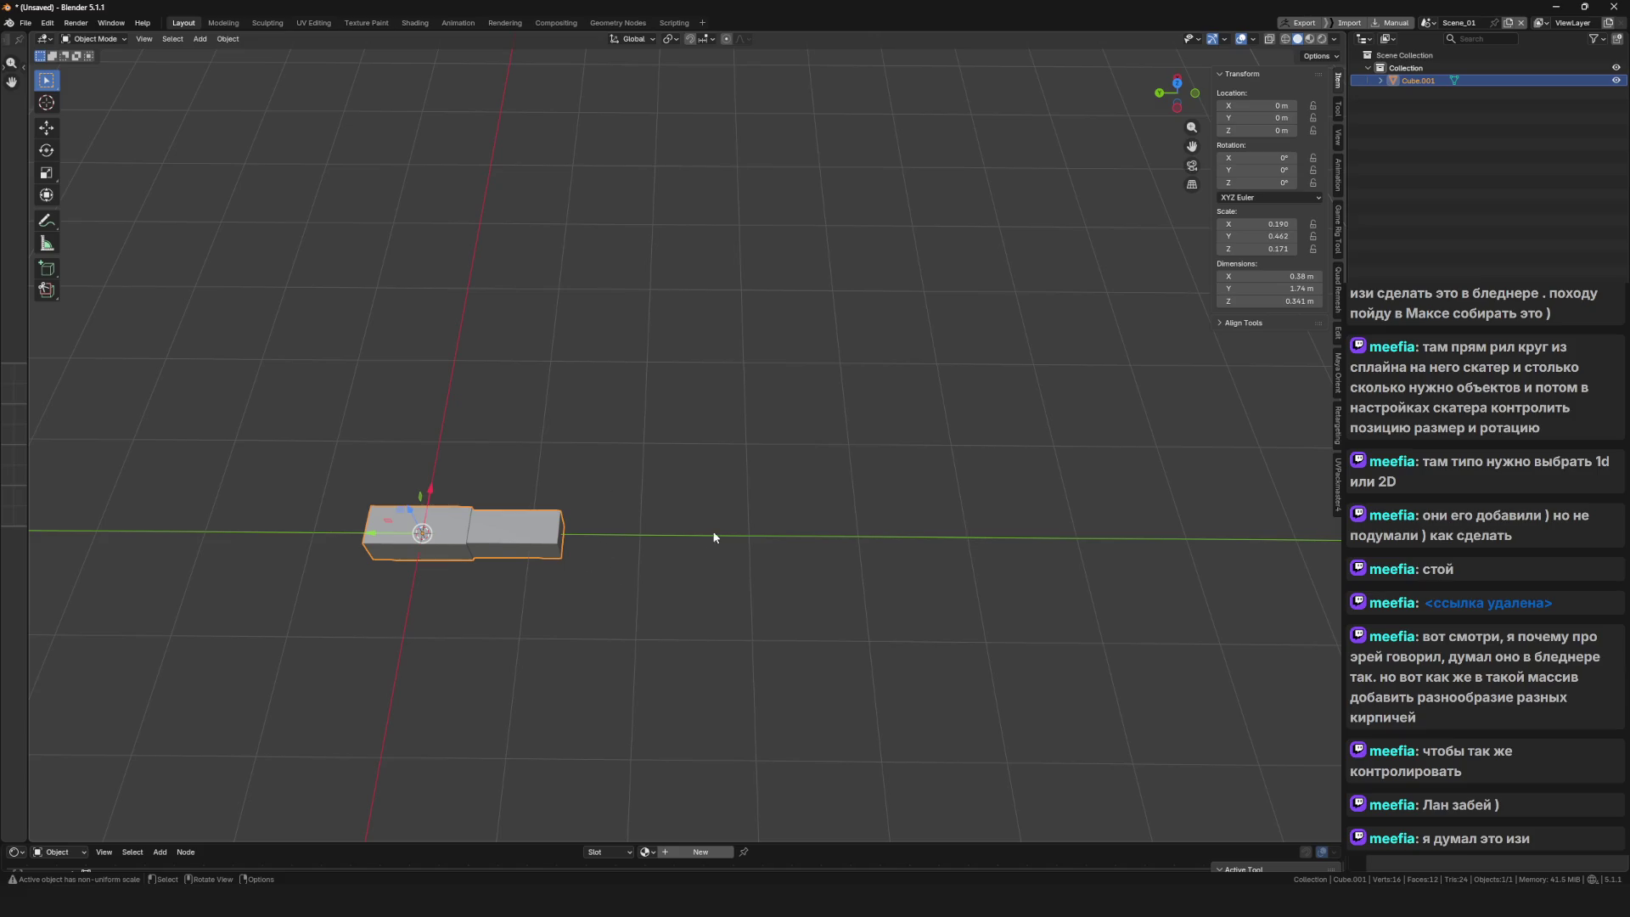
drag(713, 536, 1195, 536)
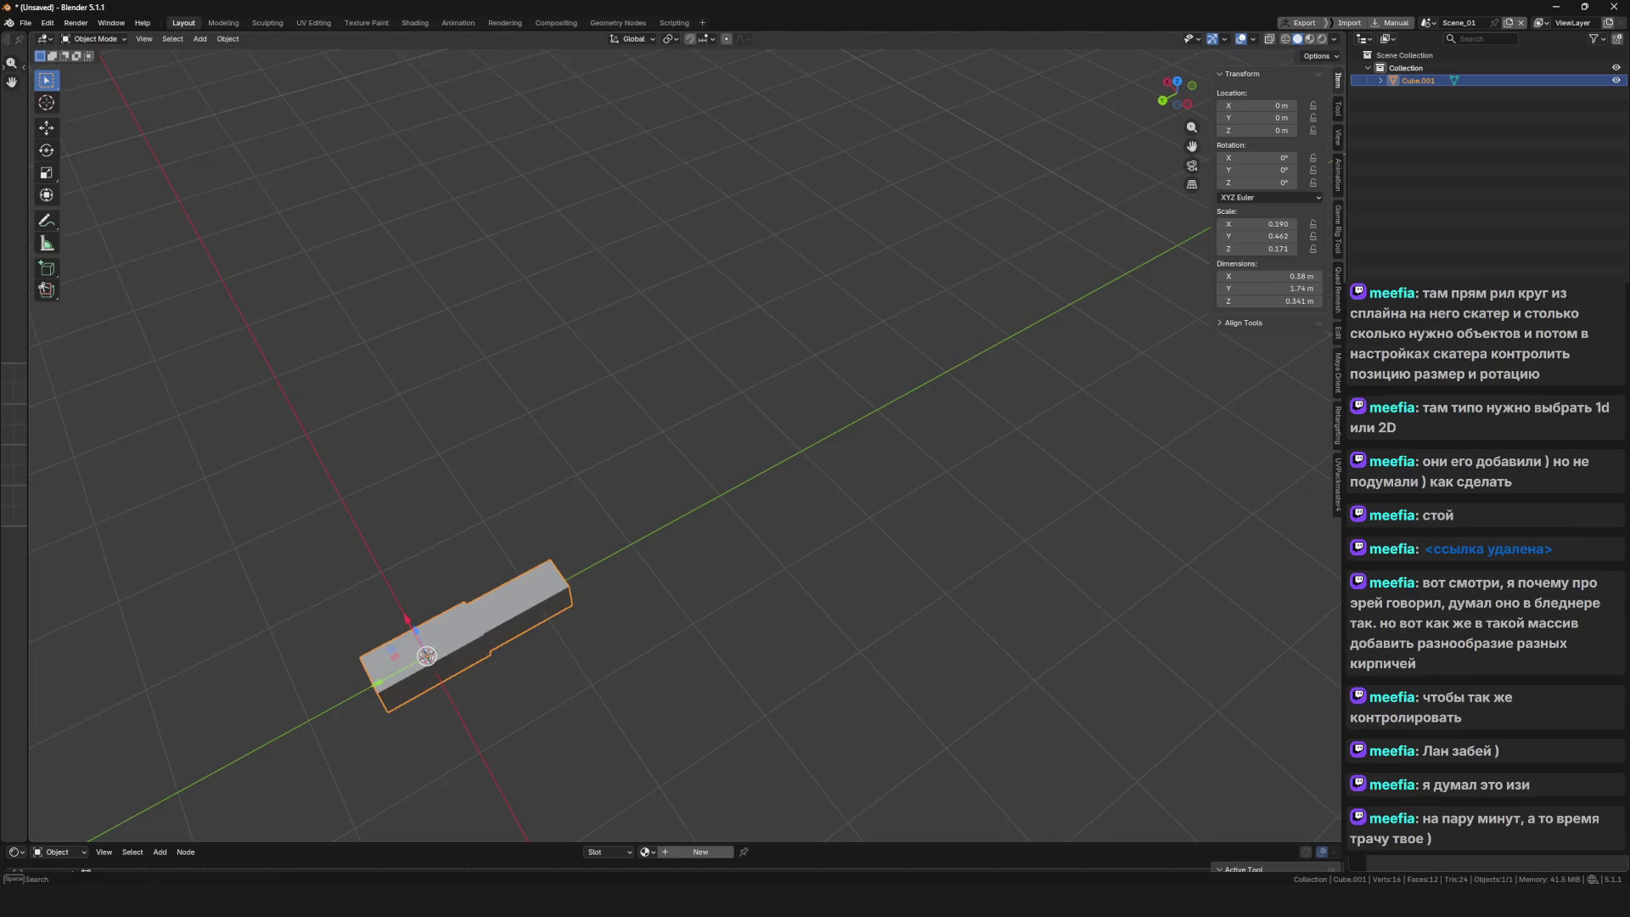
Try an Array modifier on the box, inspect the tripled result, then undo it
key(F3)
key(Down)
key(Return)
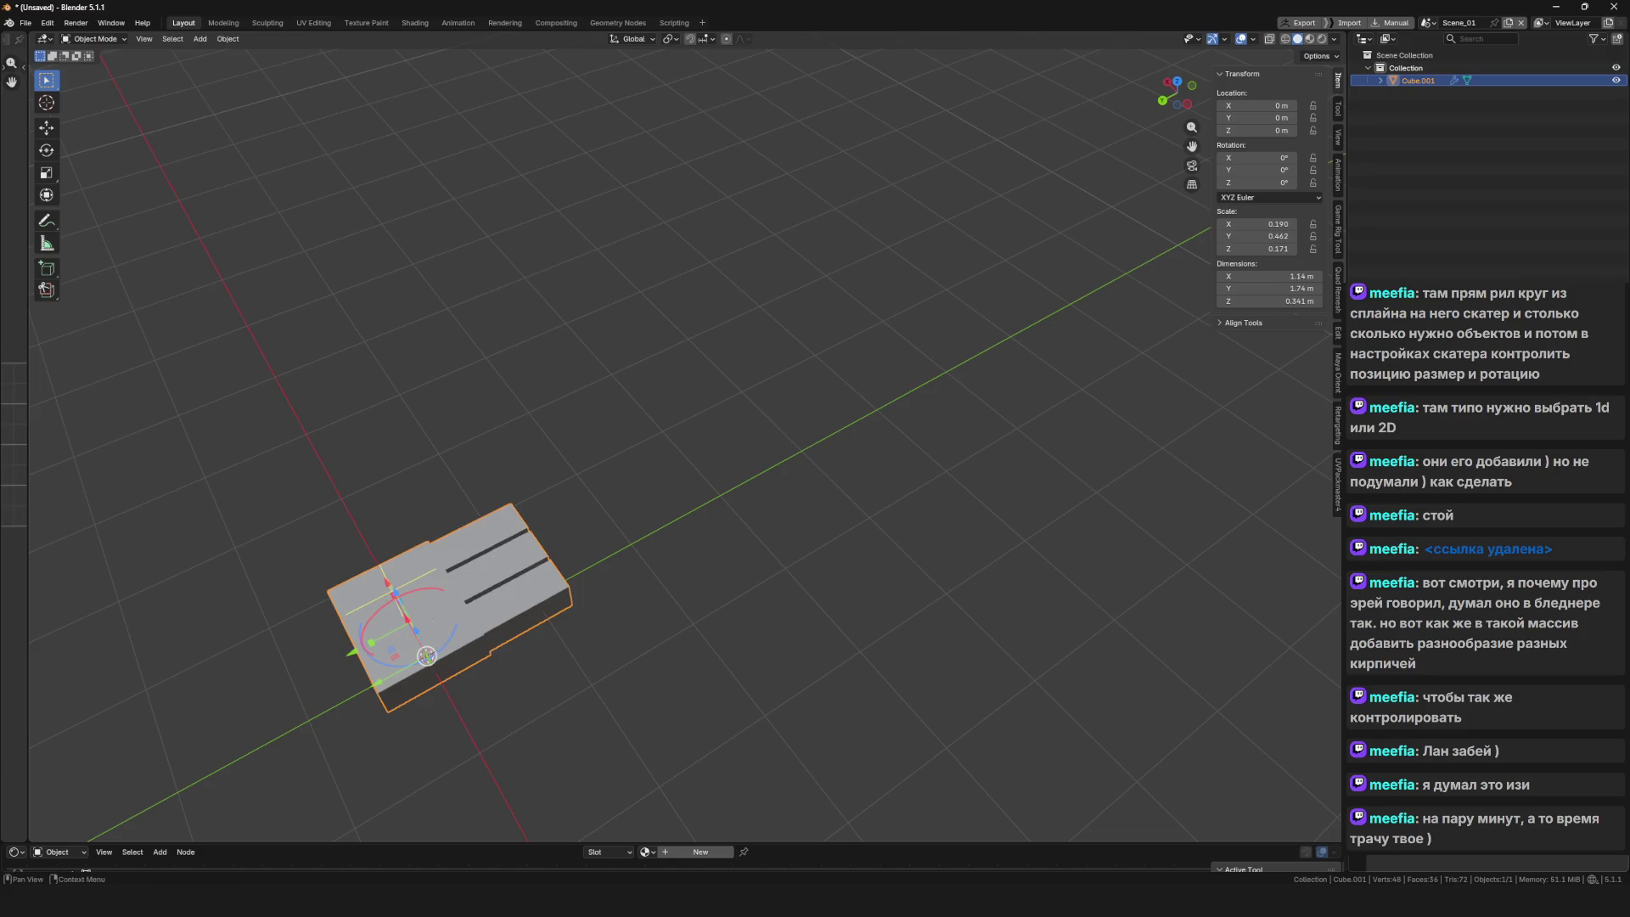
drag(799, 528, 648, 513)
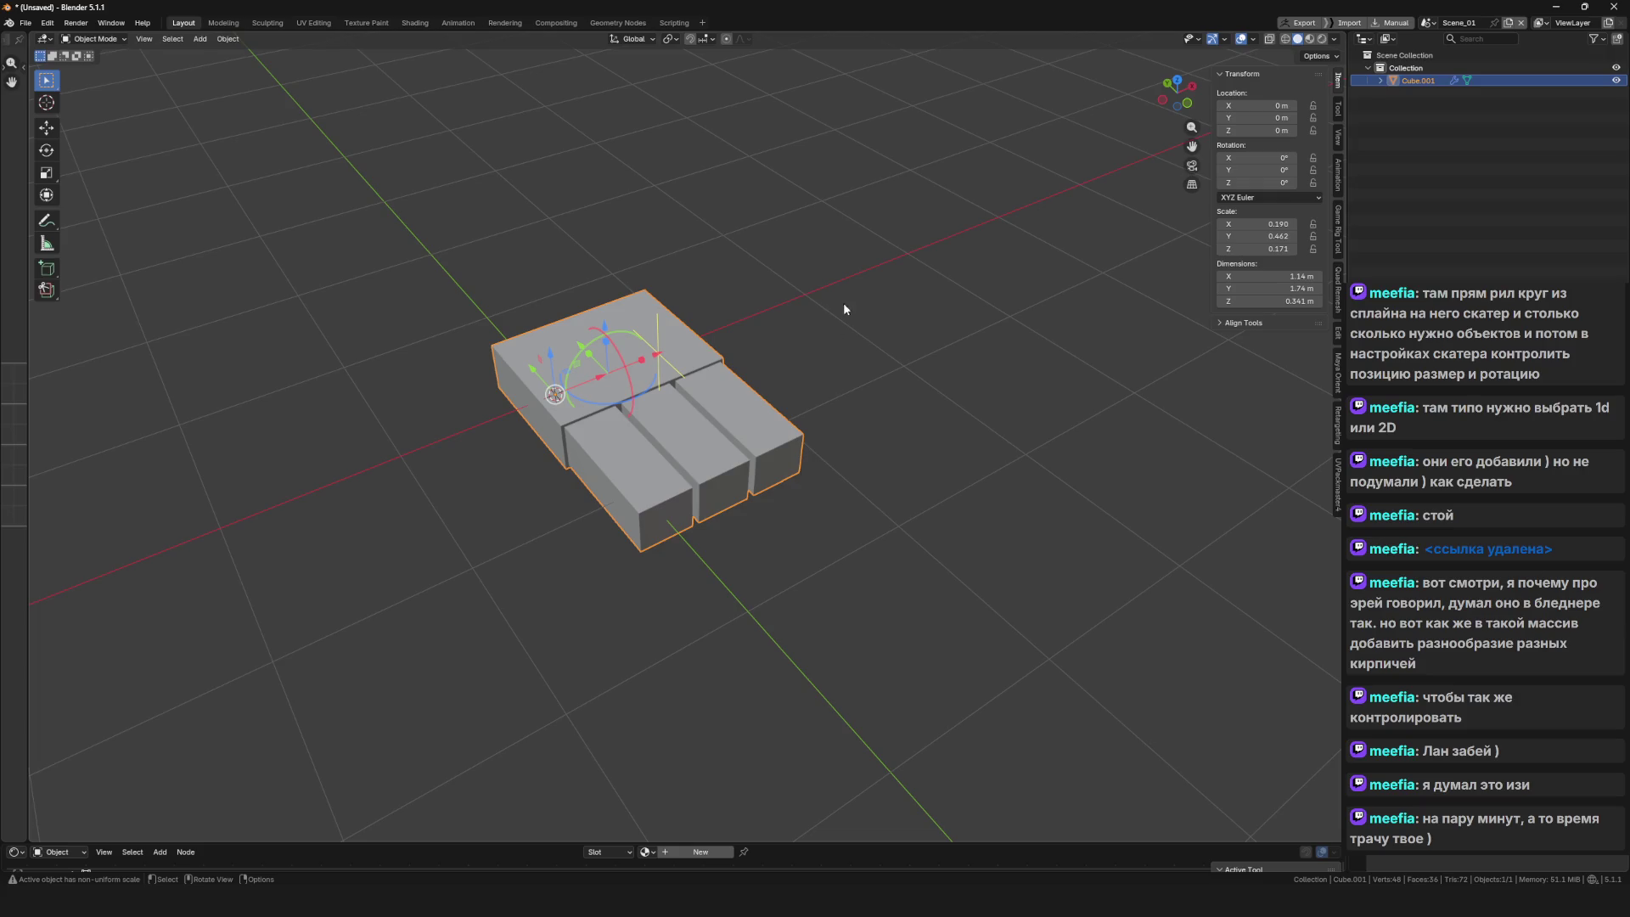
mouse_move(843, 302)
mouse_down()
mouse_move(764, 400)
mouse_move(712, 410)
mouse_move(768, 448)
mouse_move(622, 484)
mouse_move(673, 550)
mouse_move(715, 559)
mouse_move(681, 457)
mouse_move(716, 486)
mouse_move(638, 502)
mouse_up()
scroll(712, 410, down, 3)
scroll(681, 506, up, 5)
key(ctrl+z)
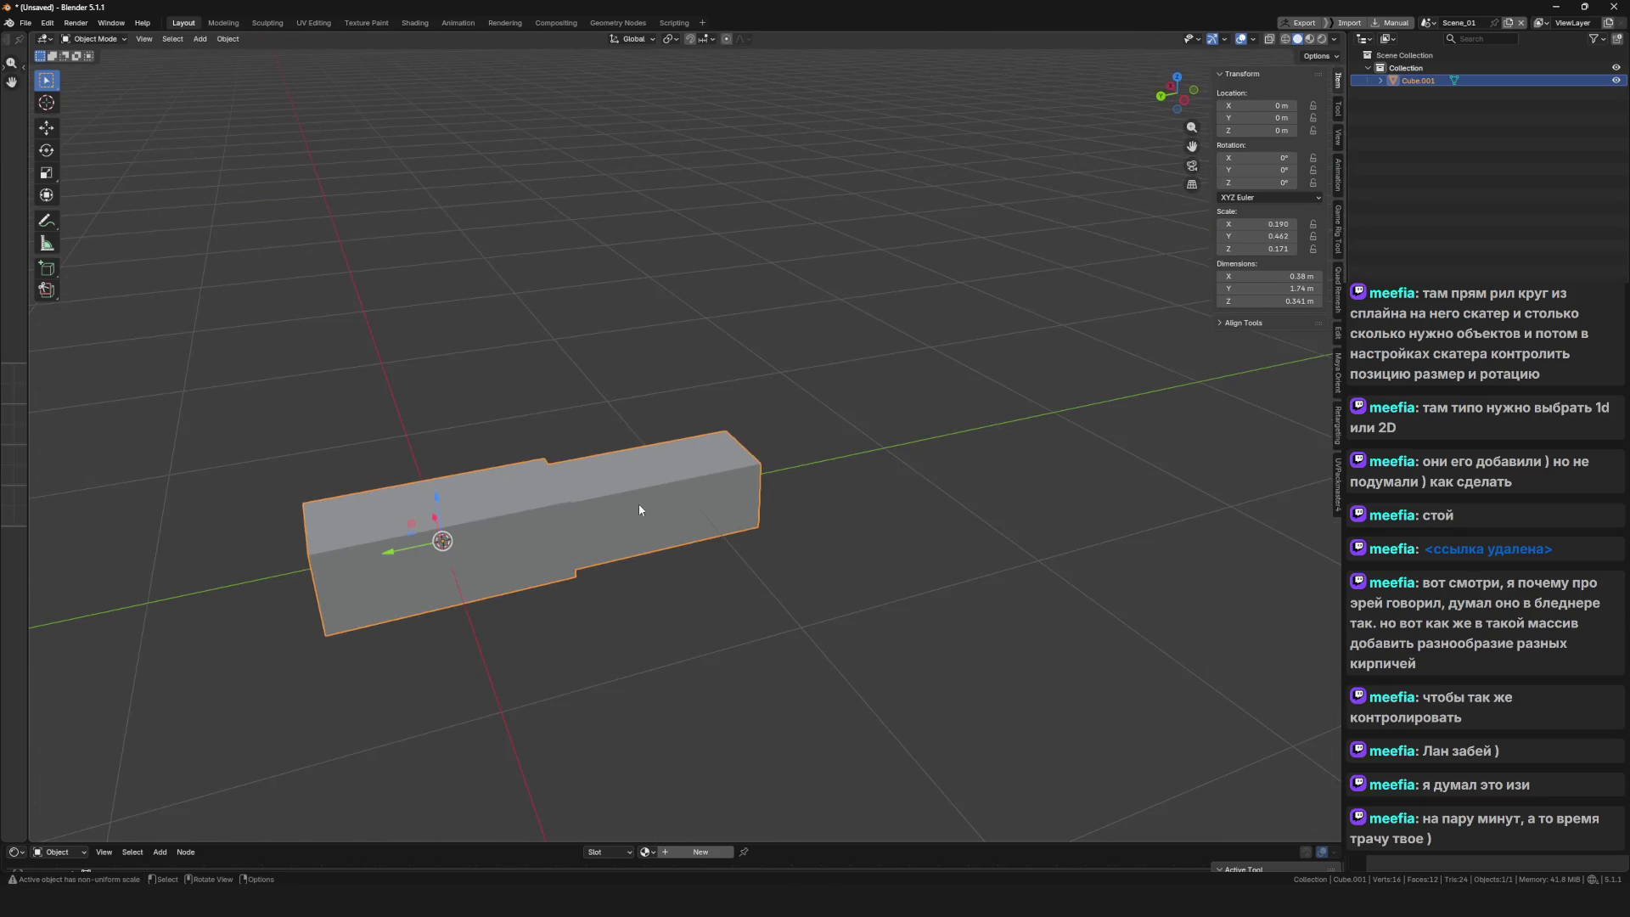
Select the two-part box object and check its mesh in Edit Mode
key(Tab)
key(Tab)
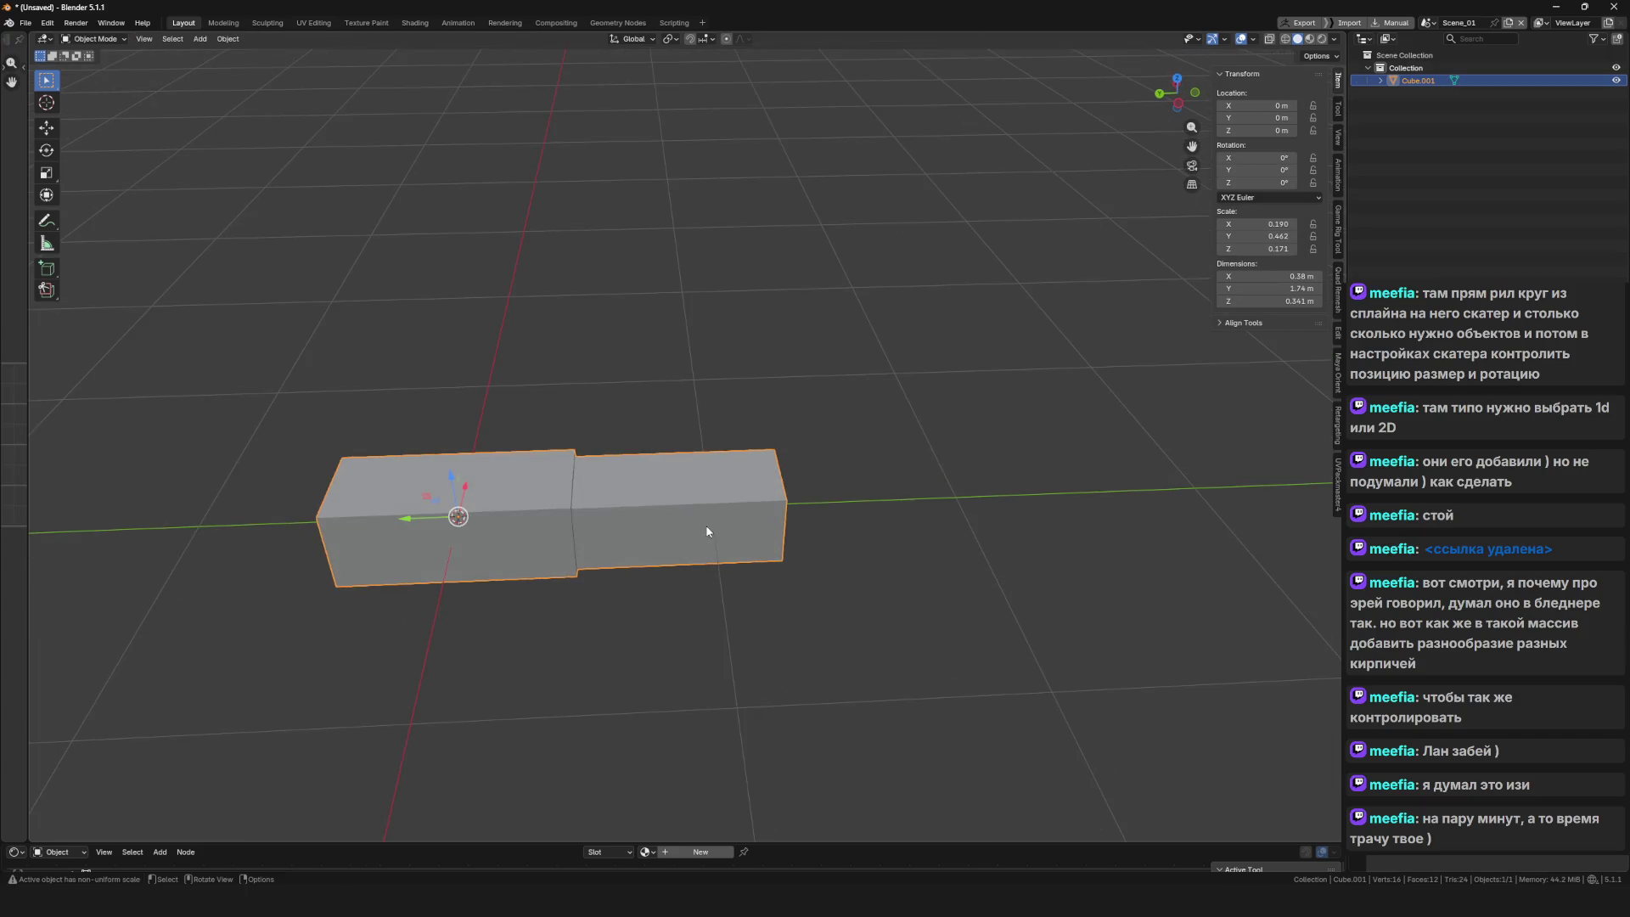
click(732, 548)
scroll(837, 557, up, 2)
scroll(754, 560, down, 4)
mouse_move(754, 560)
mouse_down()
mouse_move(582, 548)
mouse_move(554, 576)
mouse_up()
click(596, 512)
key(ctrl+Tab)
key(ctrl+Tab)
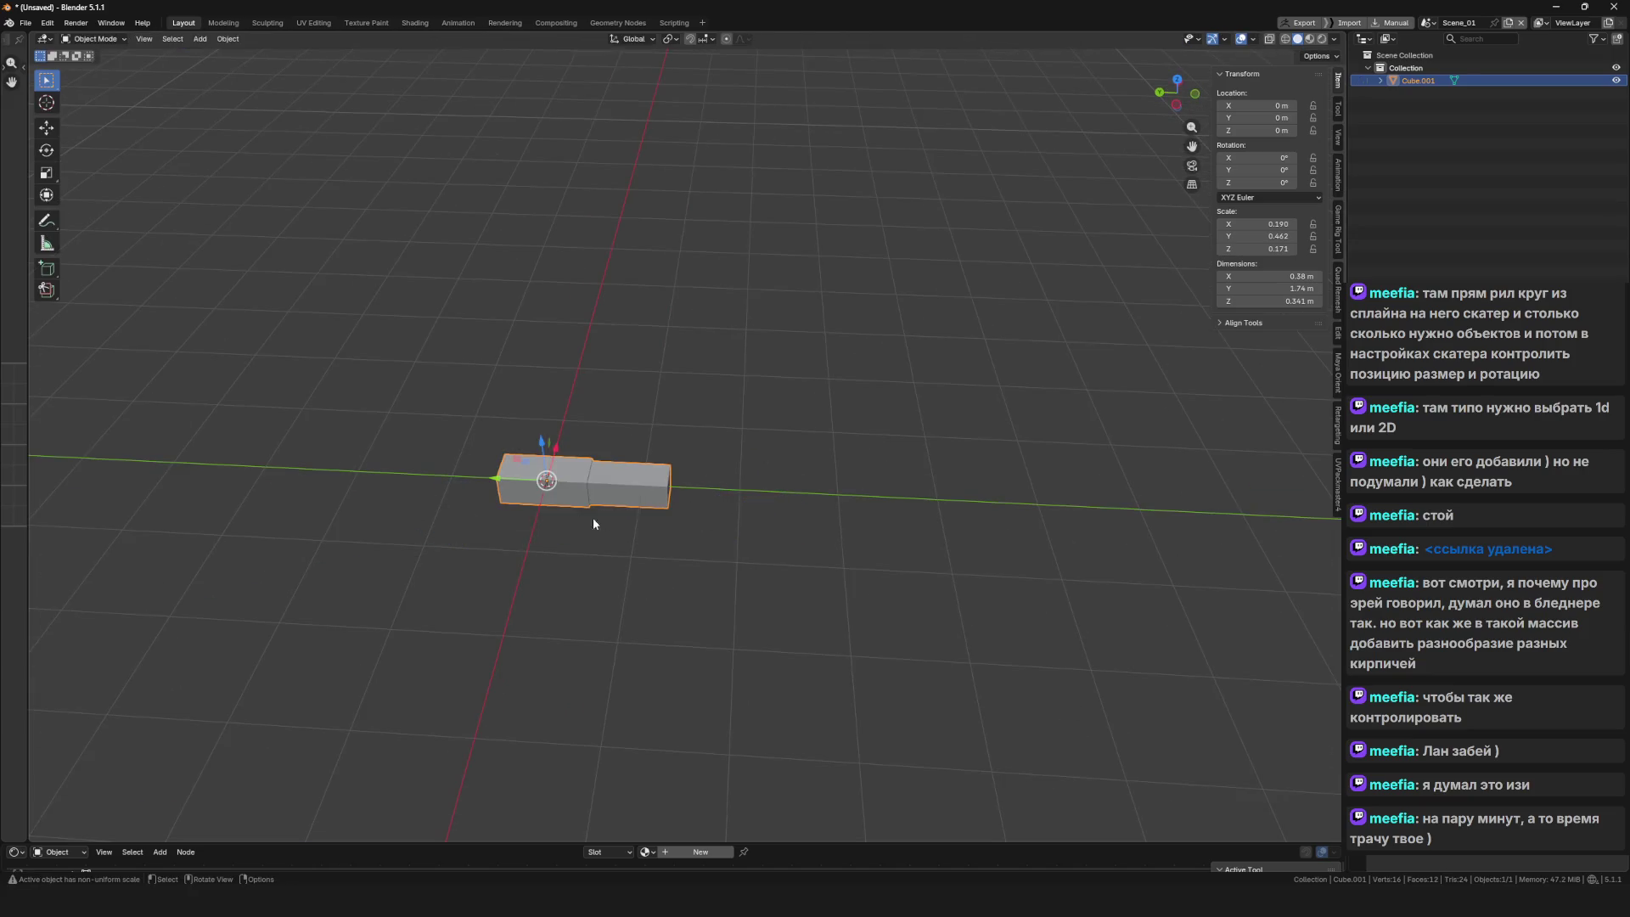
drag(593, 517, 933, 544)
scroll(684, 517, up, 3)
key(Tab)
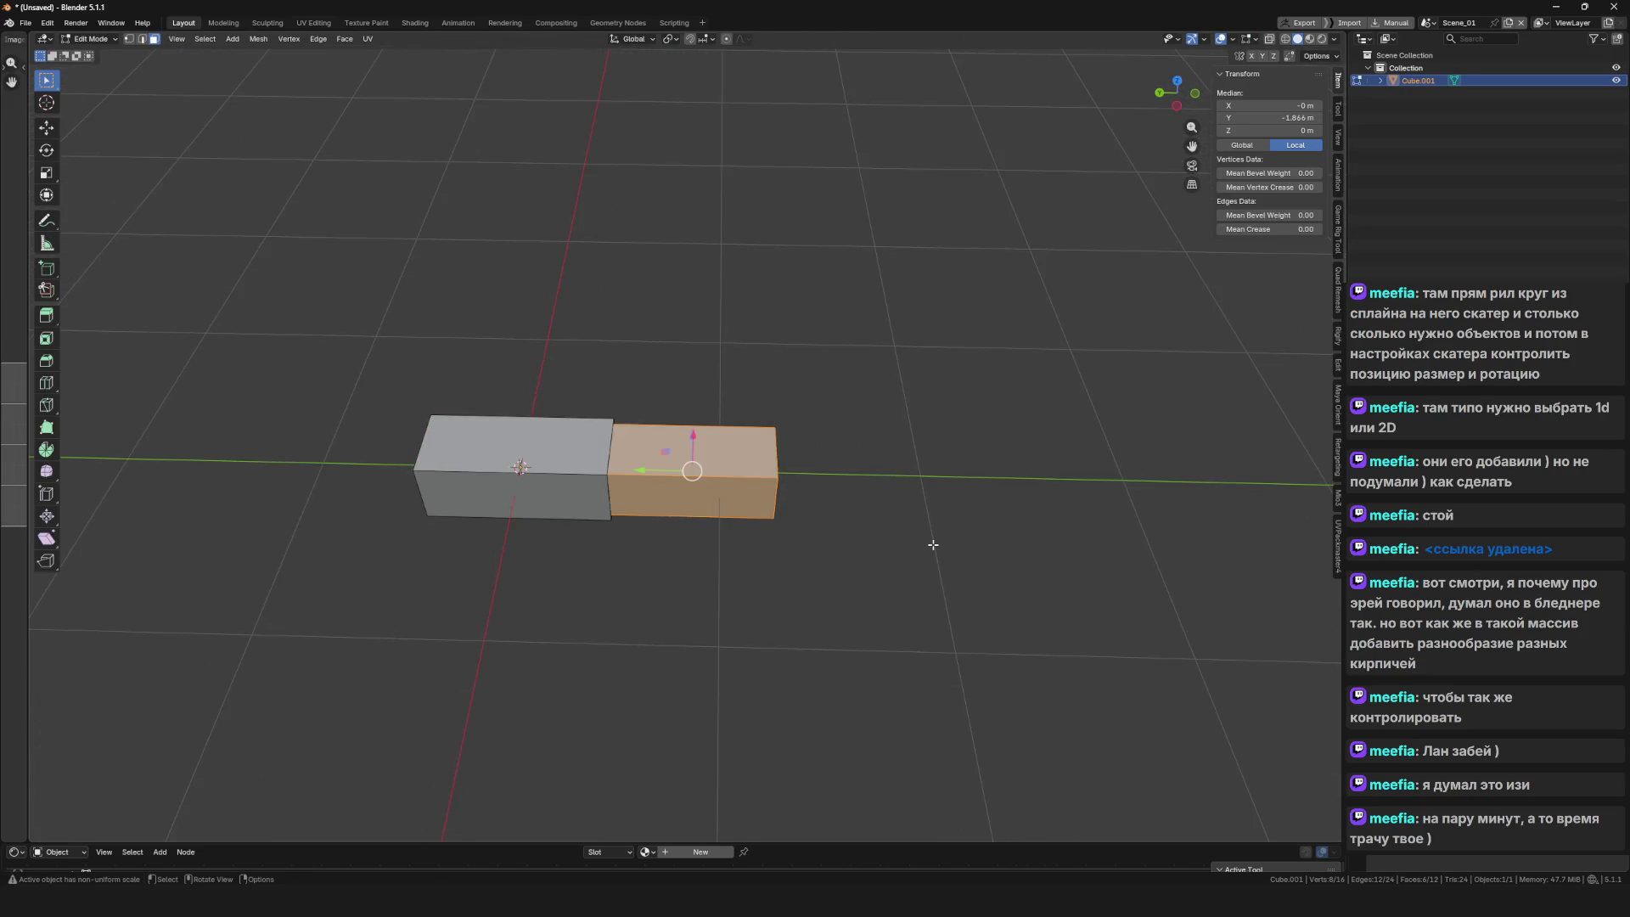
key(Tab)
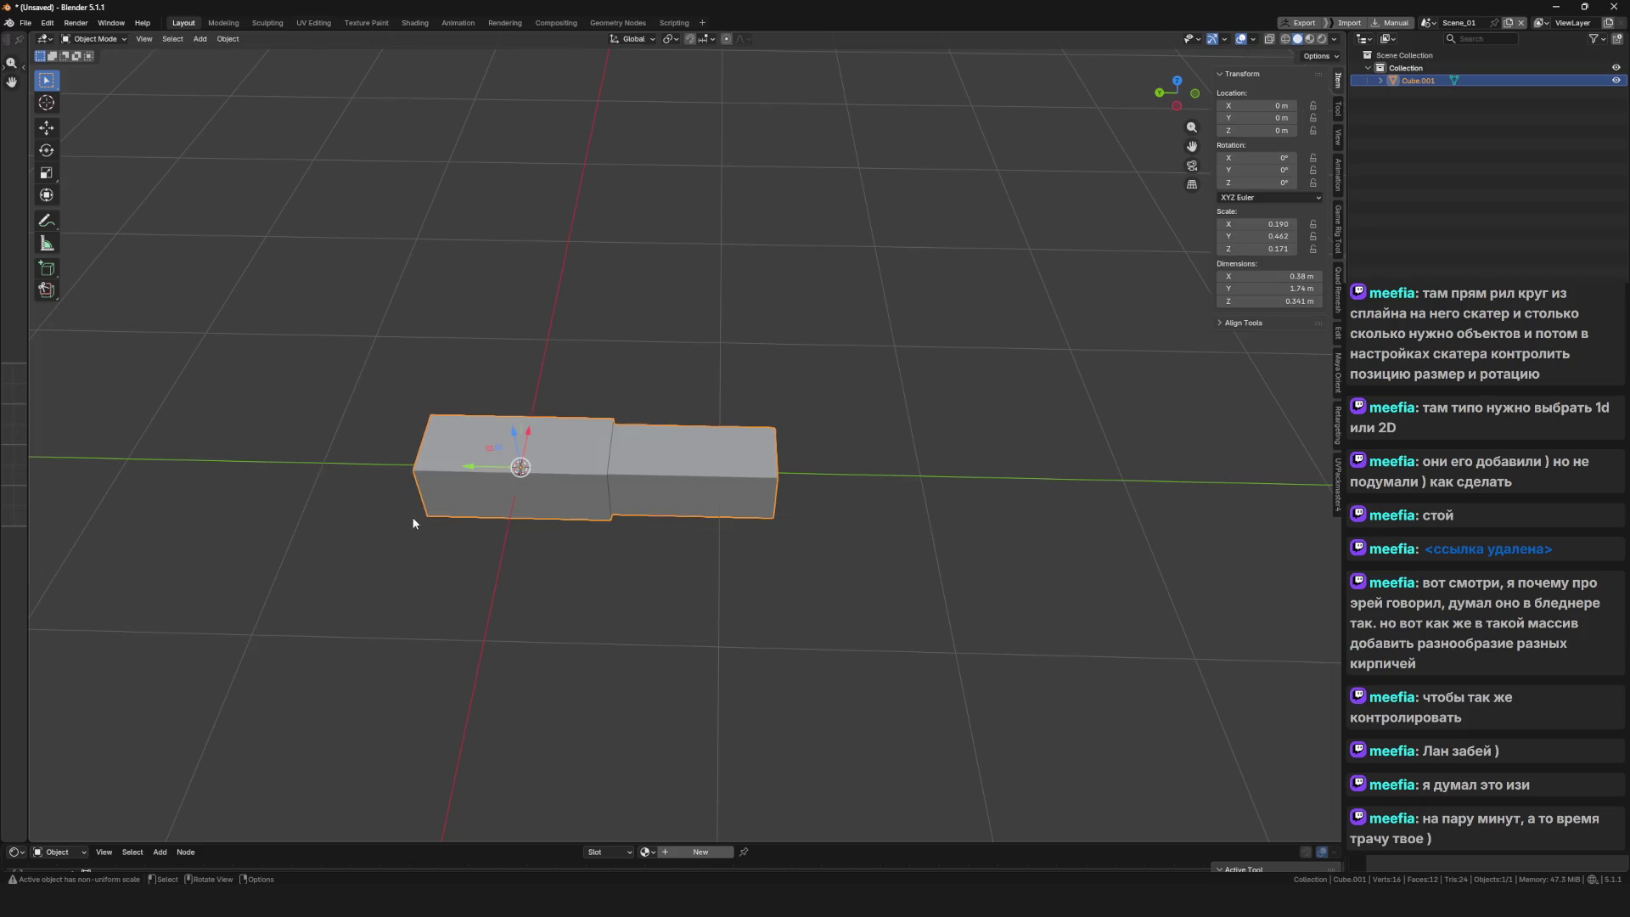
Add an Array modifier offset along Z with count 3, stacking the block three rows high
key(ctrl+shift+a)
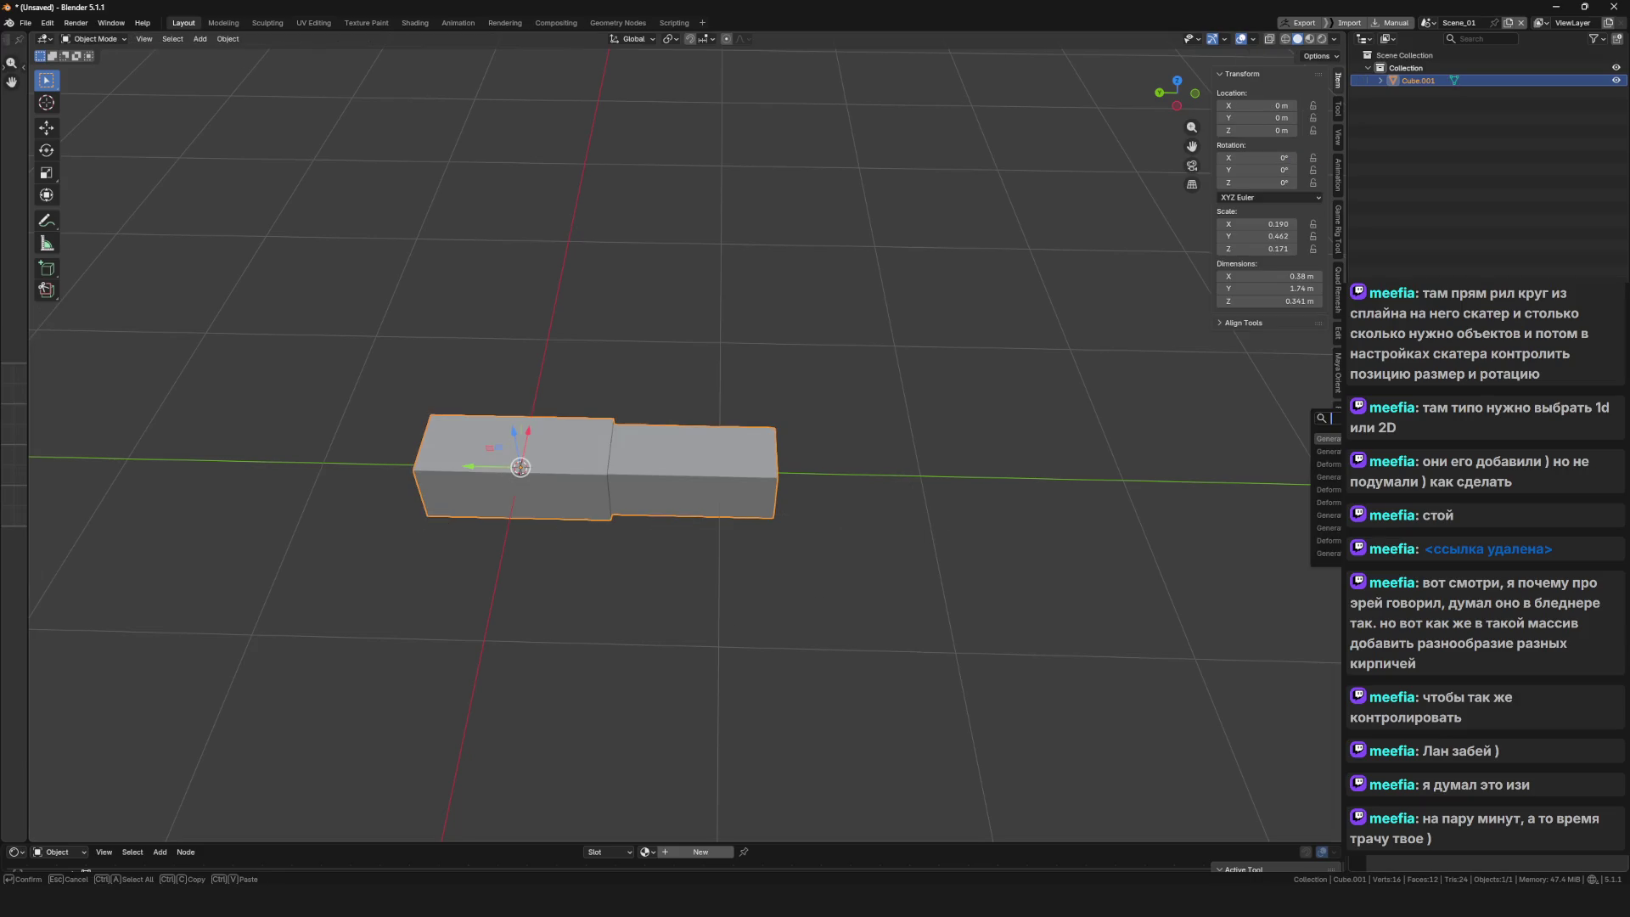
click(1325, 439)
drag(722, 499, 764, 471)
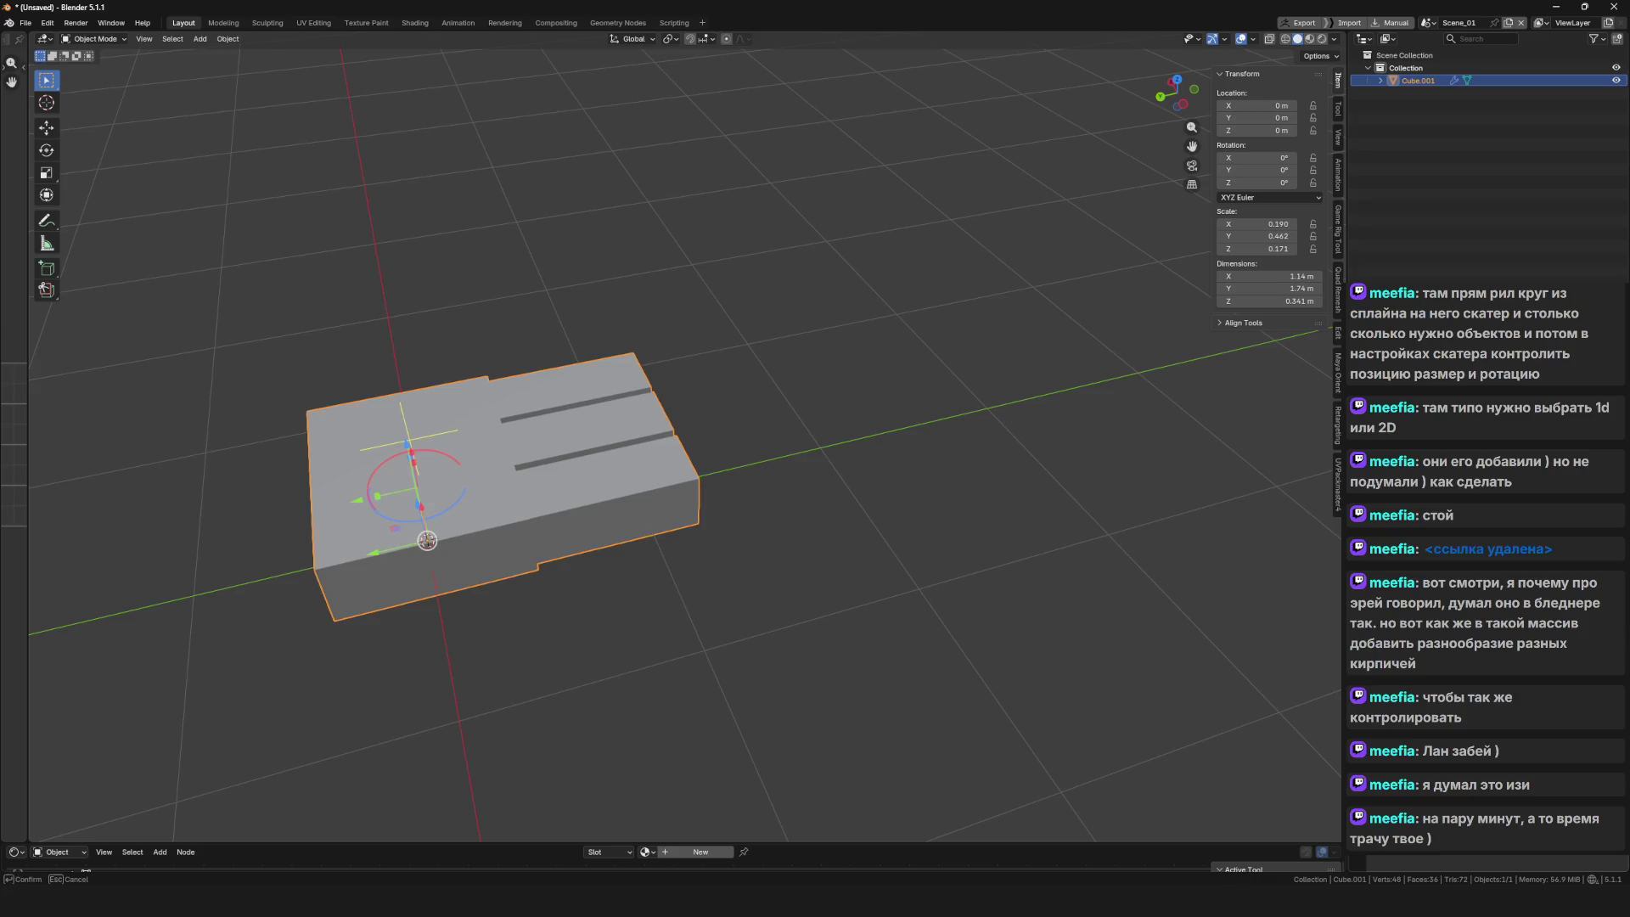
mouse_move(814, 542)
mouse_down()
mouse_move(730, 508)
mouse_move(747, 496)
mouse_up()
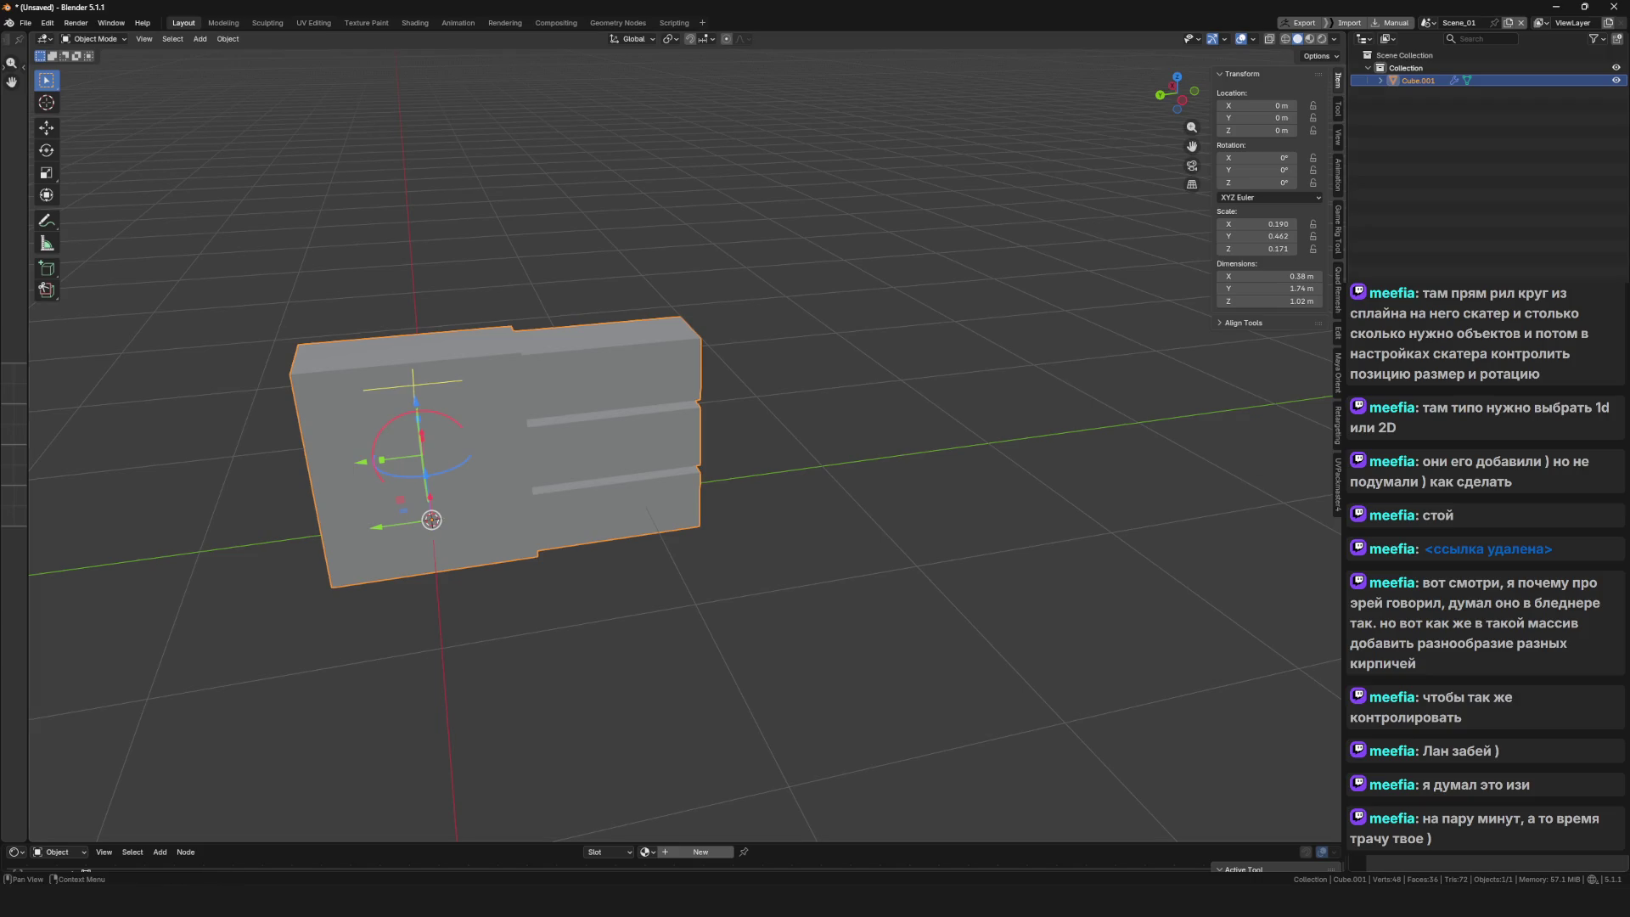
text(a)
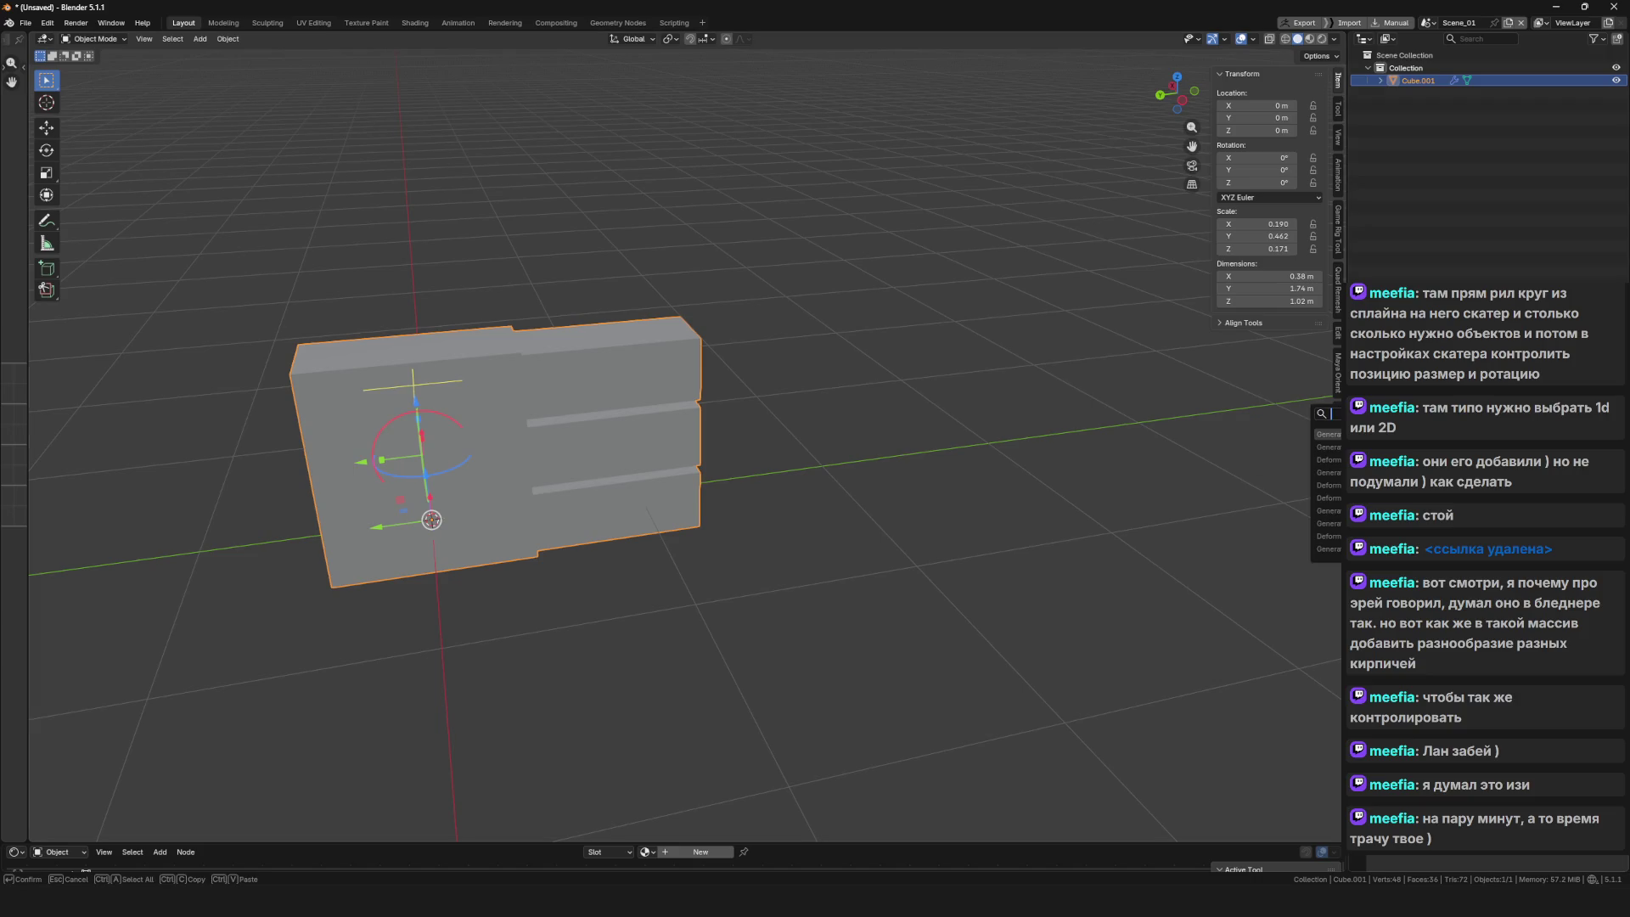
key(Return)
Make the second Array modifier repeat the stacked block along the wall's length (Y)
drag(832, 501, 914, 497)
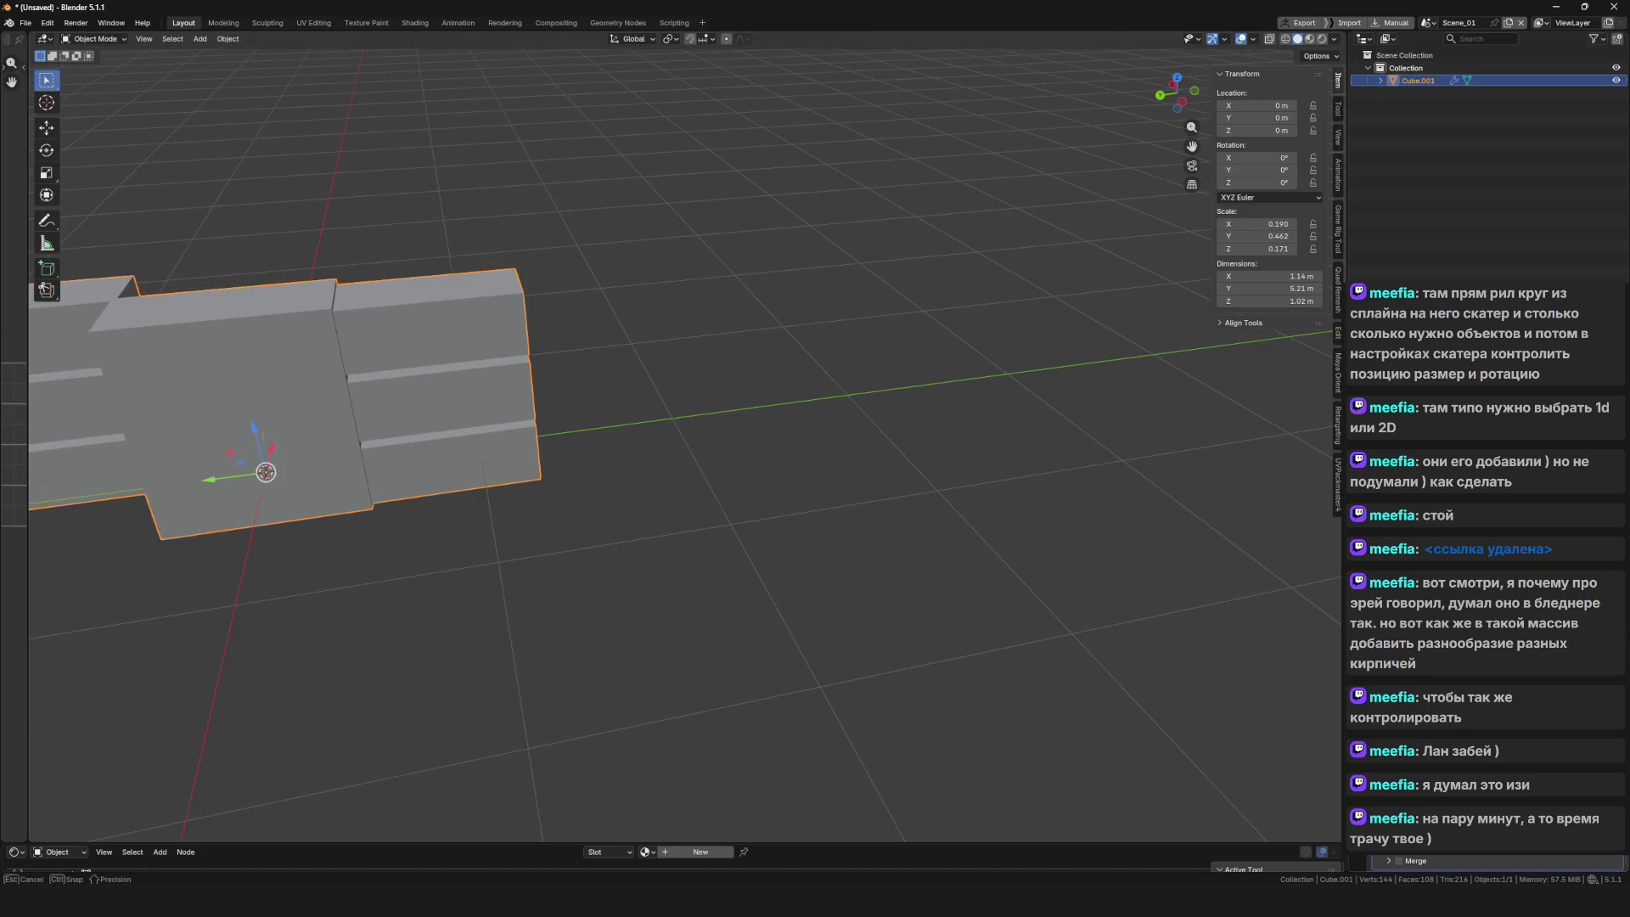
mouse_move(441, 429)
mouse_down()
mouse_move(772, 493)
mouse_move(1128, 510)
mouse_move(853, 489)
mouse_move(379, 491)
mouse_up()
key(Tab)
Pull the new piece out into an extra brick, making the wall 0.482 × 5.55 × 1.05 m
key(Tab)
key(Tab)
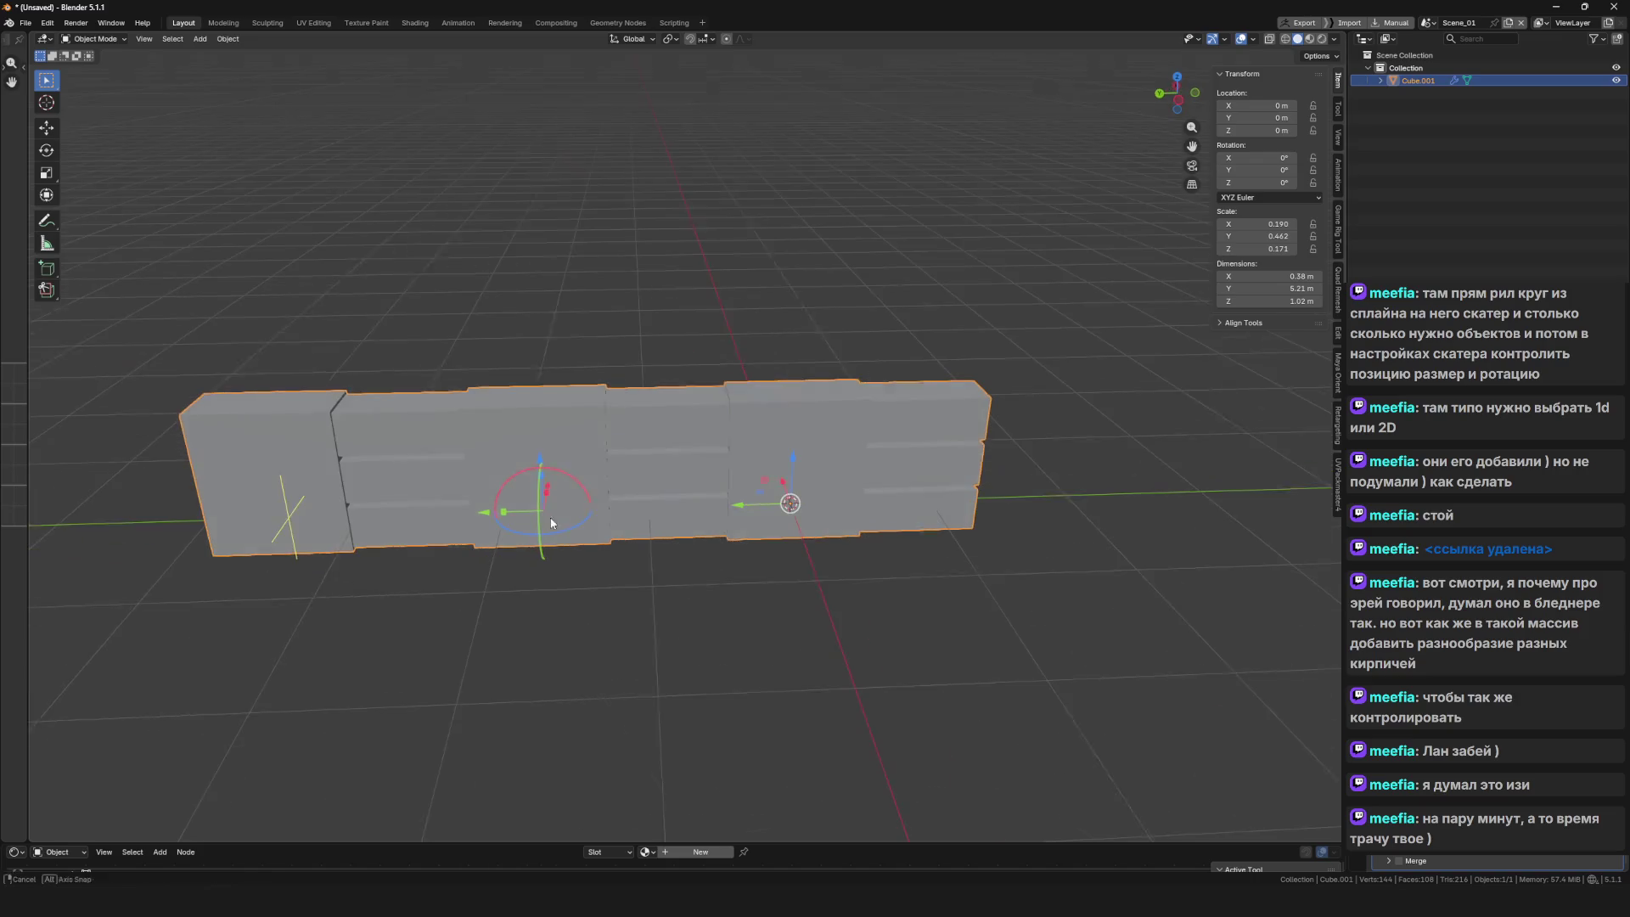
Duplicate a bottom-right brick face, shrink it and move it into an offset piece
mouse_move(926, 438)
mouse_down()
mouse_move(823, 455)
mouse_move(1015, 535)
mouse_move(832, 509)
mouse_move(768, 556)
mouse_move(591, 416)
mouse_move(709, 471)
mouse_move(849, 501)
mouse_up()
click(911, 491)
key(shift+d)
right_click(1018, 536)
key(g)
click(836, 513)
key(s)
click(840, 513)
key(g)
click(768, 556)
key(Tab)
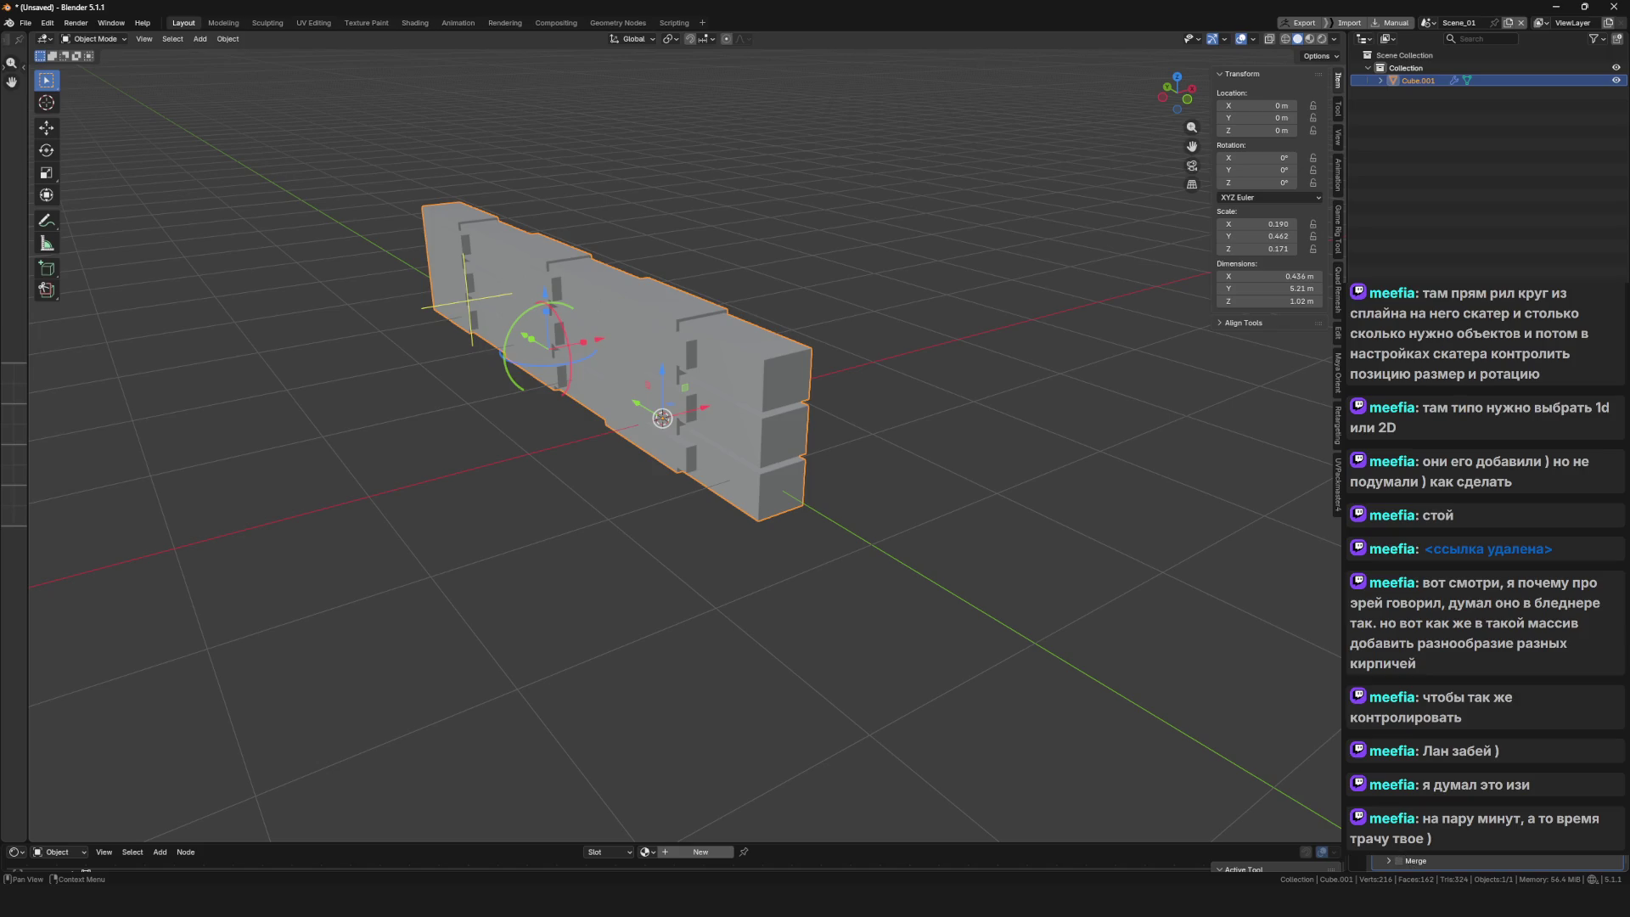
scroll(1494, 860, down, 2)
drag(468, 302, 456, 293)
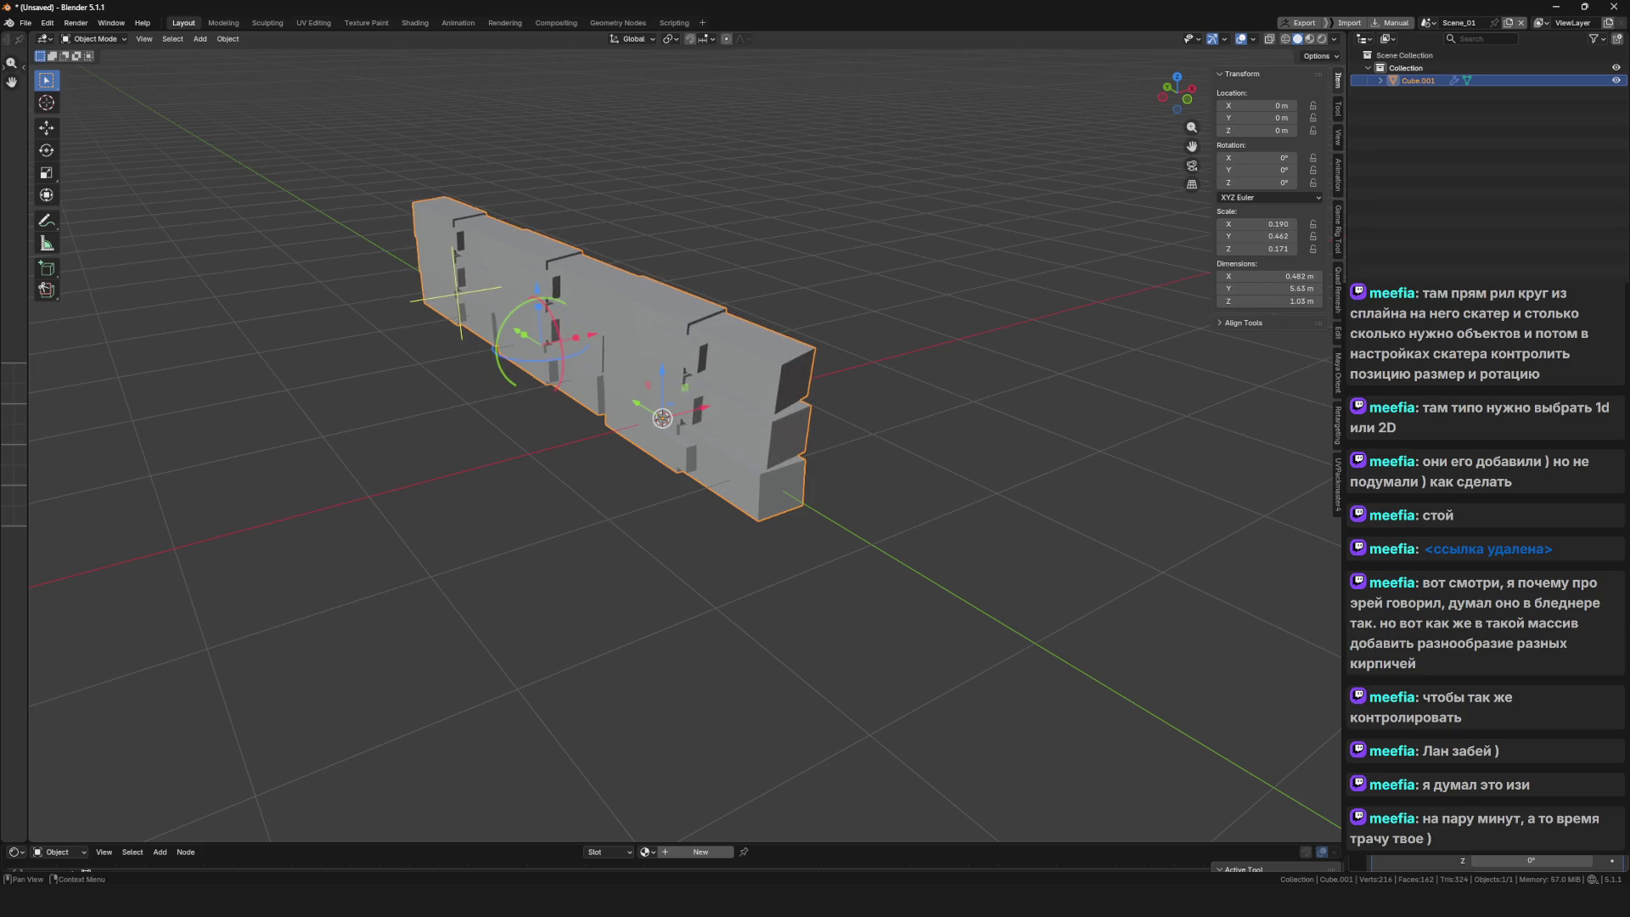
drag(1061, 424, 900, 455)
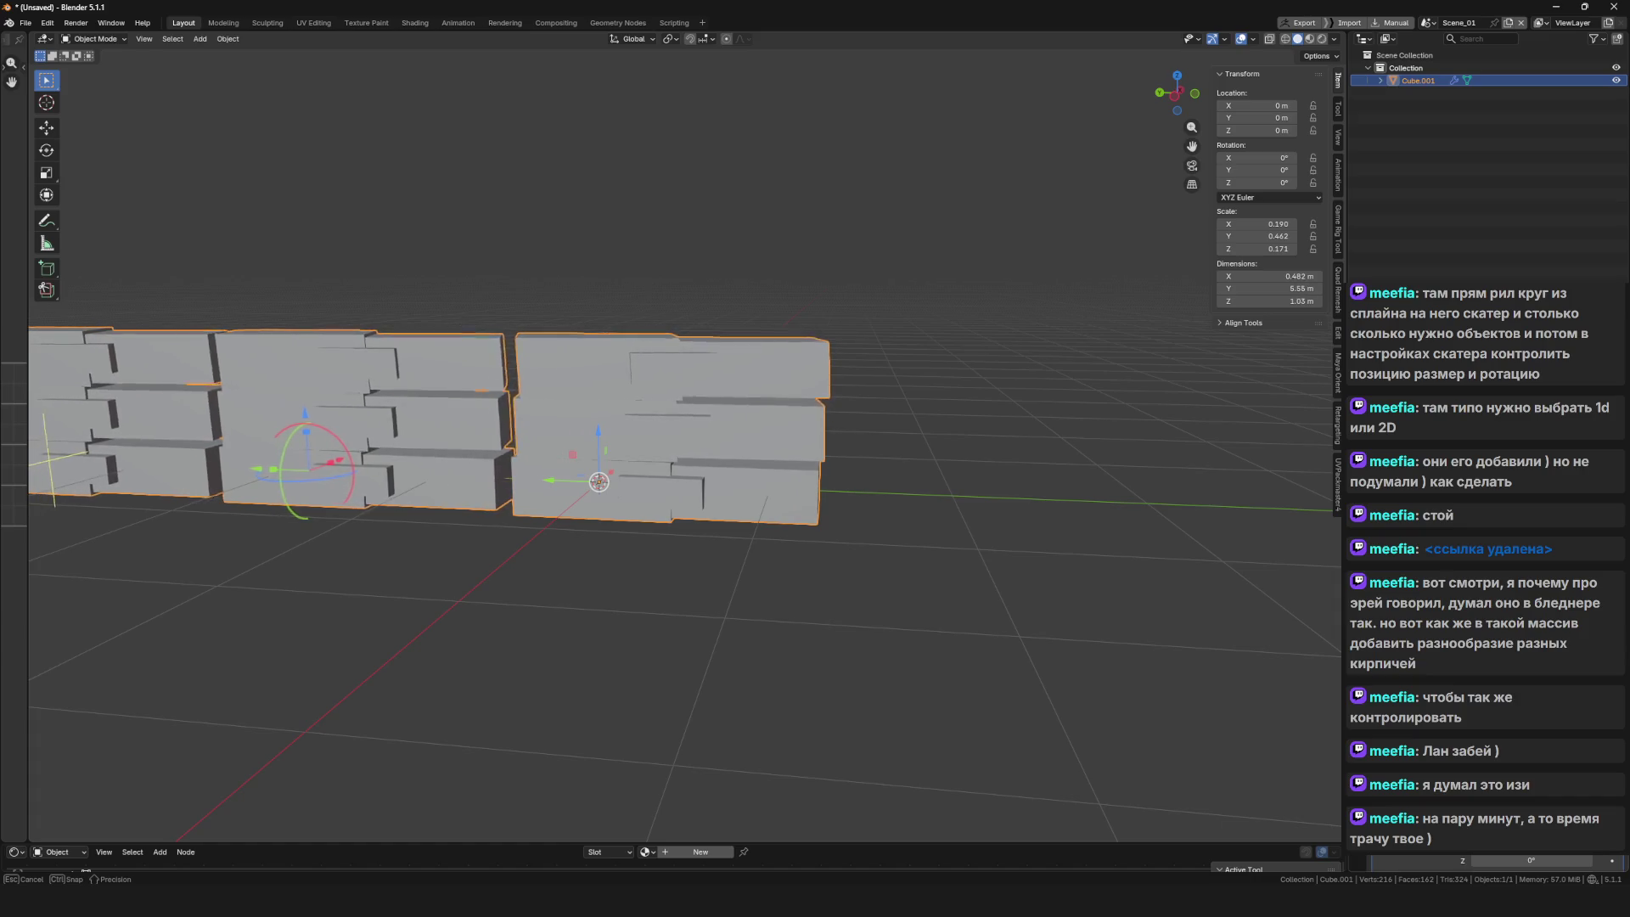
Reselect the brick wall and enlarge the Properties panel to show its Array modifier settings
click(216, 555)
scroll(727, 568, down, 5)
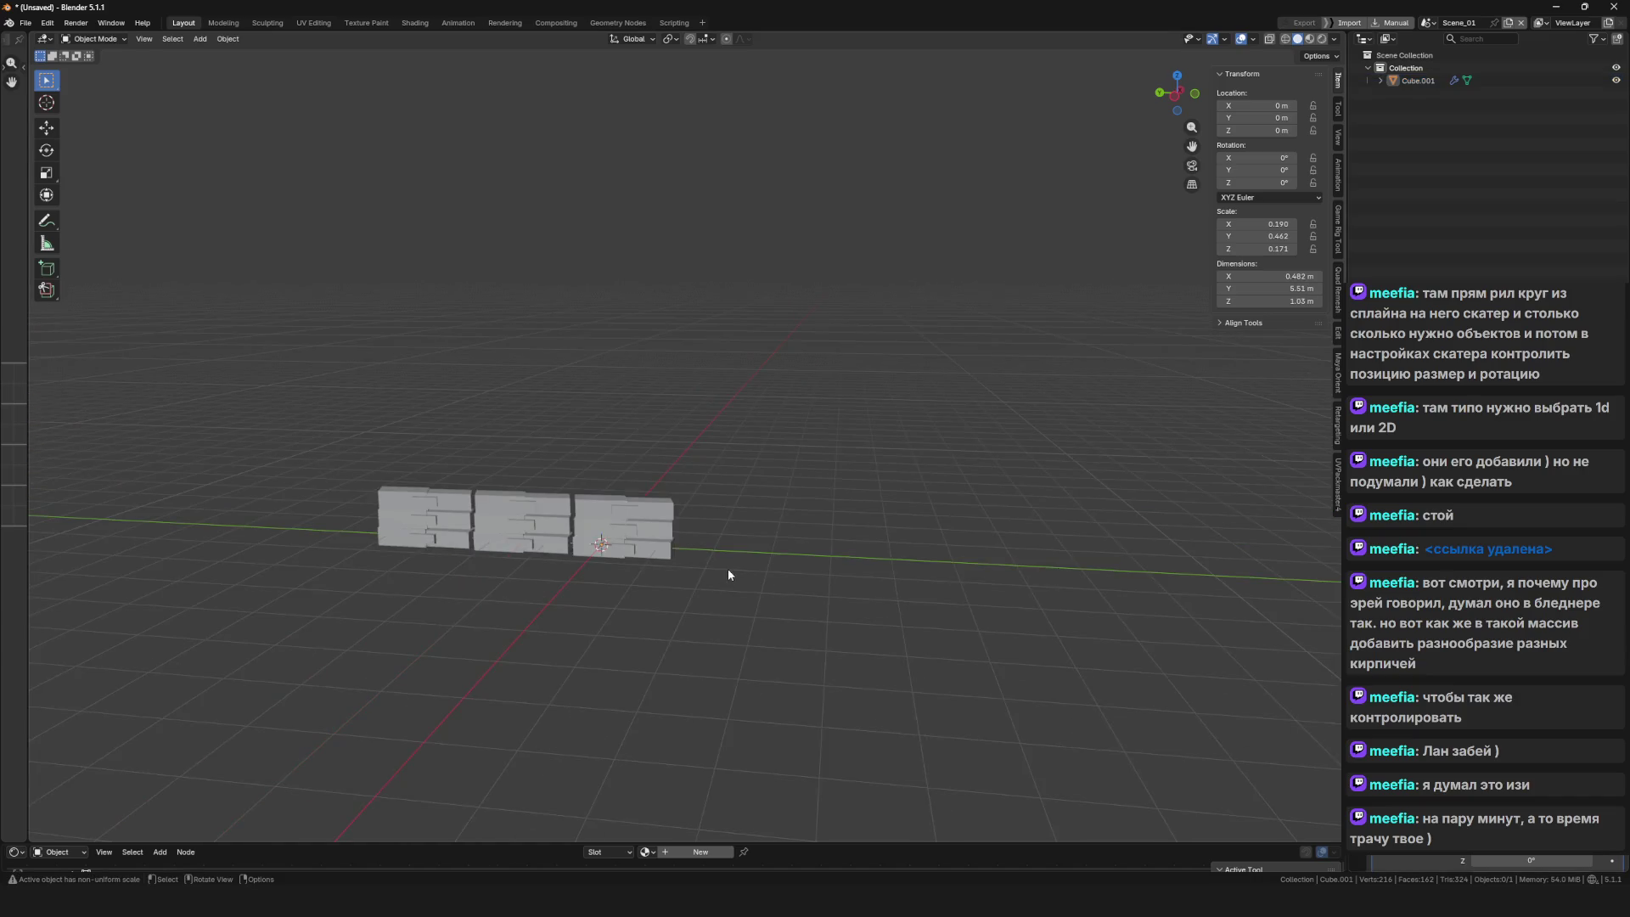
drag(727, 568, 628, 584)
mouse_move(727, 562)
mouse_down()
mouse_move(588, 578)
mouse_move(864, 649)
mouse_move(282, 634)
mouse_move(669, 629)
mouse_move(659, 605)
mouse_move(897, 589)
mouse_move(634, 585)
mouse_up()
click(588, 578)
scroll(635, 603, up, 4)
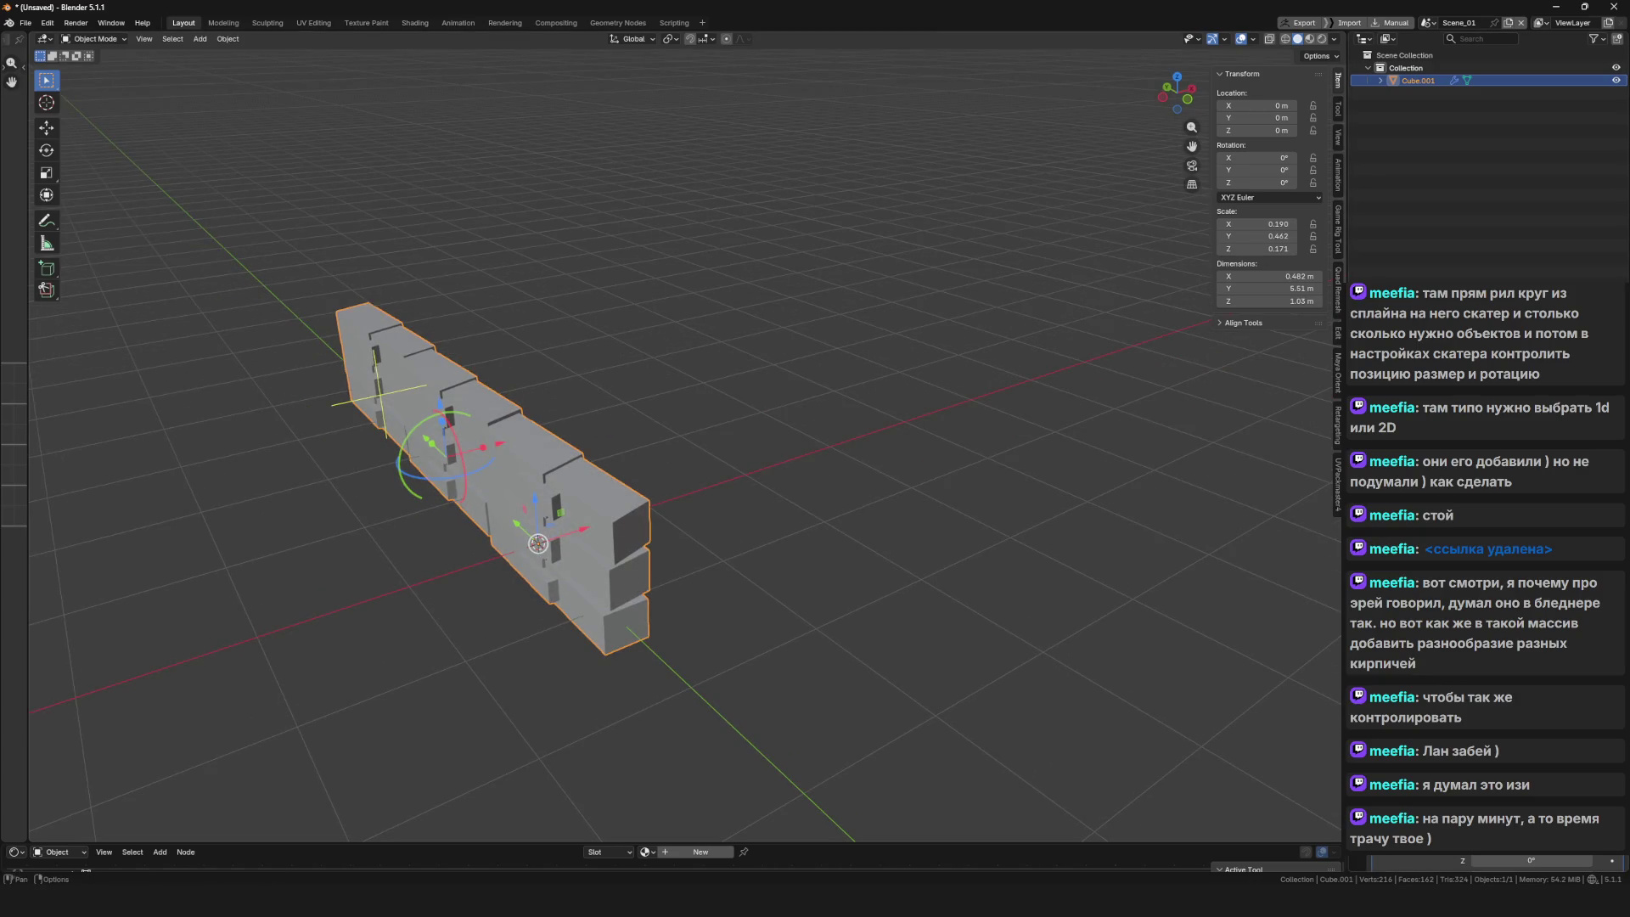
mouse_move(1418, 284)
mouse_down()
mouse_move(1417, 172)
mouse_move(1437, 126)
mouse_move(1424, 186)
mouse_up()
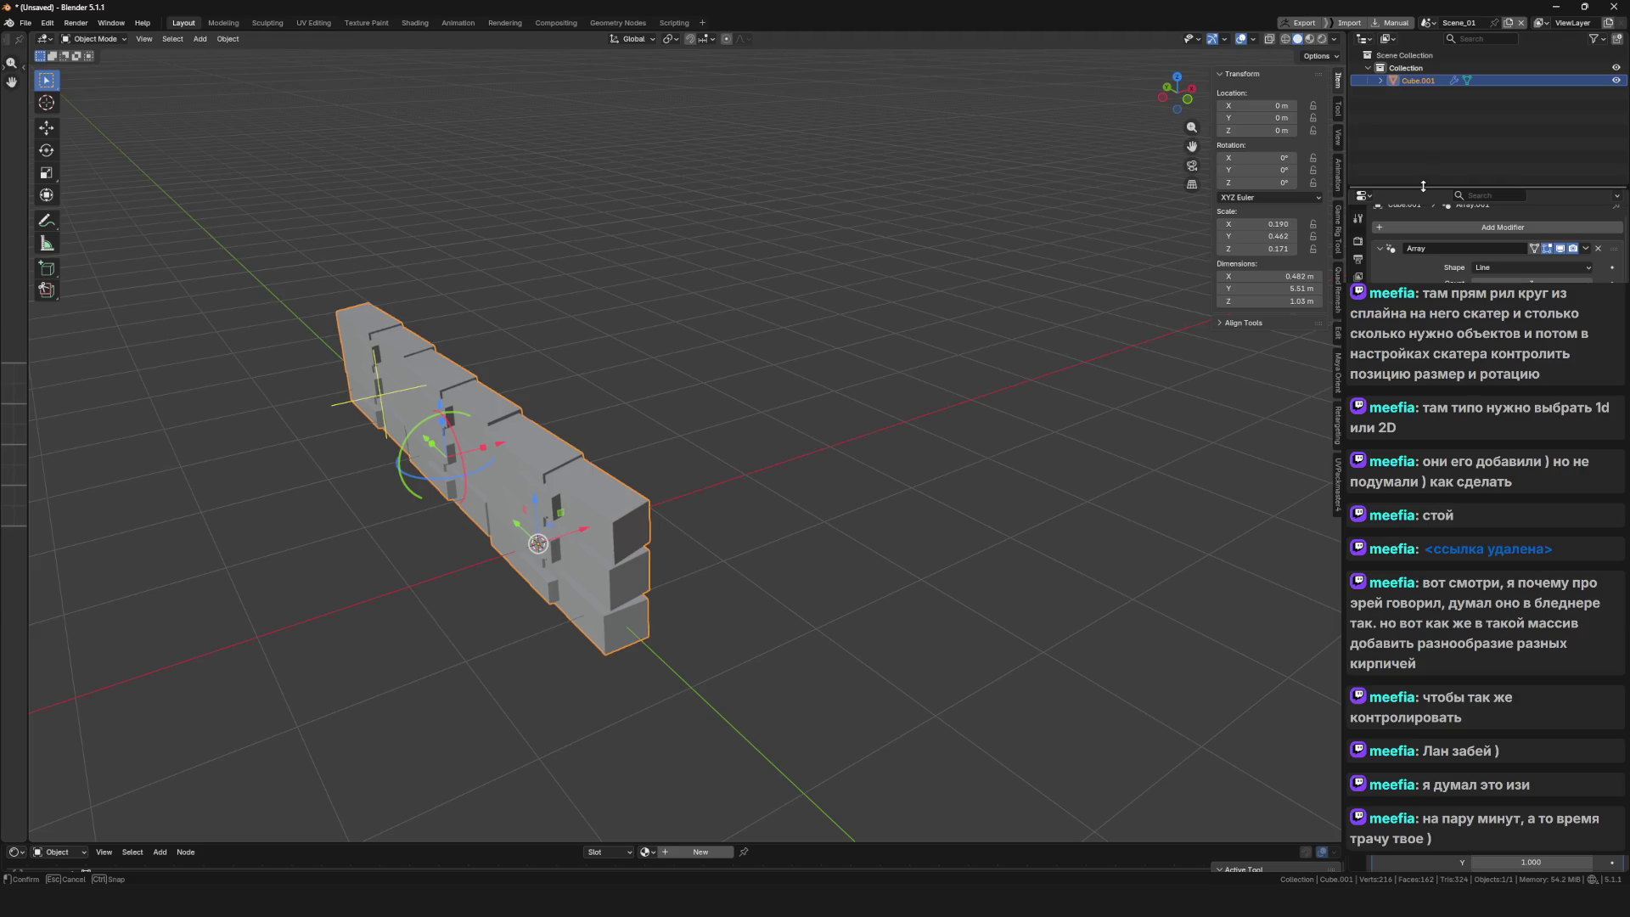
drag(1423, 186, 1423, 186)
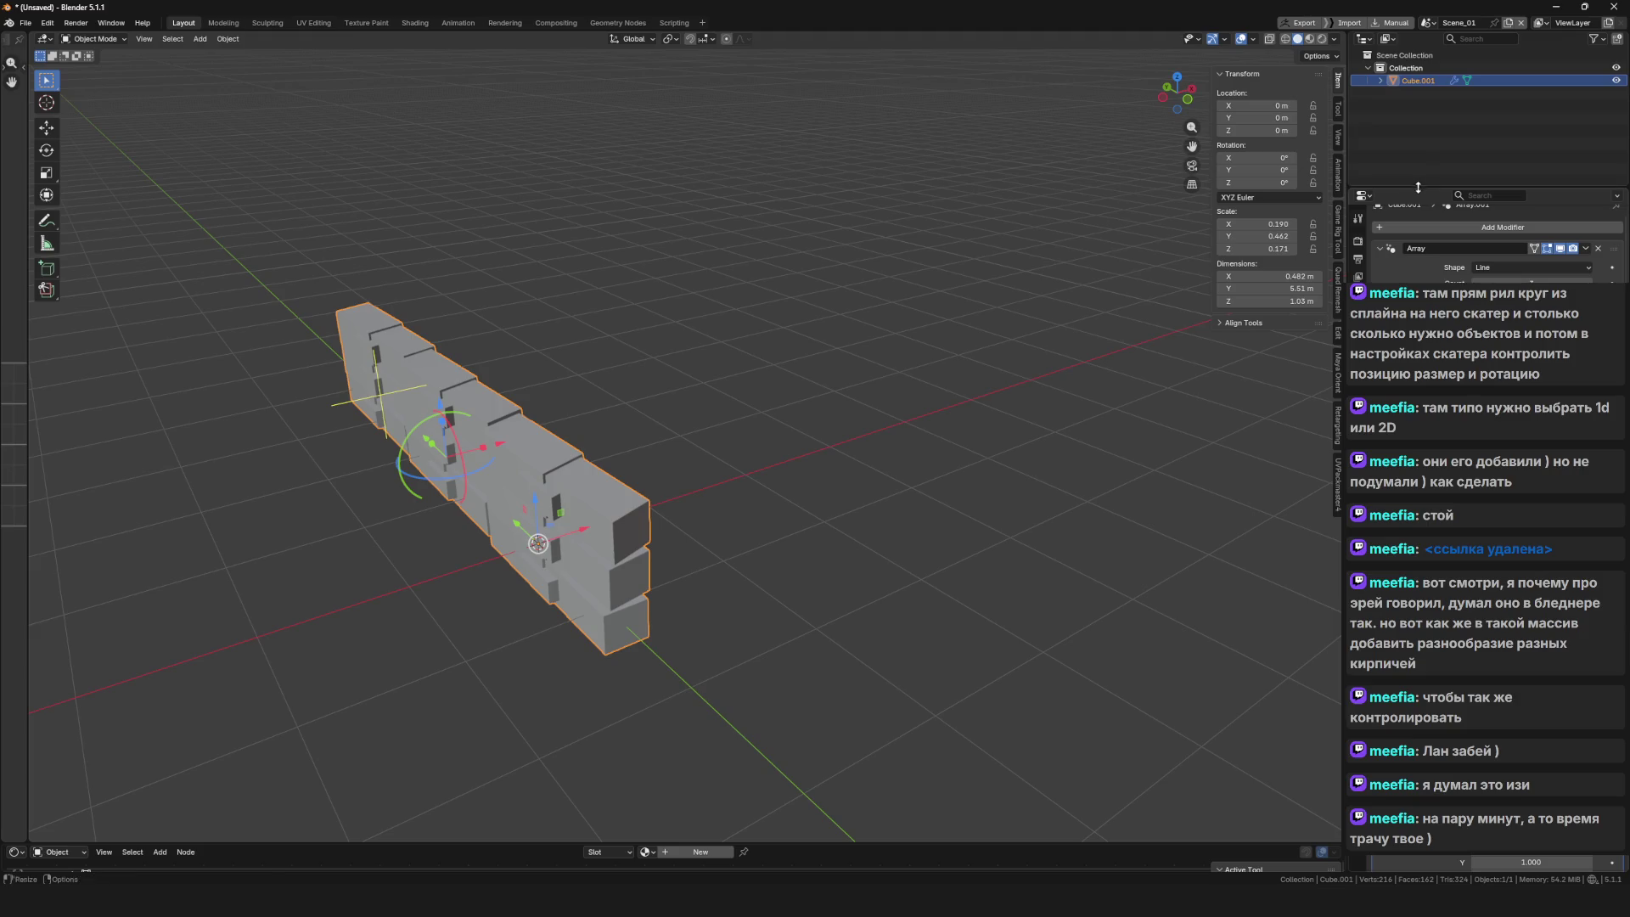
Delete the brick wall and close Blender with Don't Save, discarding unsaved changes
key(Delete)
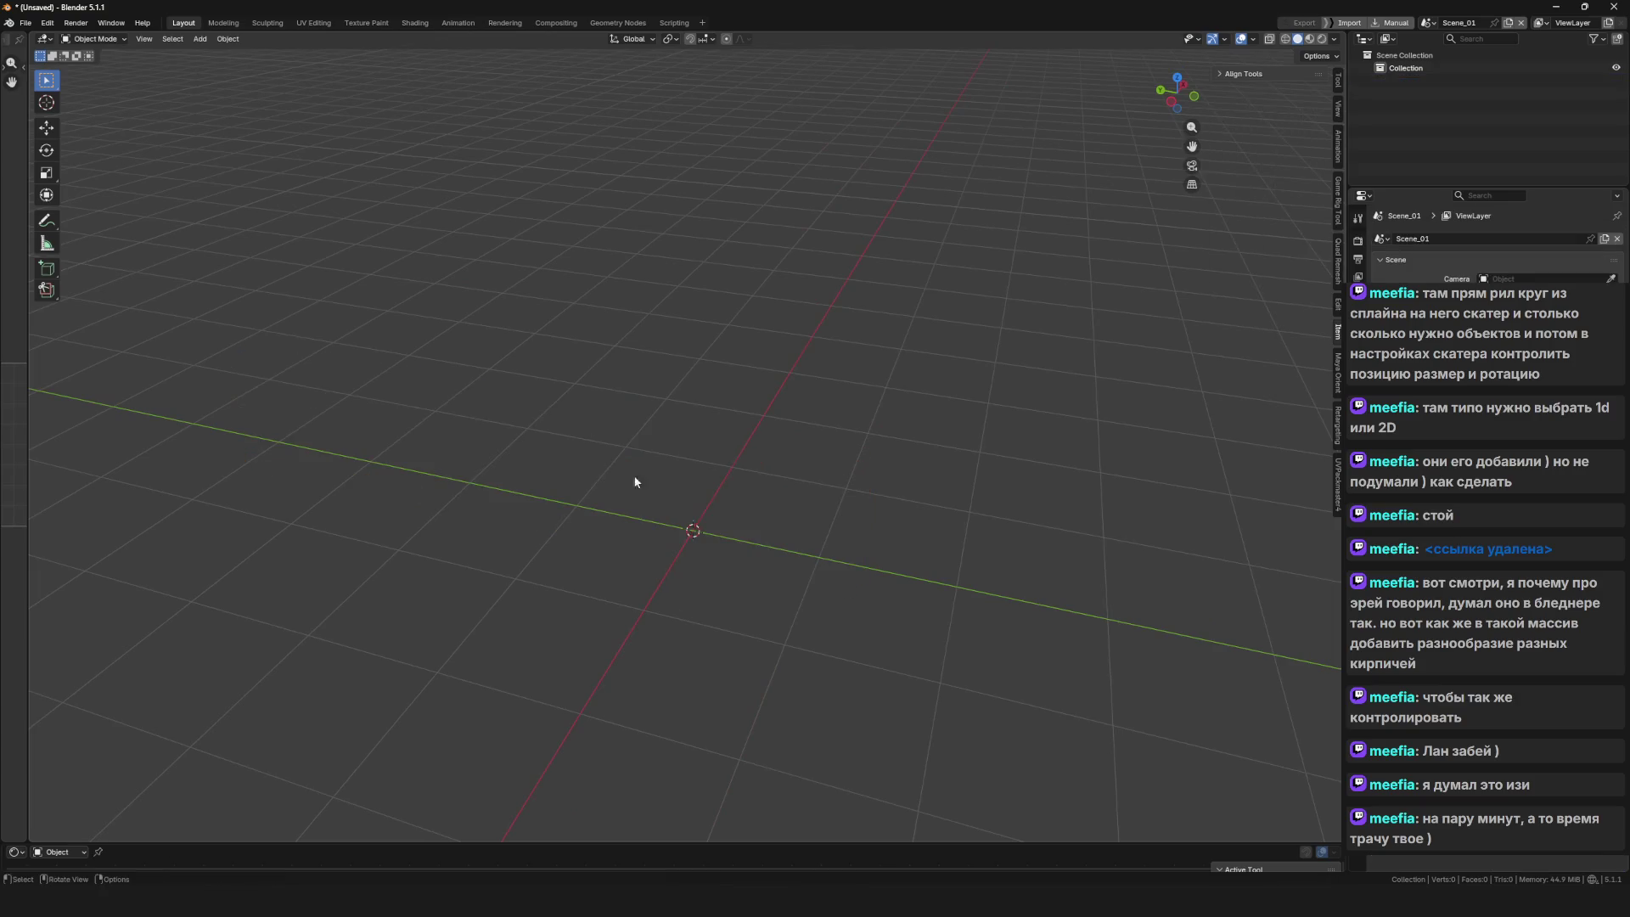
mouse_move(668, 453)
mouse_down()
mouse_move(535, 484)
mouse_move(584, 502)
mouse_up()
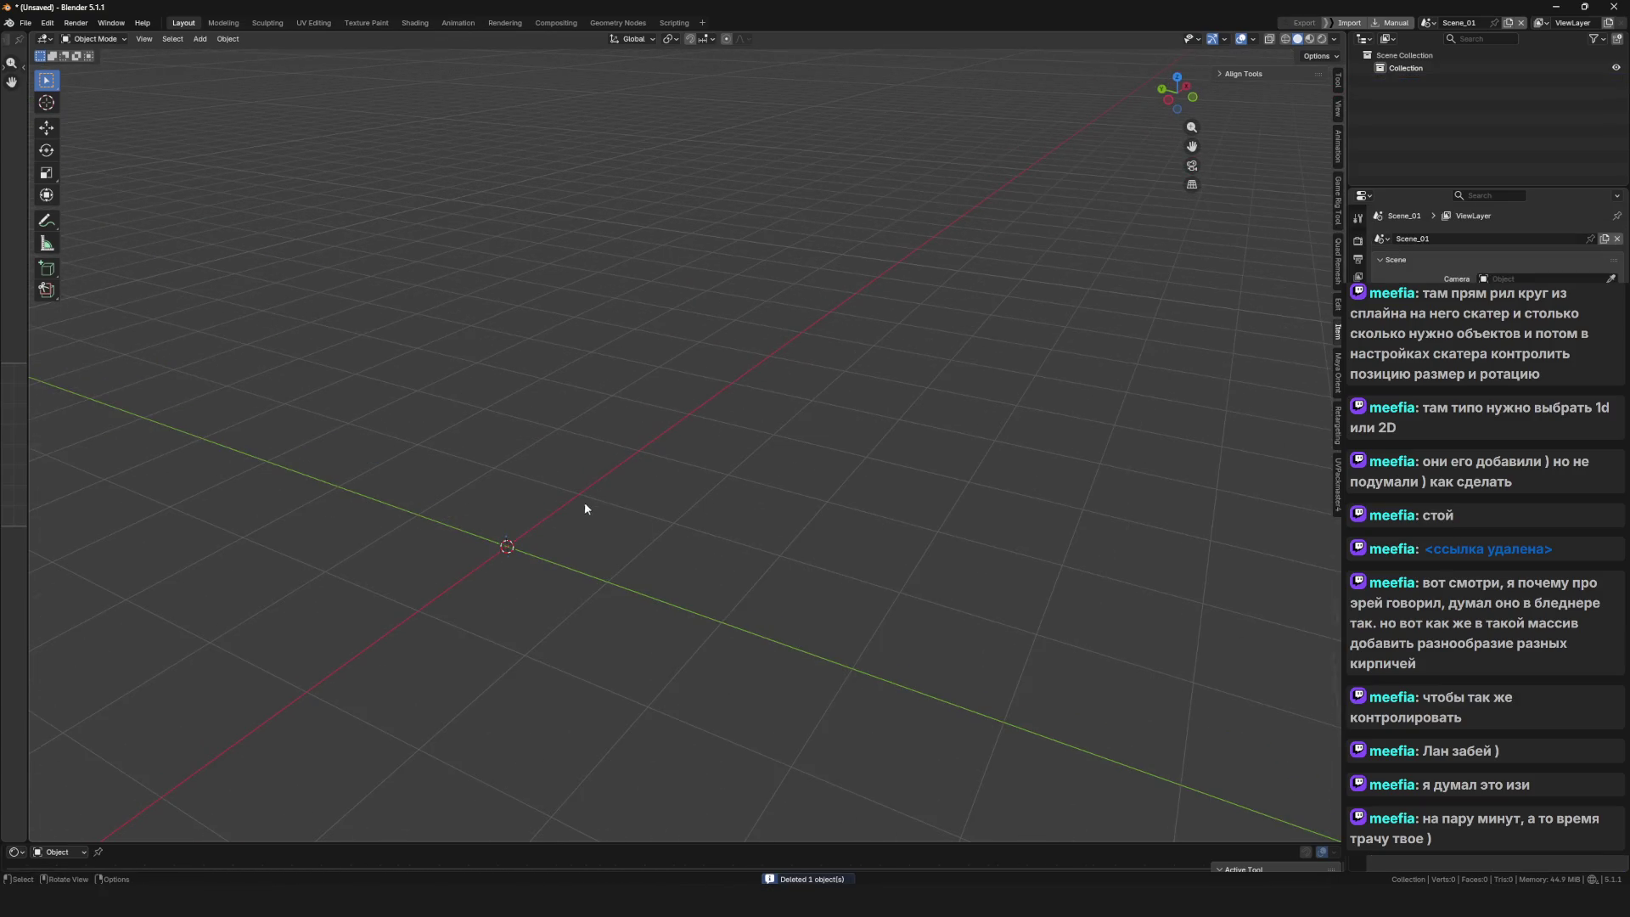
click(1560, 8)
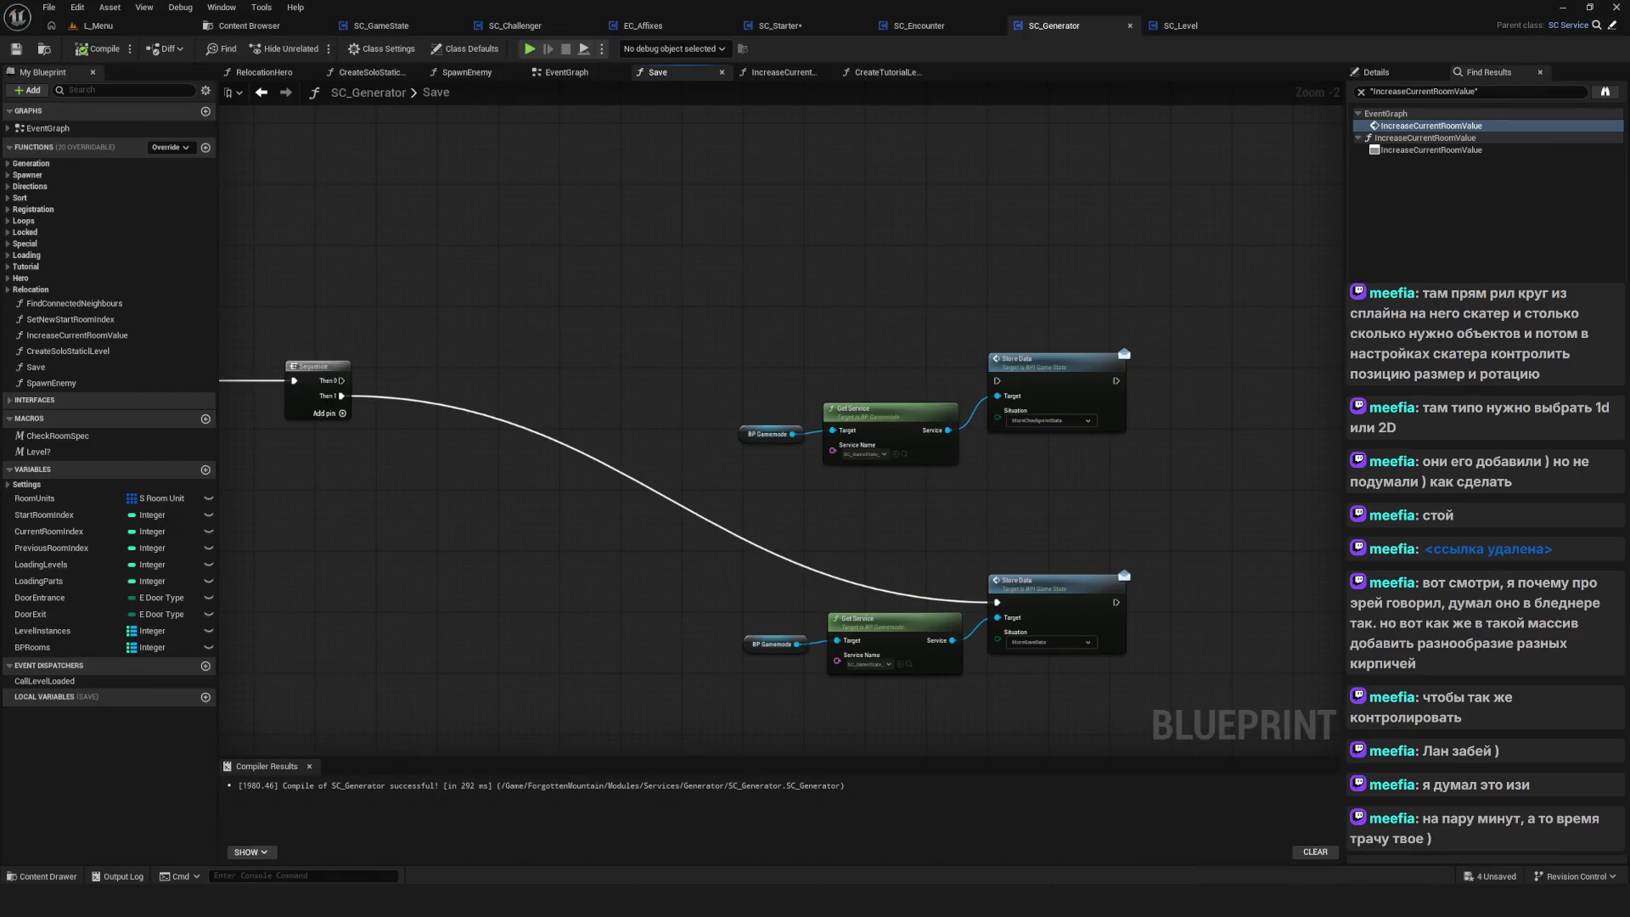
click(1040, 845)
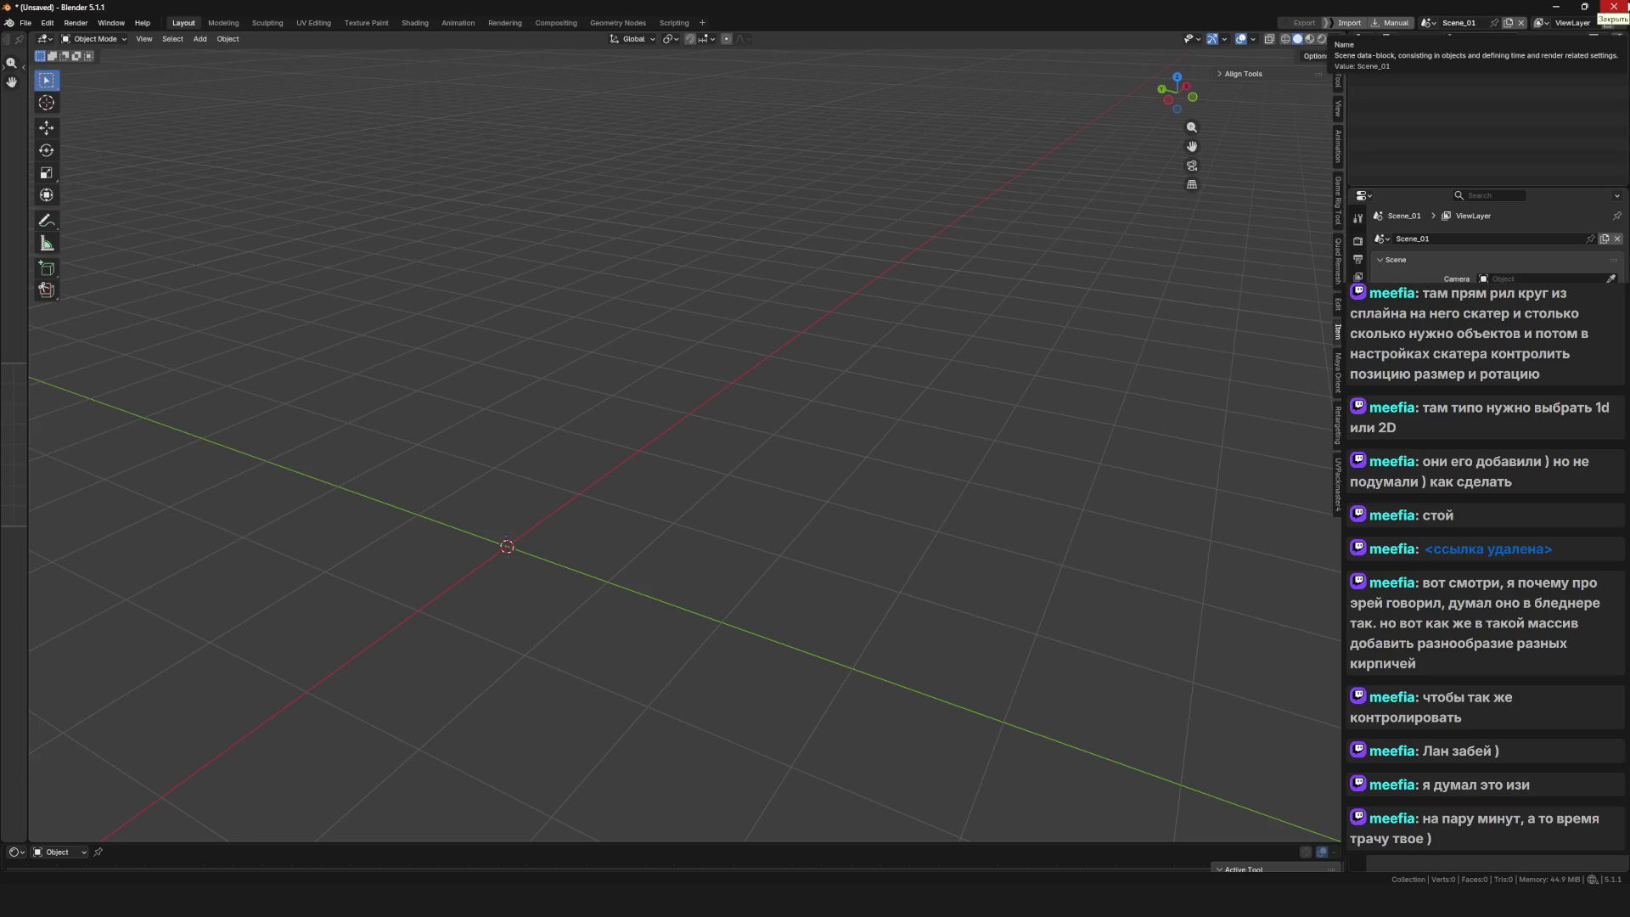
click(1614, 7)
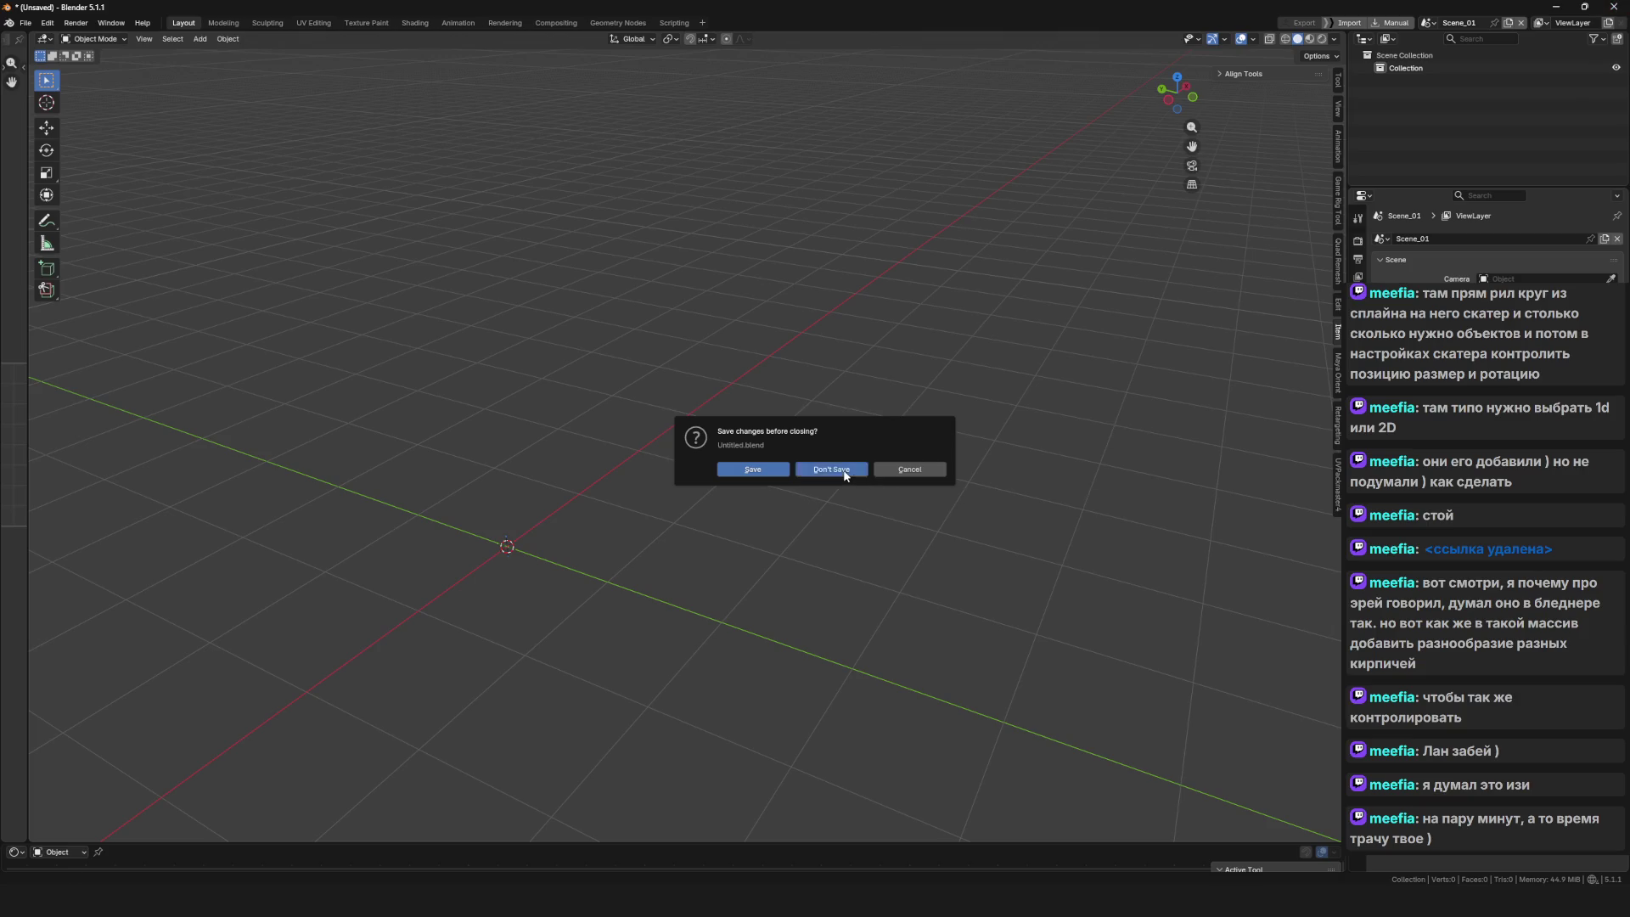
click(831, 468)
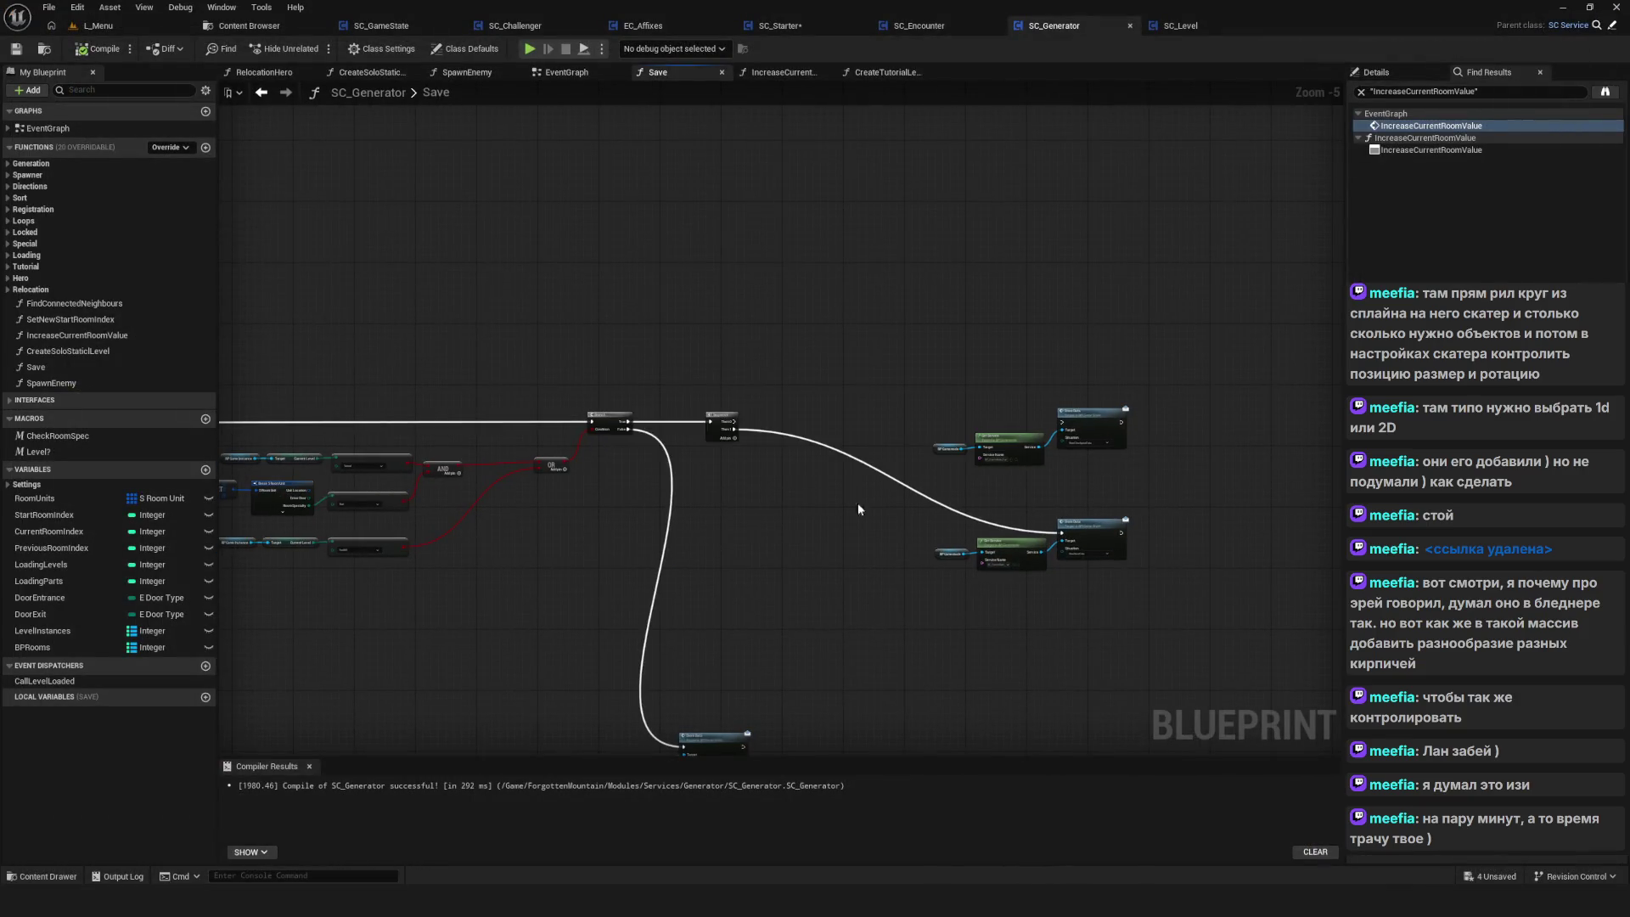
scroll(765, 470, up, 3)
scroll(809, 440, down, 6)
scroll(809, 440, up, 6)
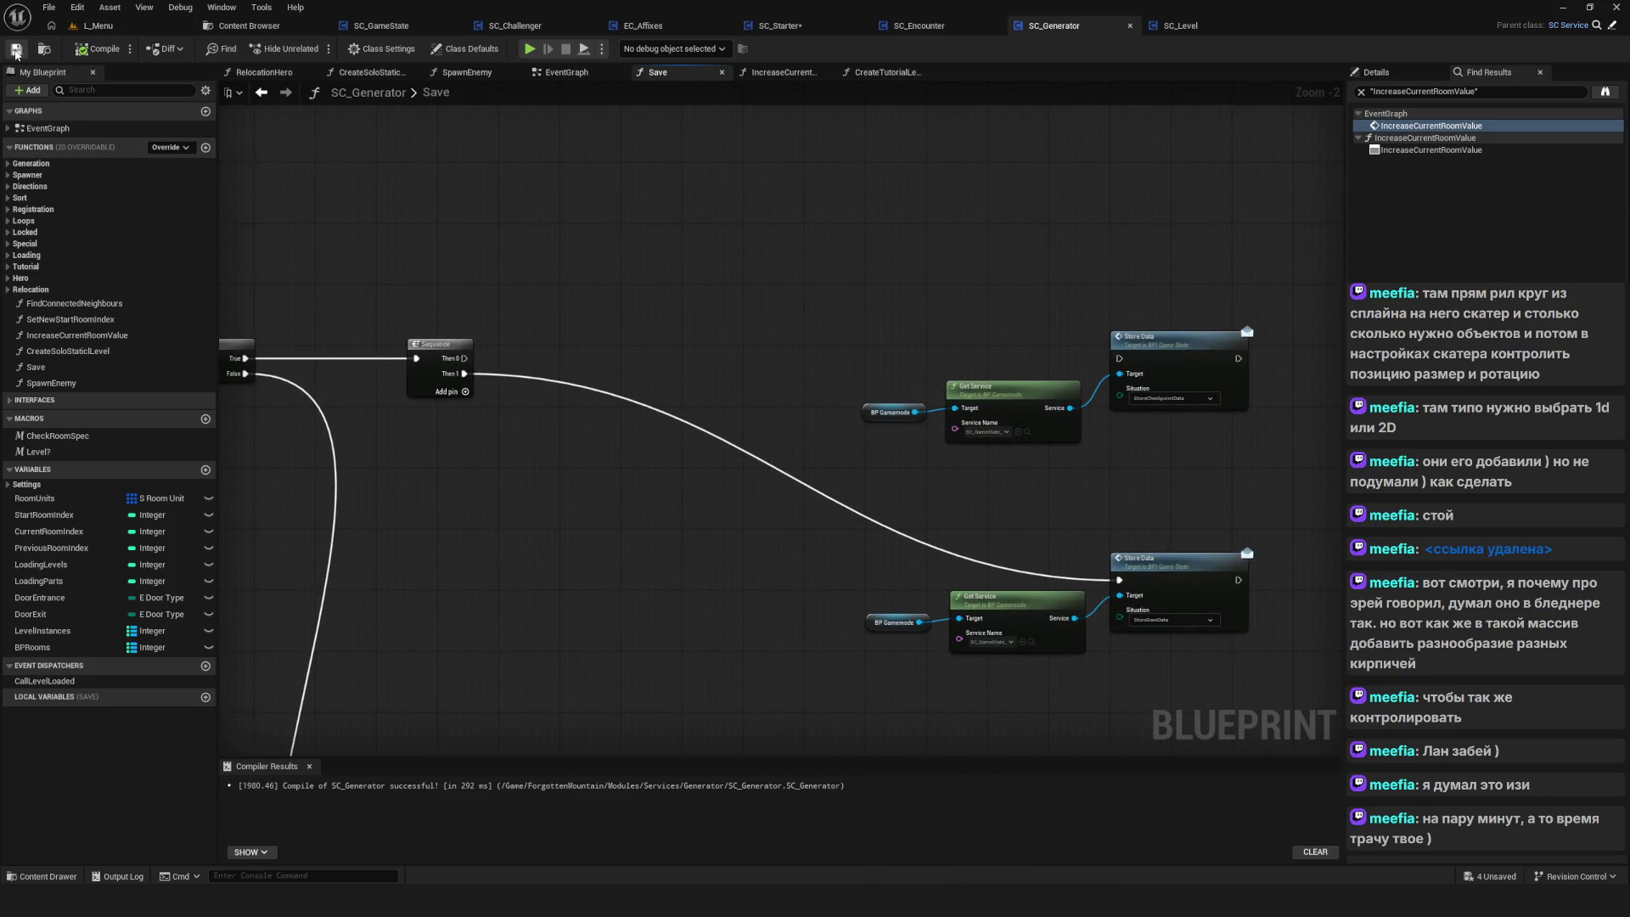
drag(556, 212, 517, 290)
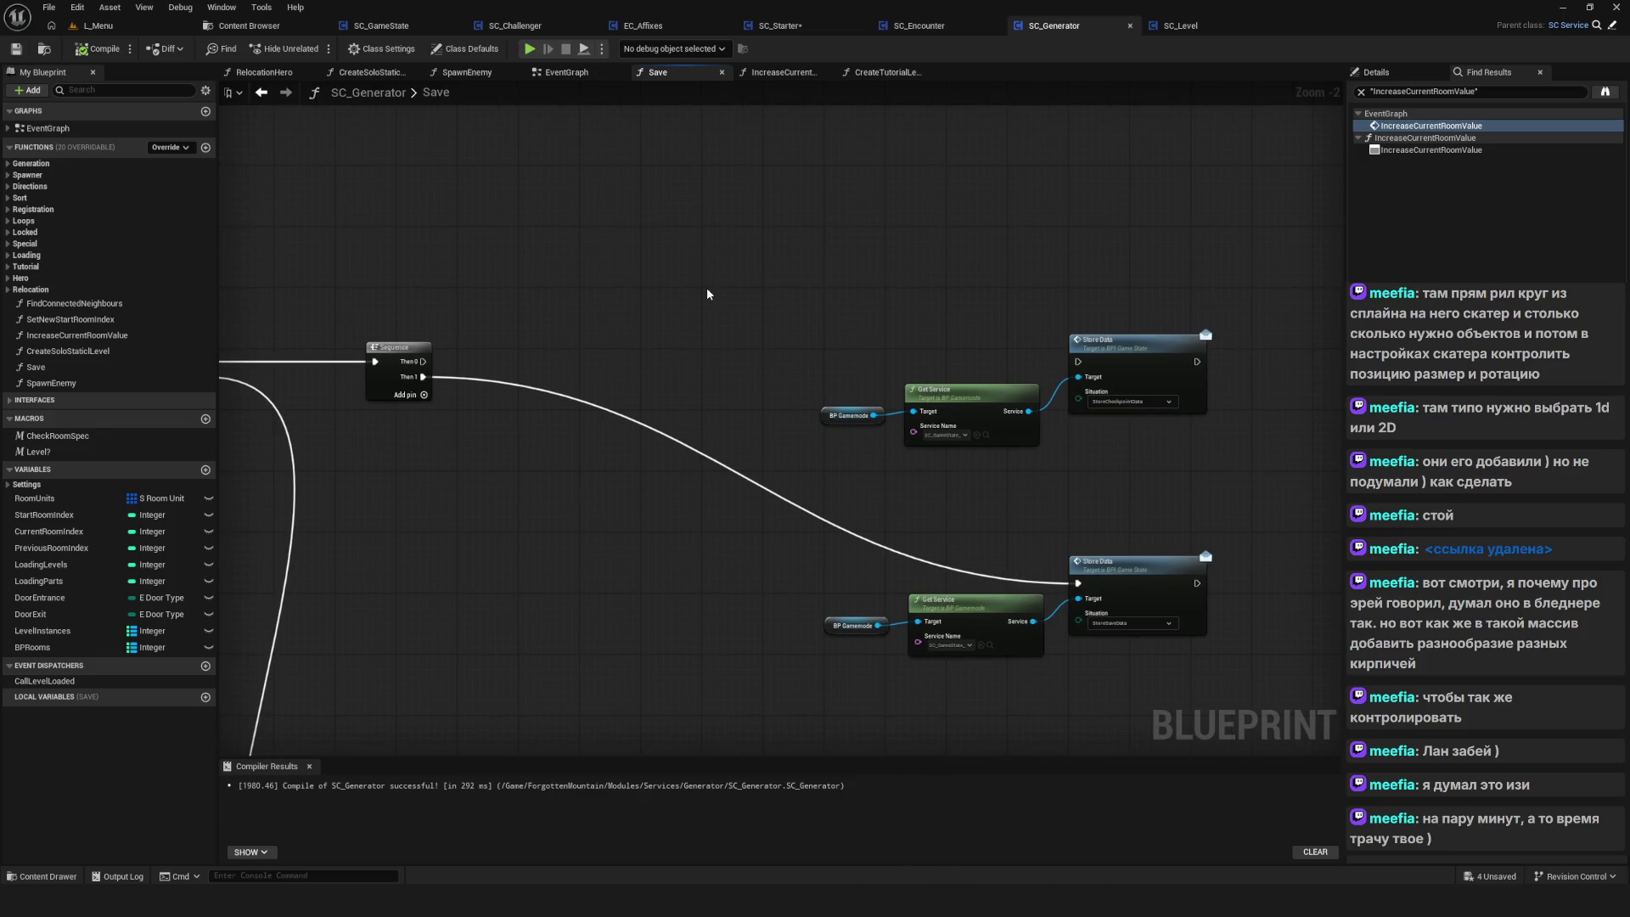
drag(708, 294, 640, 243)
scroll(639, 242, down, 3)
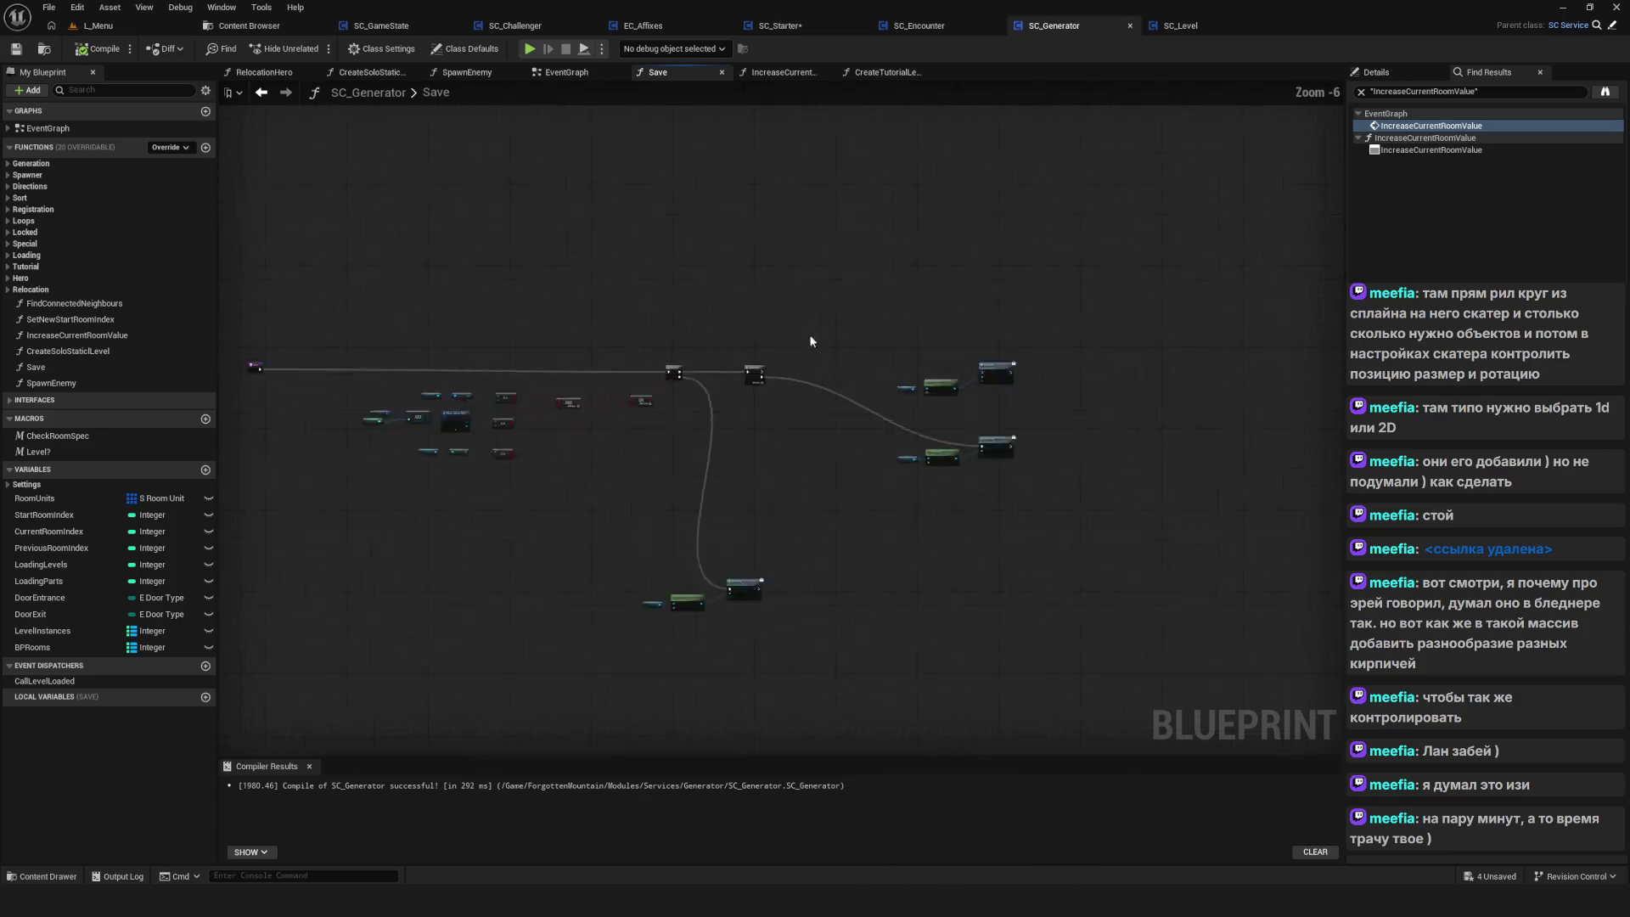
scroll(428, 492, up, 5)
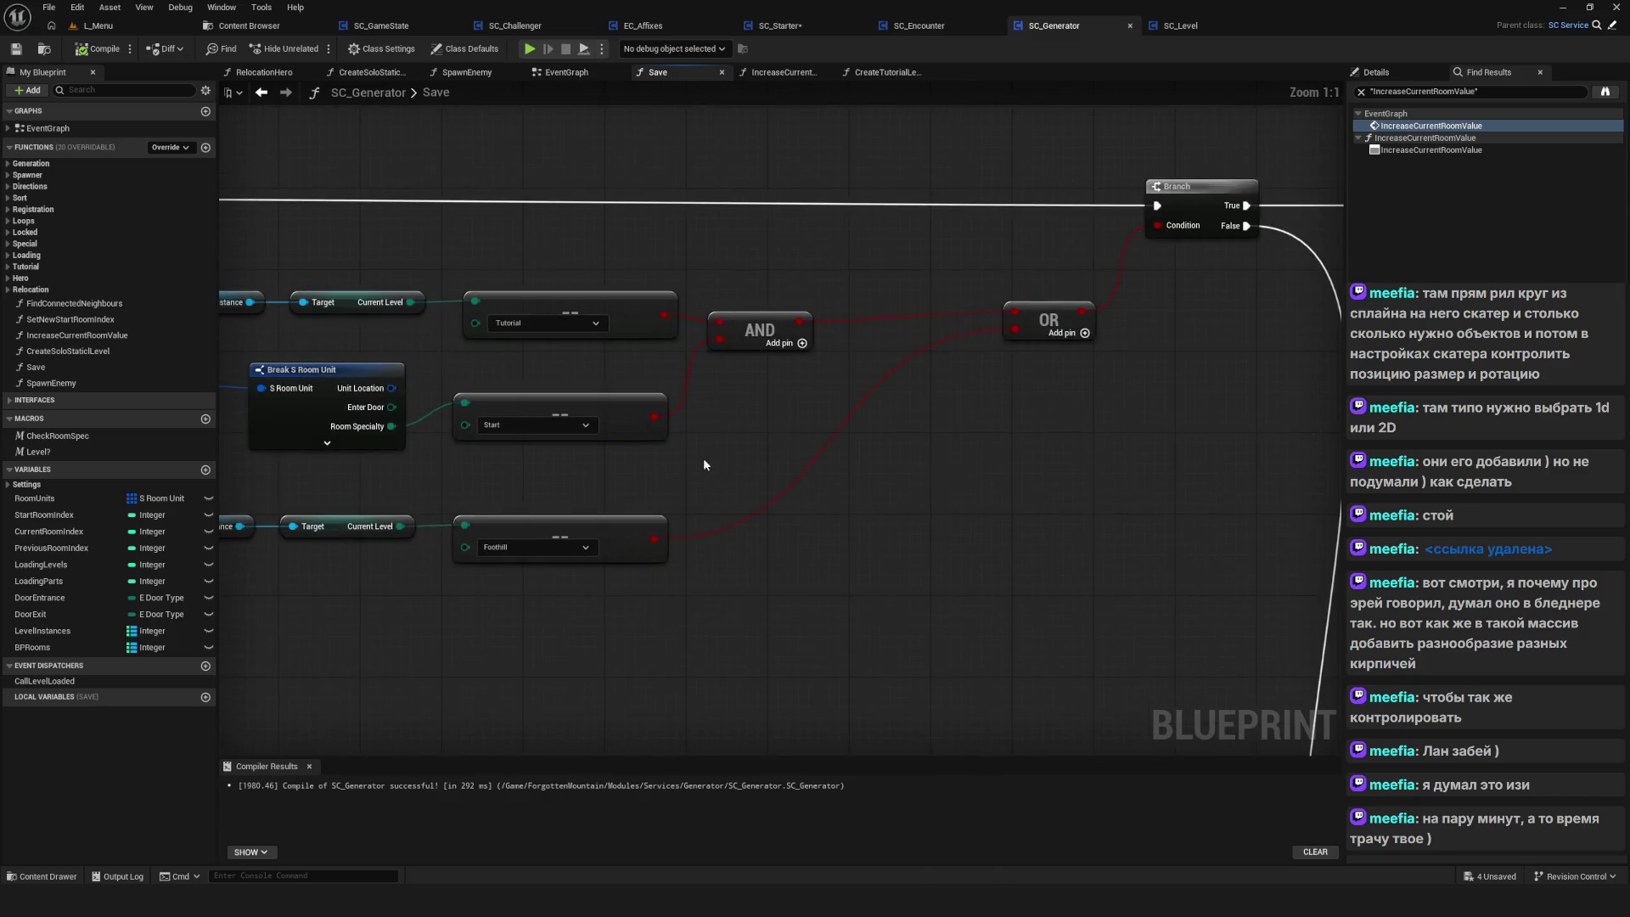
drag(239, 186, 1070, 456)
mouse_move(1267, 442)
mouse_down()
mouse_move(603, 442)
mouse_move(442, 514)
mouse_up()
scroll(730, 416, down, 4)
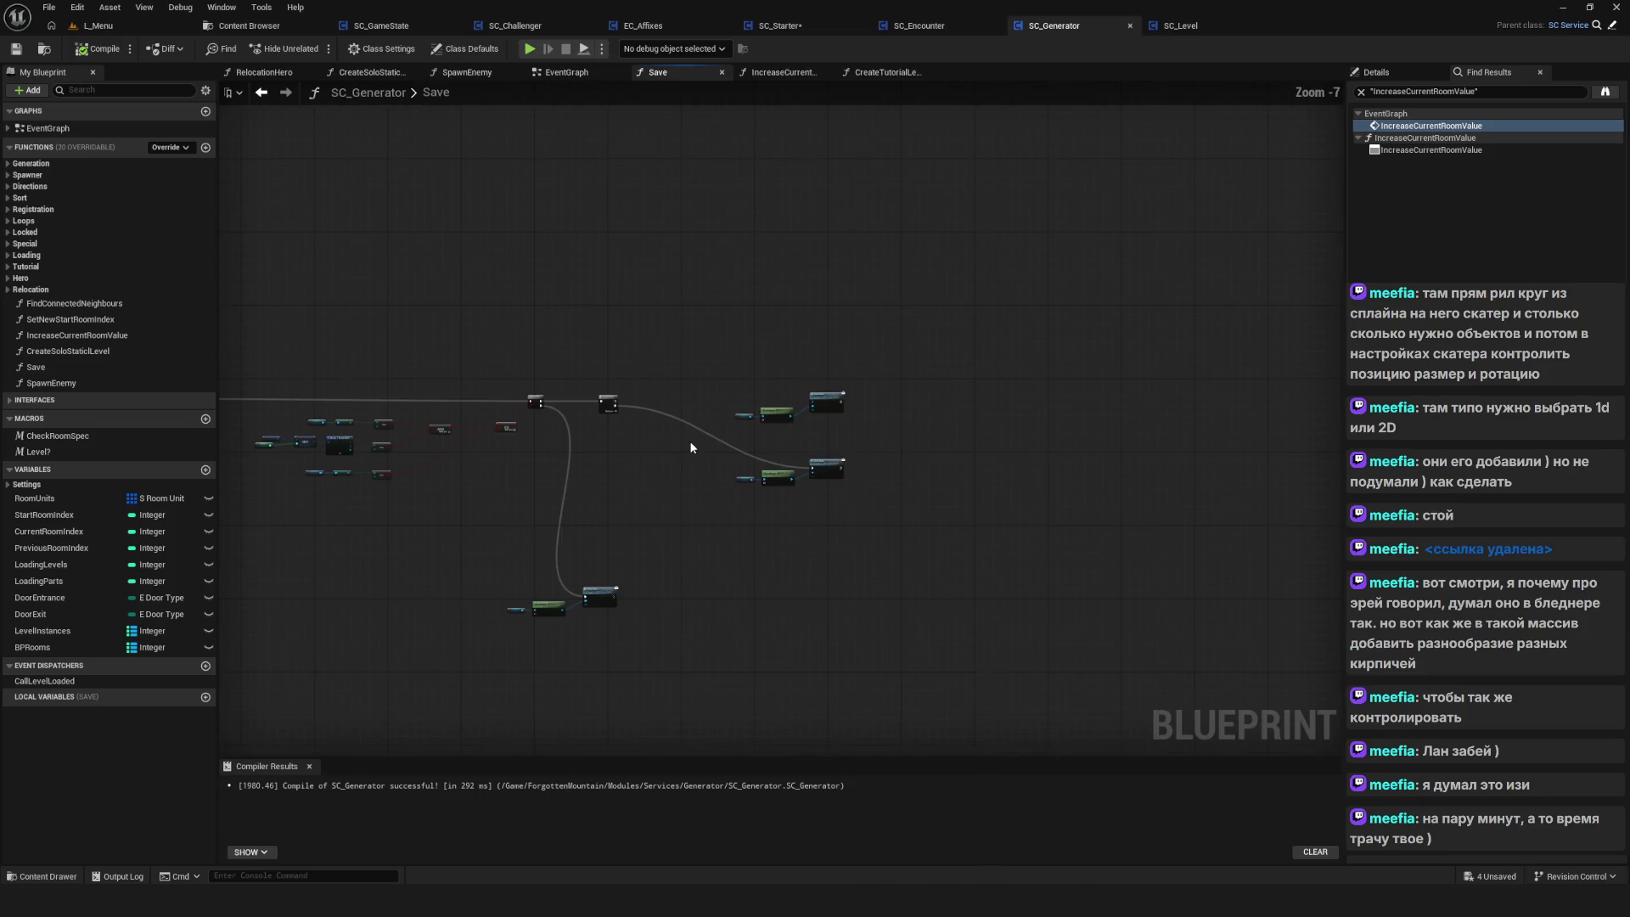
scroll(688, 421, up, 2)
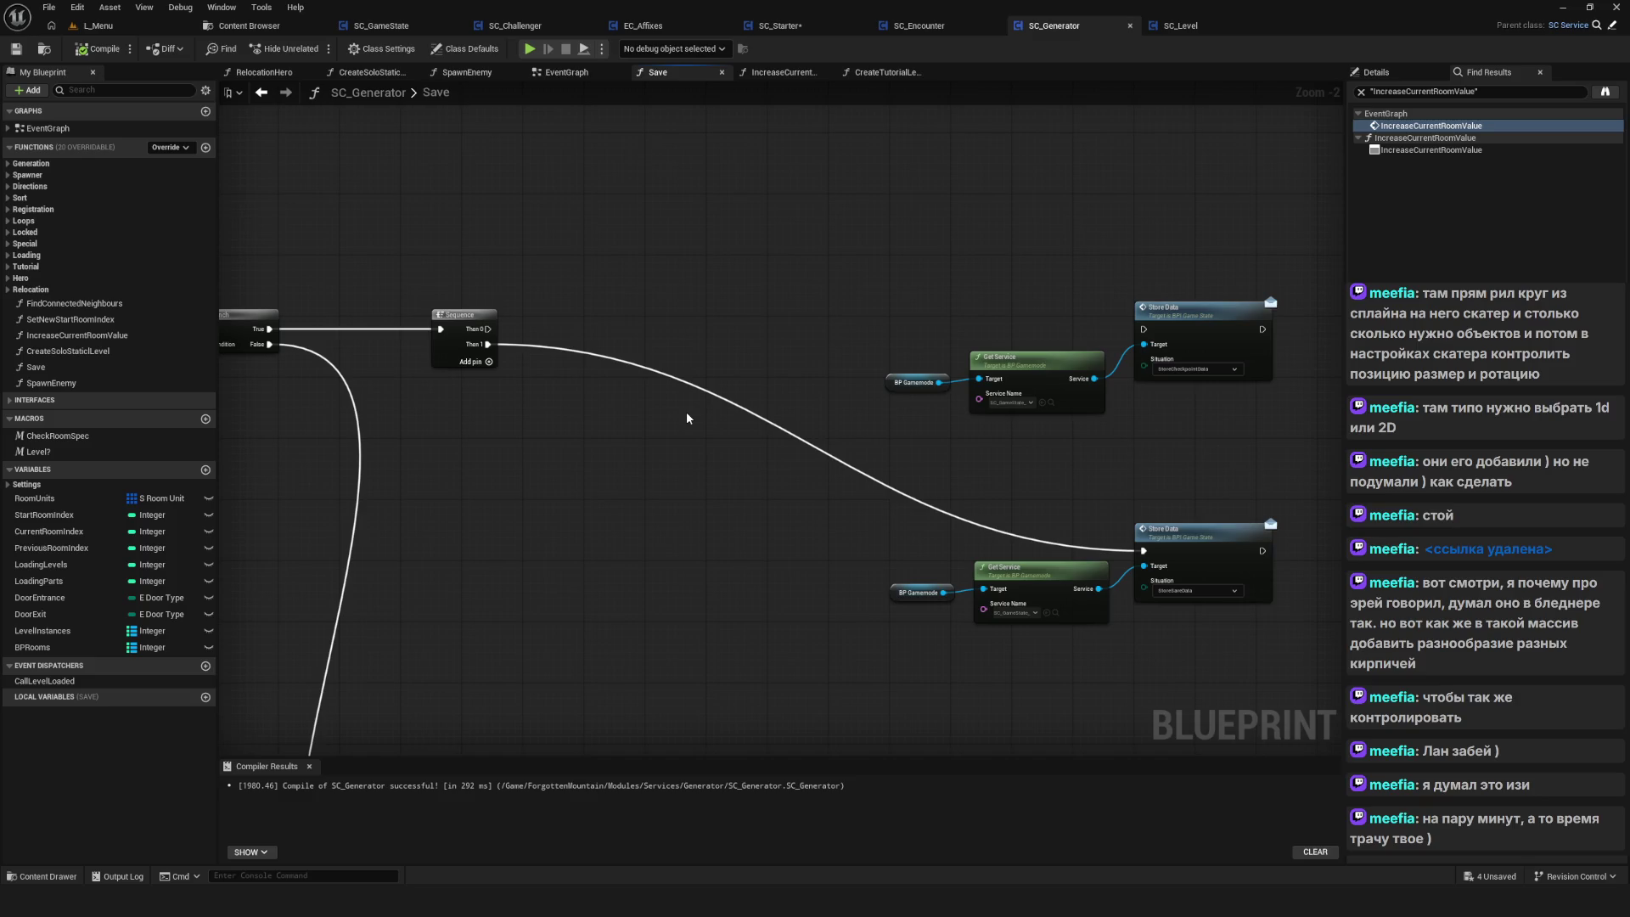
Play-test the game twice, loading SavedGame0 and then a saved slot
click(530, 49)
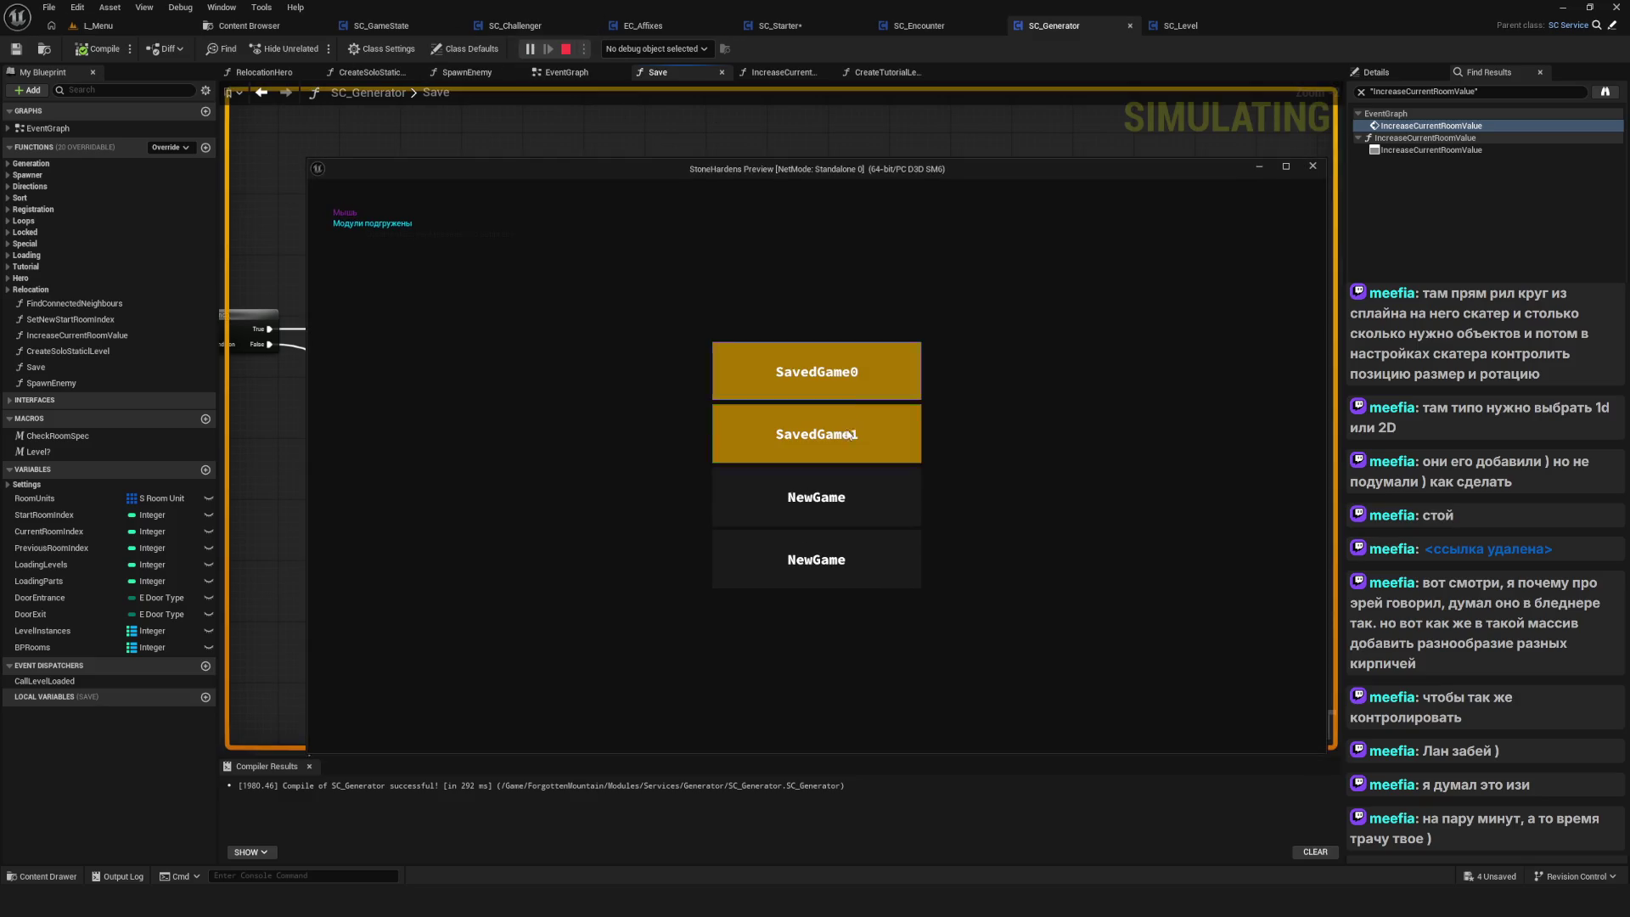
click(858, 395)
key(Escape)
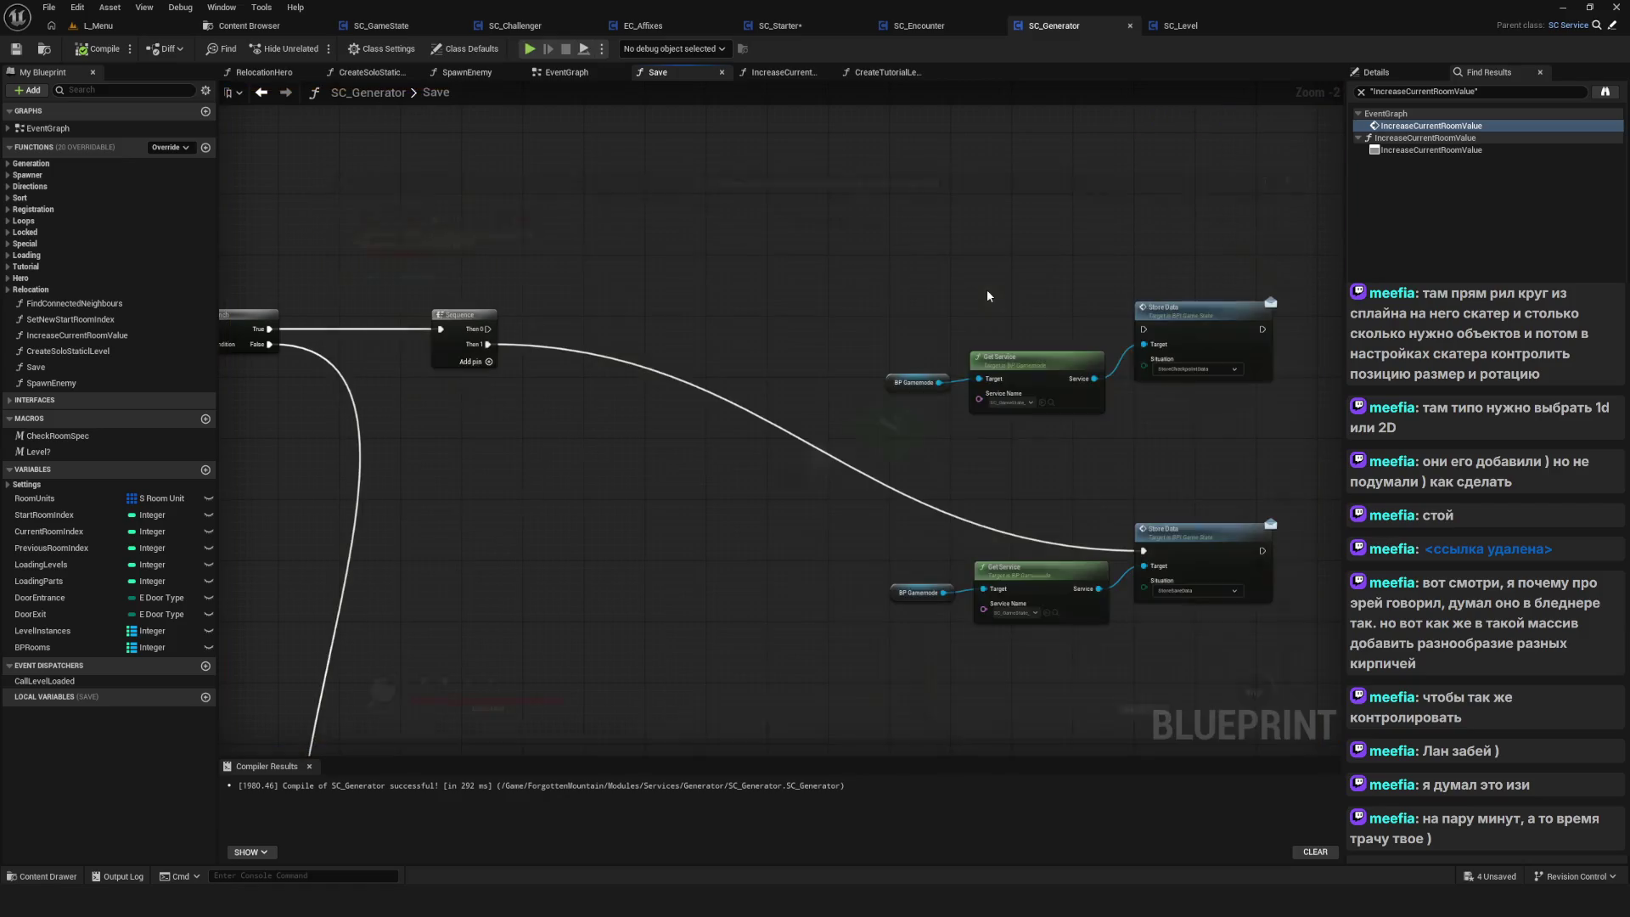
click(530, 49)
click(856, 448)
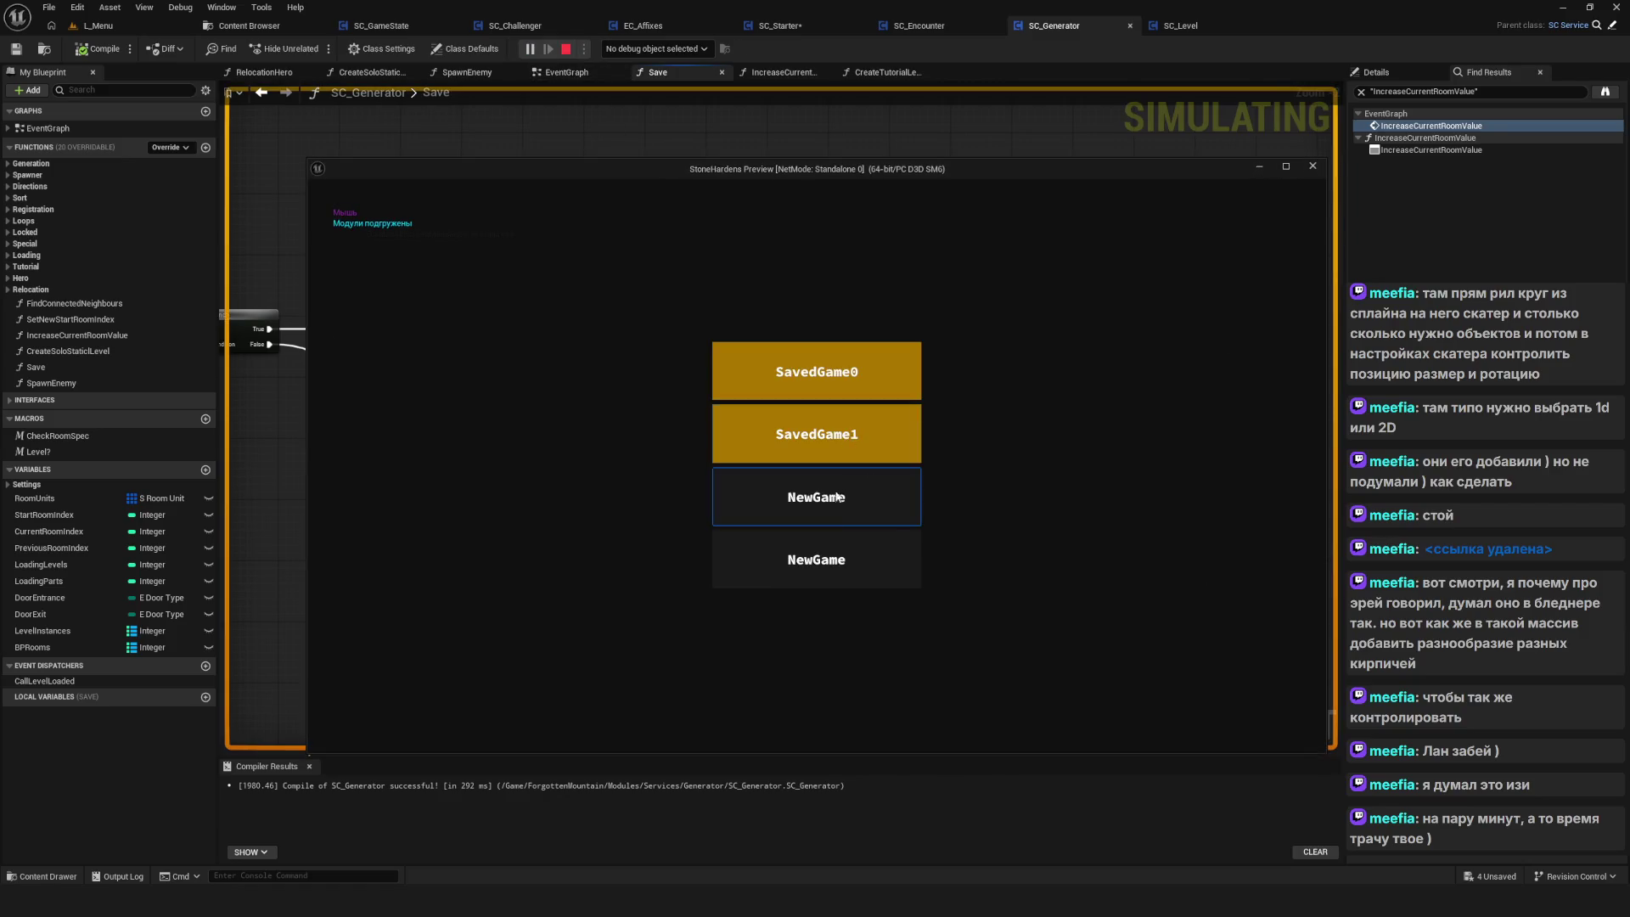
click(841, 370)
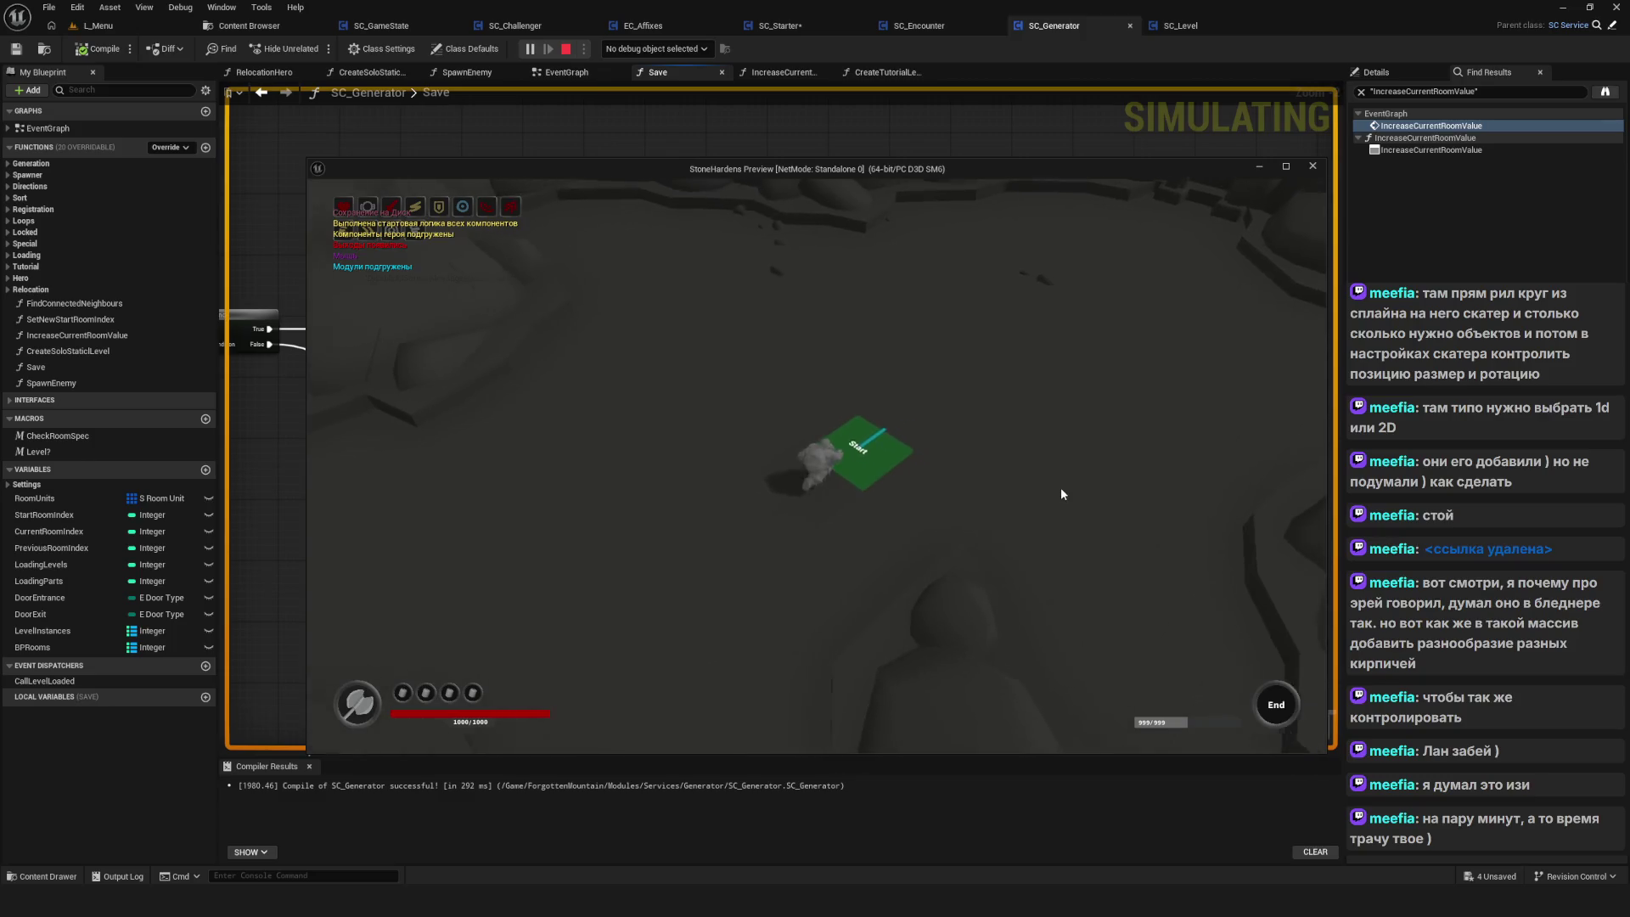
key(Escape)
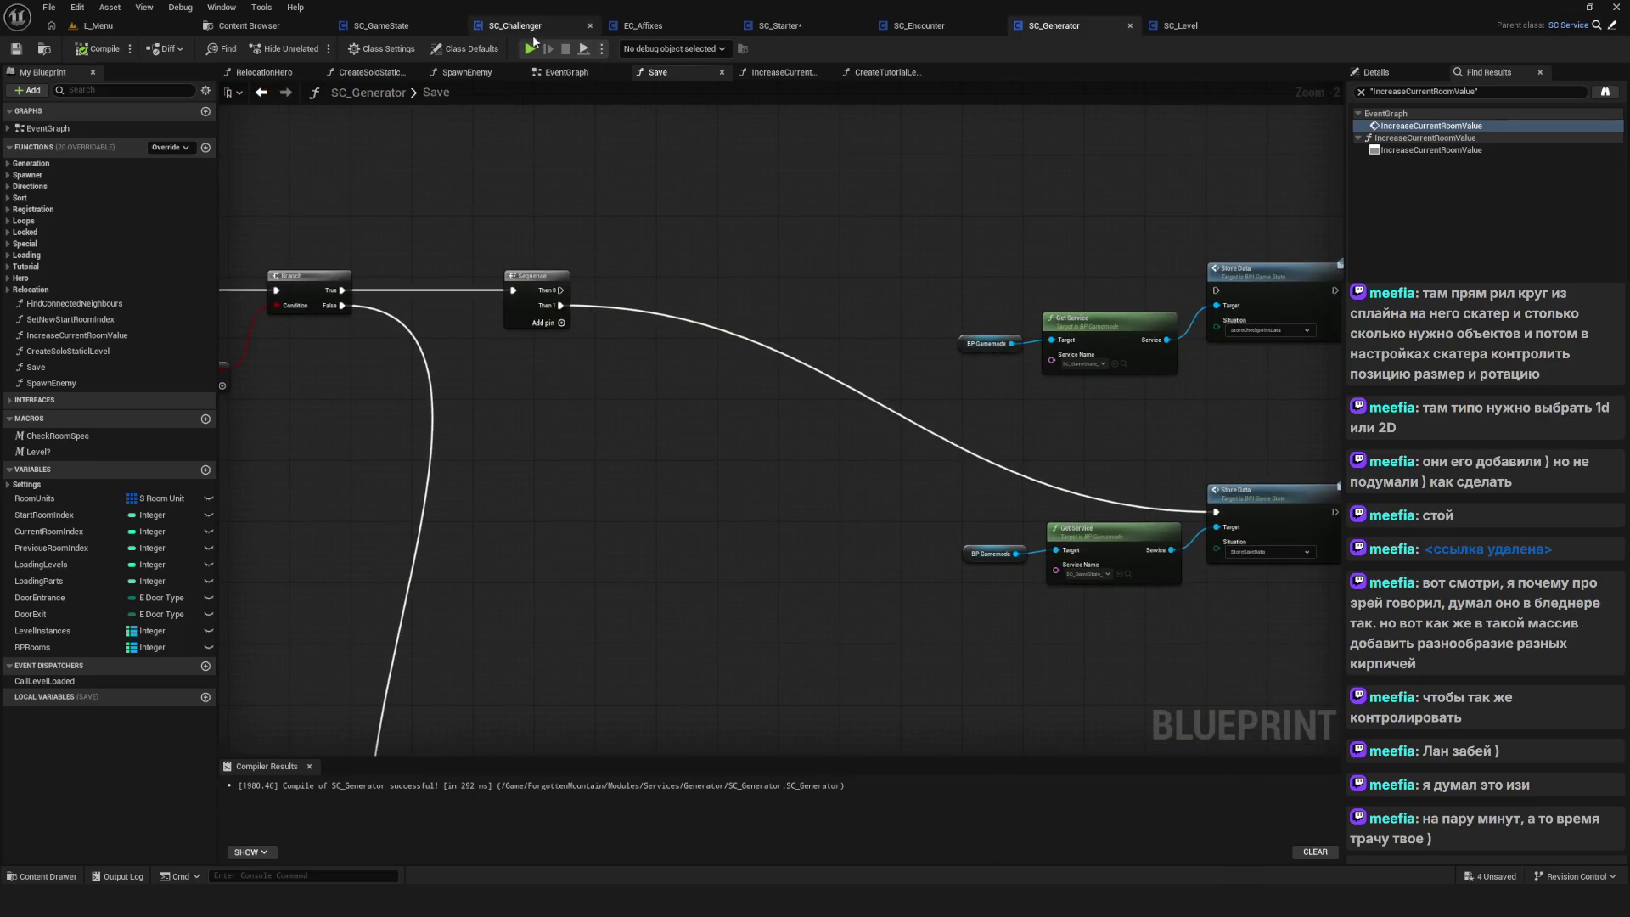
In a fresh play-test, delete the SavedGame1 and SavedGame0 save slots
click(530, 48)
click(807, 459)
right_click(858, 506)
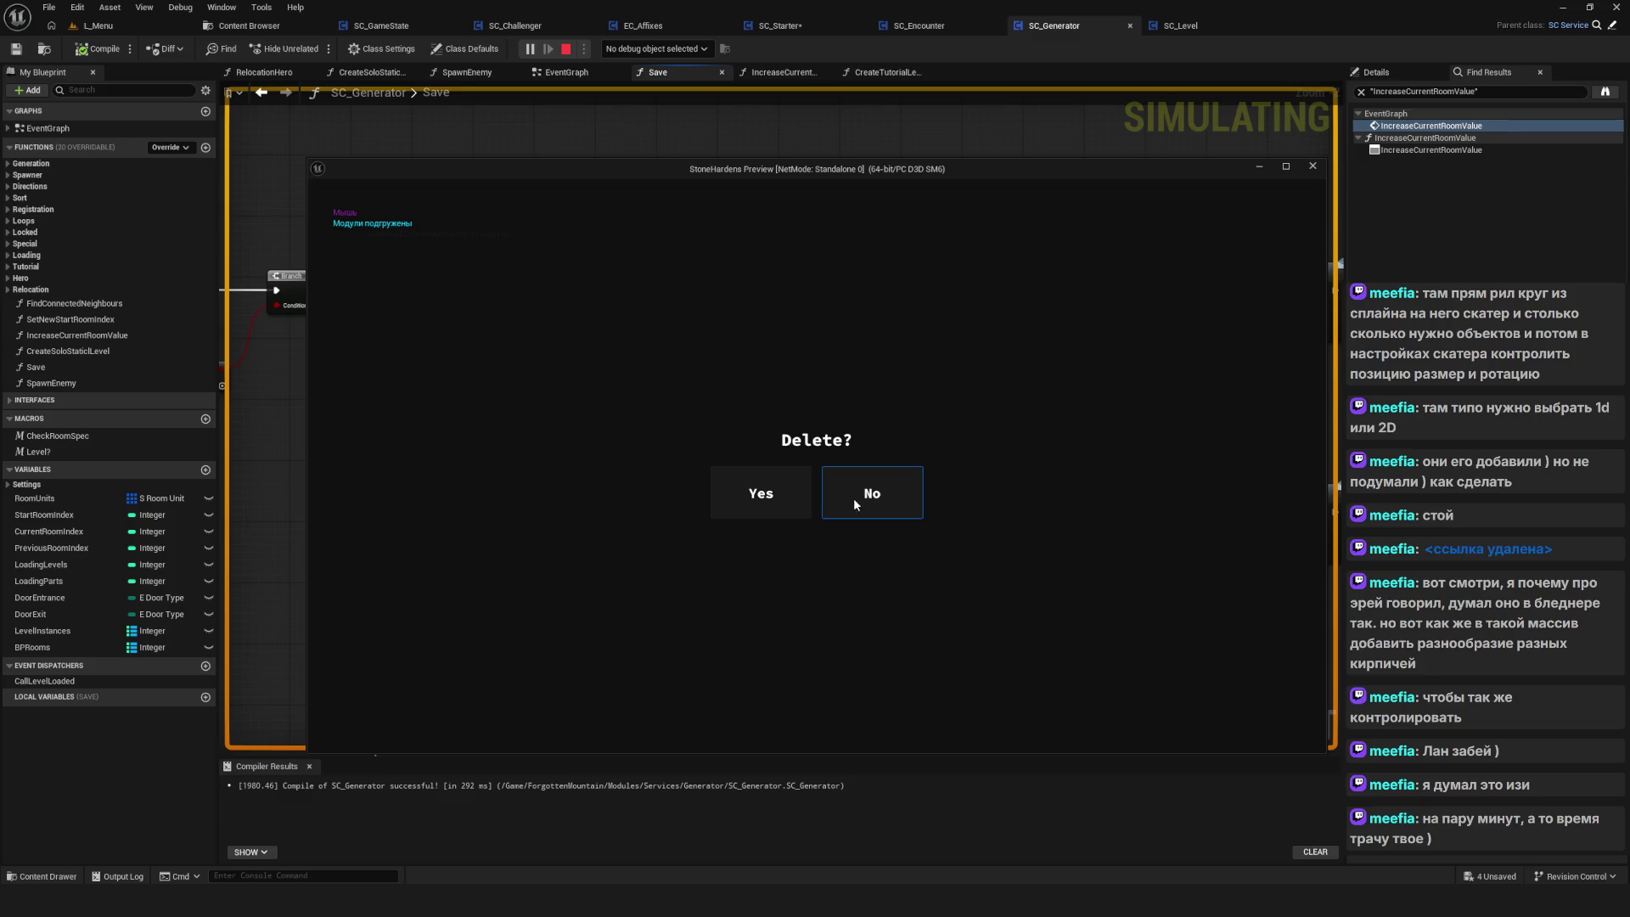
click(764, 488)
right_click(854, 357)
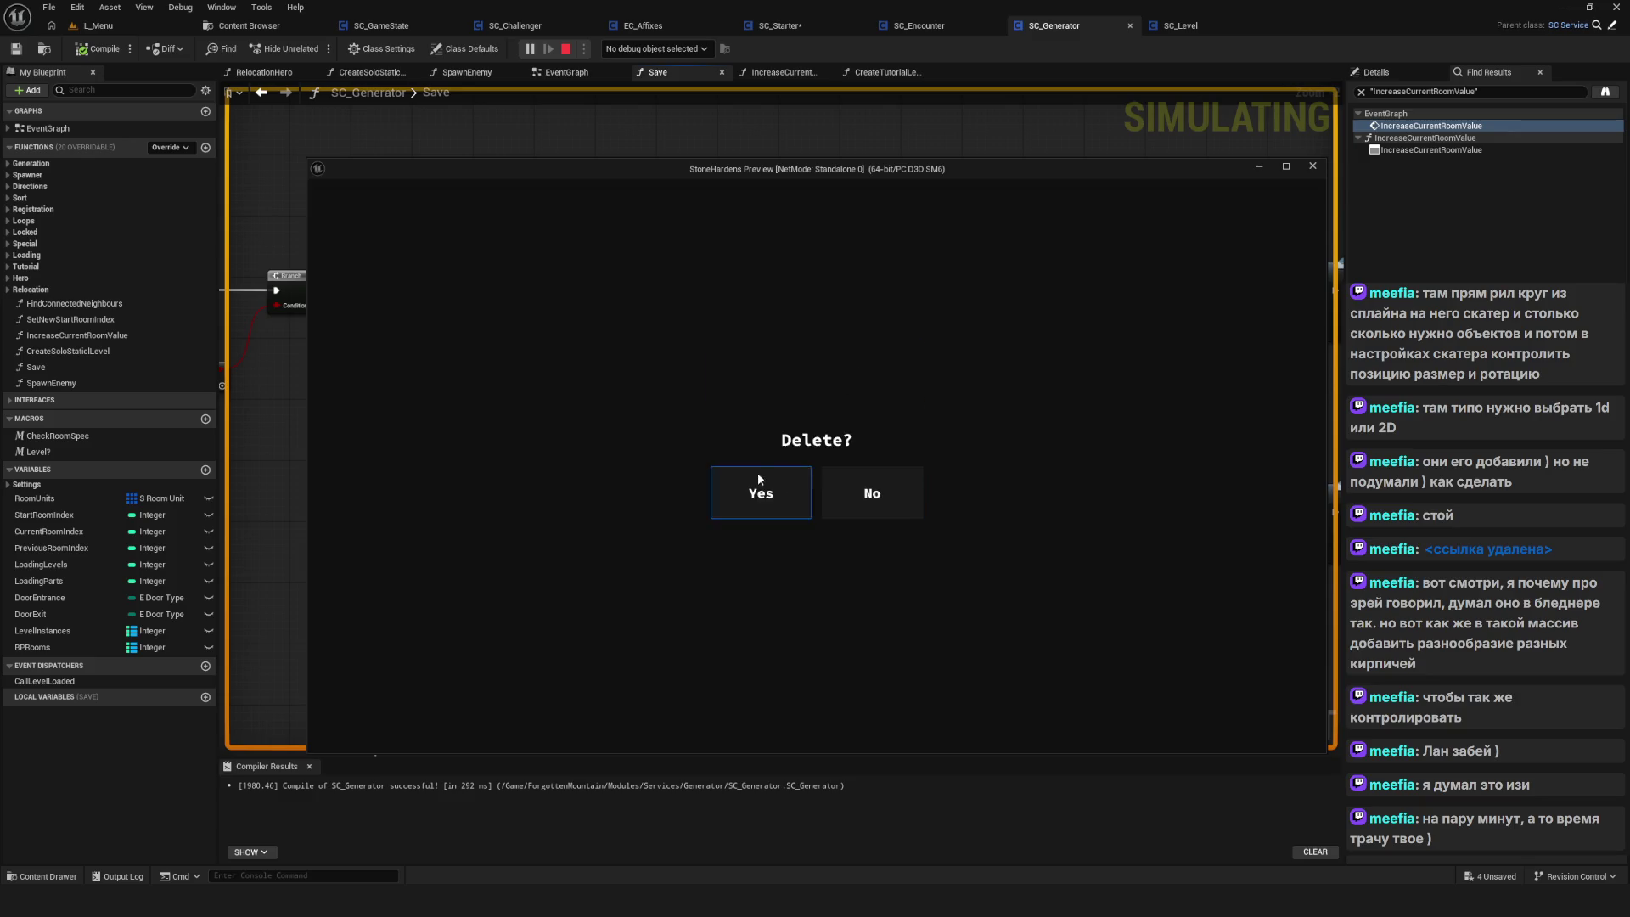
click(758, 474)
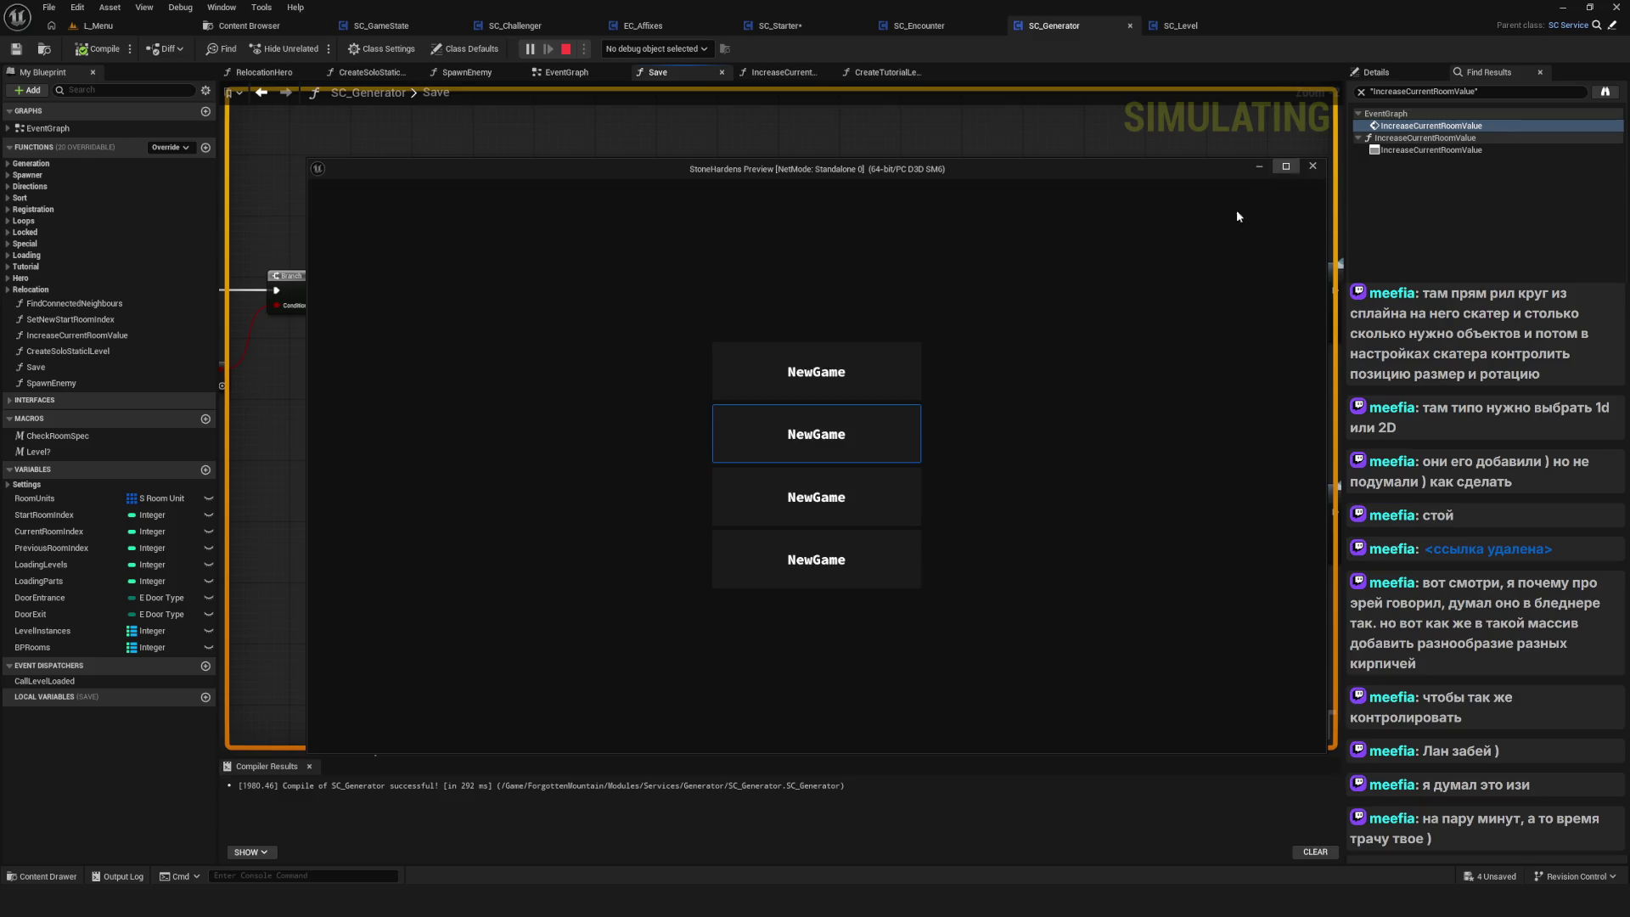
Close the game preview, save the blueprint and start another play-test
click(1312, 166)
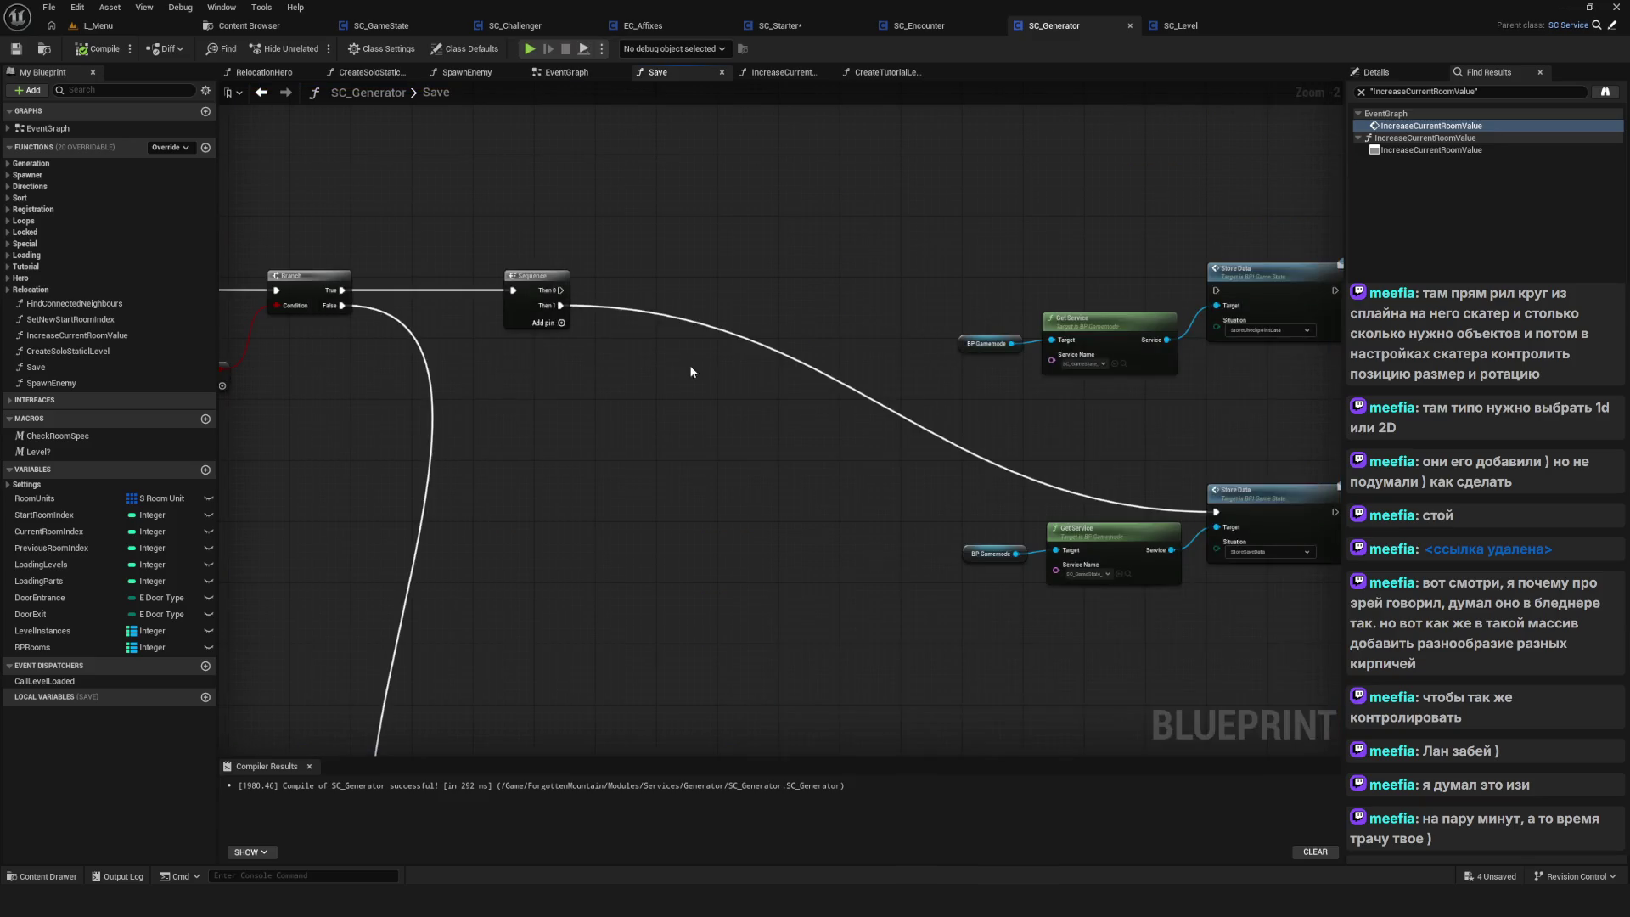
click(21, 53)
click(529, 49)
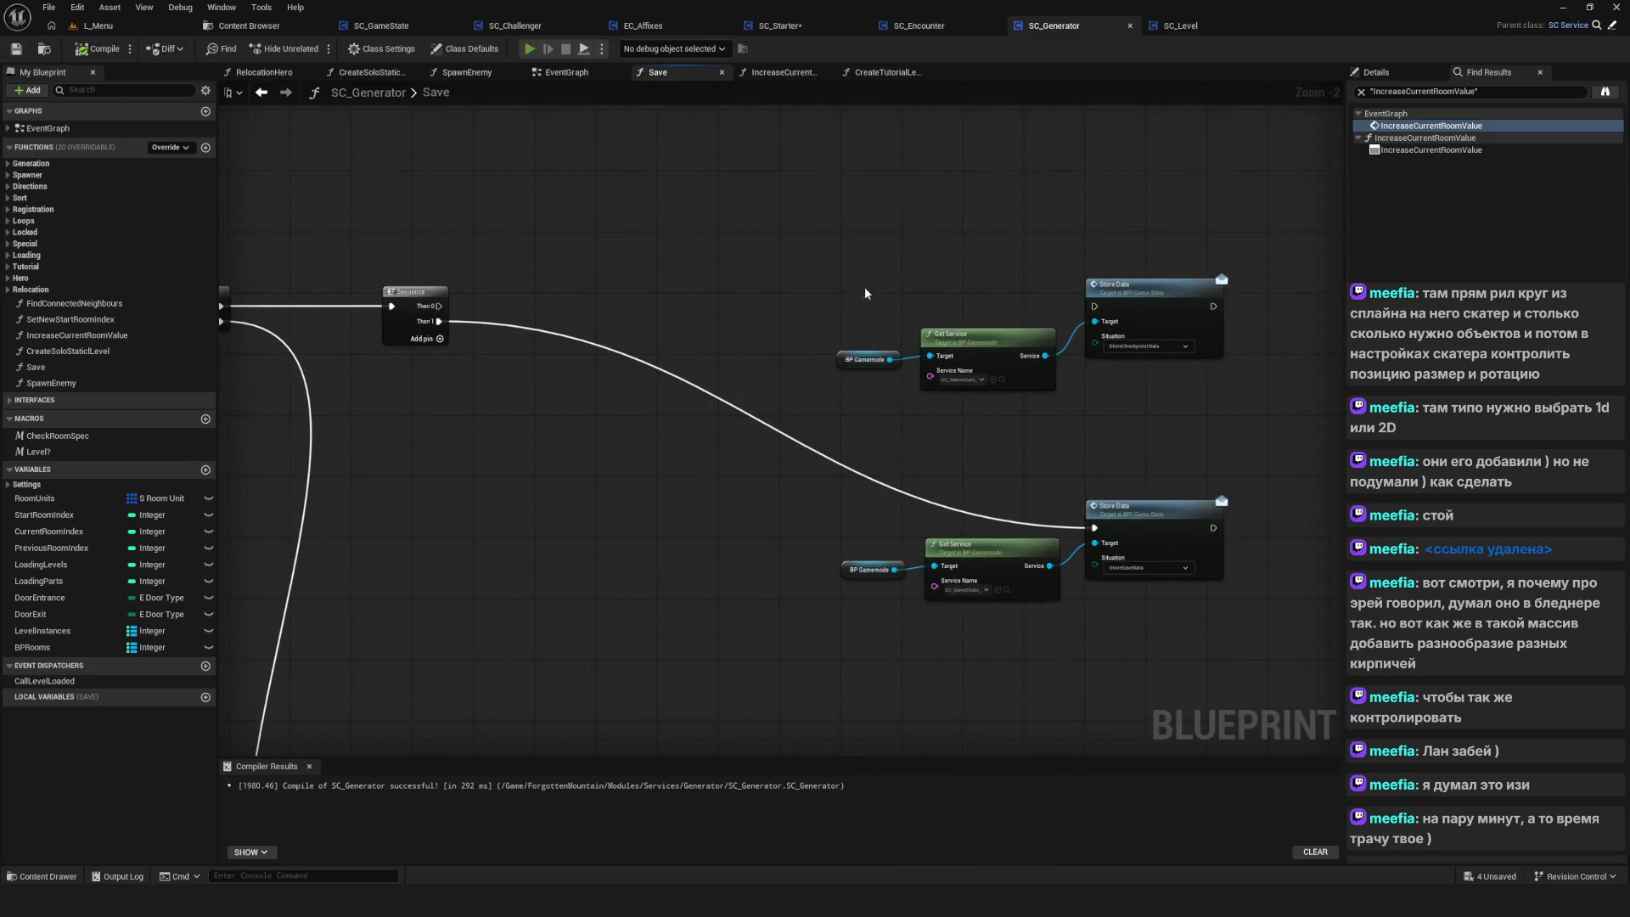
click(846, 433)
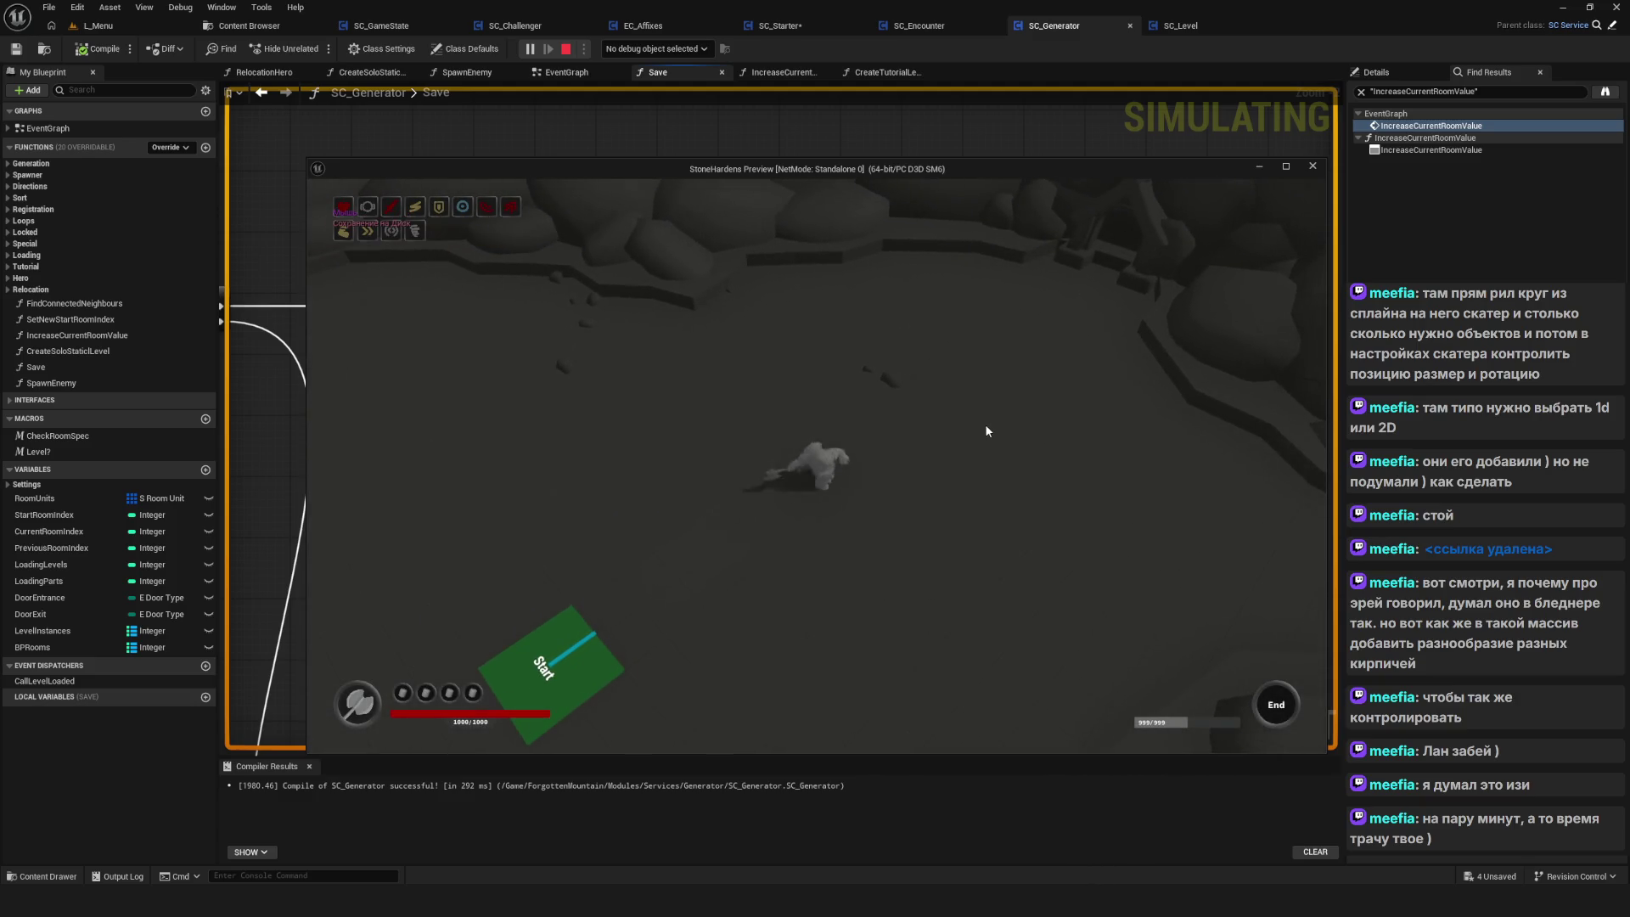
key(w)
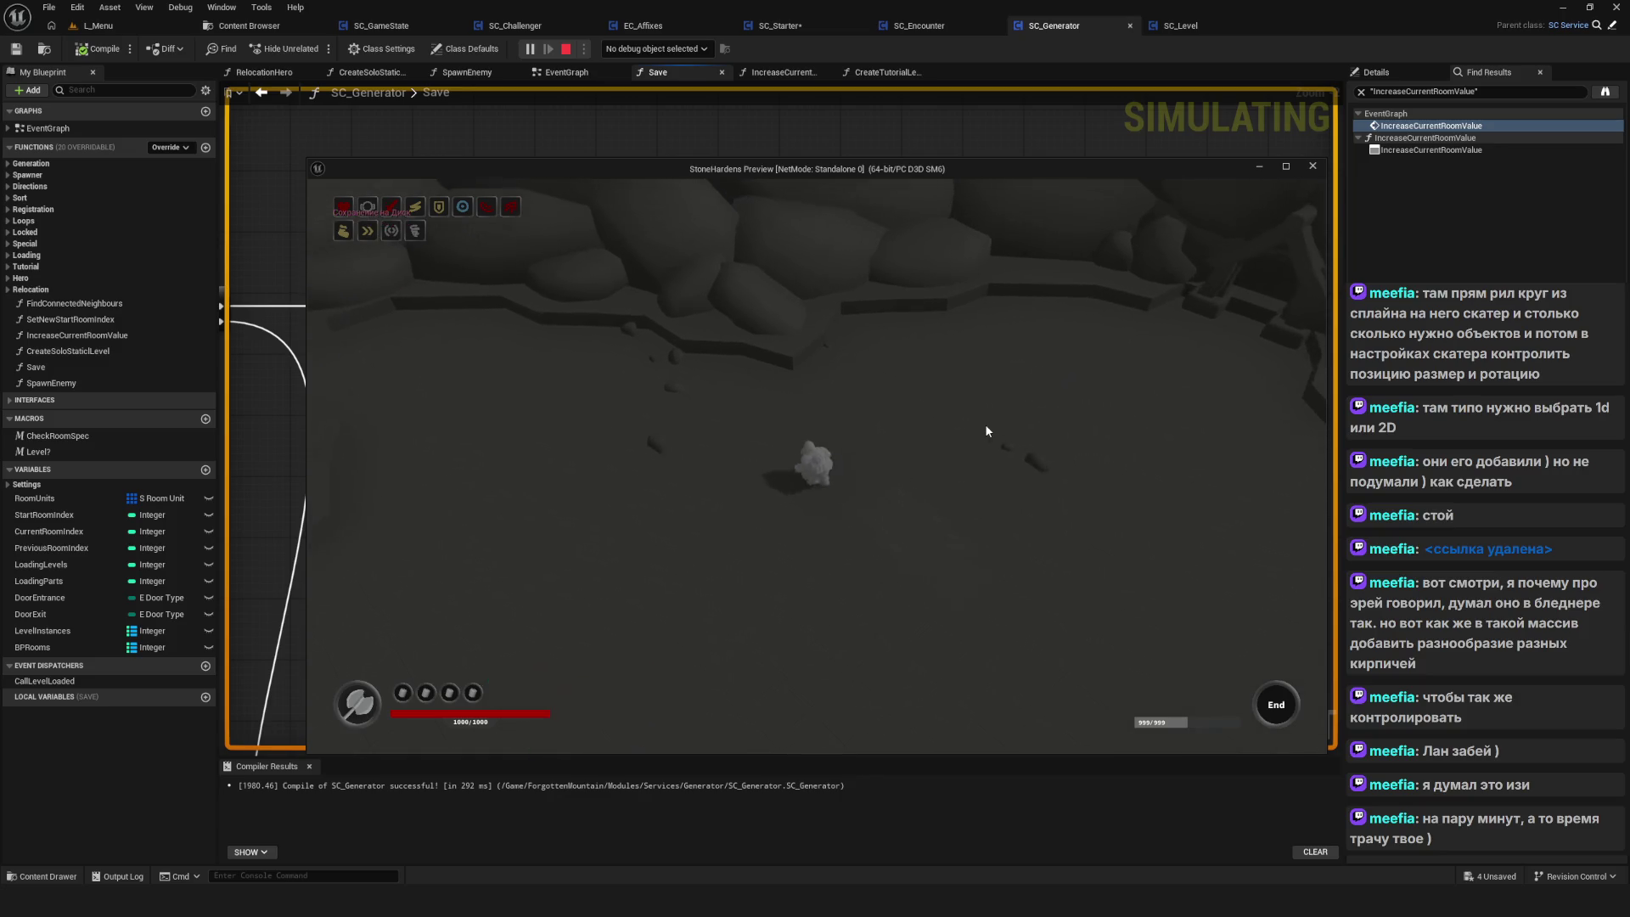
key(s)
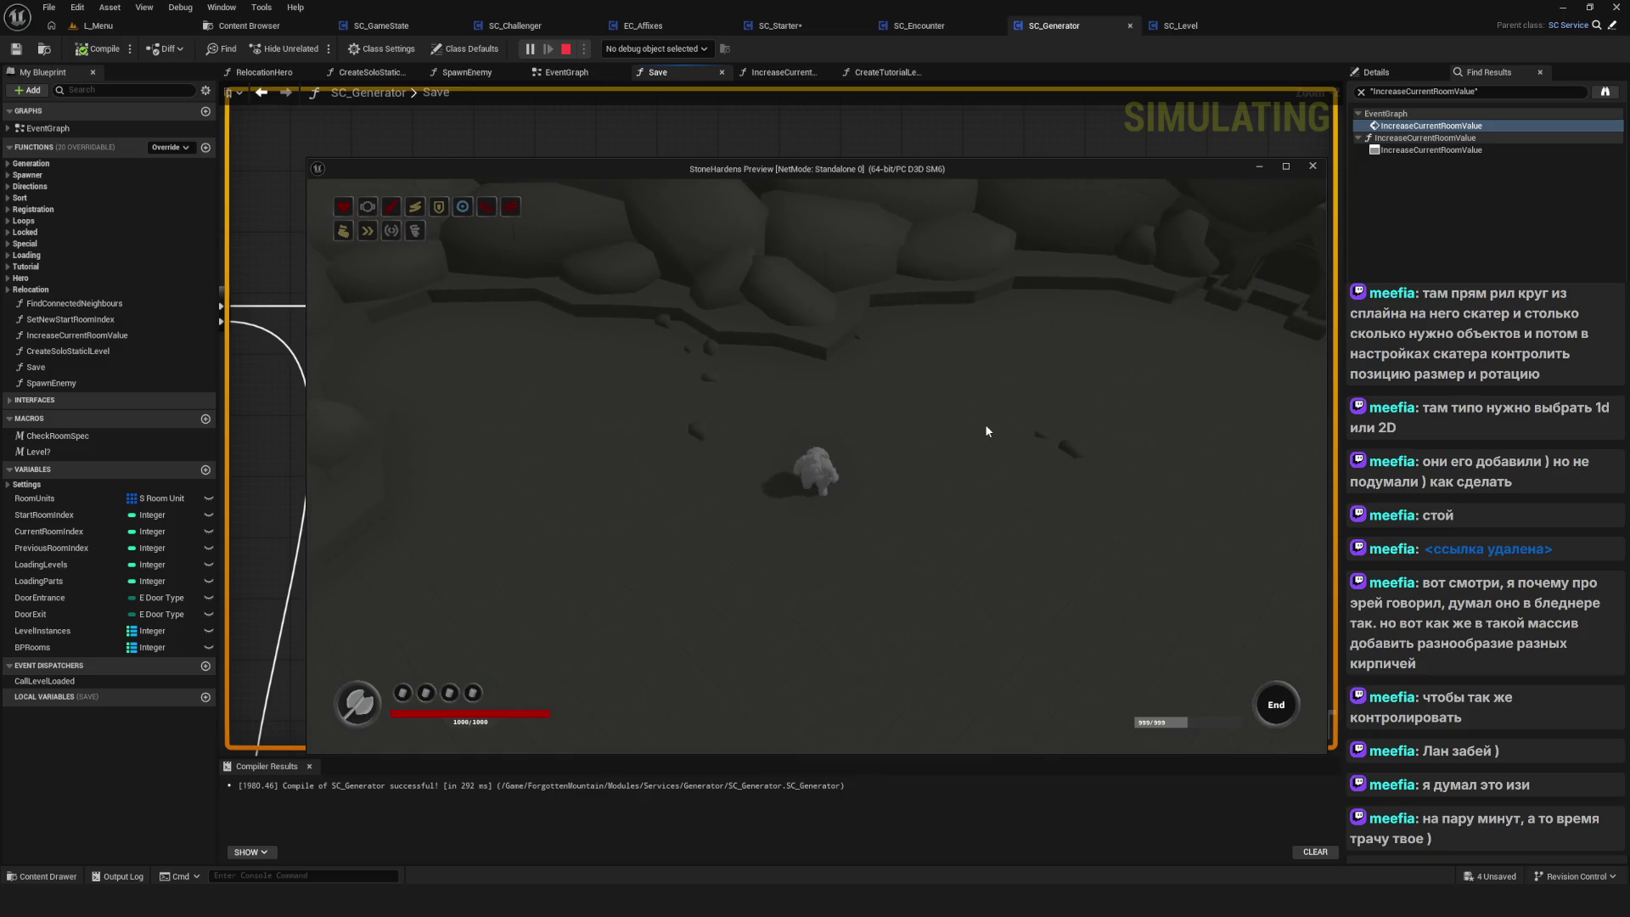
key(s)
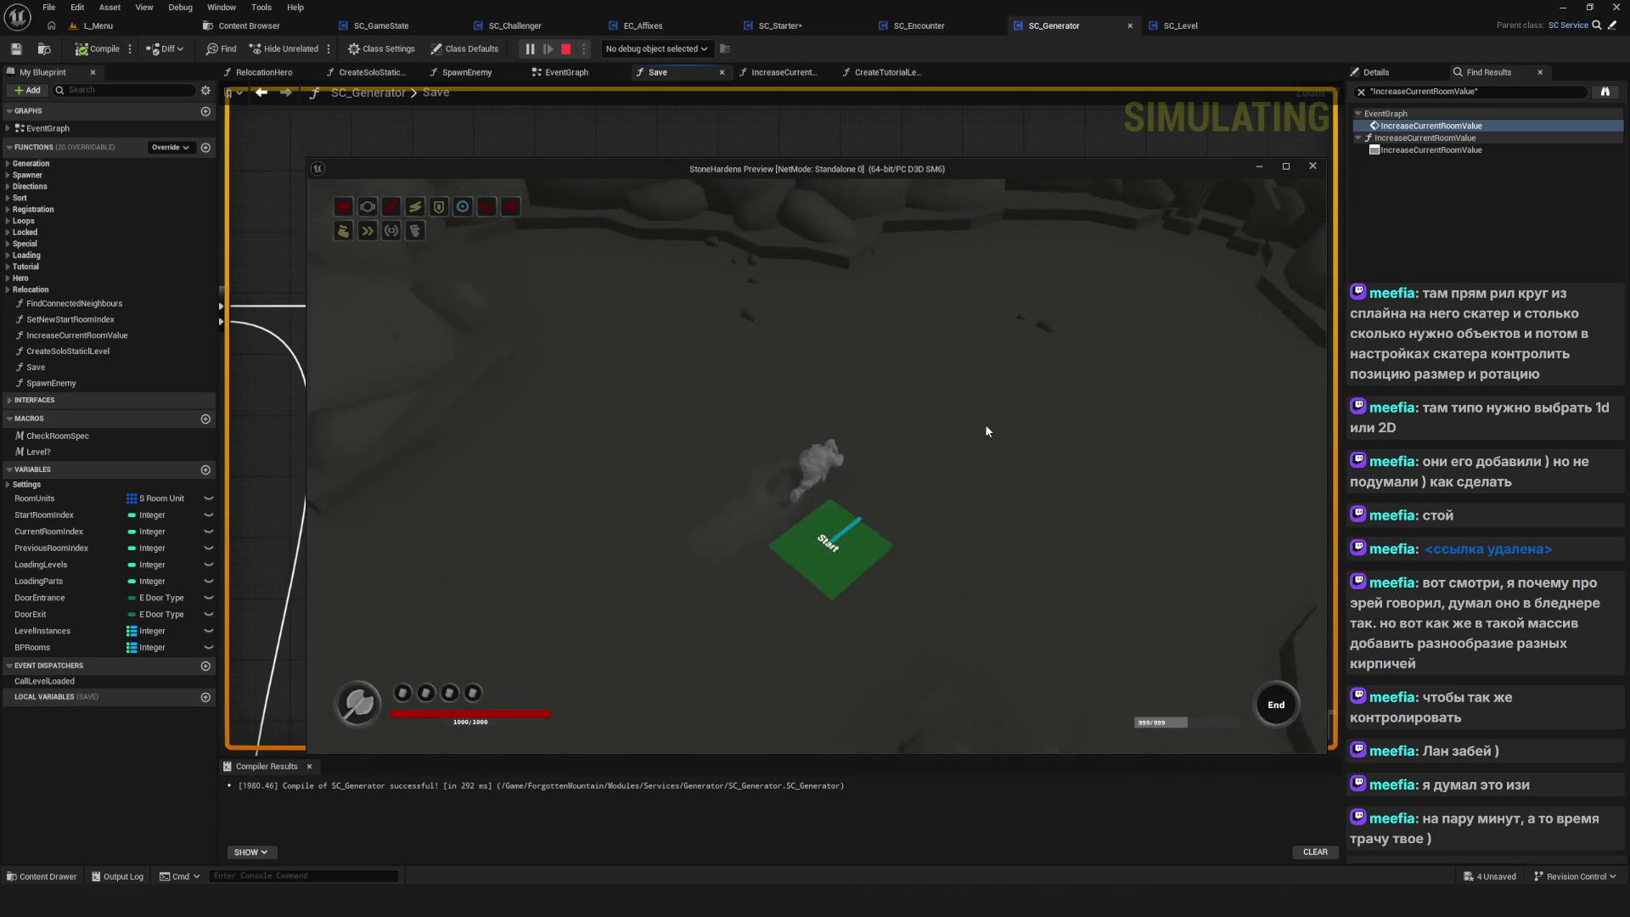
key(d)
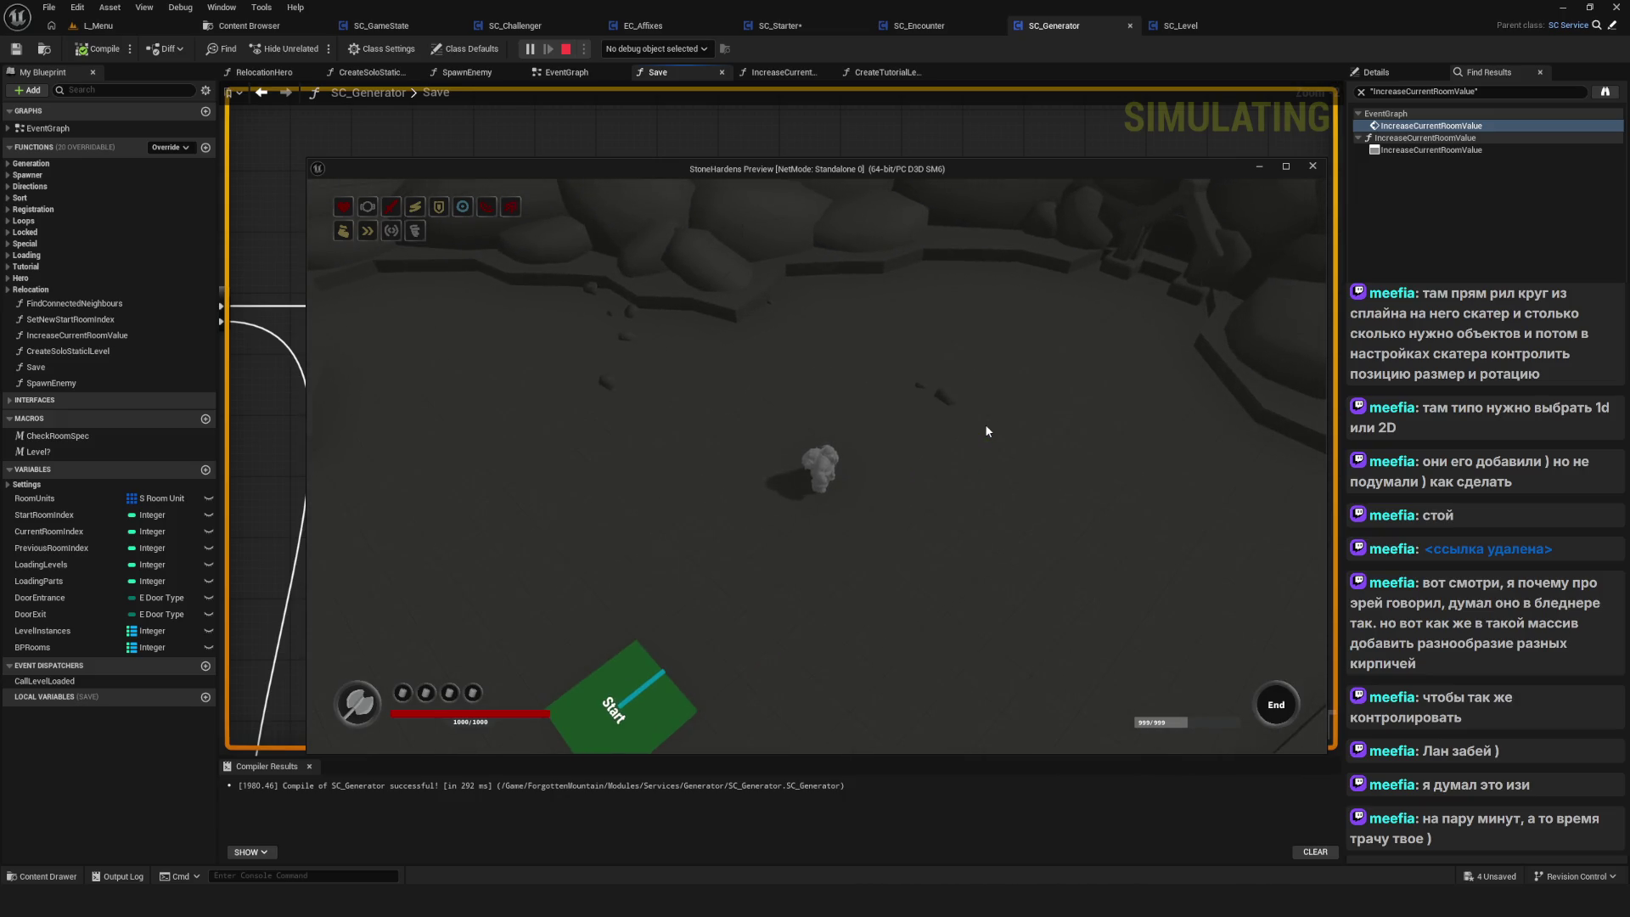
key(s)
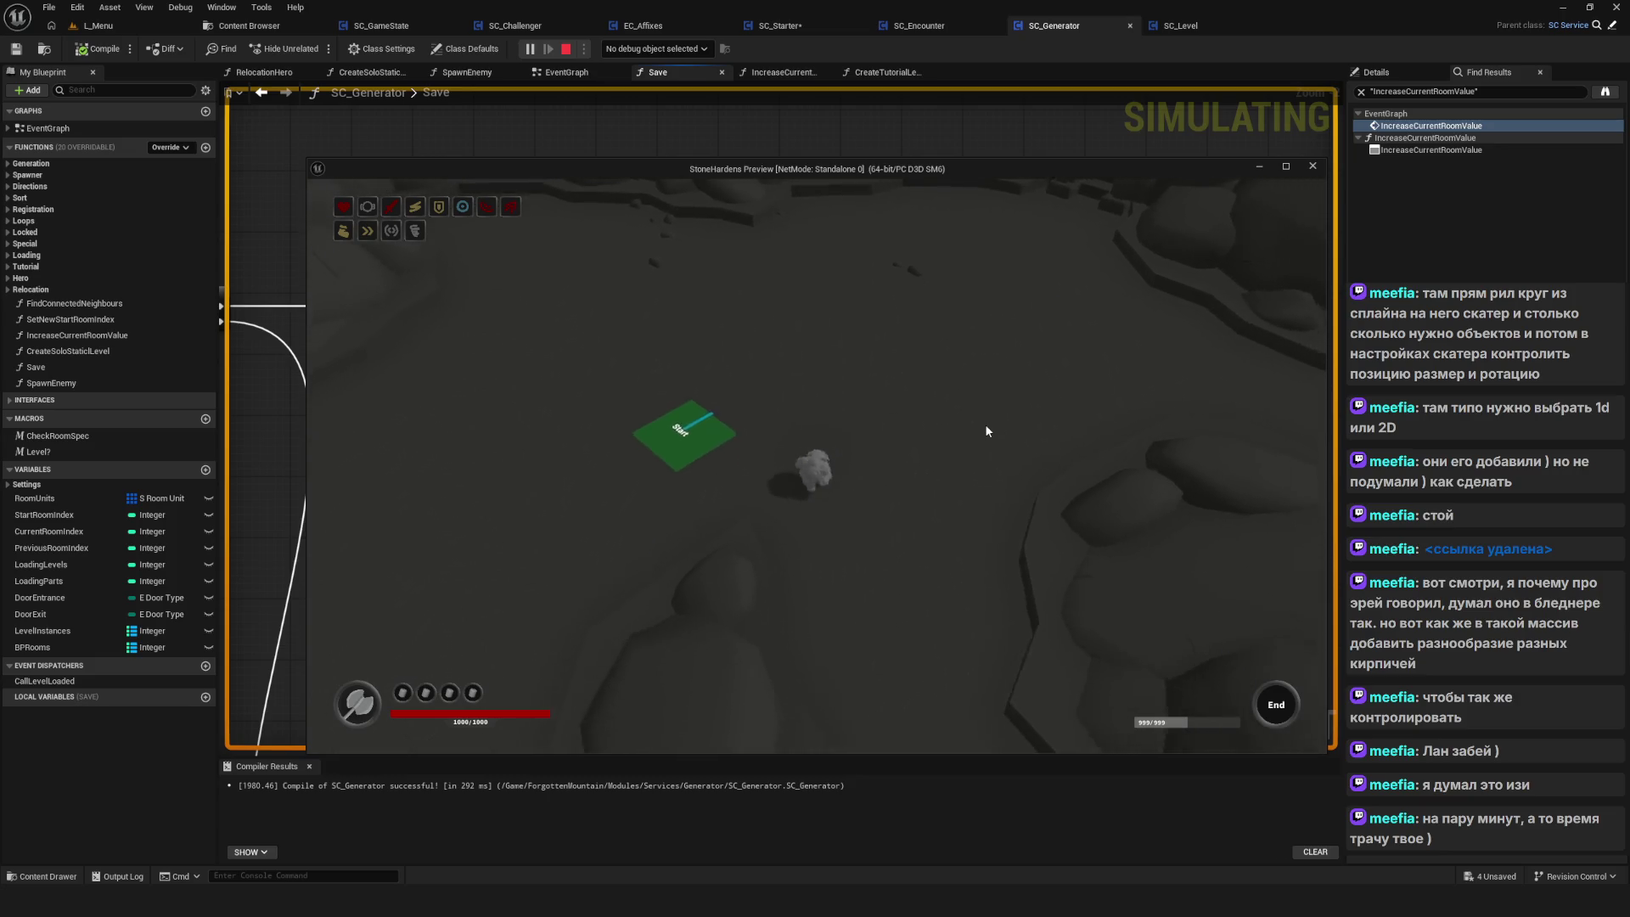
key(w)
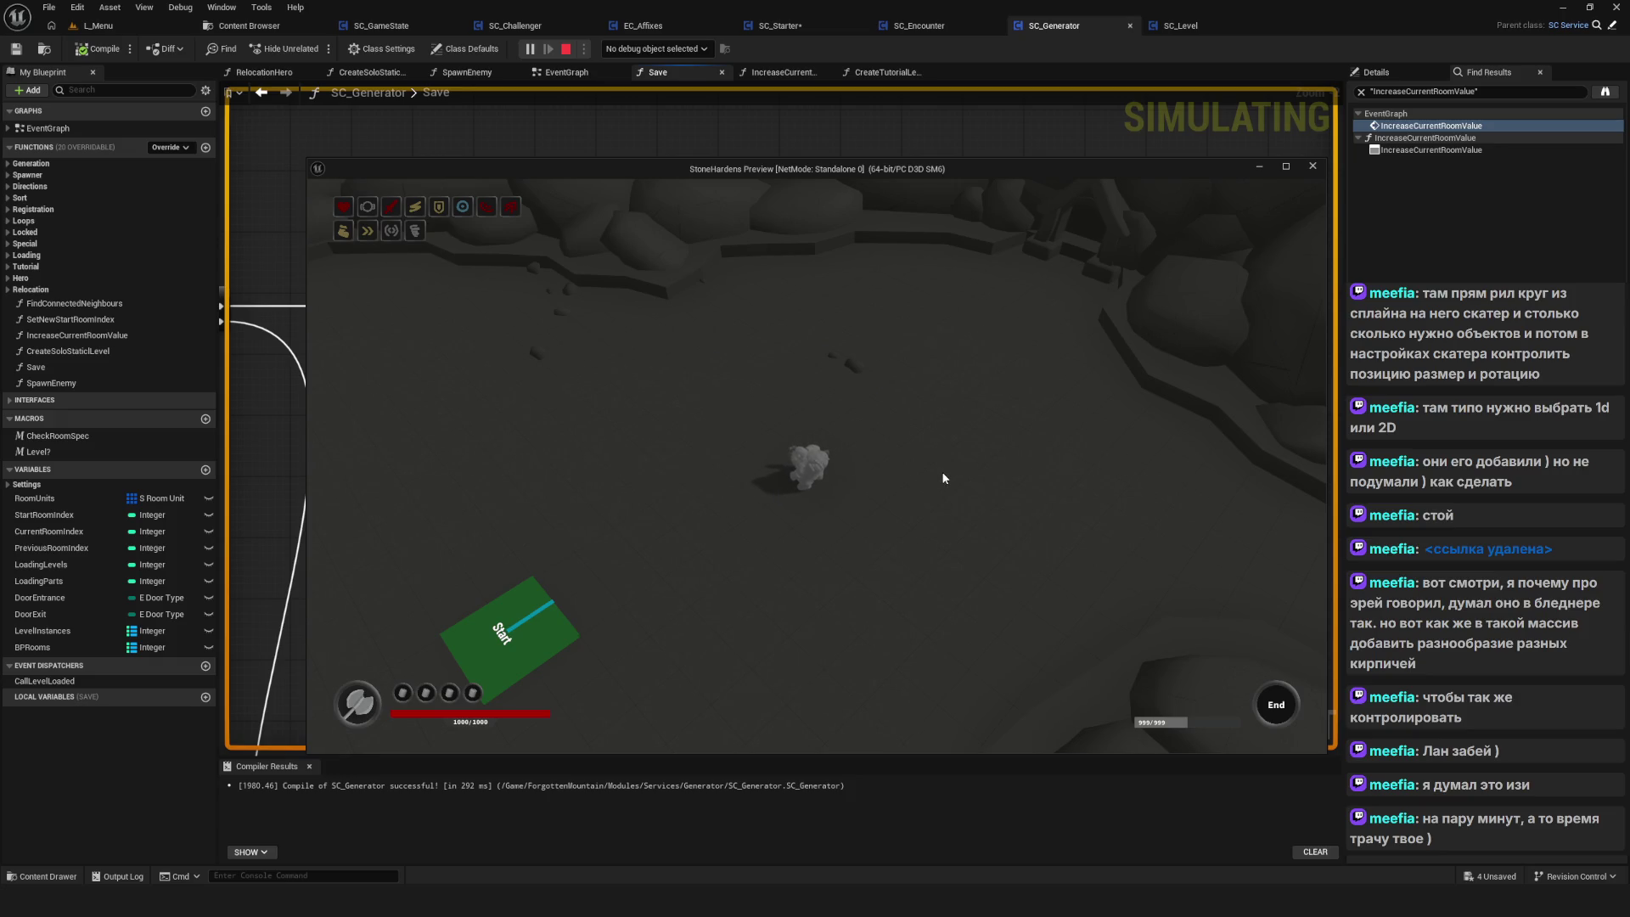
key(Escape)
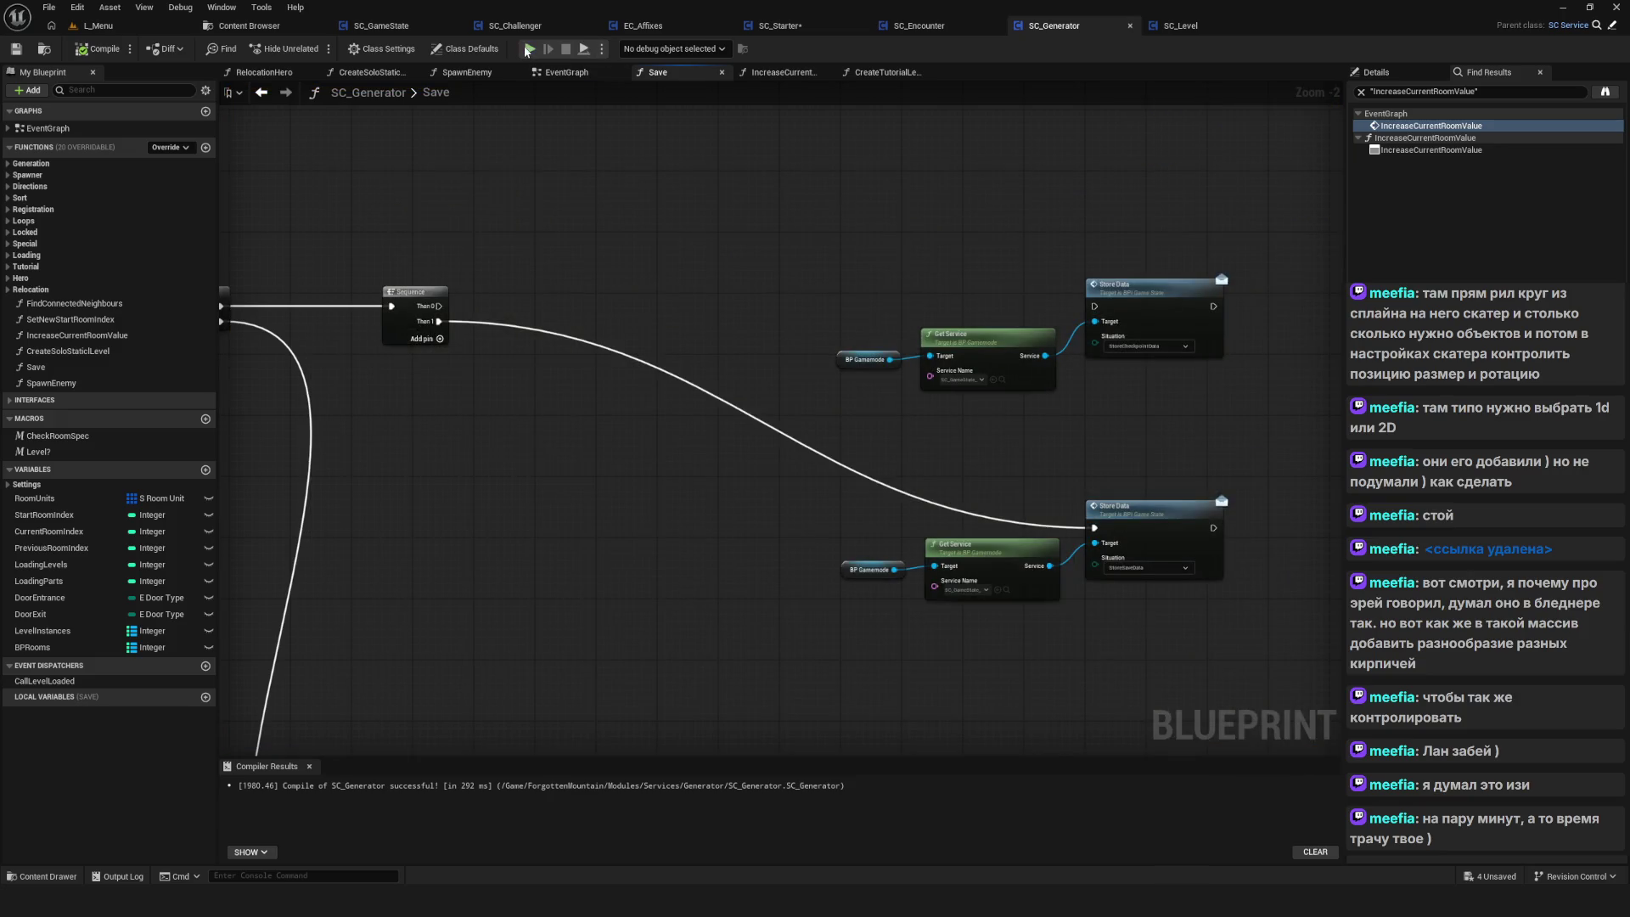
Play-test the game by loading a saved game from the save slot list, then stop
click(527, 50)
click(842, 432)
click(844, 436)
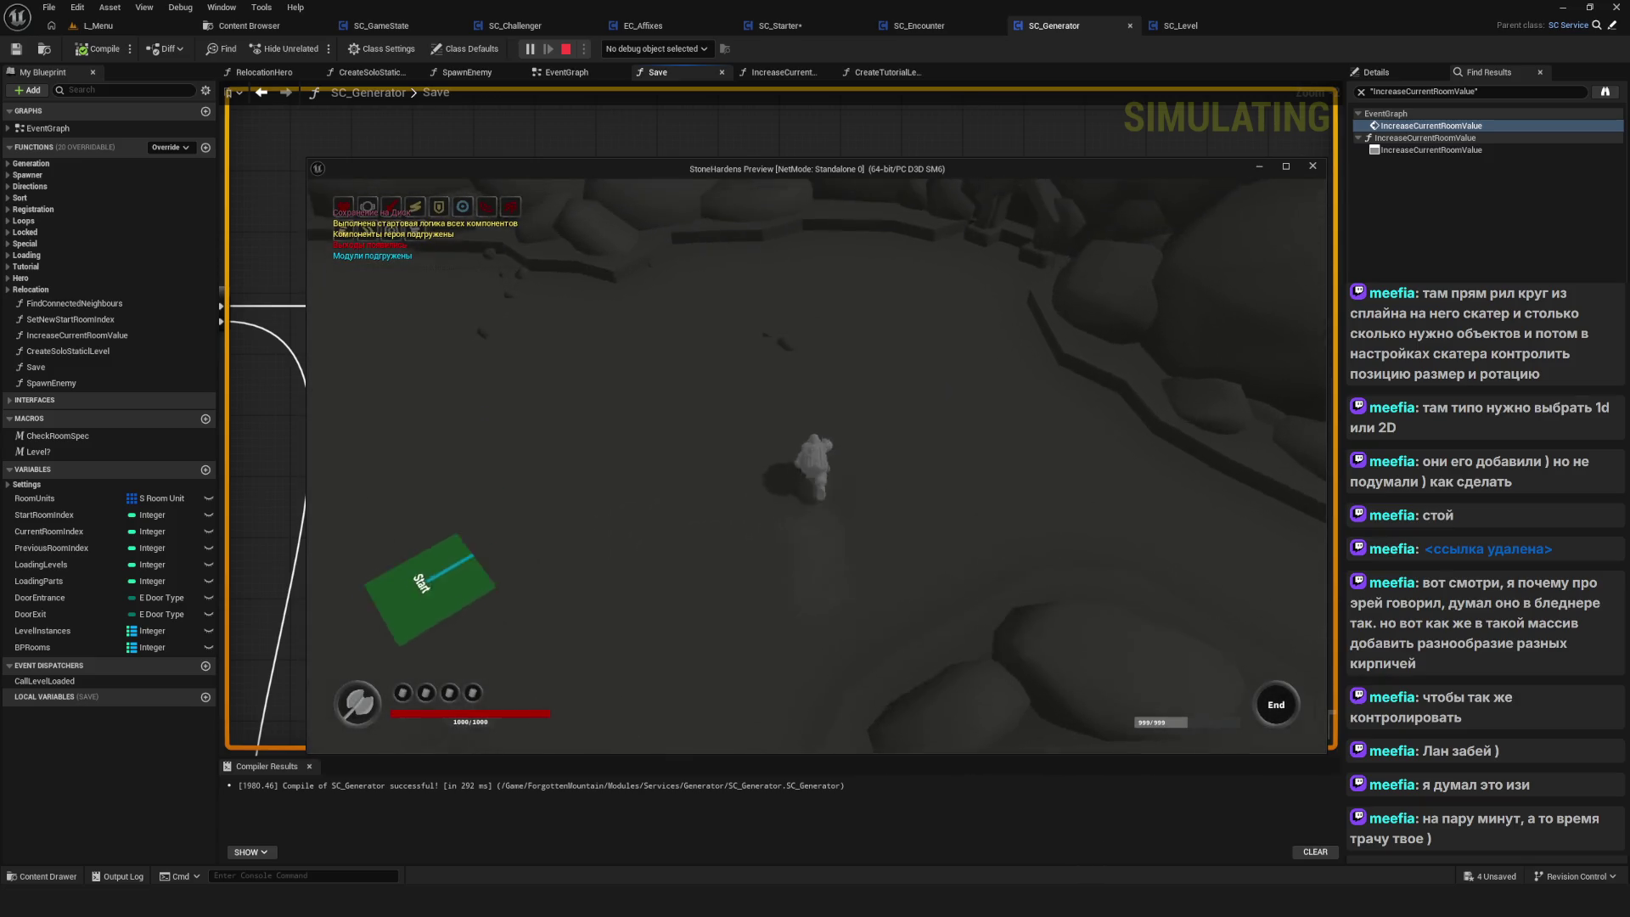
key(Escape)
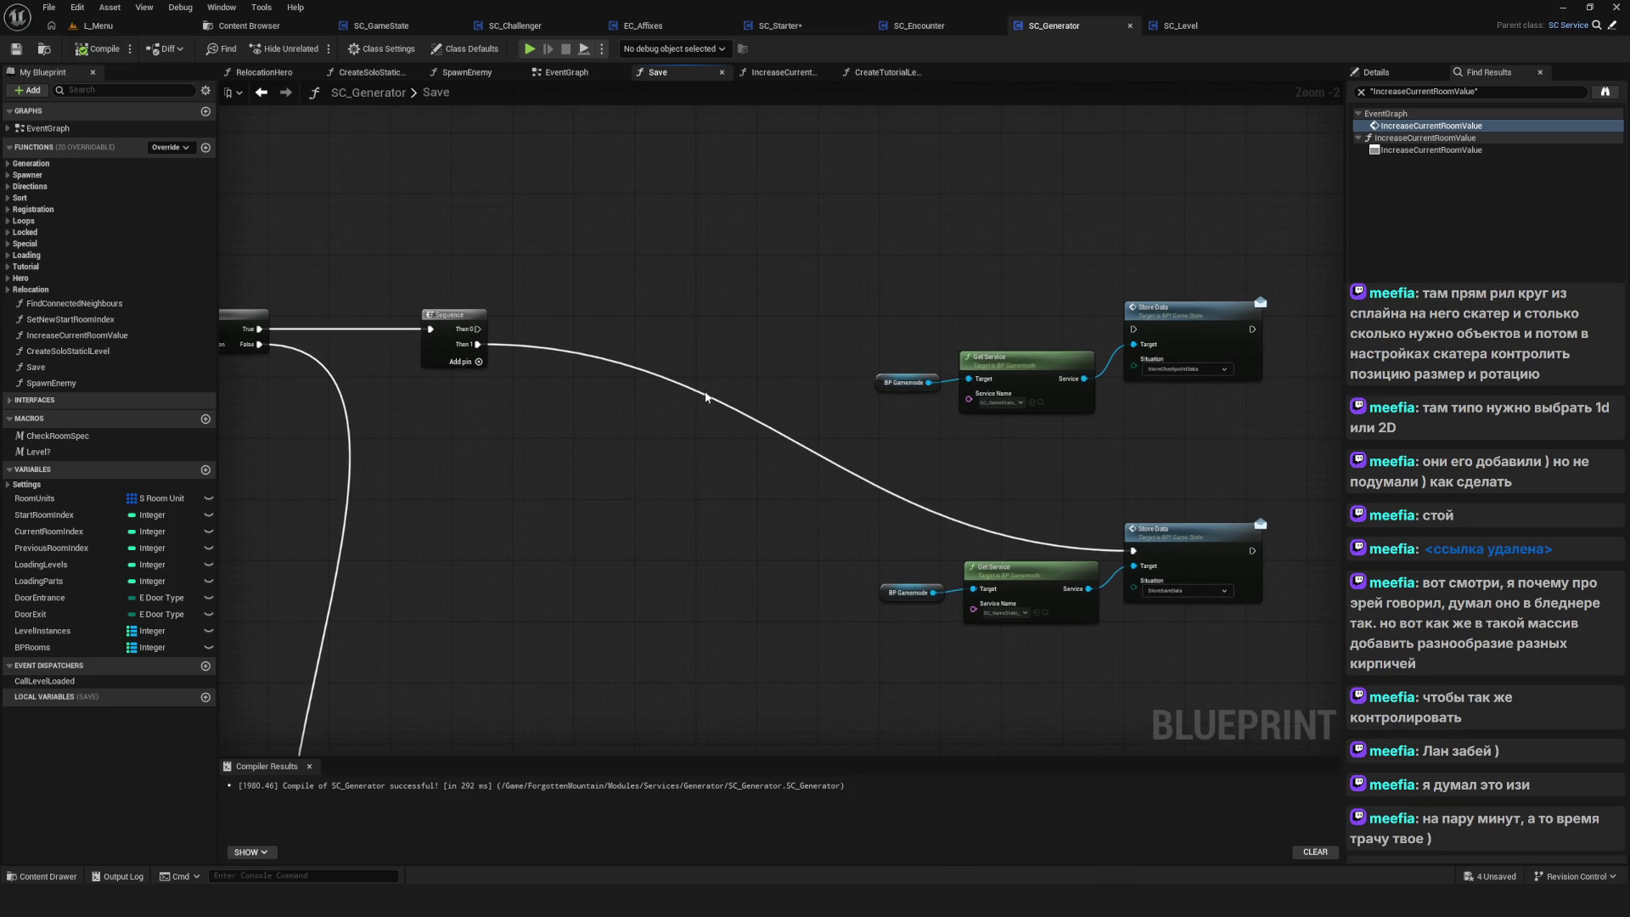
Box-select the Tutorial comparison and AND nodes, then drag a wire from Sequence Then 0
scroll(1061, 356, up, 1)
scroll(874, 301, up, 1)
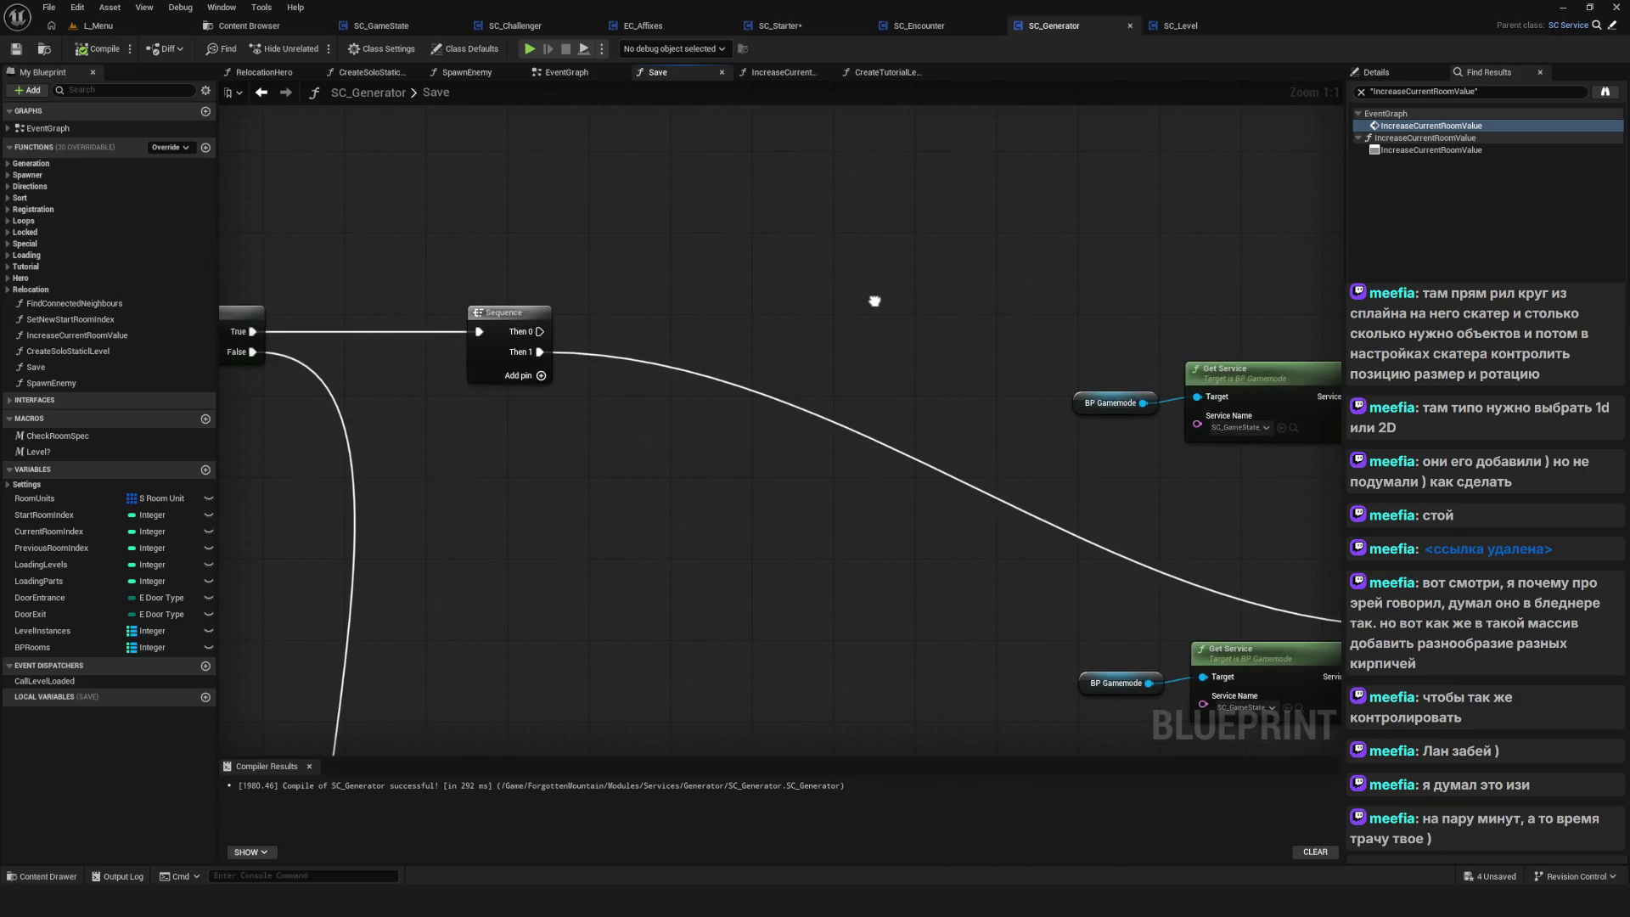
drag(874, 300, 892, 292)
mouse_move(555, 323)
mouse_down()
mouse_move(1337, 340)
mouse_move(509, 323)
mouse_move(527, 323)
mouse_up()
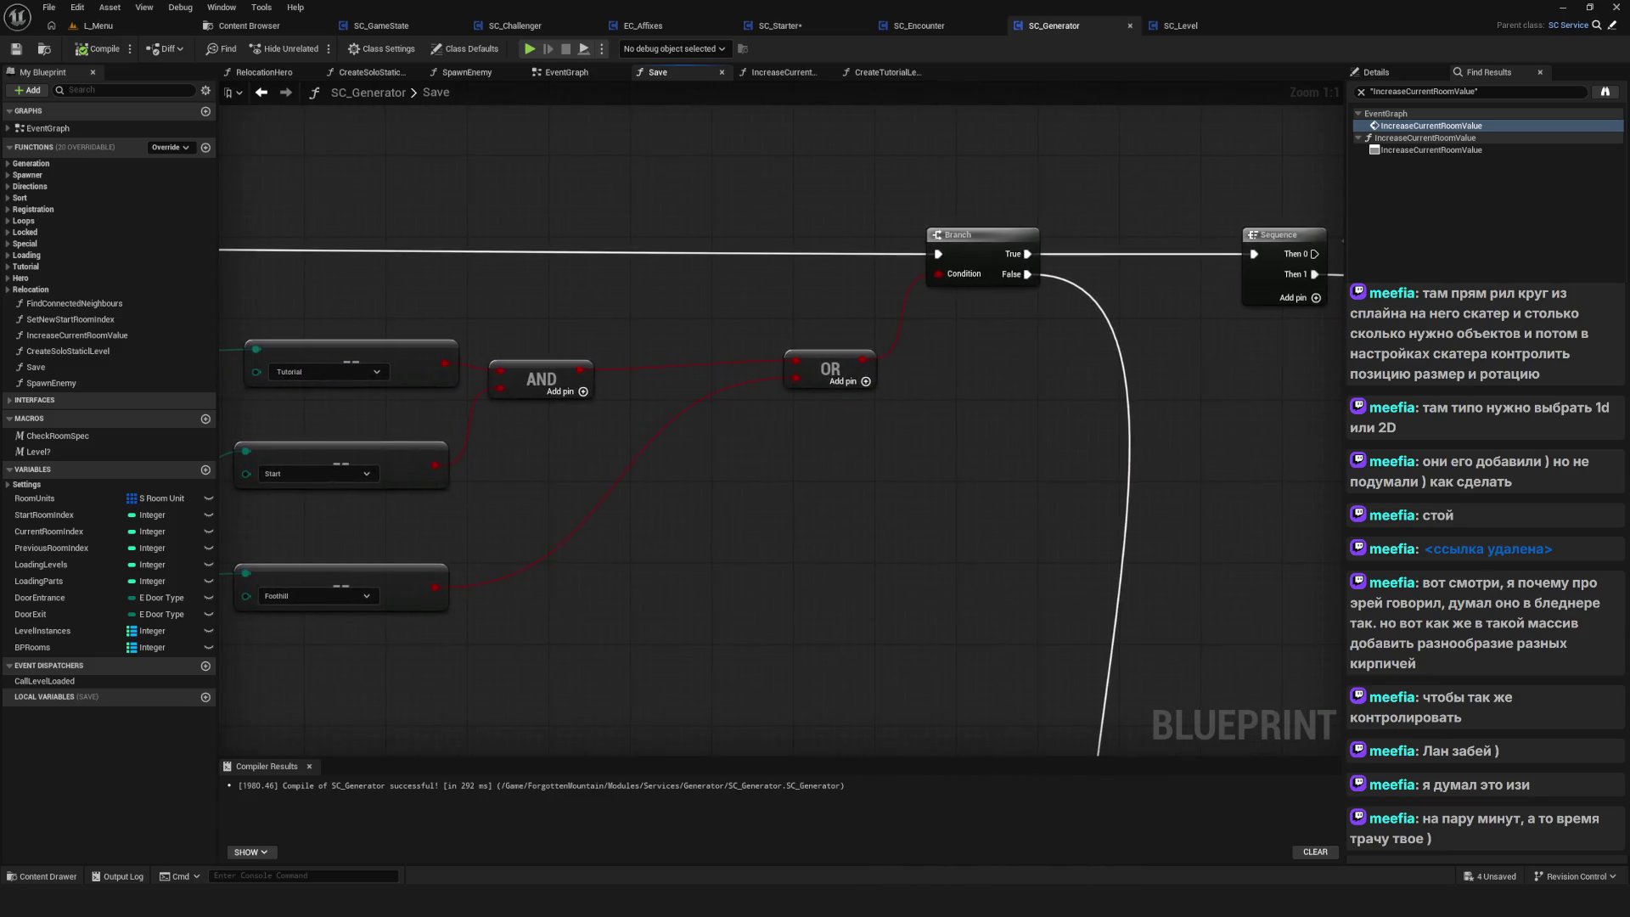
mouse_move(765, 322)
mouse_down()
mouse_move(225, 416)
mouse_move(777, 348)
mouse_move(1193, 333)
mouse_up()
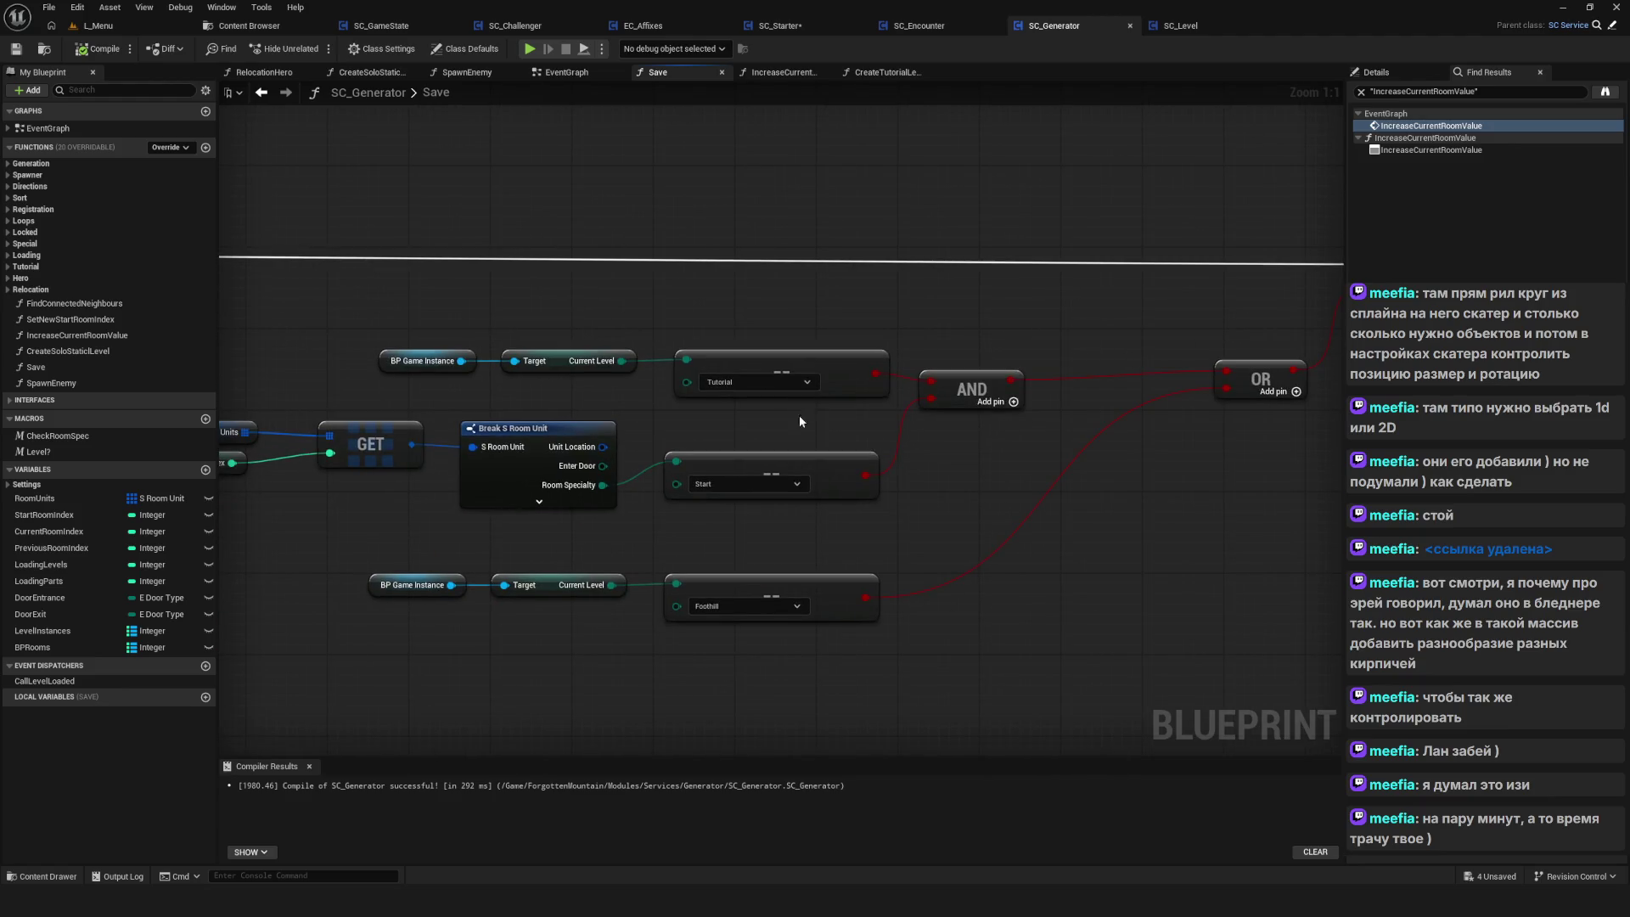
drag(628, 247, 951, 409)
mouse_move(1274, 374)
mouse_down()
mouse_move(365, 397)
mouse_move(278, 418)
mouse_up()
drag(751, 305, 989, 297)
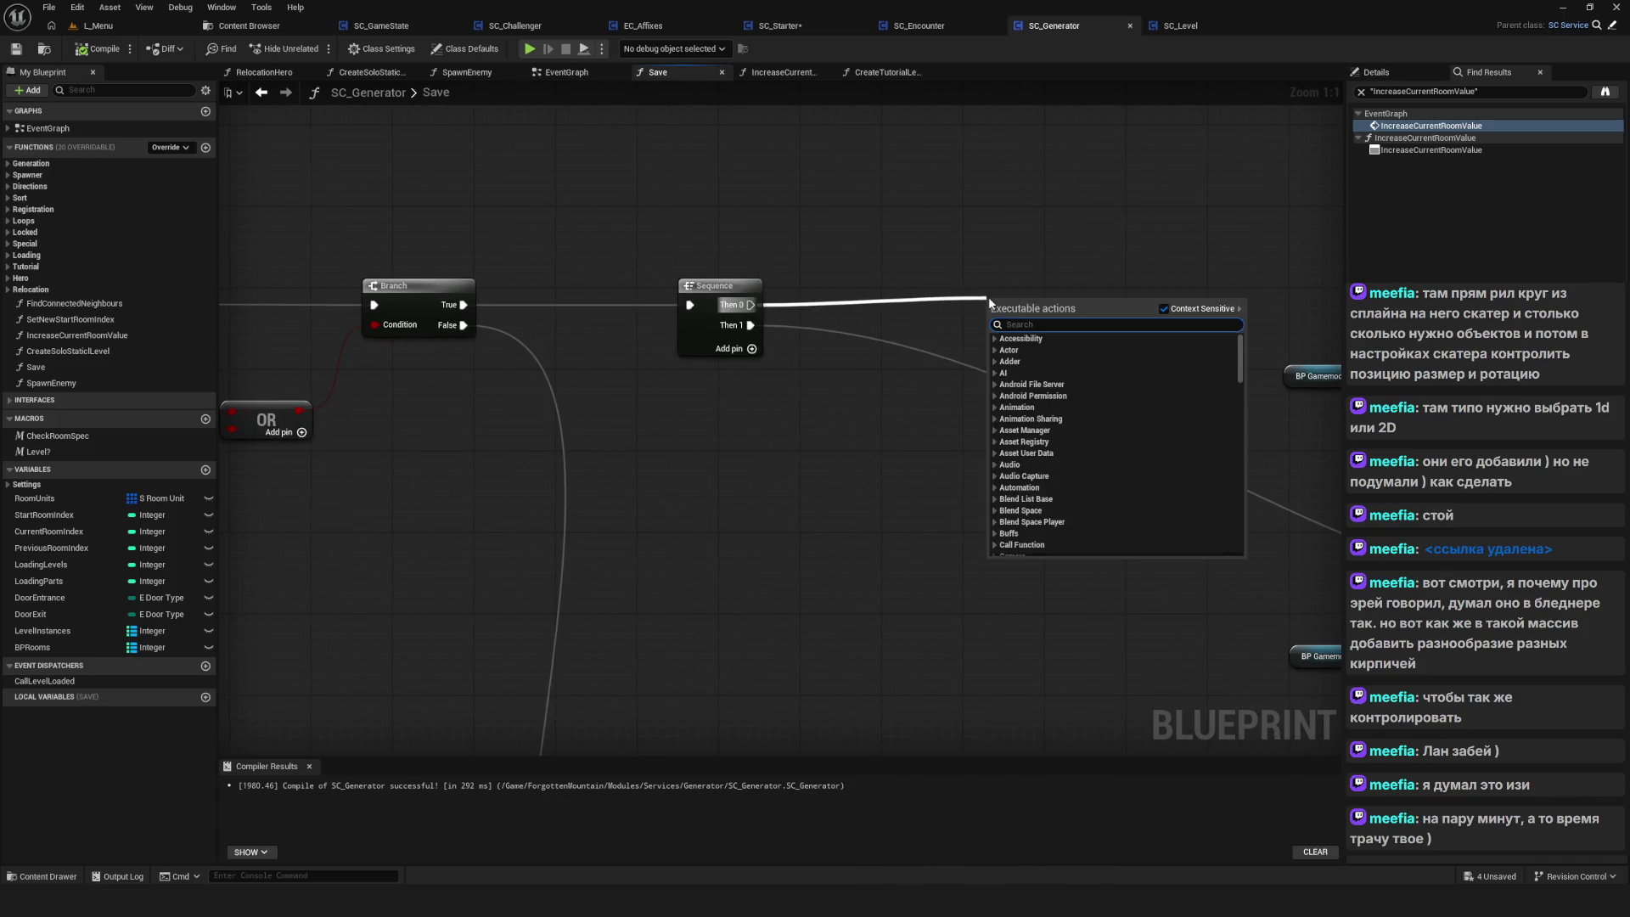
Insert a Do Once node wired into the checkpoint Store Data, then compile and save SC_Generator
text(do on)
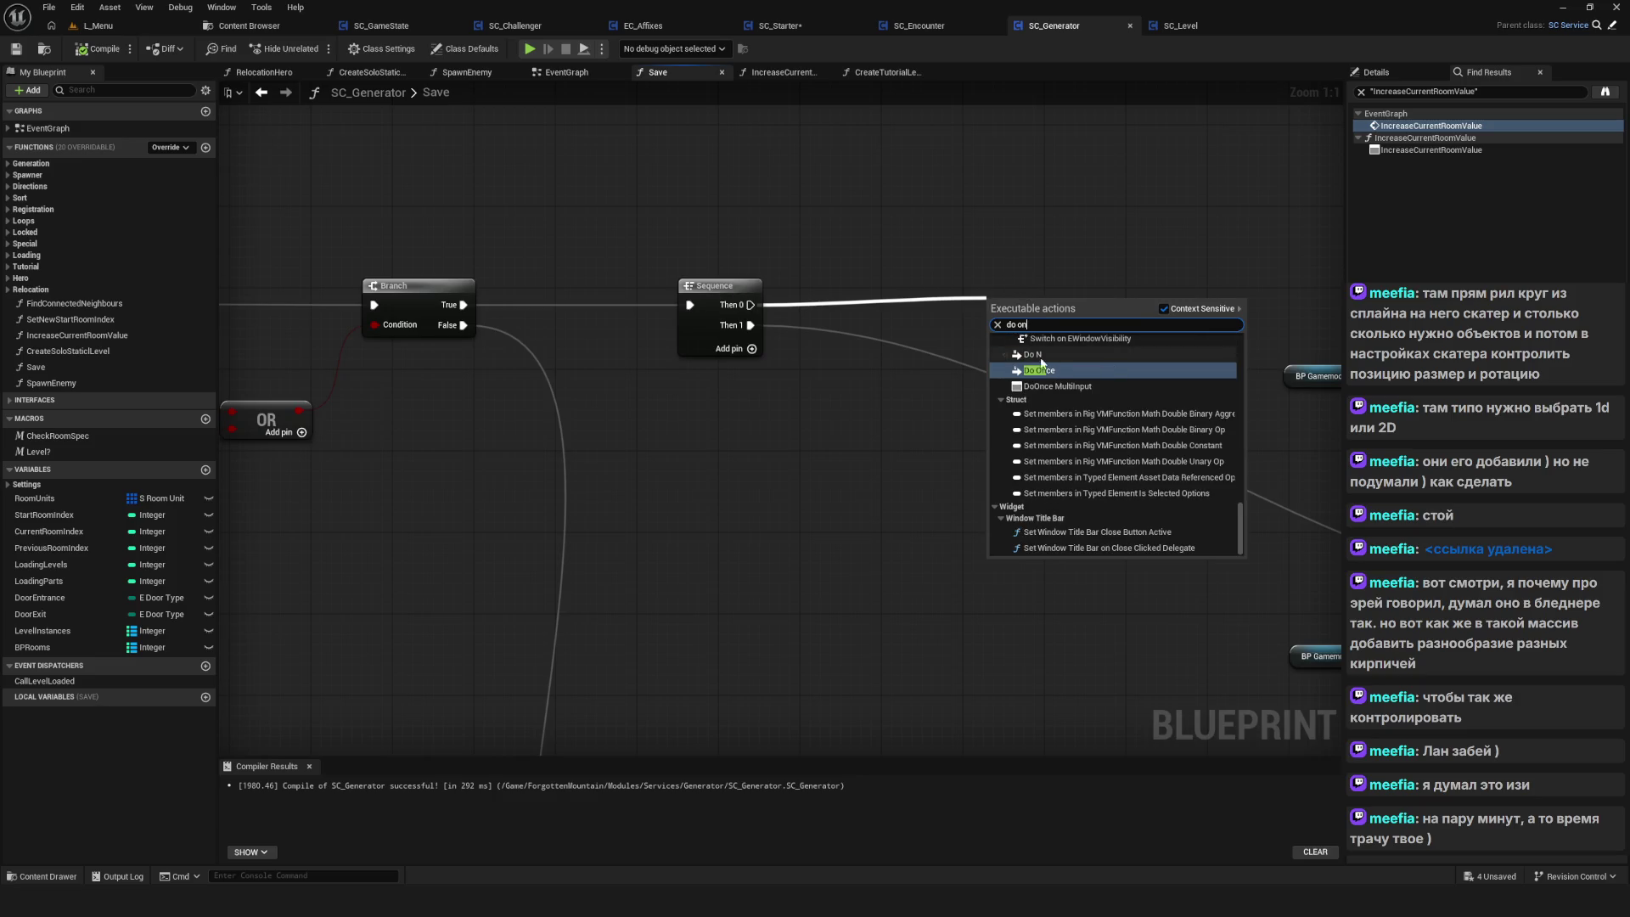
click(1051, 372)
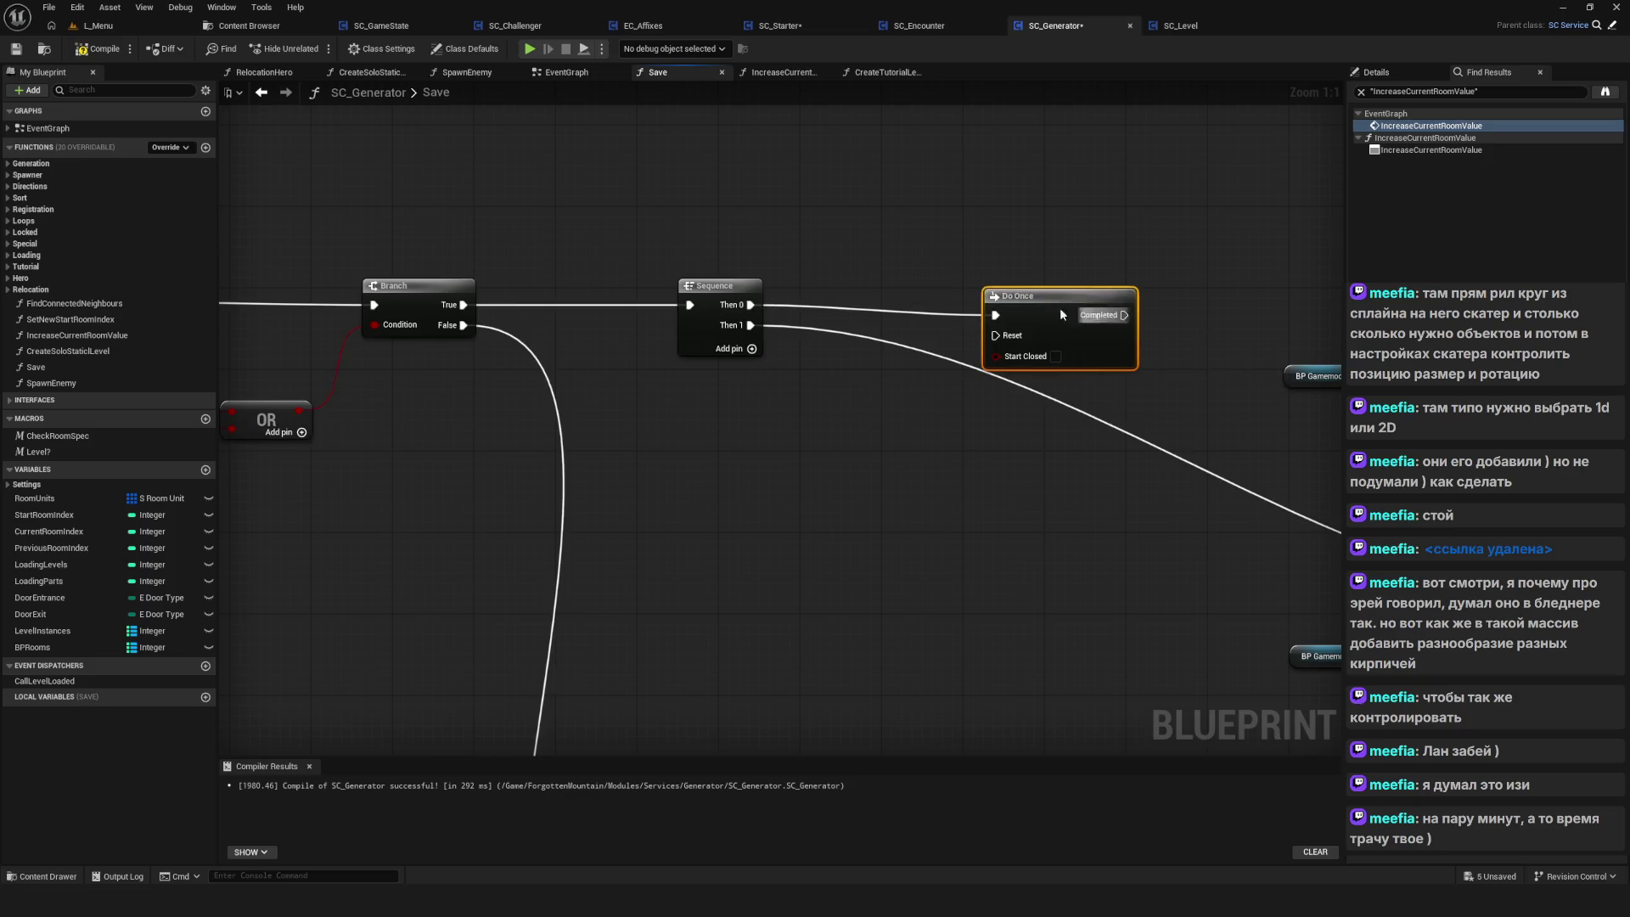
drag(687, 338, 1119, 344)
drag(606, 257, 663, 244)
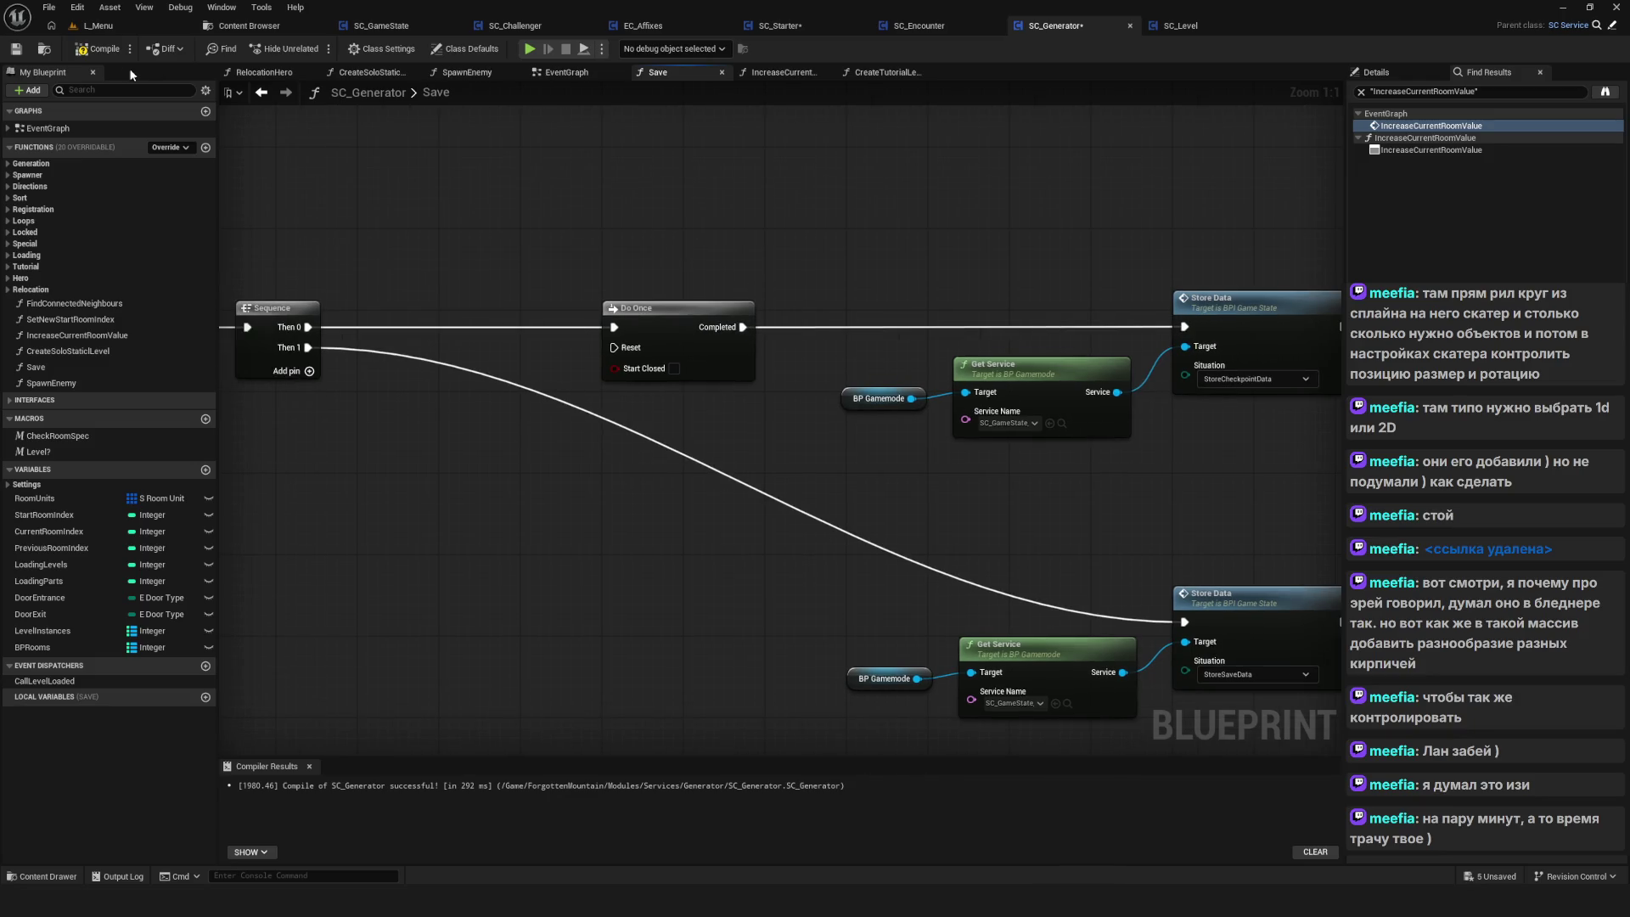
click(98, 48)
click(15, 49)
click(527, 51)
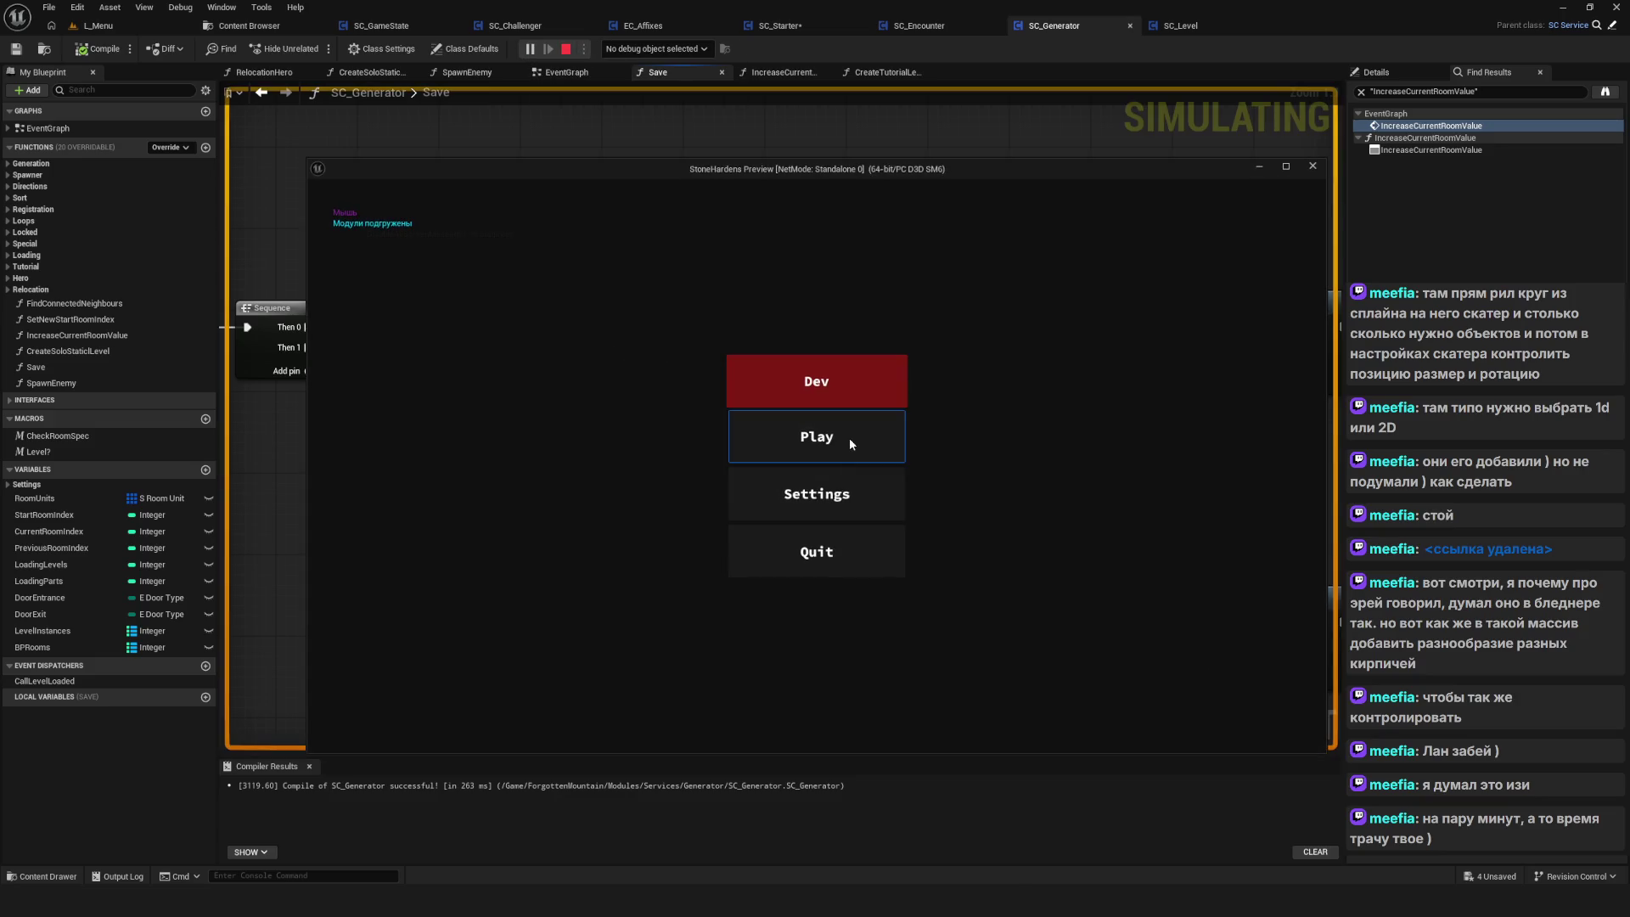
click(849, 438)
click(862, 496)
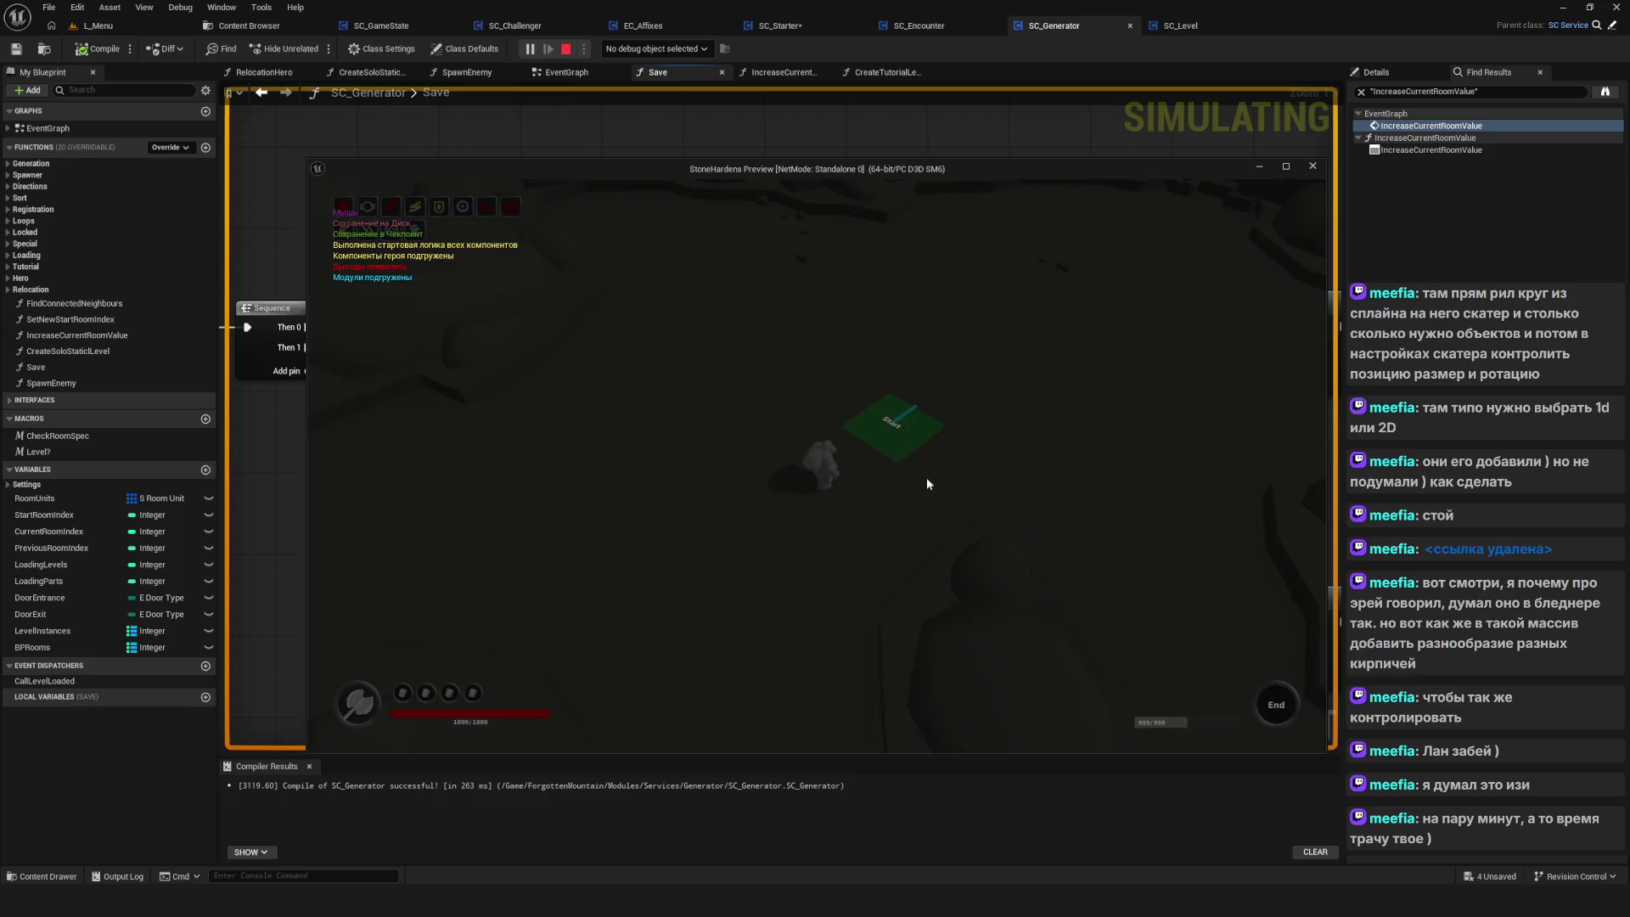
key(w)
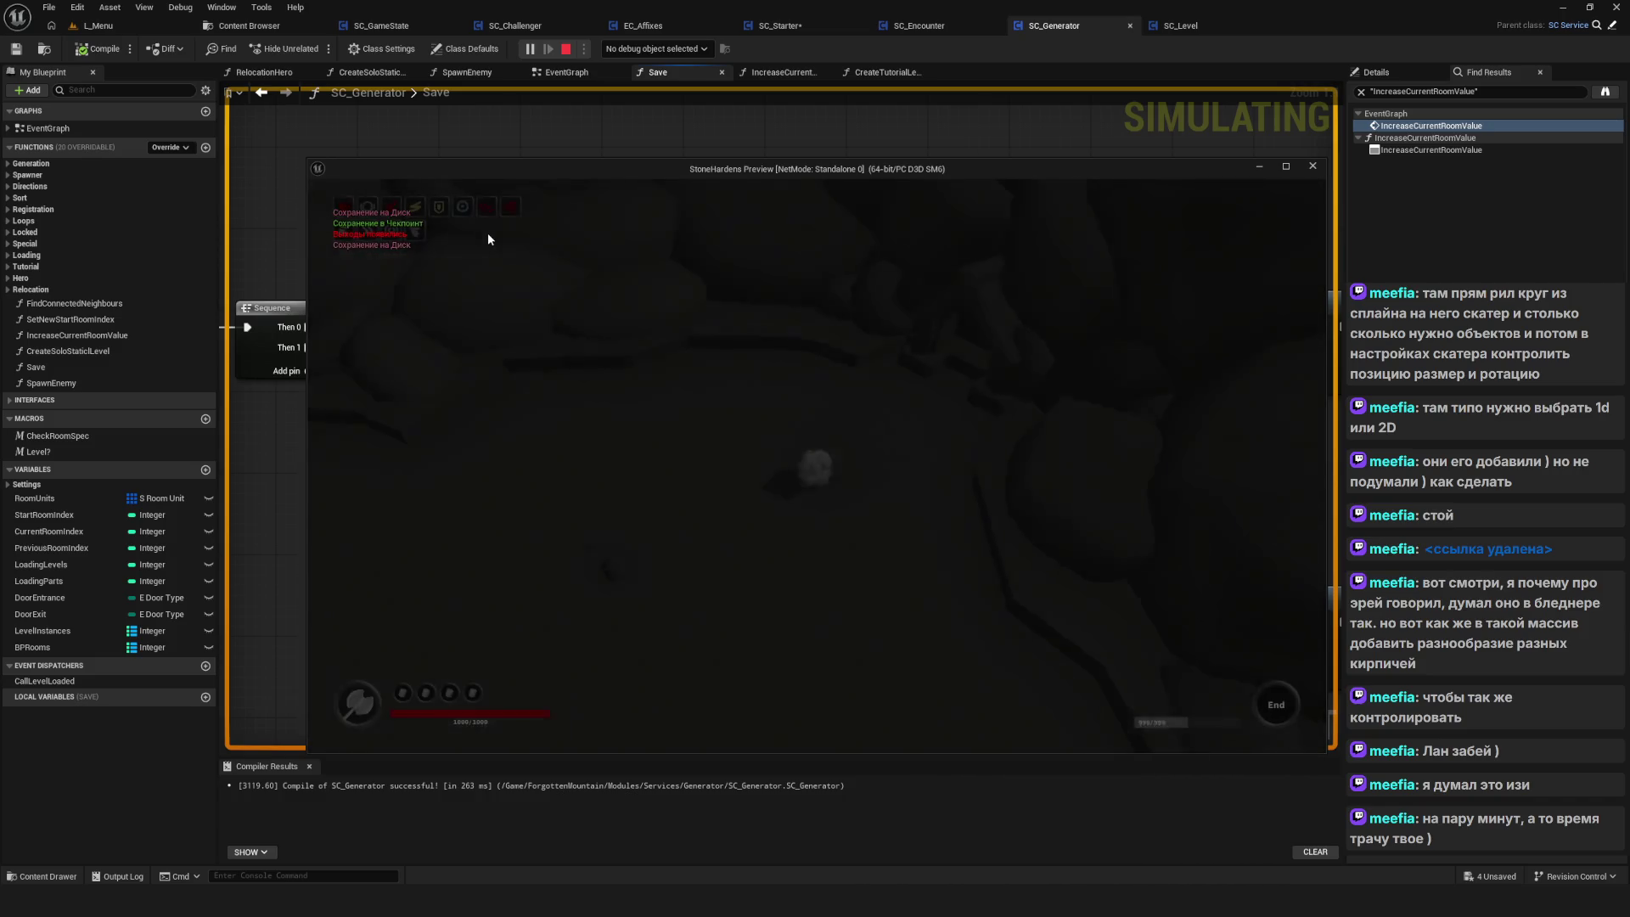
key(Escape)
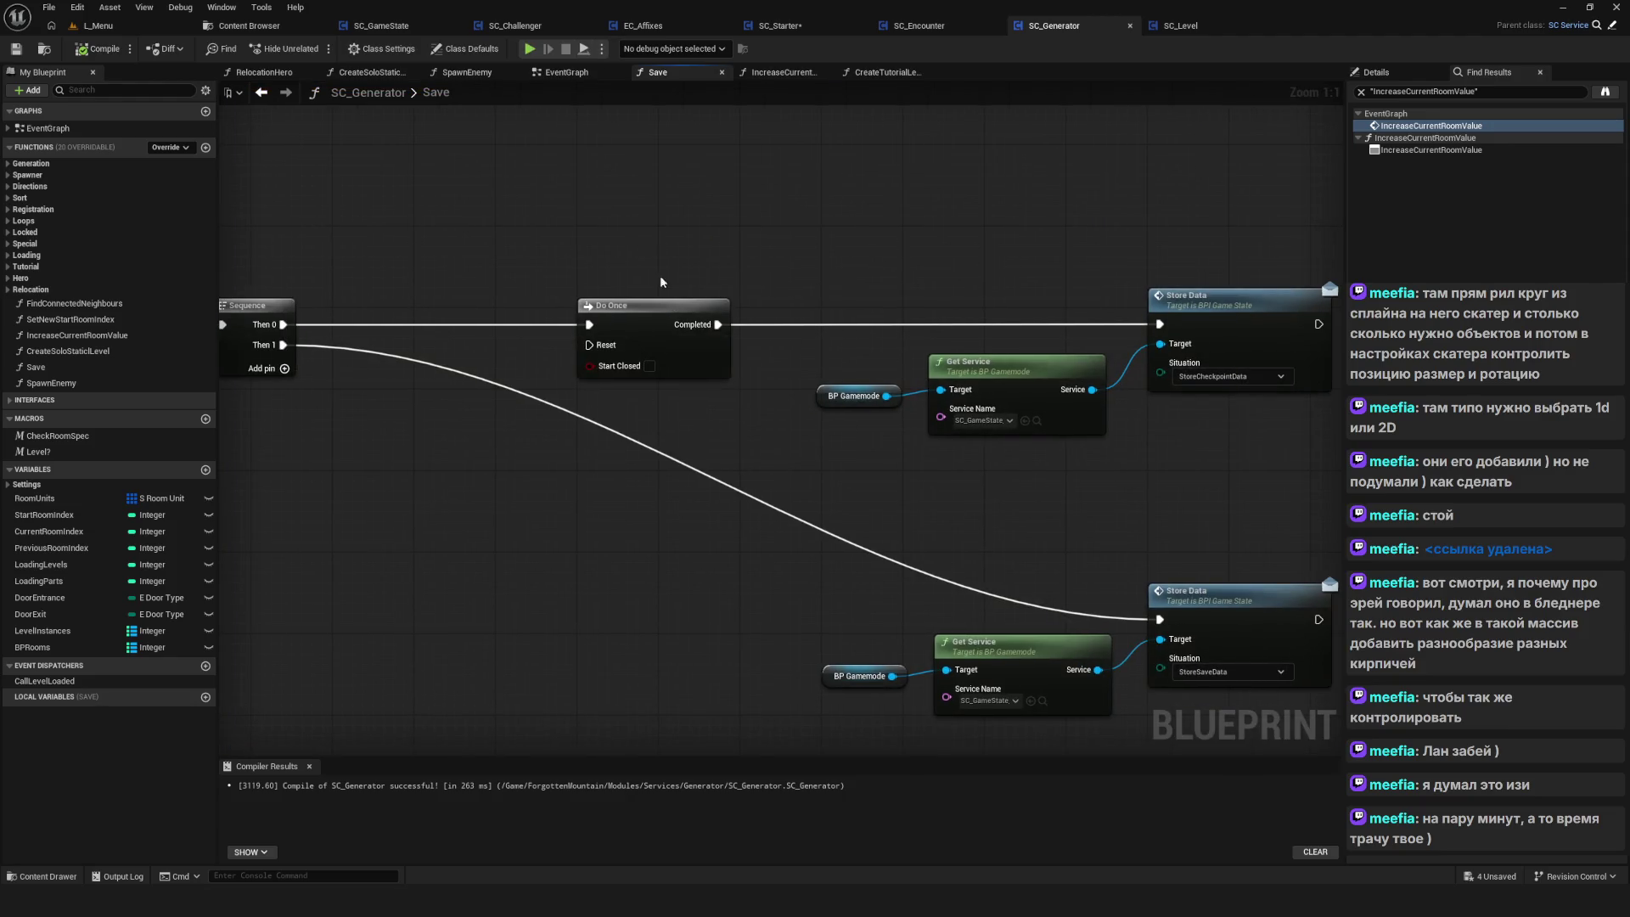
click(689, 339)
scroll(869, 392, down, 8)
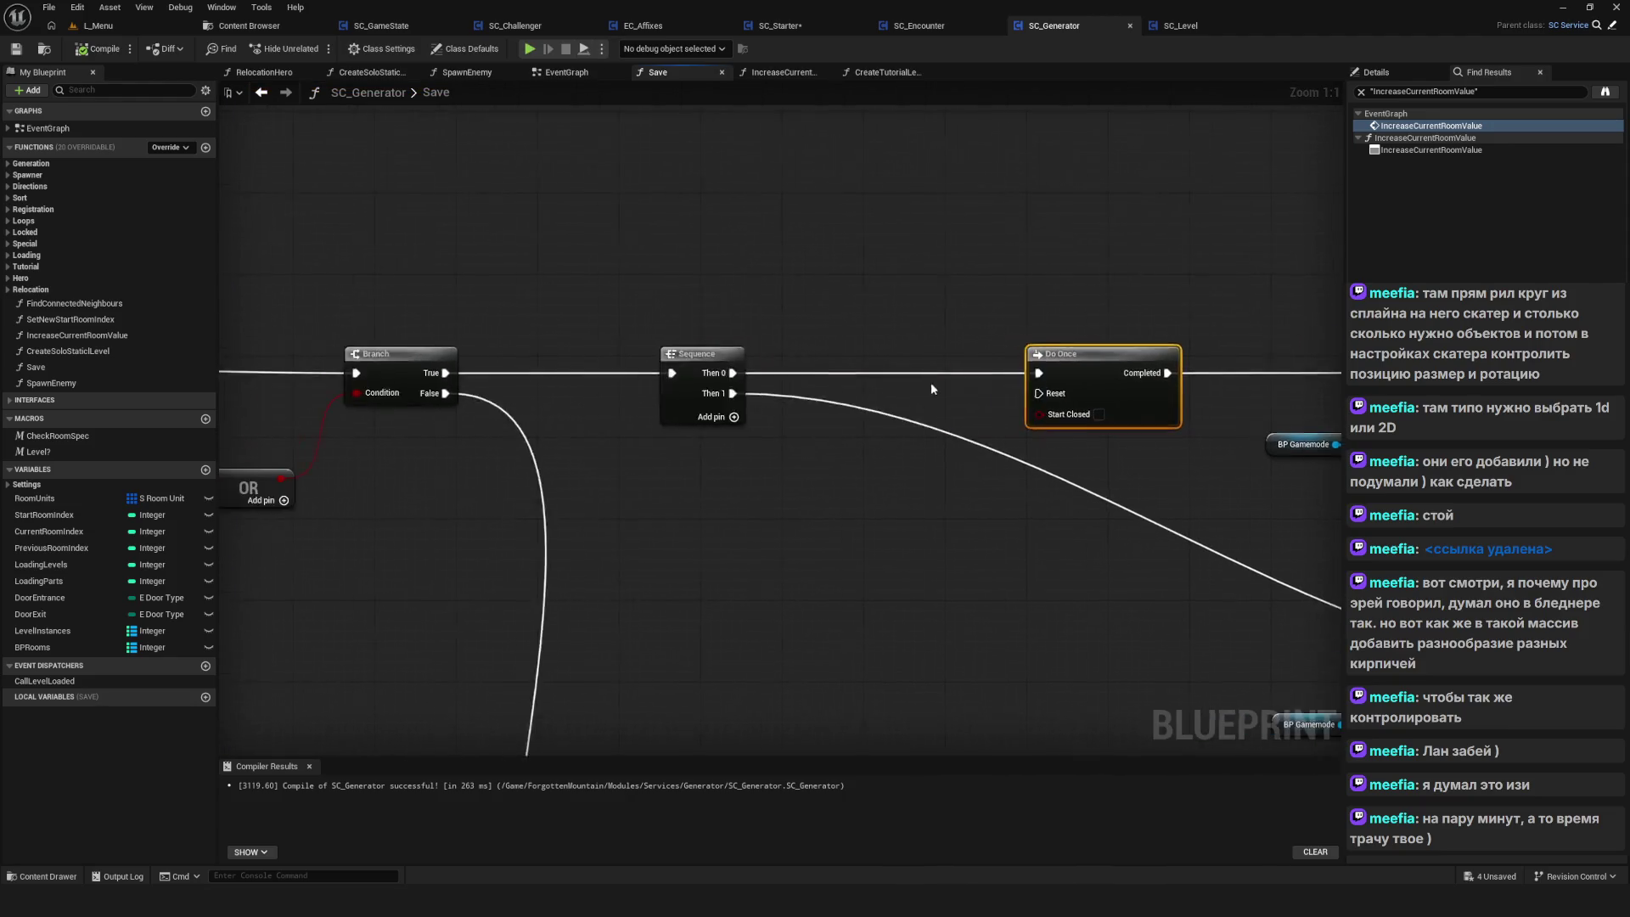
scroll(816, 399, up, 4)
scroll(825, 482, up, 4)
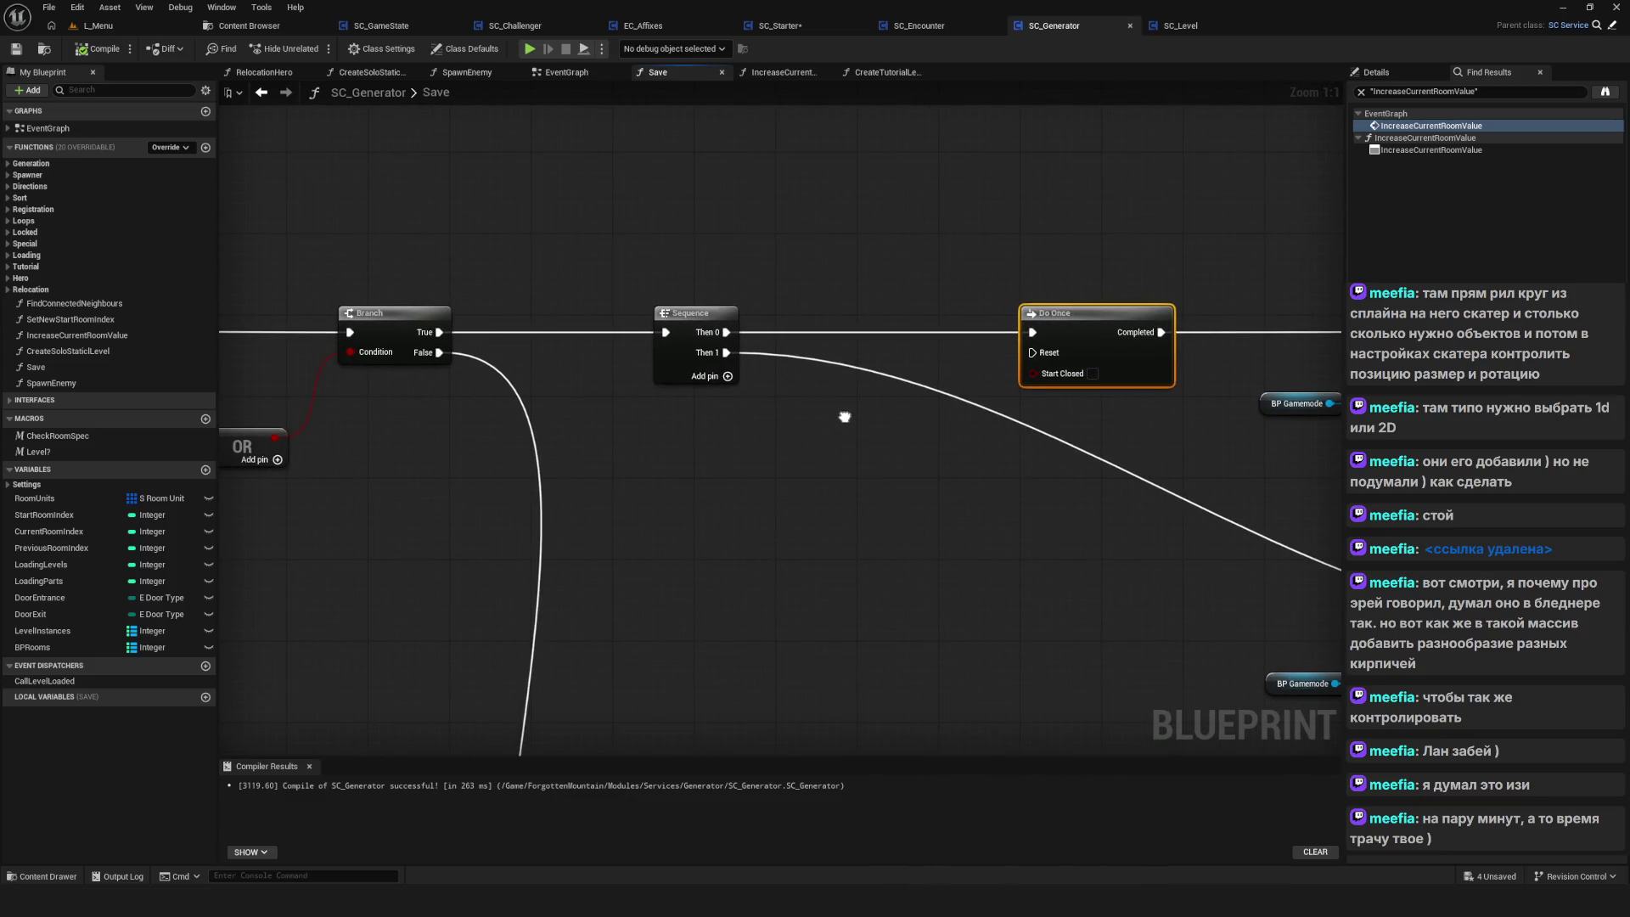
drag(845, 417, 755, 451)
scroll(756, 451, down, 5)
scroll(797, 487, up, 3)
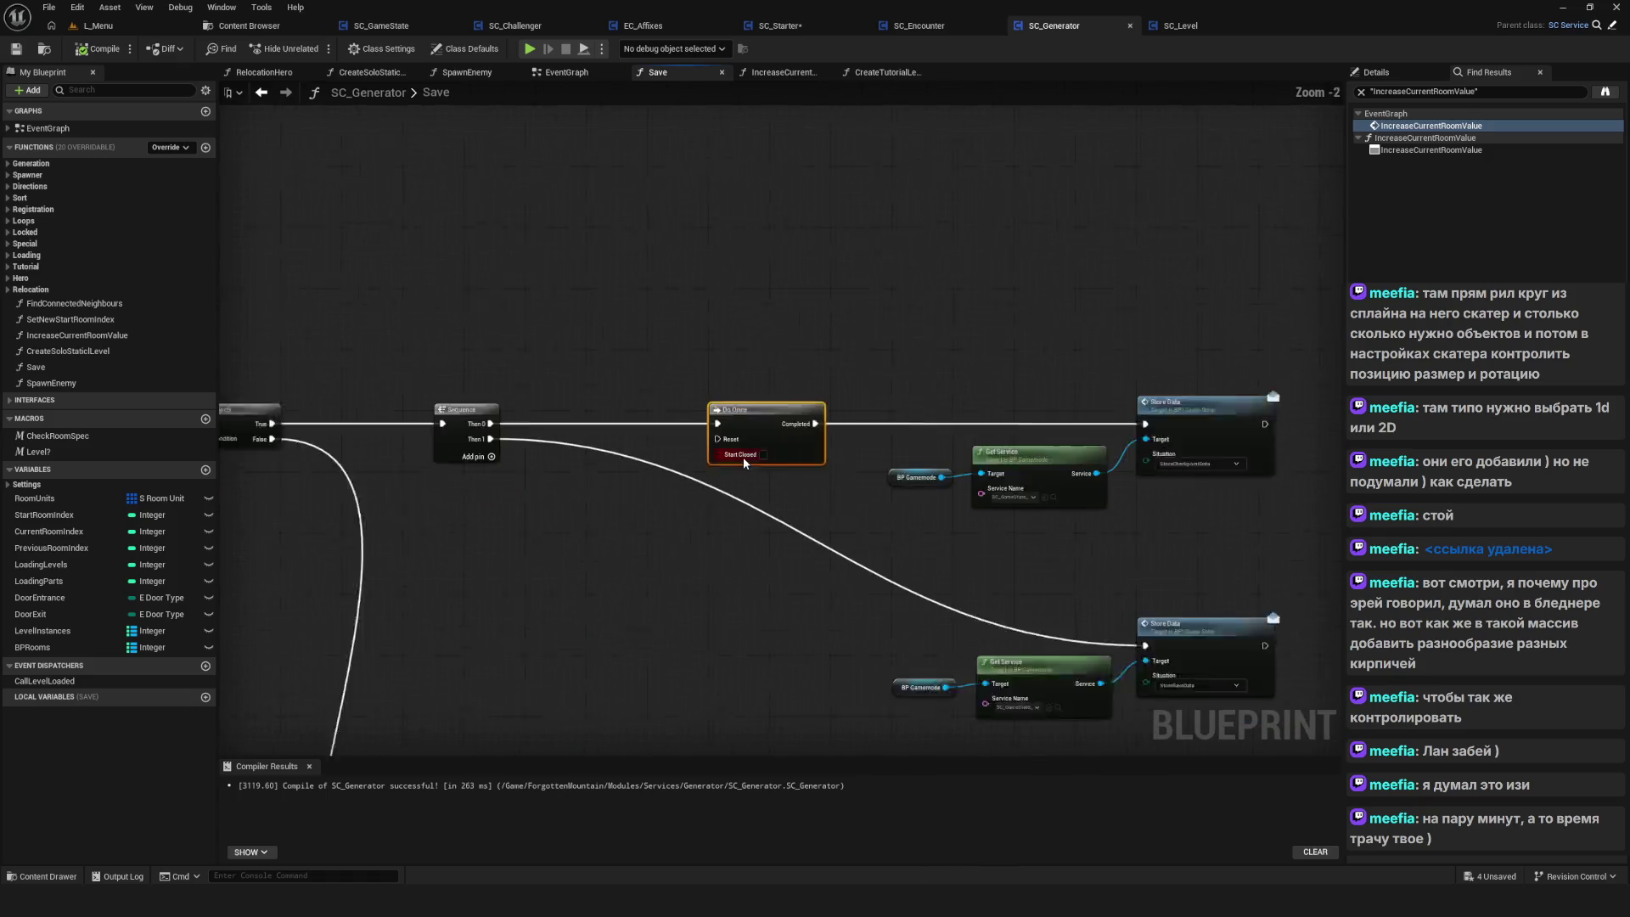
scroll(781, 476, up, 2)
drag(484, 486, 601, 487)
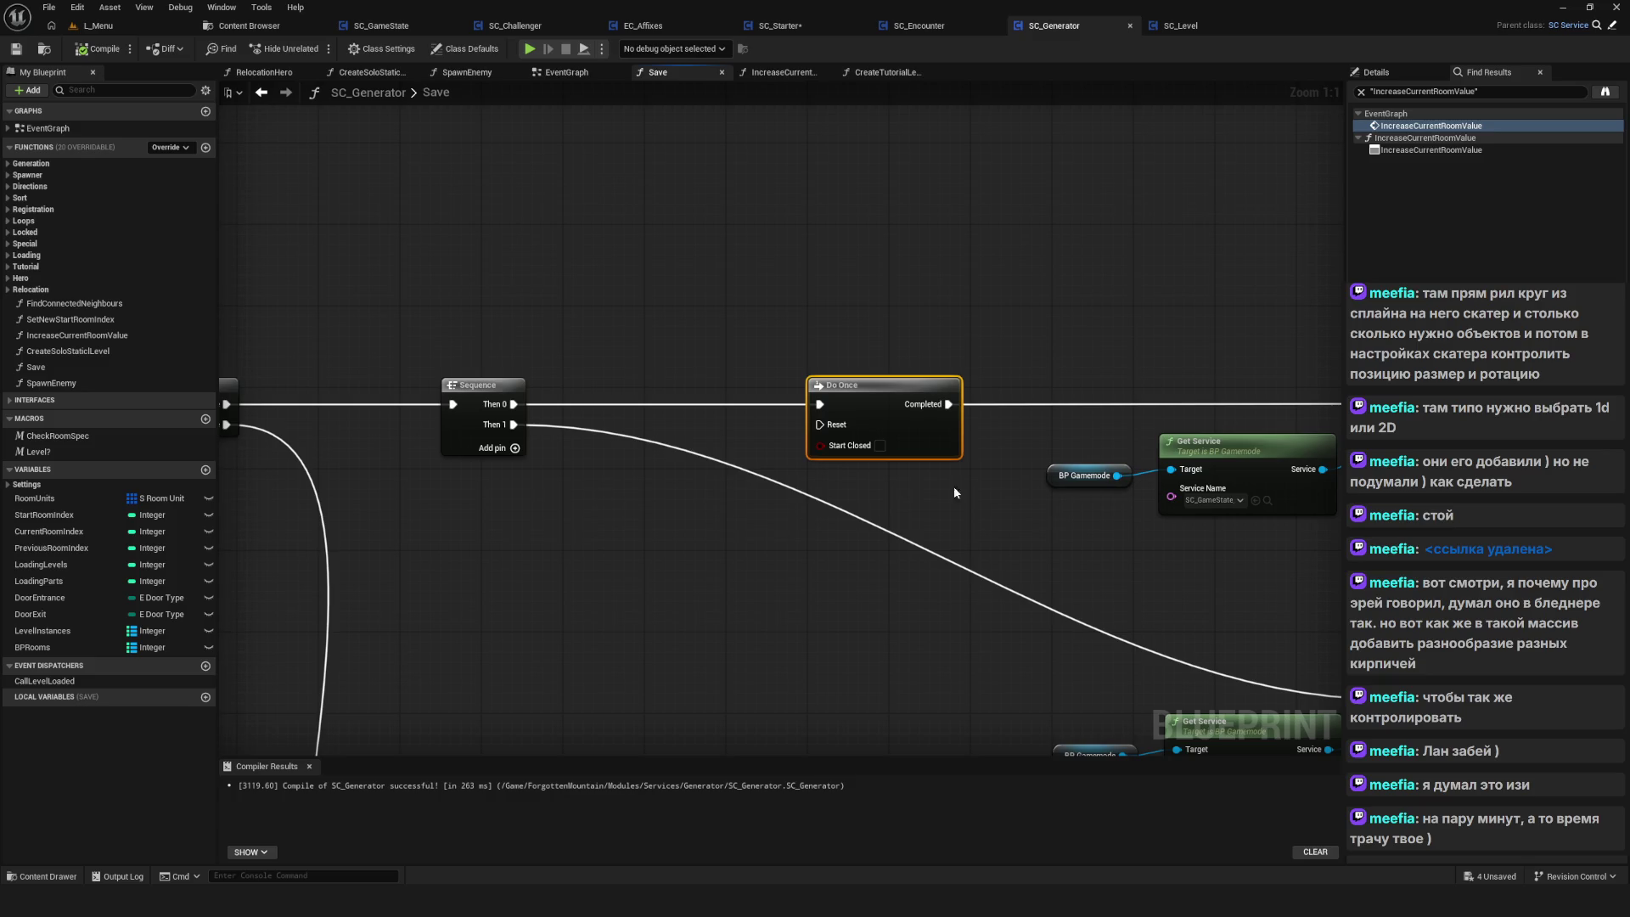
scroll(856, 538, down, 7)
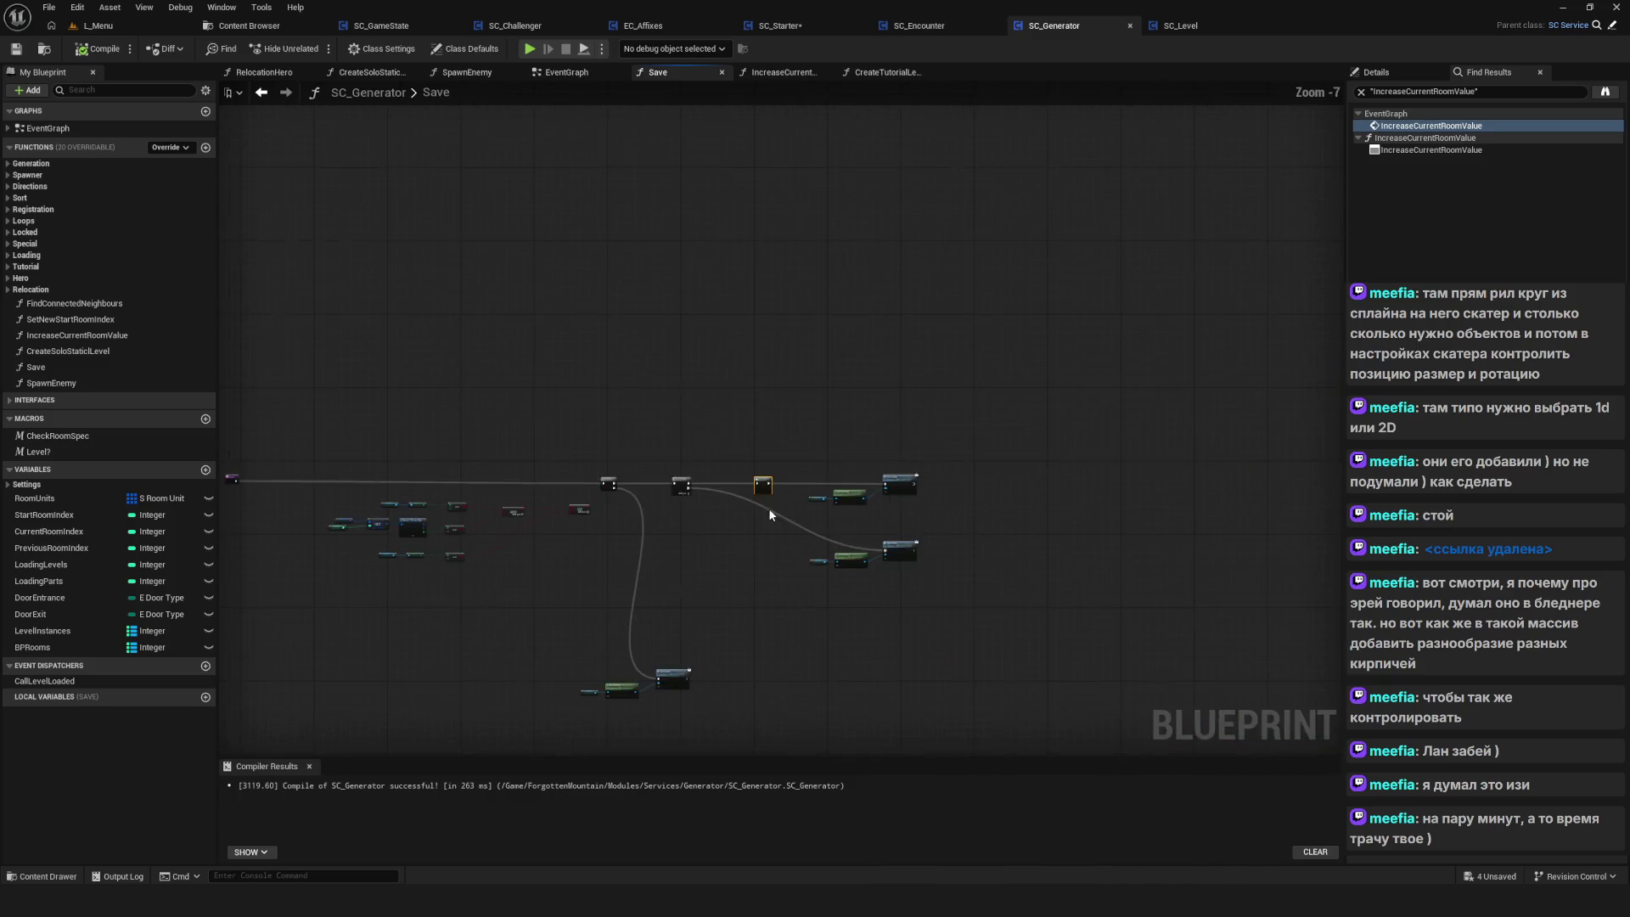
scroll(770, 514, up, 6)
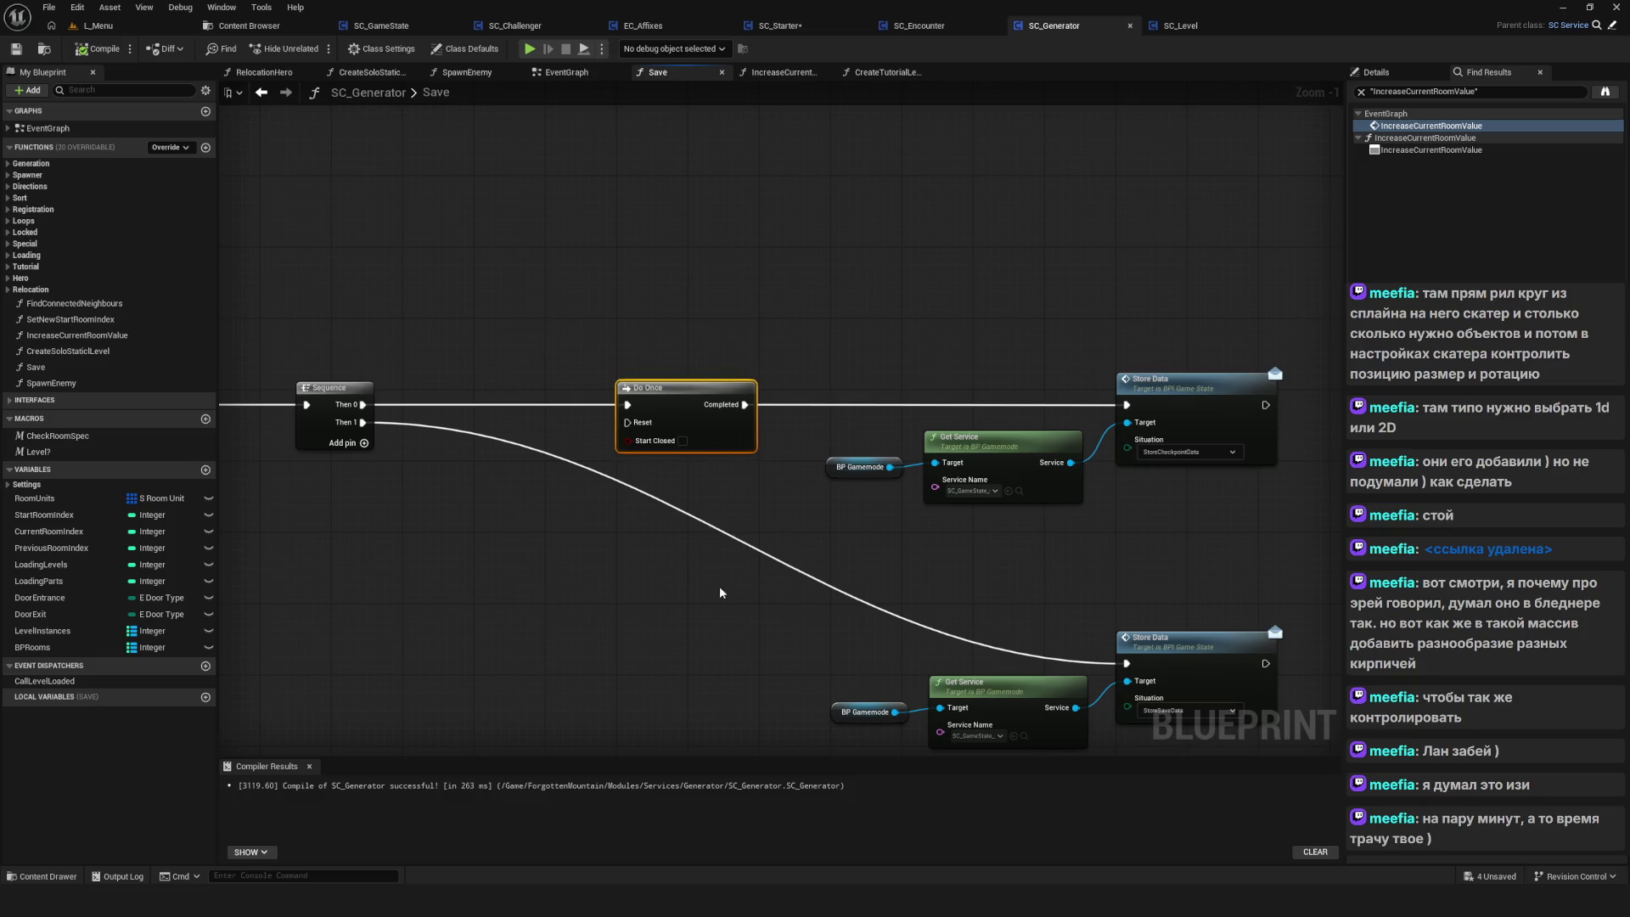
scroll(849, 501, down, 7)
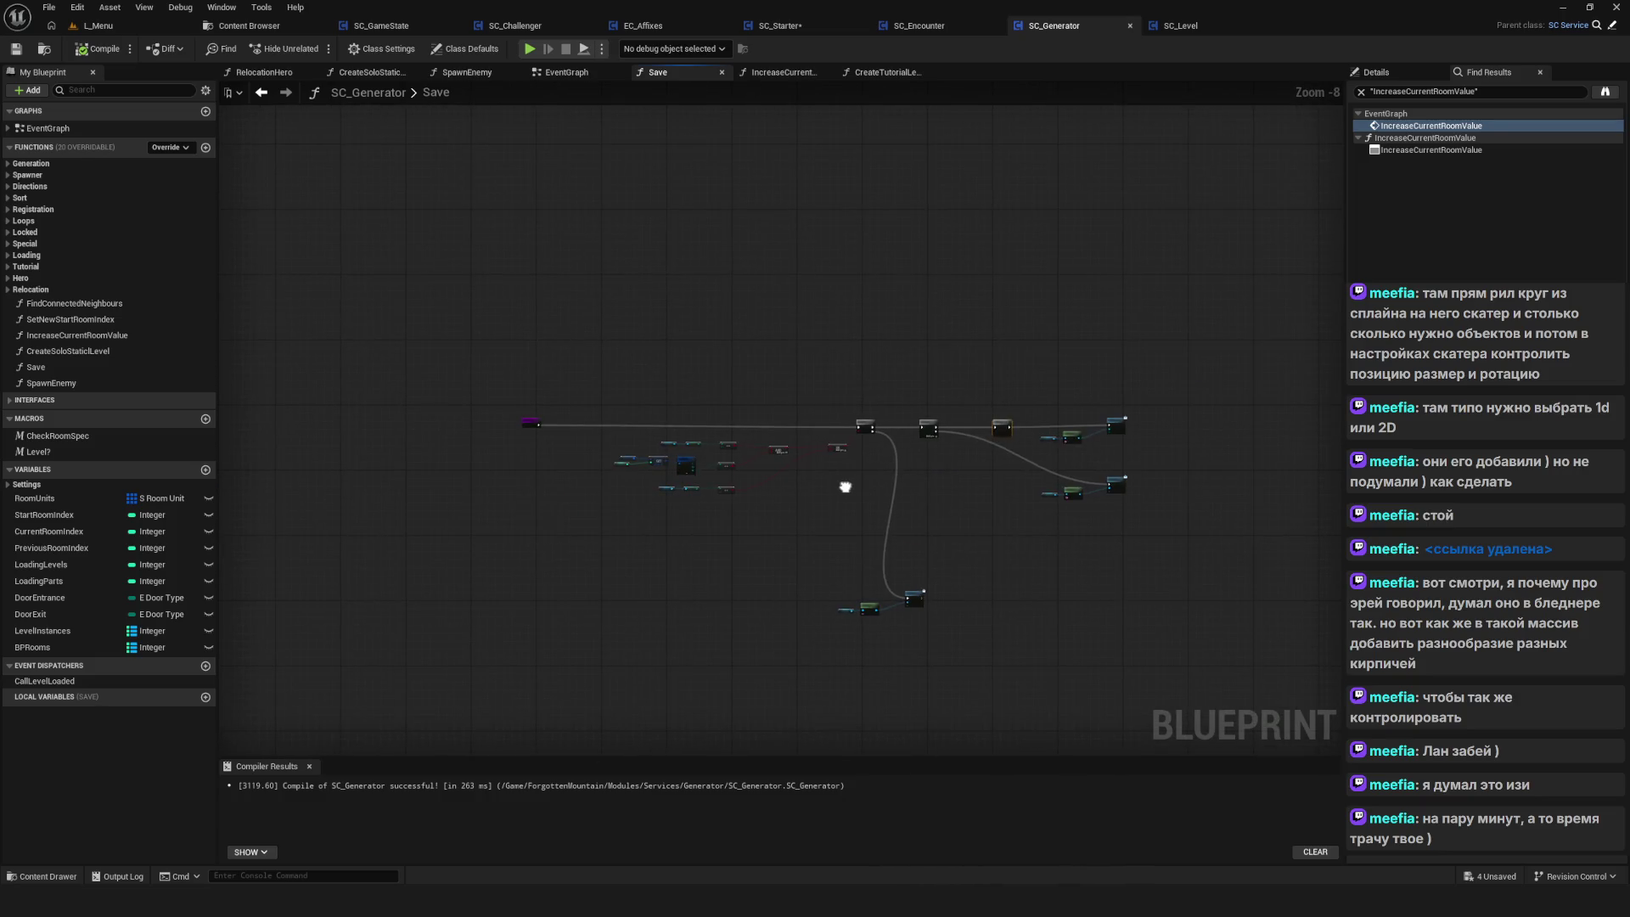
drag(777, 522, 909, 650)
Move the save node group up under the Branch and save SC_Generator
scroll(920, 595, up, 5)
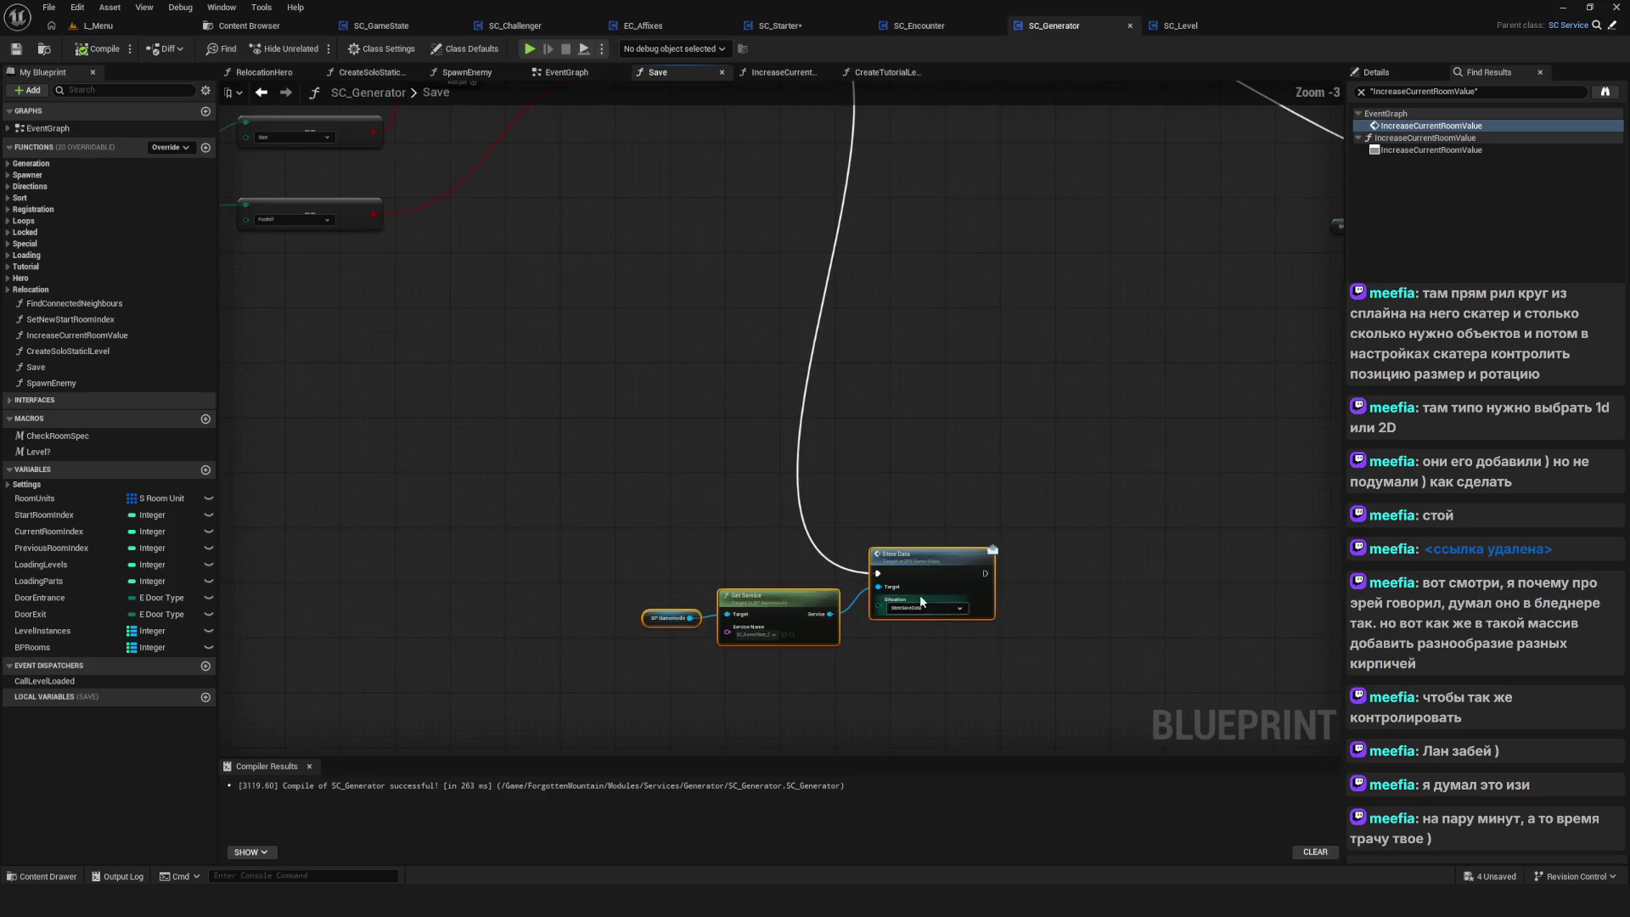
drag(920, 594, 951, 269)
scroll(910, 499, down, 5)
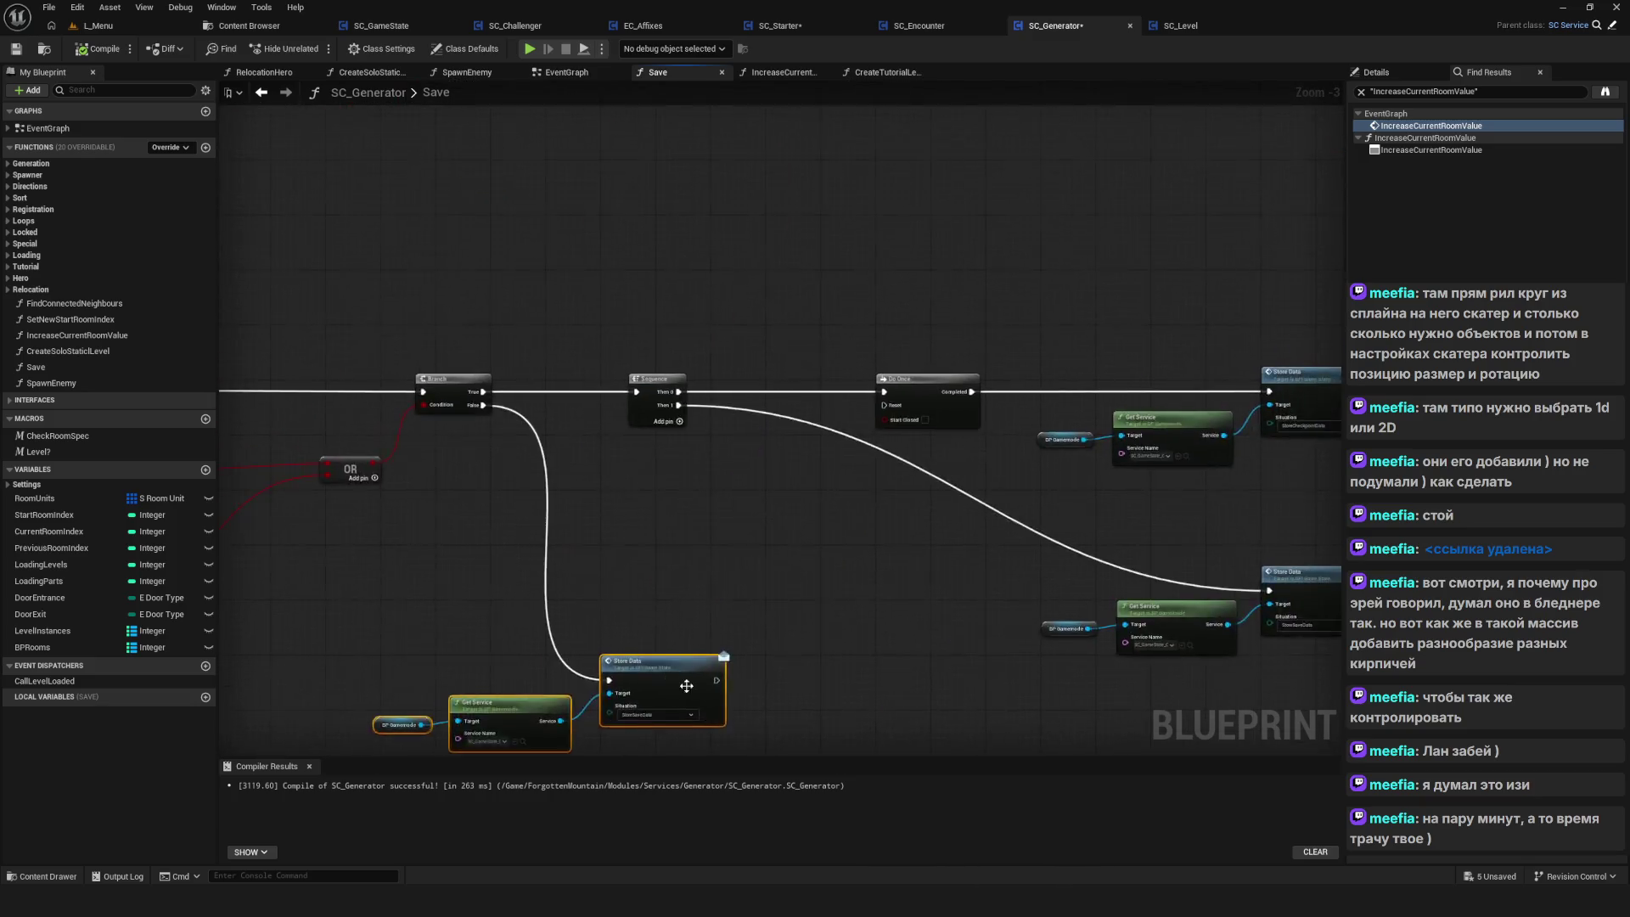
key(ctrl+s)
Delete the Do Once node, then compile and save the blueprint
scroll(835, 449, up, 5)
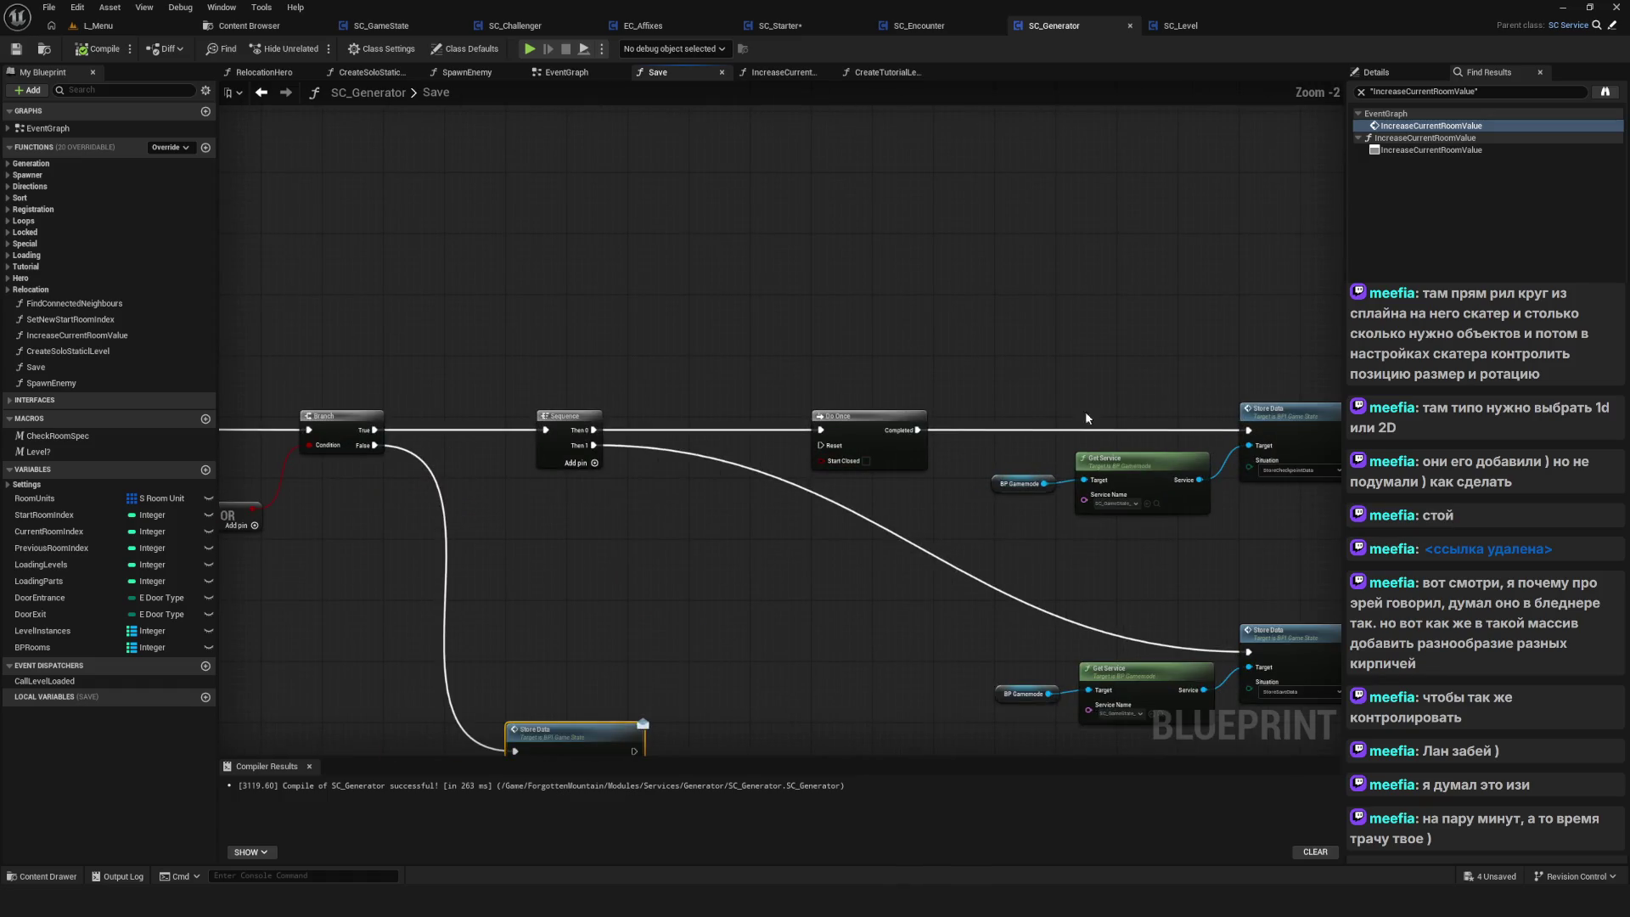
mouse_move(891, 355)
mouse_down()
mouse_move(764, 556)
mouse_move(818, 553)
mouse_move(772, 535)
mouse_up()
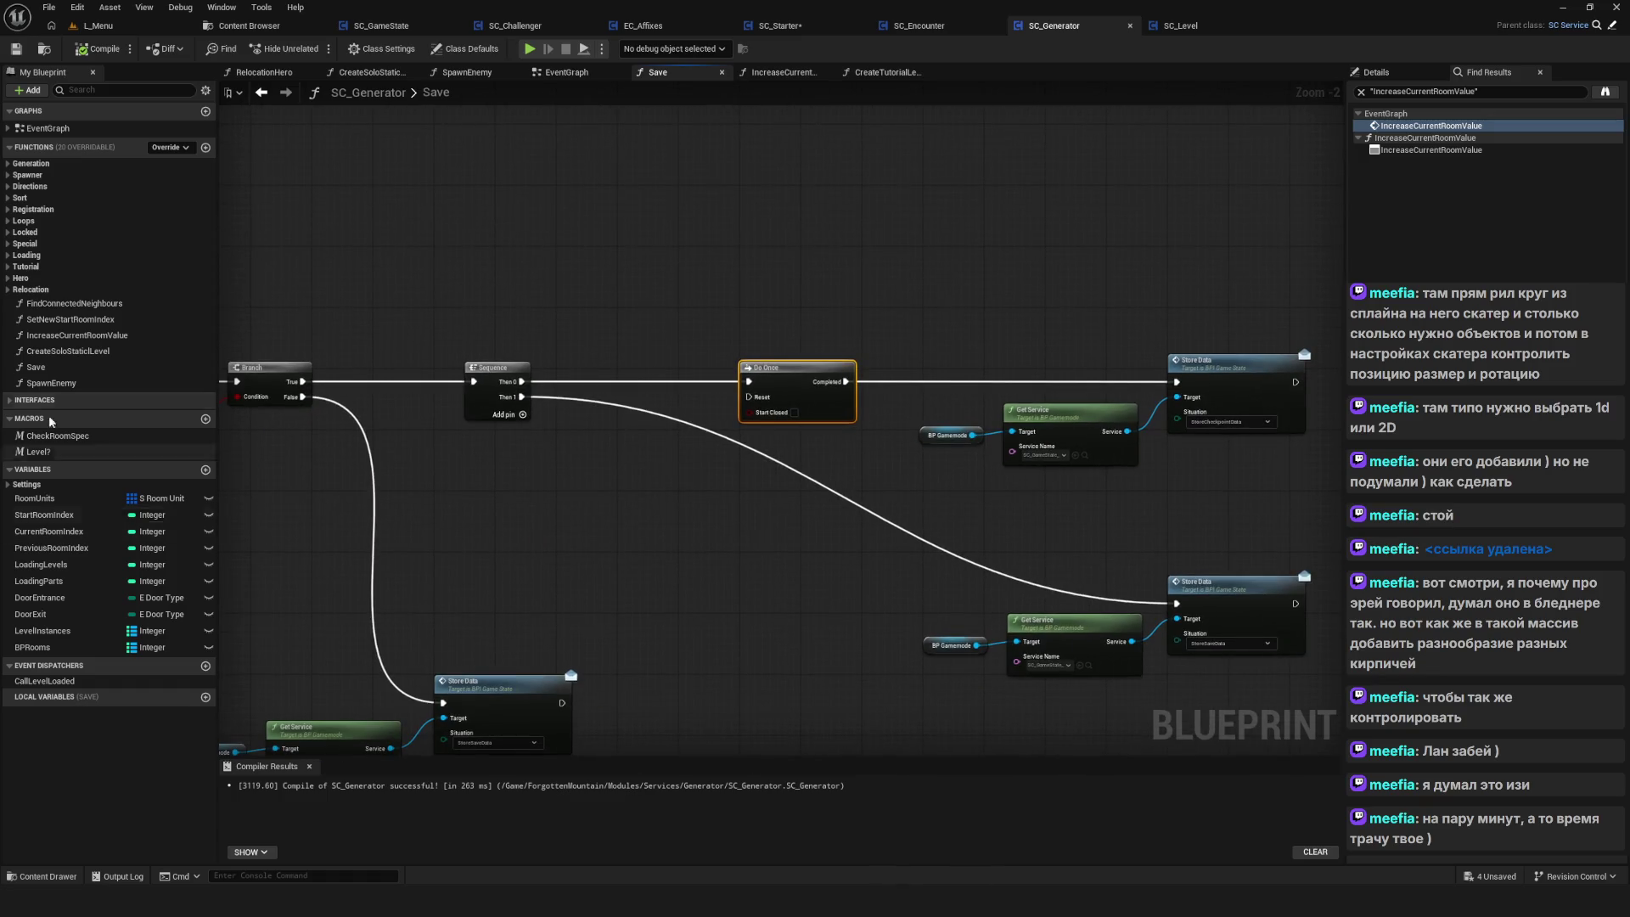
key(Delete)
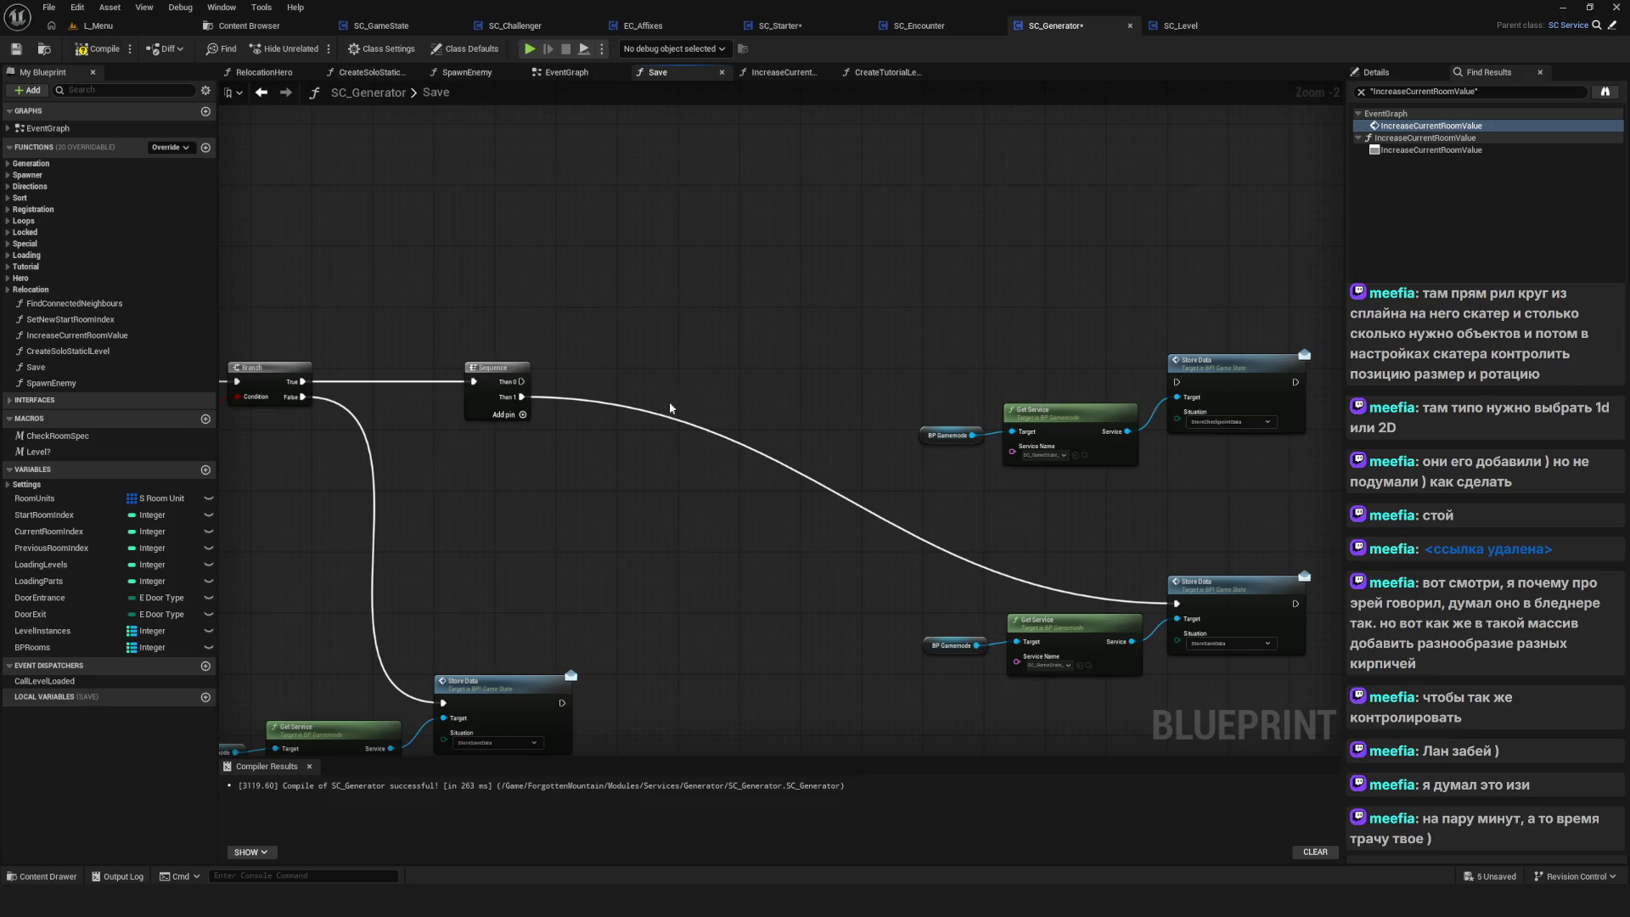
scroll(875, 340, down, 8)
click(77, 51)
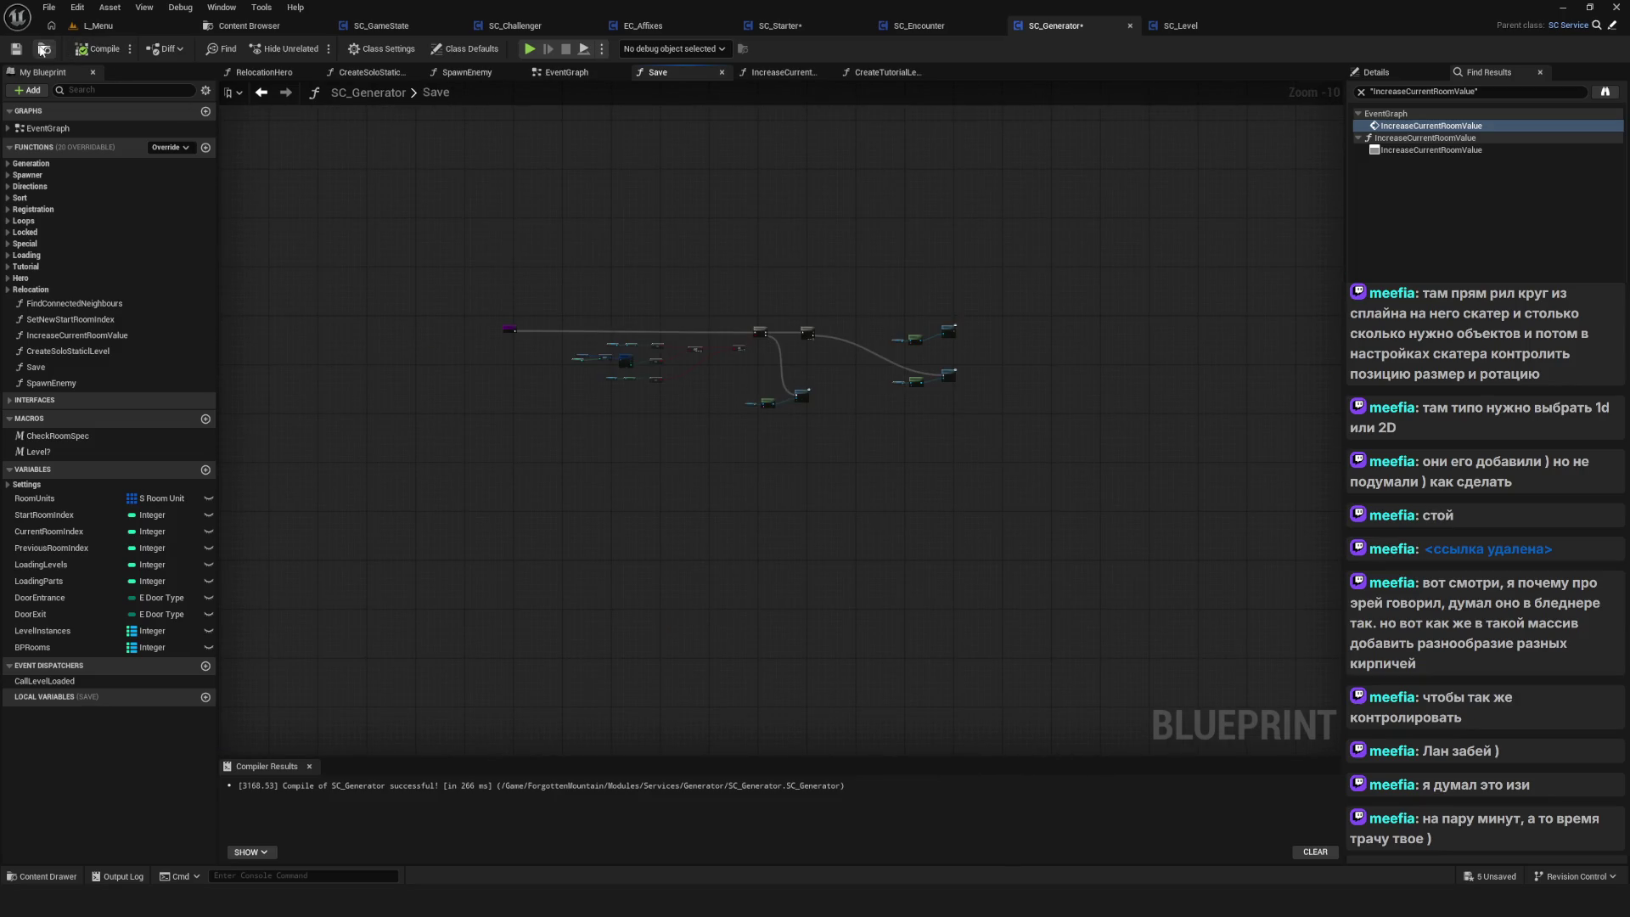
click(16, 48)
Move the lower Get Service and Store Data pair further down in the graph
scroll(816, 393, up, 5)
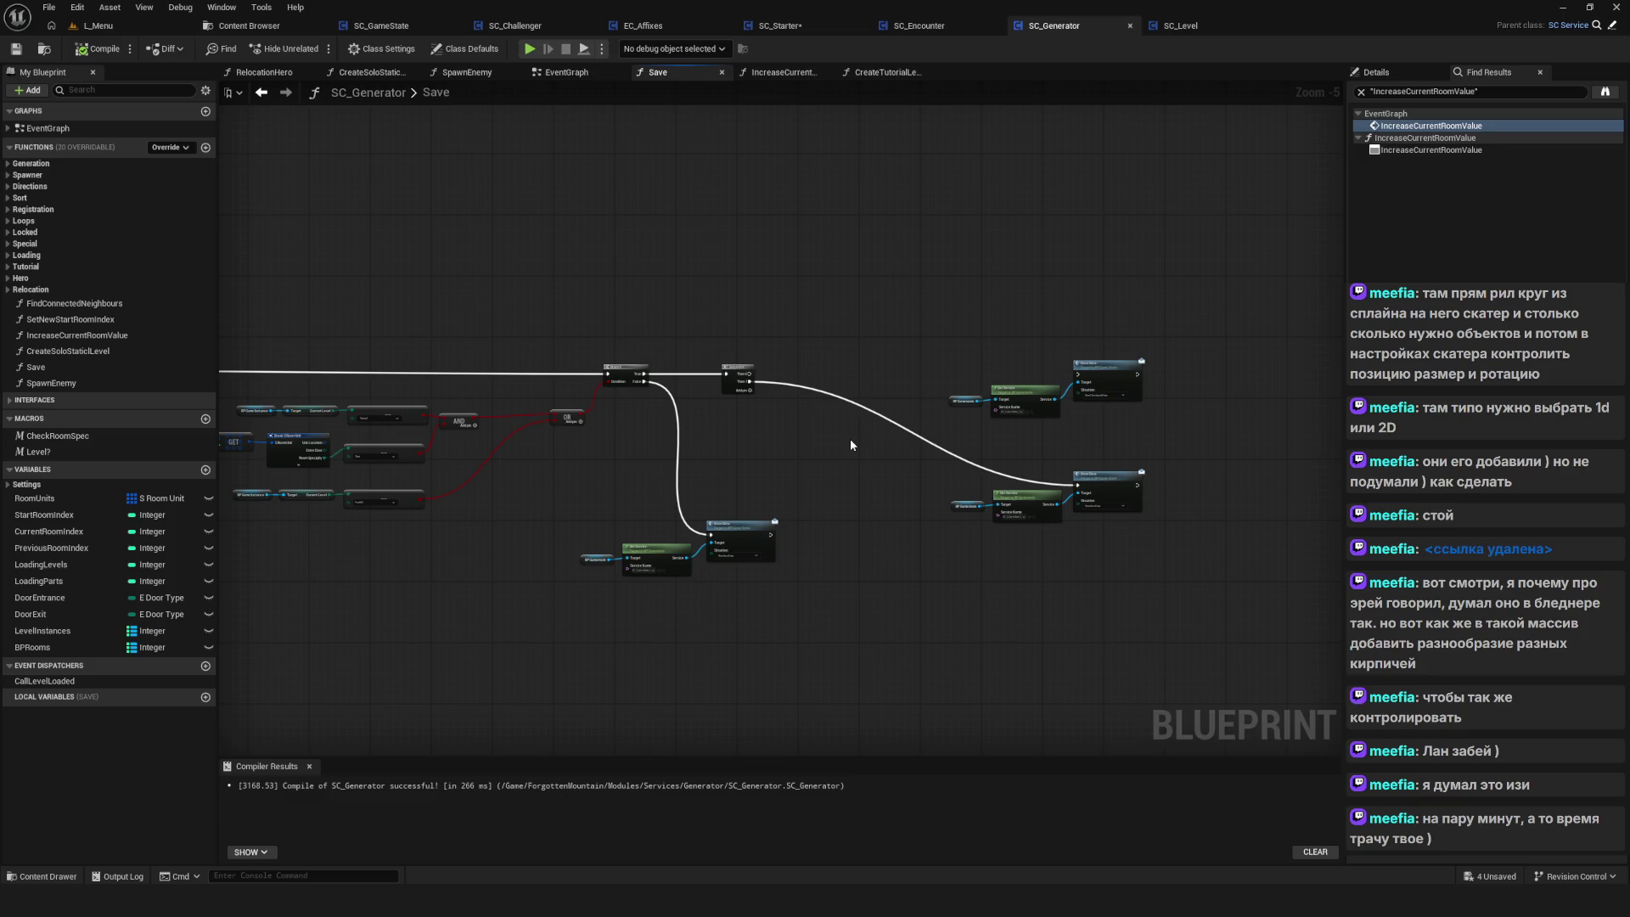
drag(850, 443, 845, 448)
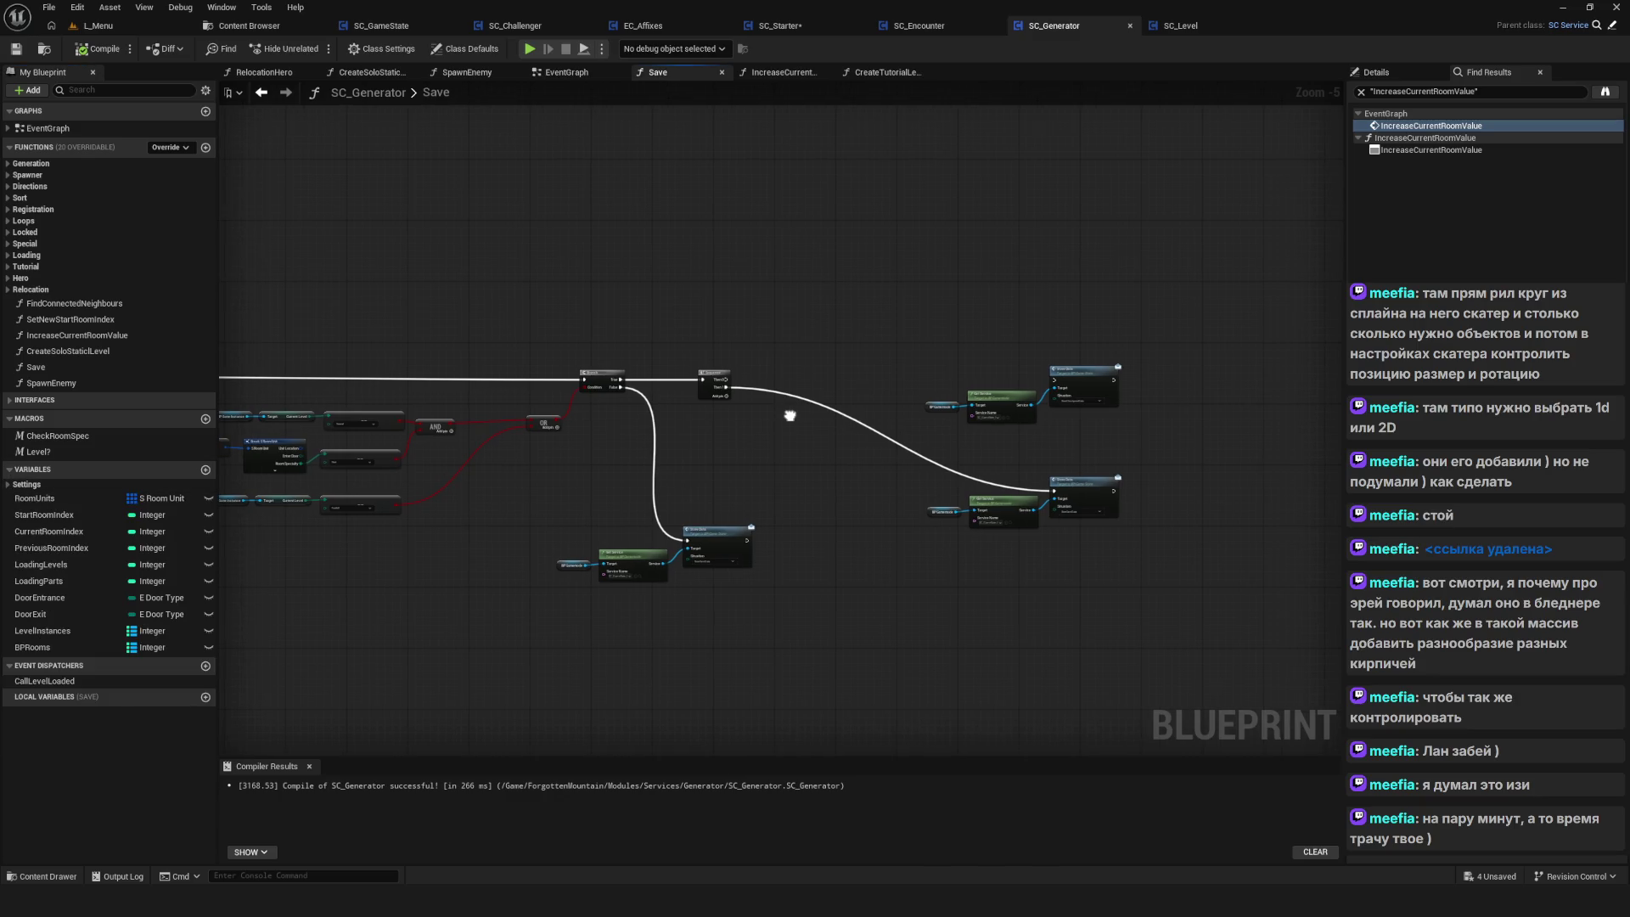
drag(490, 499, 1339, 624)
drag(1072, 488, 1072, 557)
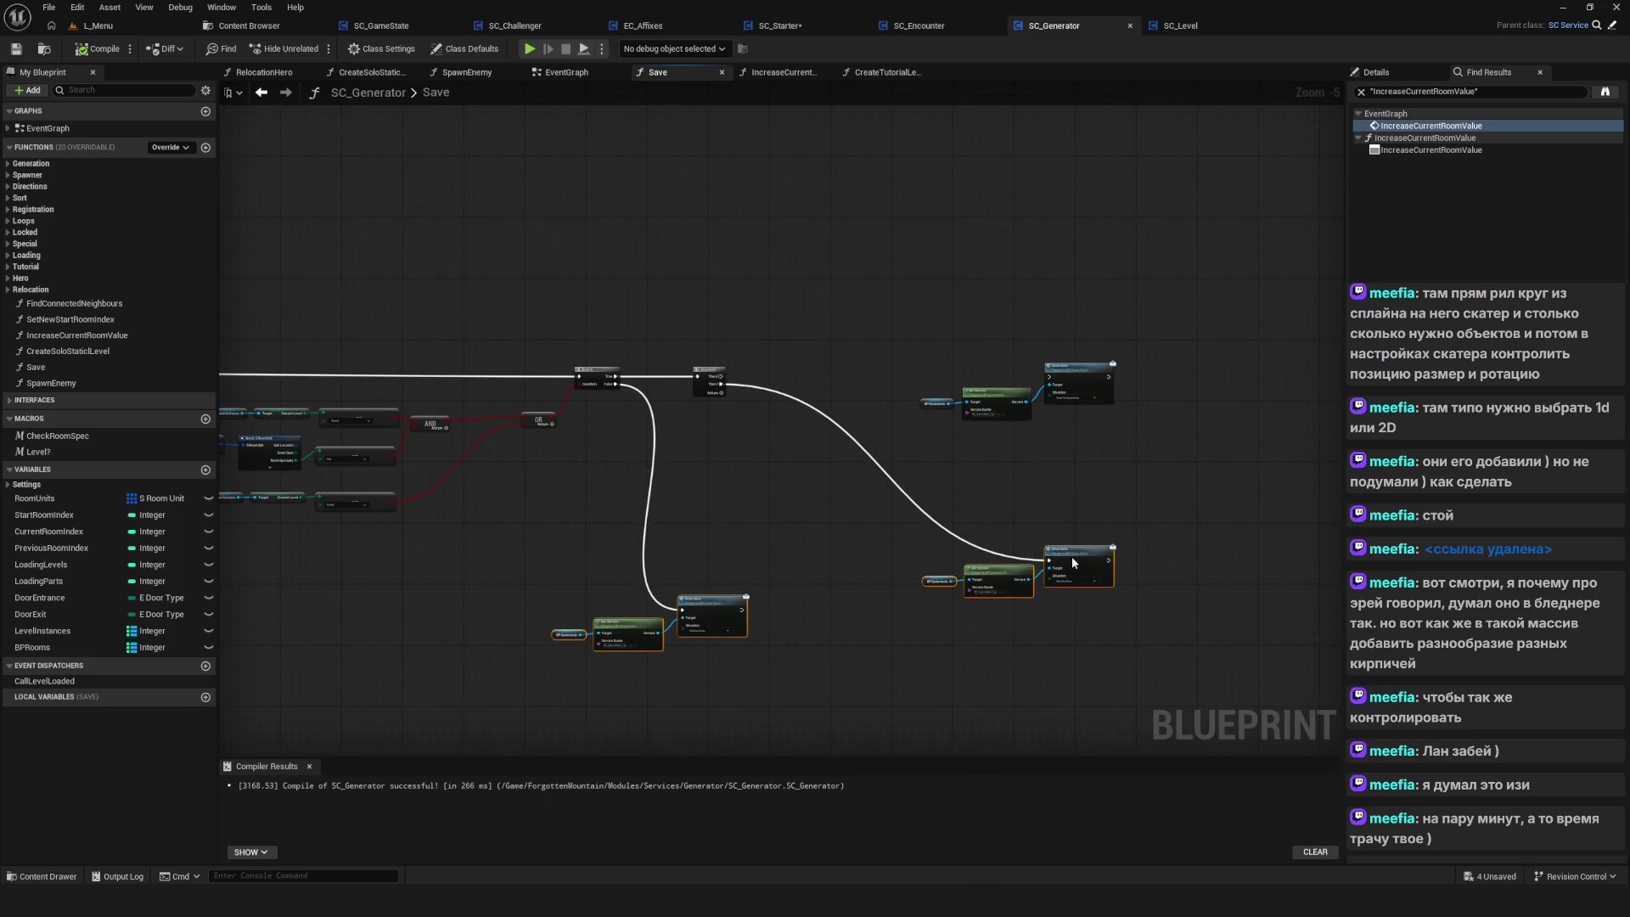
scroll(869, 402, down, 1)
scroll(869, 379, down, 1)
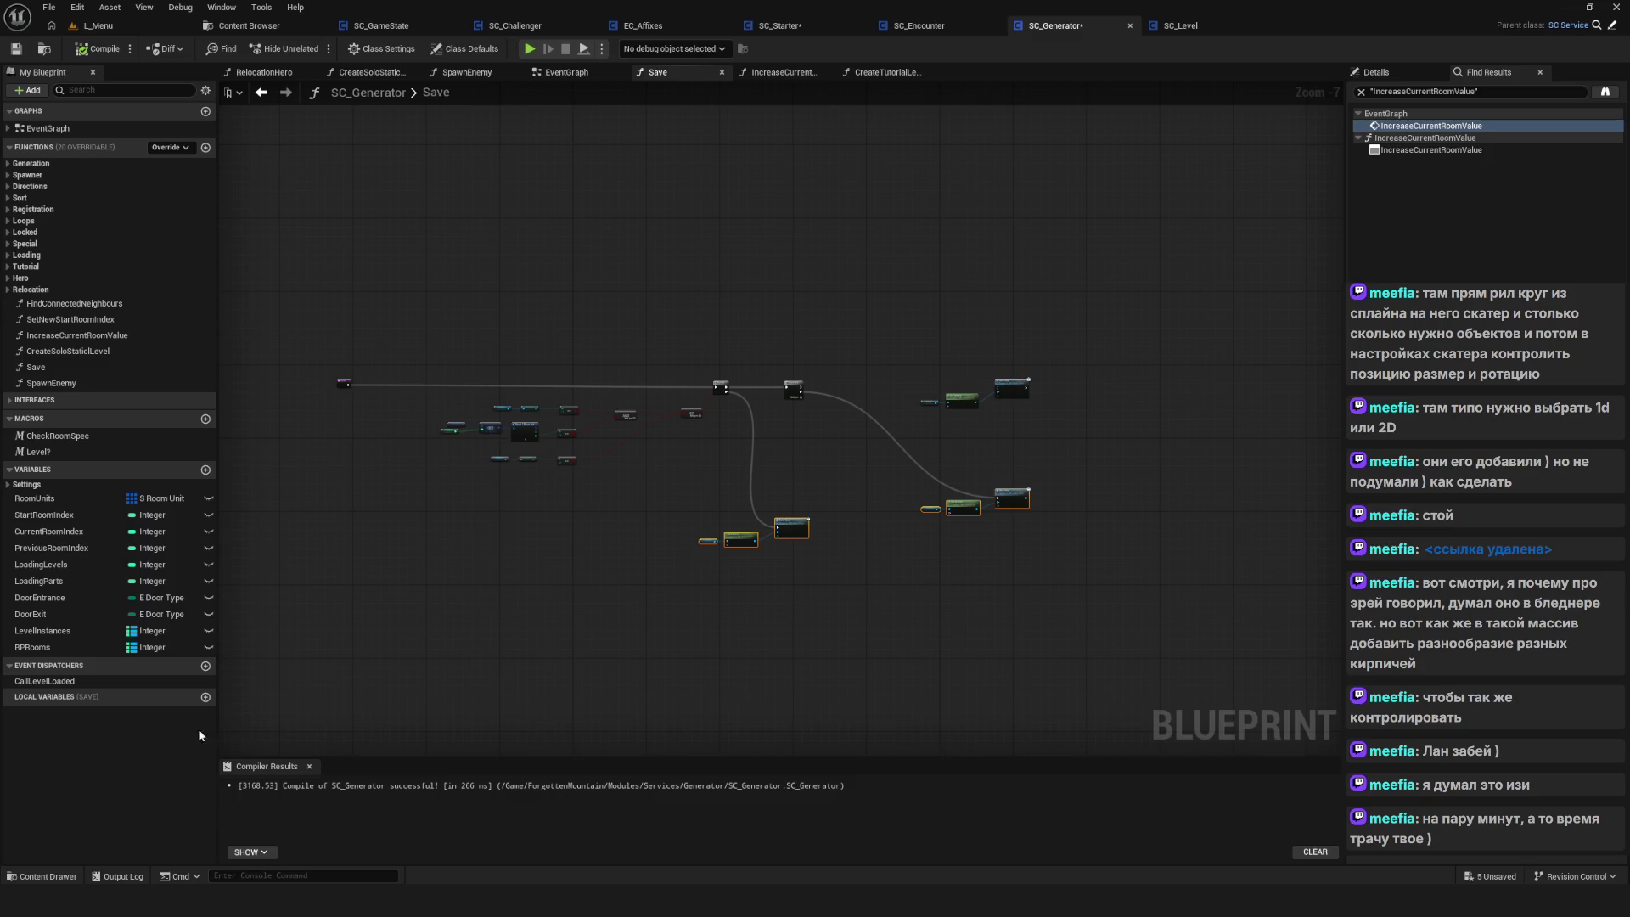
Create a Boolean variable named SetCheckpoint?, then compile and save SC_Generator
click(205, 470)
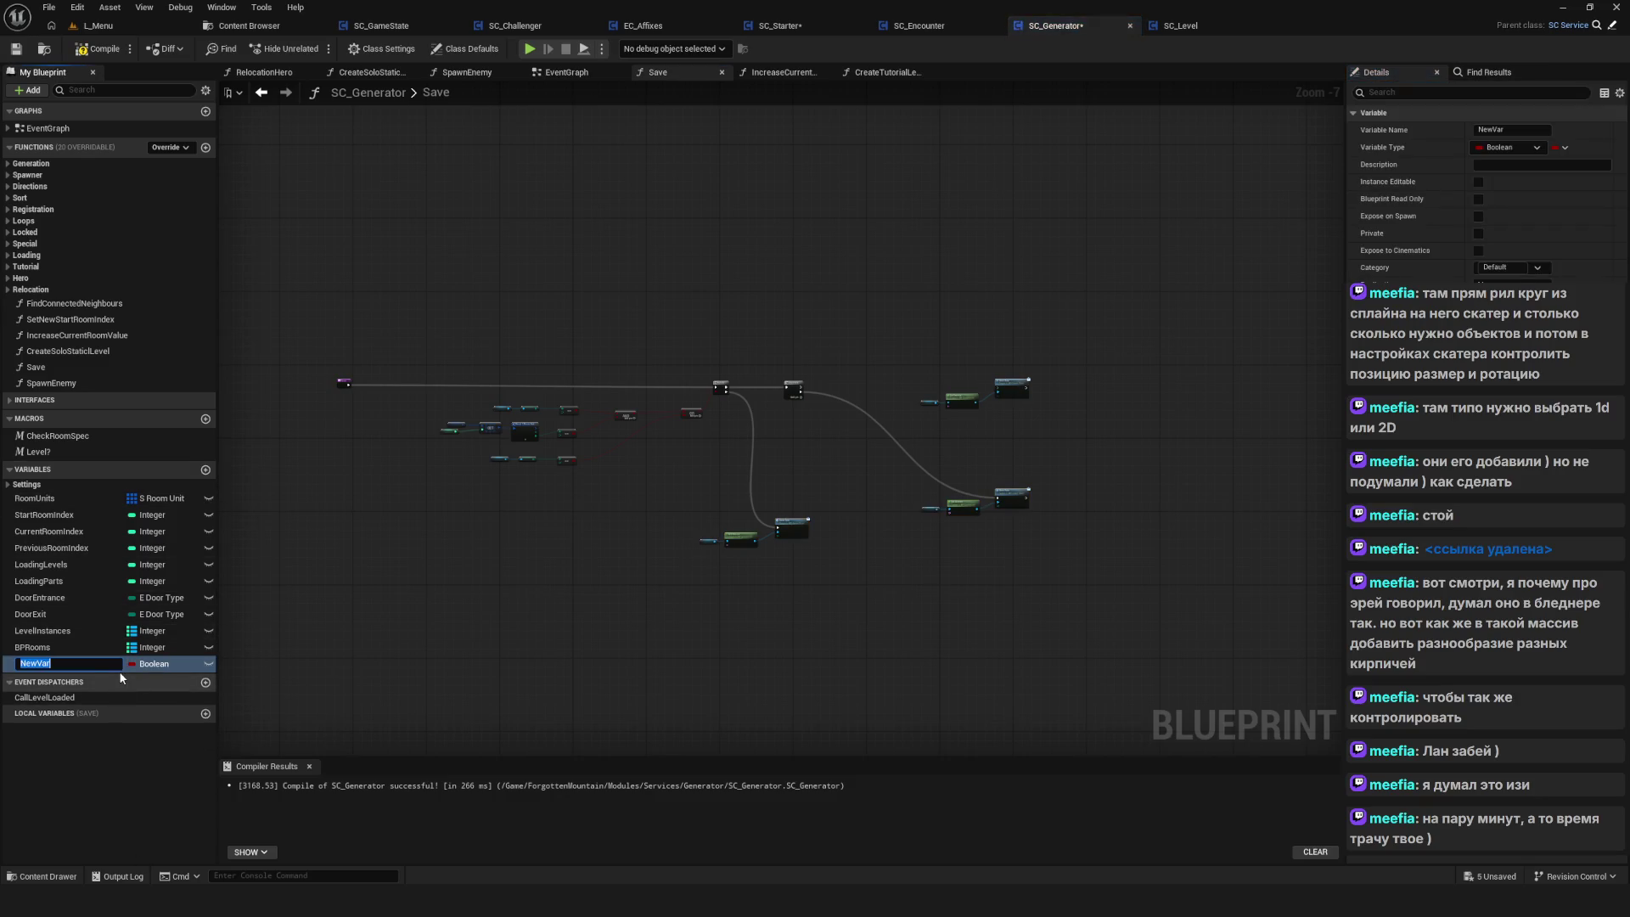
text(Set)
text(Che)
text(ckpoint?)
key(Return)
click(99, 49)
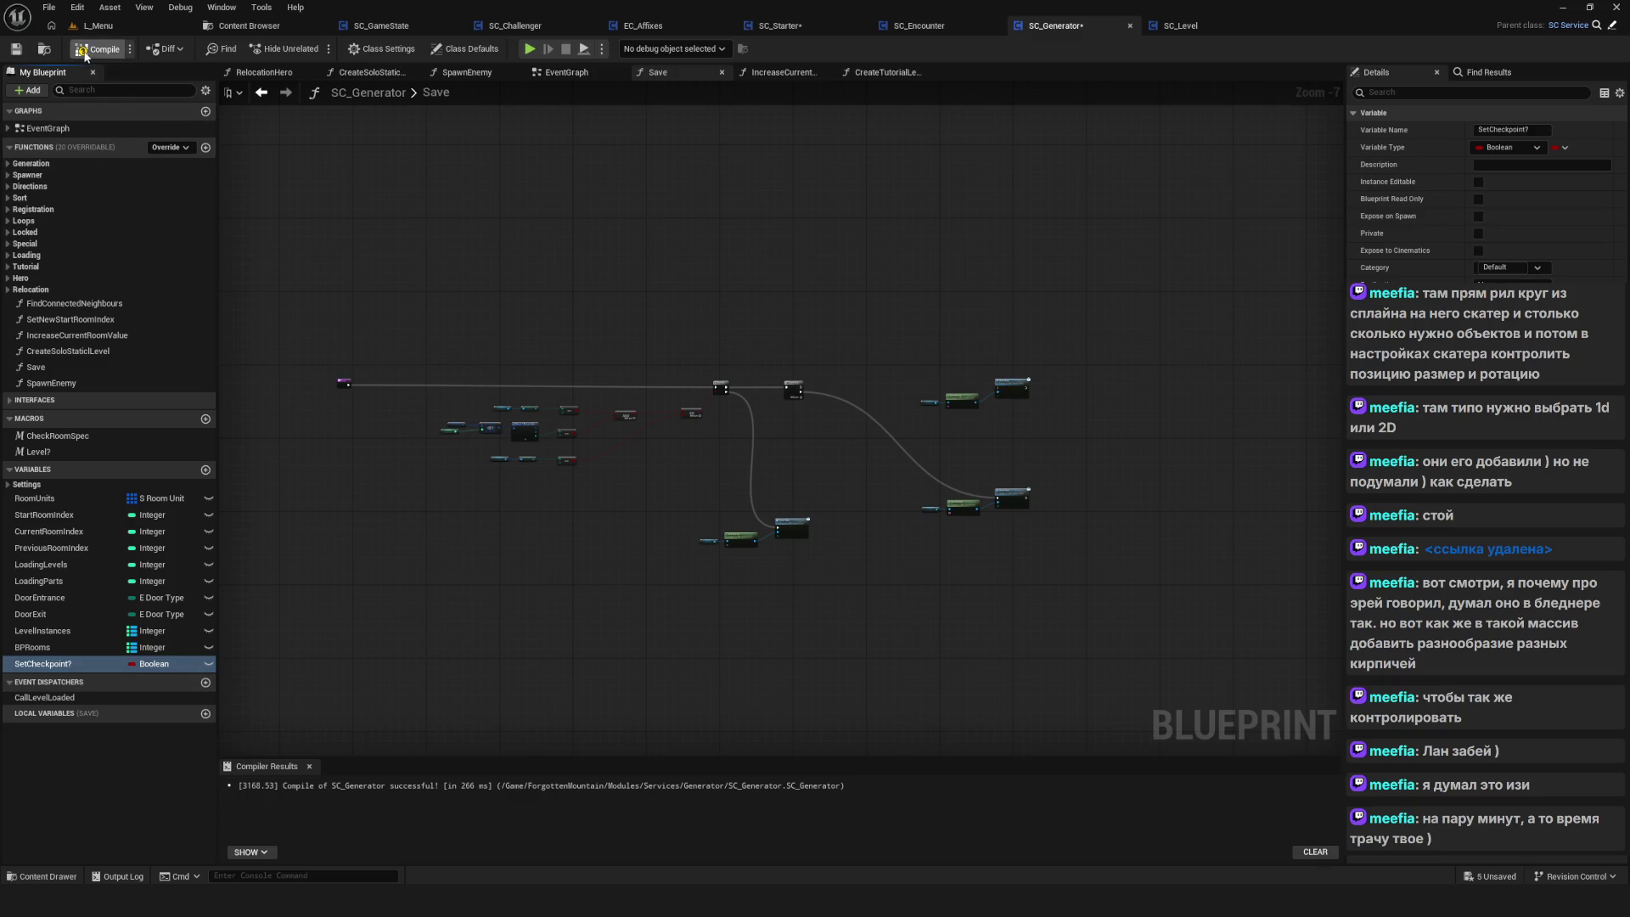
key(ctrl+s)
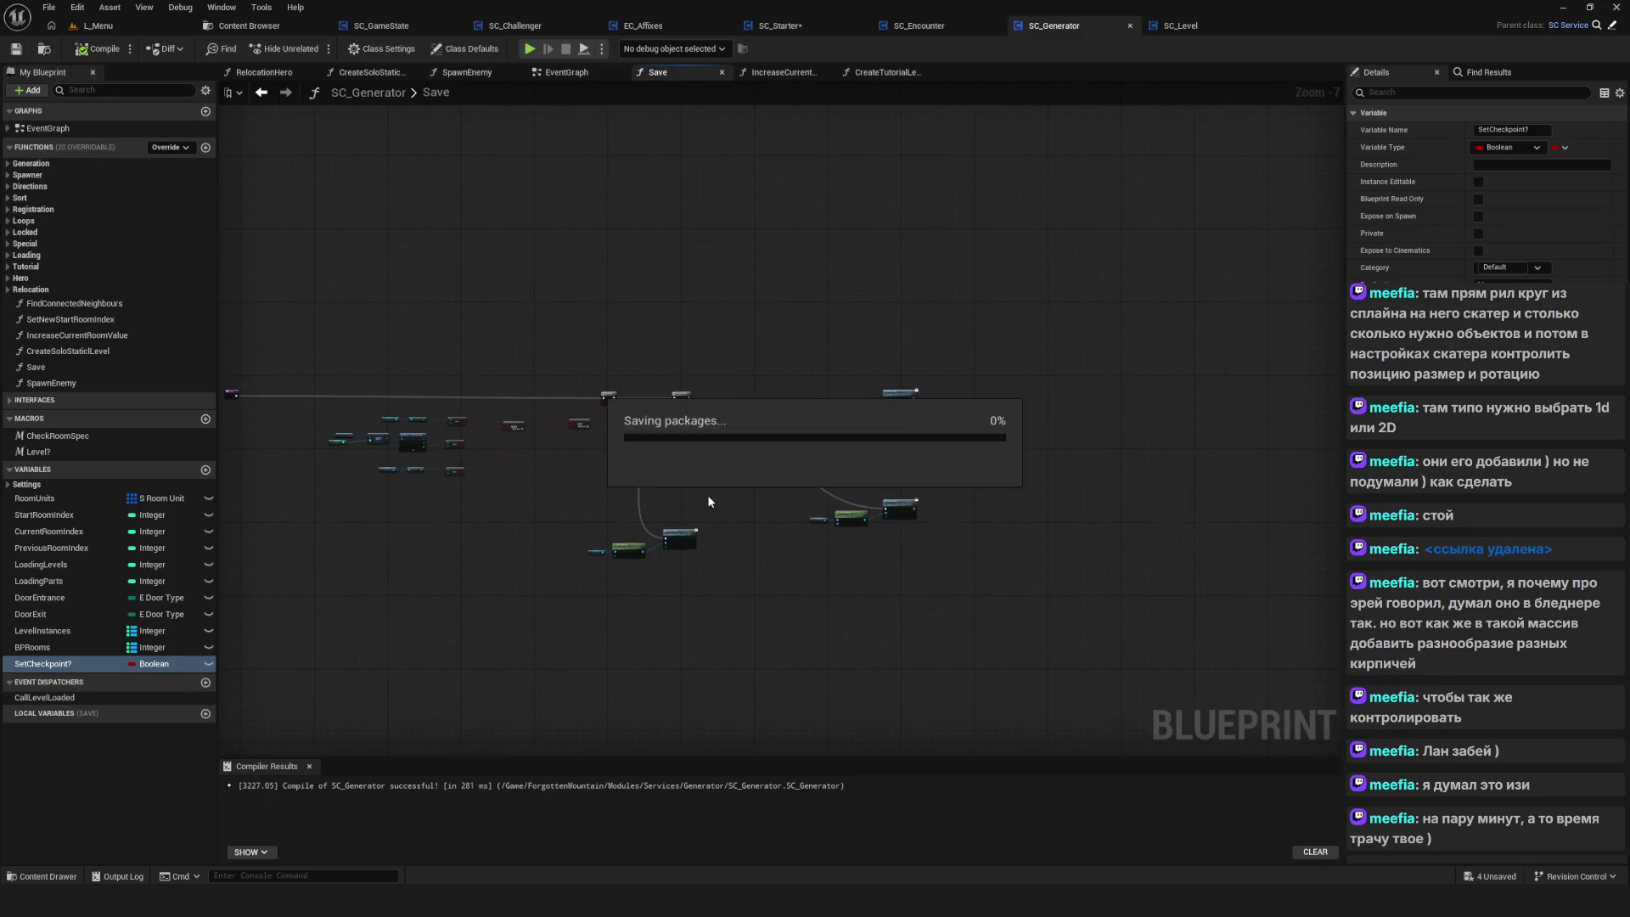
Place a SetCheckpoint? getter and a Branch fed by Sequence Then 0
scroll(873, 387, up, 3)
mouse_move(97, 680)
mouse_down()
mouse_move(652, 577)
mouse_move(747, 447)
mouse_up()
scroll(747, 447, up, 4)
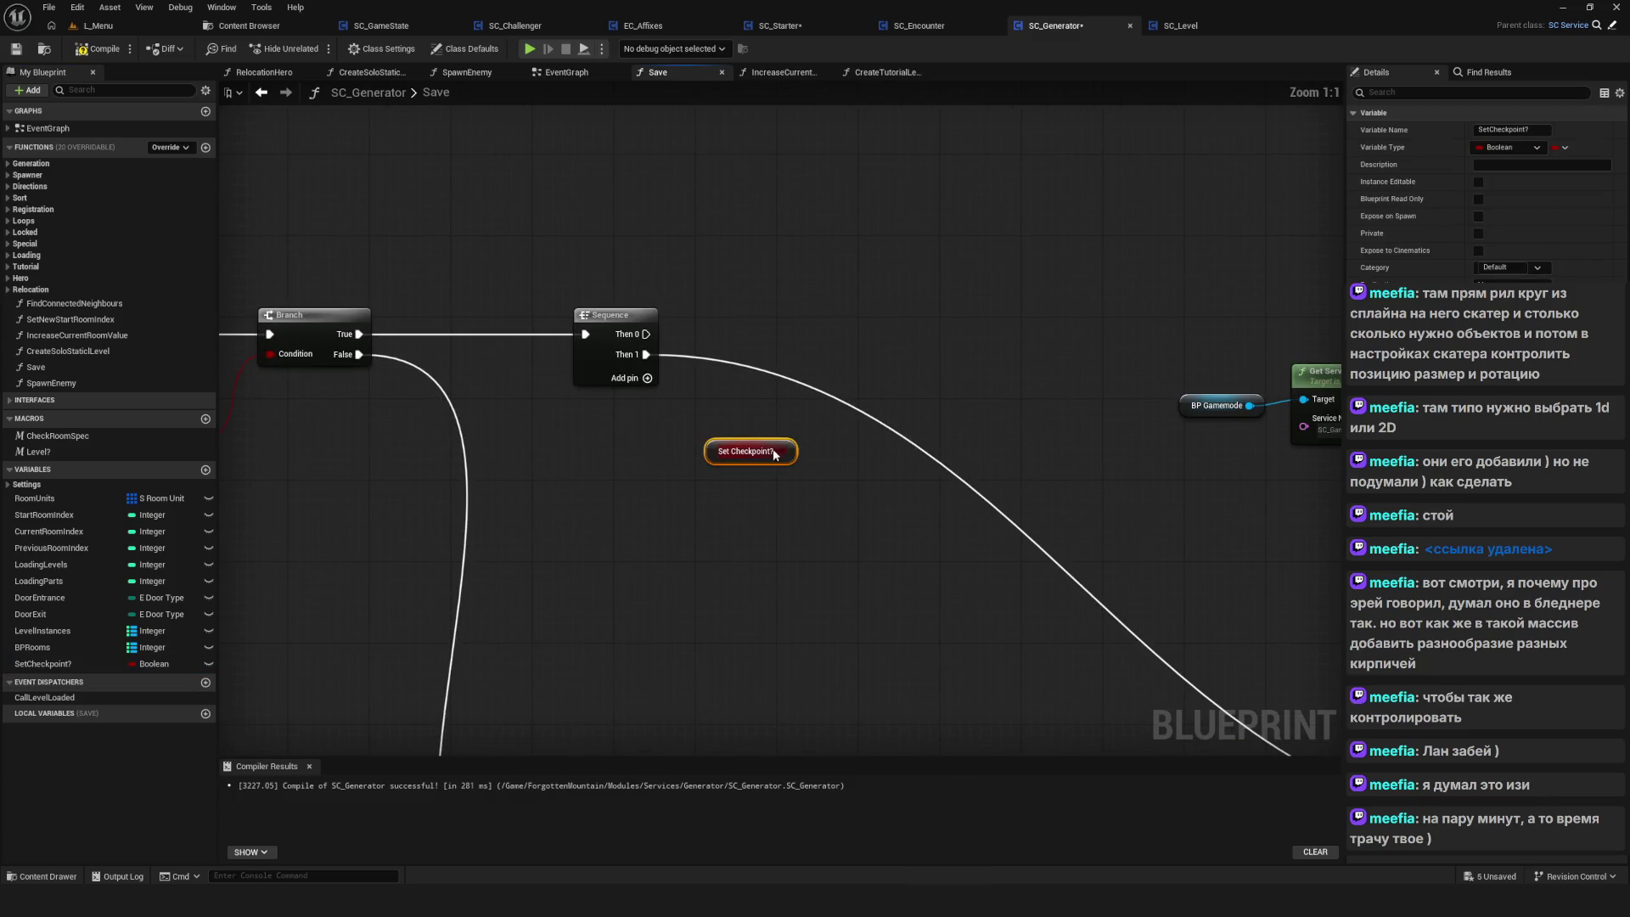
click(868, 344)
drag(887, 400, 781, 451)
drag(917, 365, 900, 333)
drag(646, 334, 917, 326)
drag(1020, 418, 853, 415)
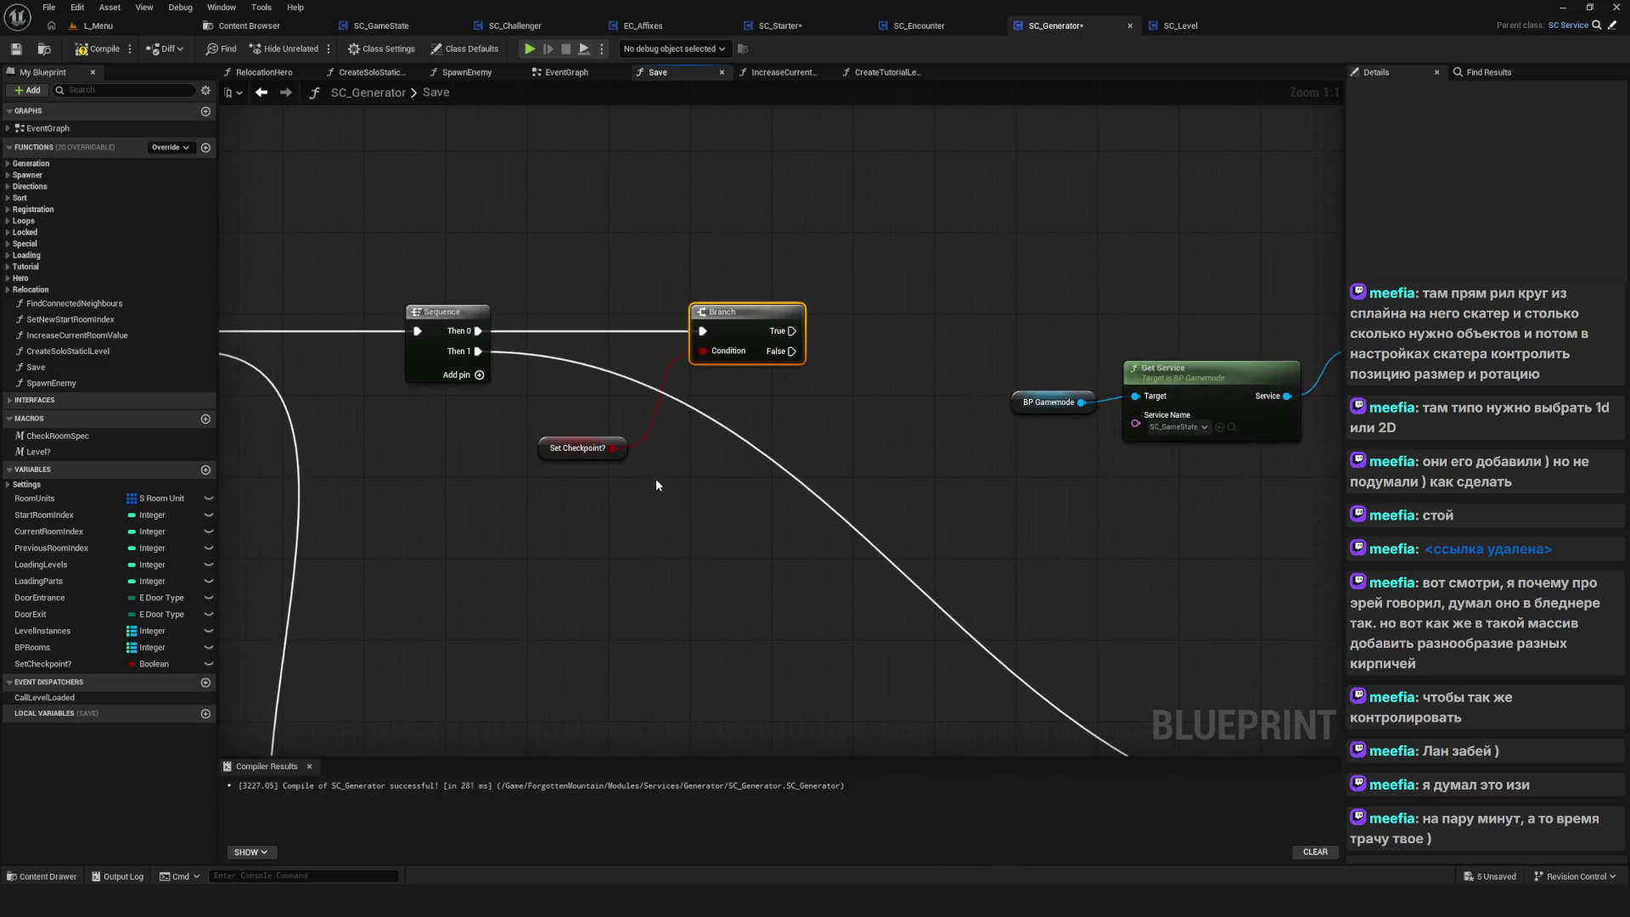
alt+click(613, 447)
Insert a NOT node between SetCheckpoint? and the Branch condition, then save
mouse_move(613, 447)
mouse_down()
mouse_move(735, 413)
mouse_move(745, 465)
mouse_move(710, 353)
mouse_move(878, 326)
mouse_up()
text(NOT)
scroll(823, 508, up, 1)
click(757, 503)
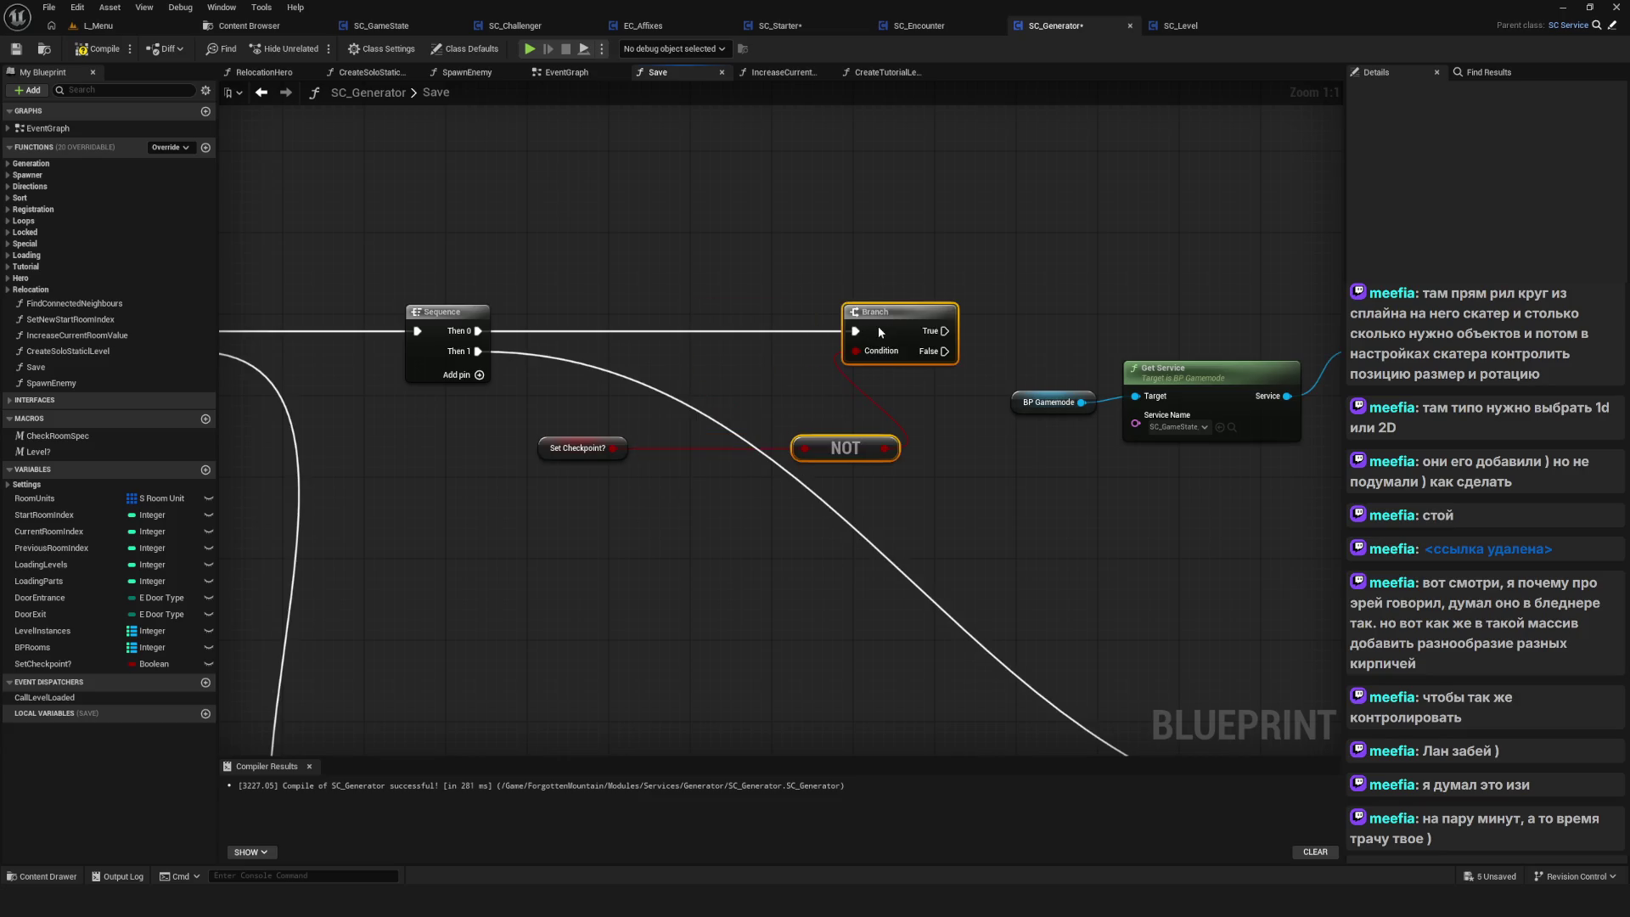
click(838, 447)
drag(838, 447, 679, 447)
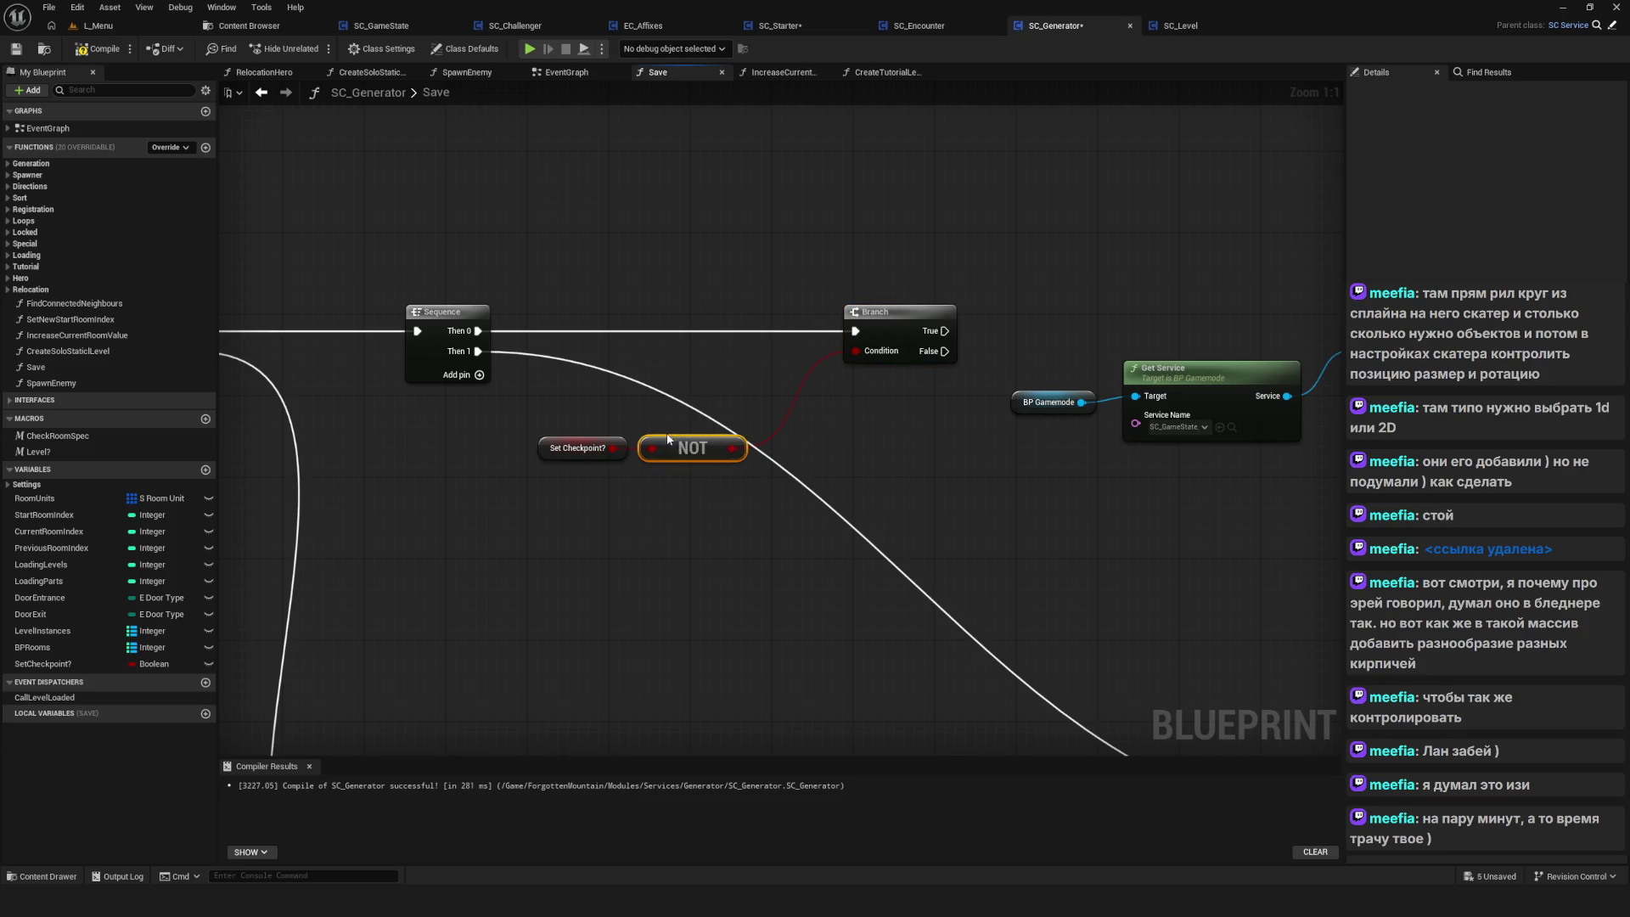
drag(951, 446, 827, 462)
mouse_move(868, 369)
mouse_down()
mouse_move(656, 358)
mouse_move(890, 318)
mouse_up()
click(15, 51)
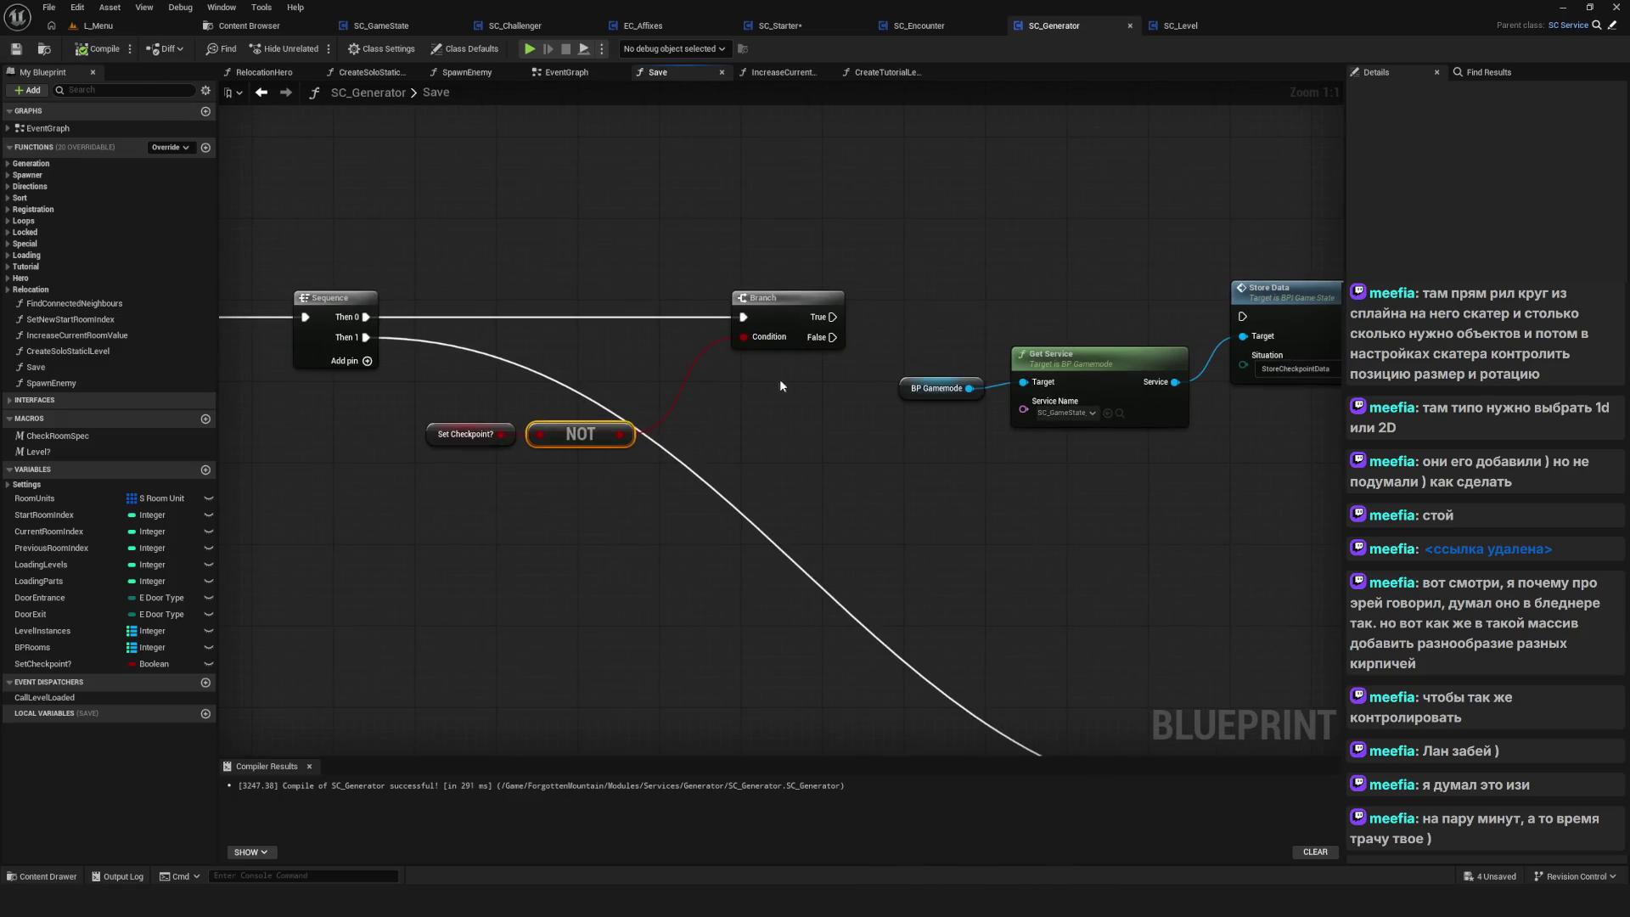
Wire Branch True into Store Data, follow it with a SET SetCheckpoint? node, and save
drag(592, 434, 674, 363)
mouse_move(841, 323)
mouse_down()
mouse_move(593, 351)
mouse_move(586, 323)
mouse_move(987, 320)
mouse_up()
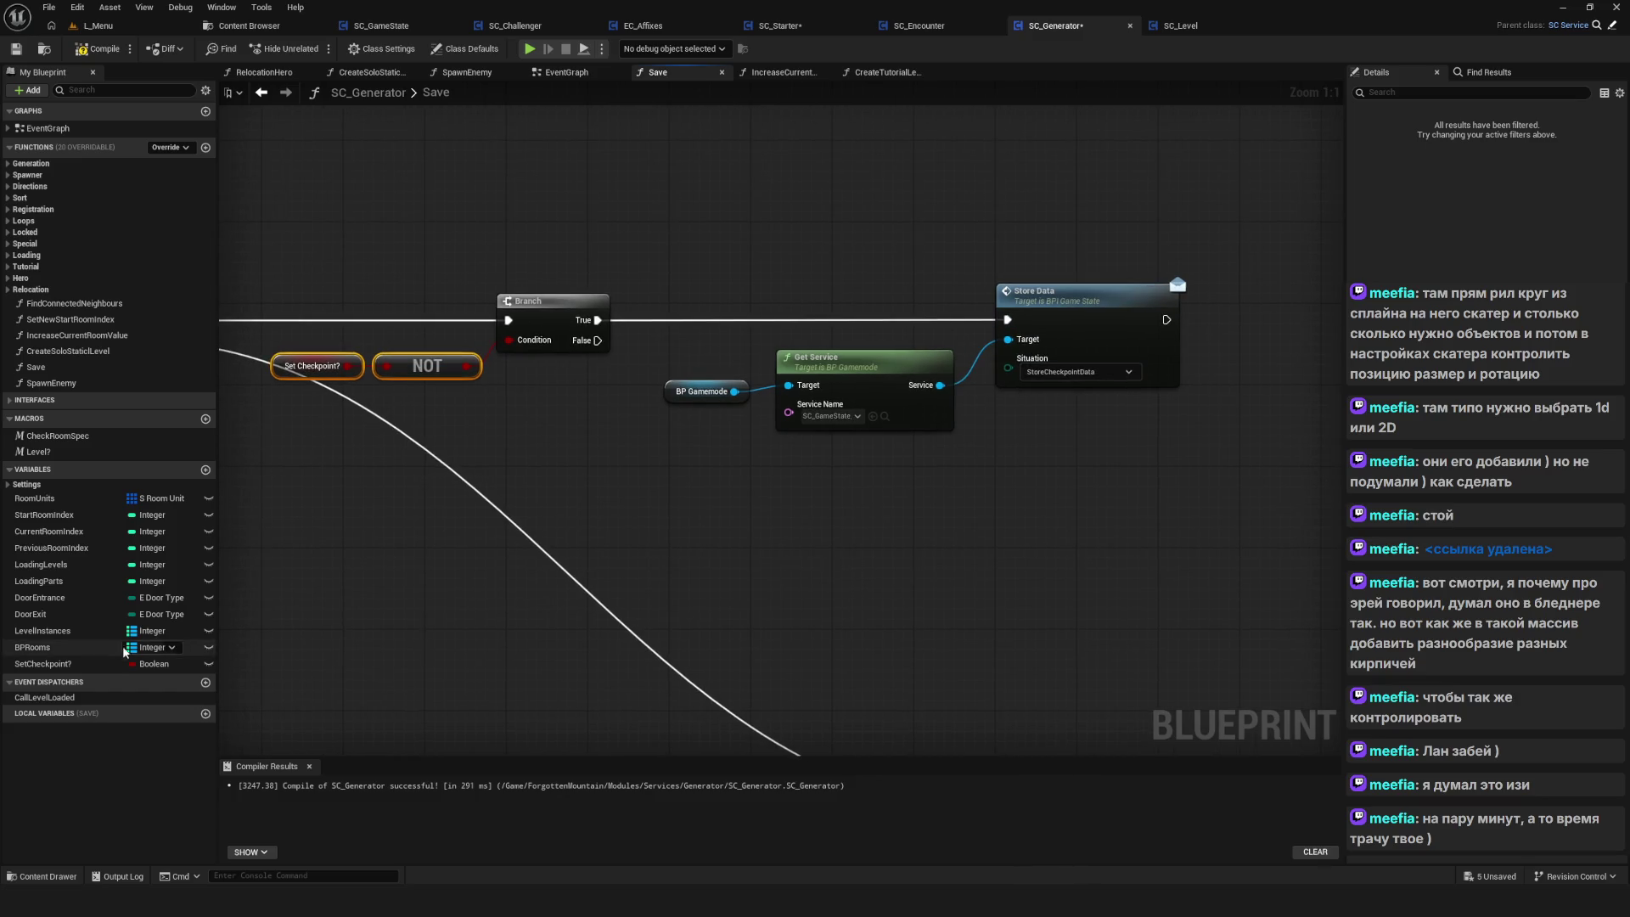
mouse_move(42, 663)
mouse_down()
mouse_move(1282, 390)
mouse_move(1241, 297)
mouse_up()
drag(1240, 476, 1044, 483)
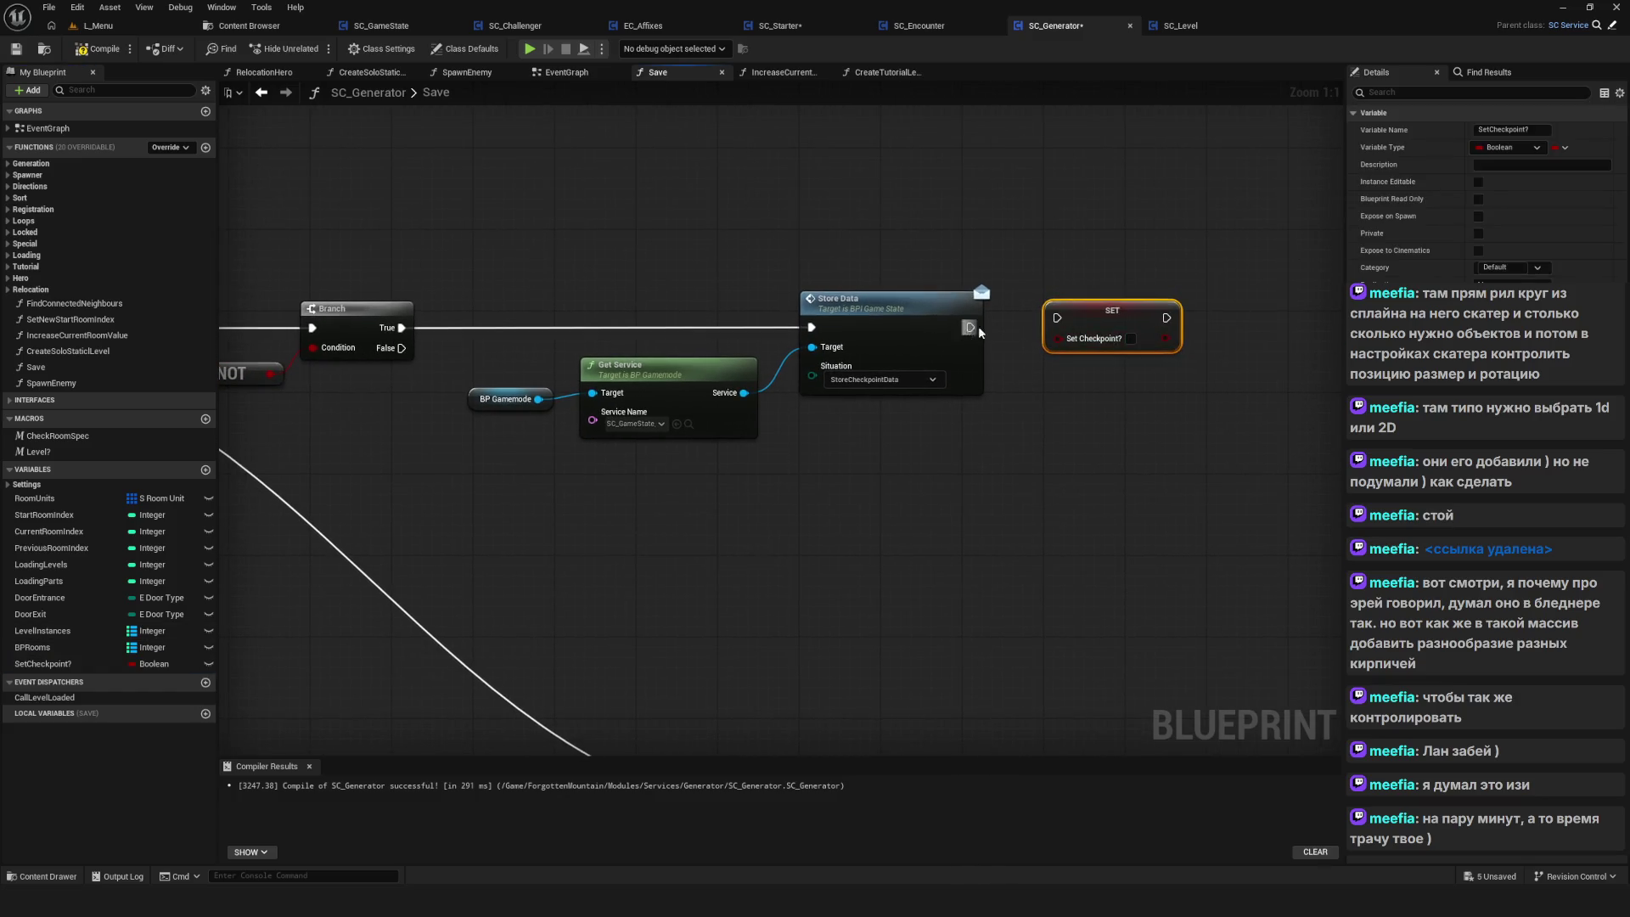
drag(970, 327, 1141, 331)
scroll(1011, 402, down, 2)
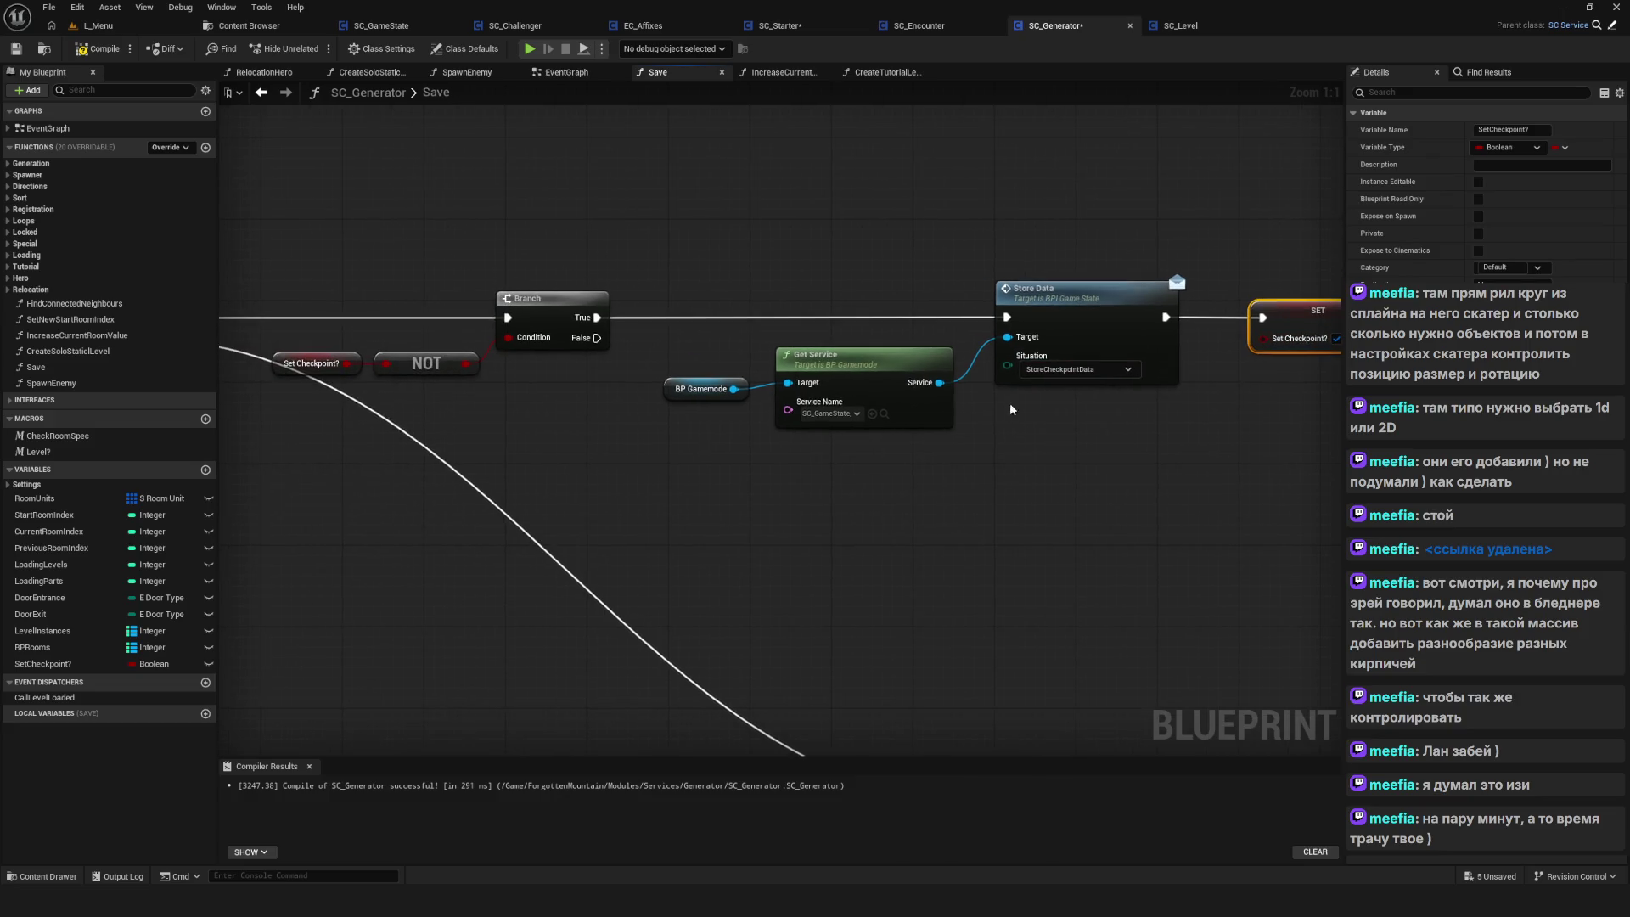
key(ctrl+s)
scroll(904, 426, down, 3)
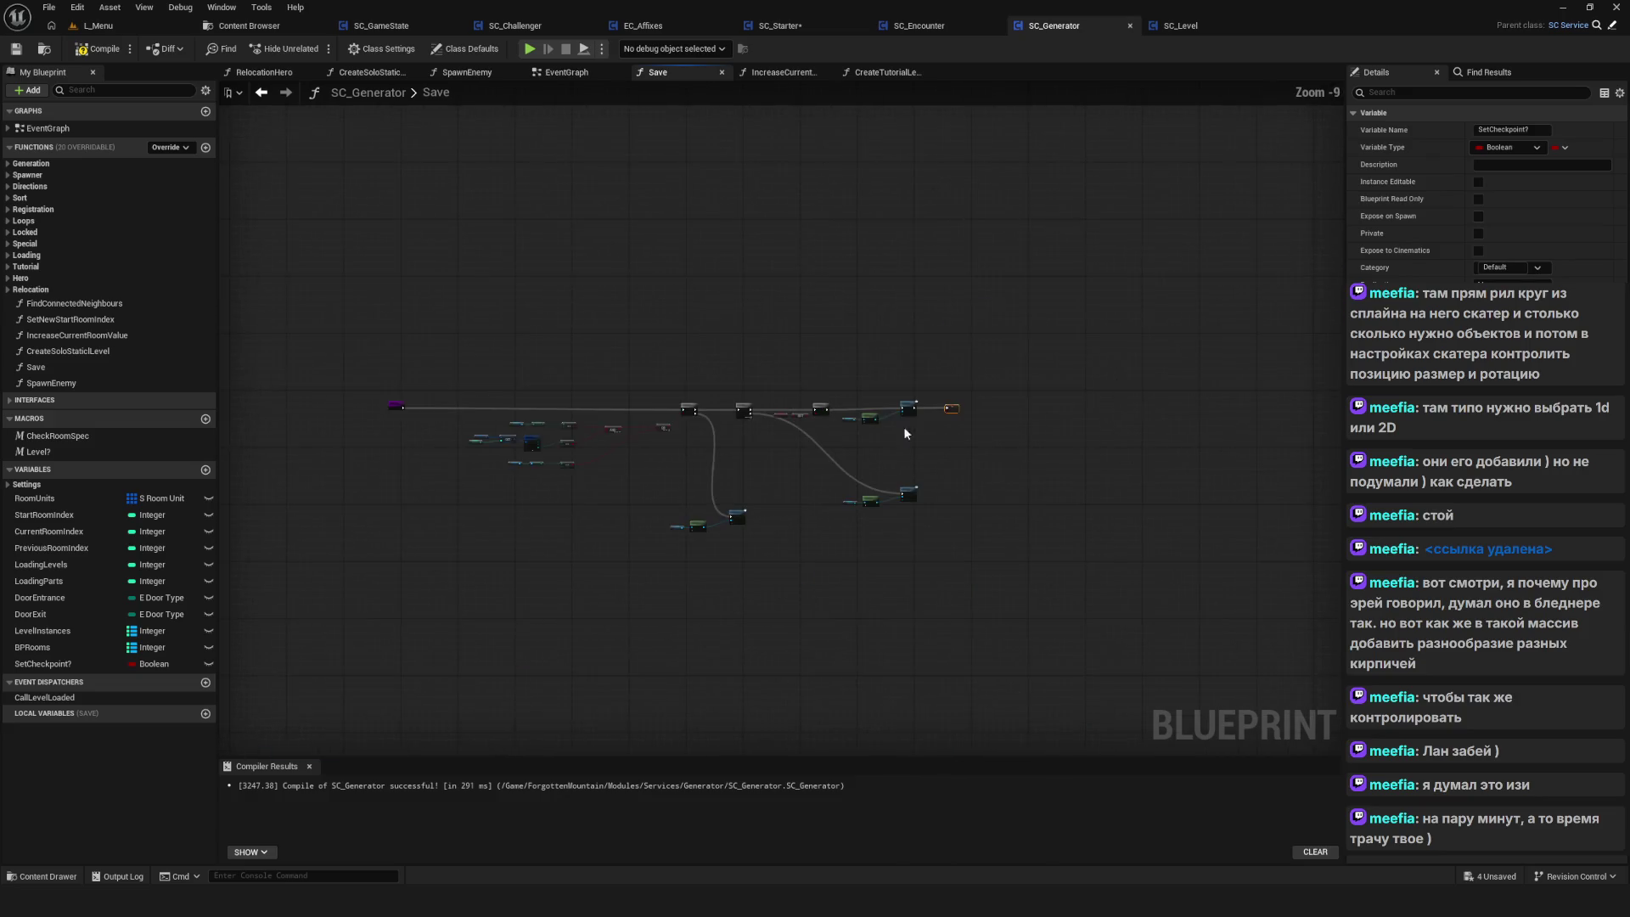
Recompile SC_Generator, start a play-test and delete all three old saved game slots
click(98, 49)
click(528, 48)
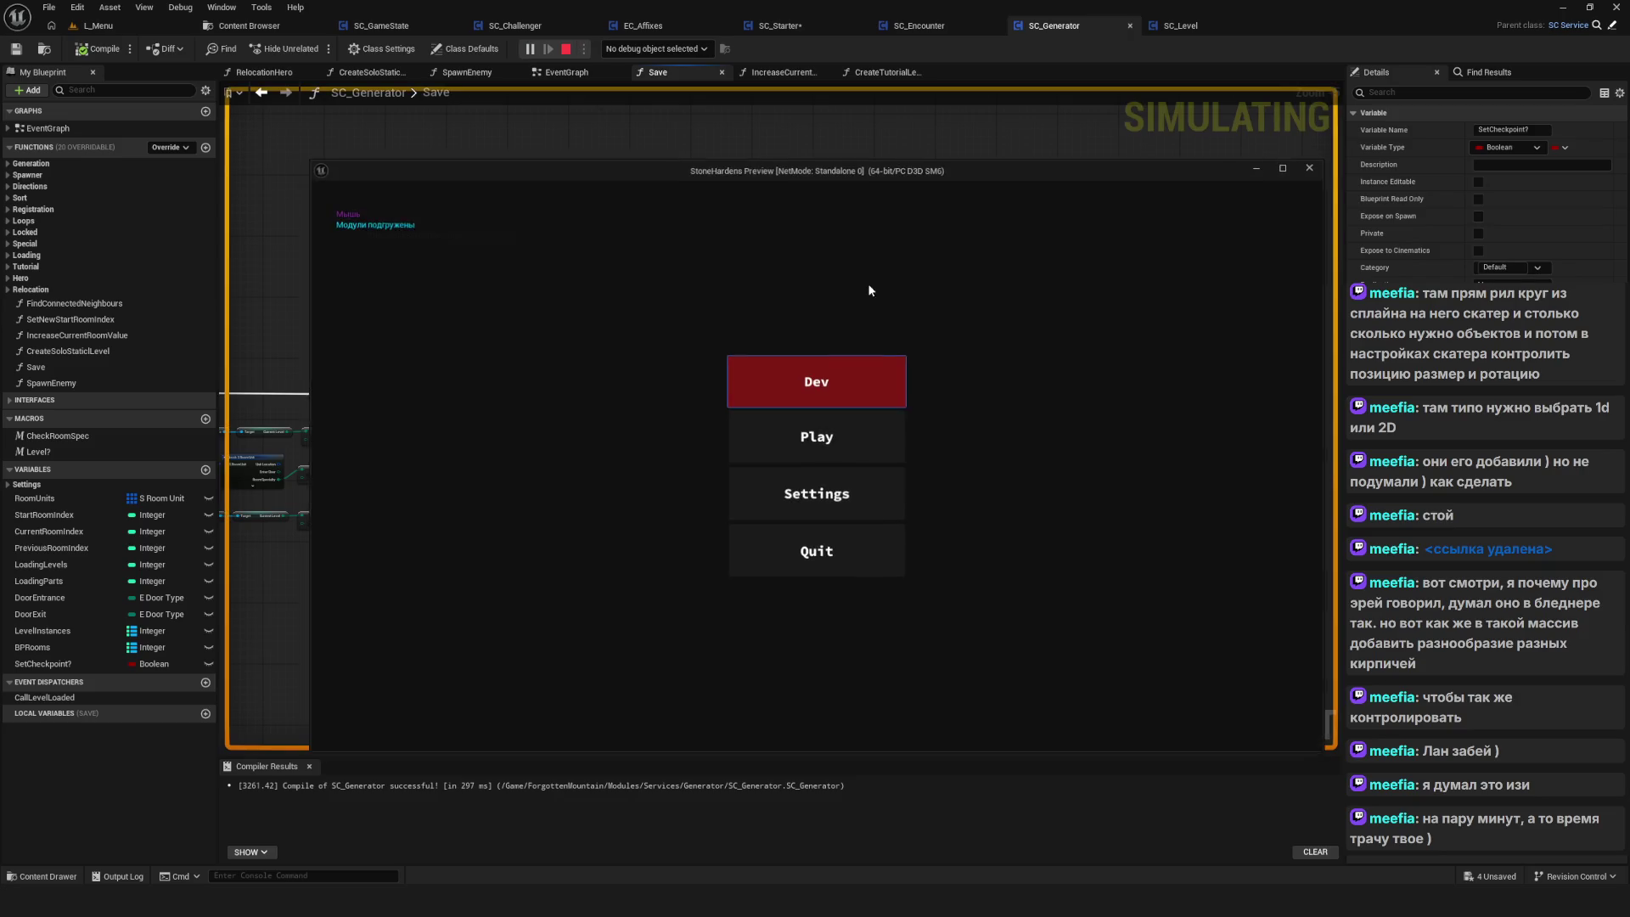
click(843, 517)
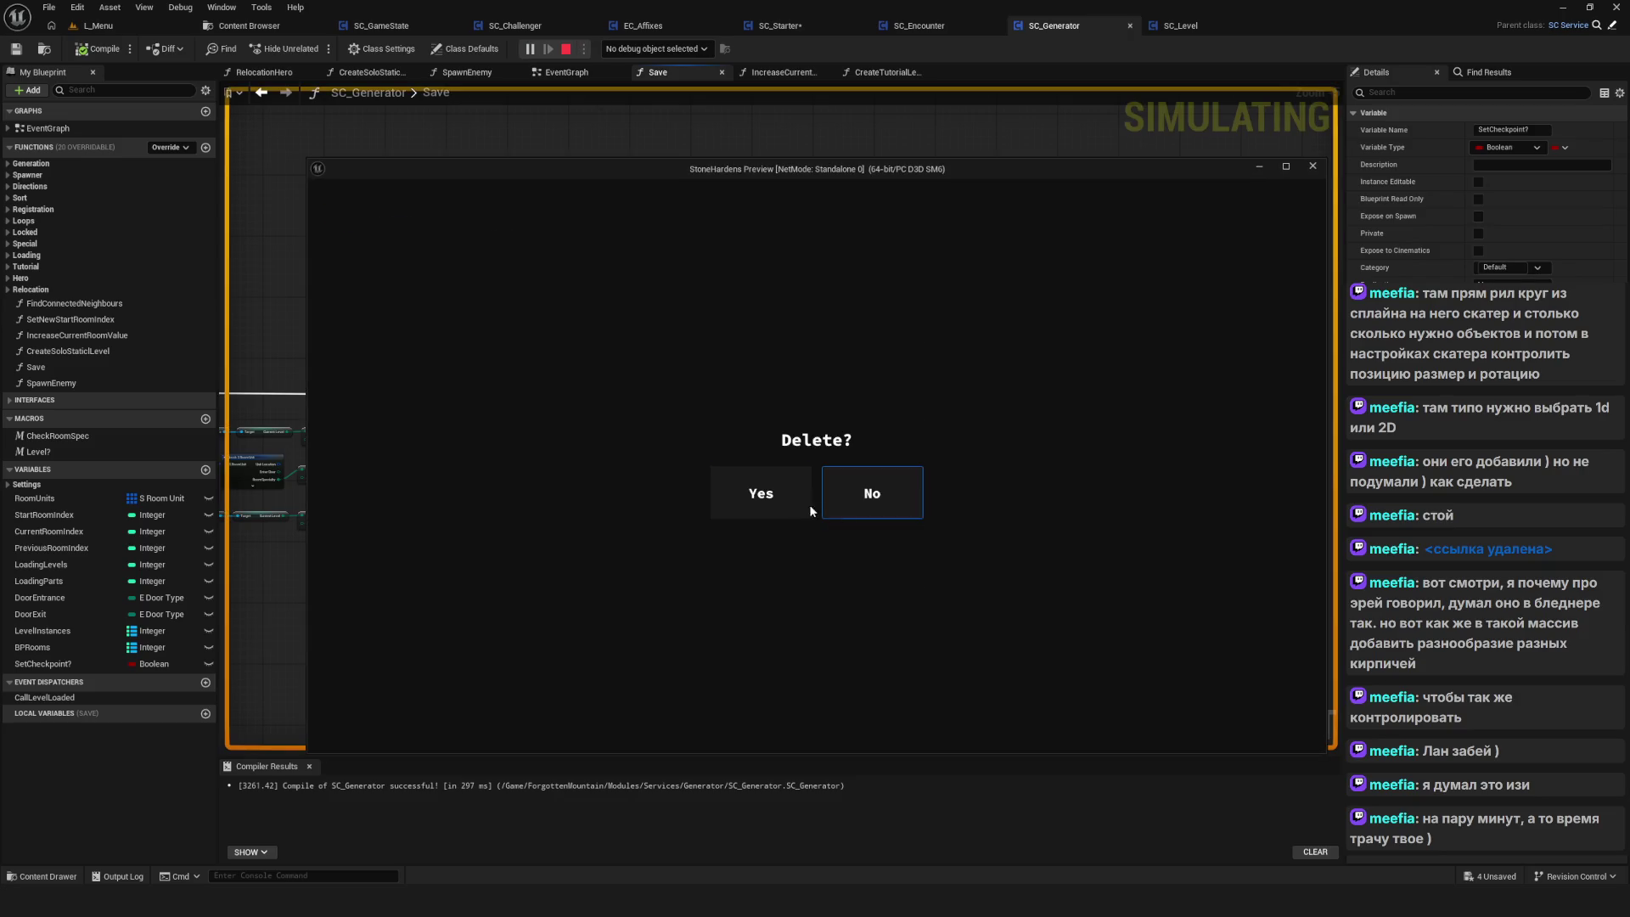
click(808, 505)
click(824, 460)
click(787, 504)
click(808, 386)
click(761, 493)
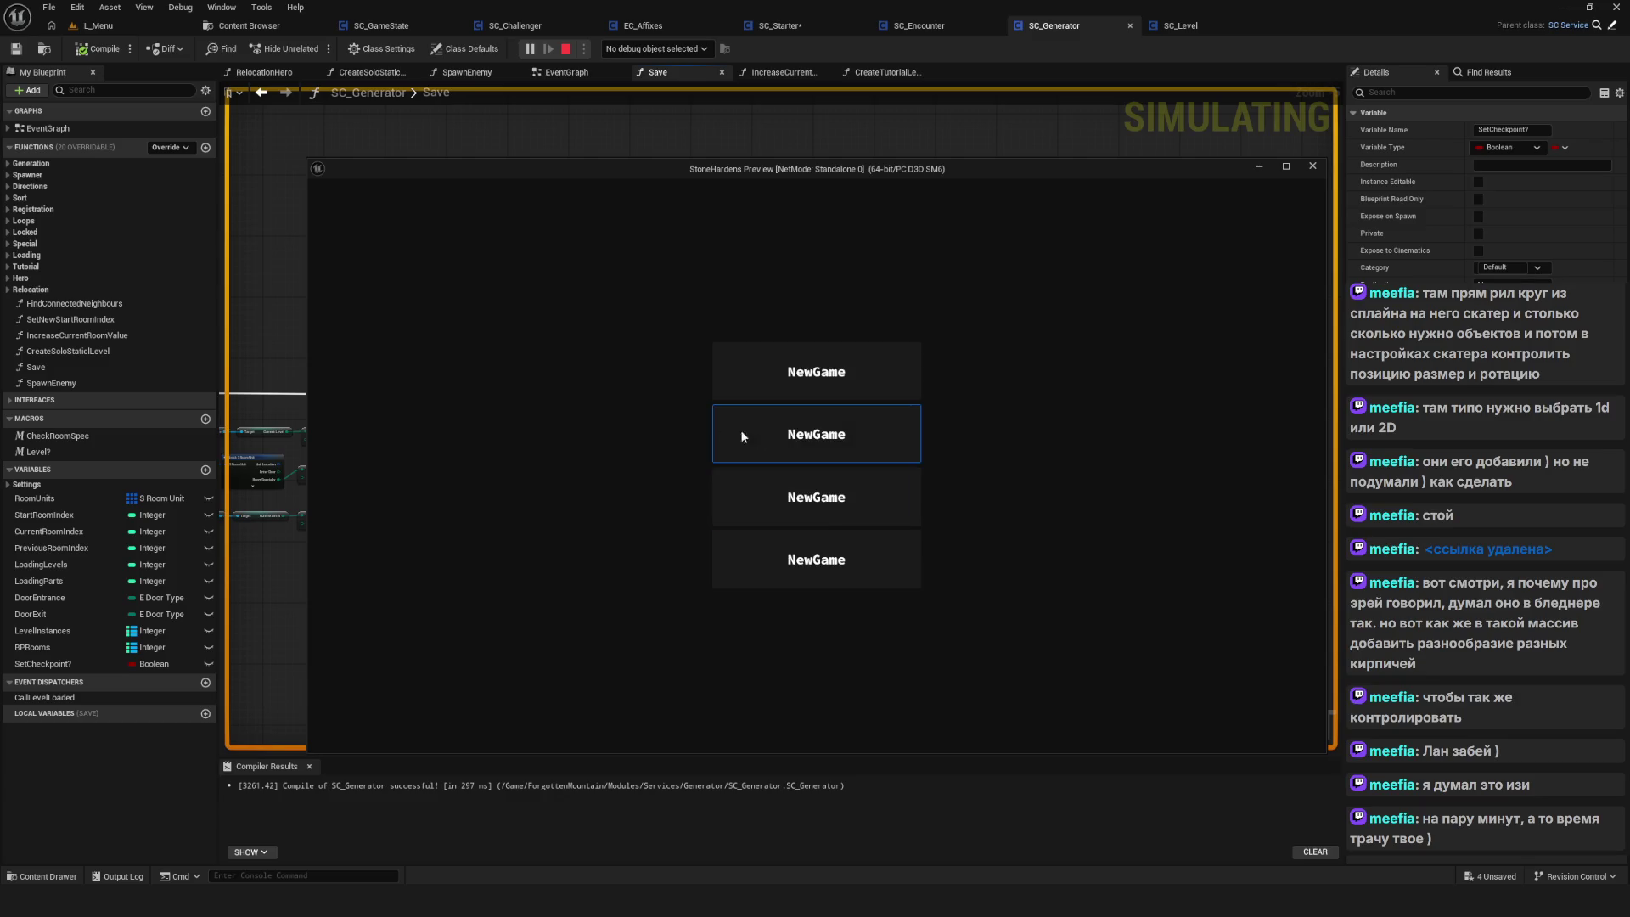
Start a new game in an empty slot, walk the character around, then stop the play-test
click(853, 388)
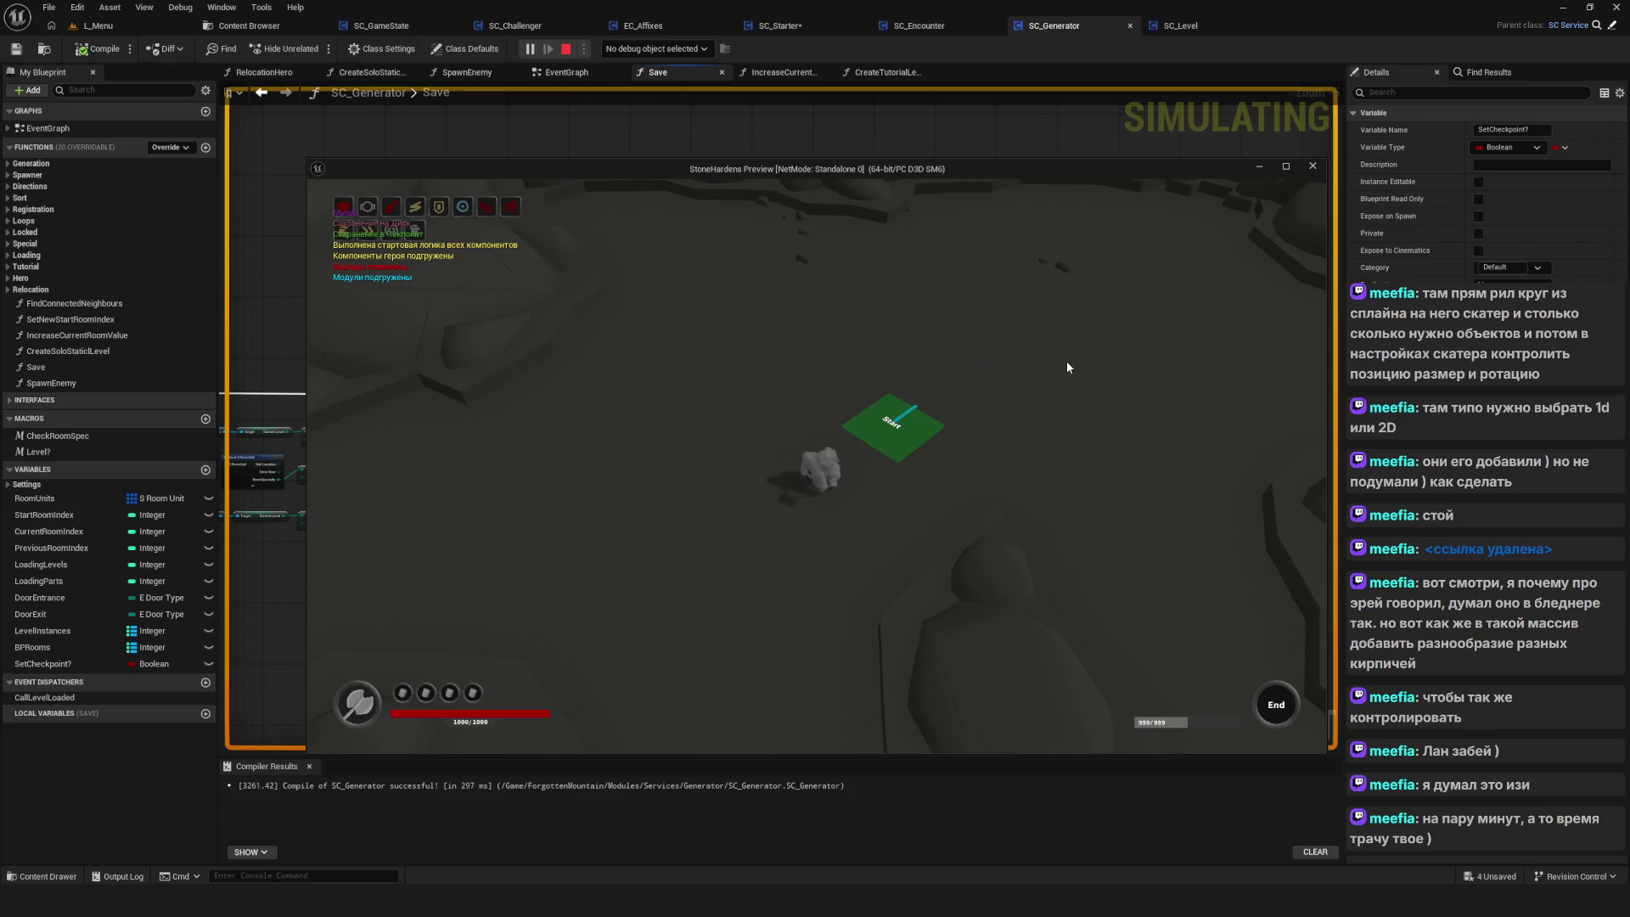
key(w)
key(w)
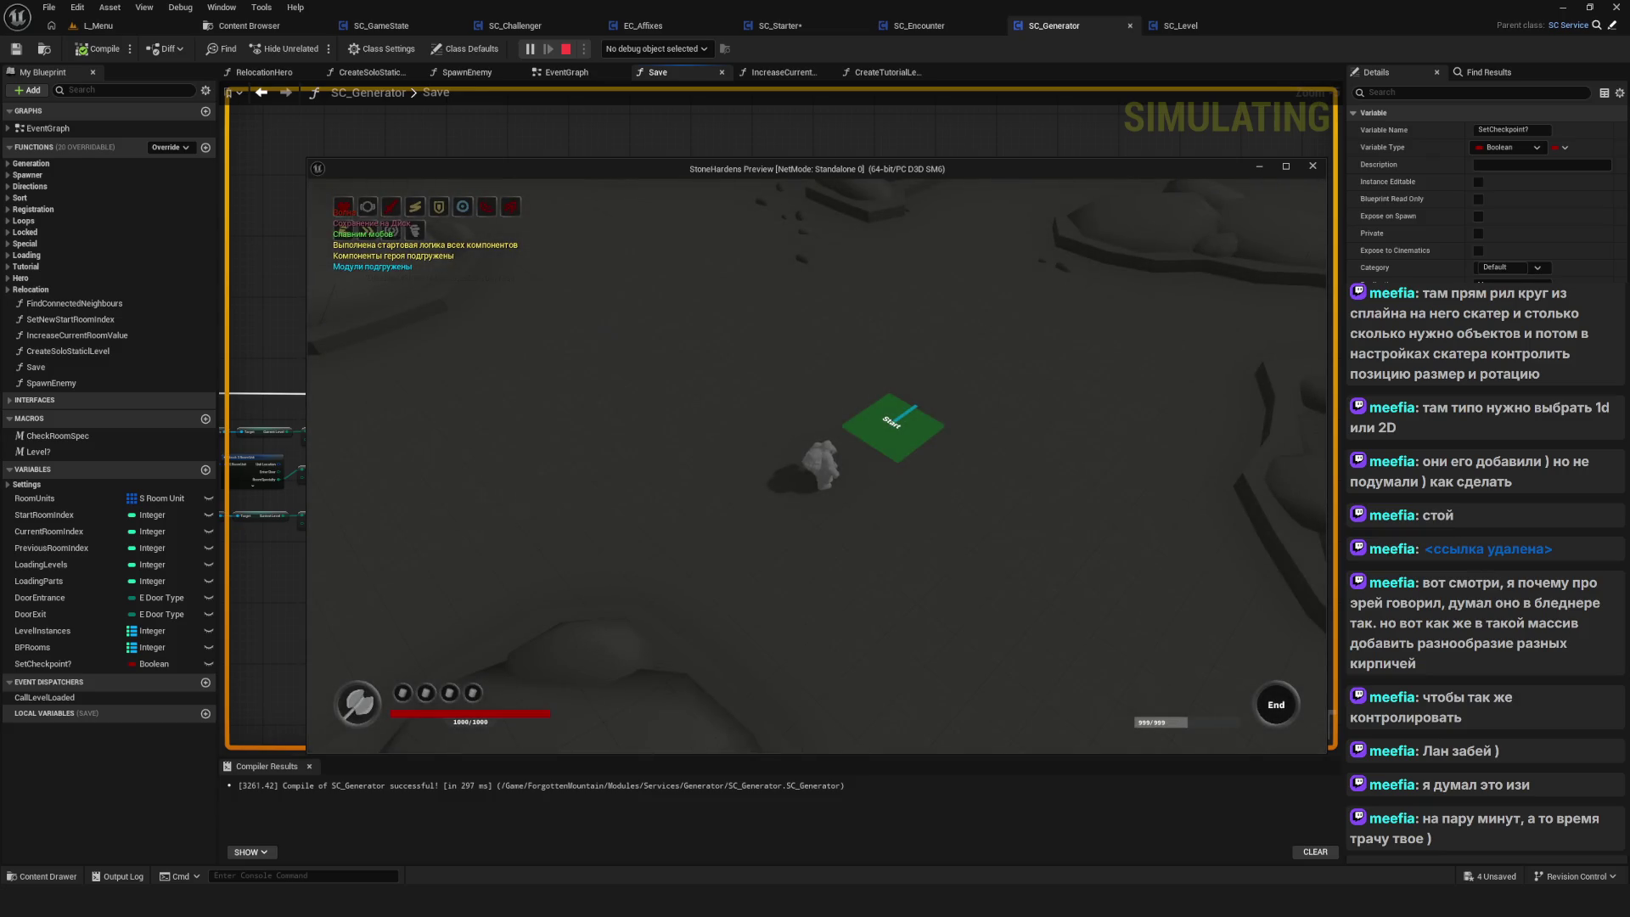
key(a)
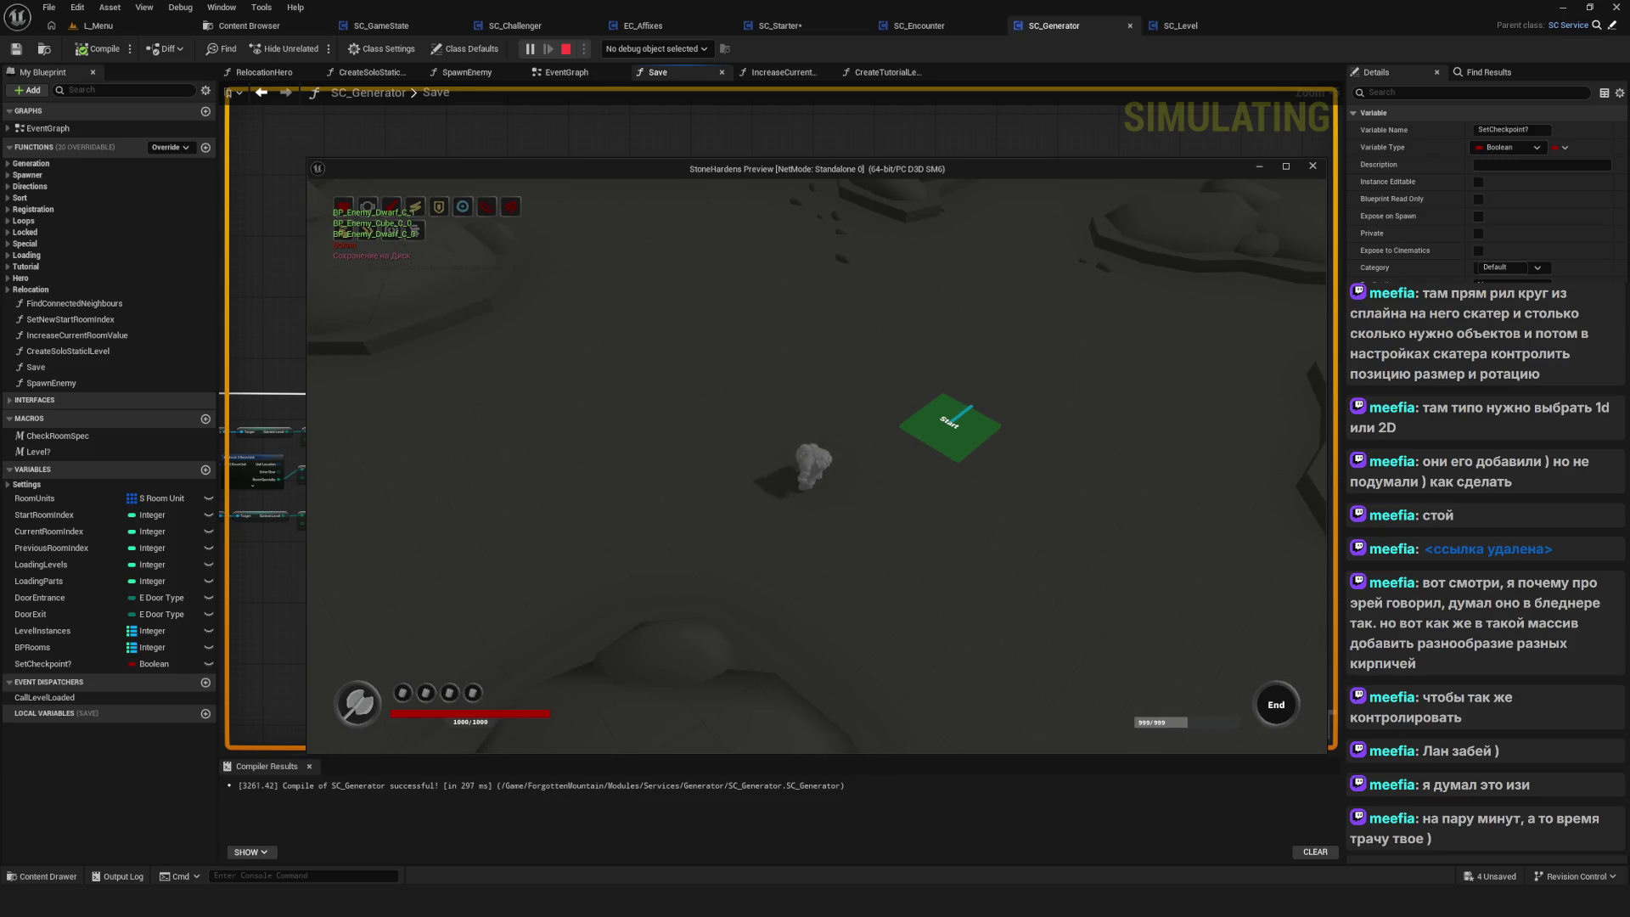
key(w)
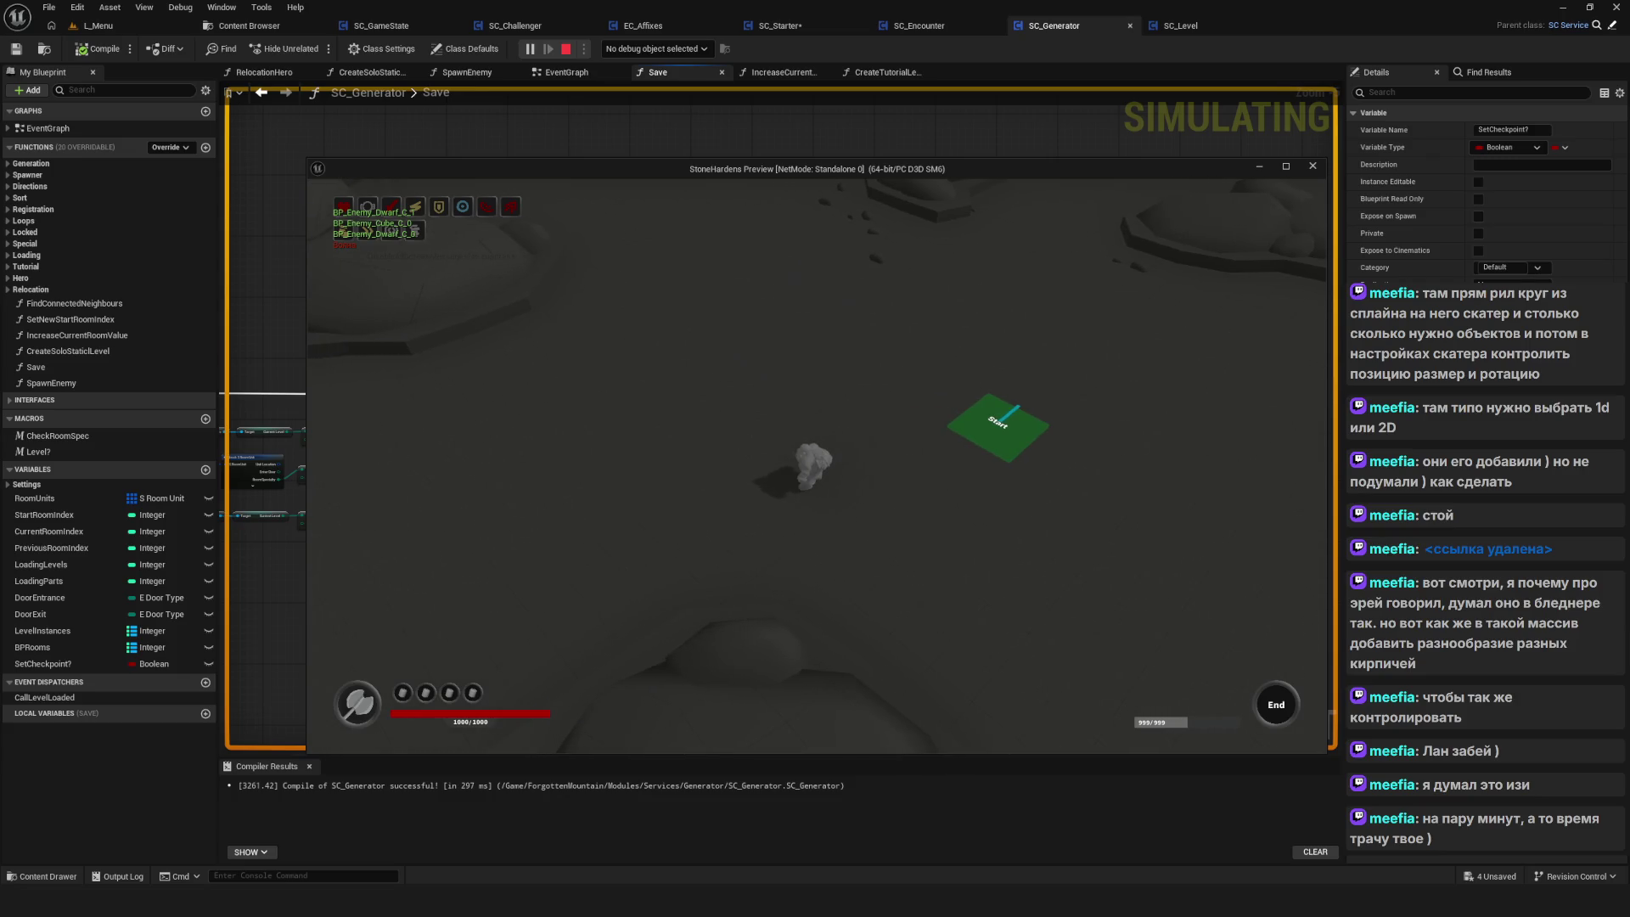
key(Escape)
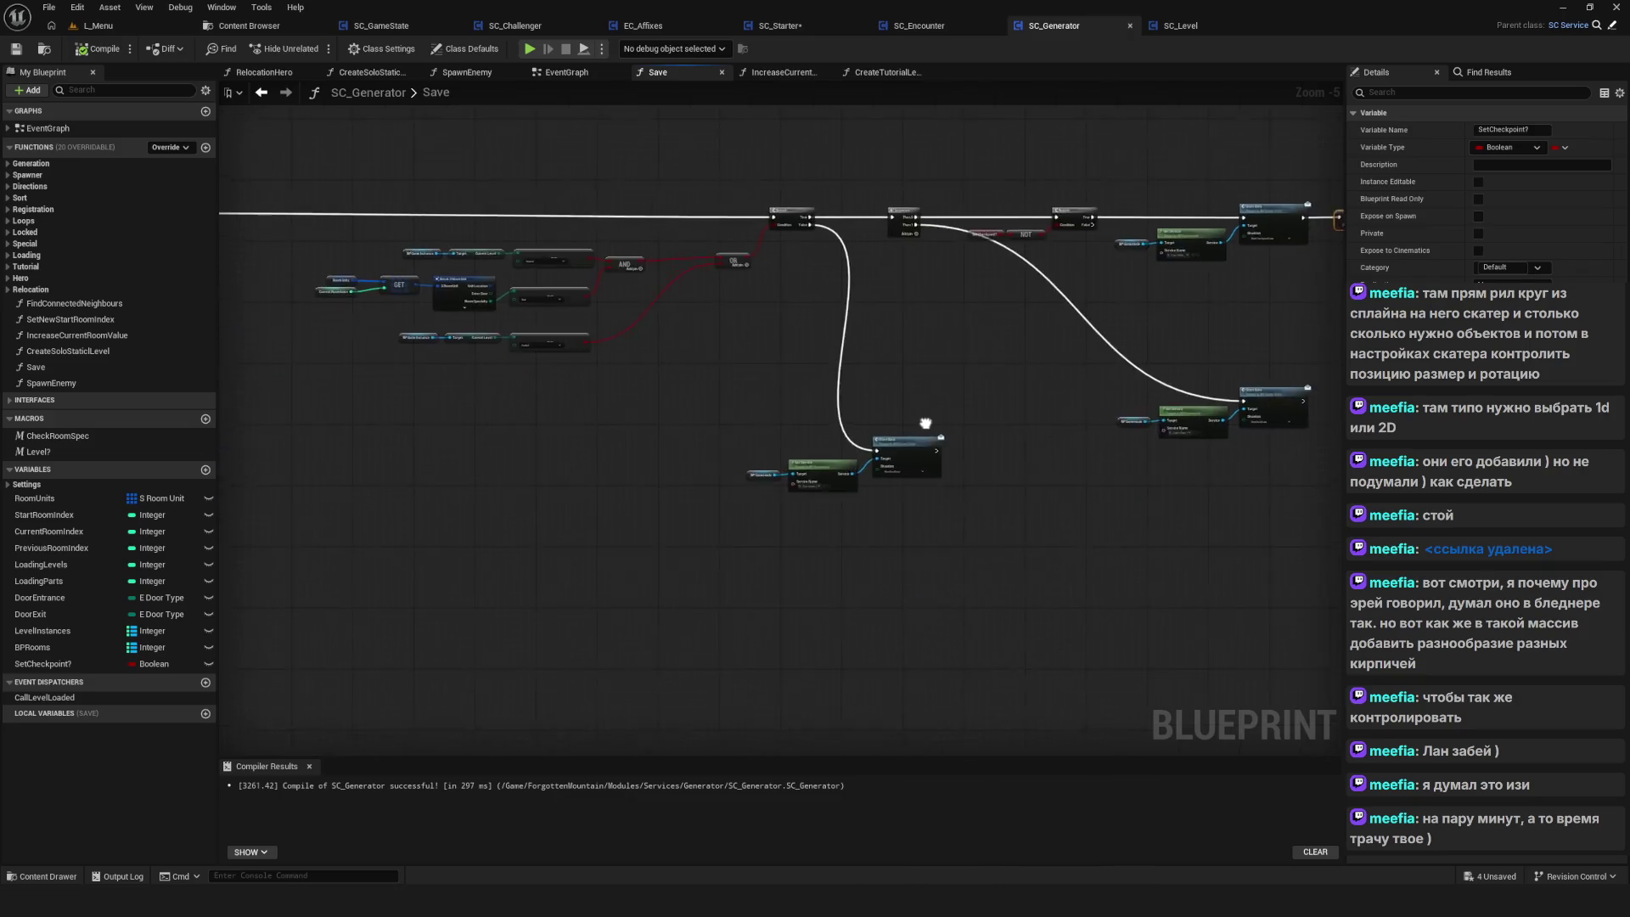
Select and nudge the condition nodes up-left, recentre the Save graph, and launch another play-test
scroll(929, 531, down, 2)
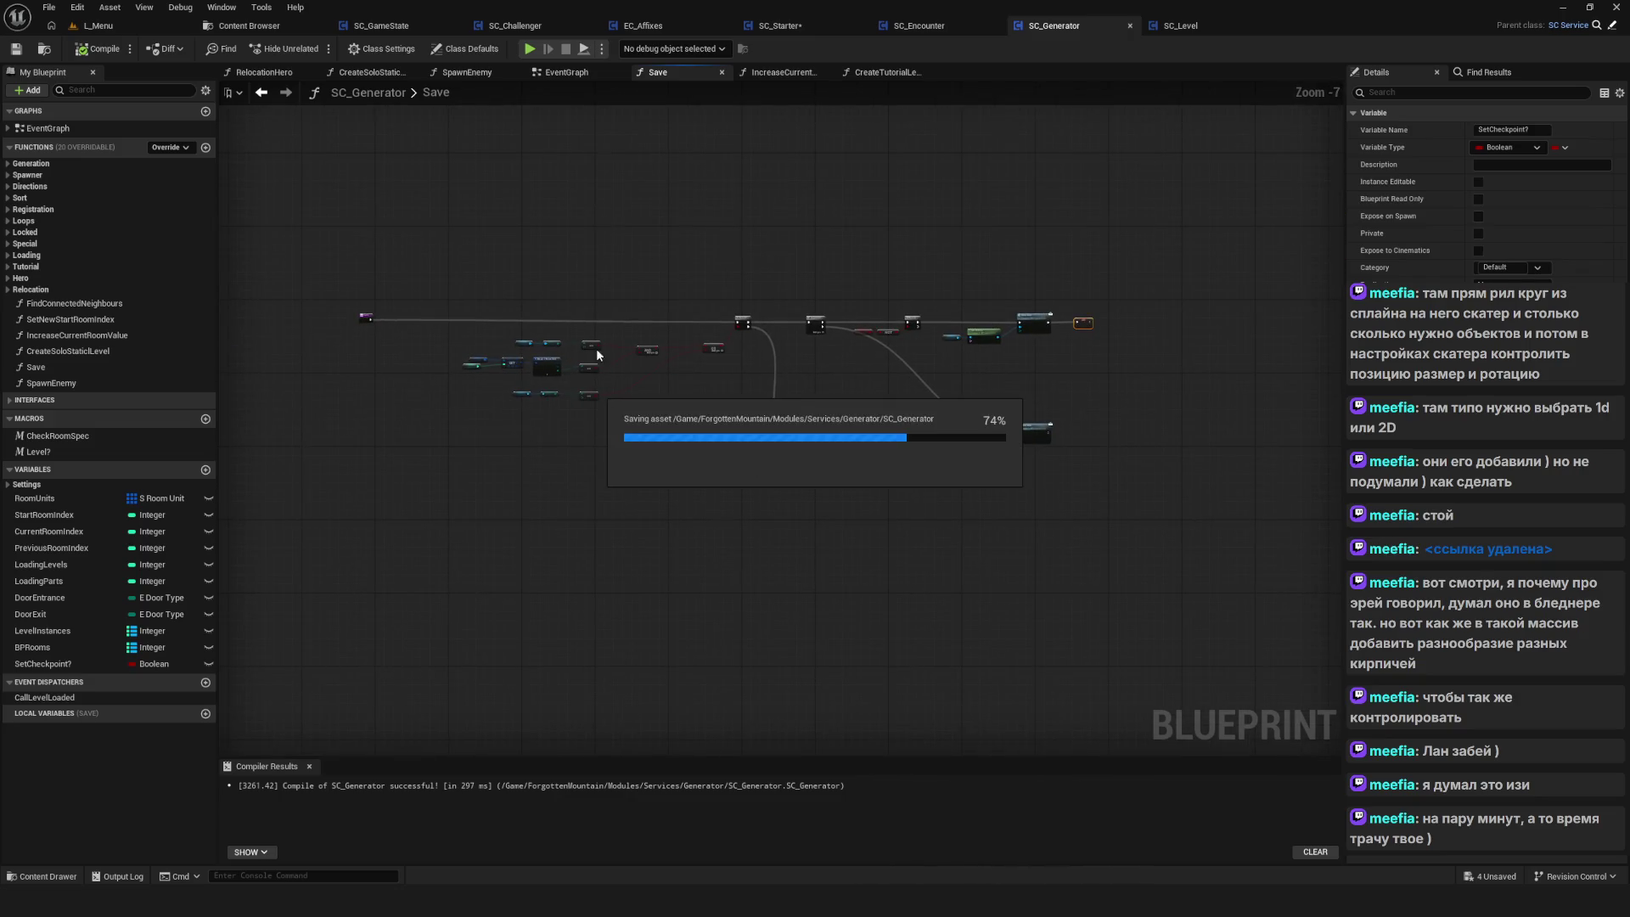
scroll(688, 458, up, 2)
mouse_move(465, 348)
mouse_down()
mouse_move(781, 502)
mouse_move(905, 520)
mouse_up()
drag(899, 380, 892, 371)
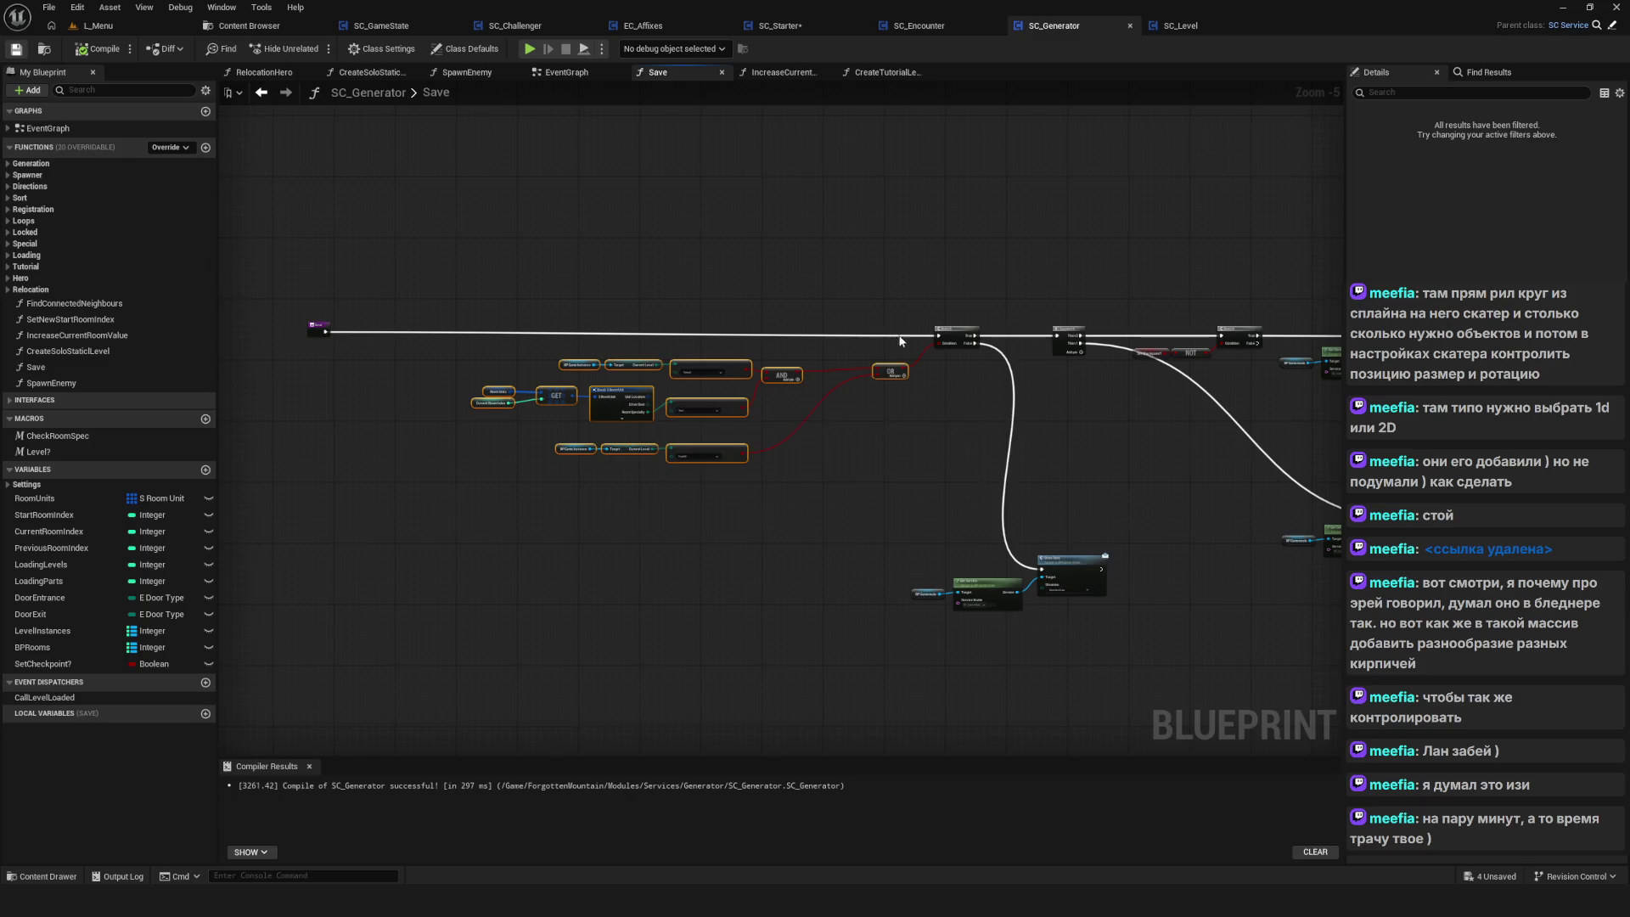
scroll(783, 355, down, 1)
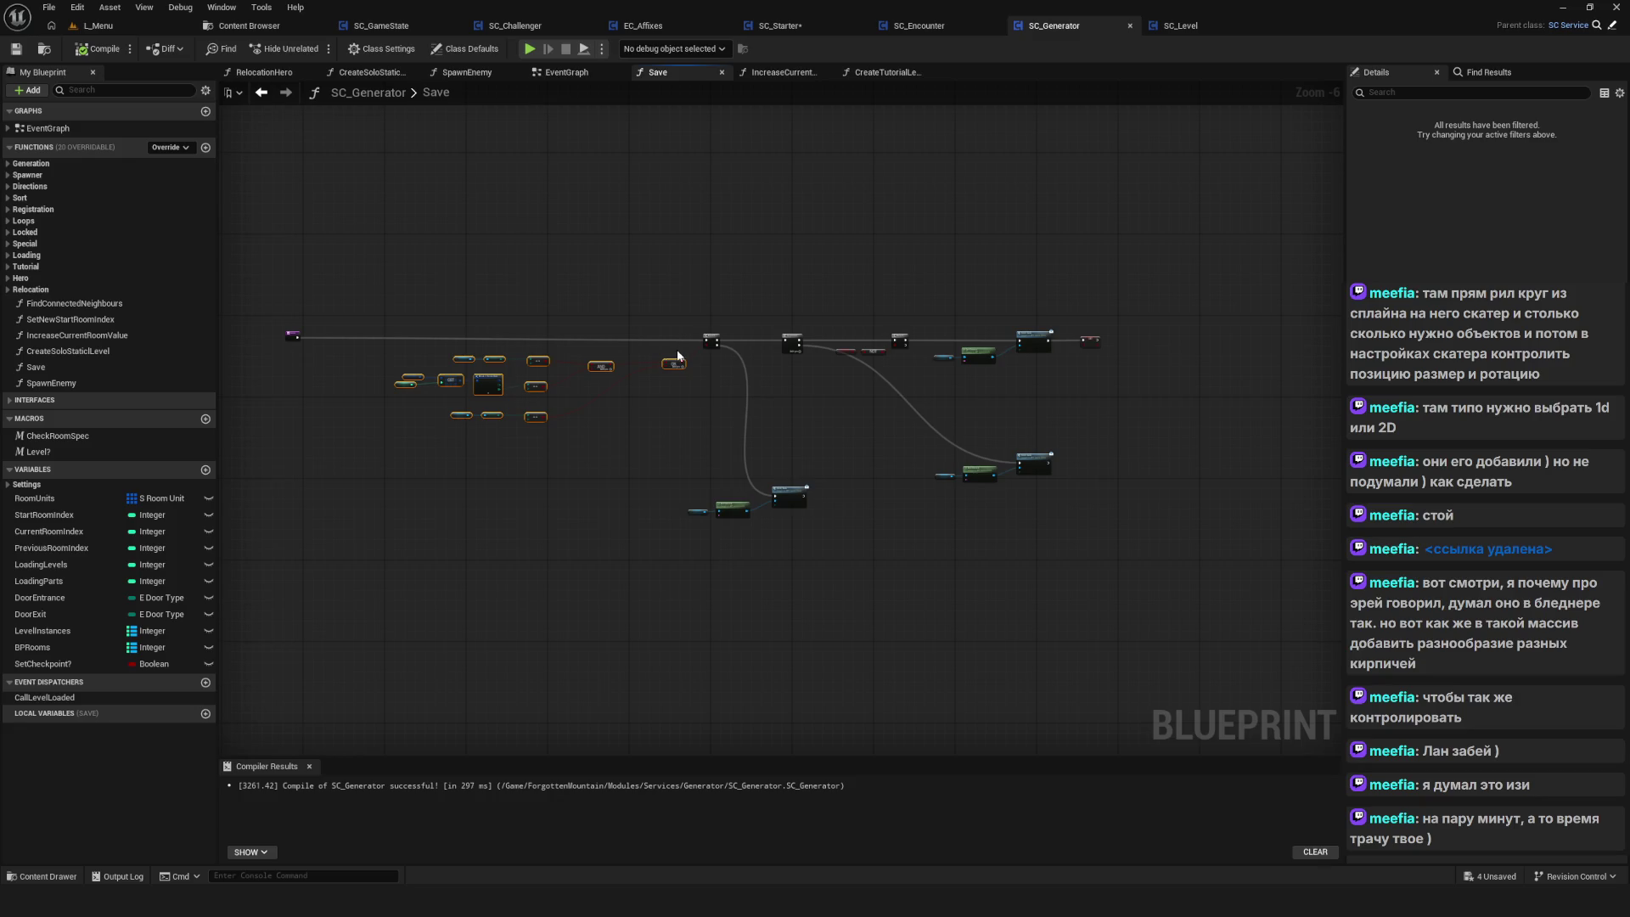
drag(773, 438, 808, 472)
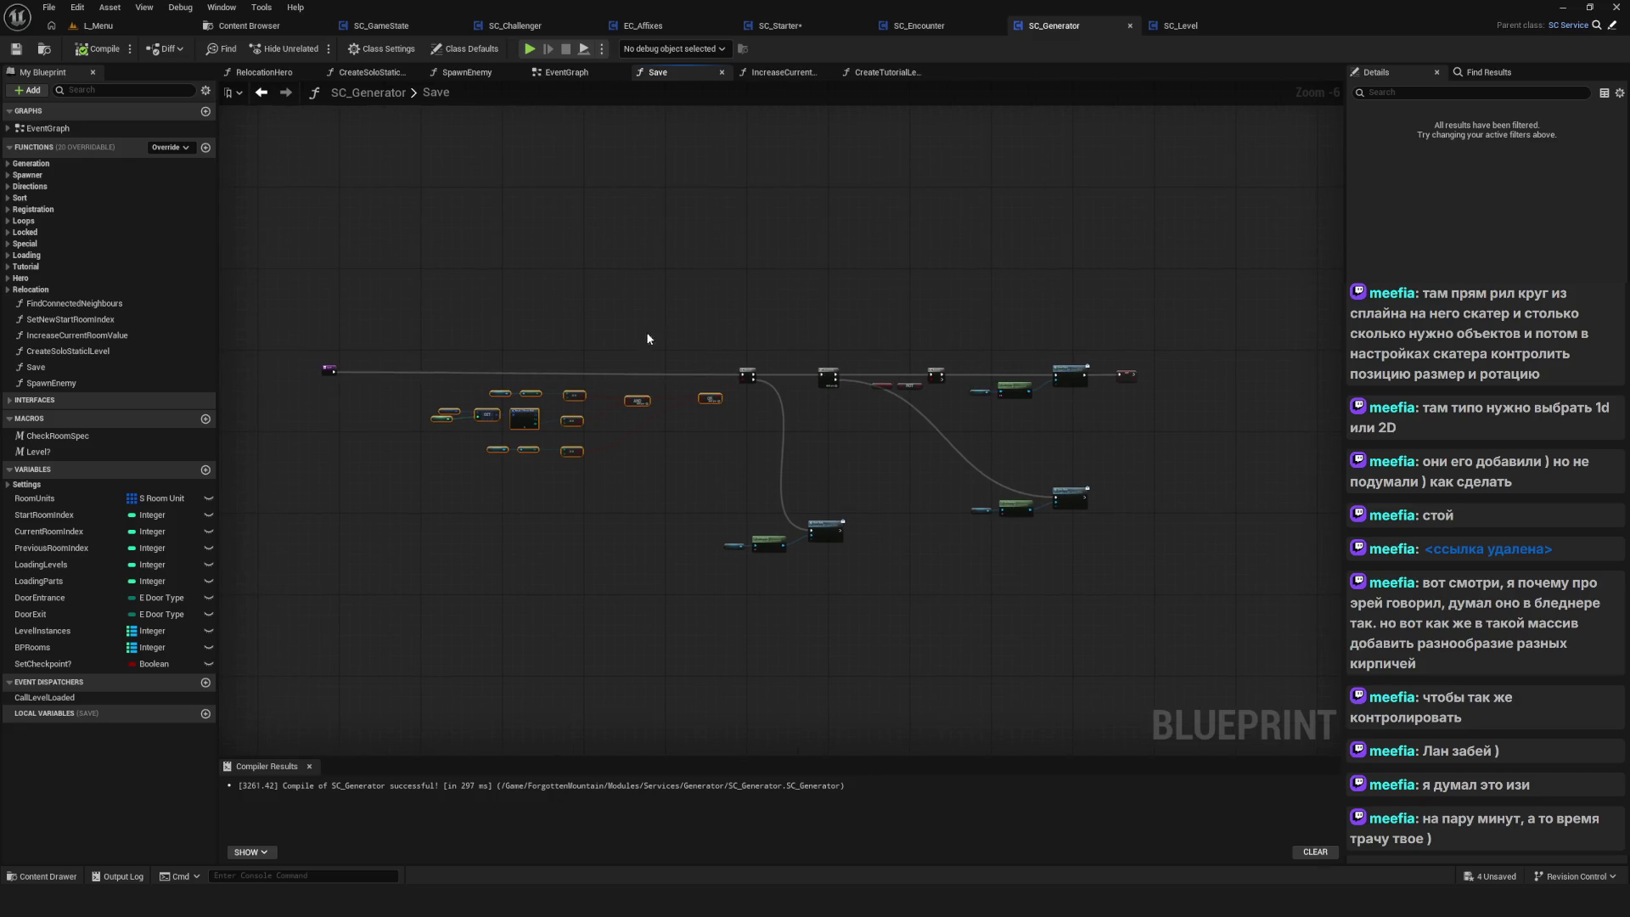
click(528, 50)
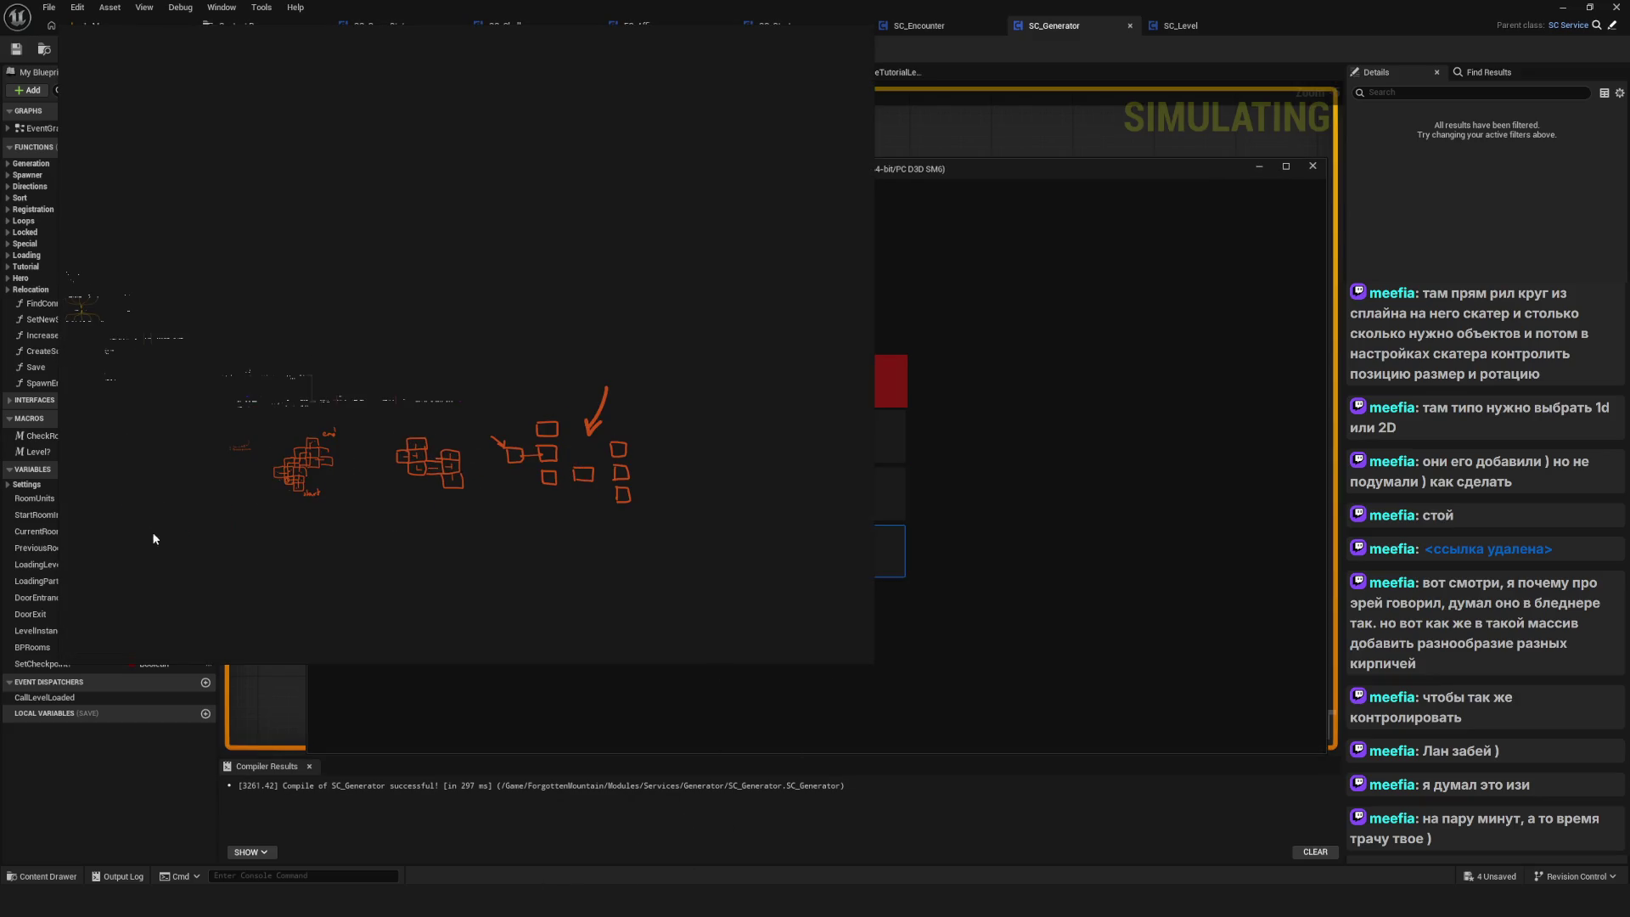
Delete the orange node sketches and pan the canvas toward the checkpoint diagram
drag(203, 558, 688, 429)
key(Delete)
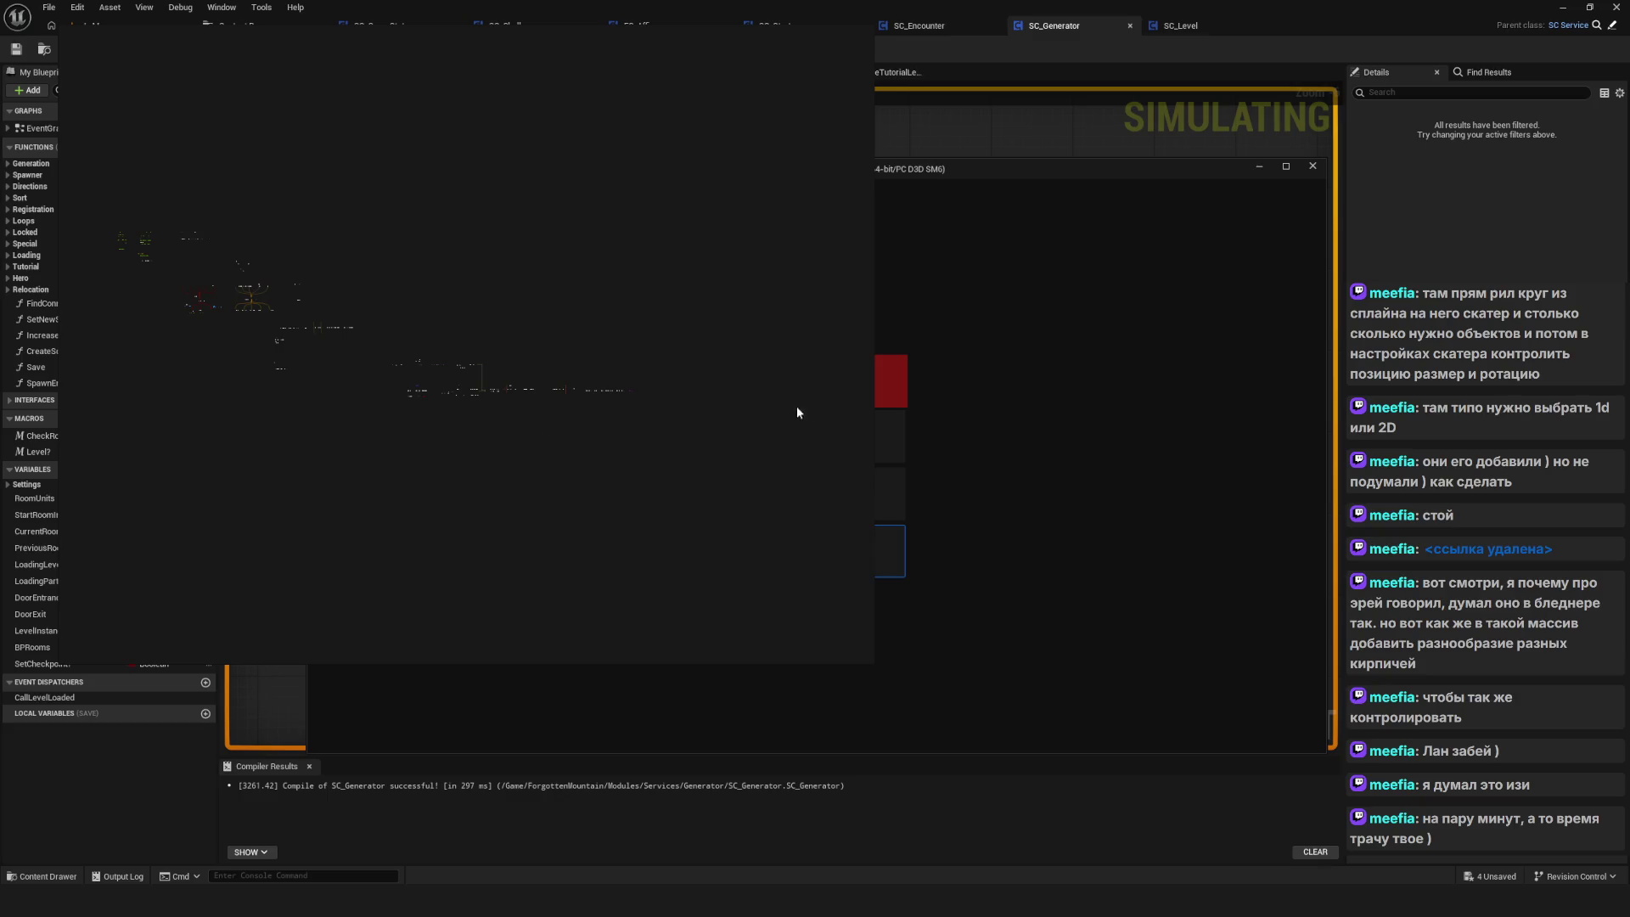
scroll(609, 348, up, 10)
drag(624, 291, 384, 332)
scroll(384, 333, up, 2)
drag(656, 293, 479, 325)
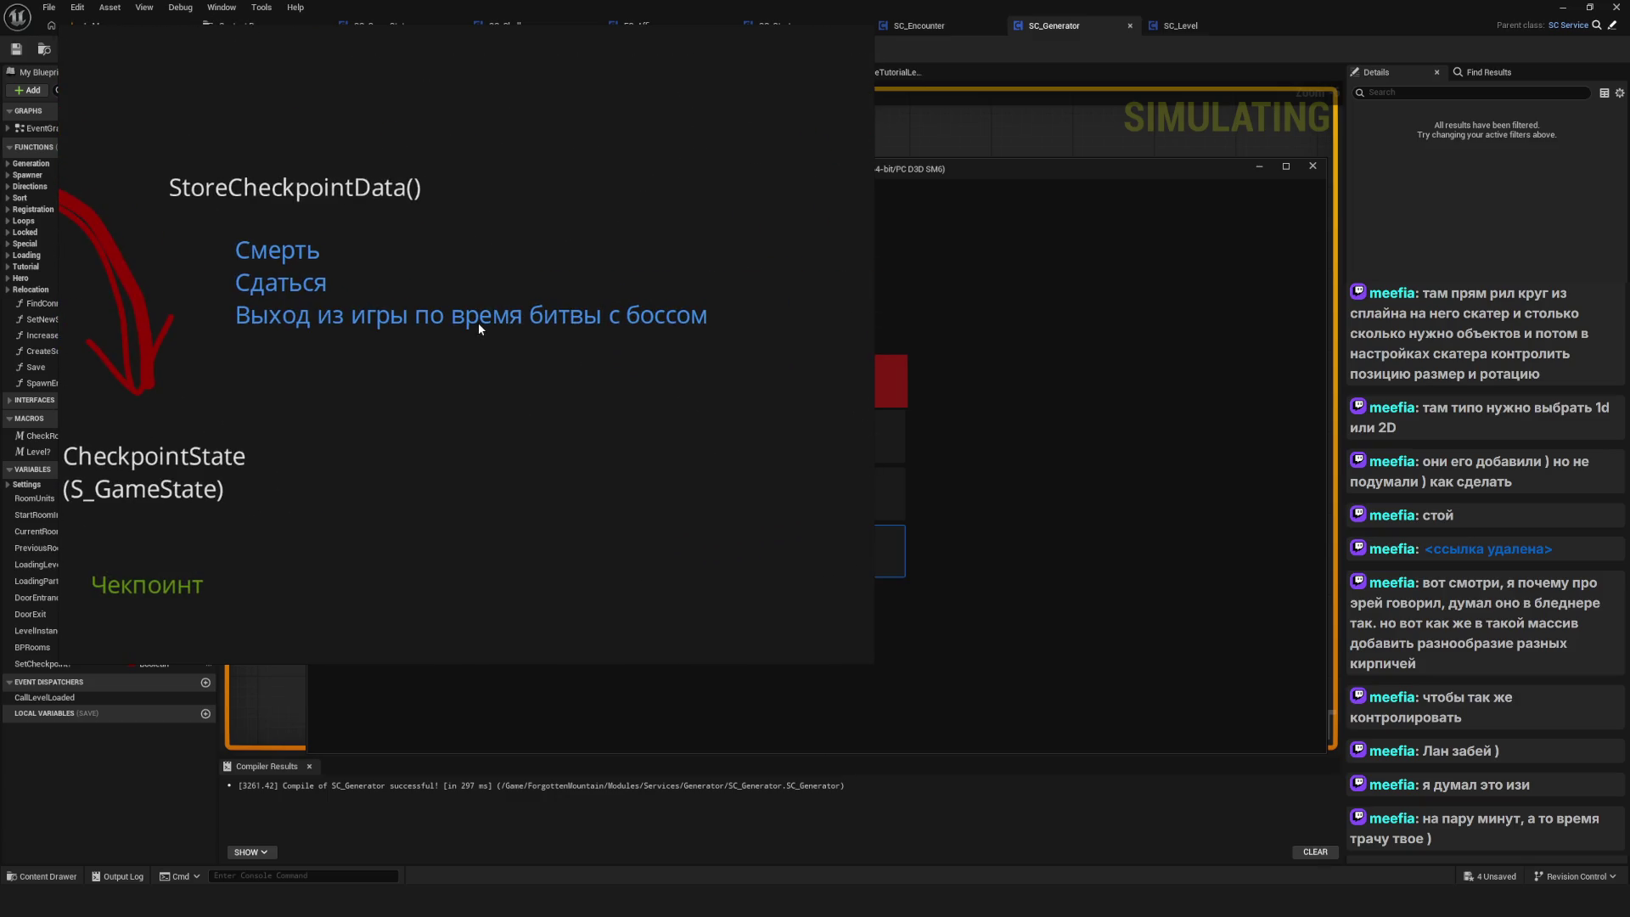
Centre the StoreCheckpointData → CheckpointState diagram with its trigger list, then hide the overlay
click(284, 259)
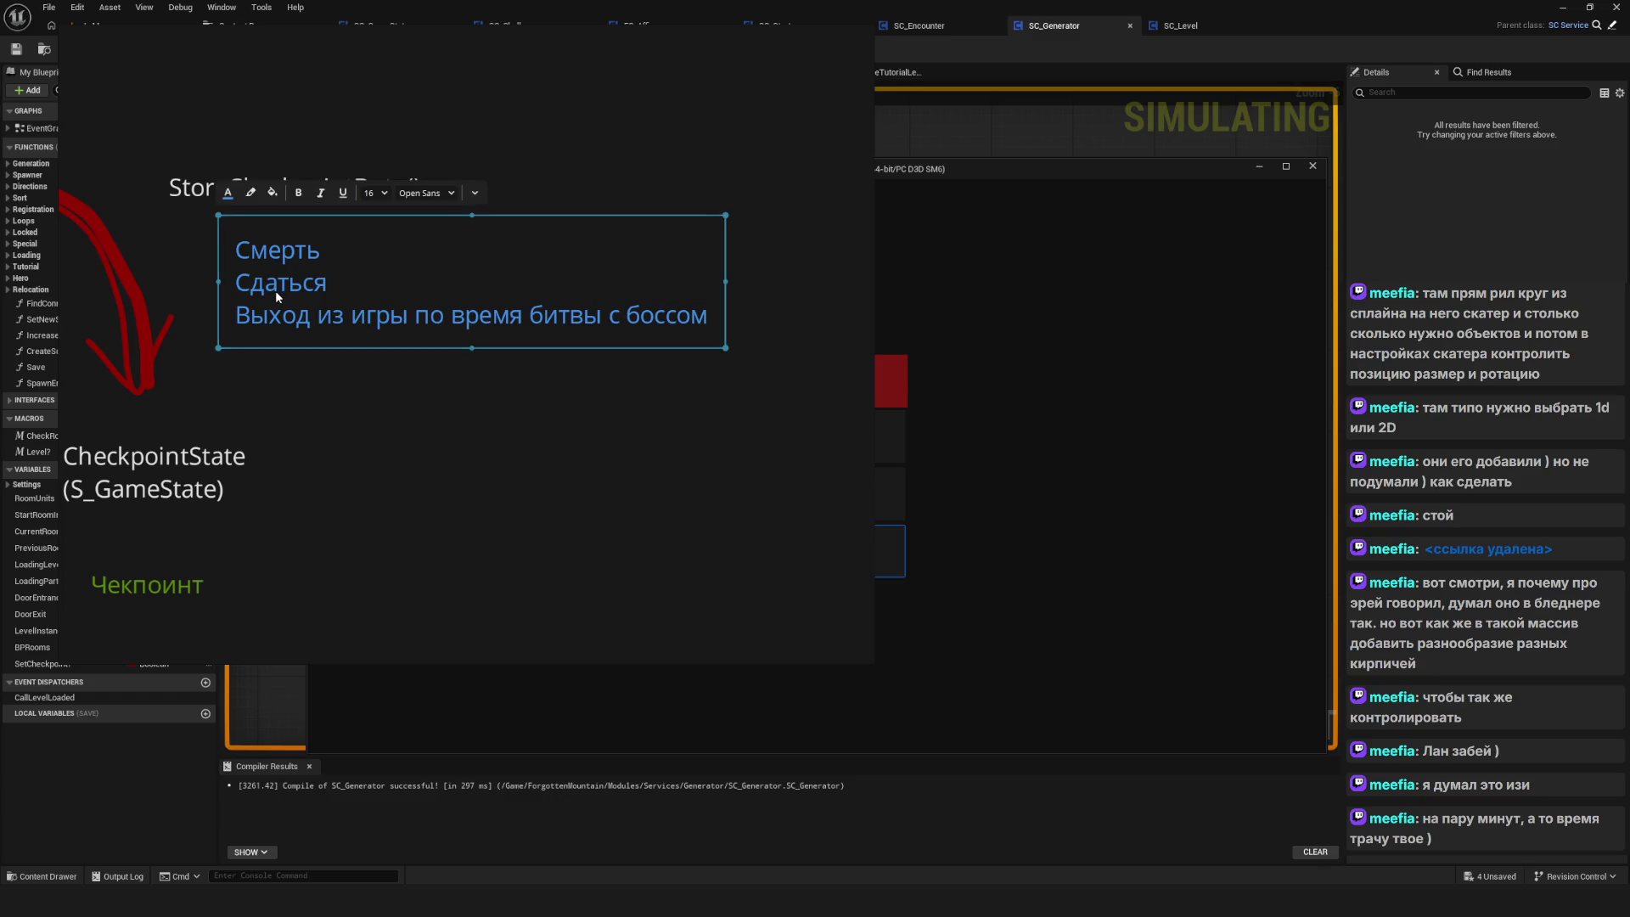
click(704, 129)
click(514, 306)
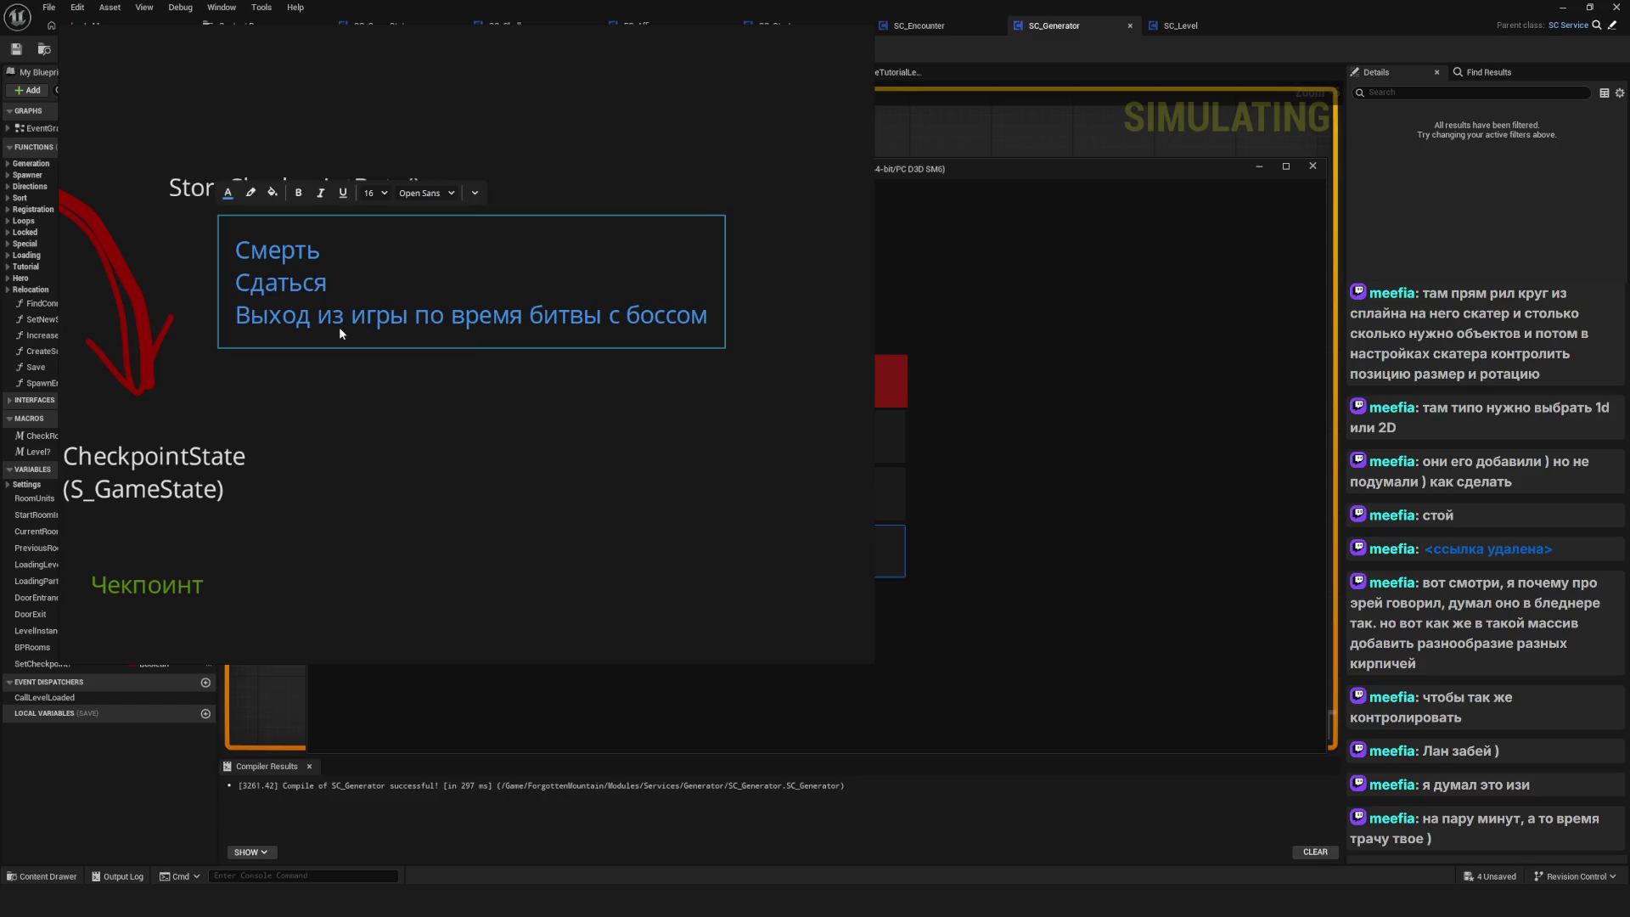
click(654, 432)
scroll(435, 445, up, 1)
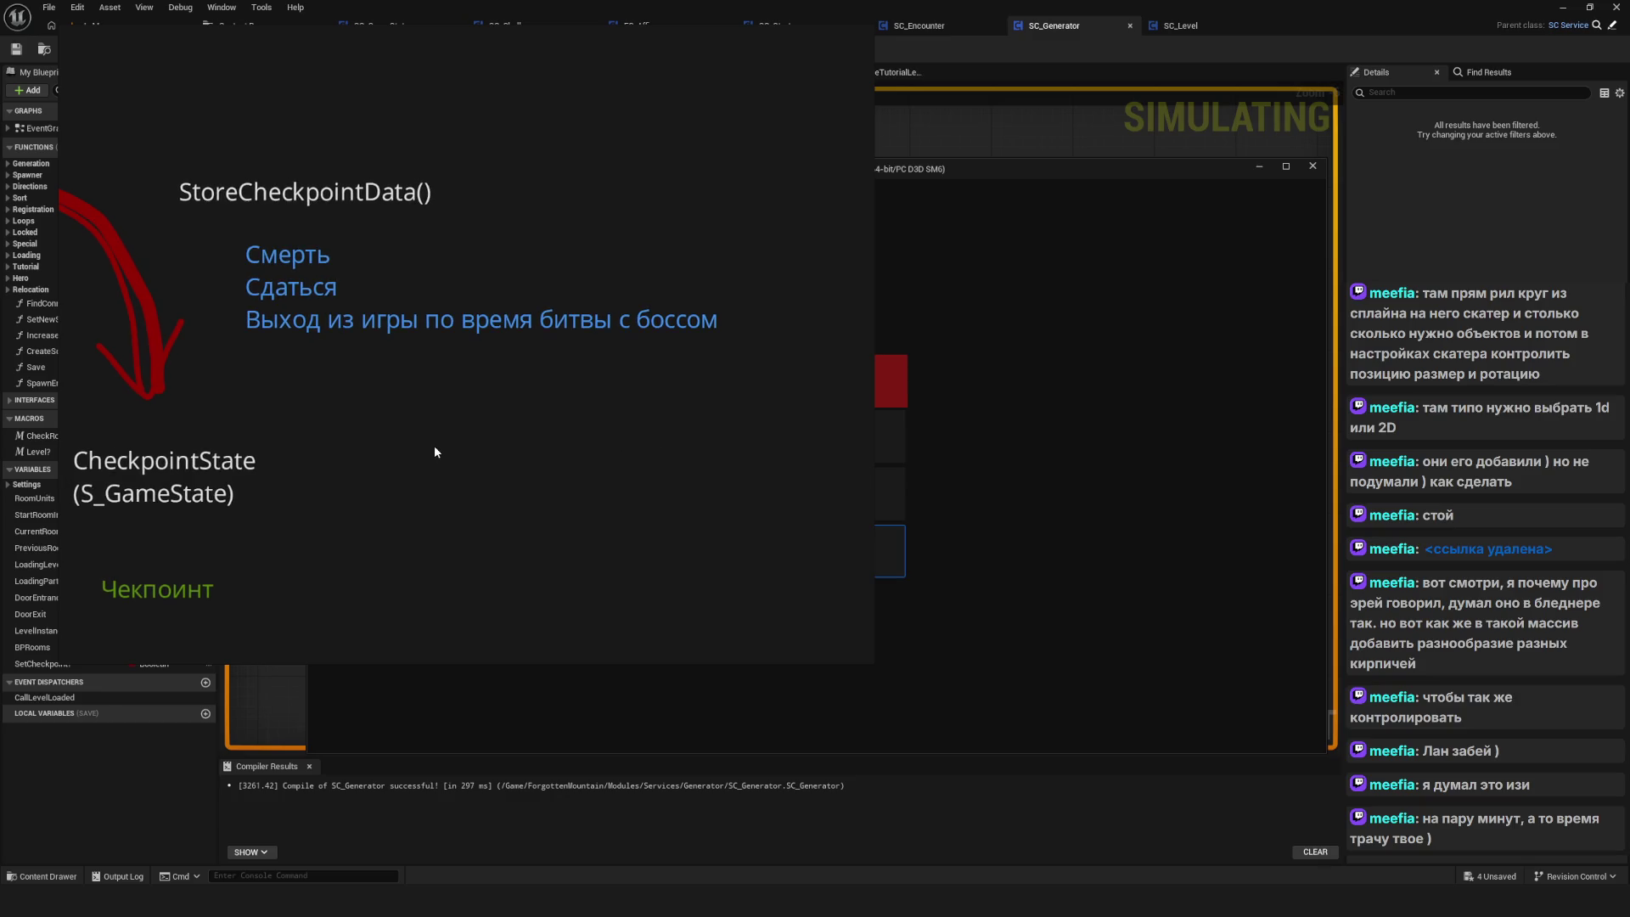
drag(435, 445, 524, 512)
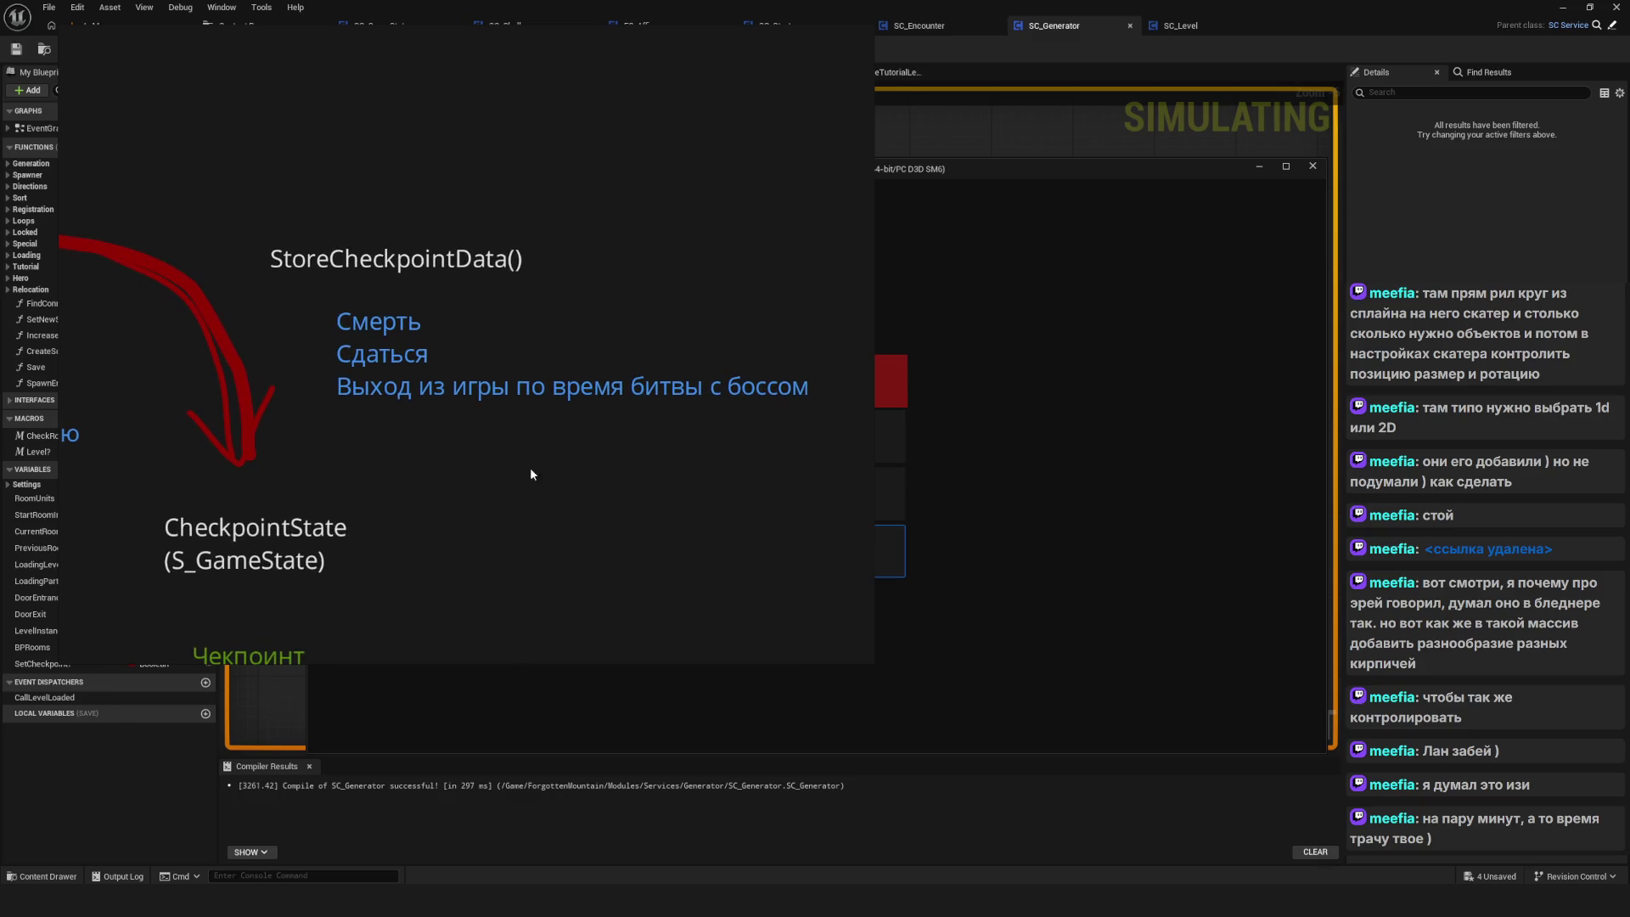
key(alt+Tab)
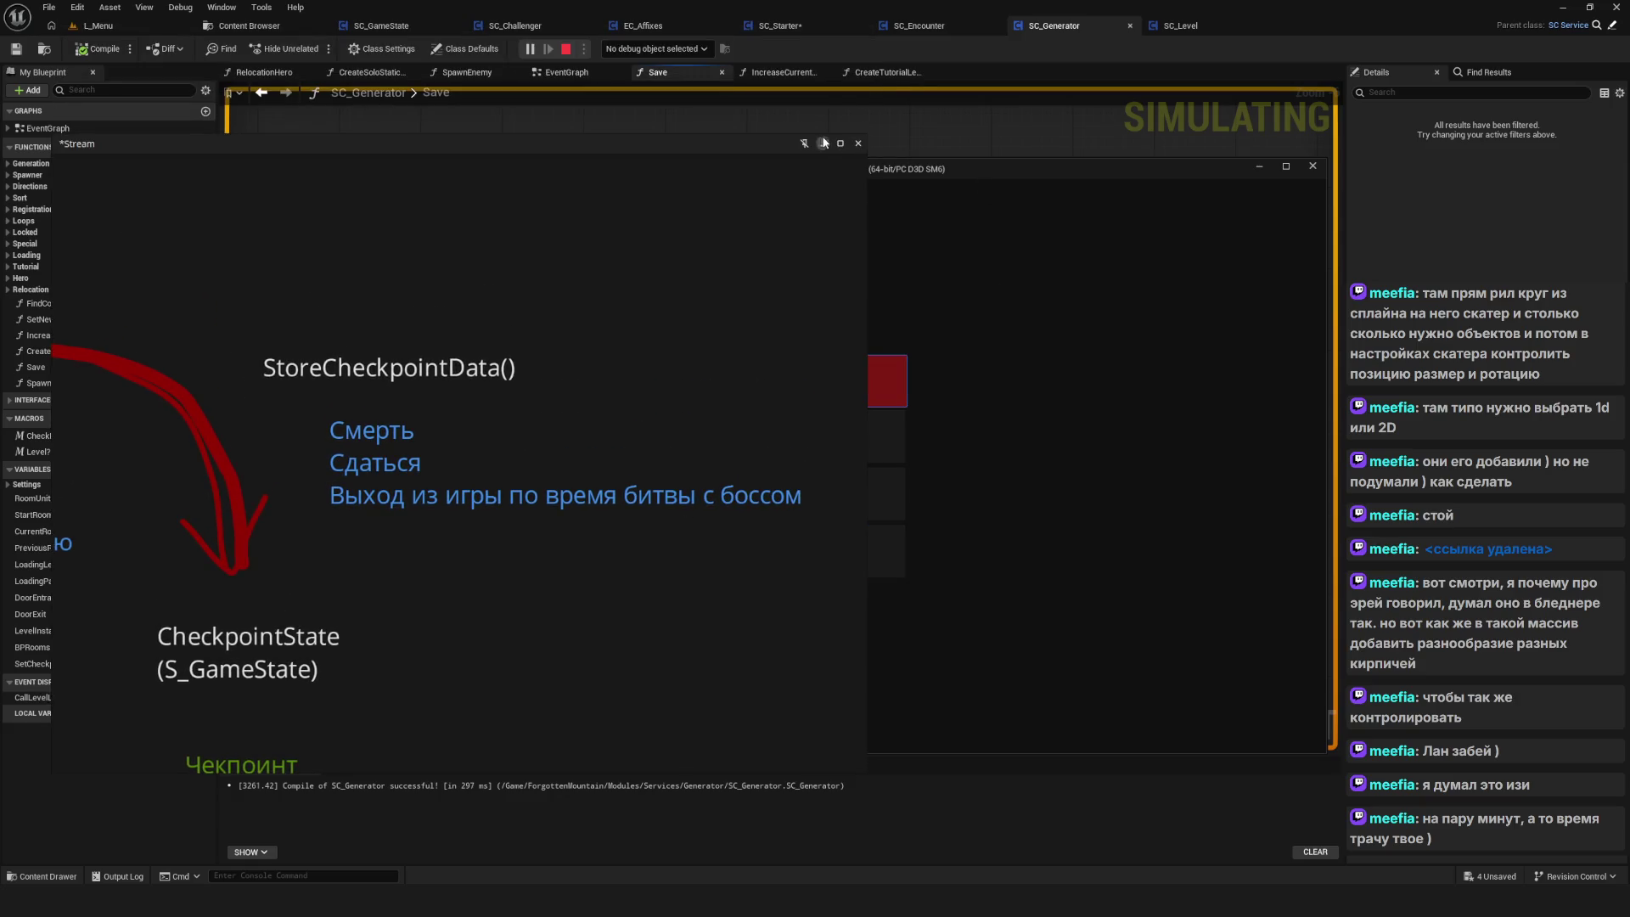
Delete the SavedGame0 slot and start a new game in the first slot
click(823, 457)
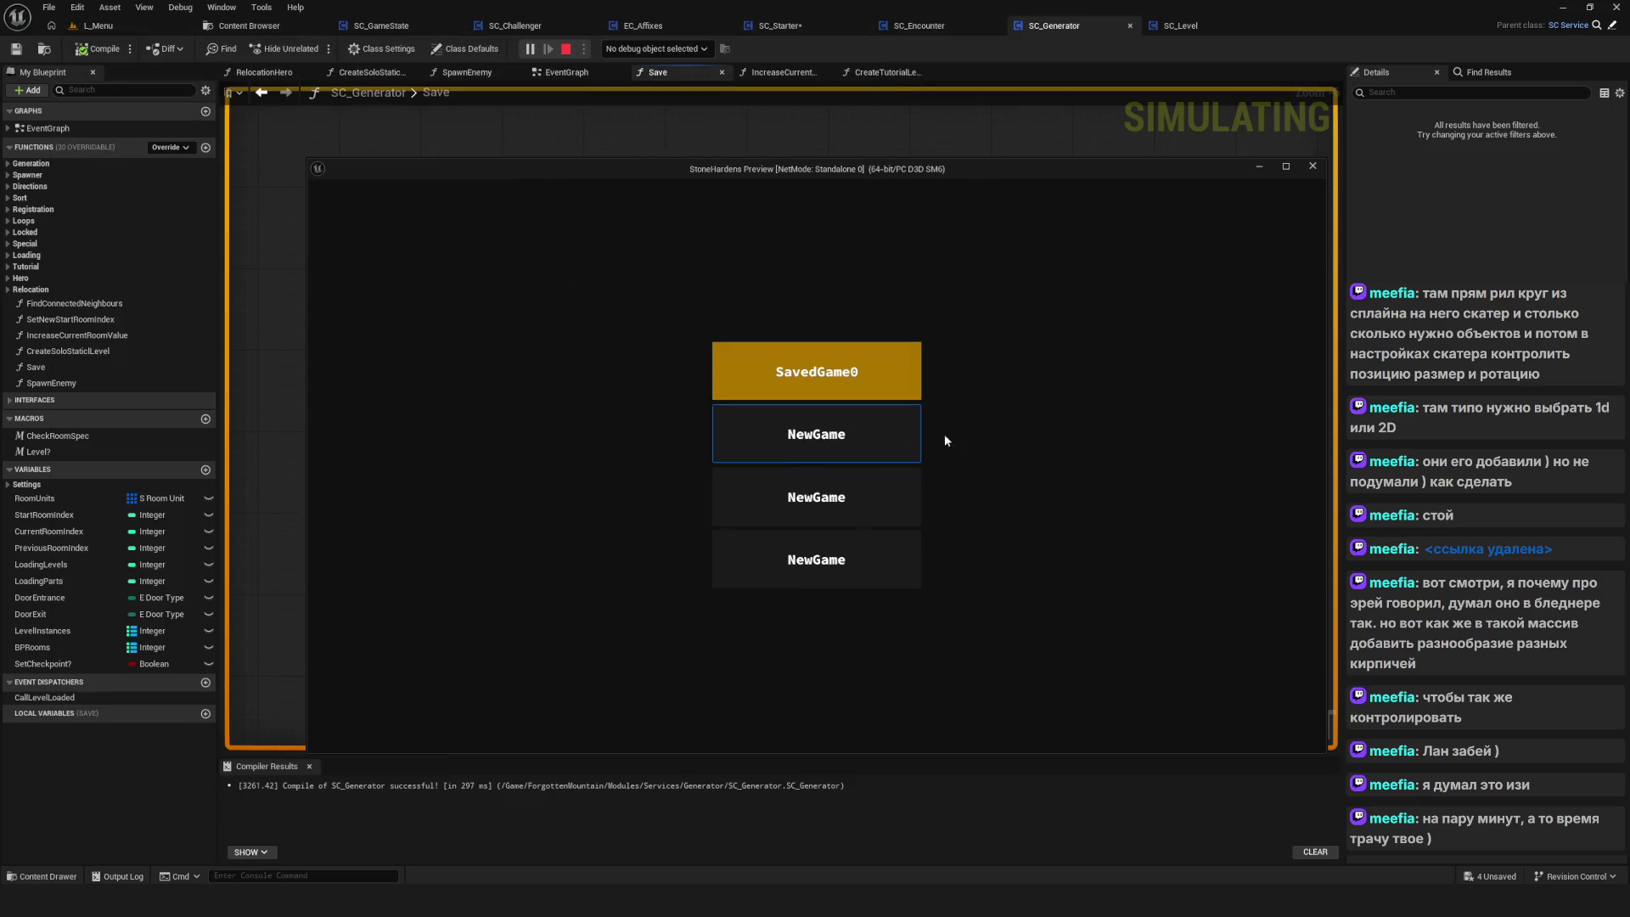
right_click(834, 379)
click(792, 493)
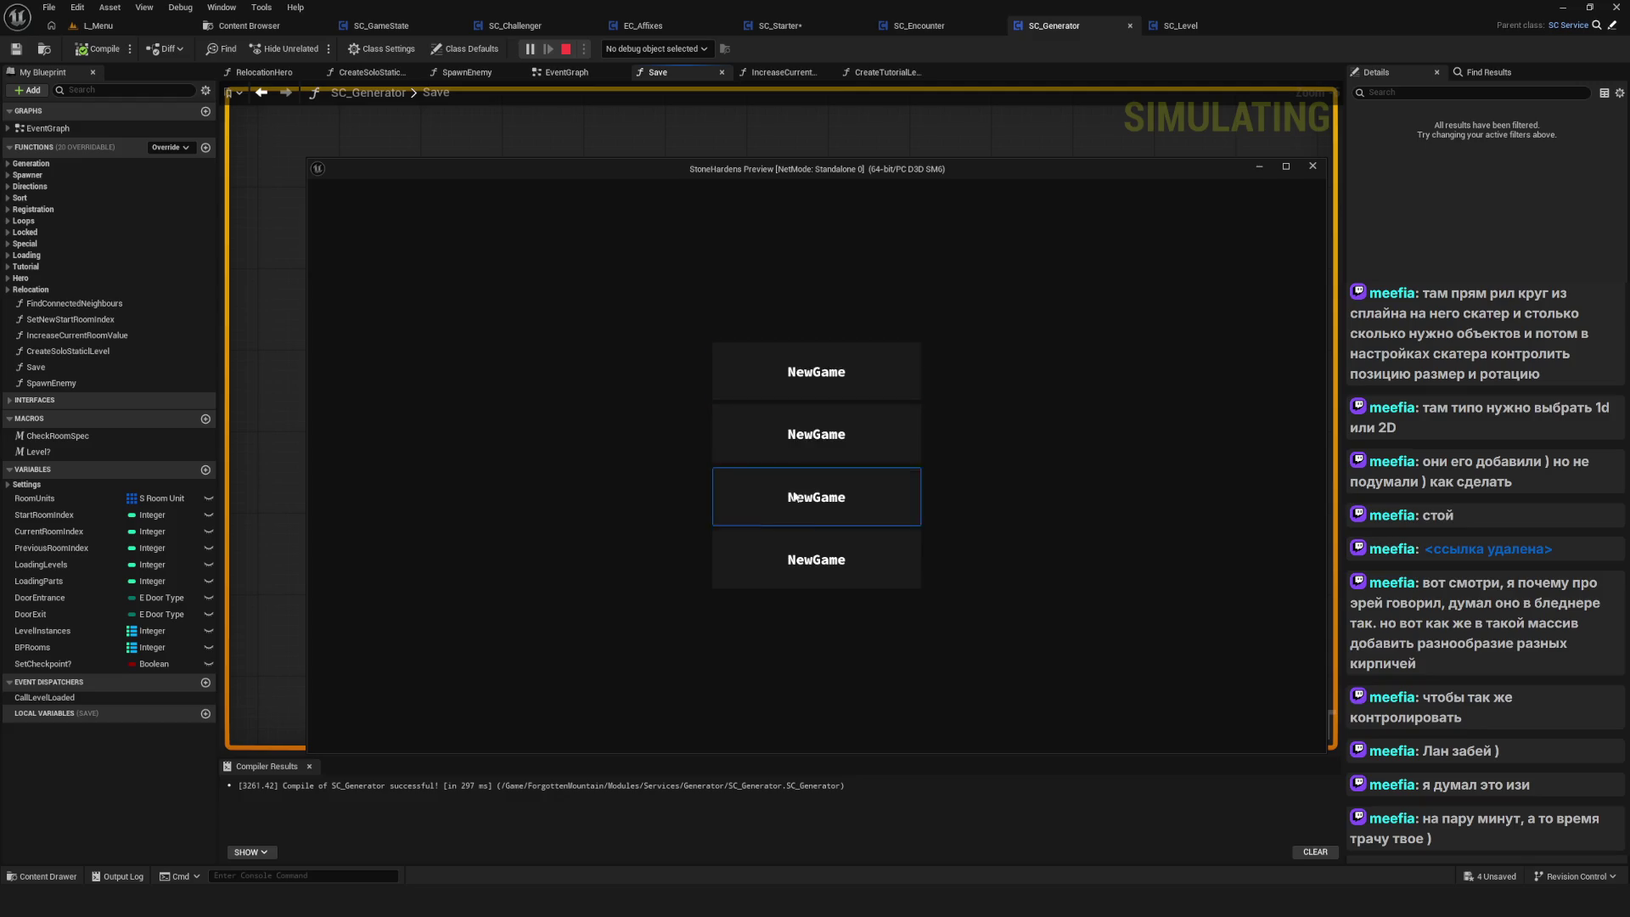
click(815, 373)
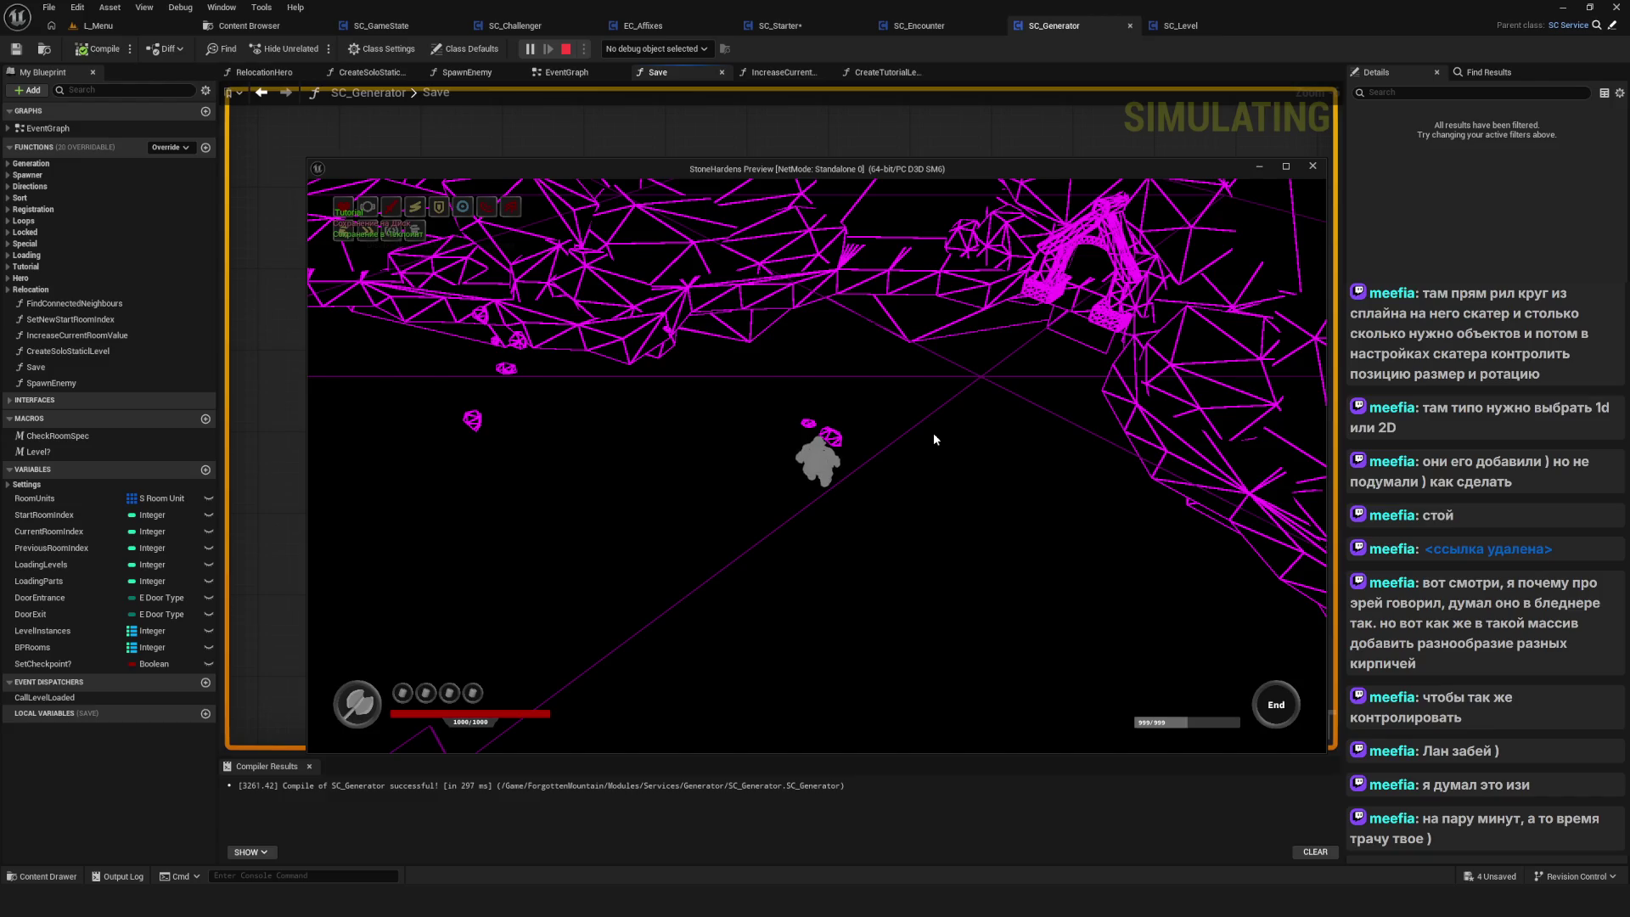
Toggle lit and wireframe views, pick the pot item, raise the Surrender? prompt, then close the preview
key(F3)
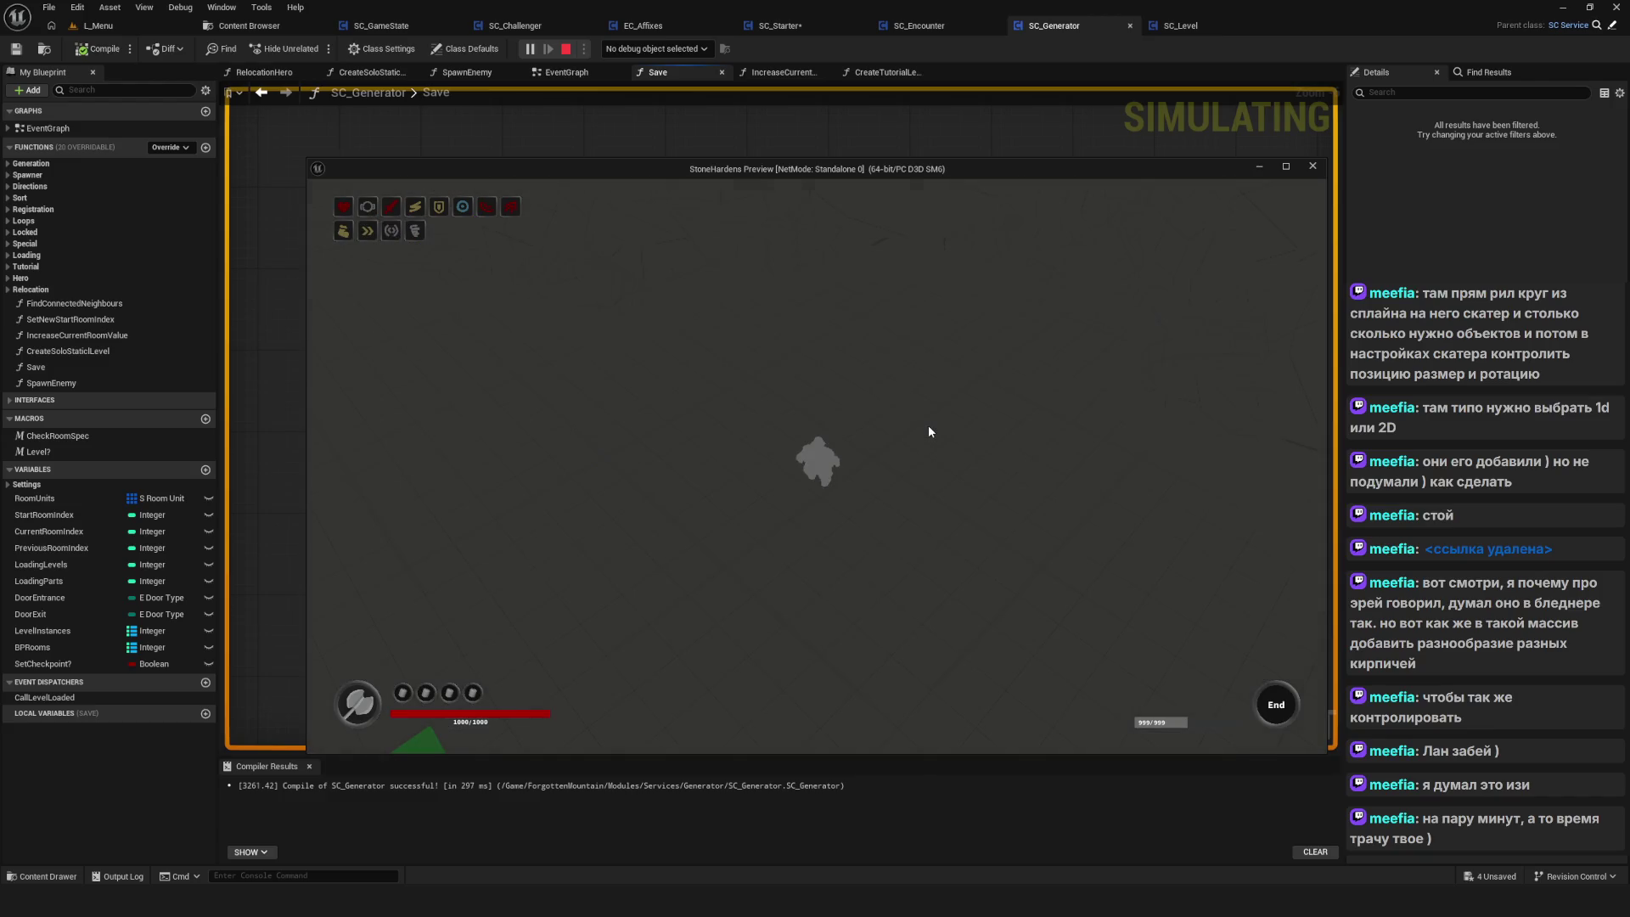
key(F1)
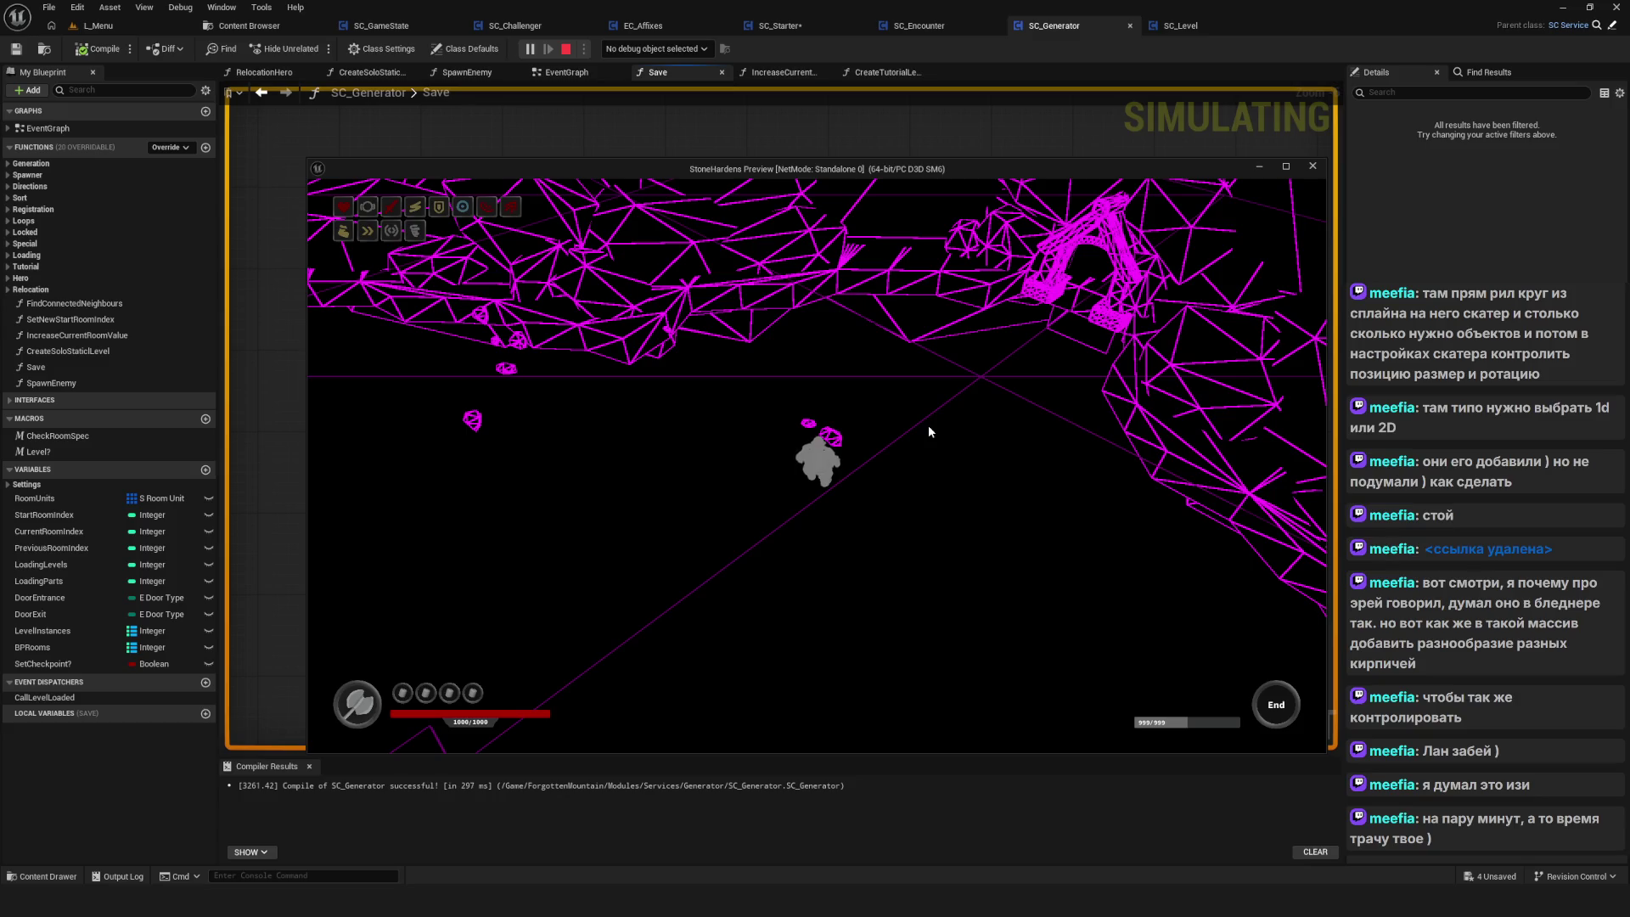
key(F3)
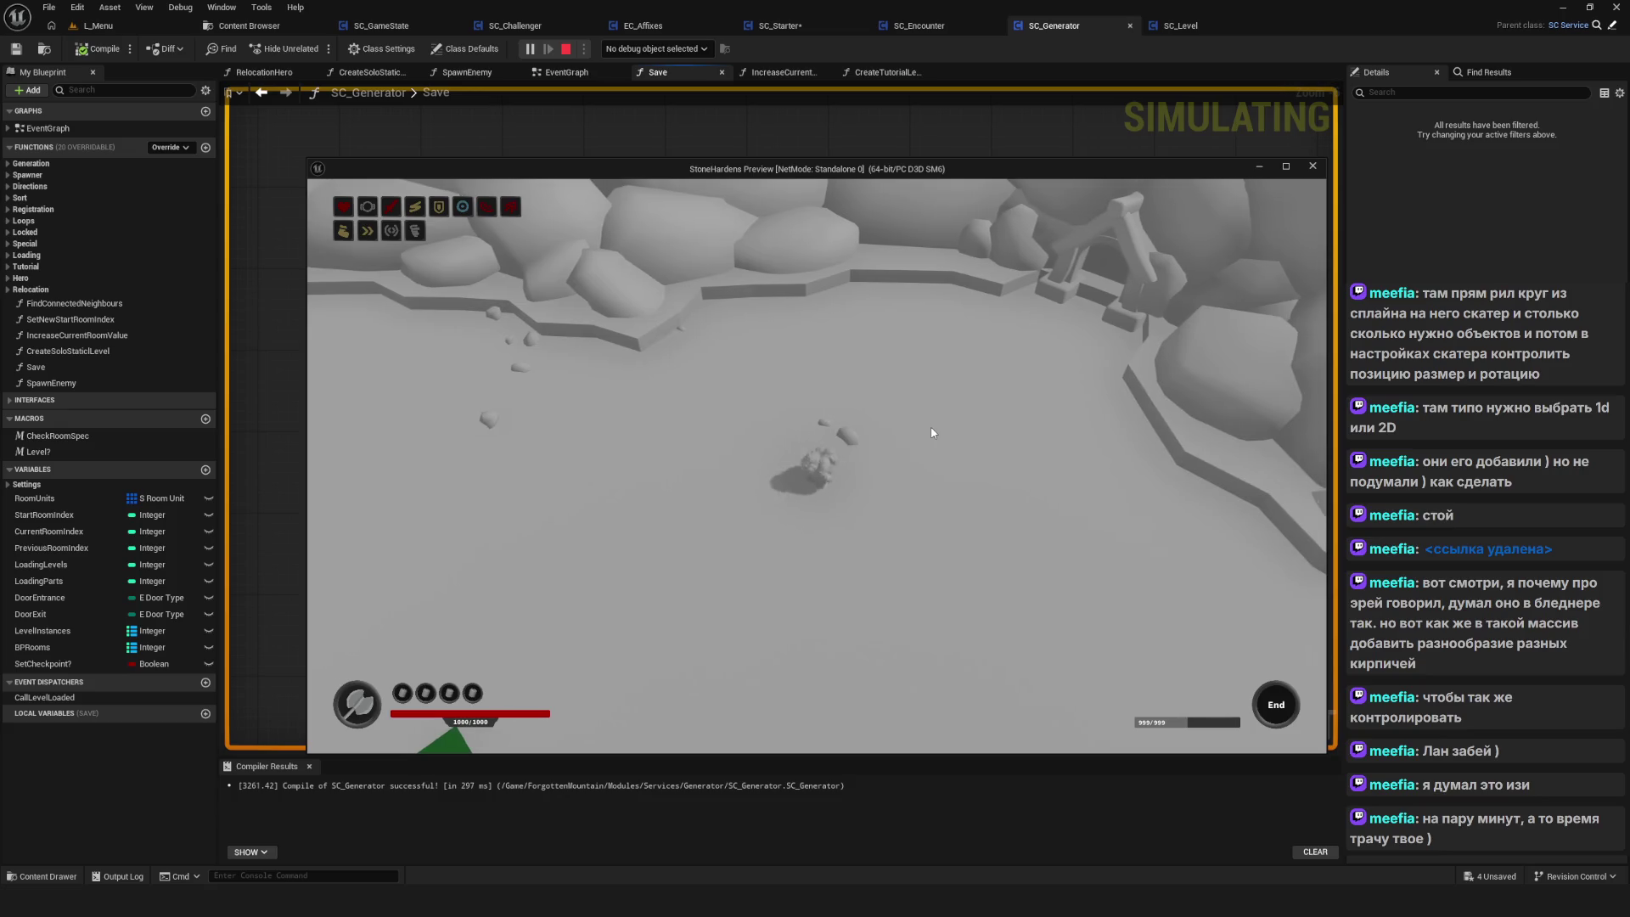
key(F3)
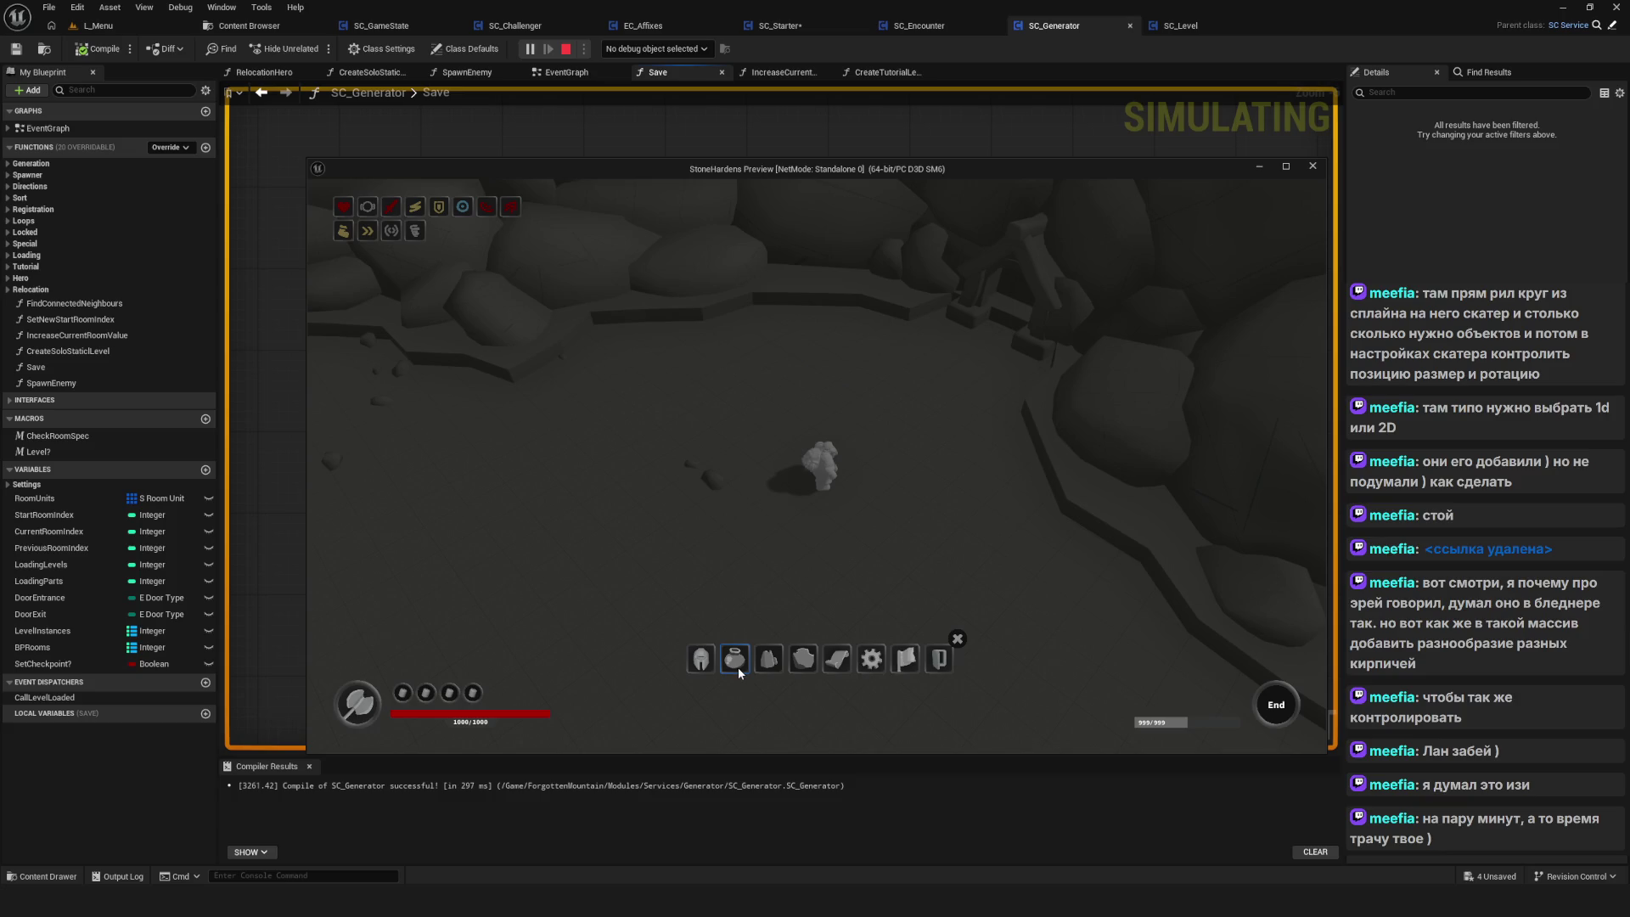
click(738, 666)
key(Escape)
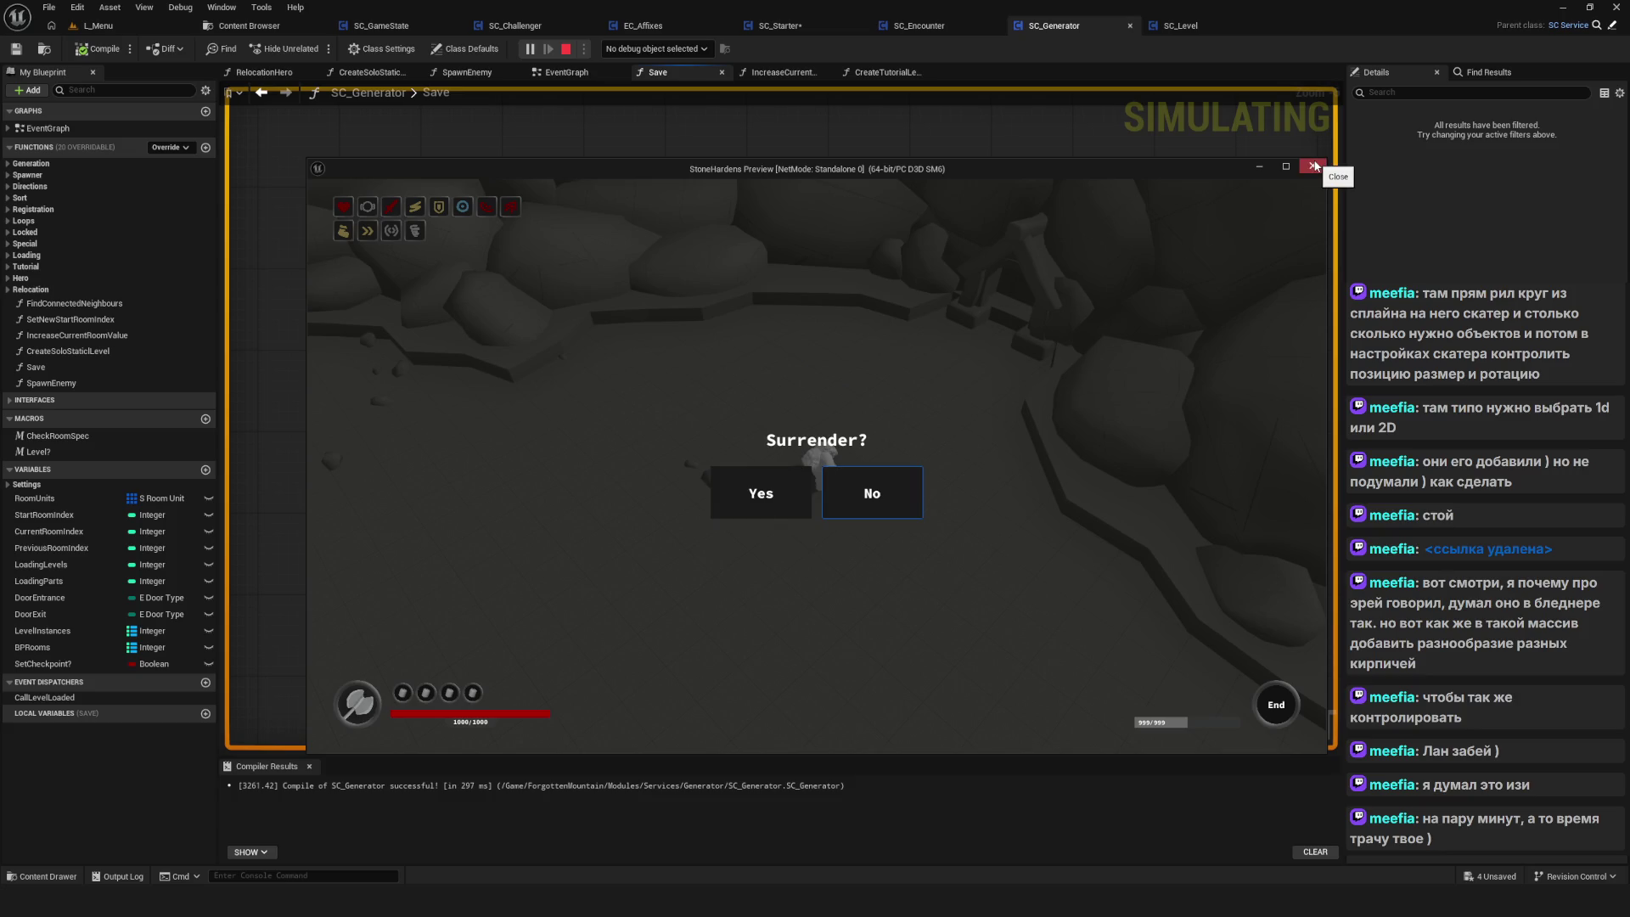
click(1315, 166)
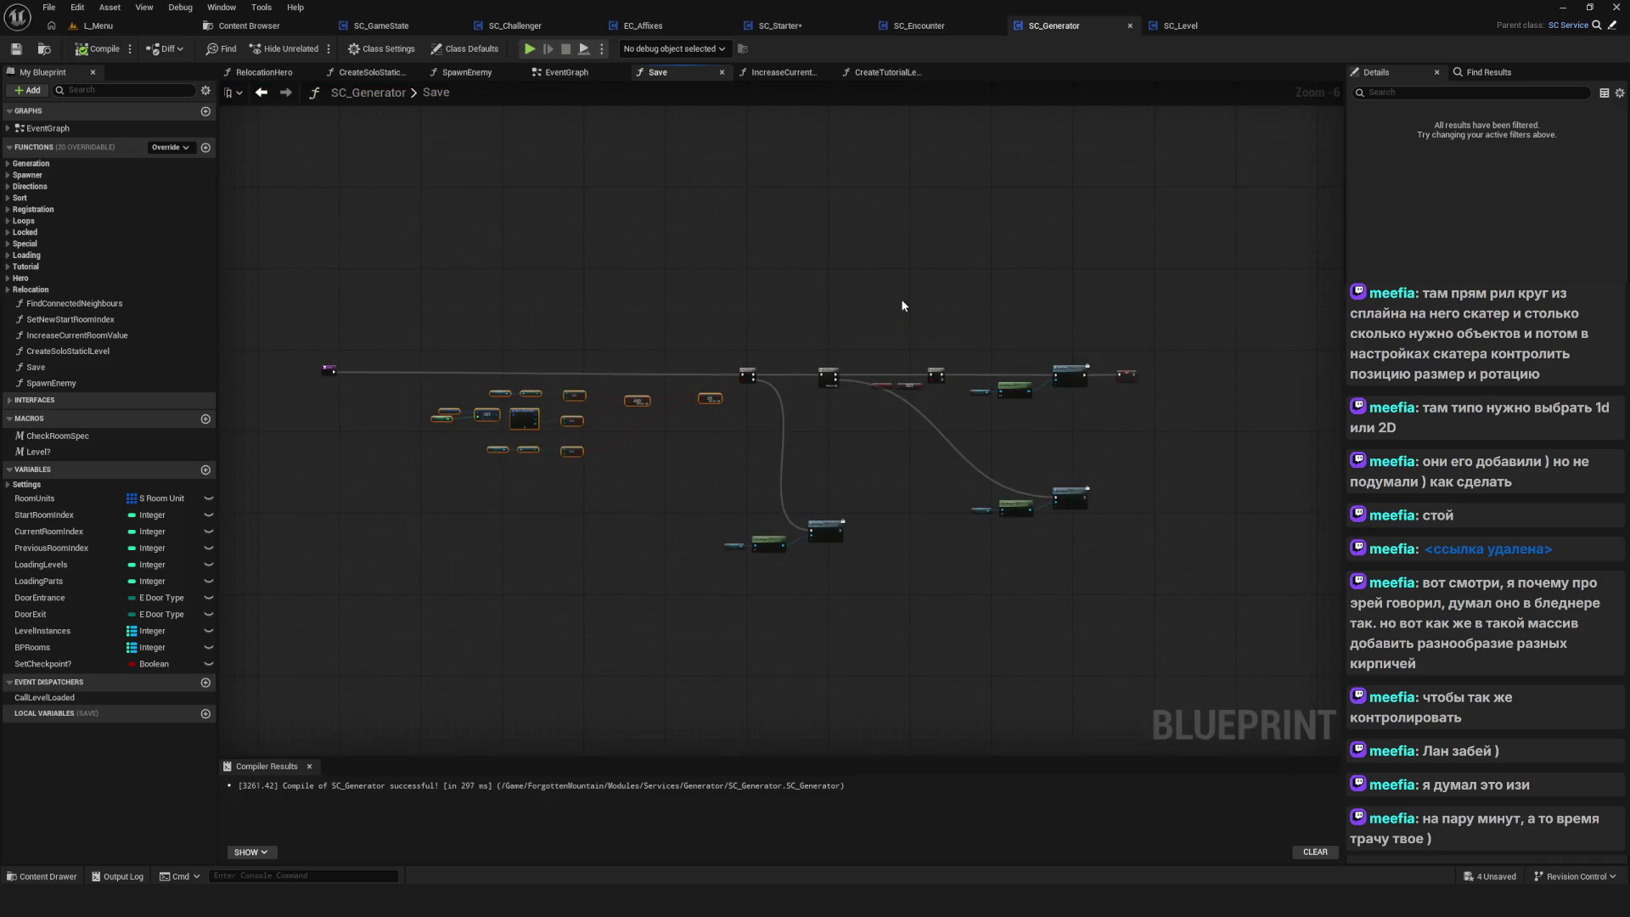
Browse the Content Browser to Widgets/WBP/Compositions/Interface and open the W_Surrender widget
click(236, 27)
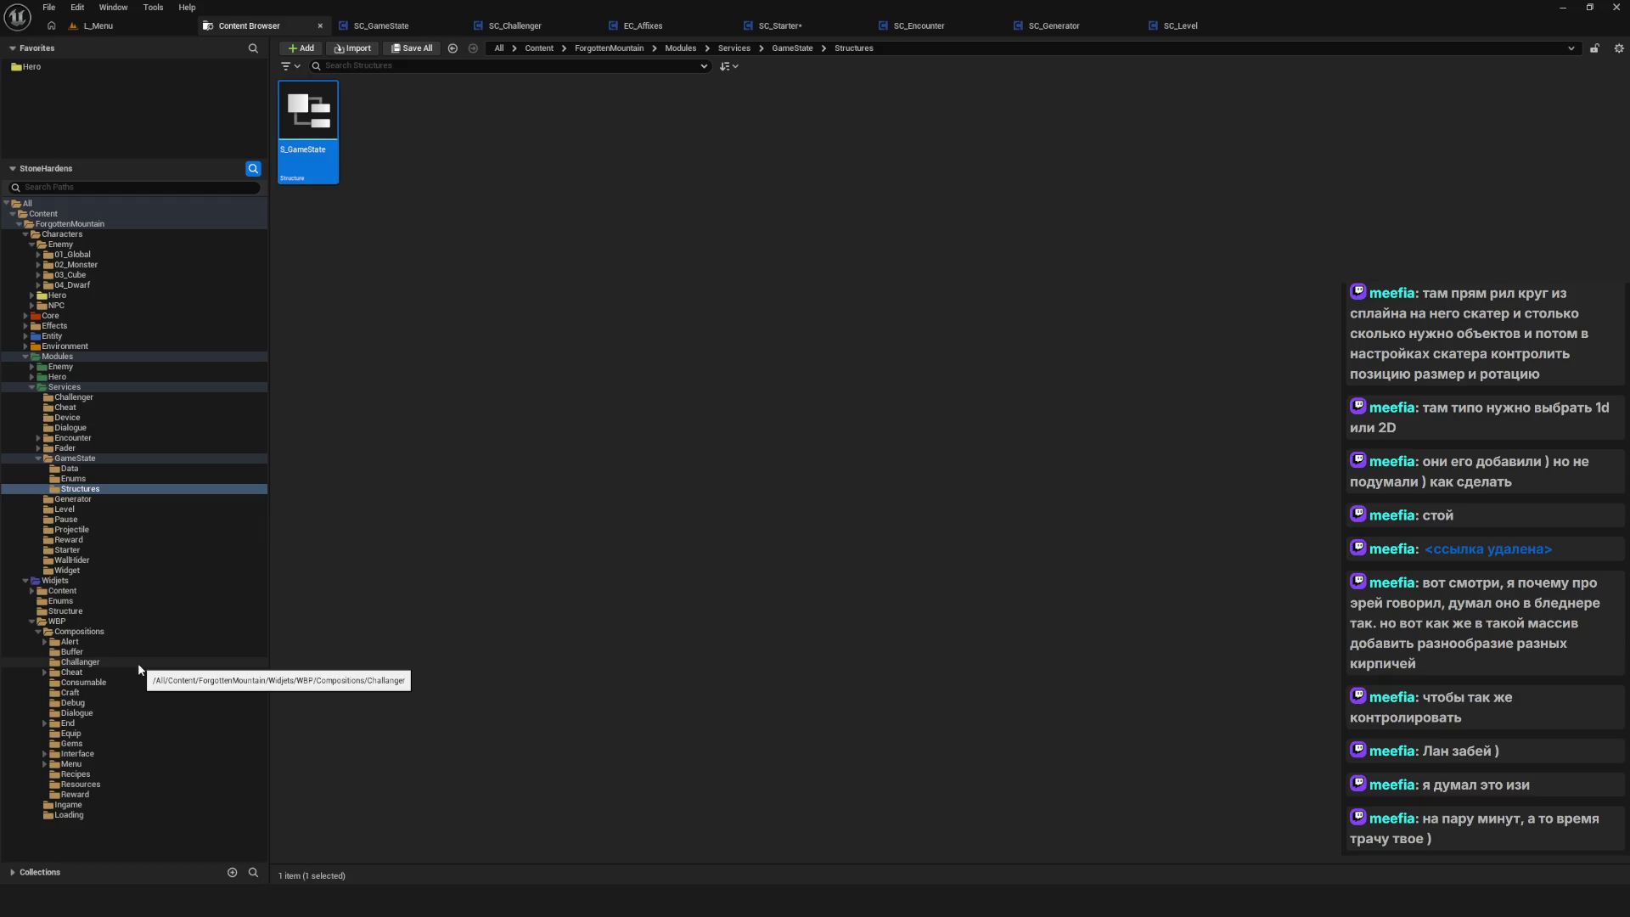
click(59, 621)
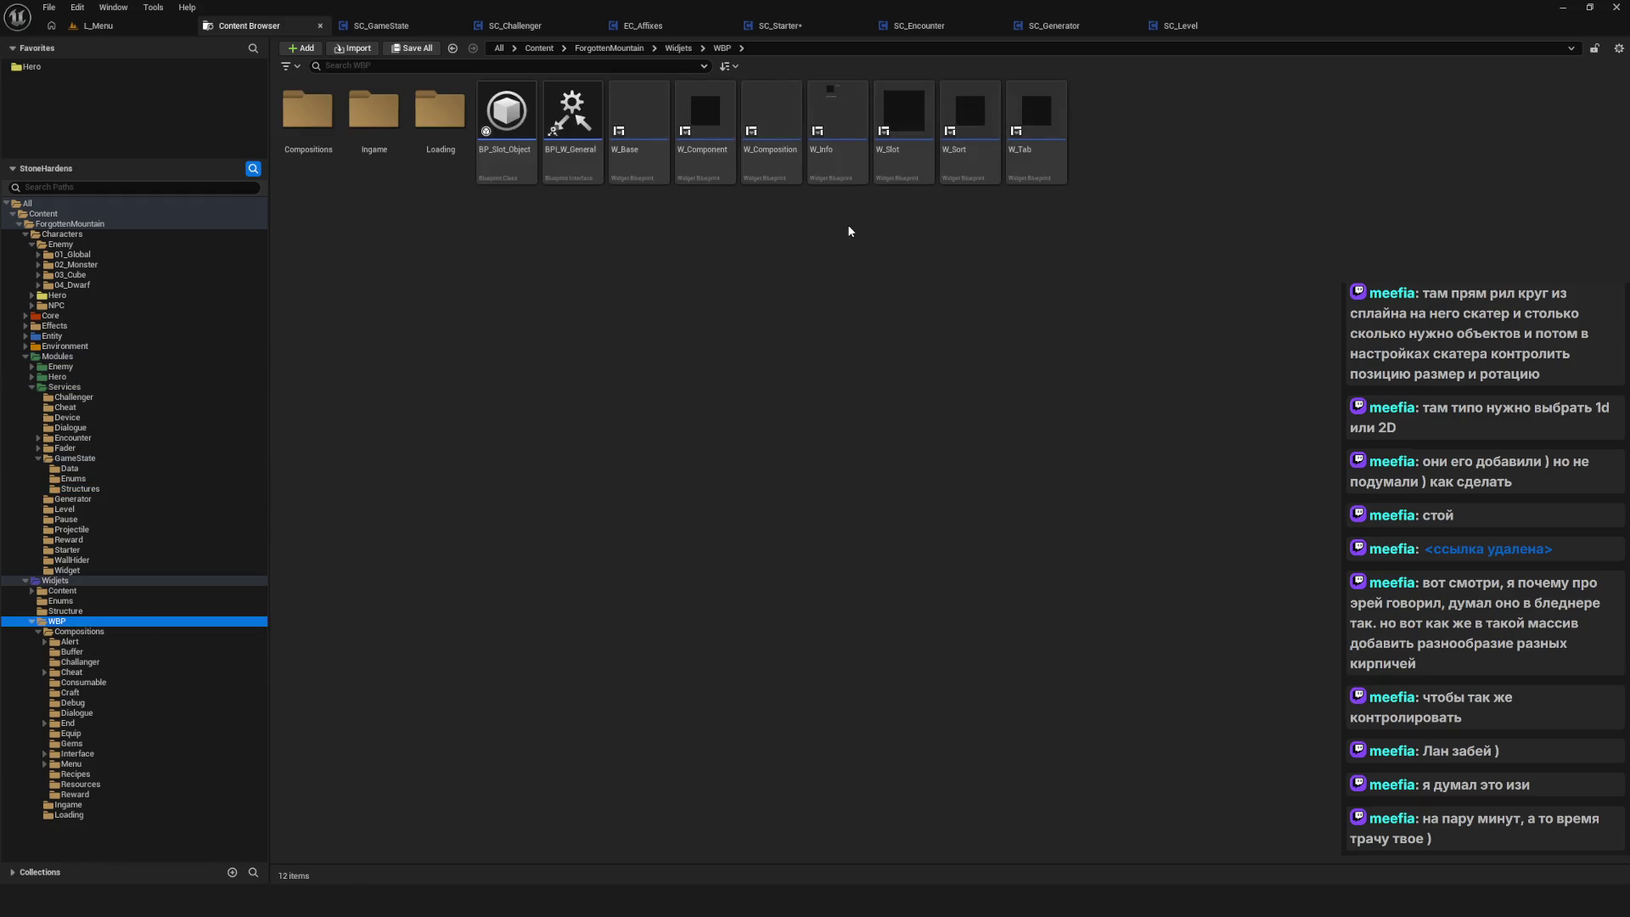
click(85, 632)
click(85, 621)
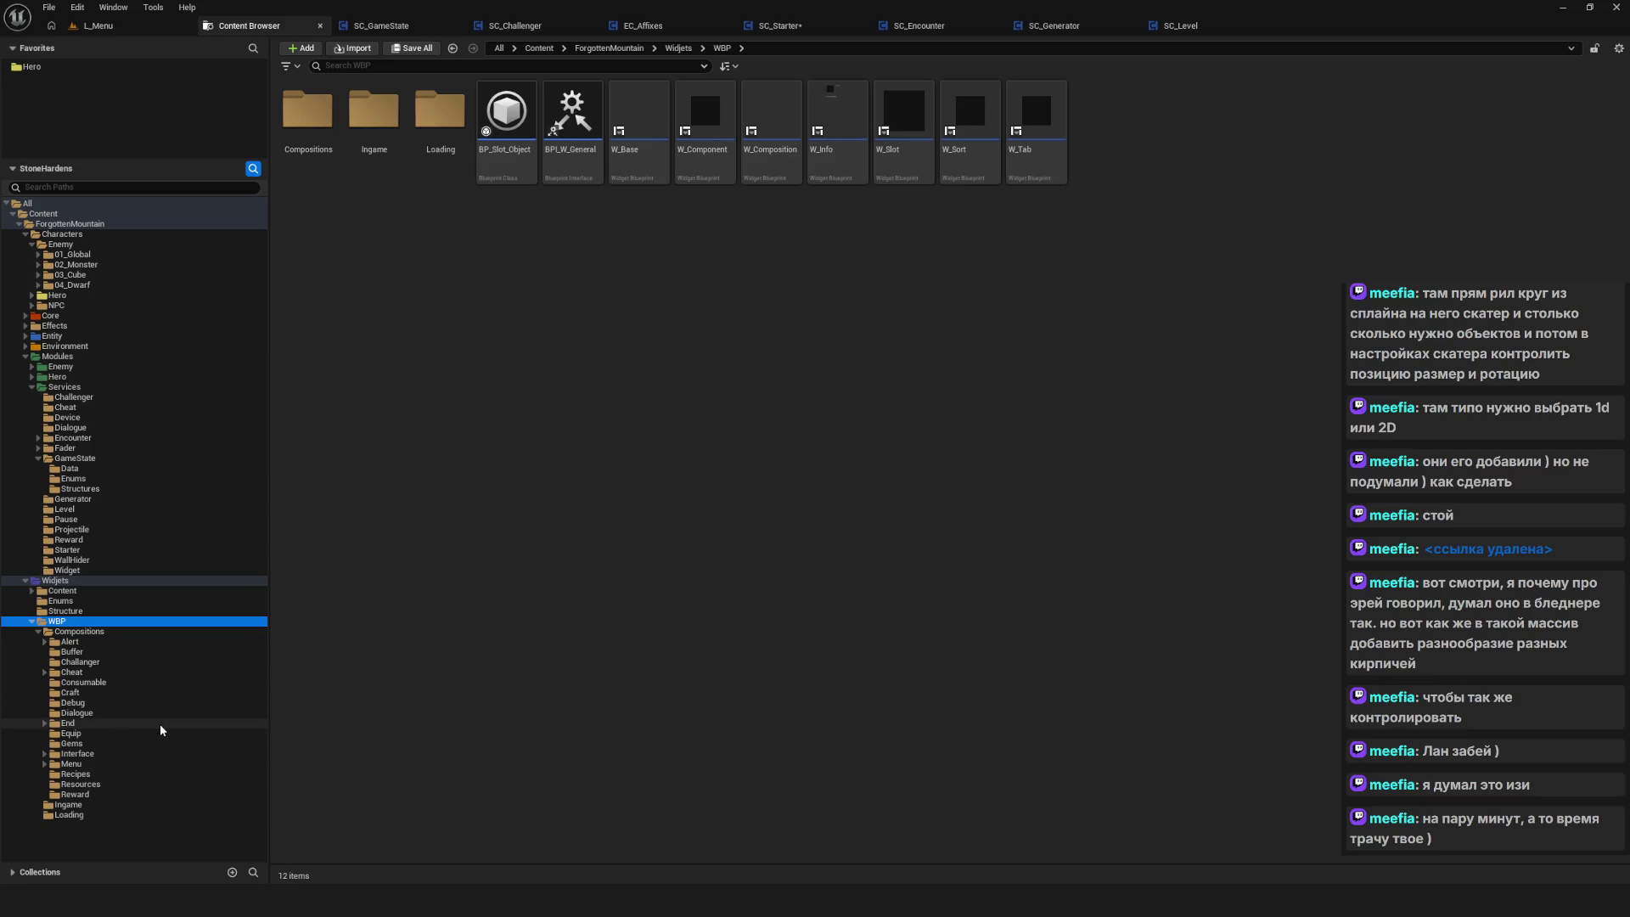
click(96, 753)
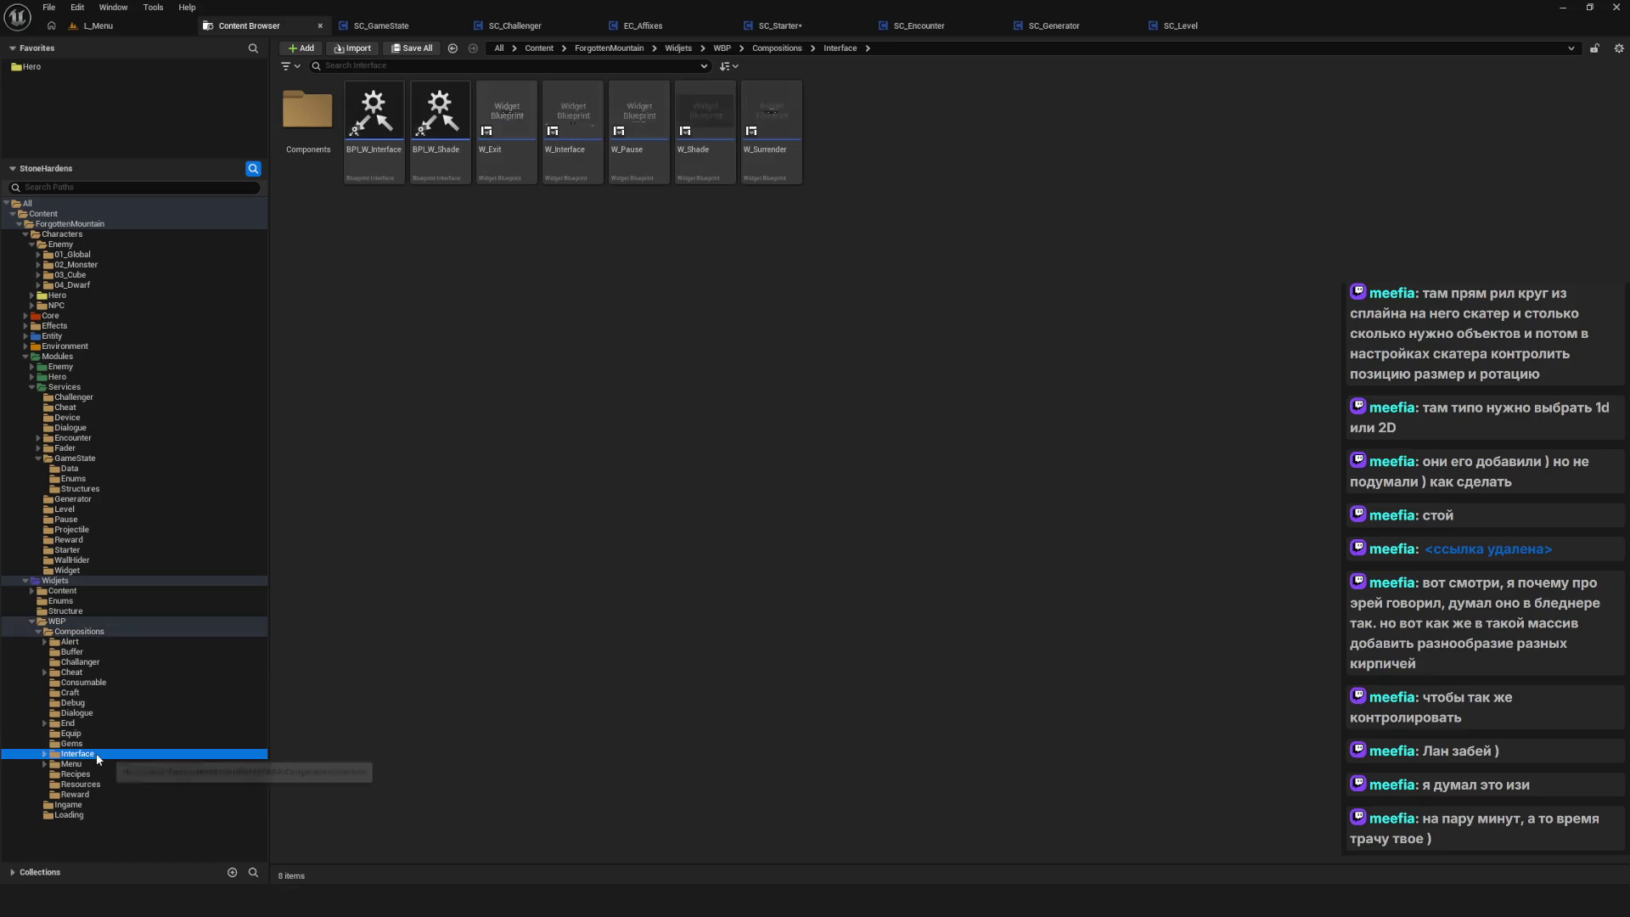
double_click(772, 135)
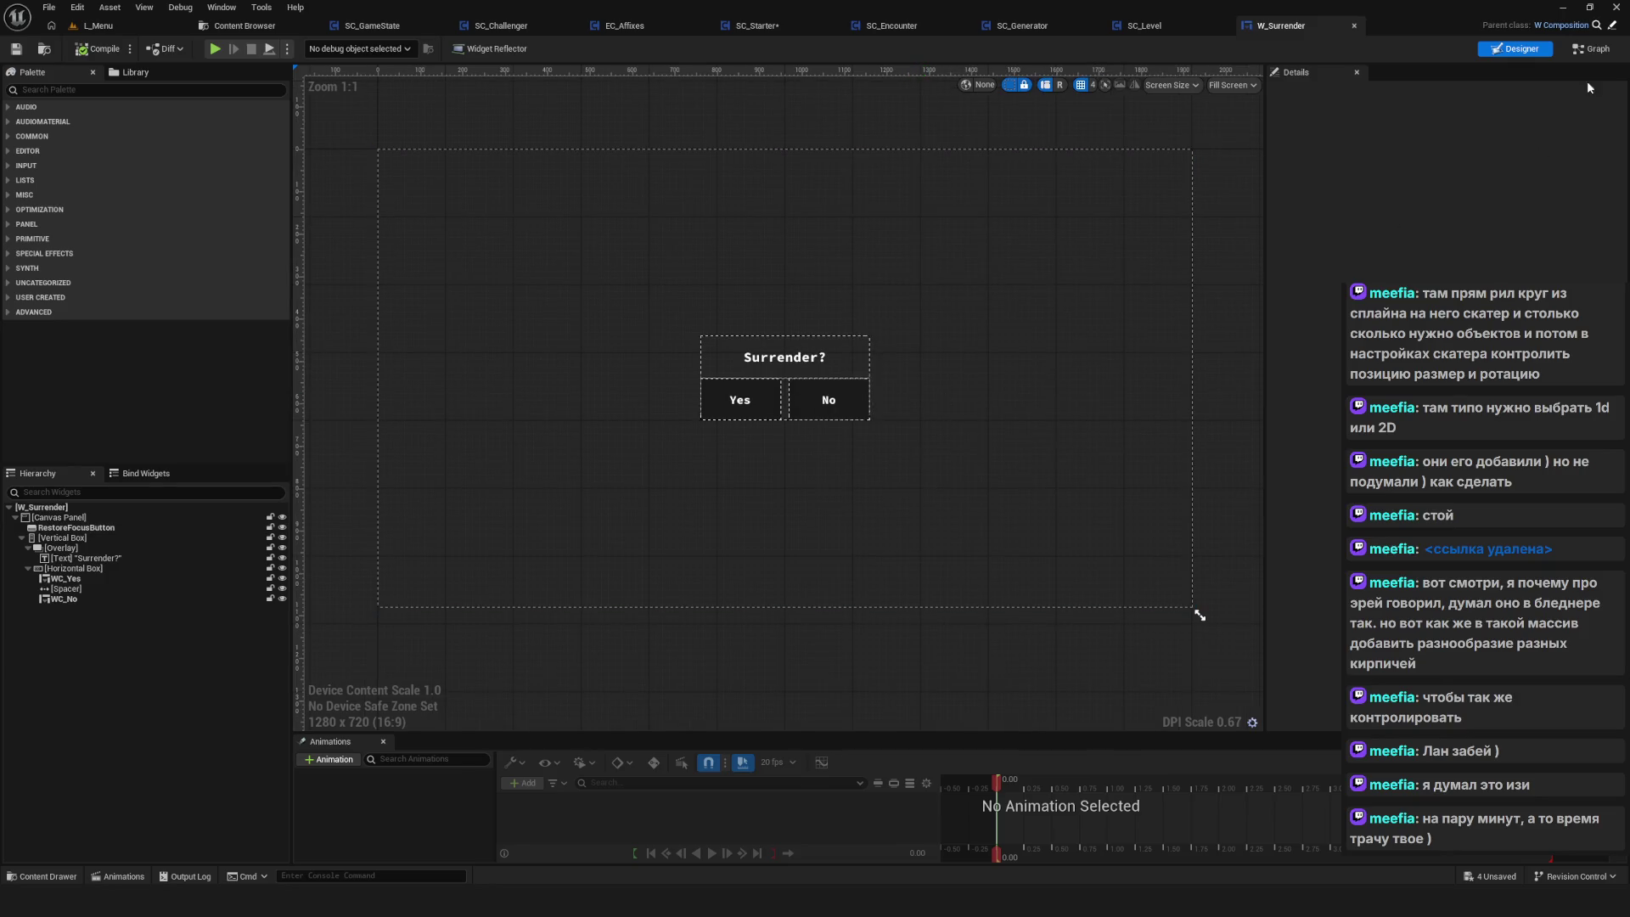
Switch W_Surrender to its event graph and select the unconnected On Click (WC_Yes) event
click(1592, 49)
scroll(713, 400, up, 2)
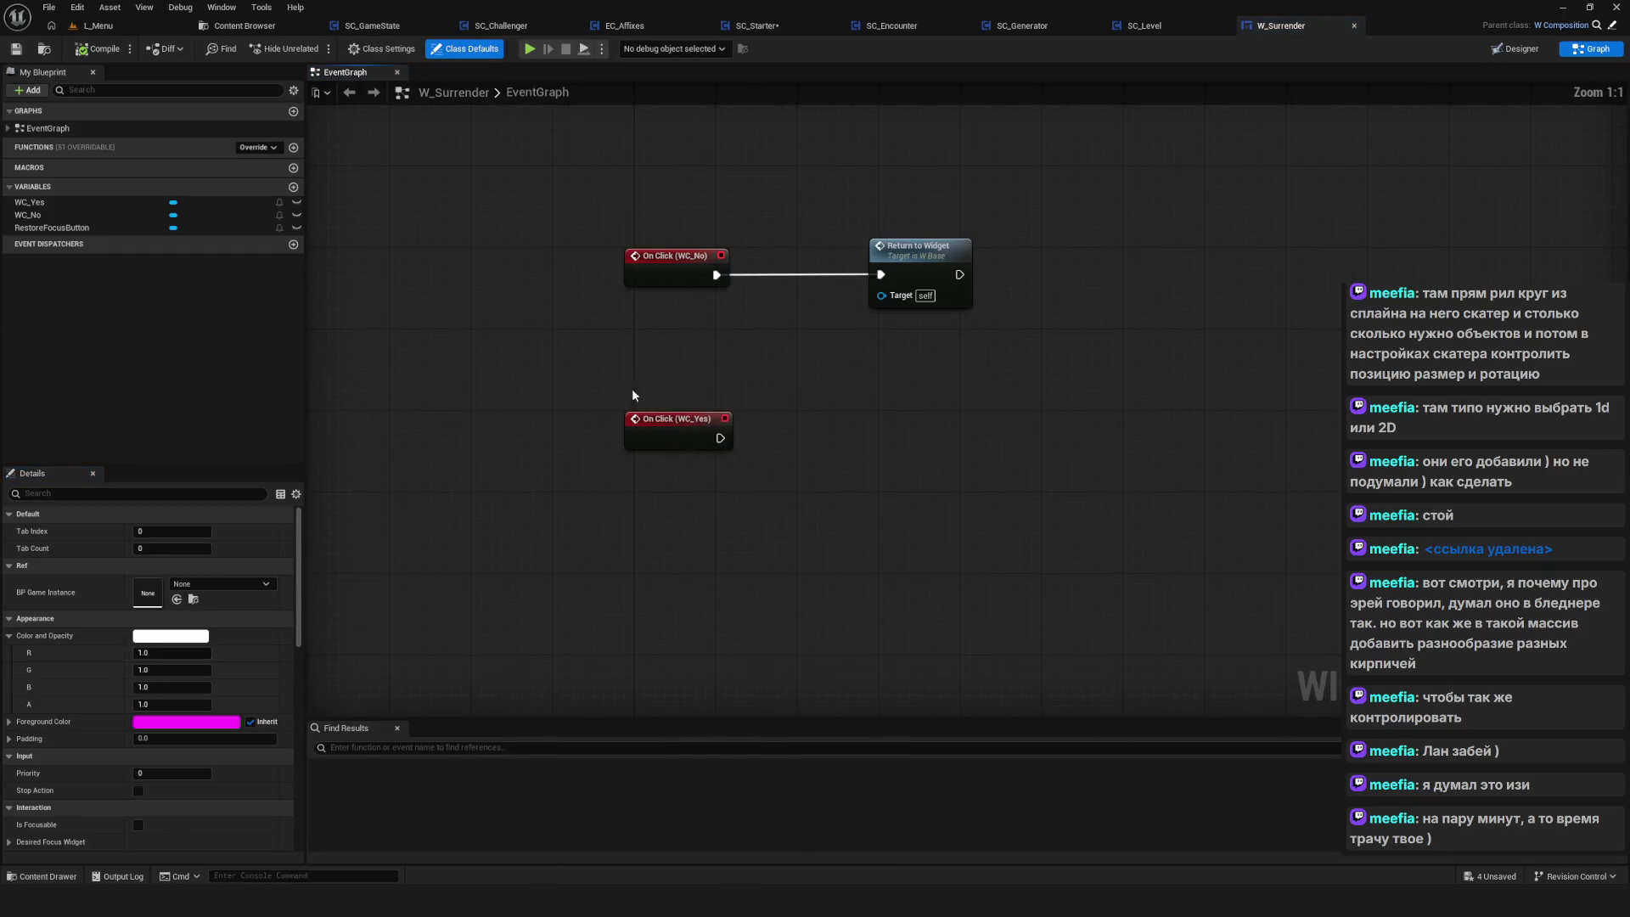
click(679, 429)
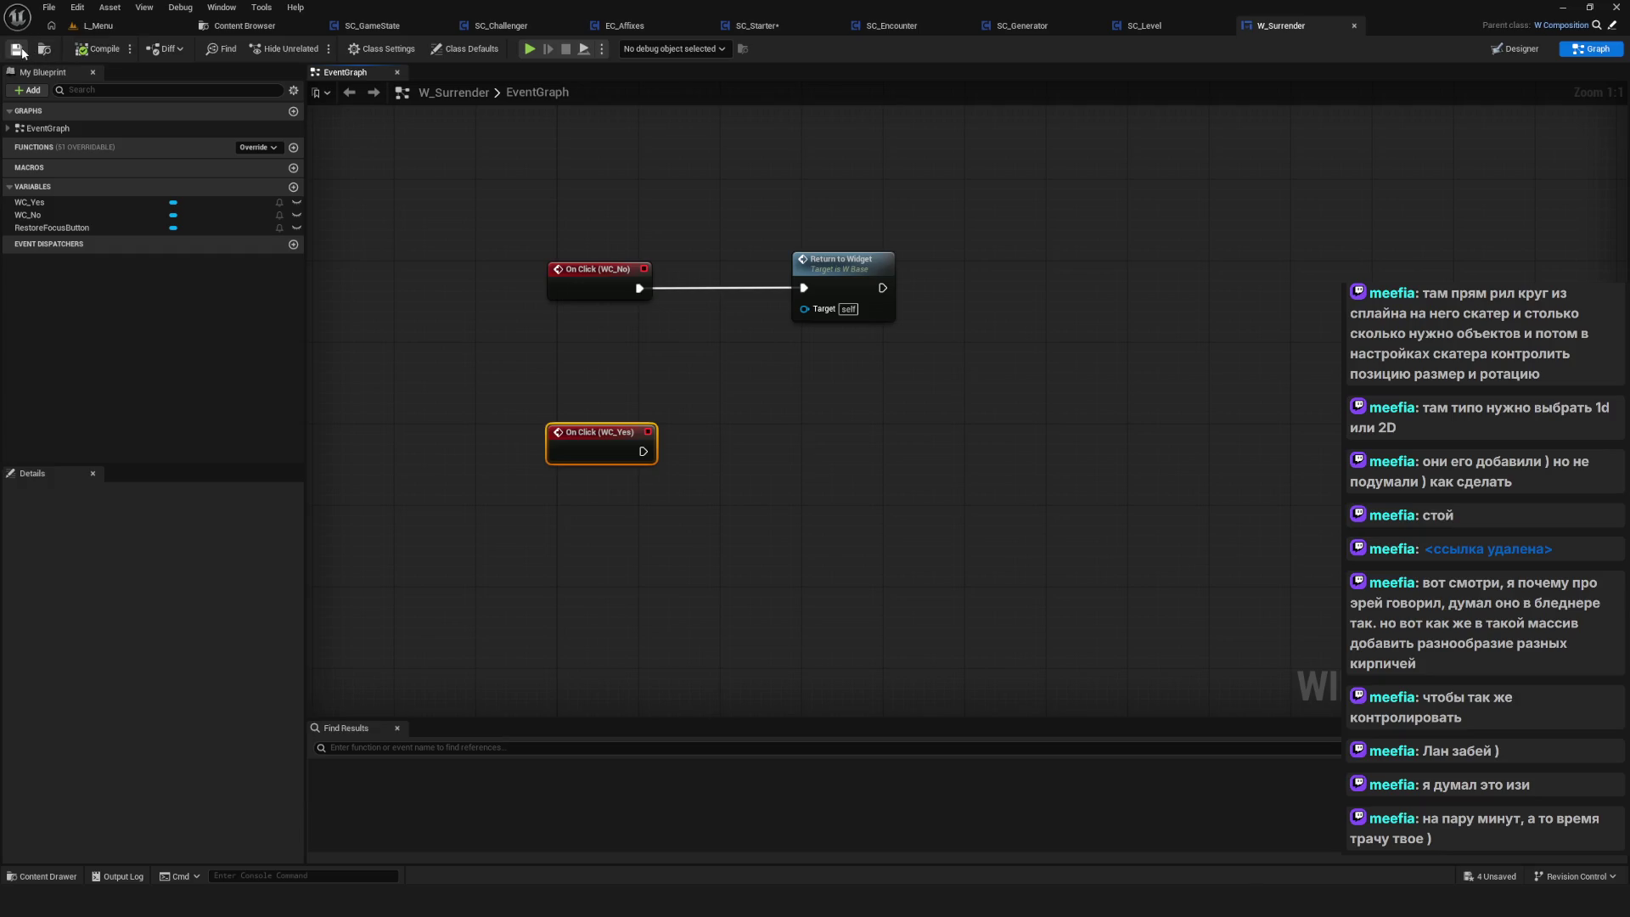
drag(716, 262, 734, 342)
Open SC_GameState's EventGraph and pan to the LoadCheckpoint event
click(384, 29)
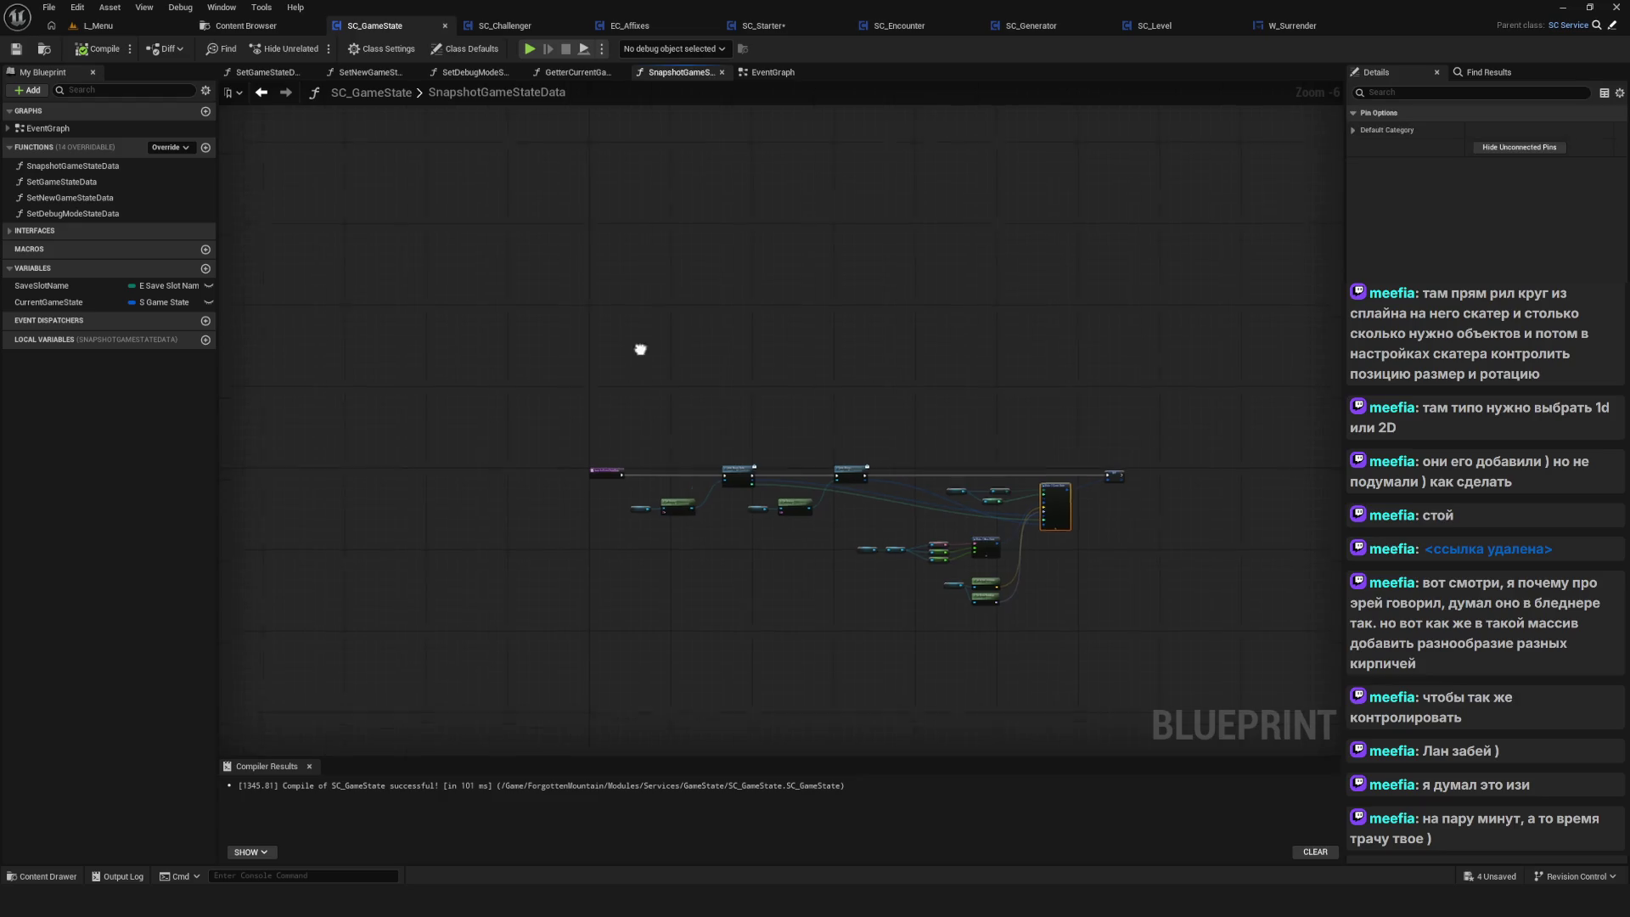
click(777, 74)
scroll(701, 287, down, 3)
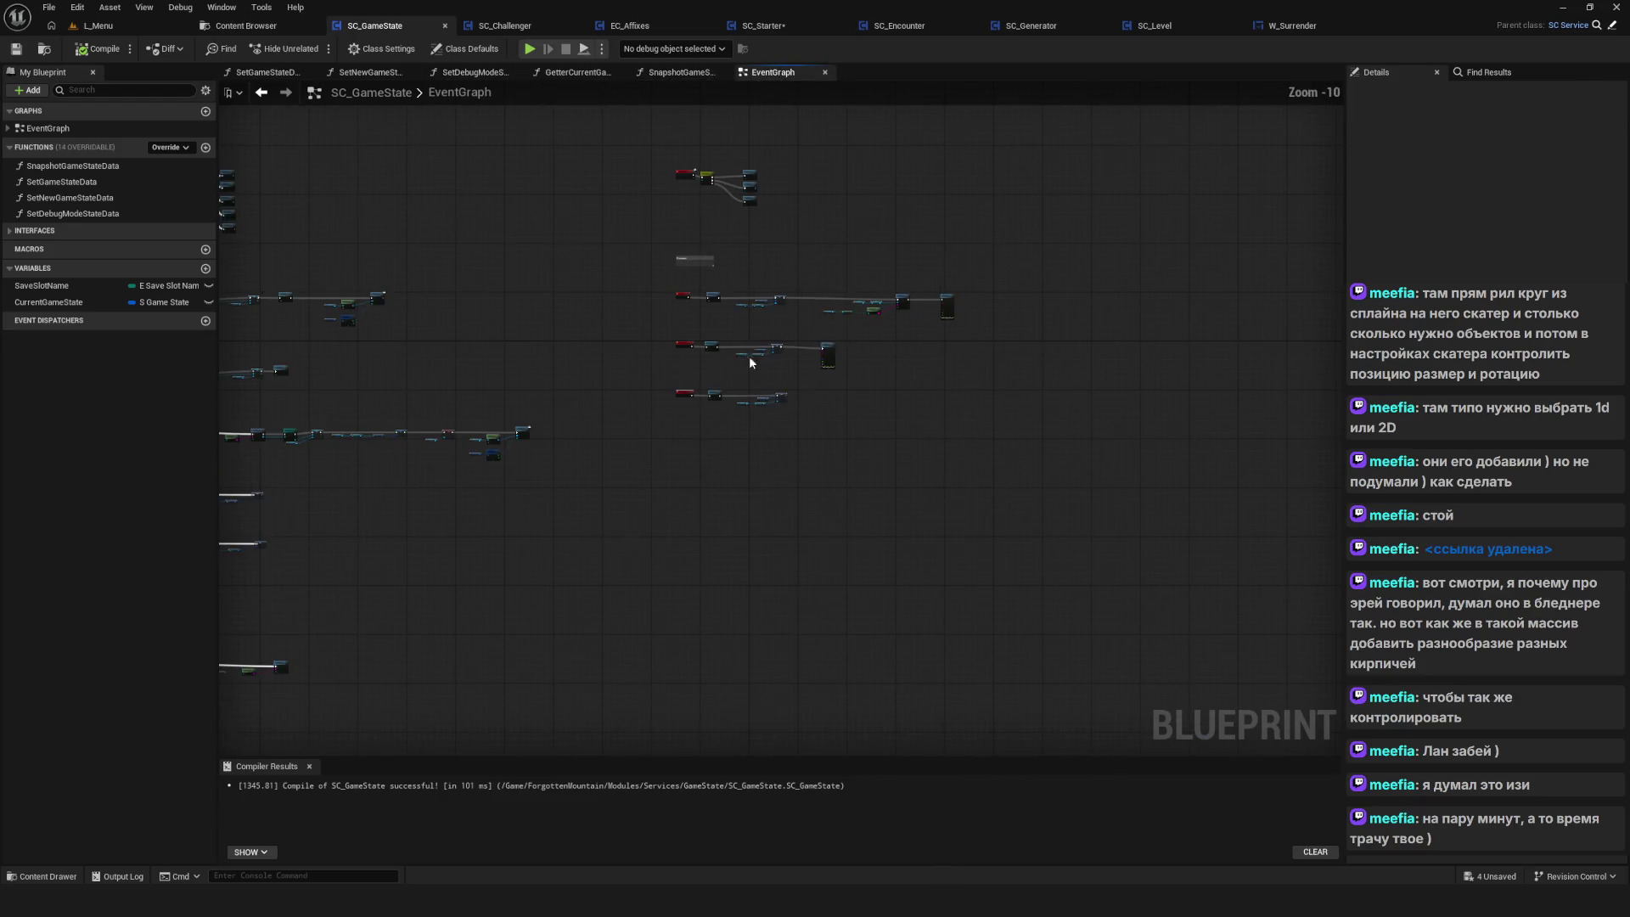
scroll(748, 343, up, 3)
scroll(749, 343, up, 3)
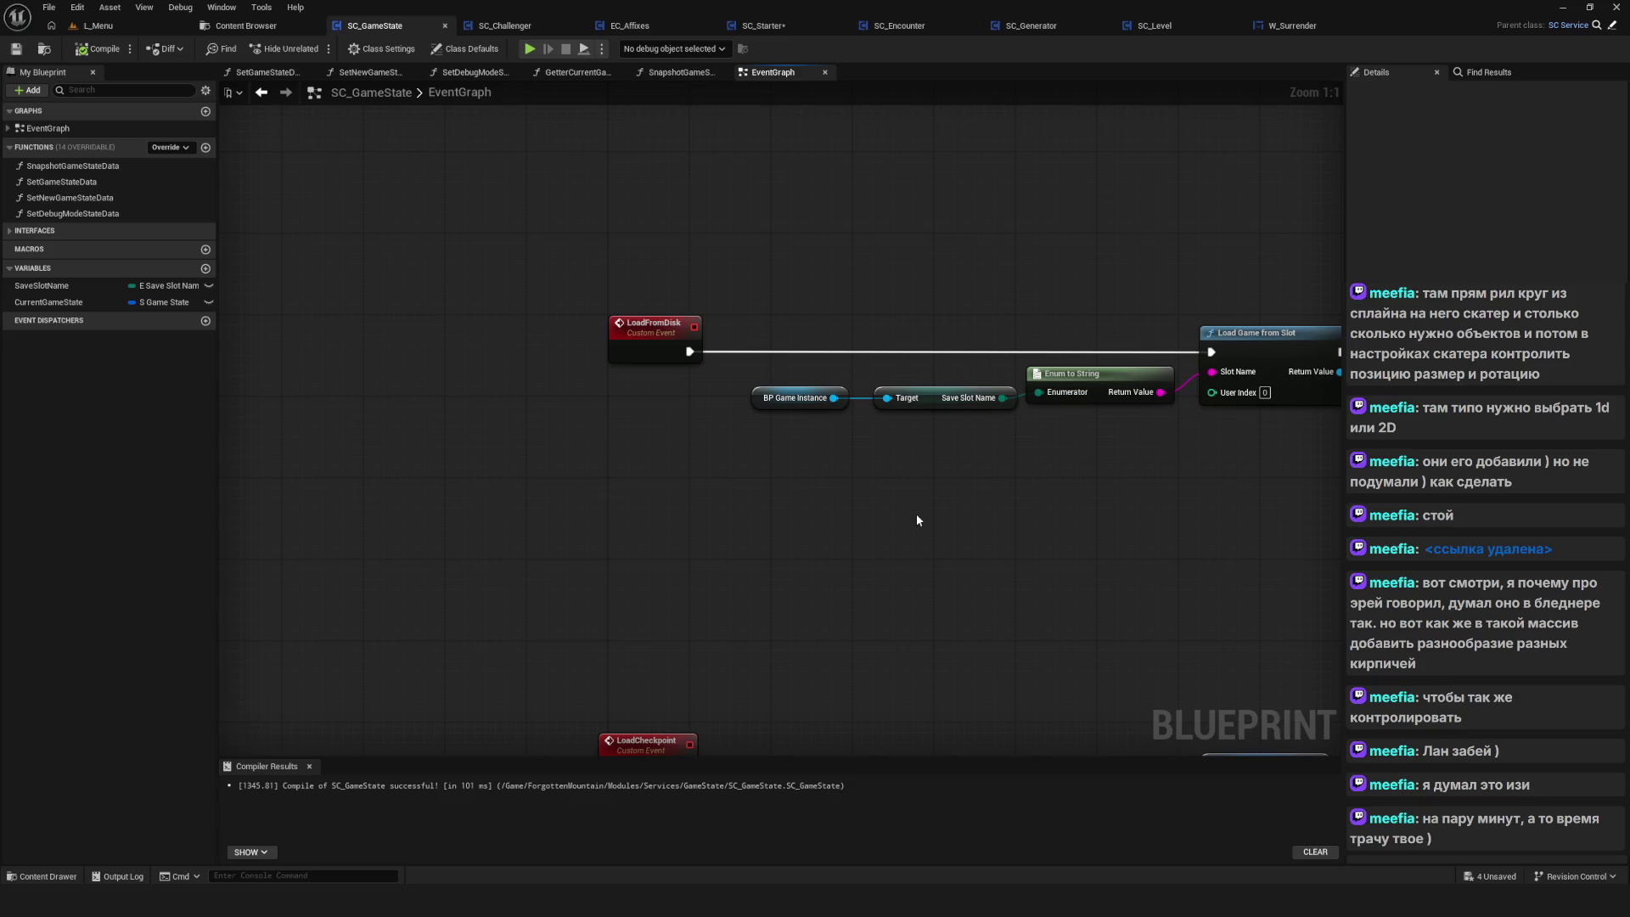
mouse_move(919, 304)
mouse_down()
mouse_move(890, 286)
mouse_move(741, 18)
mouse_up()
Select the LoadCheckpoint event, then switch to SC_Starter's SetCurrentGameState graph
mouse_move(412, 393)
mouse_down()
mouse_move(854, 555)
mouse_move(1120, 602)
mouse_up()
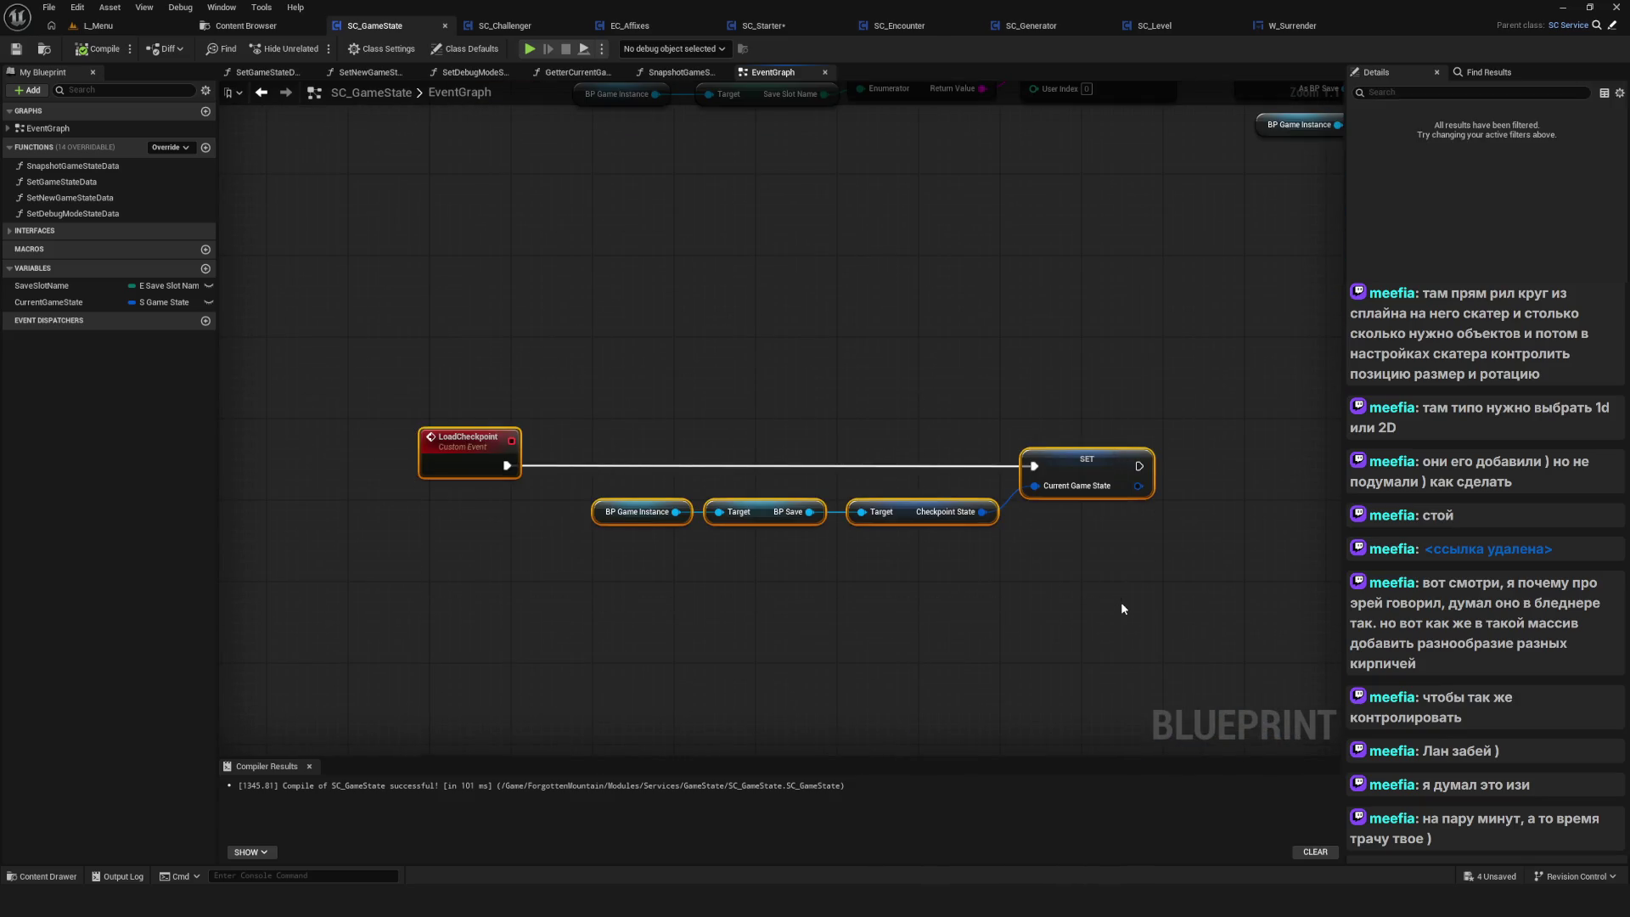
drag(386, 340, 507, 534)
scroll(620, 496, down, 1)
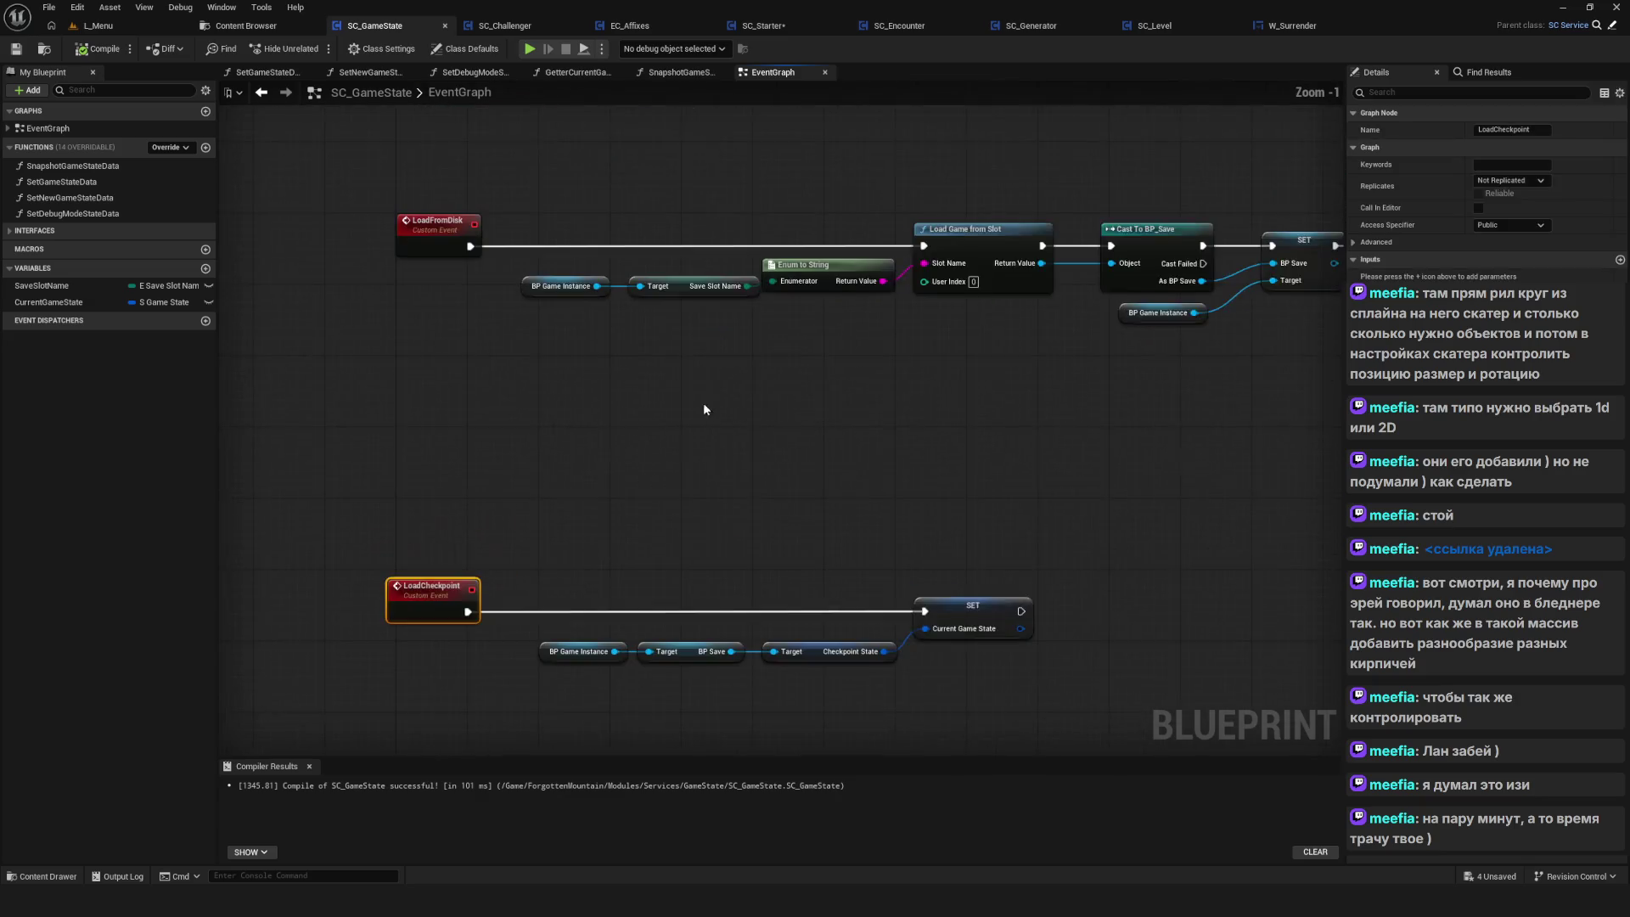
click(763, 26)
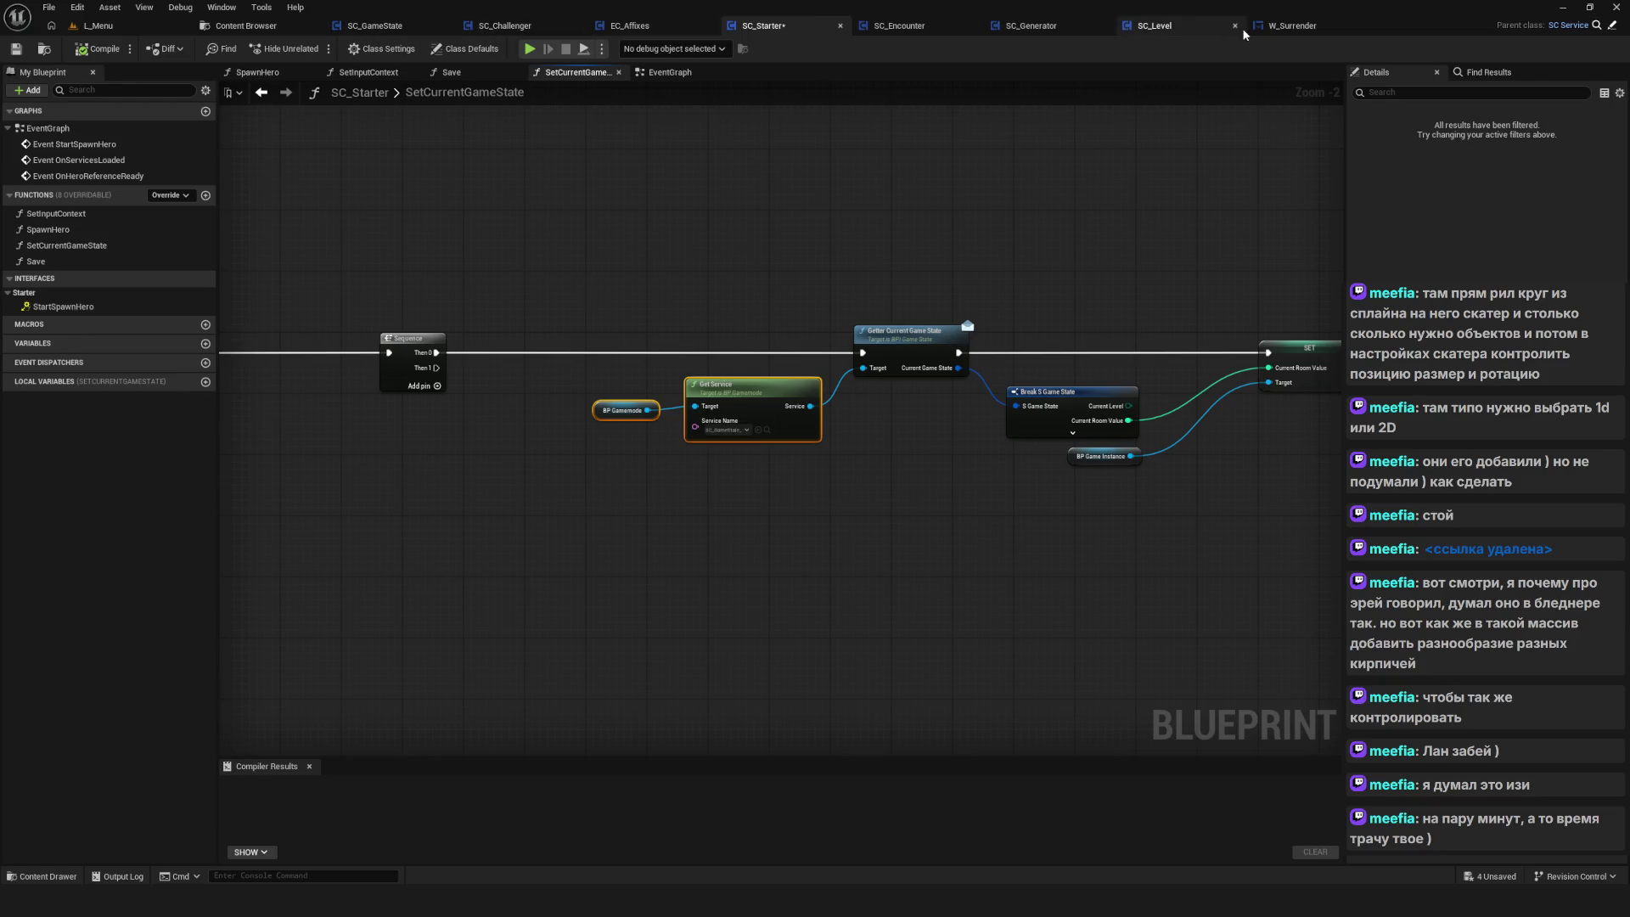
Paste the Get Service and BP Gamemode nodes into W_Surrender's graph with service set to SC_GameState
click(1304, 30)
click(759, 568)
key(ctrl+v)
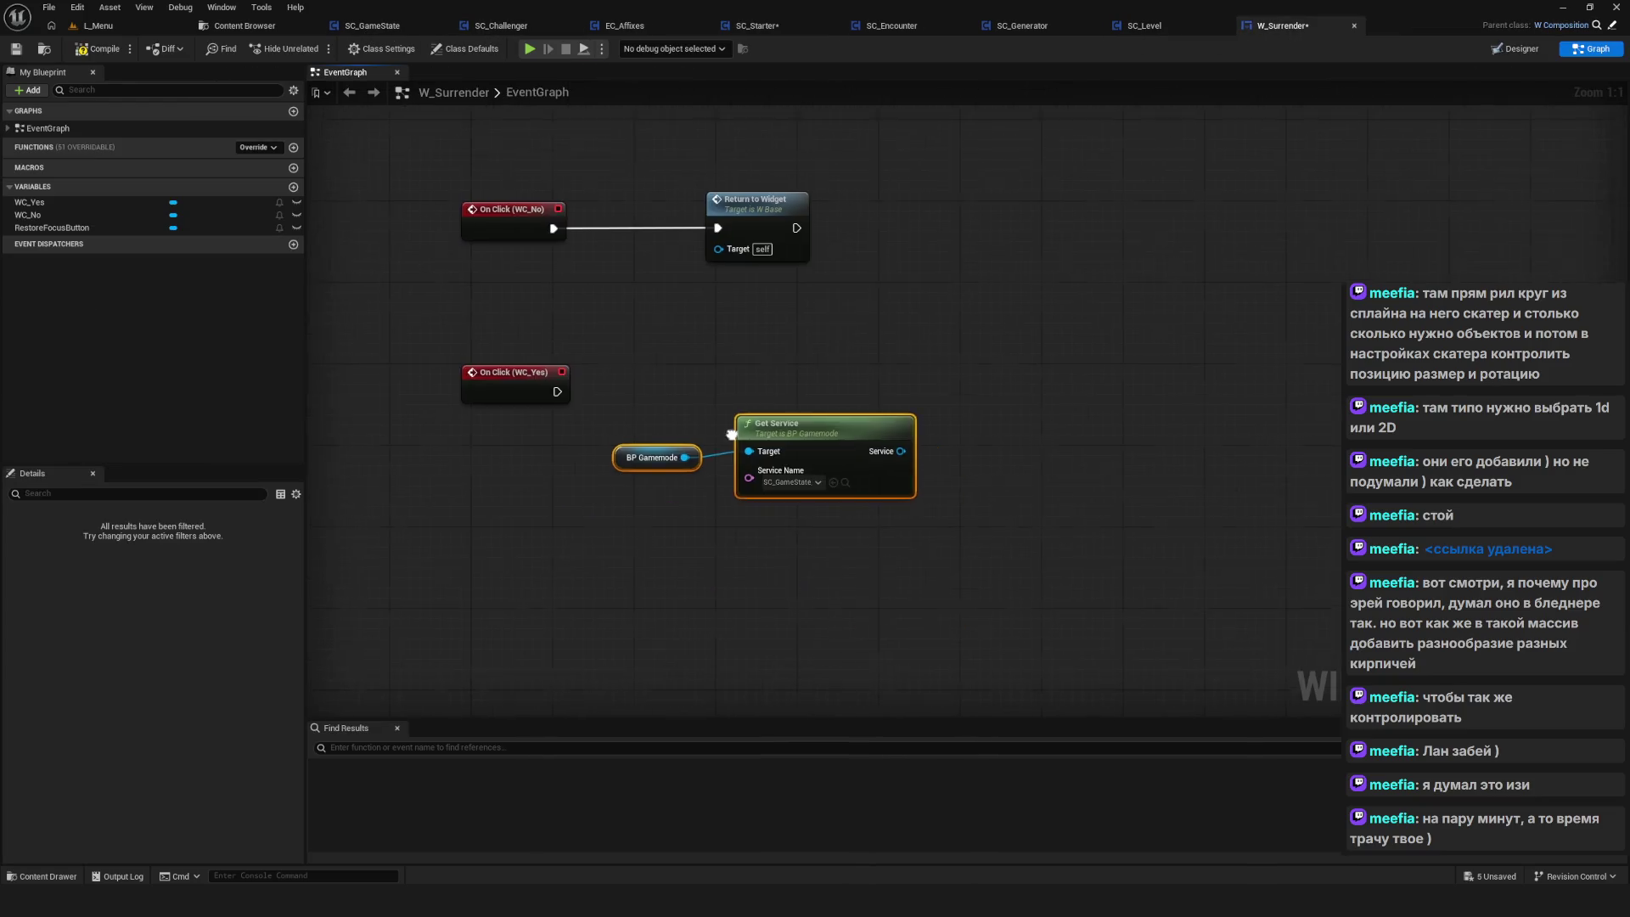
drag(785, 430, 809, 485)
click(834, 541)
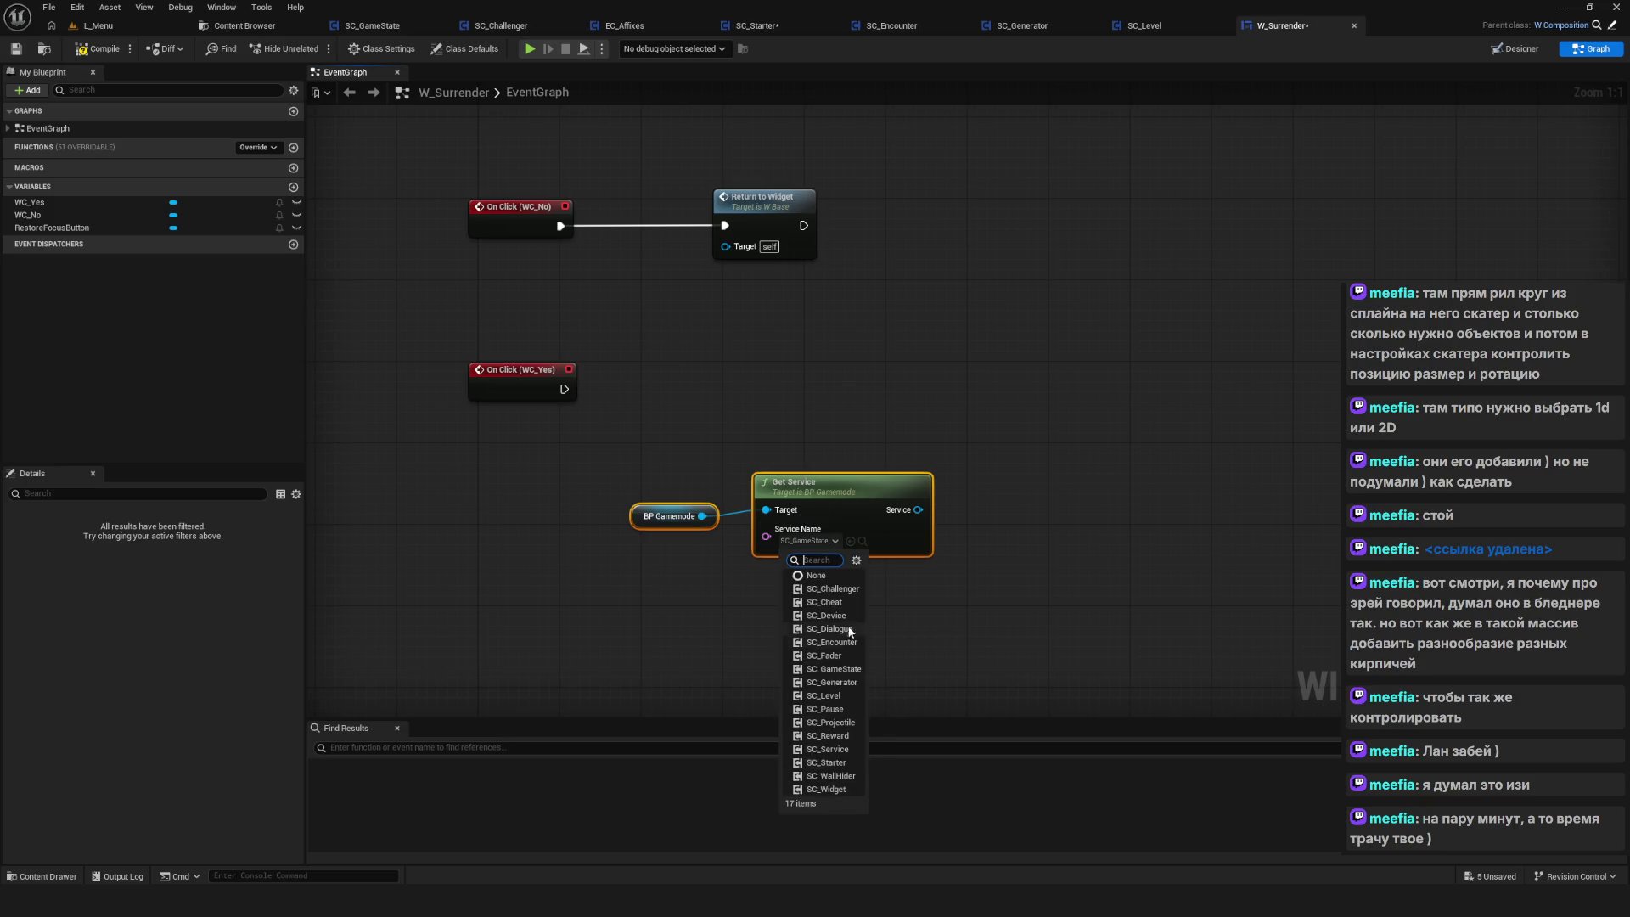
click(841, 681)
click(811, 540)
click(857, 670)
Search 'LoadC' and 'Load C' from the Service output without a match, then save W_Surrender
mouse_move(918, 509)
mouse_down()
mouse_move(980, 473)
mouse_move(1023, 414)
mouse_up()
text(Load)
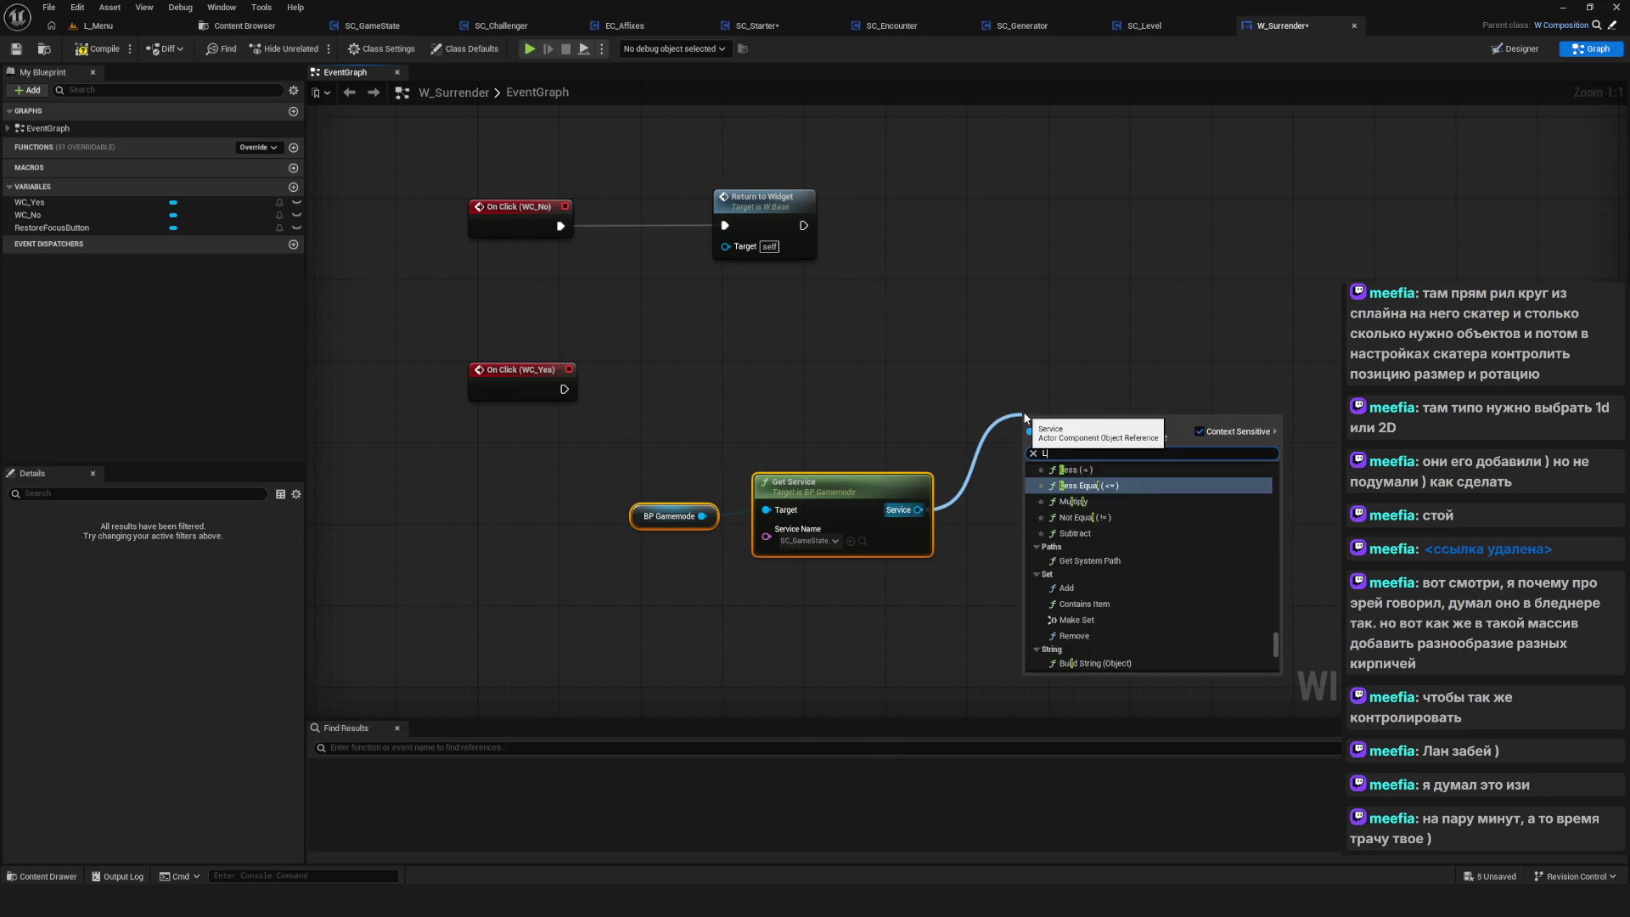
text(Checkpoint)
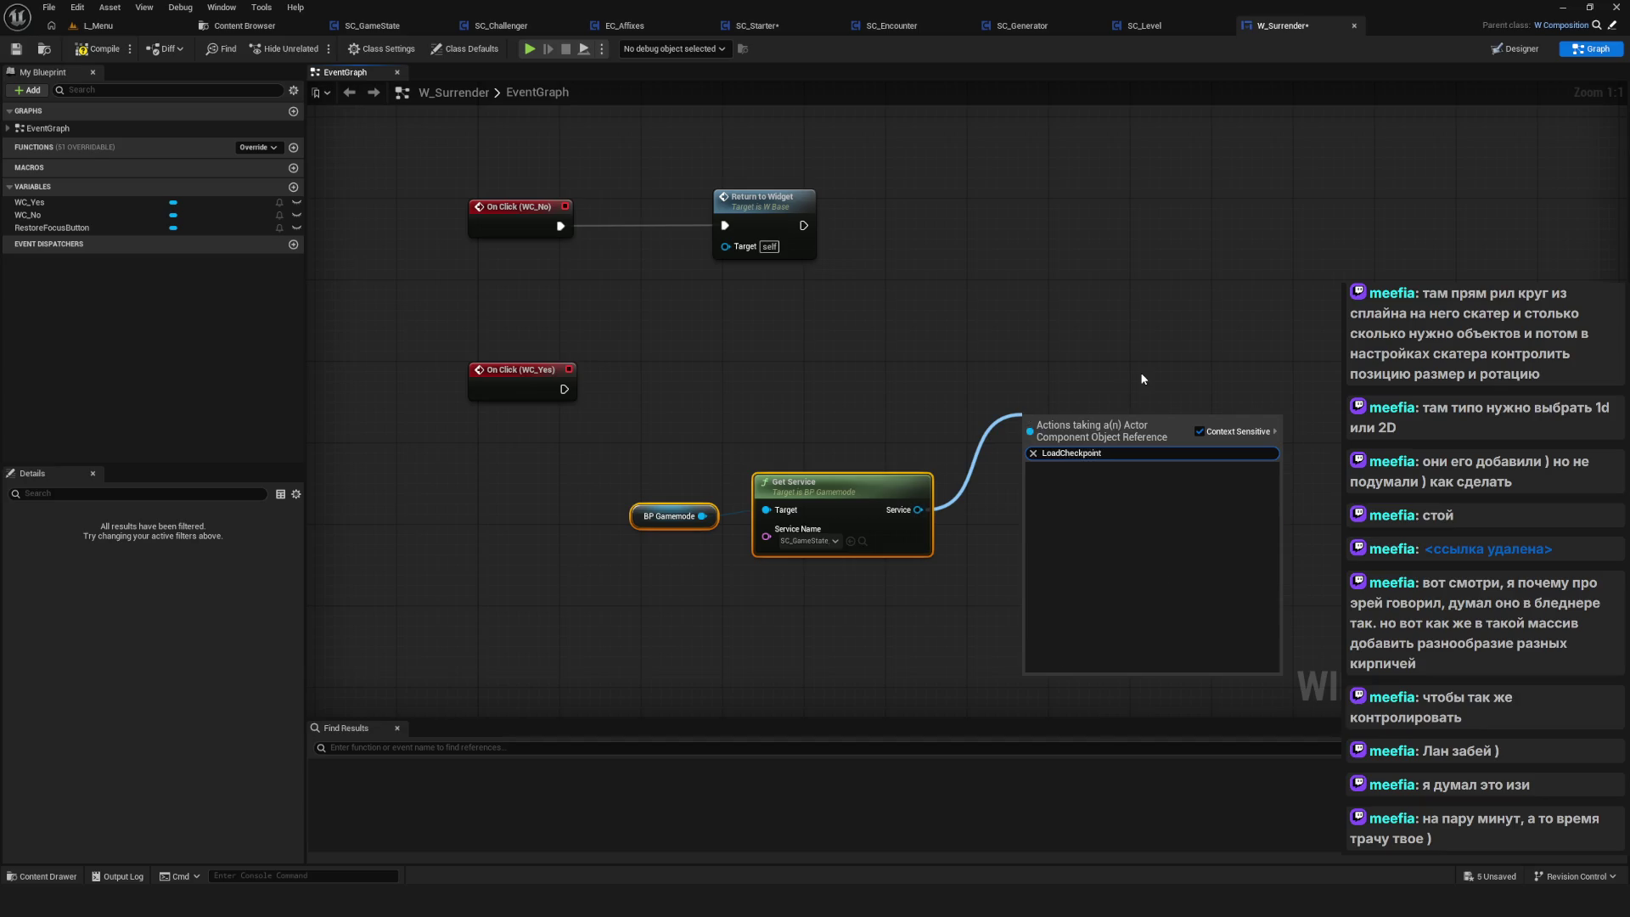
click(1140, 375)
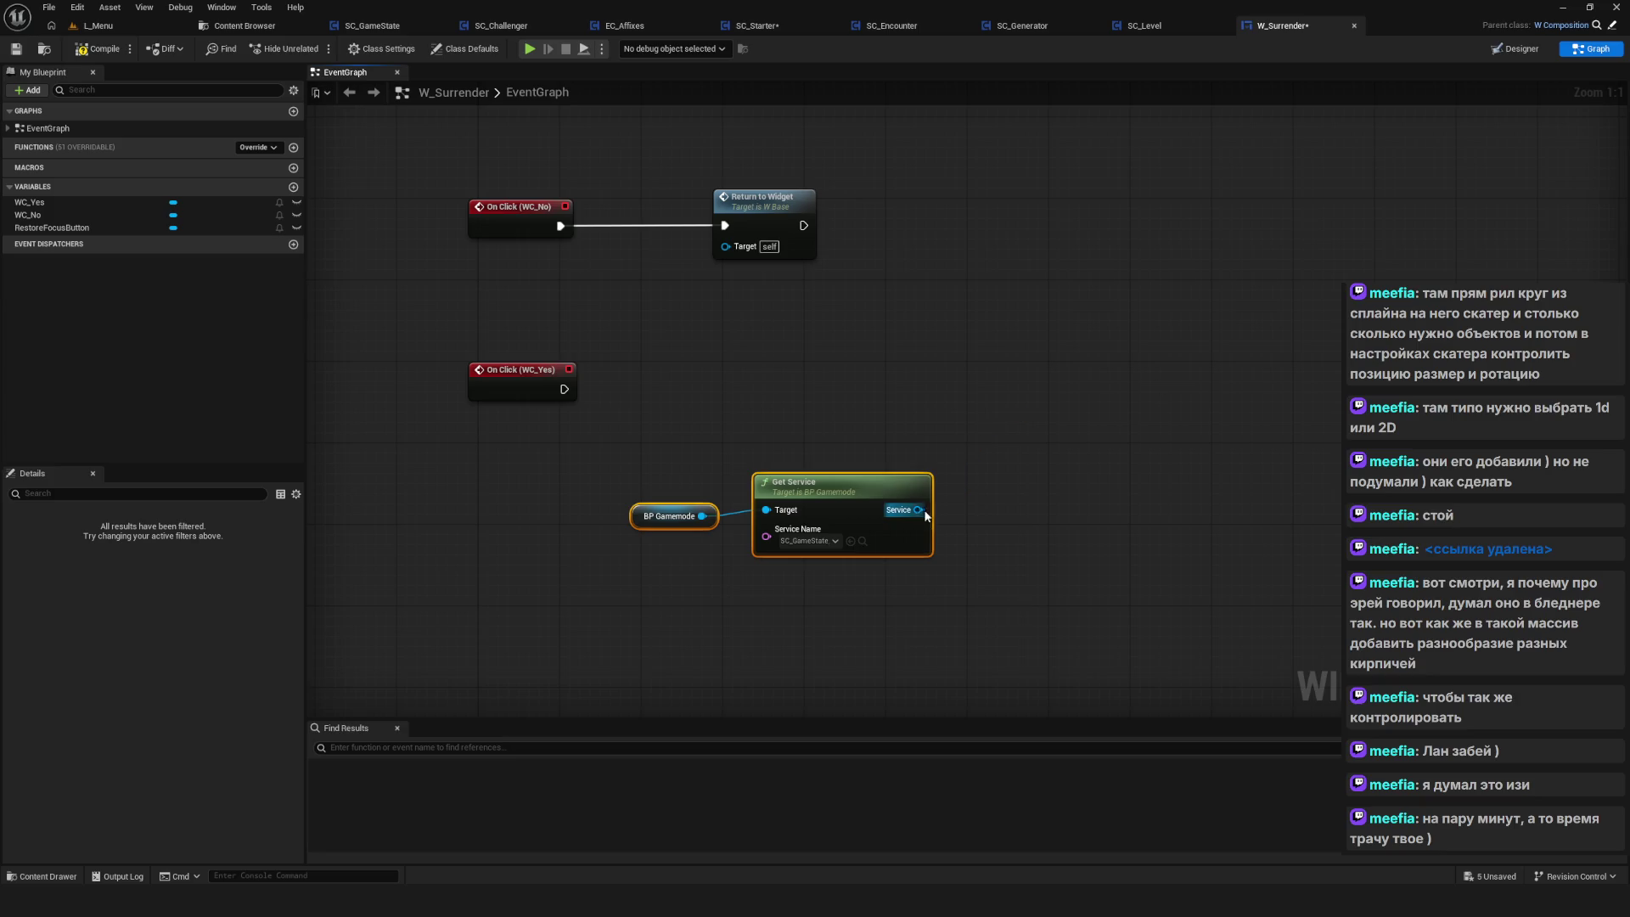
drag(918, 510, 1047, 396)
text(Load C)
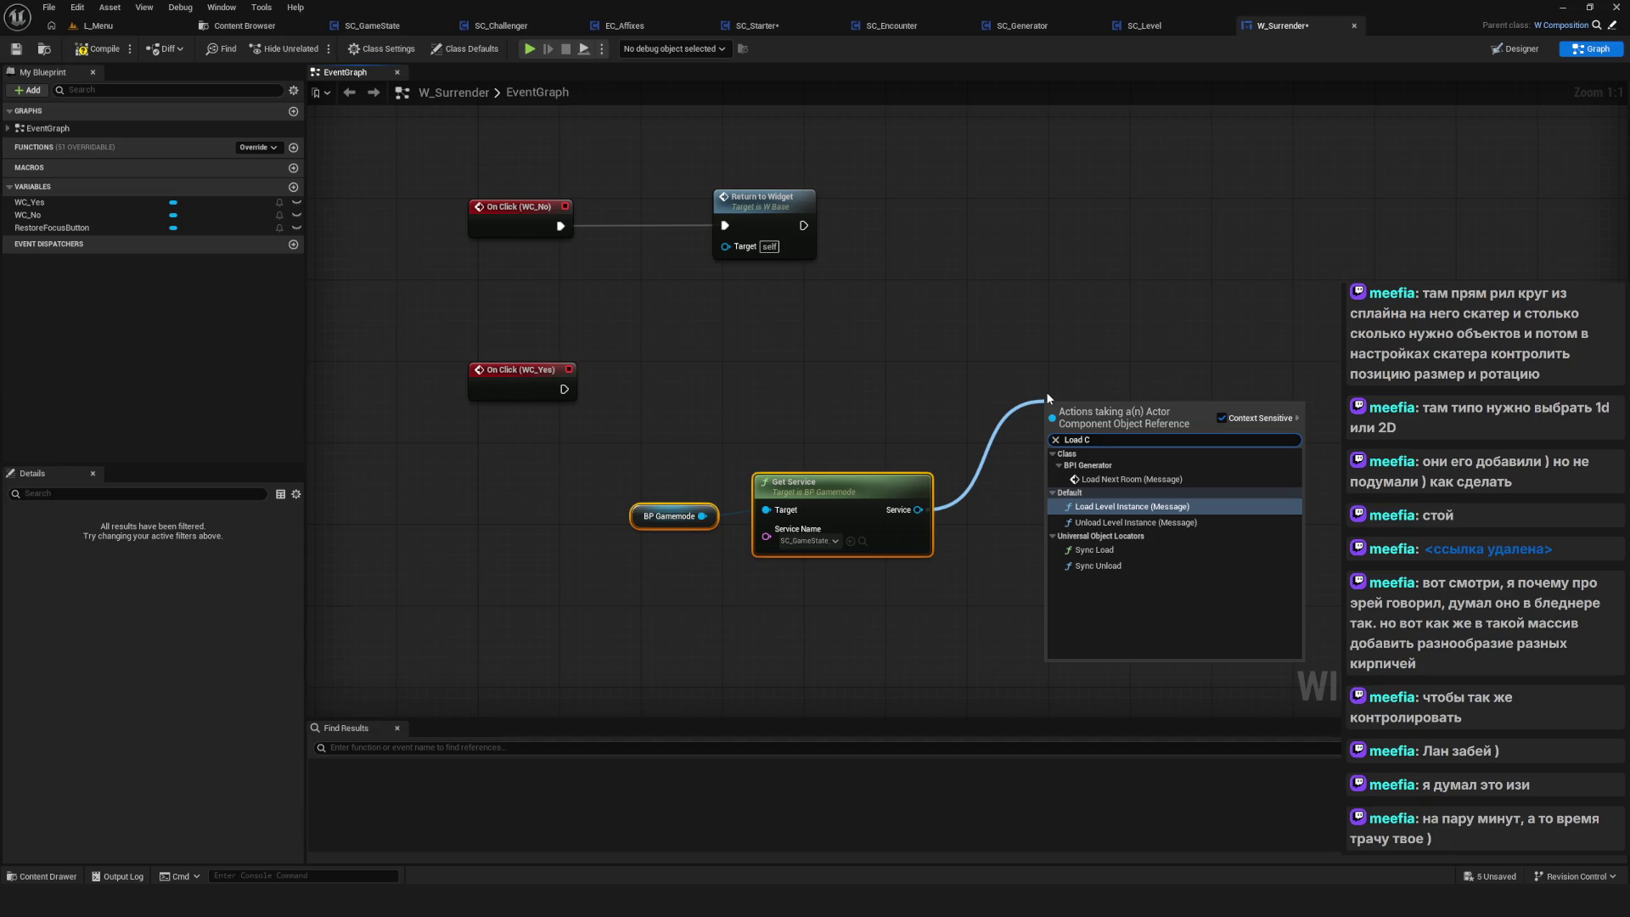
key(Escape)
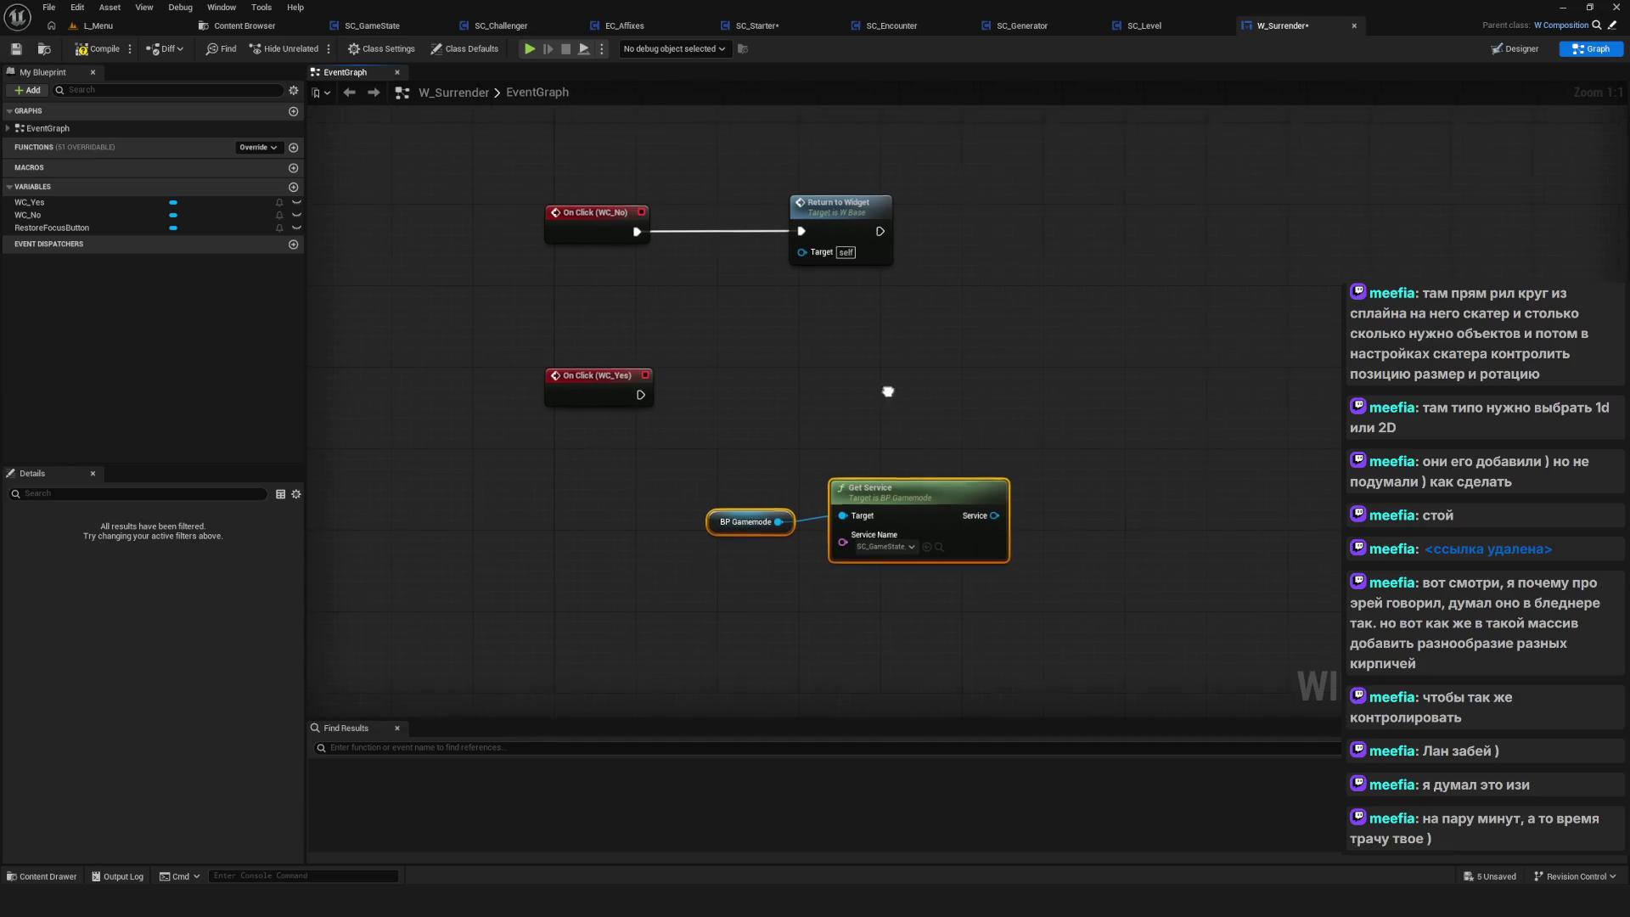
key(ctrl+s)
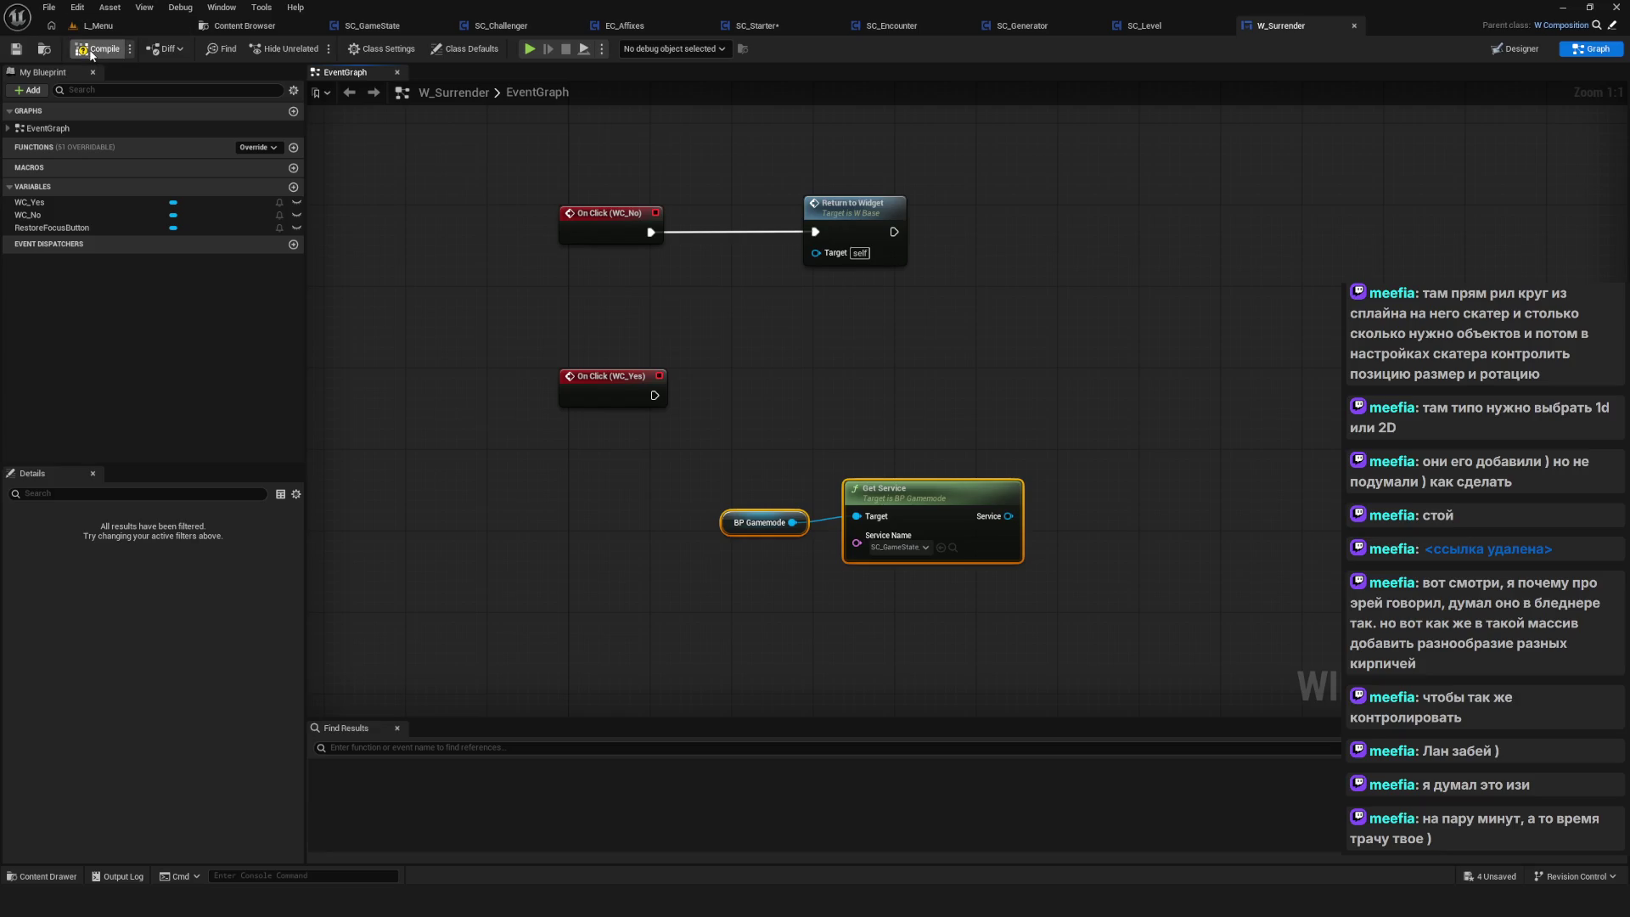
Add an Initialize call driven by On Click (WC_Yes) with Situation set to LoadCheckpoint
drag(1009, 516, 1102, 418)
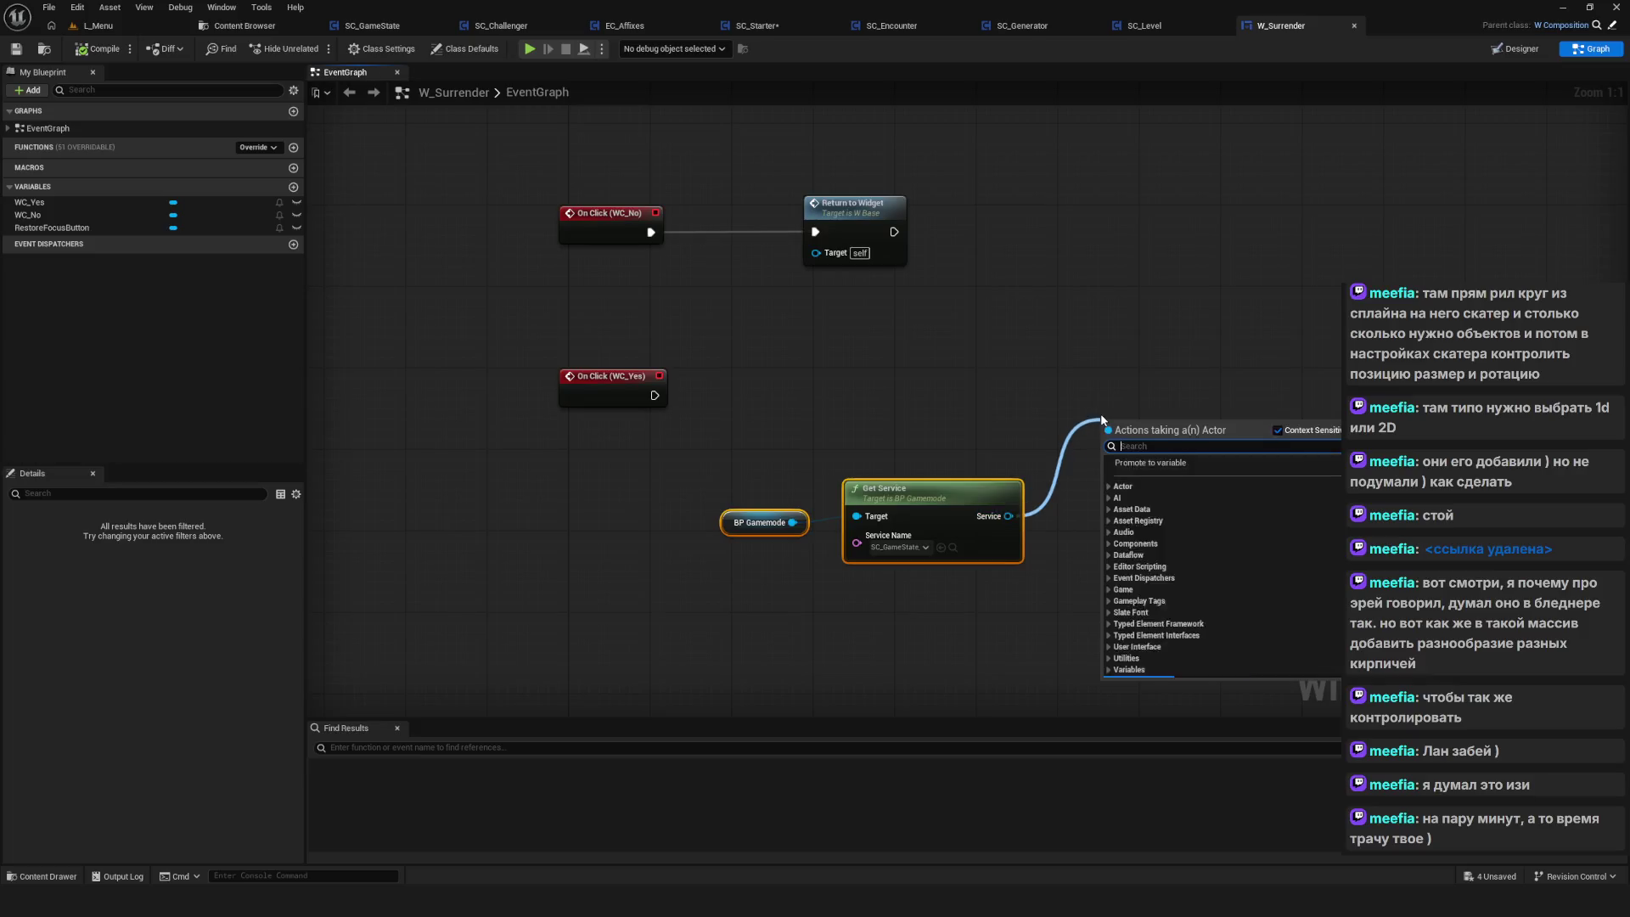
text(Initi)
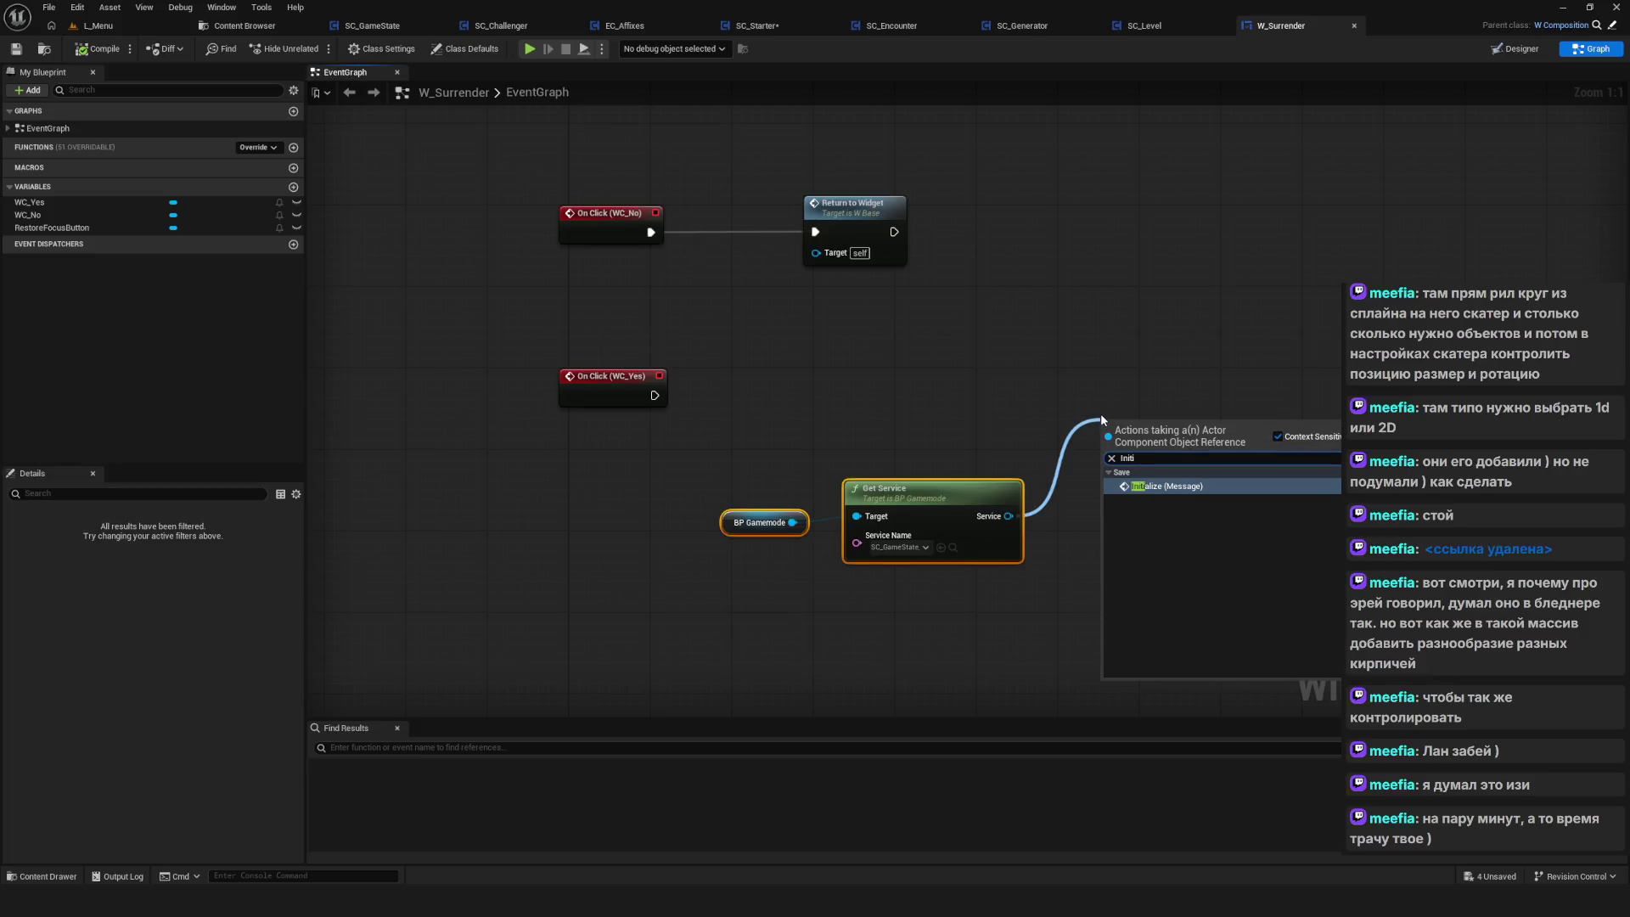
text(a)
key(Return)
mouse_move(653, 397)
mouse_down()
mouse_move(1069, 354)
mouse_move(1139, 384)
mouse_up()
click(1144, 446)
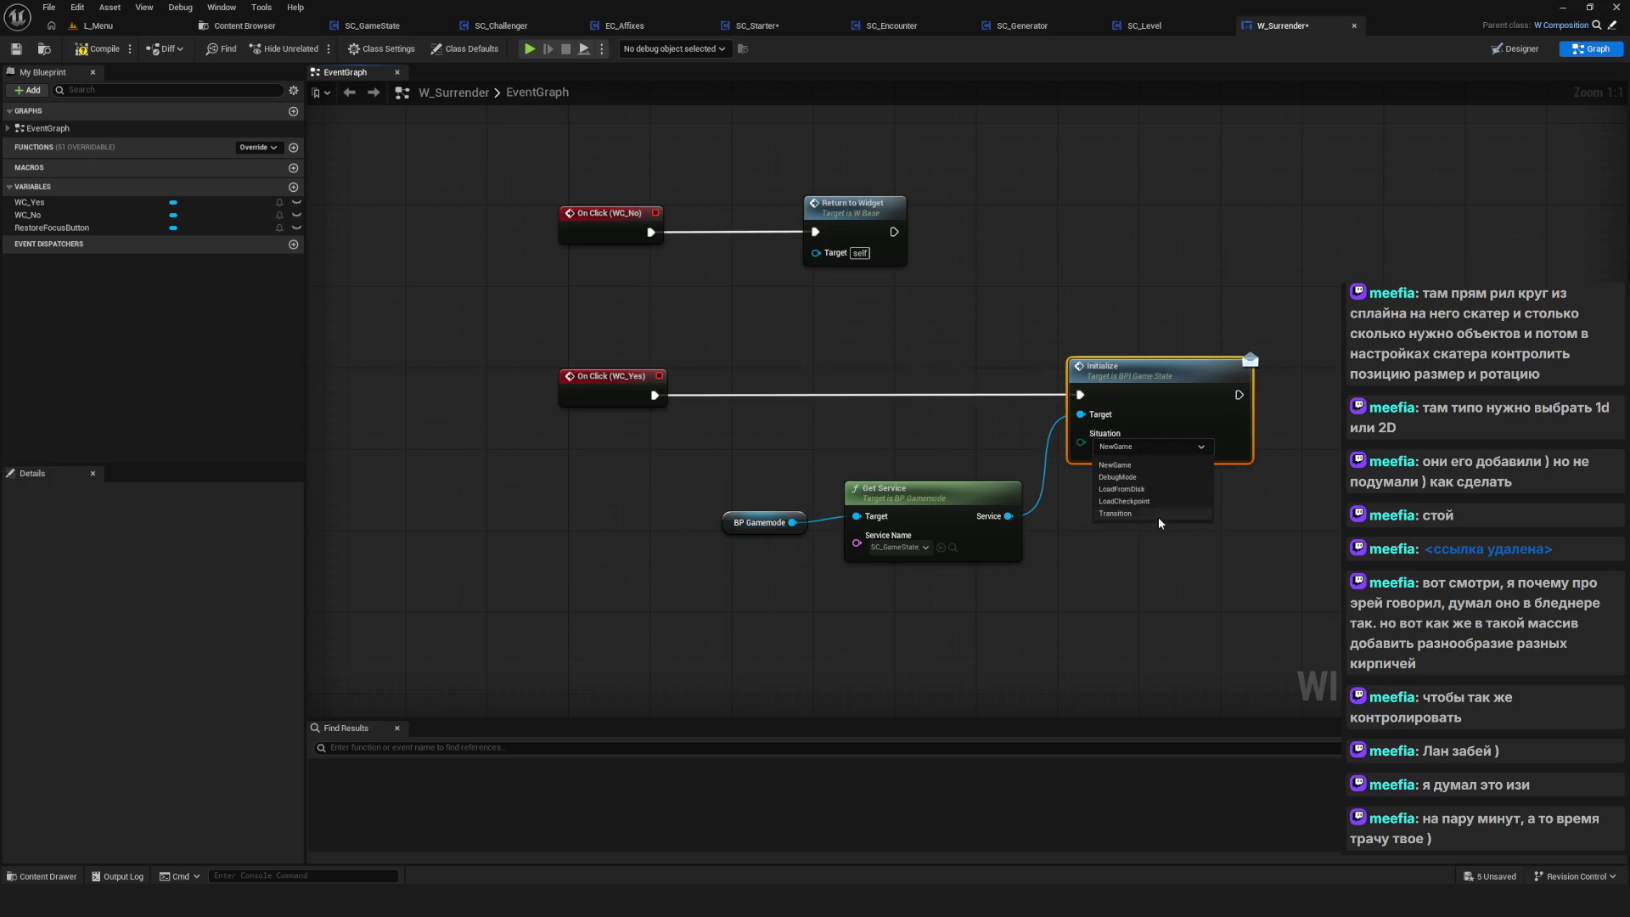
click(1153, 499)
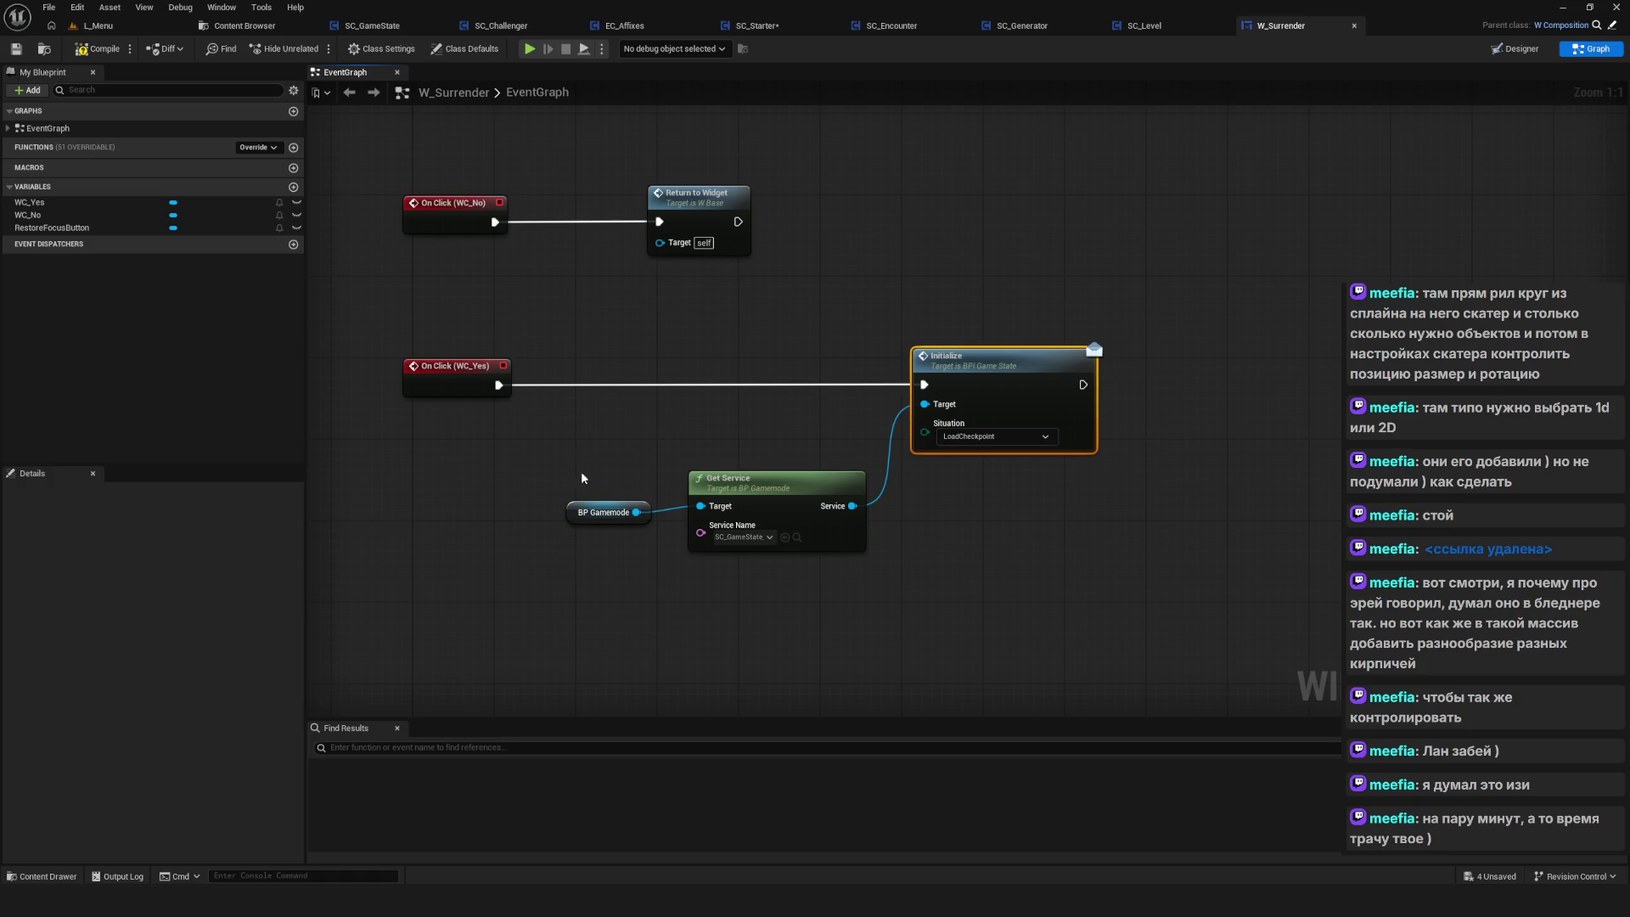
drag(581, 478, 794, 534)
scroll(819, 420, down, 6)
scroll(819, 420, up, 2)
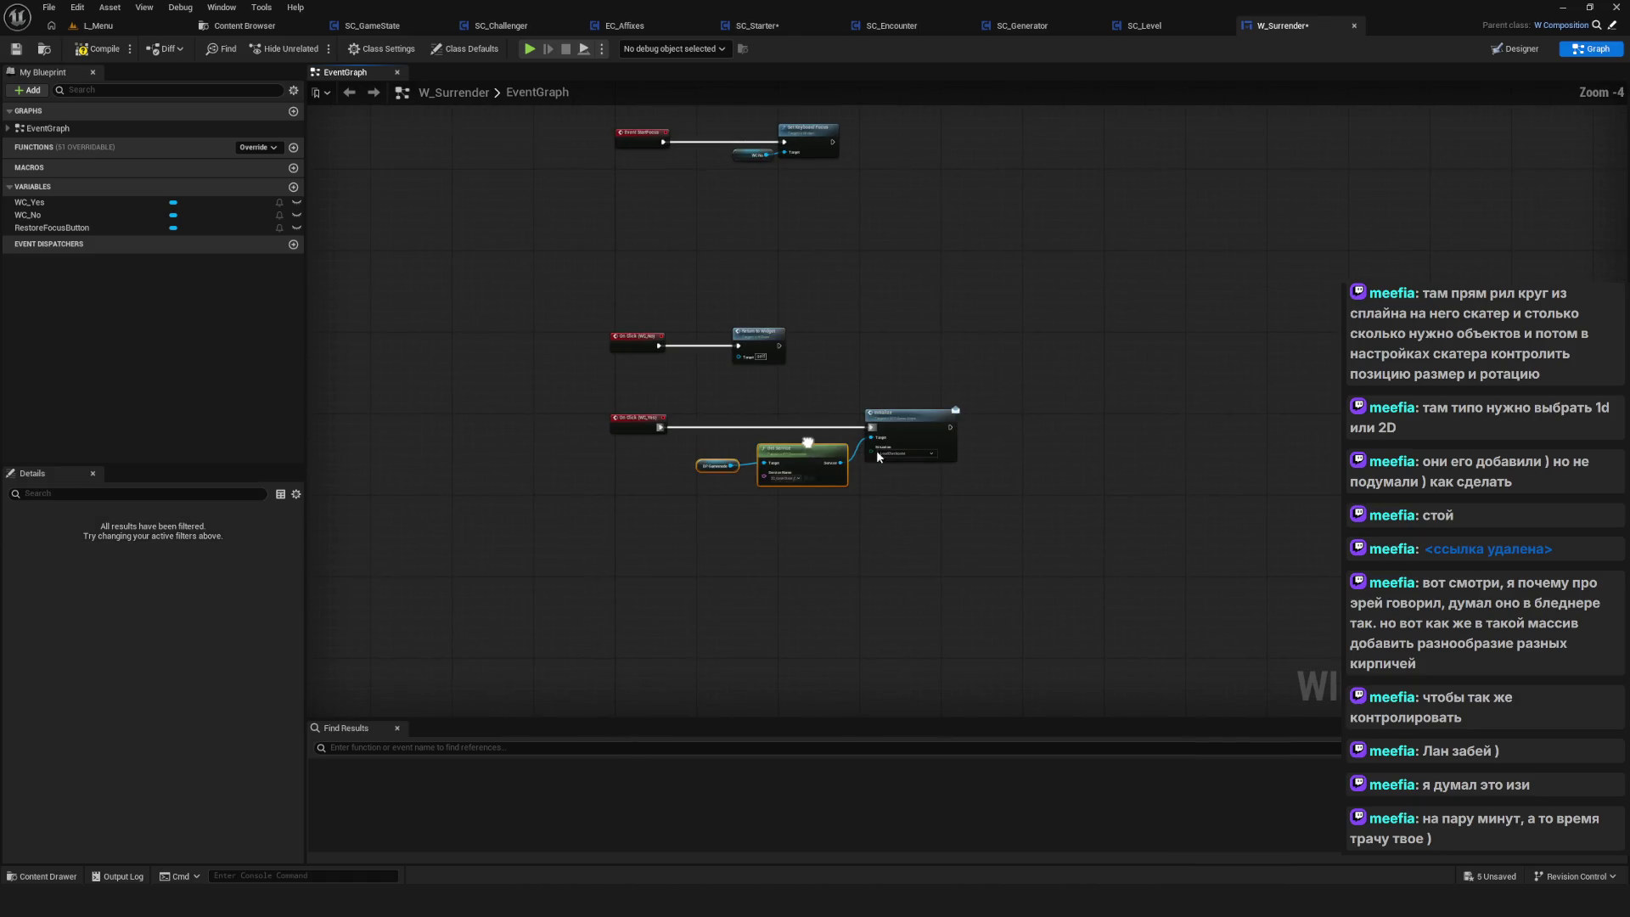
drag(569, 253, 624, 331)
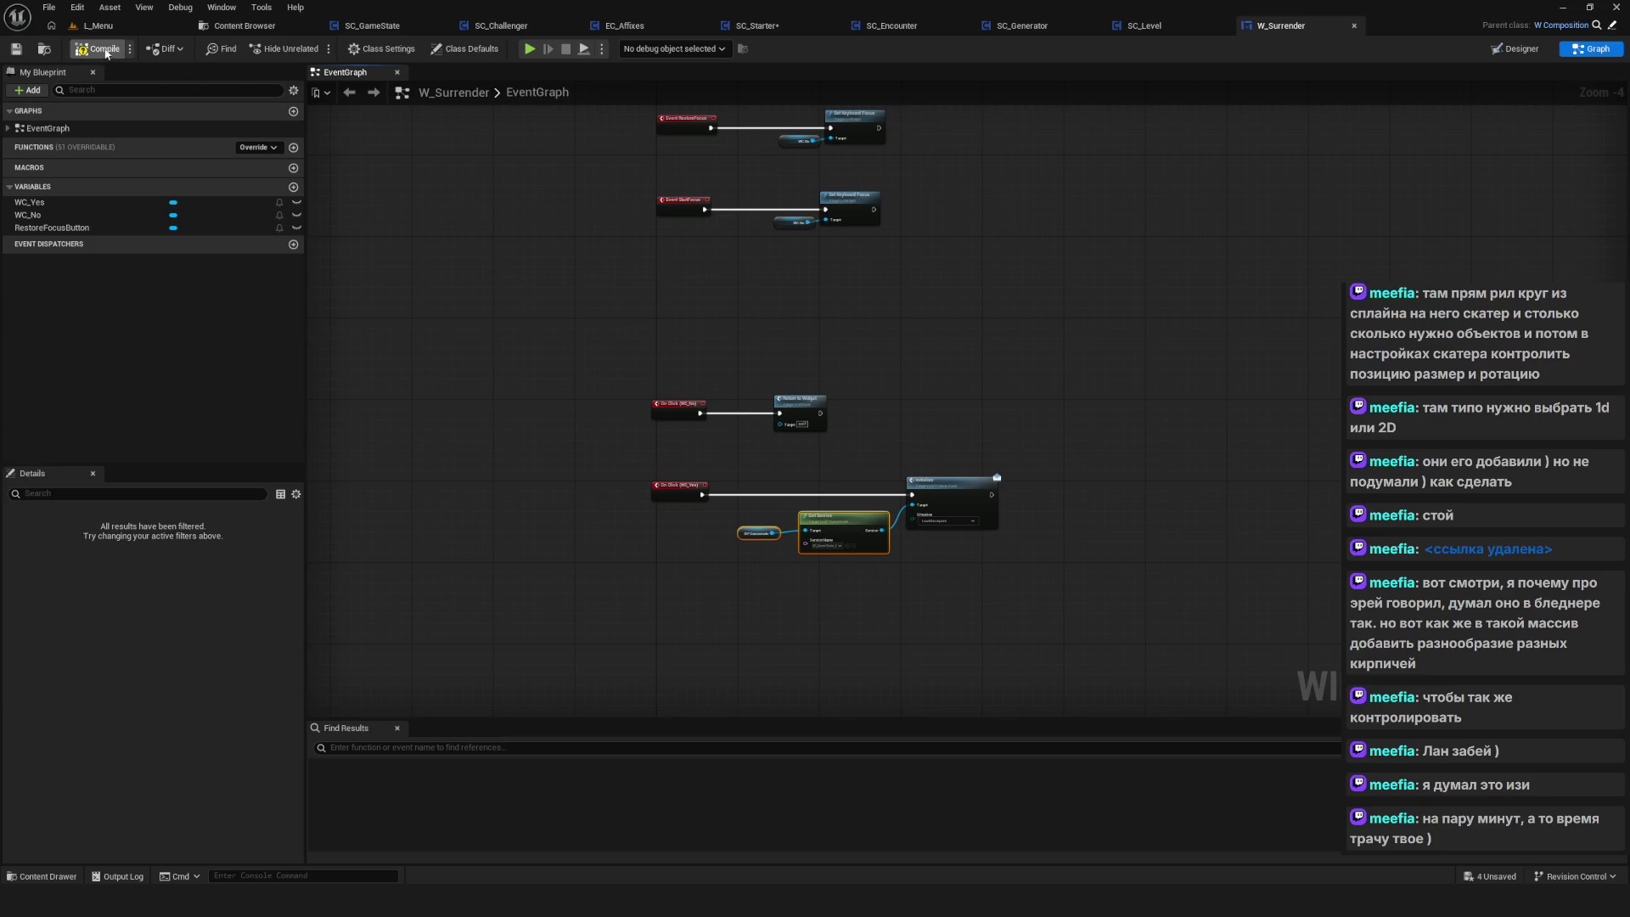
Play-test with Alt+P: delete SavedGame0, start a new game, walk up-right, then stop with Escape
key(alt+p)
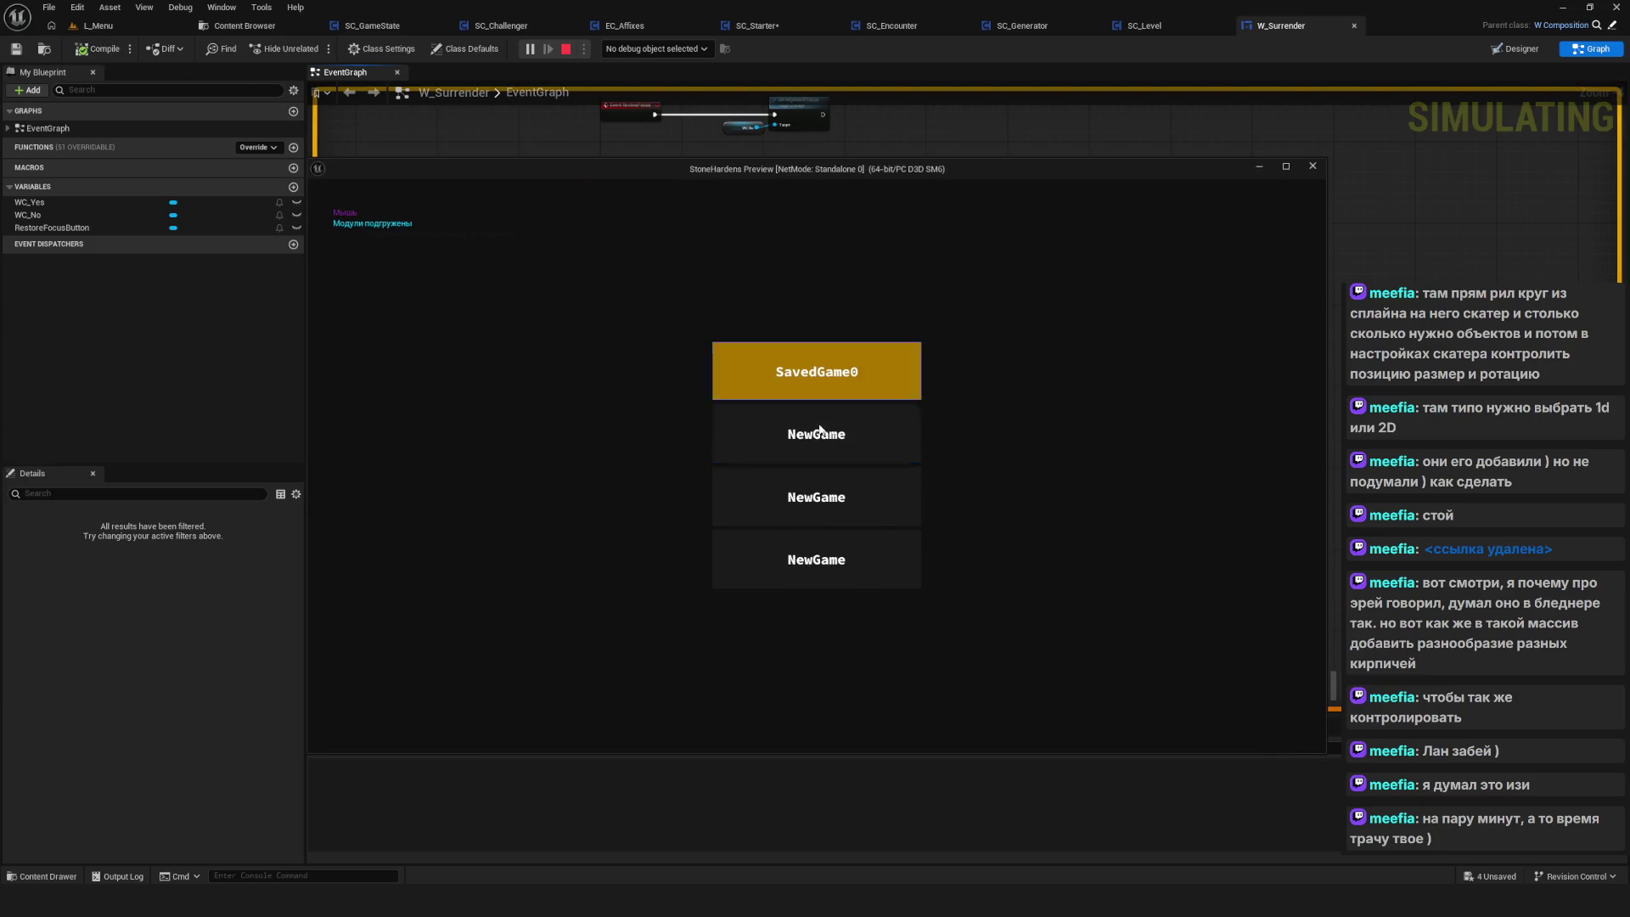
right_click(852, 376)
click(768, 479)
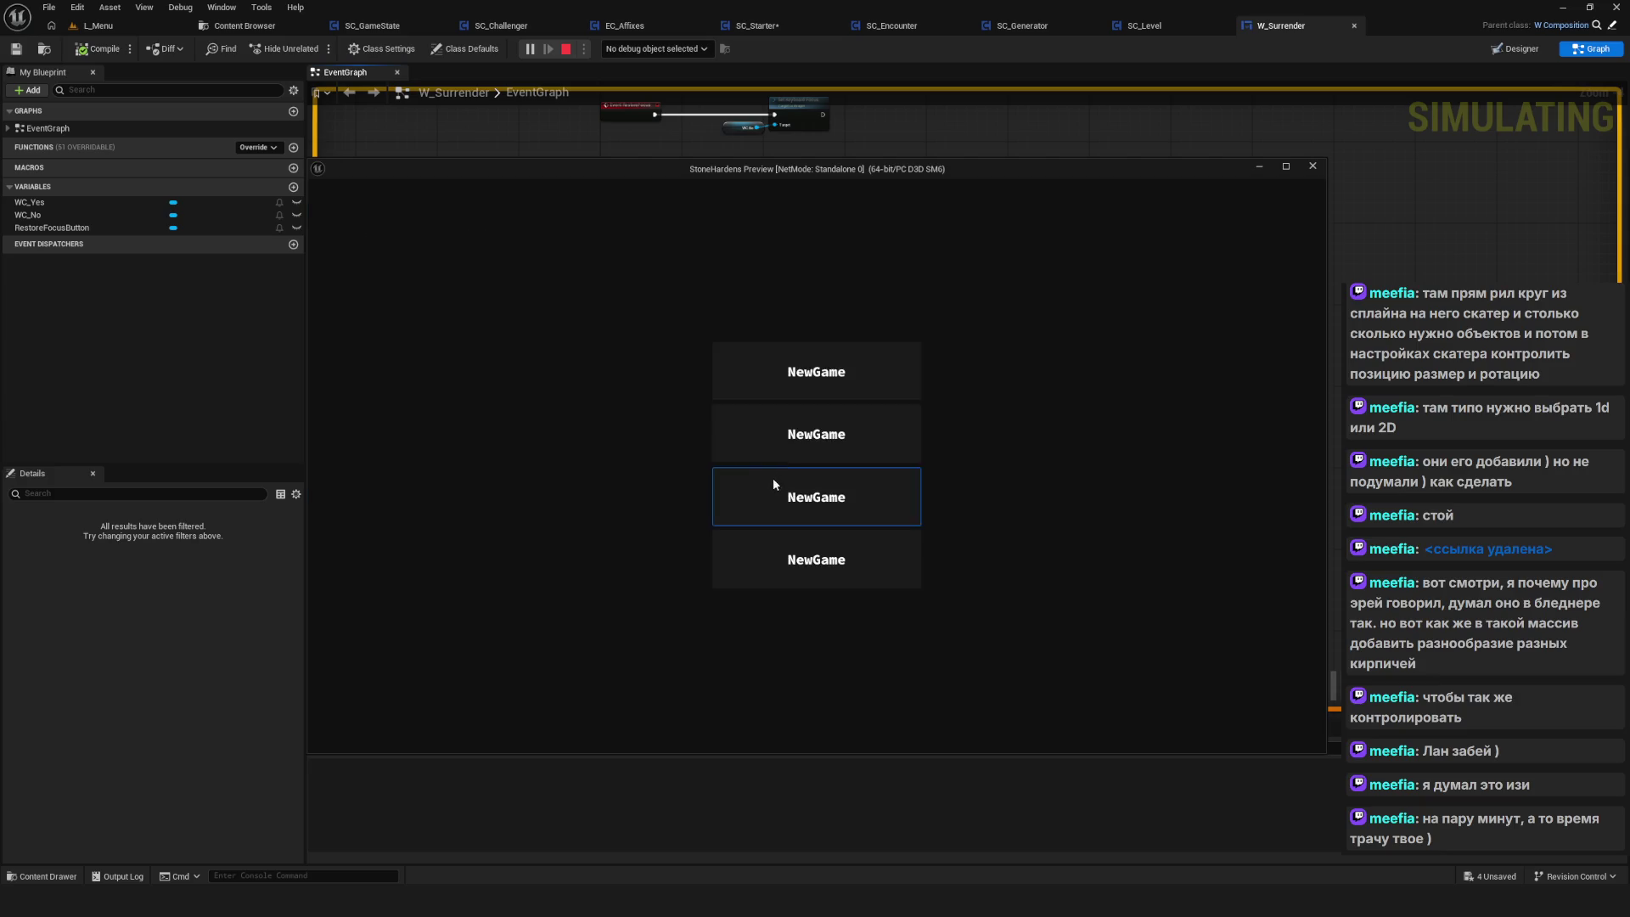
click(827, 376)
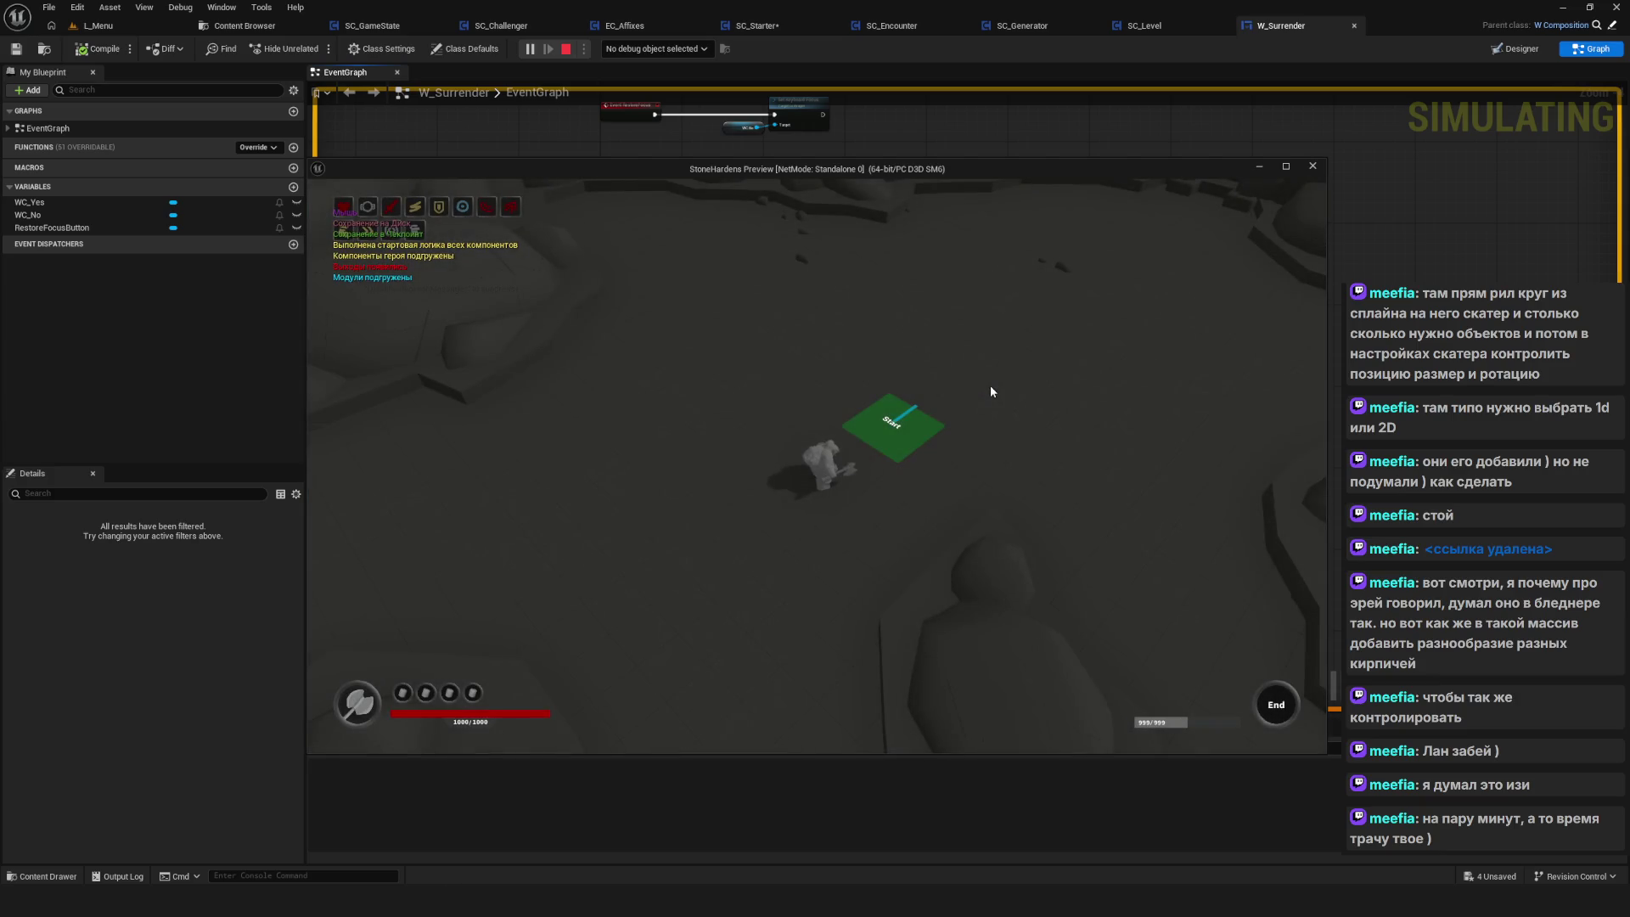
drag(990, 392, 990, 391)
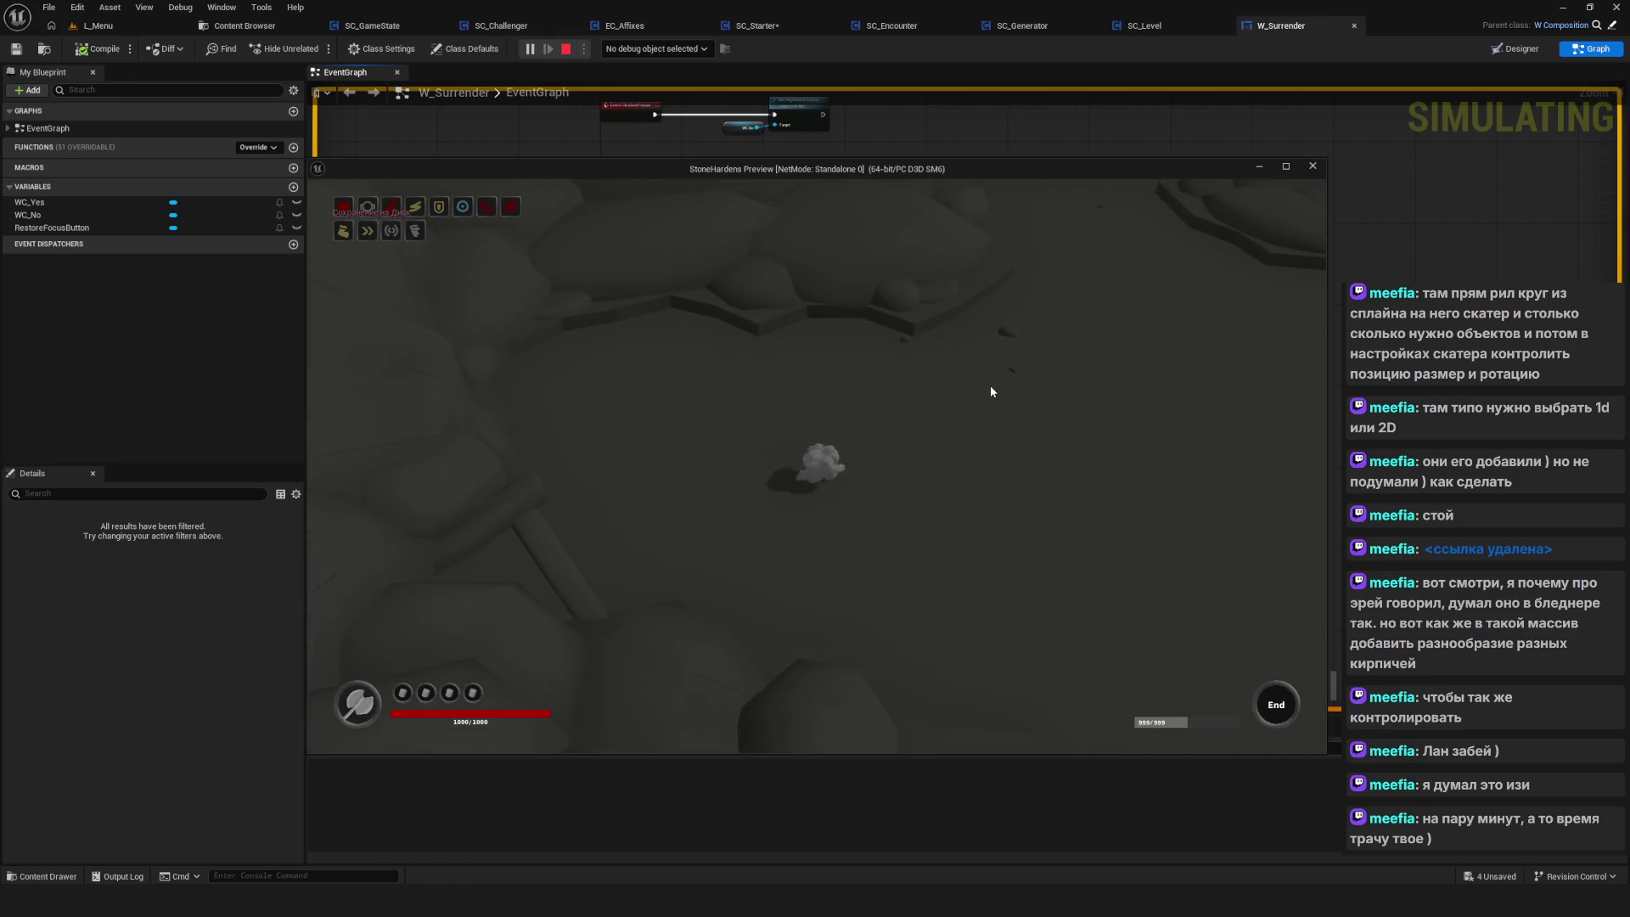
key(Escape)
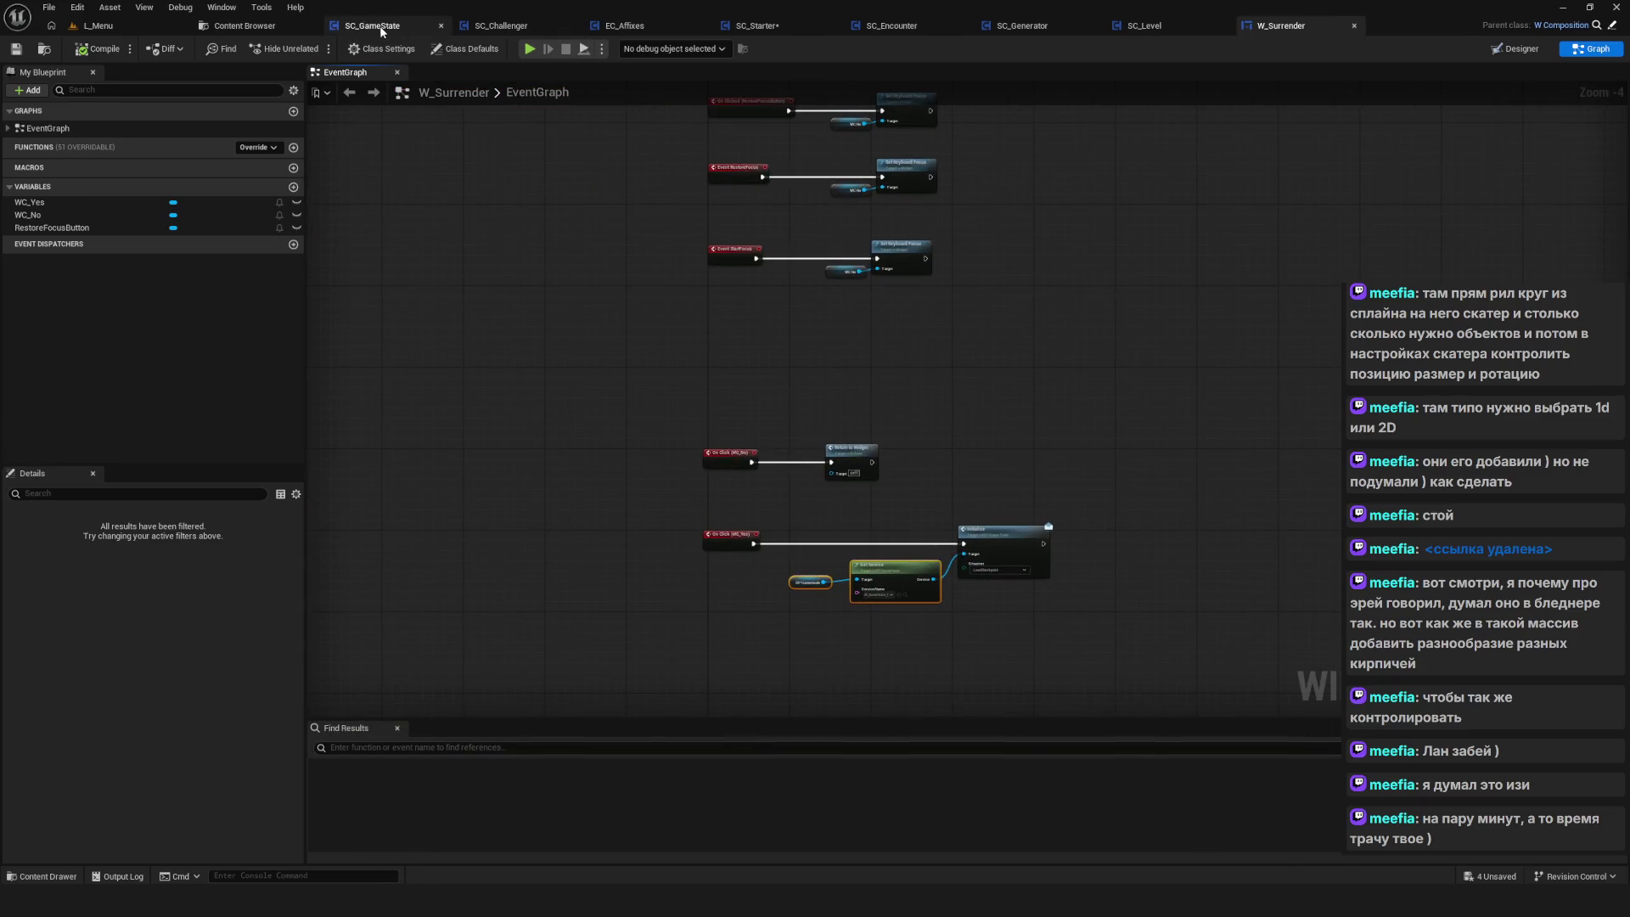
Open SC_GameState and pan along the LoadCheckpoint chain to SET Current Game State
click(390, 25)
scroll(716, 469, down, 4)
scroll(658, 461, up, 12)
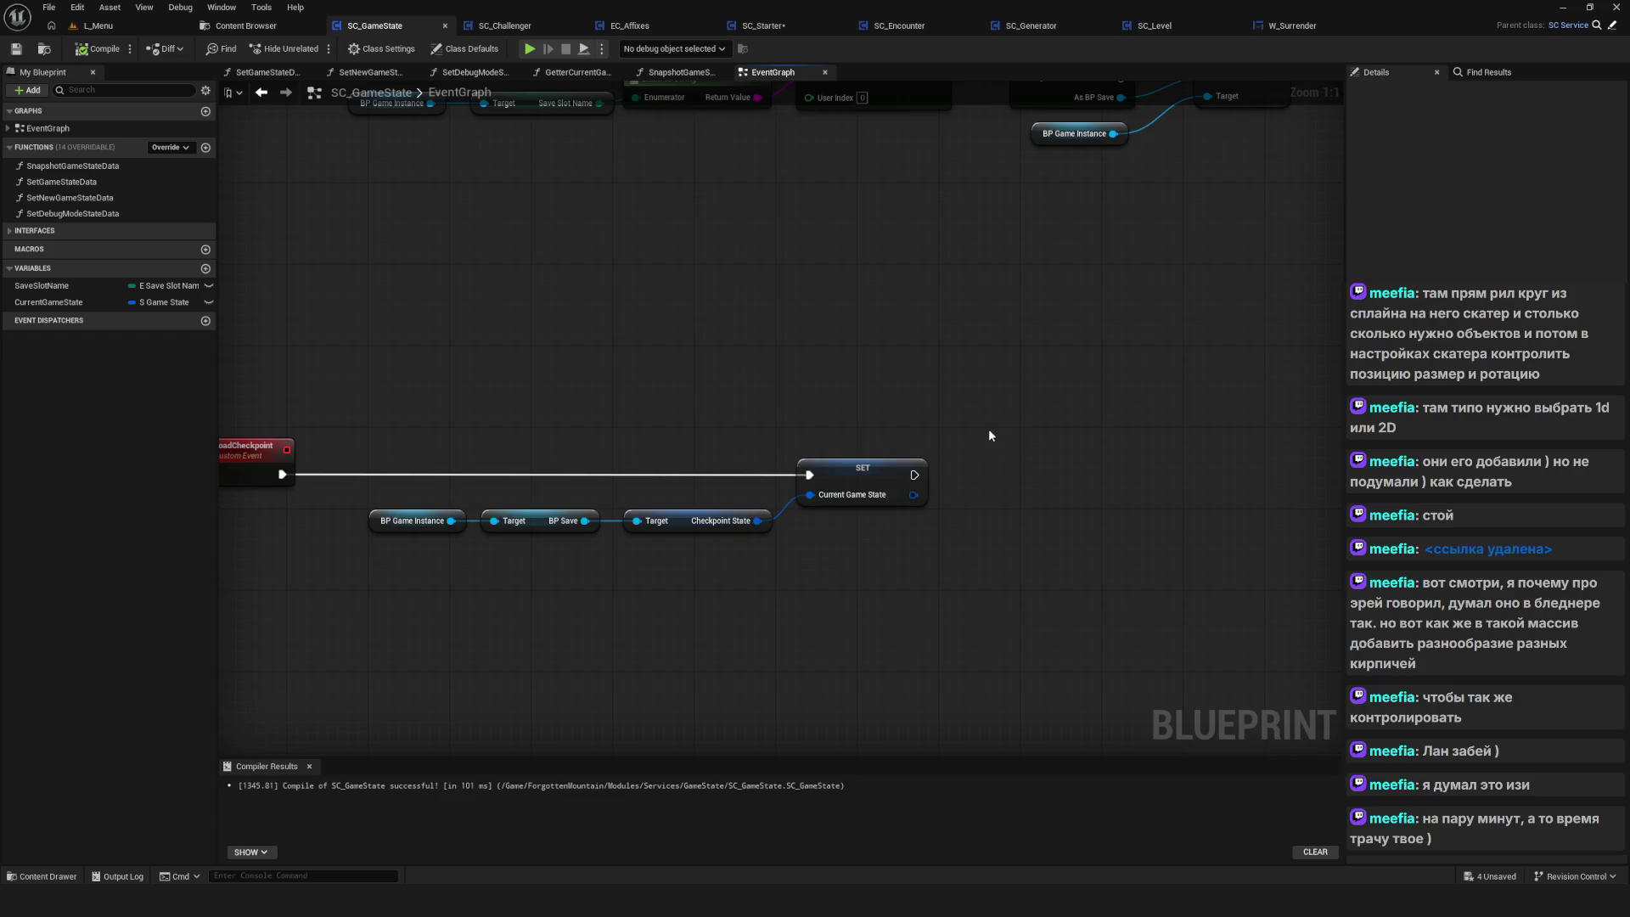
drag(627, 389, 605, 381)
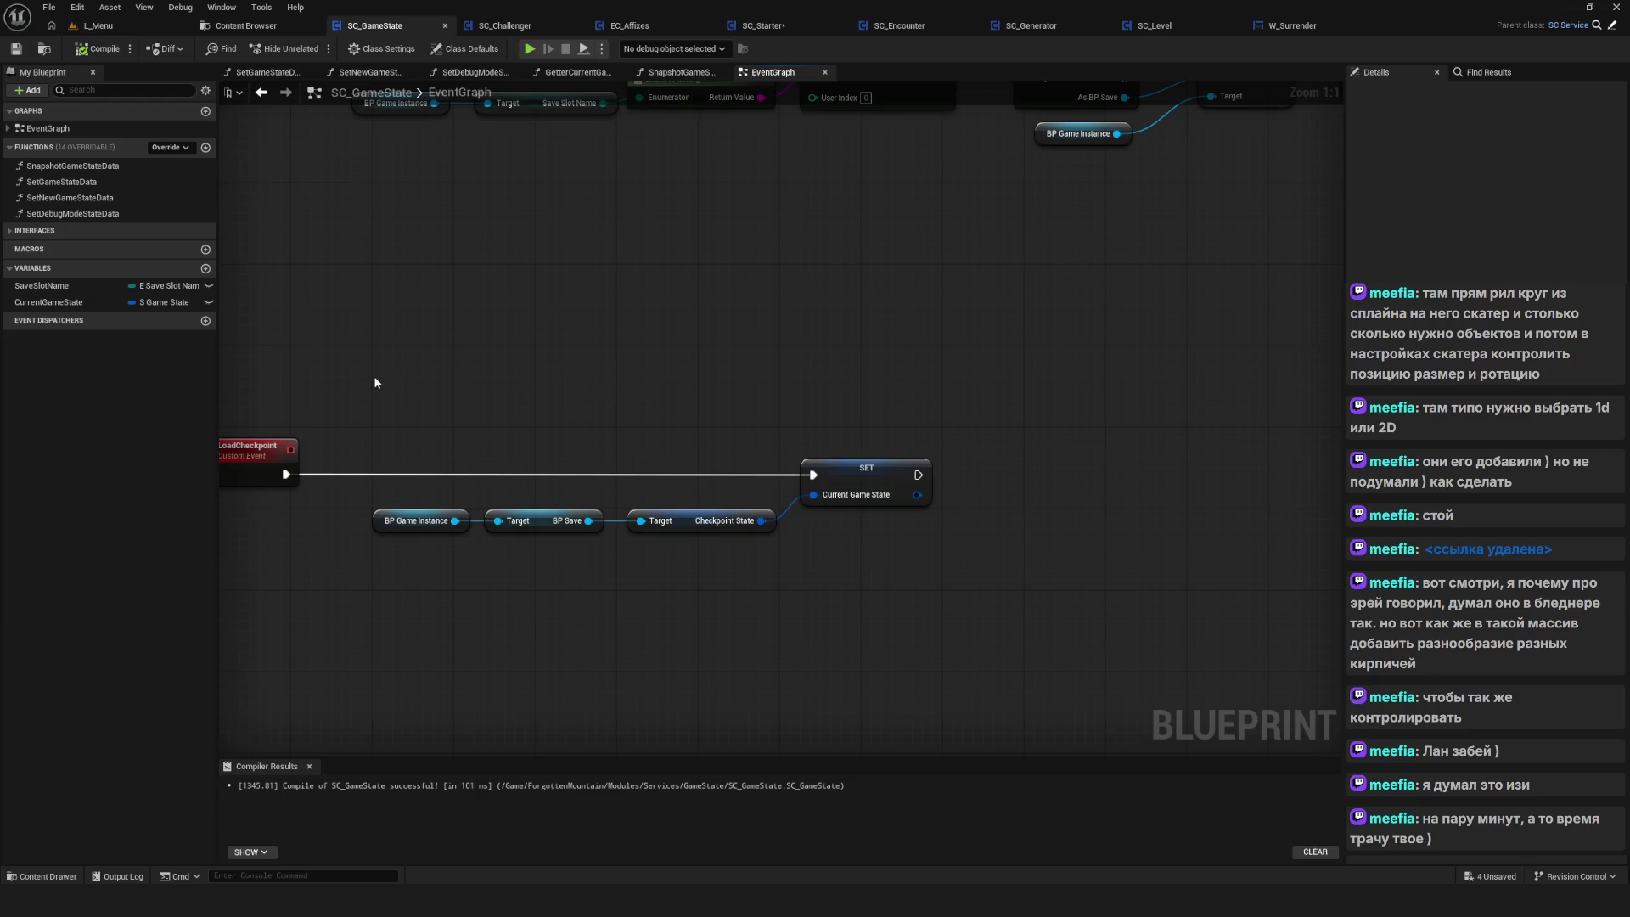
drag(374, 383, 1038, 609)
mouse_move(943, 448)
mouse_down()
mouse_move(719, 564)
mouse_move(368, 553)
mouse_move(360, 579)
mouse_up()
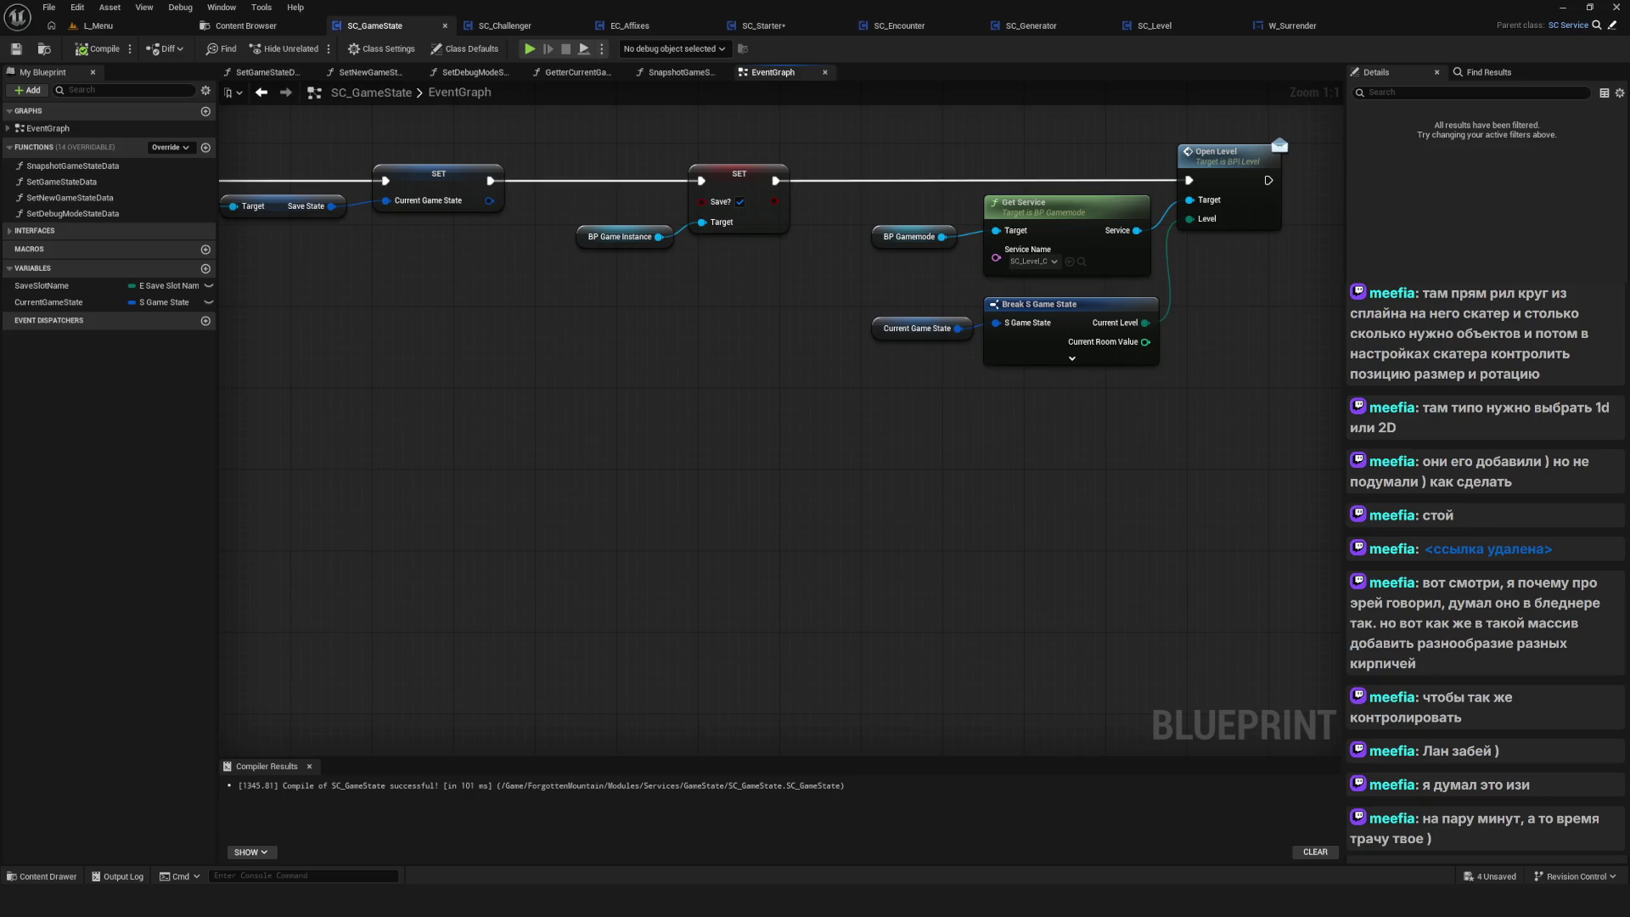
drag(360, 578, 311, 617)
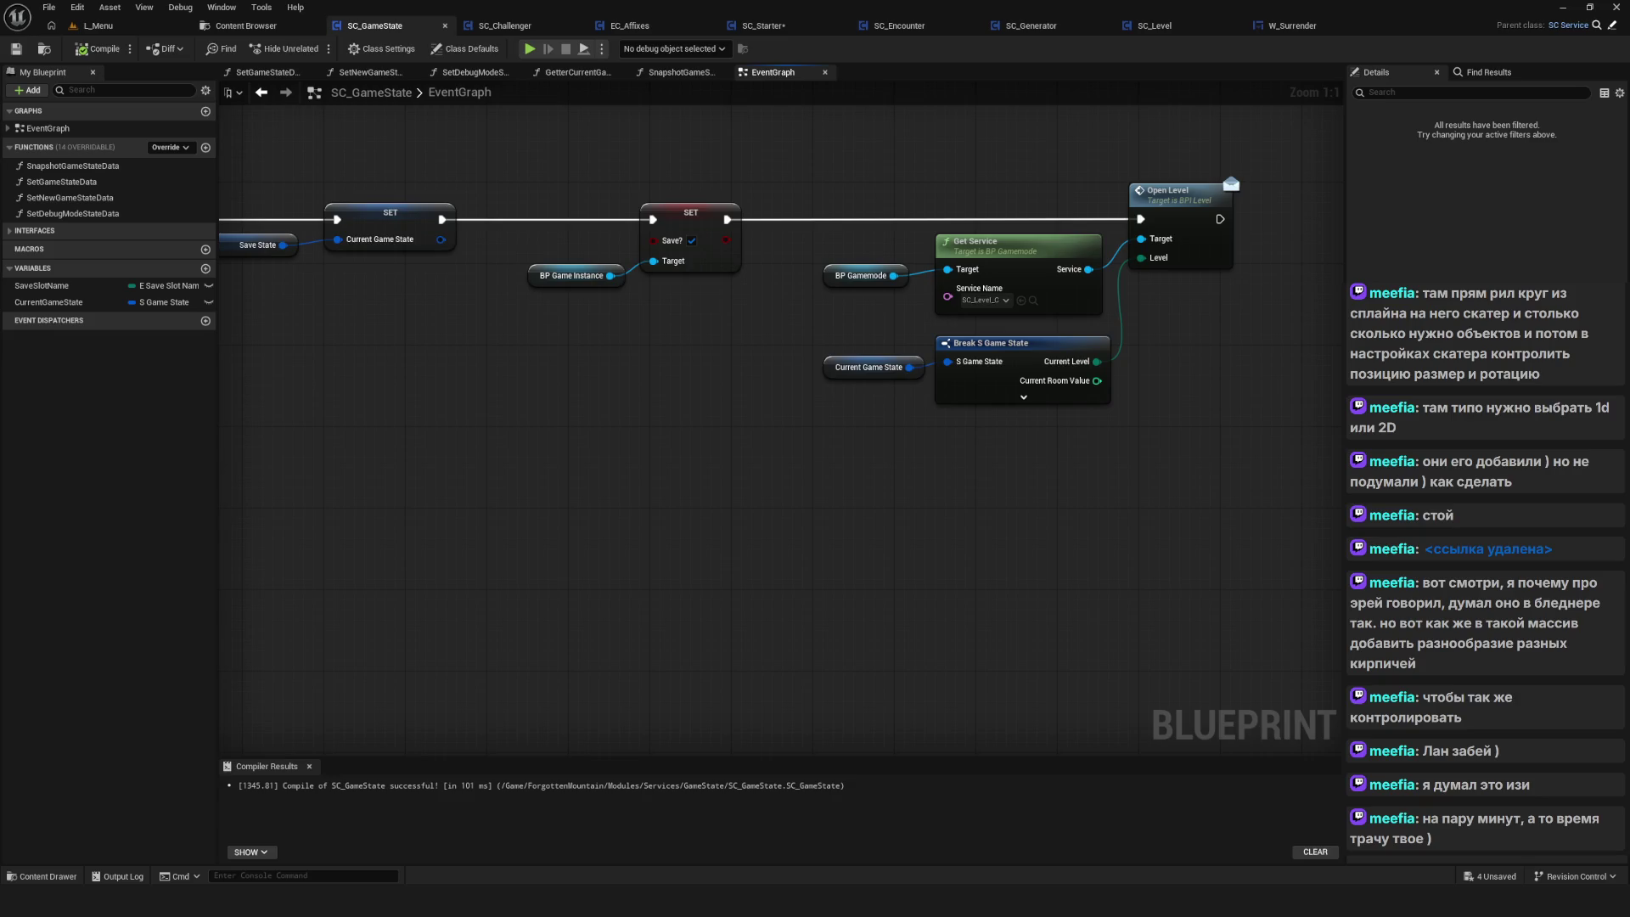
mouse_move(312, 617)
mouse_down()
mouse_move(373, 628)
mouse_move(476, 526)
mouse_move(569, 485)
mouse_up()
scroll(569, 487, down, 7)
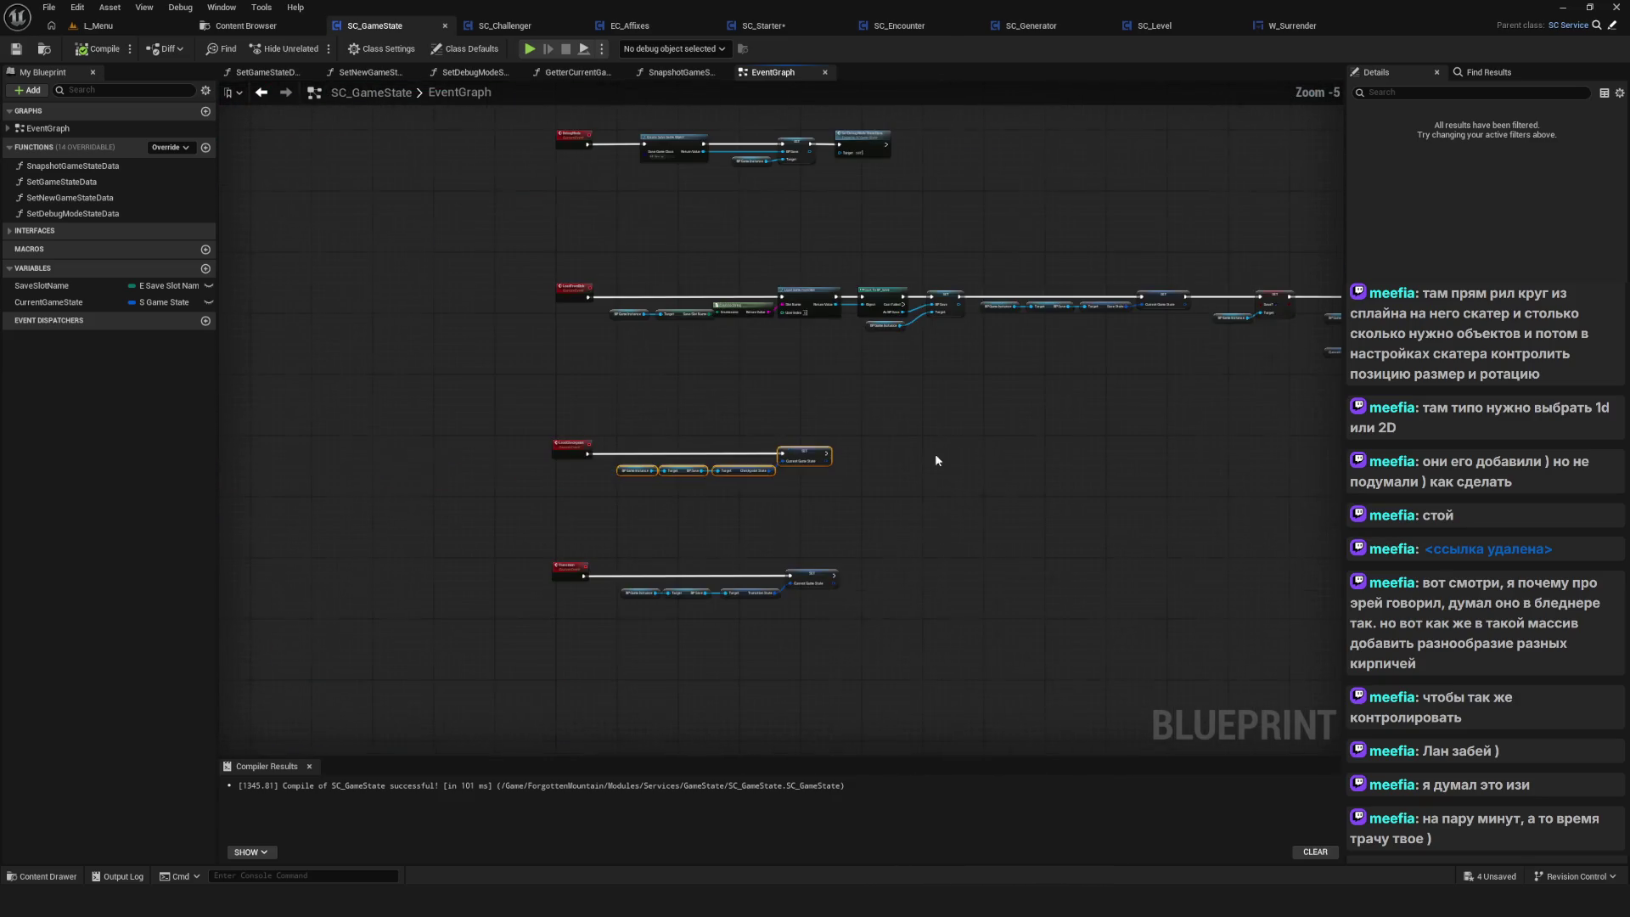
scroll(1221, 307, up, 5)
Move SET Save? with its BP Game Instance beside SET Current Game State, then delete SET Save?
drag(977, 220, 1107, 424)
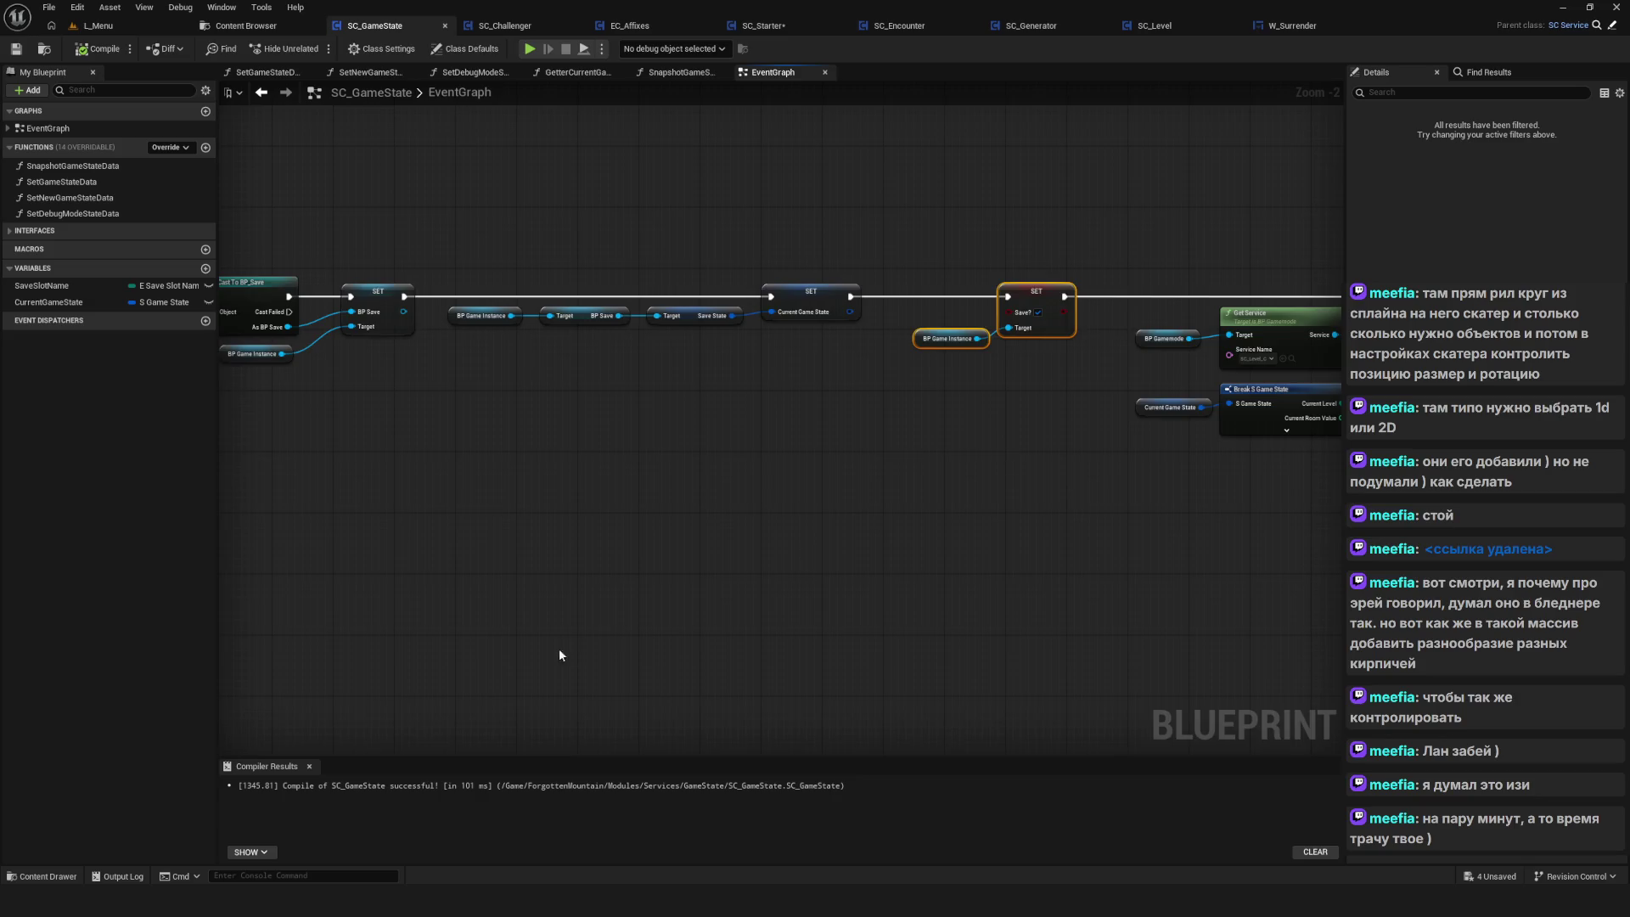
scroll(560, 659, up, 2)
key(ctrl+x)
key(ctrl+v)
drag(660, 519, 710, 493)
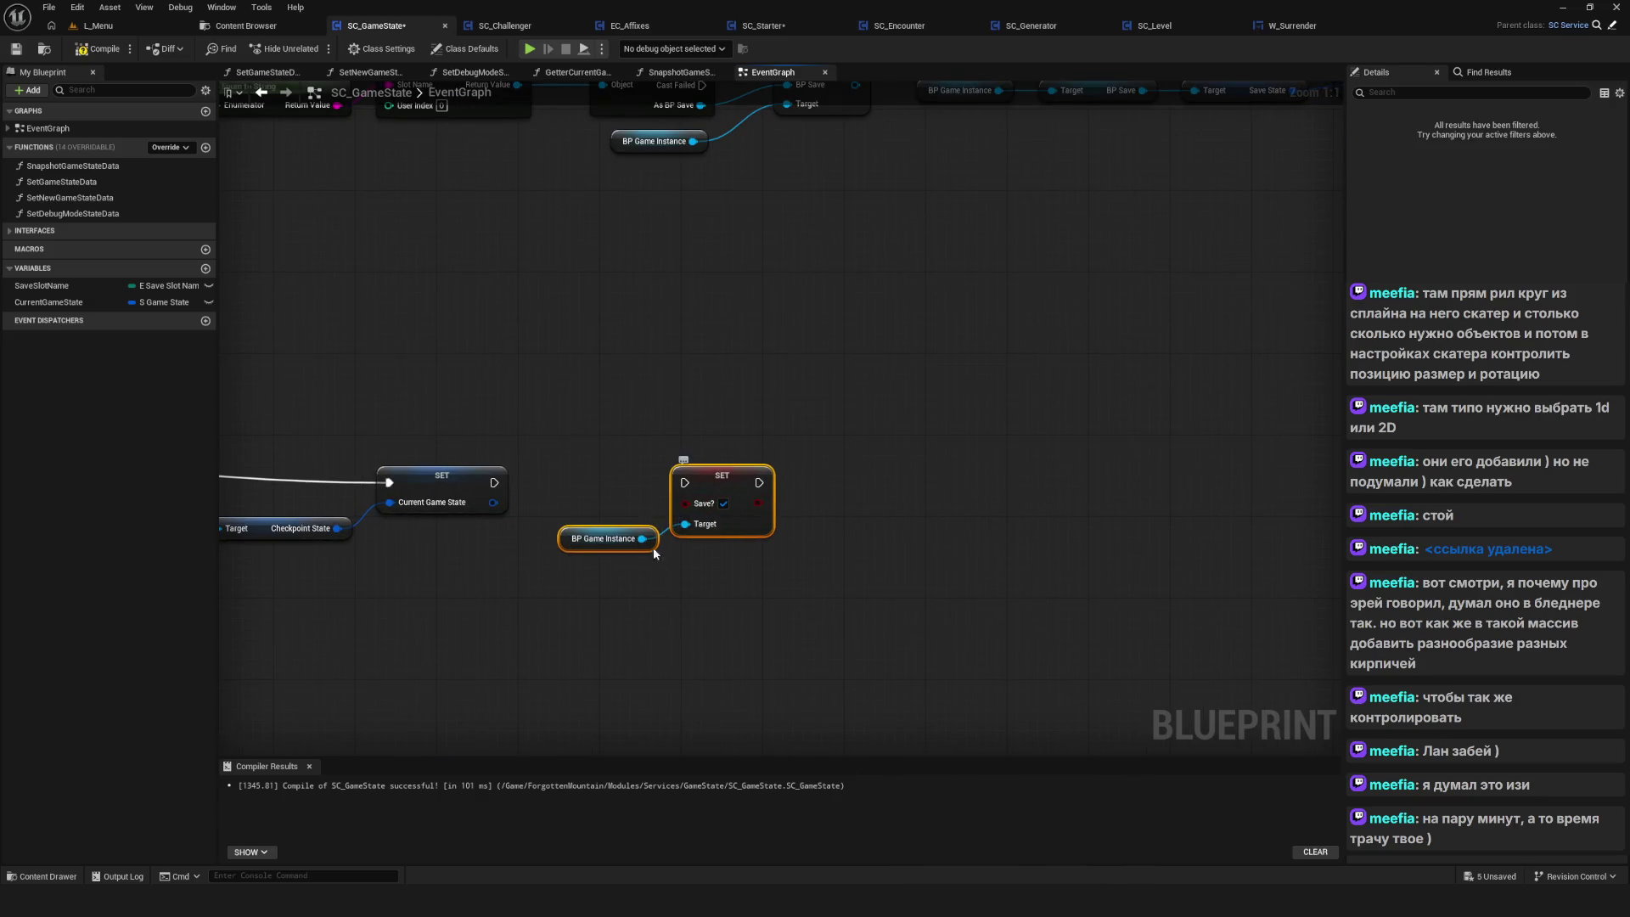
click(718, 510)
key(Delete)
Add a SET Checkpoint? node from BP Game Instance and run it after SET Current Game State
drag(642, 539, 705, 505)
text(chec)
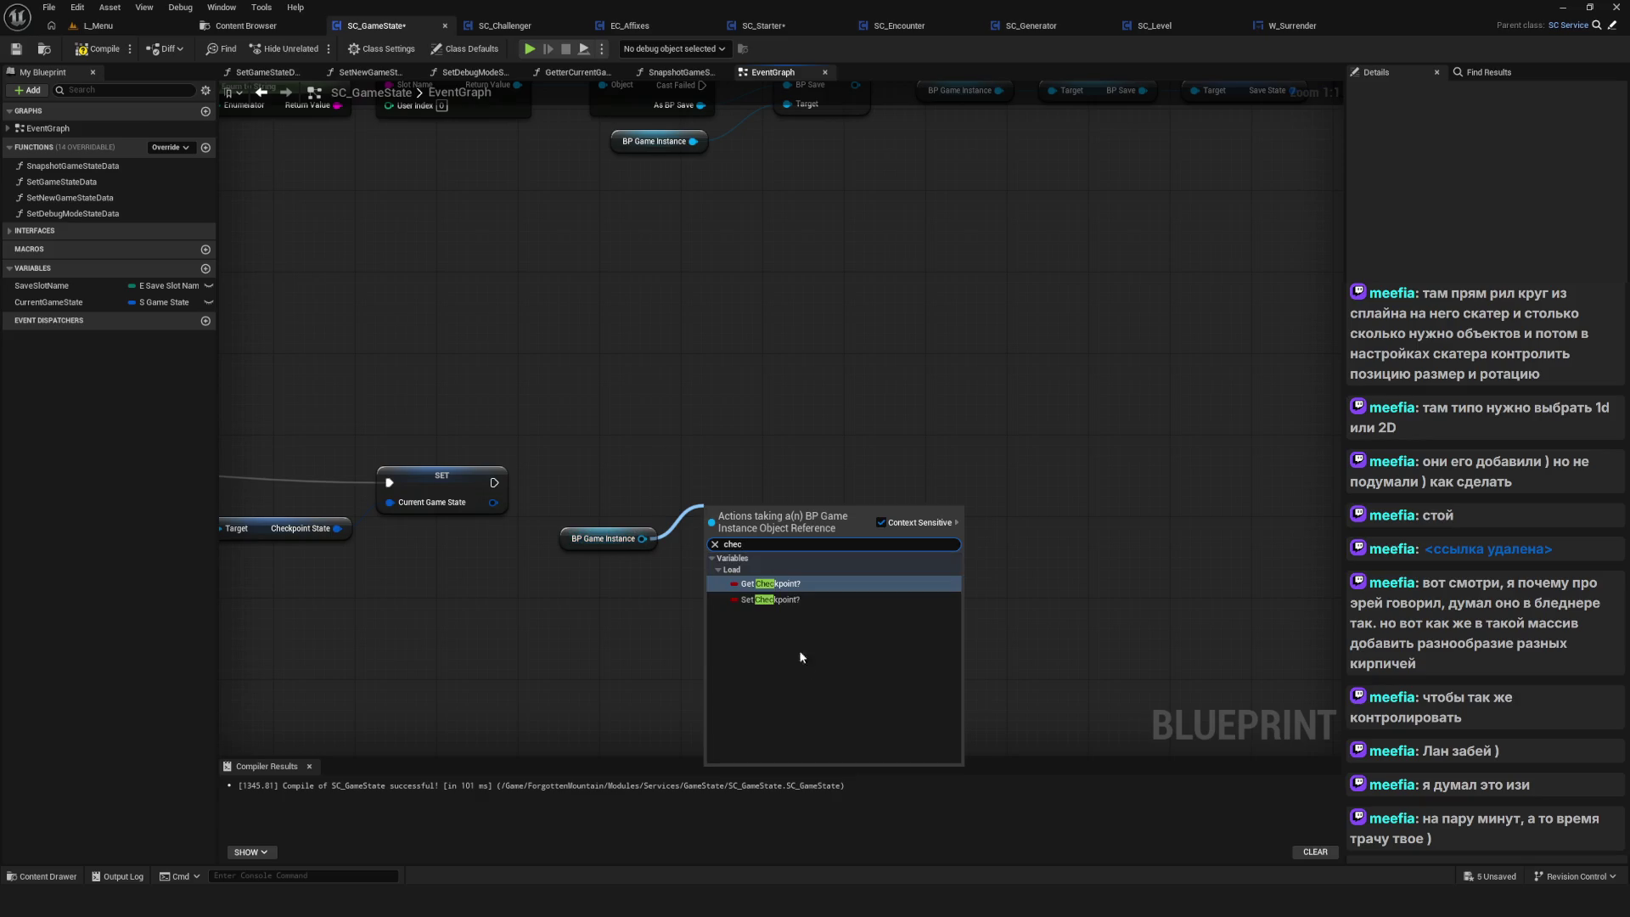
click(764, 596)
drag(747, 507, 747, 477)
drag(494, 482, 752, 477)
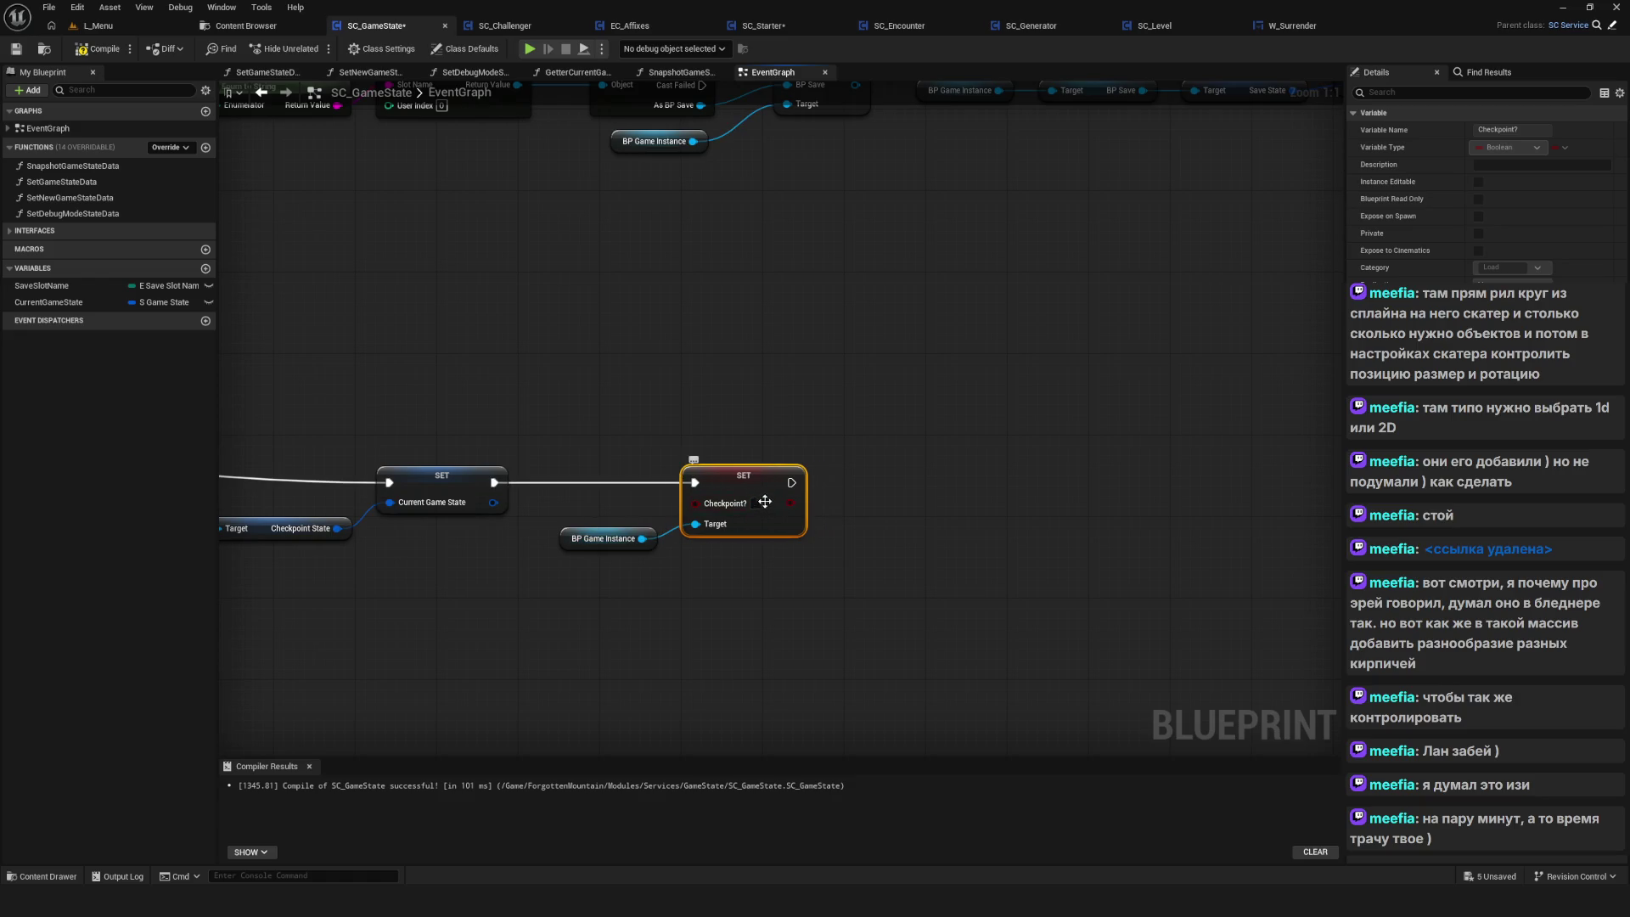
click(607, 538)
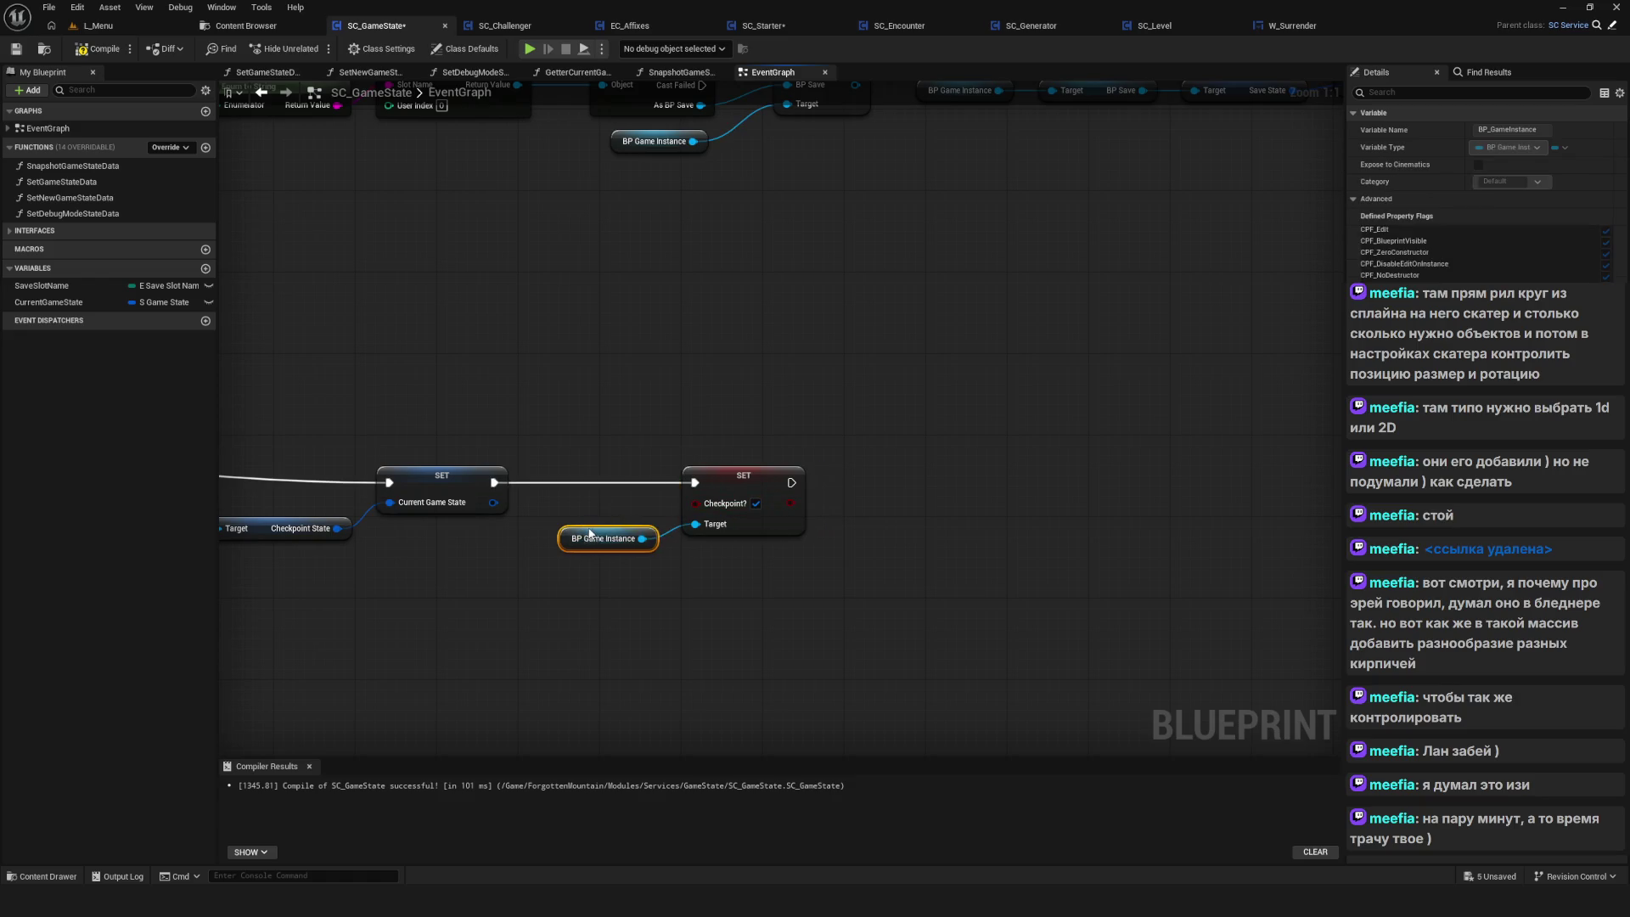
scroll(801, 496, down, 6)
scroll(735, 478, up, 5)
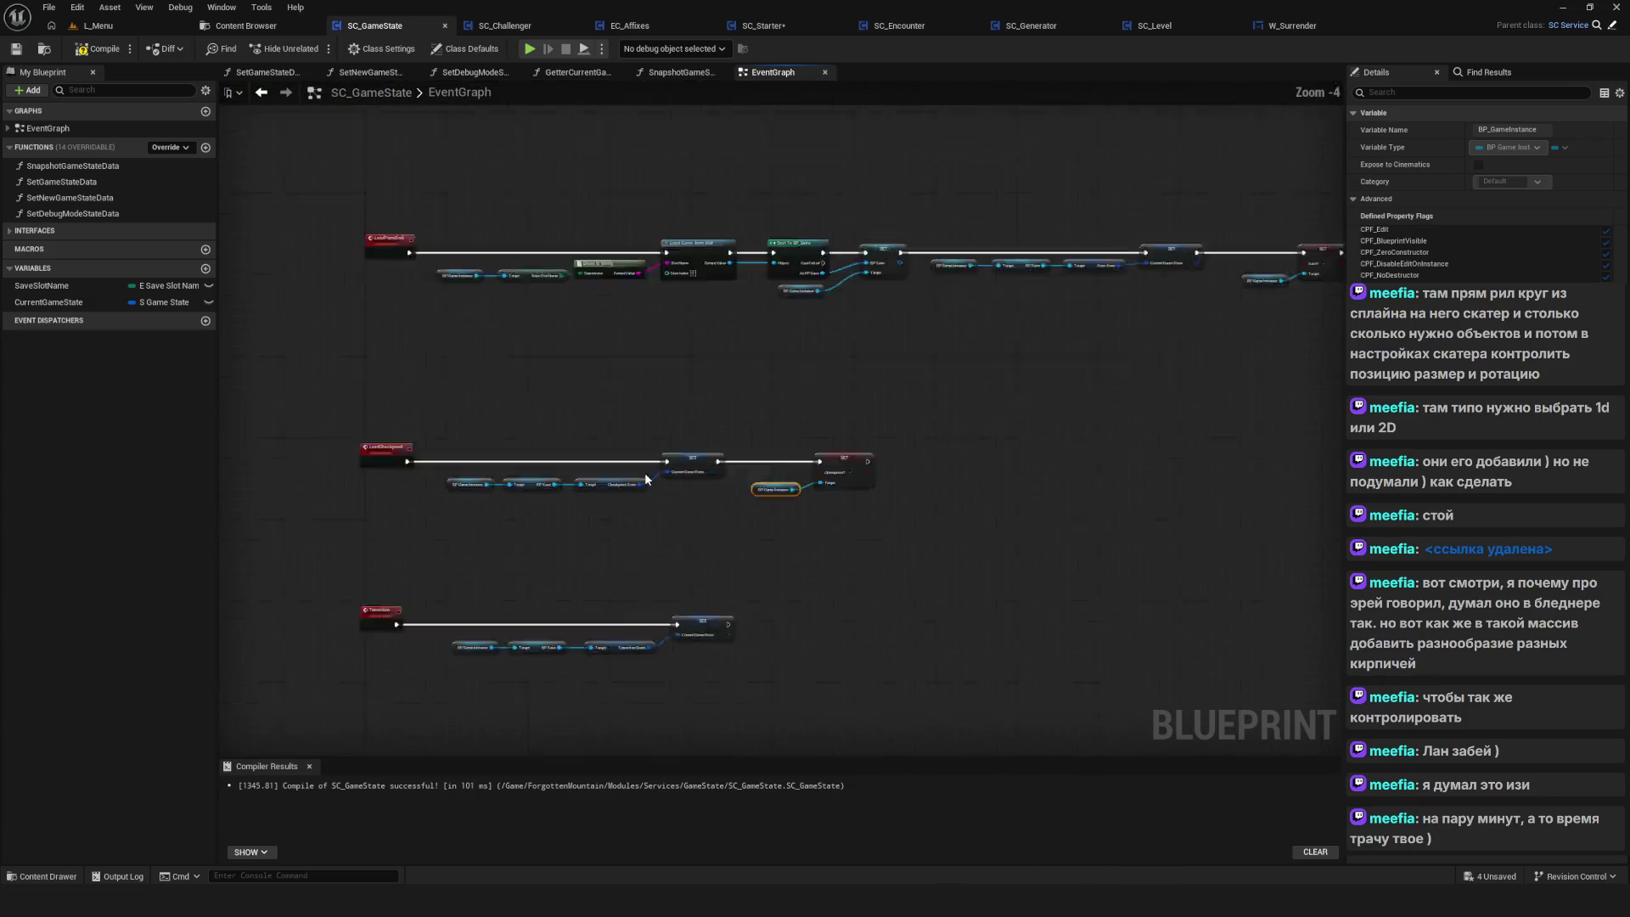
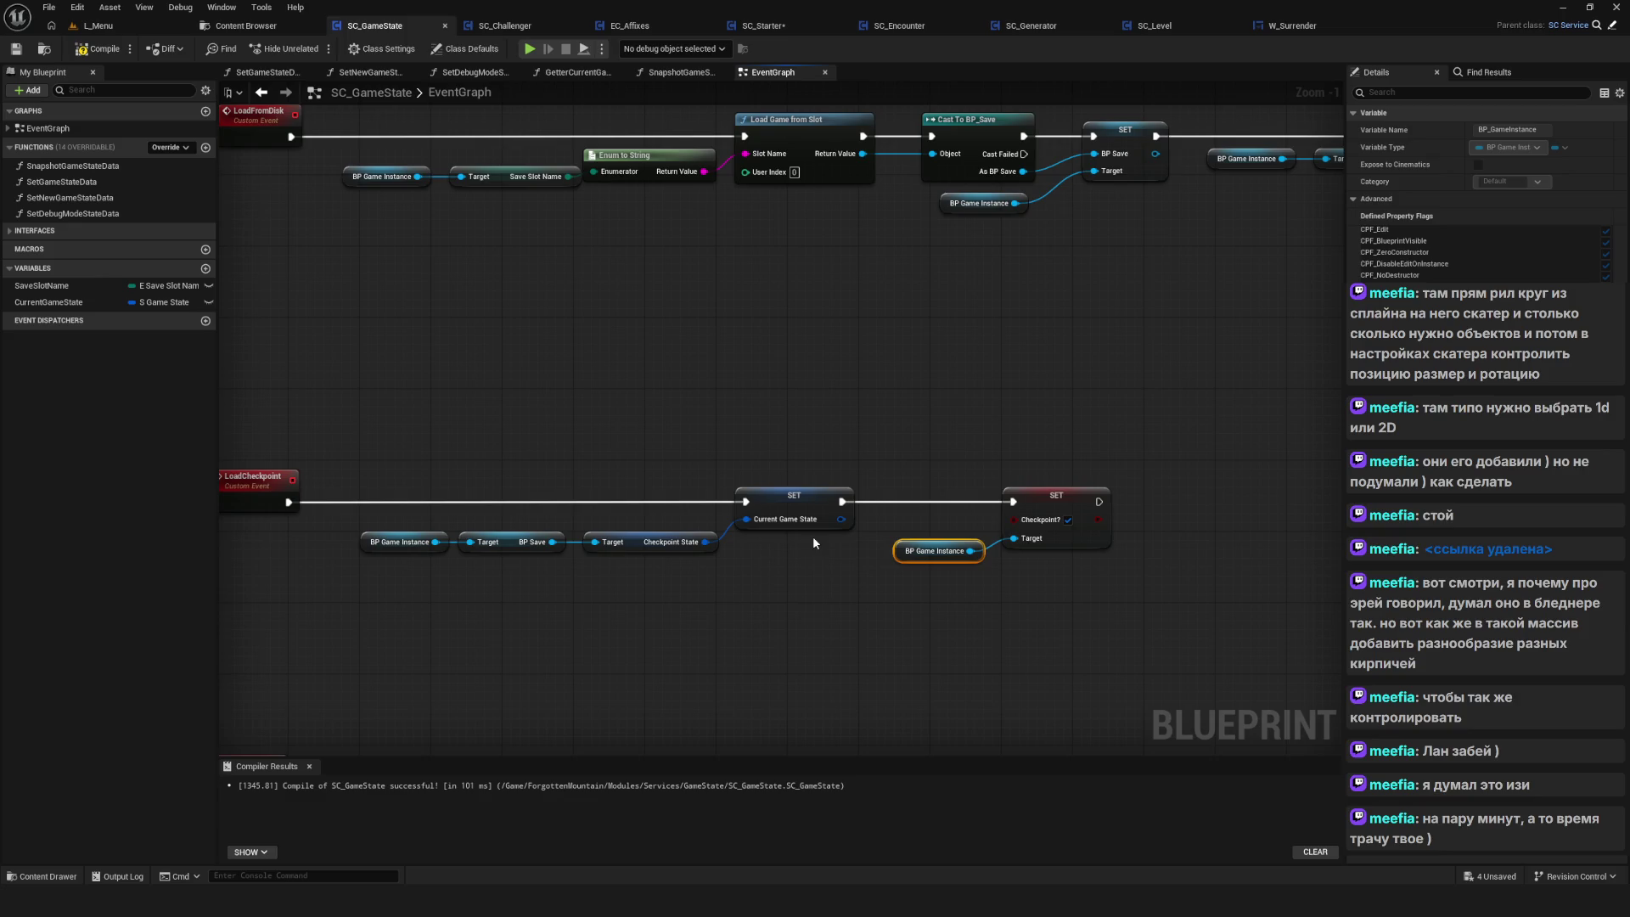
Paste Get Service, Break S Game State and Open Level into LoadCheckpoint, wiring the Checkpoint? setter to Open Level
scroll(760, 444, down, 3)
scroll(1002, 344, up, 5)
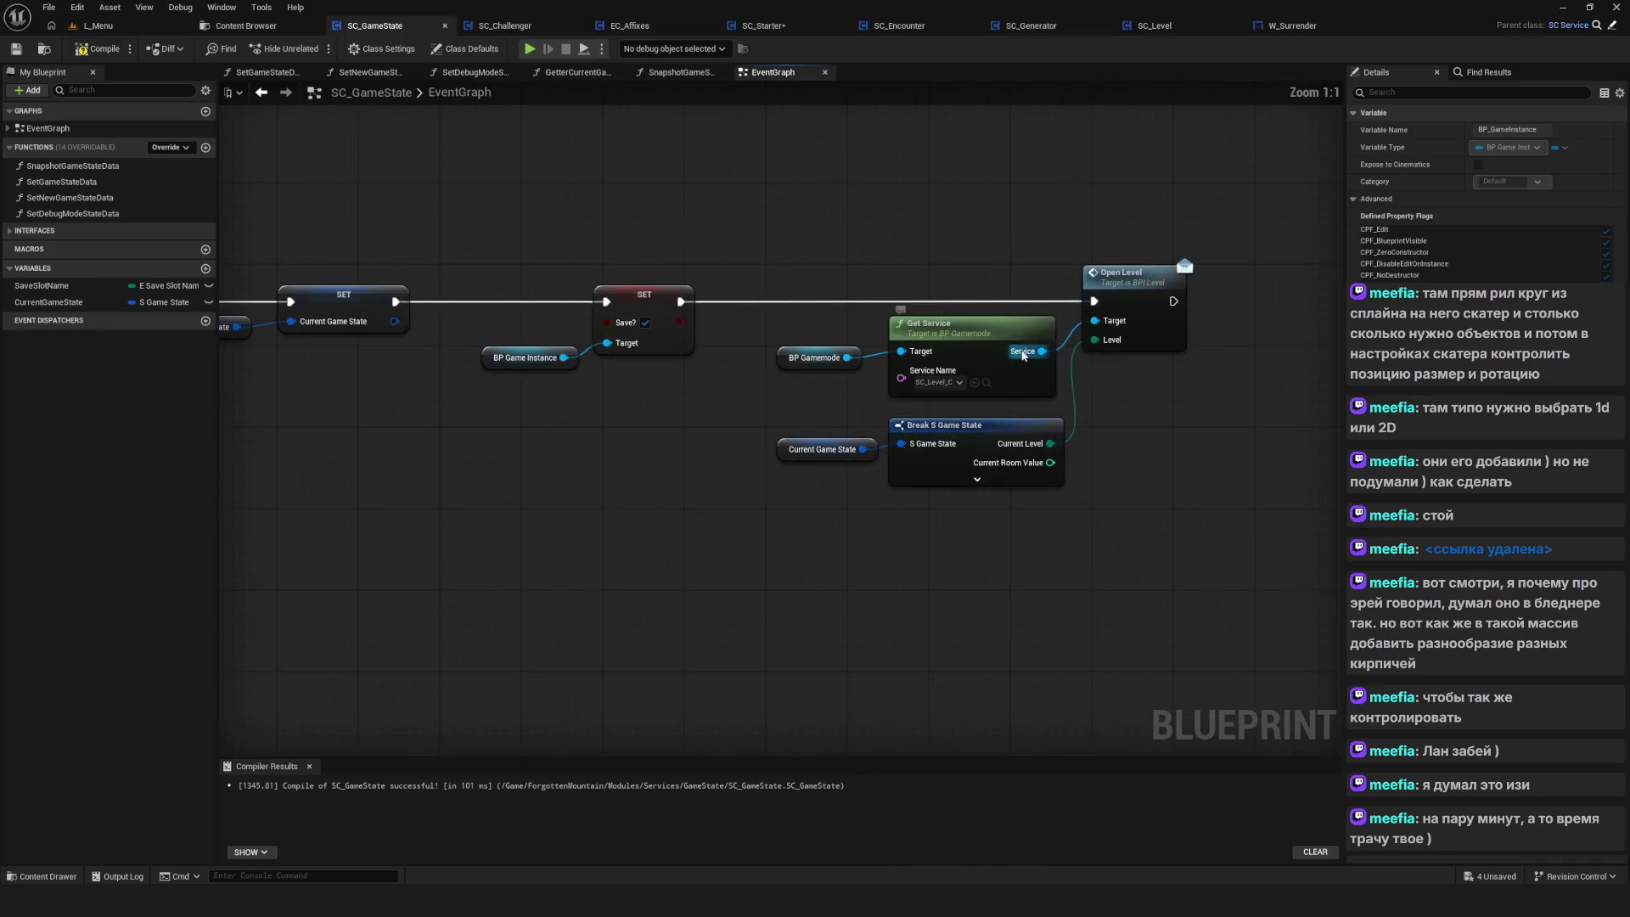
drag(829, 212, 1272, 533)
scroll(1256, 223, down, 2)
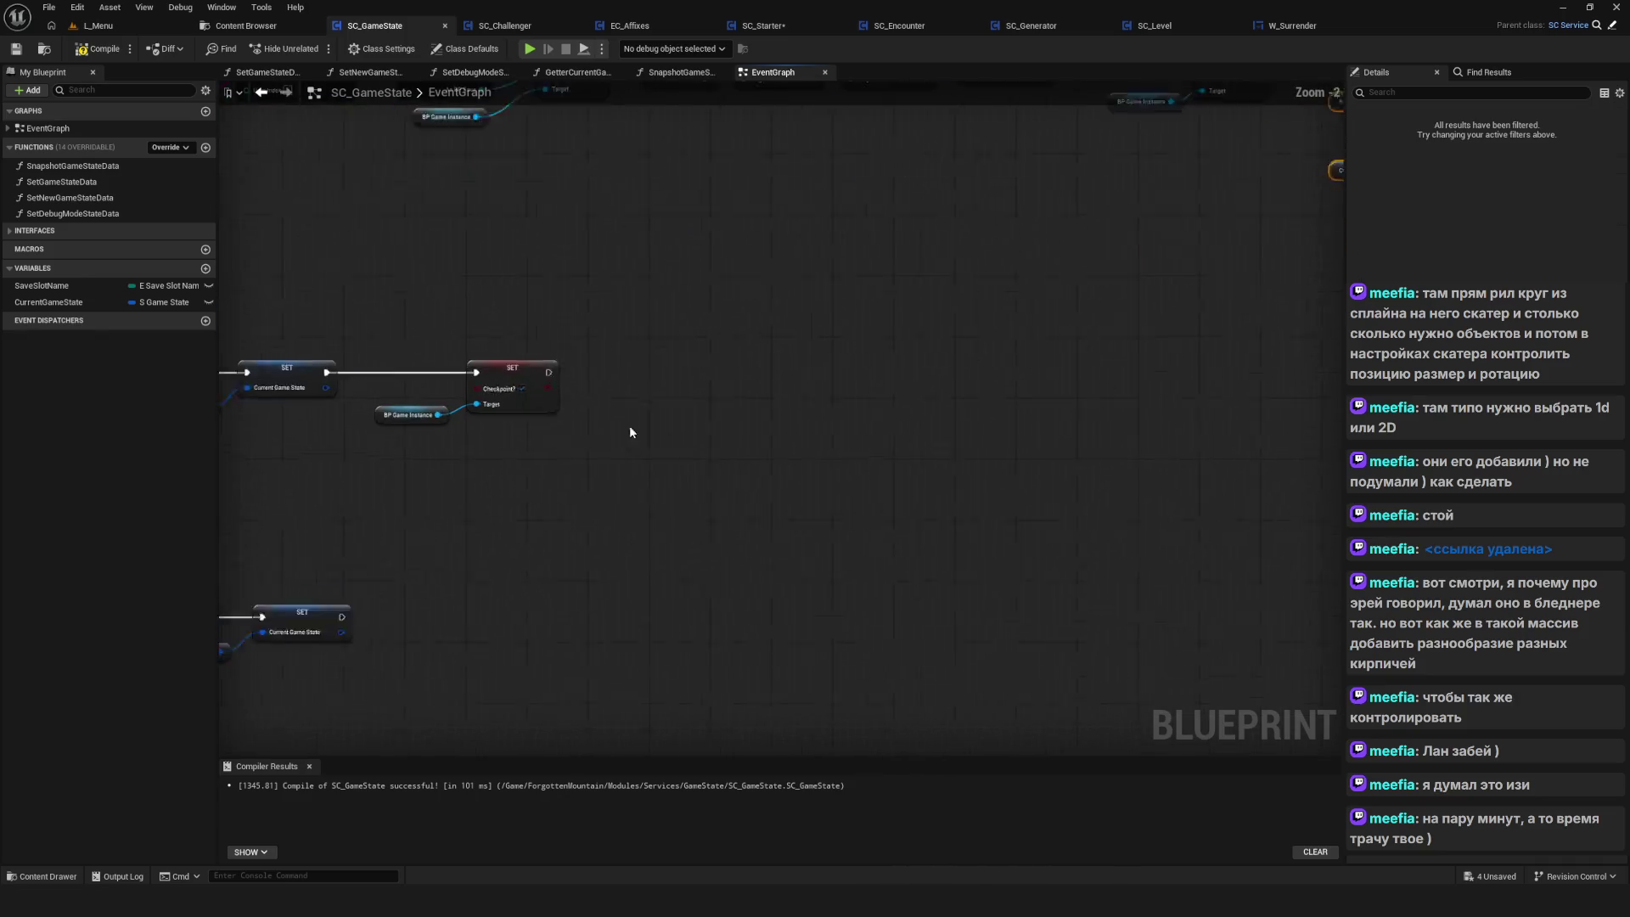
key(ctrl+v)
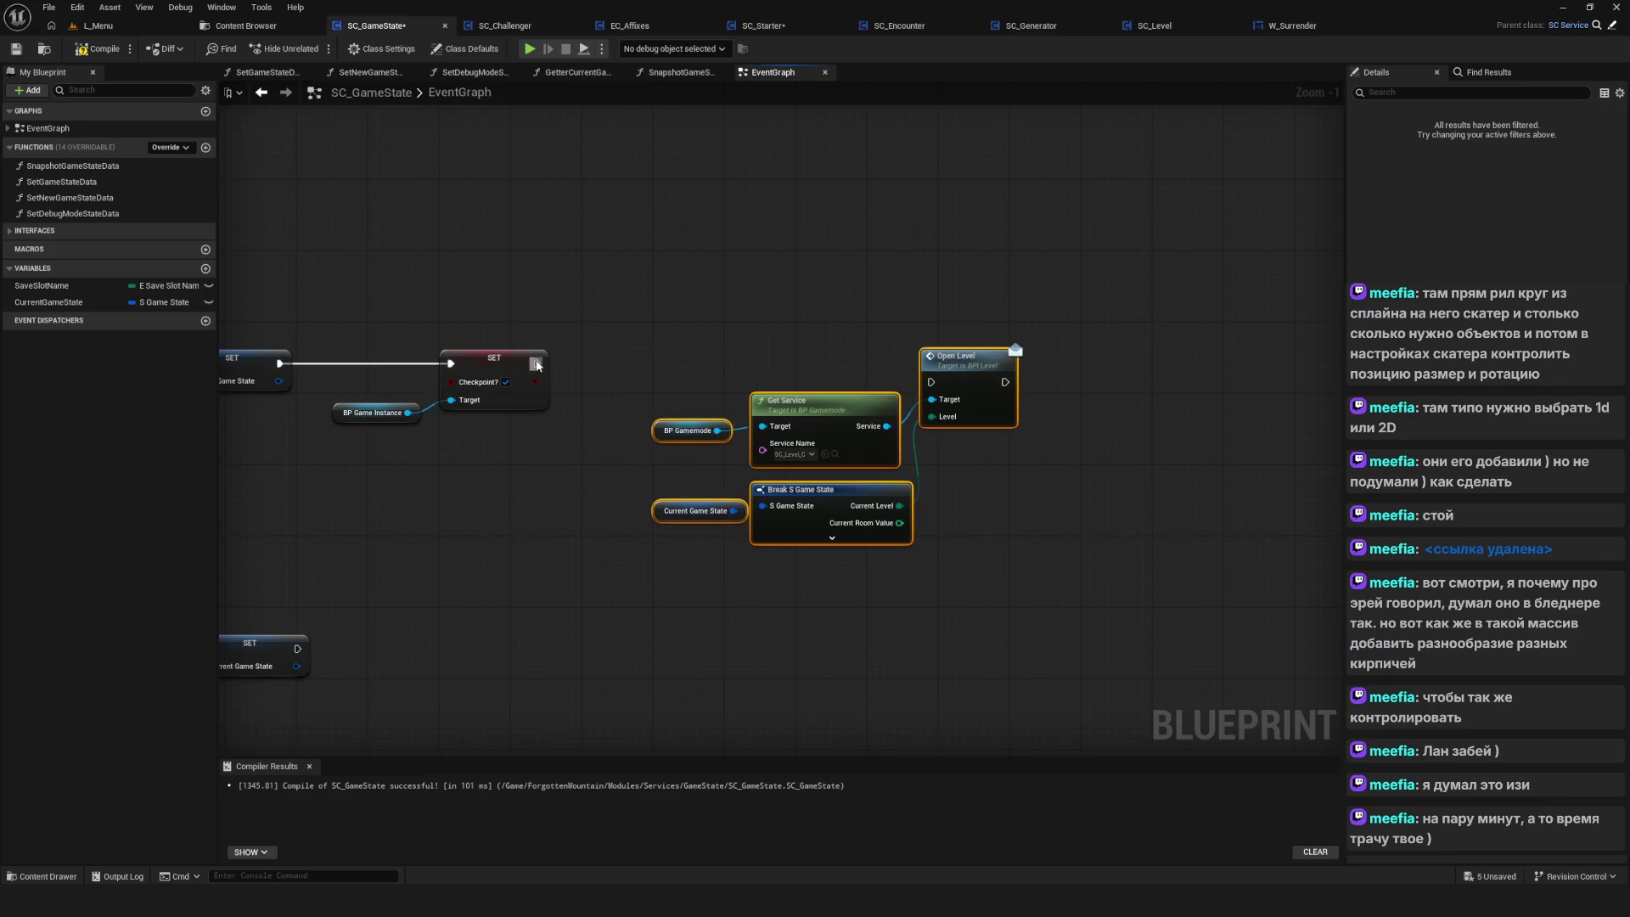
mouse_move(536, 363)
mouse_down()
mouse_move(931, 382)
mouse_move(996, 343)
mouse_up()
drag(659, 325, 914, 582)
drag(849, 399, 821, 371)
Select the LoadCheckpoint SET and level-opening nodes and compile SC_GameState
scroll(821, 371, down, 9)
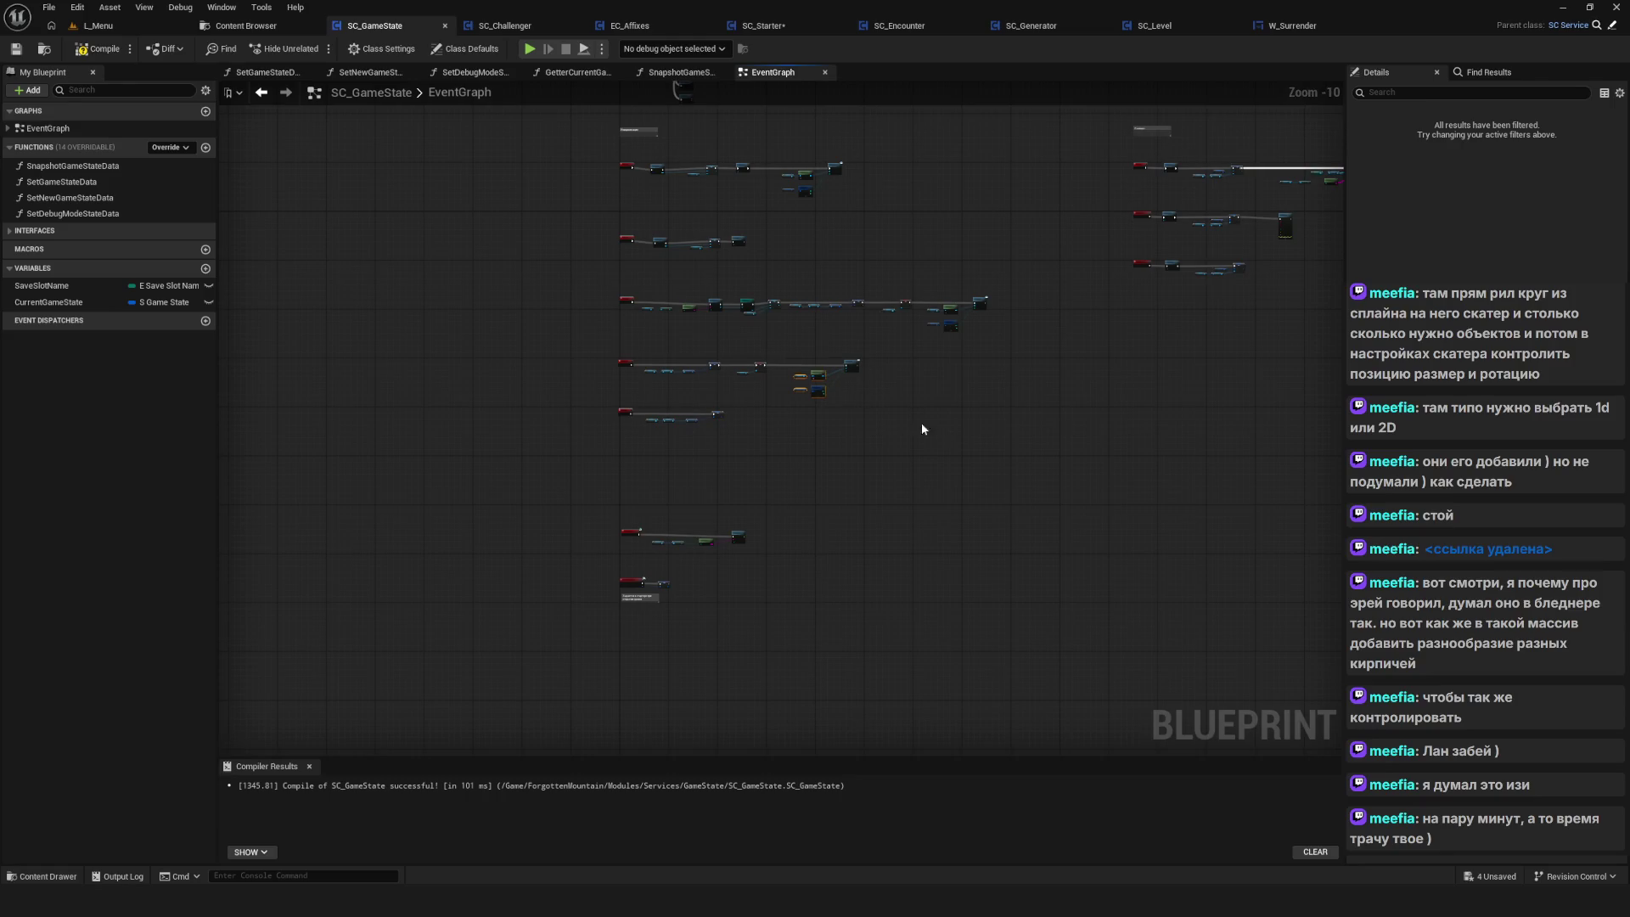
drag(923, 429, 863, 564)
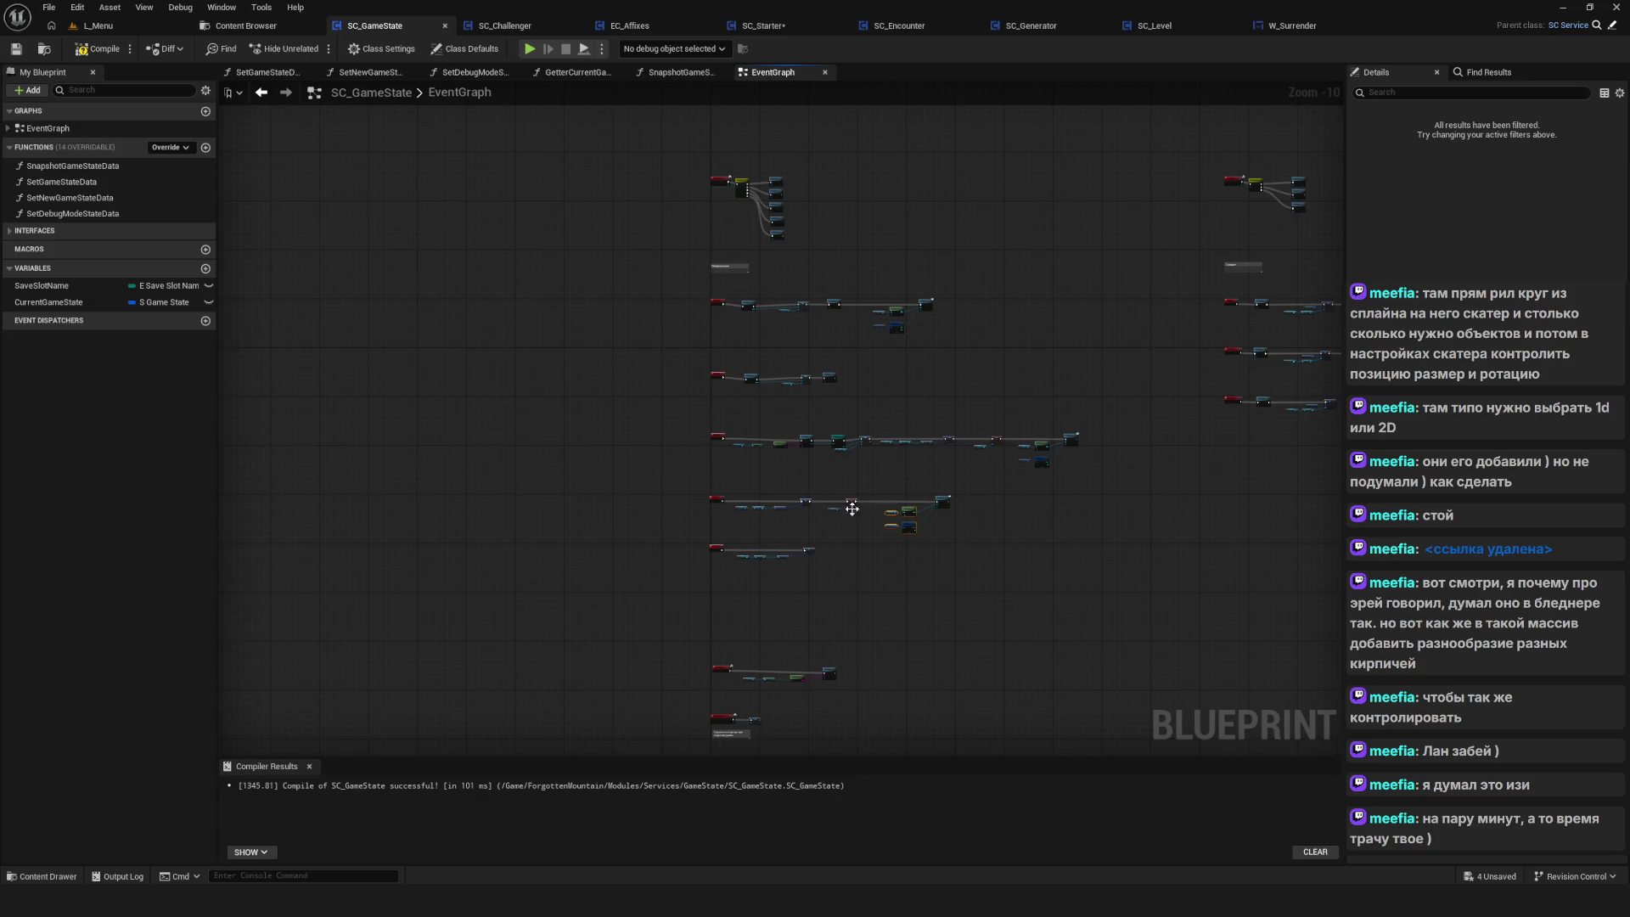
scroll(930, 509, up, 9)
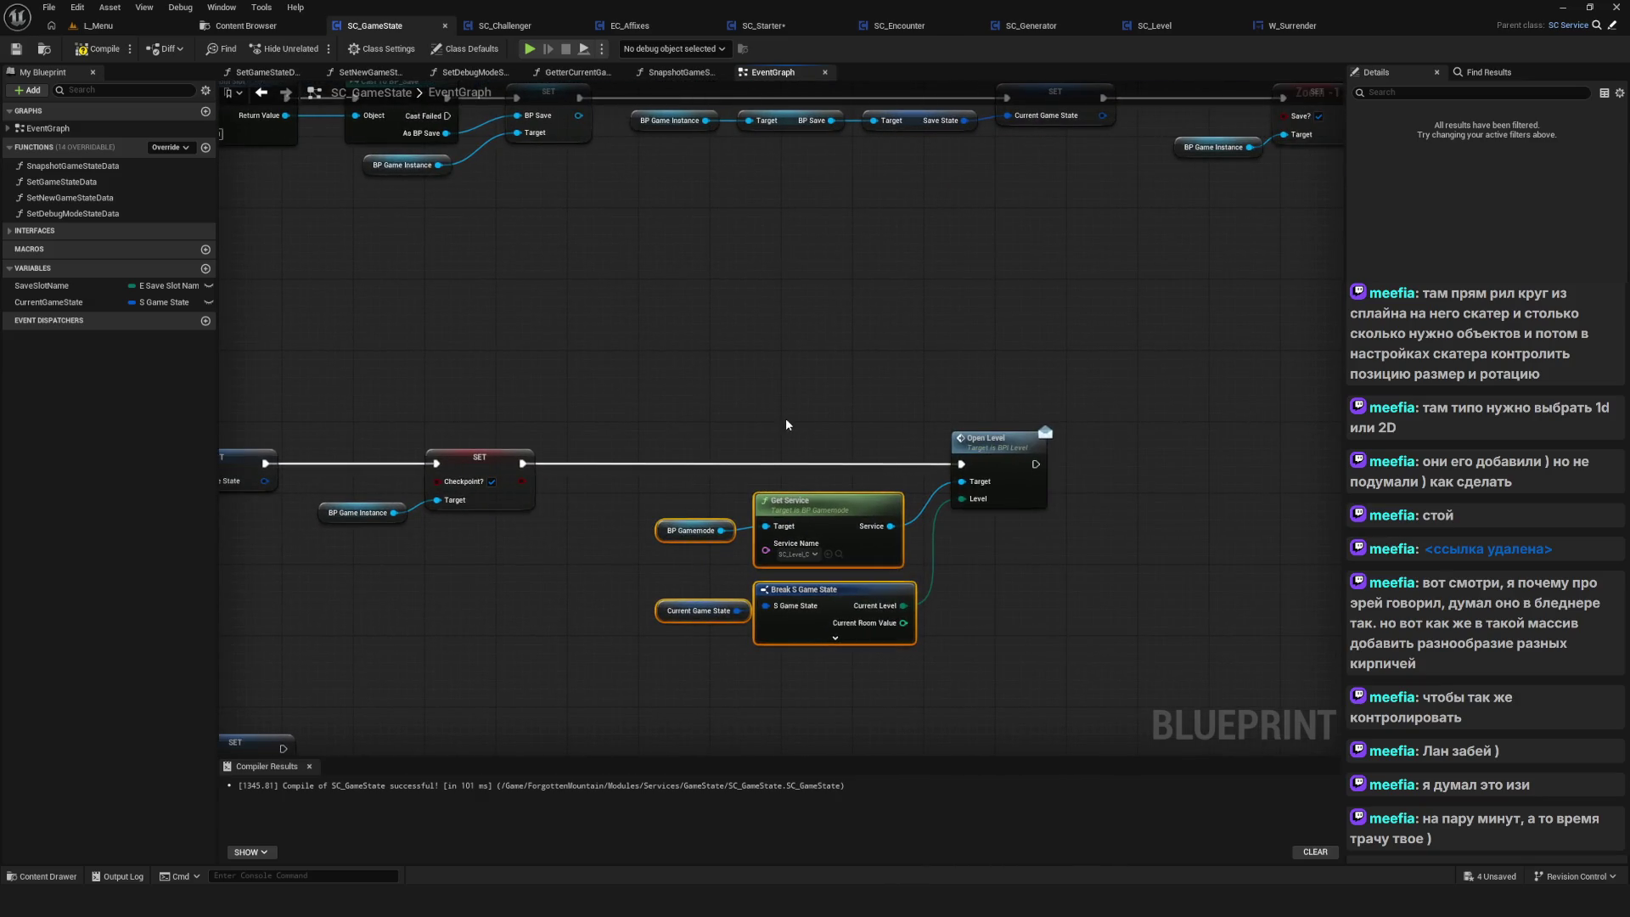
drag(787, 418, 948, 387)
drag(523, 356, 1137, 600)
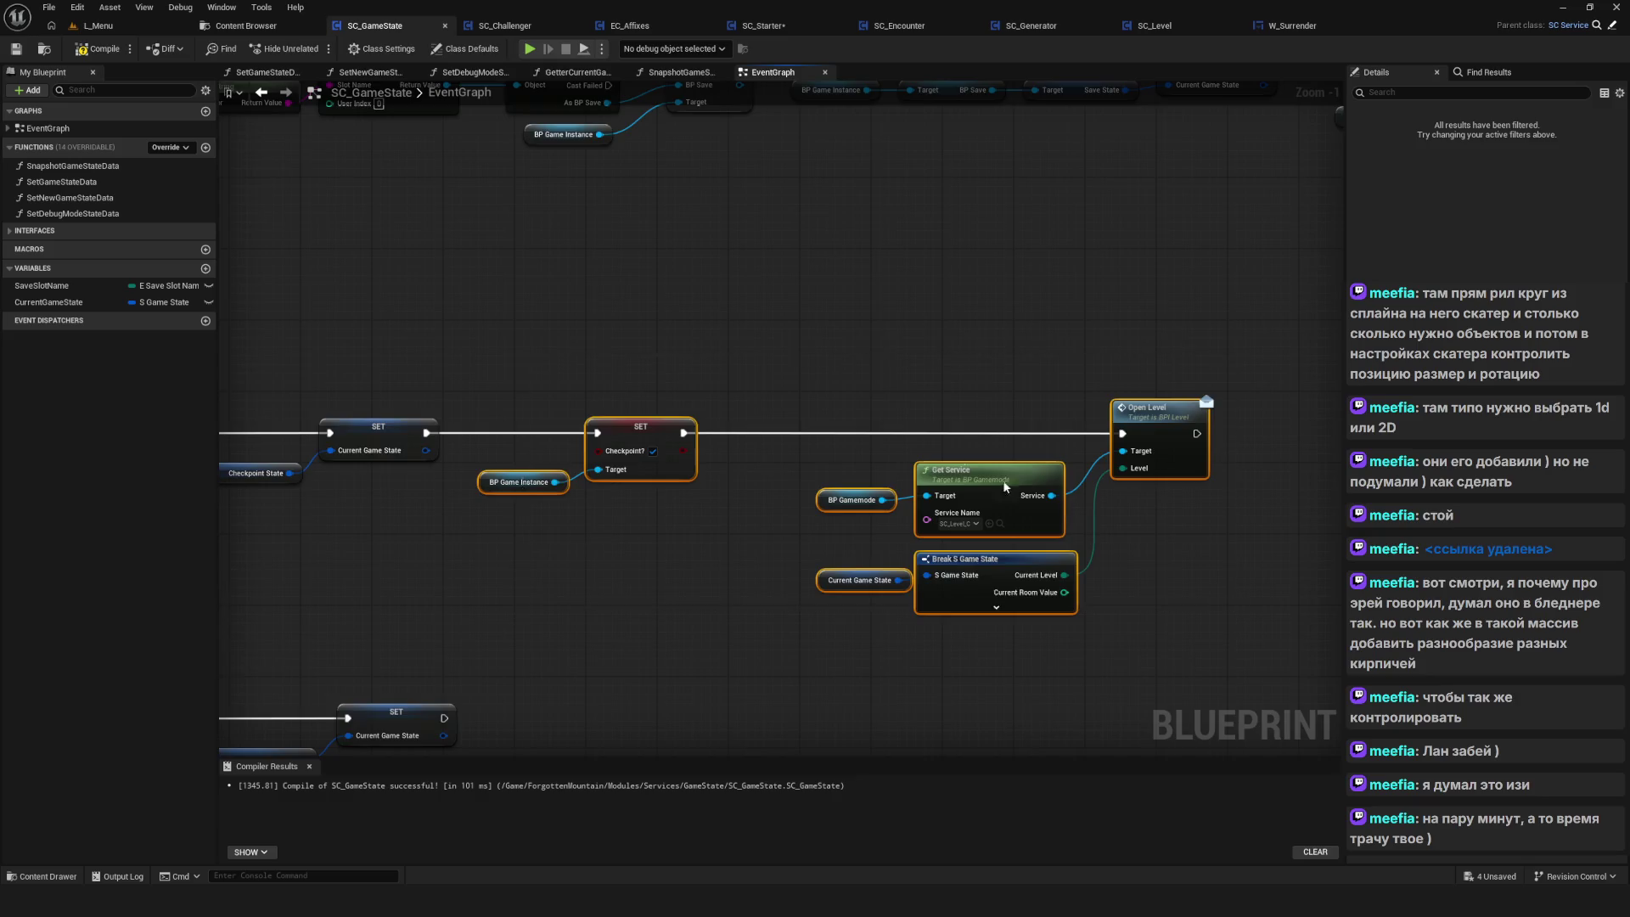
scroll(1002, 481, down, 6)
click(81, 51)
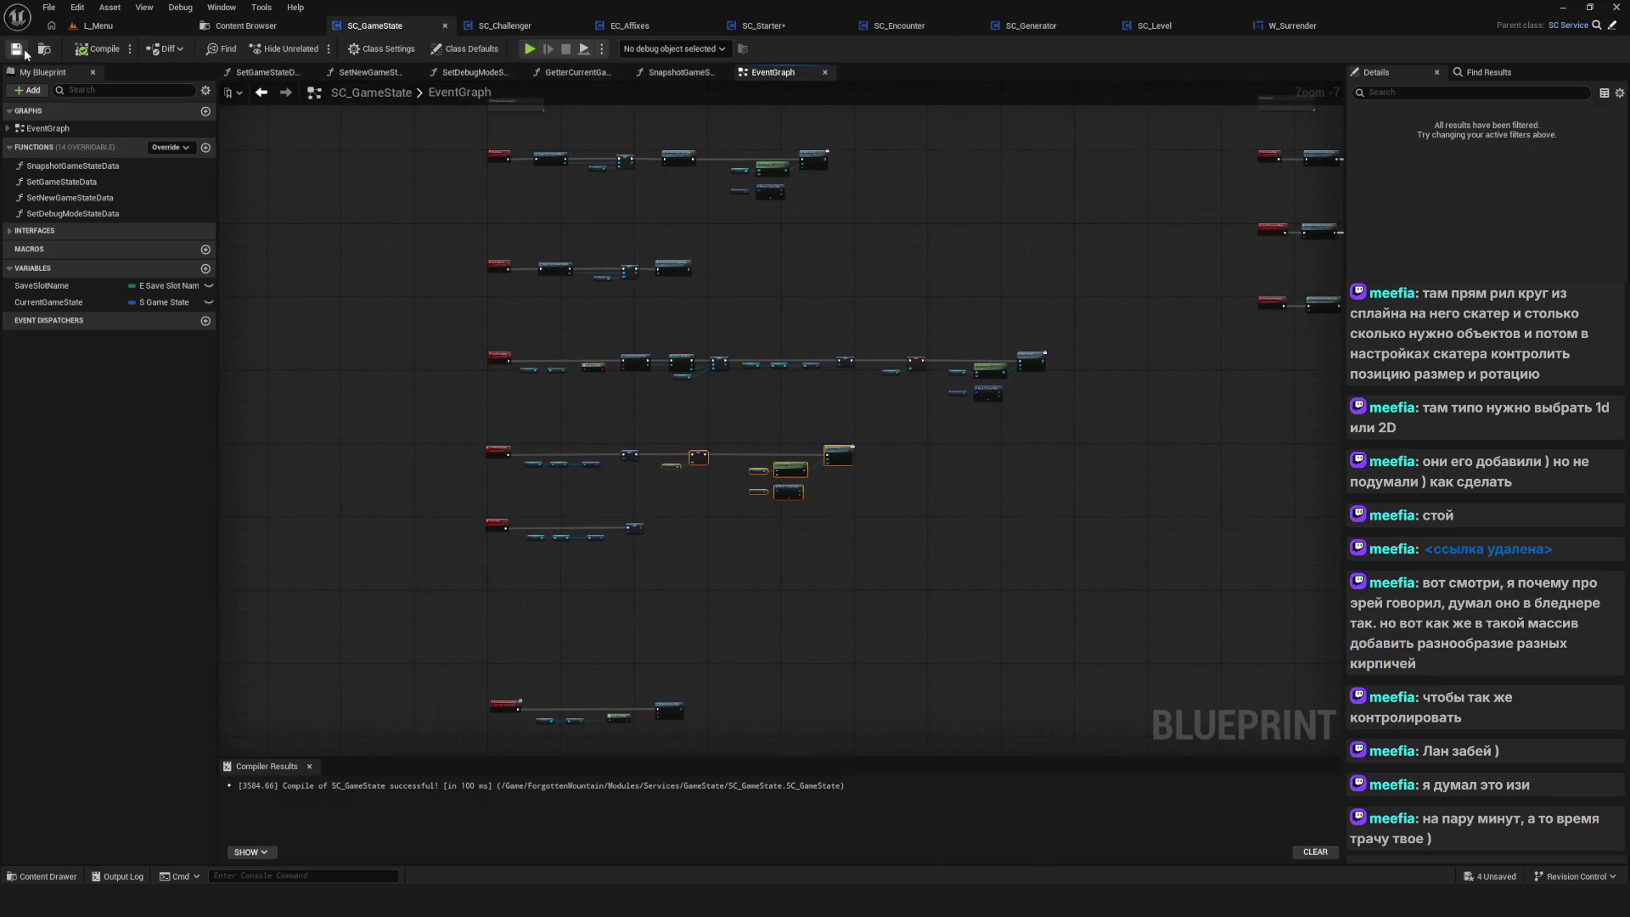
Undo the last change and centre the three event chains in view
scroll(1030, 380, up, 7)
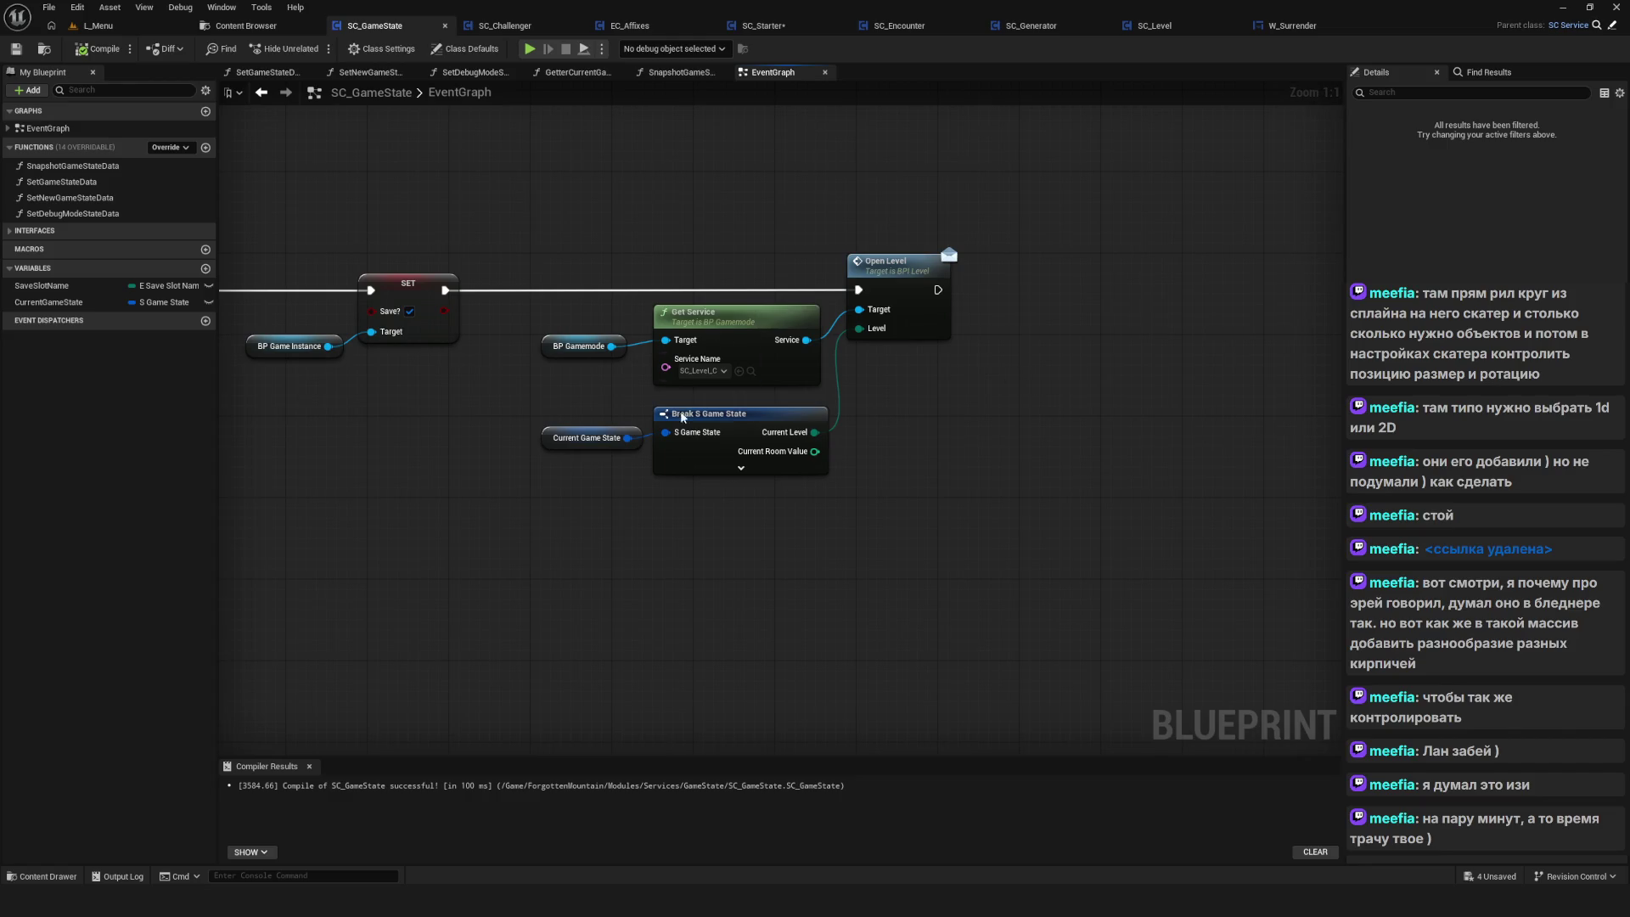
key(ctrl+z)
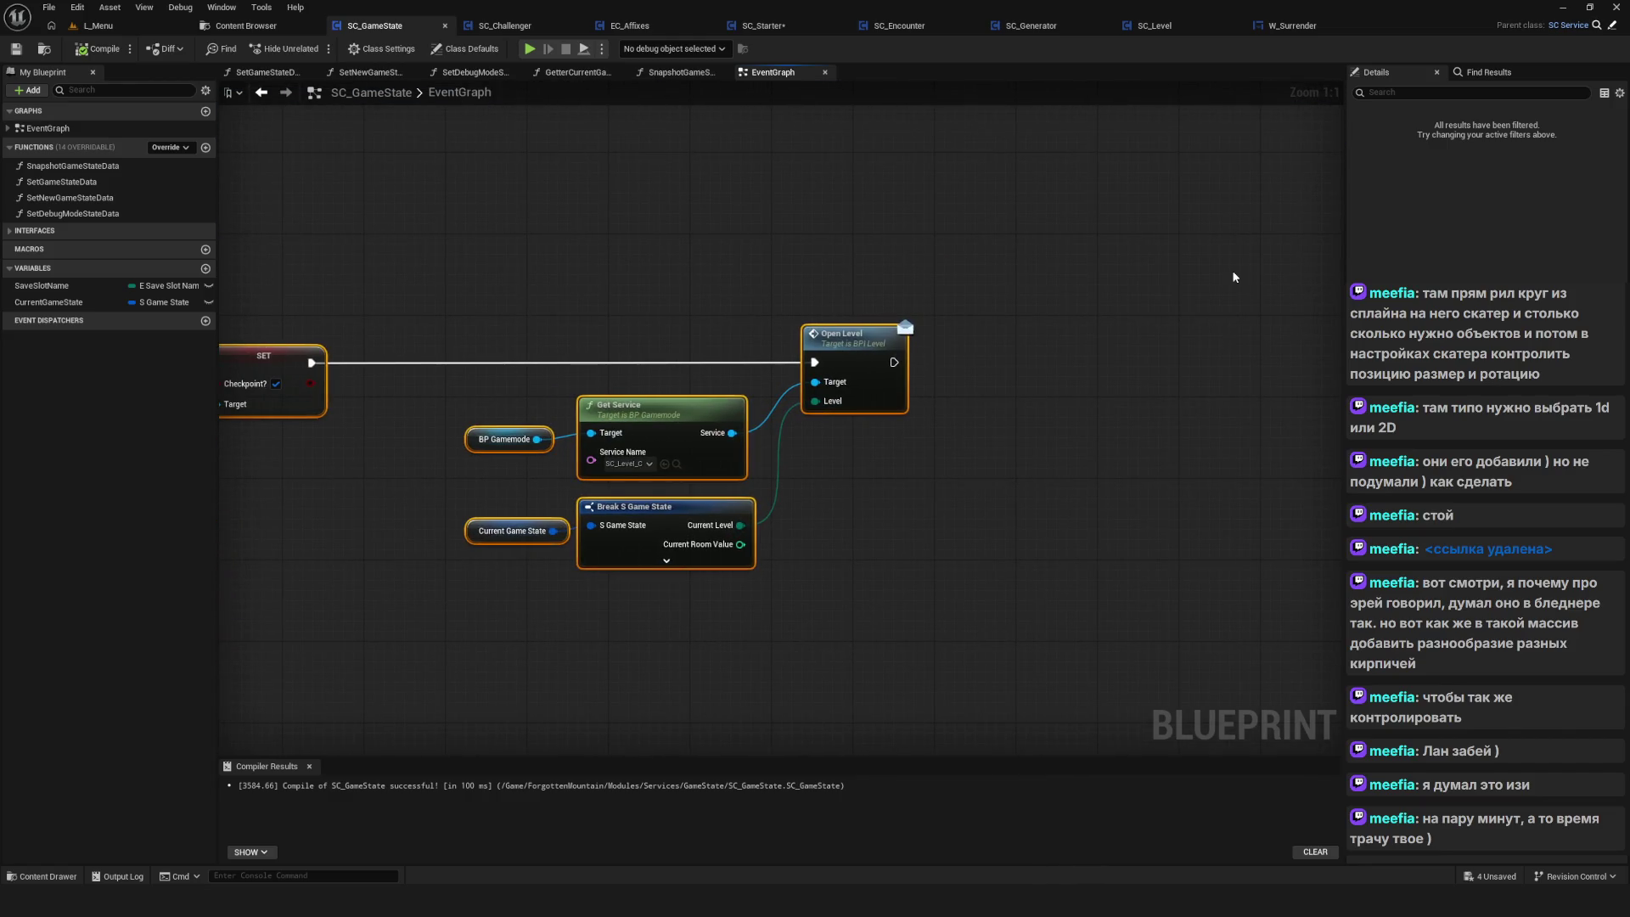
scroll(869, 396, down, 5)
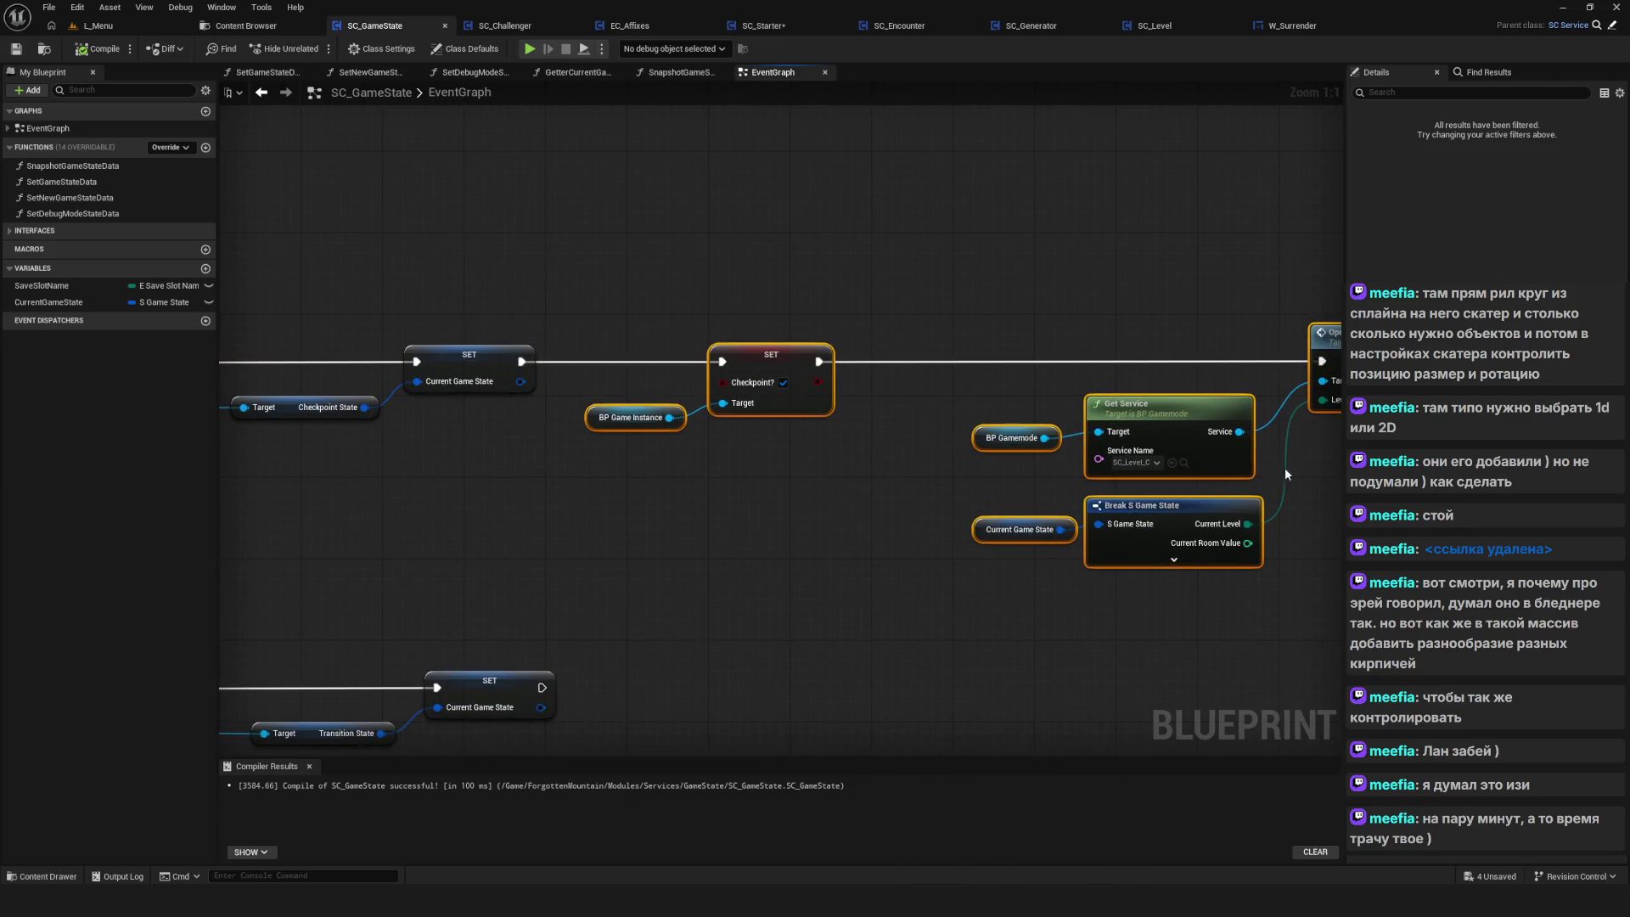
scroll(947, 440, up, 1)
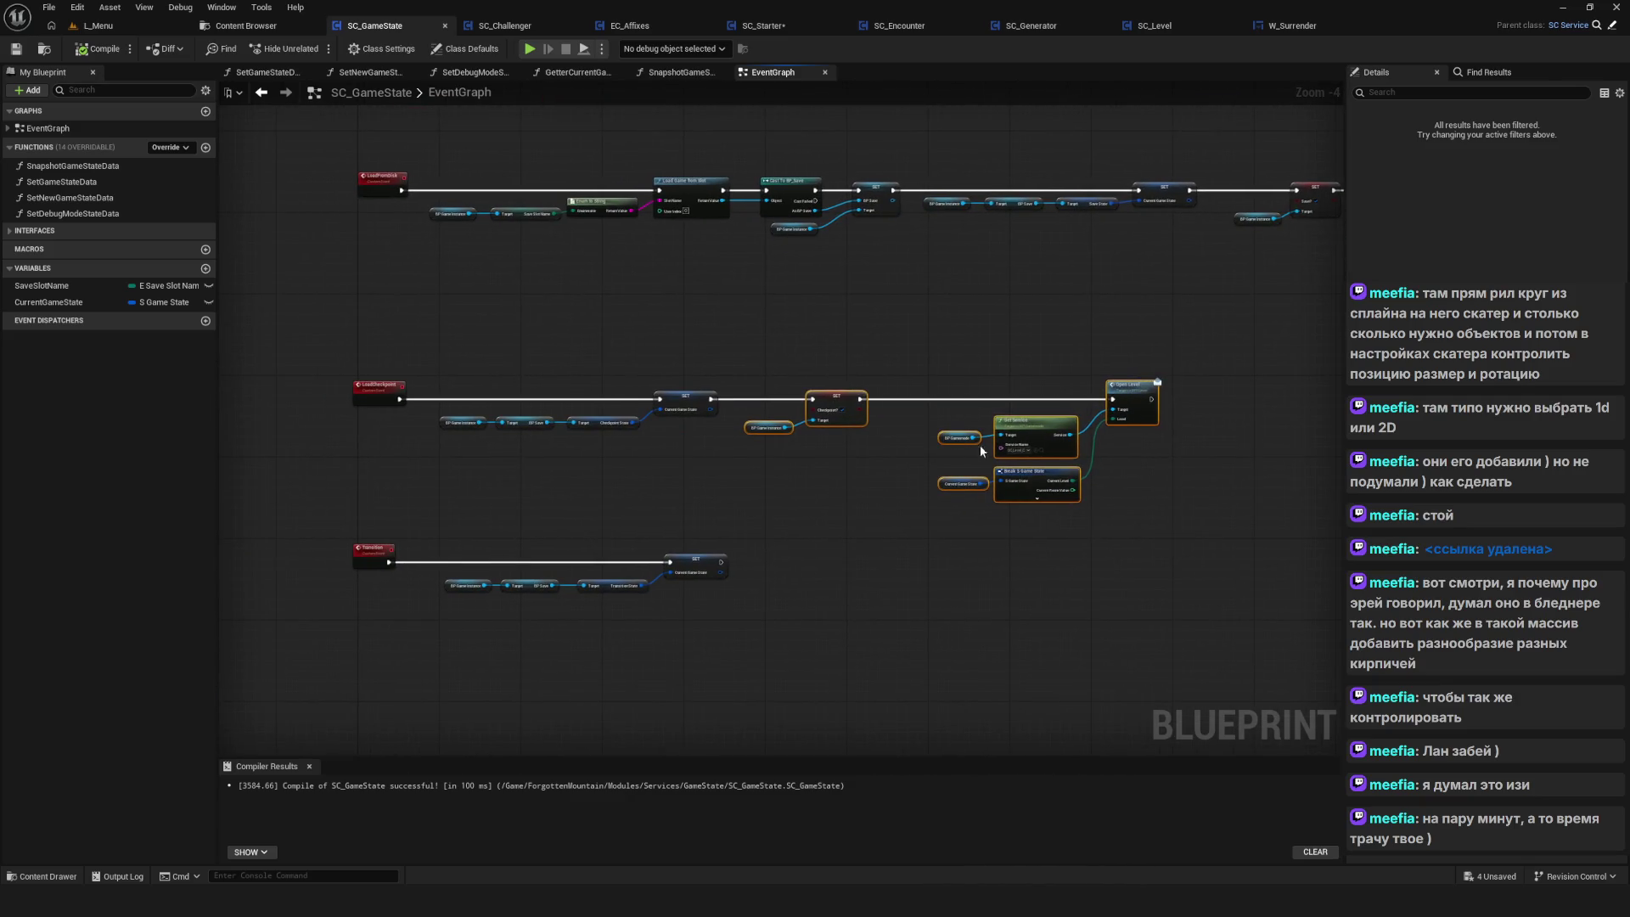
mouse_move(980, 445)
mouse_down()
mouse_move(829, 441)
mouse_move(930, 434)
mouse_move(730, 466)
mouse_up()
click(763, 26)
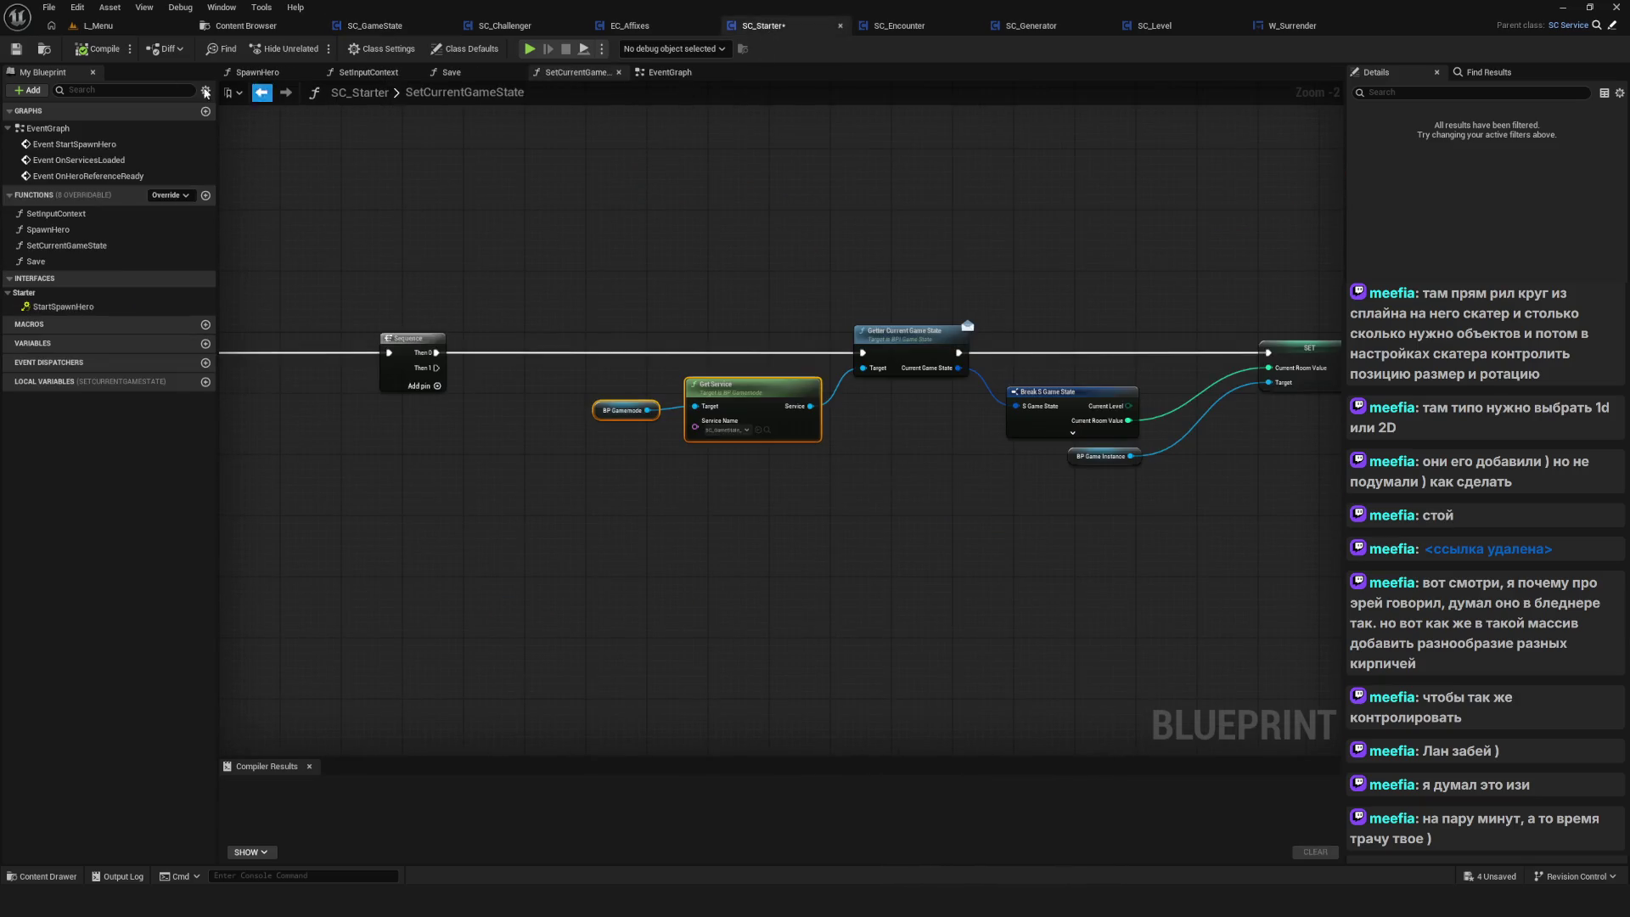
click(98, 48)
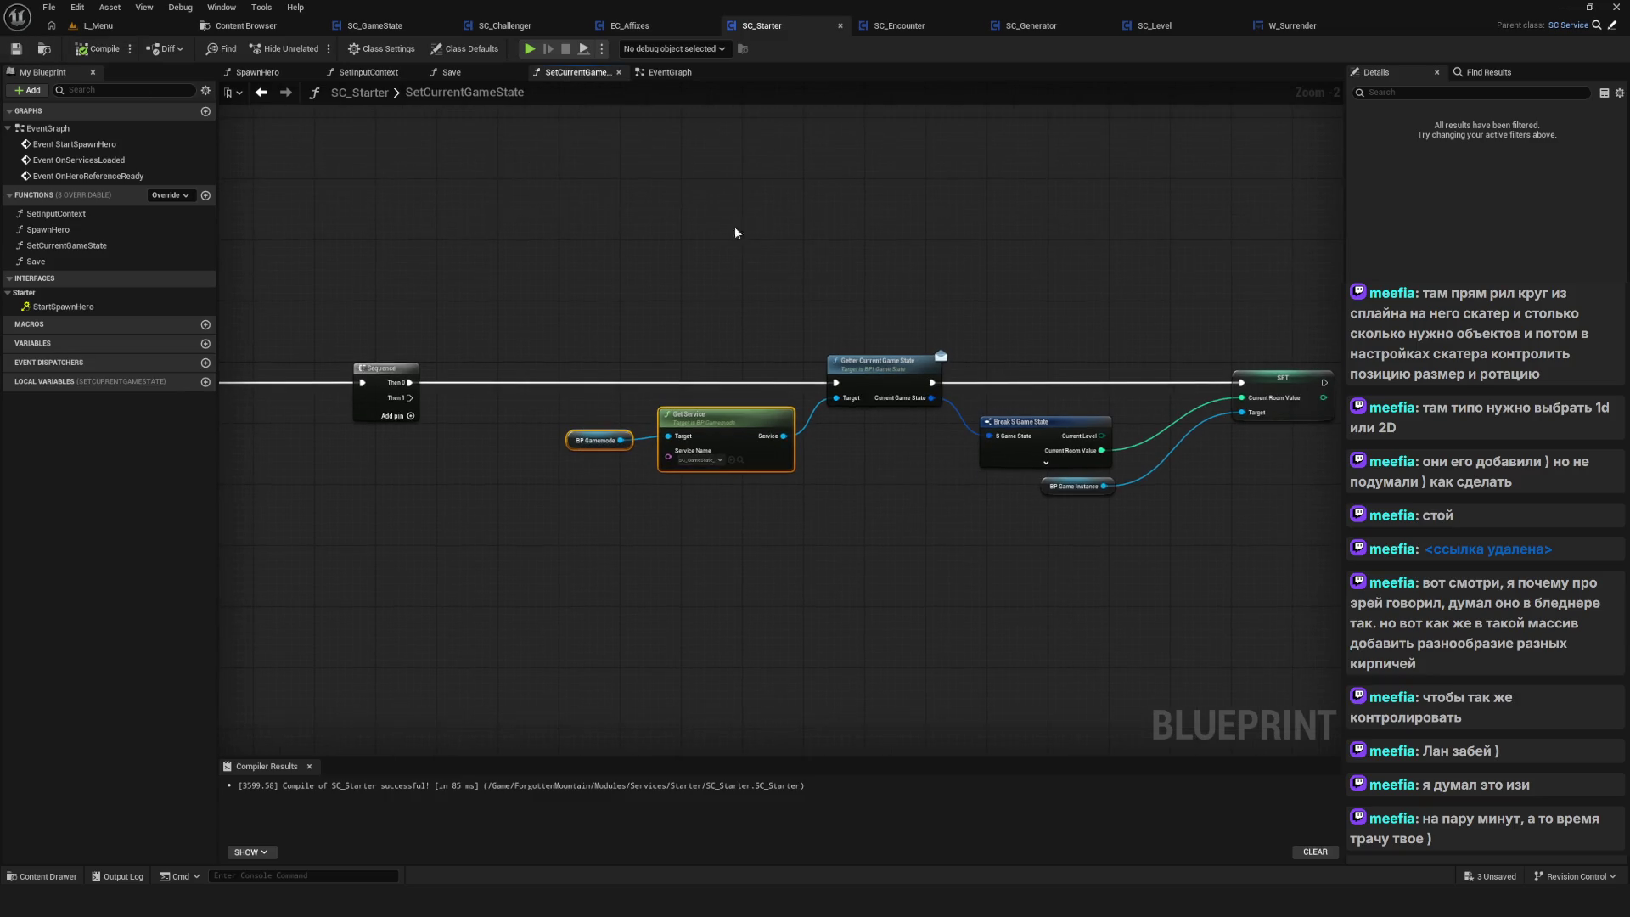
click(1203, 28)
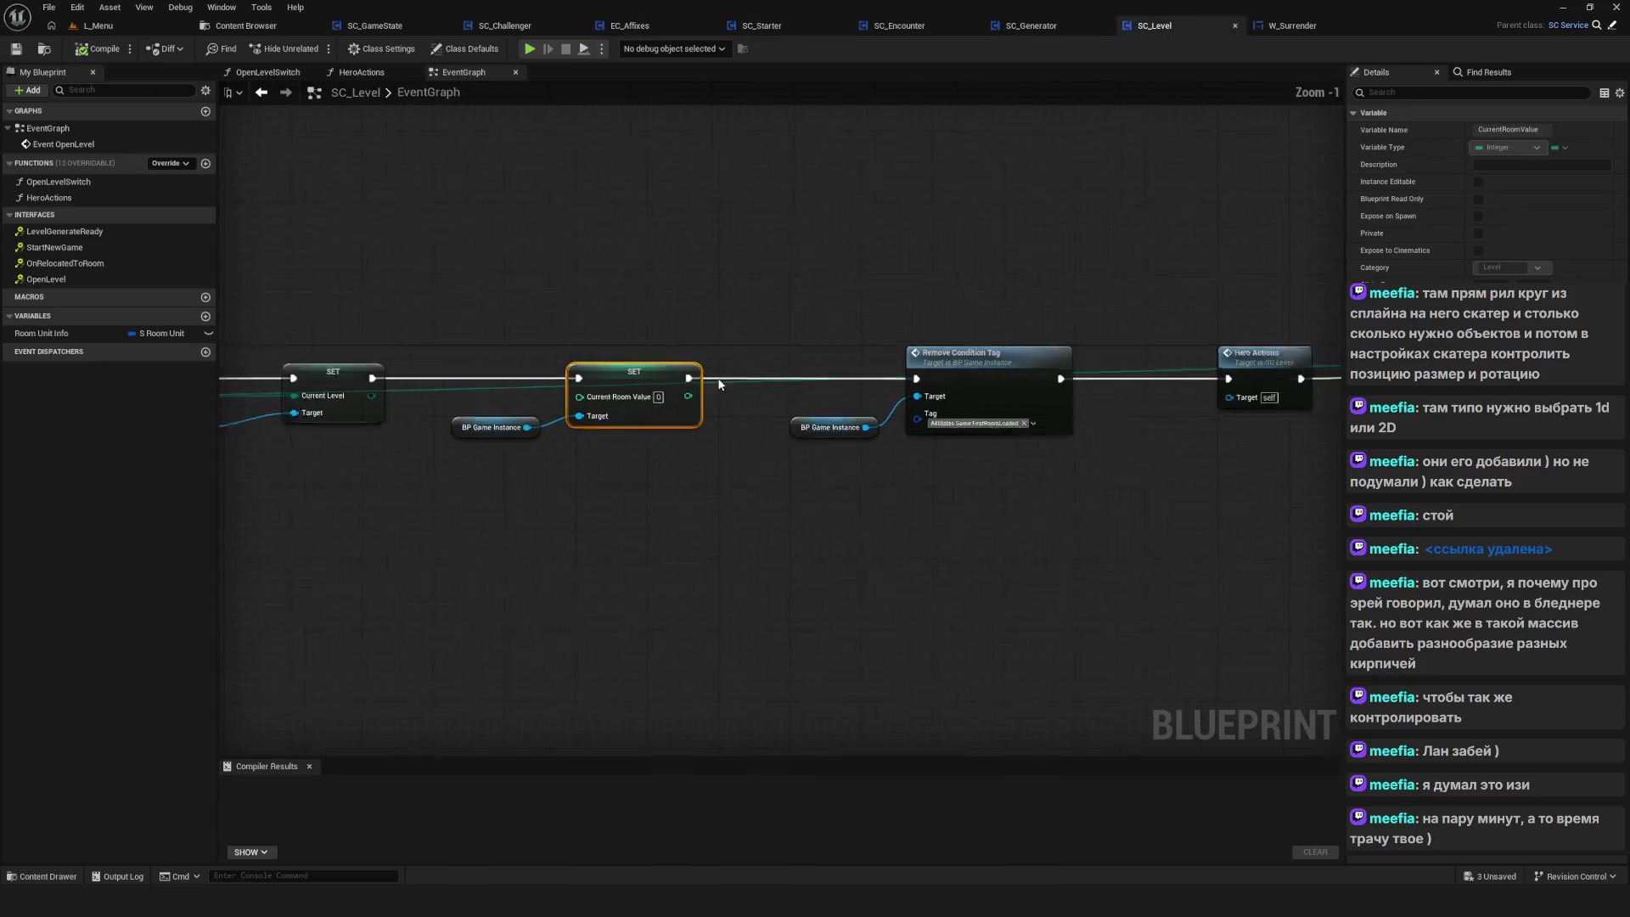
scroll(817, 383, down, 1)
drag(1235, 427, 663, 365)
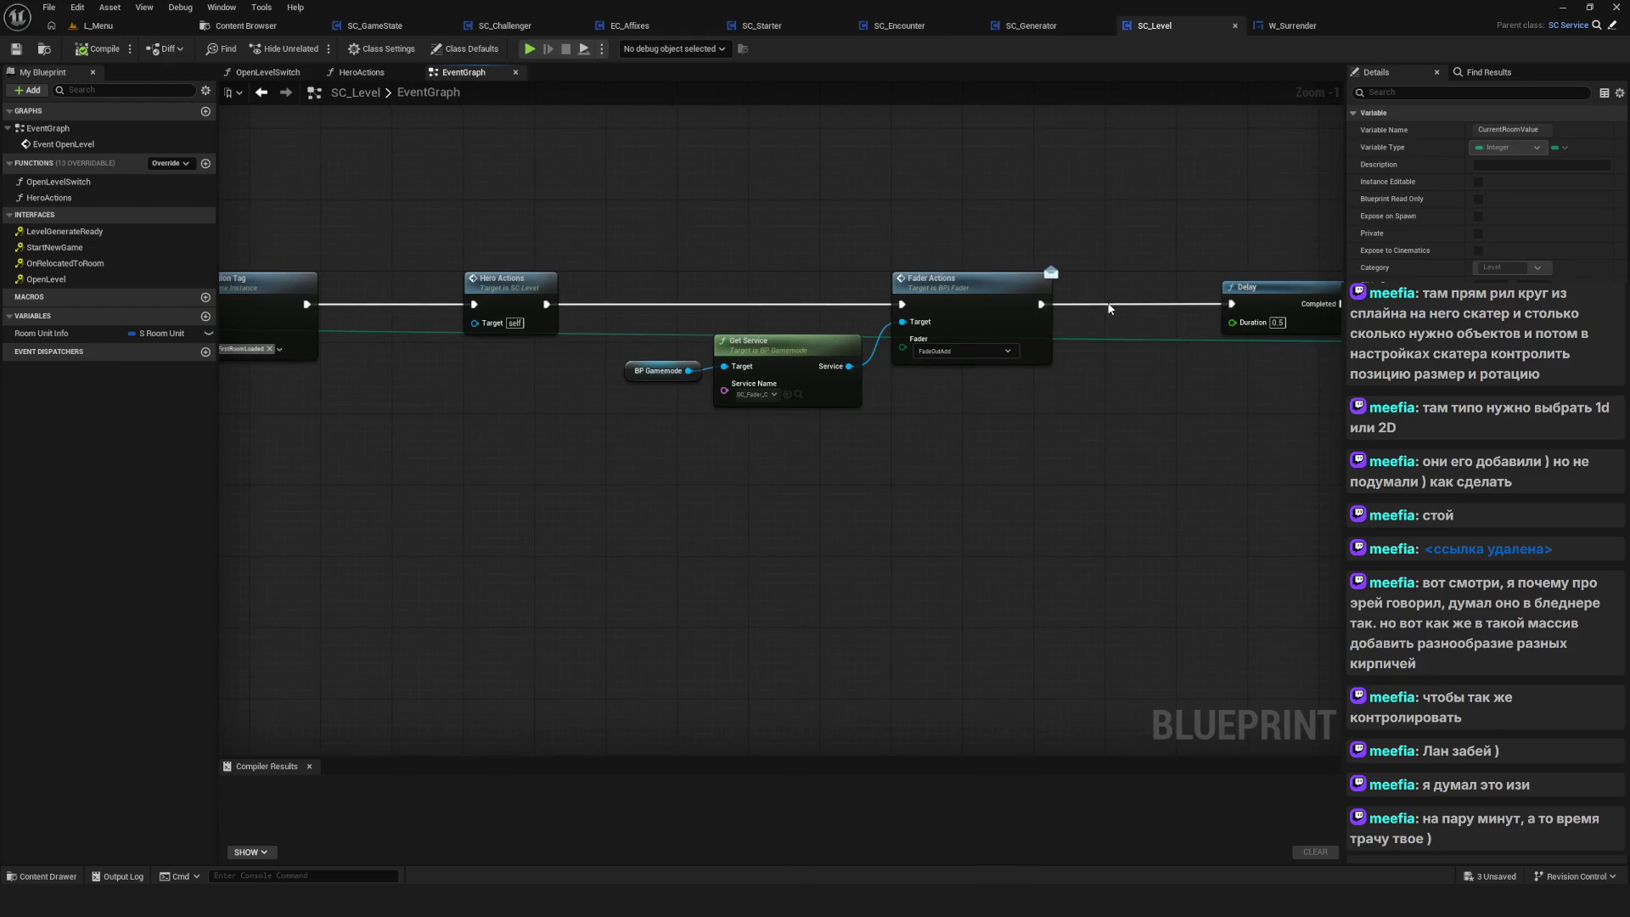
drag(1107, 298, 937, 305)
scroll(1000, 400, down, 3)
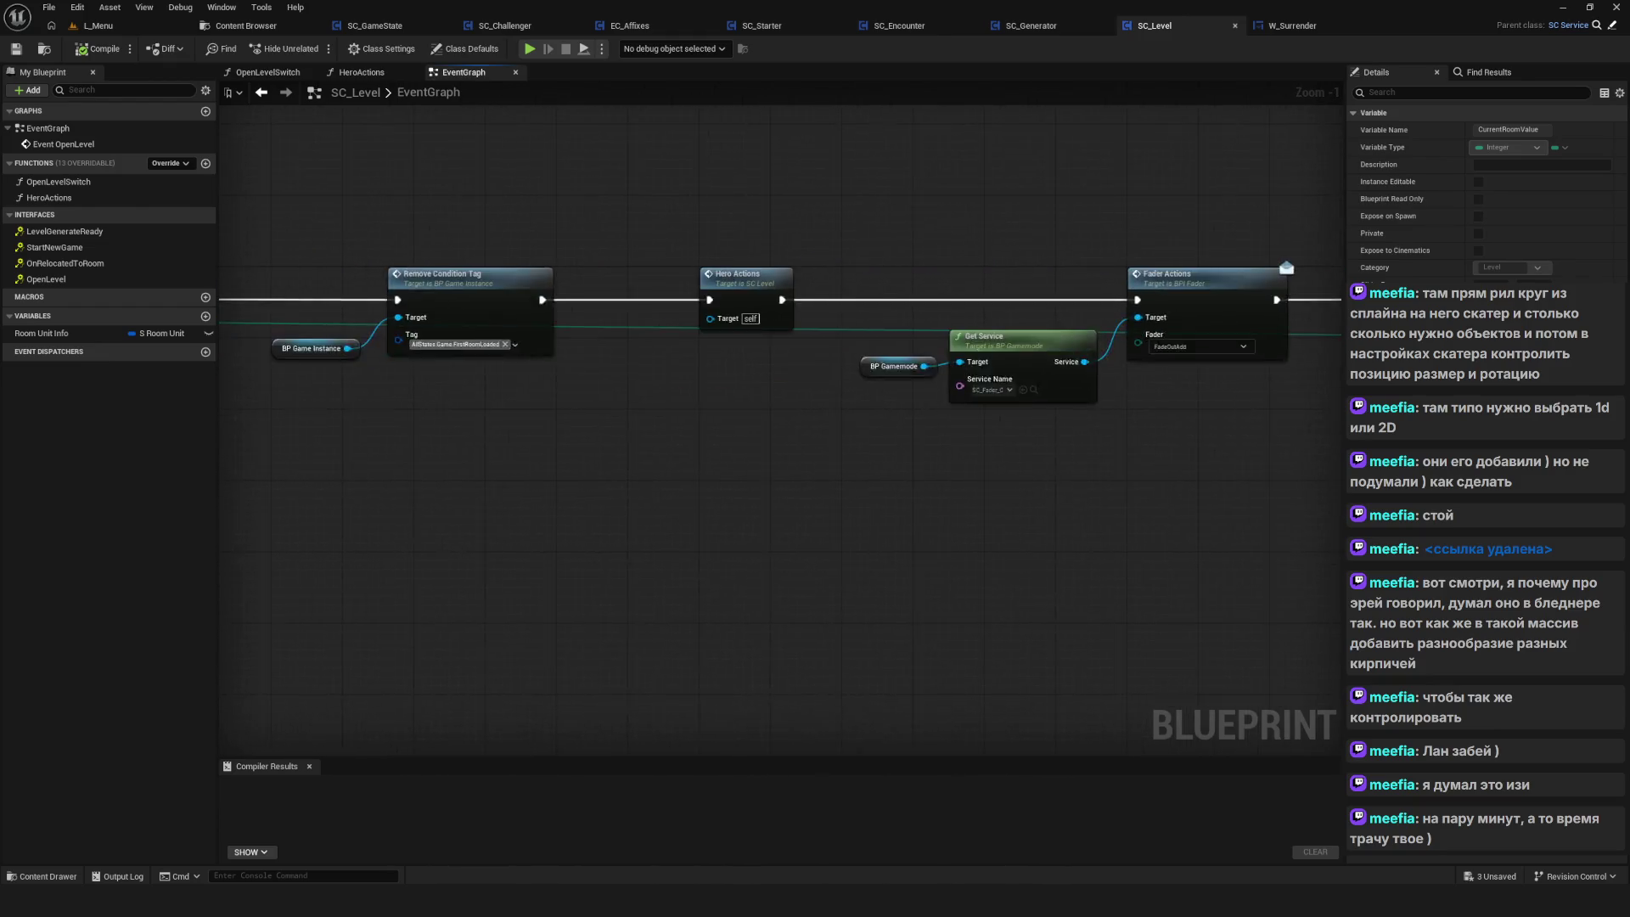
drag(1000, 400, 666, 384)
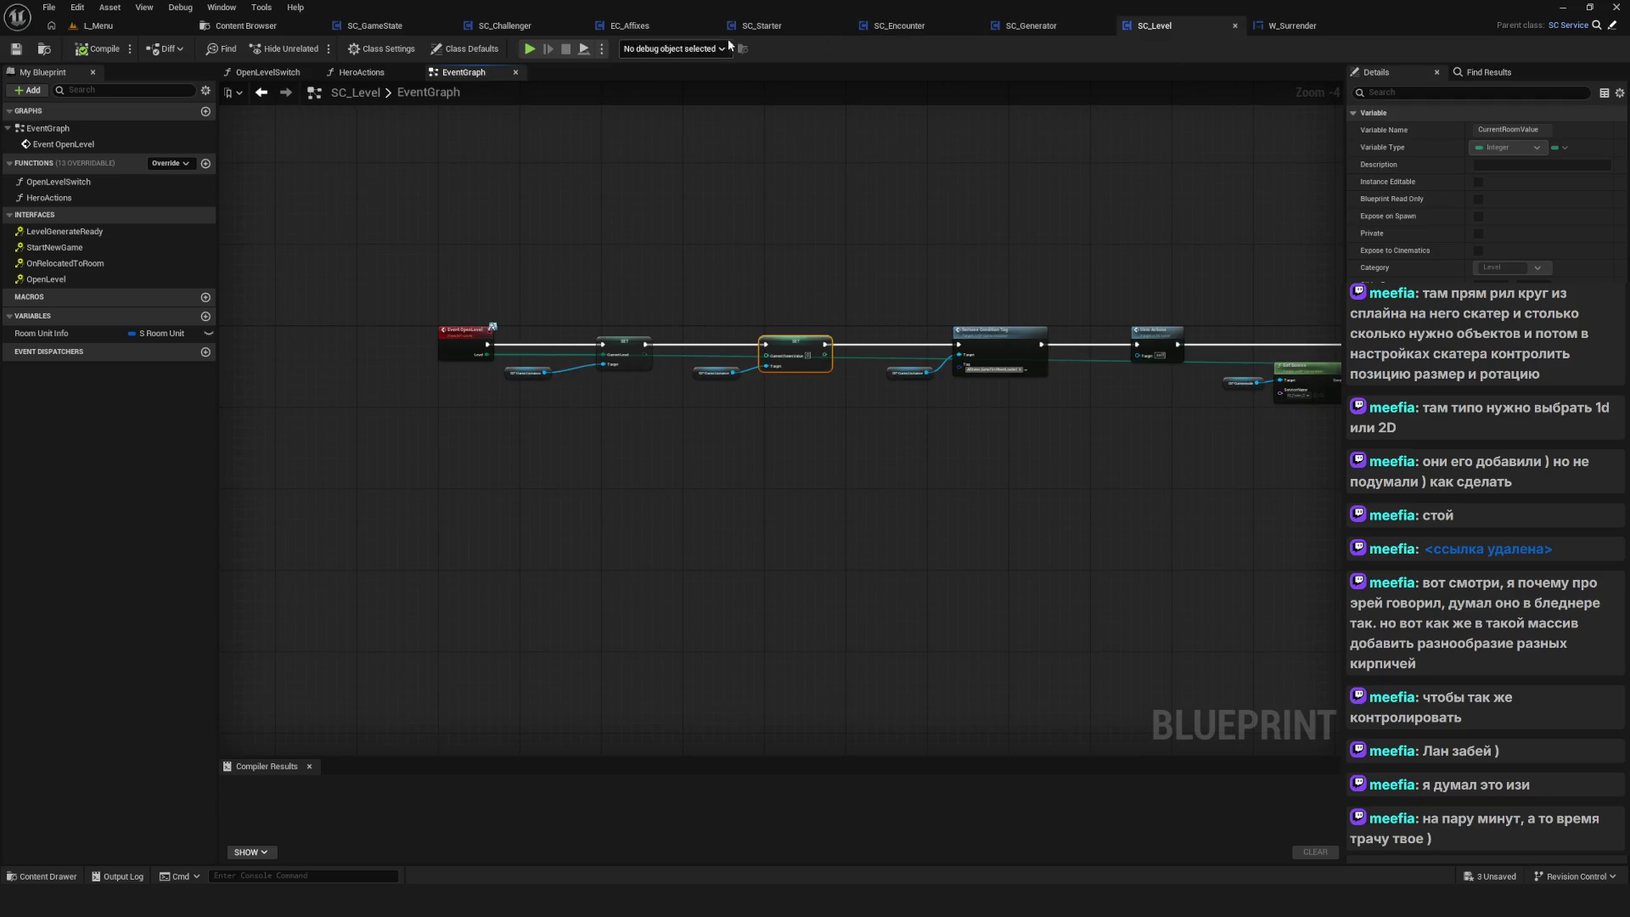
click(759, 25)
scroll(905, 338, down, 5)
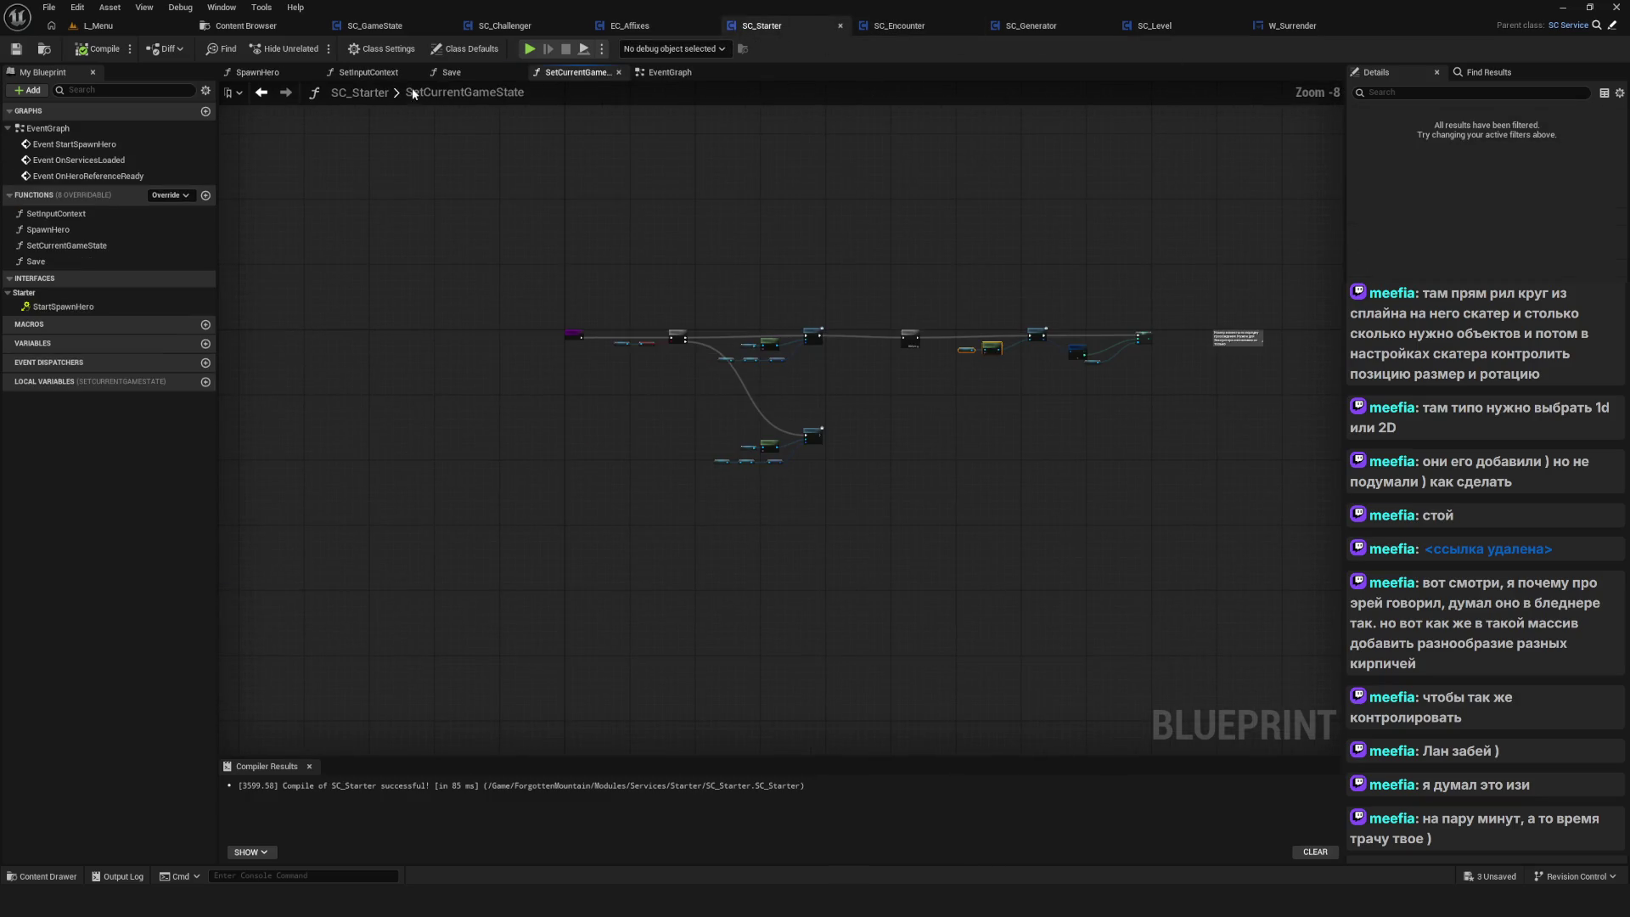
click(670, 72)
scroll(960, 411, down, 5)
scroll(839, 375, up, 9)
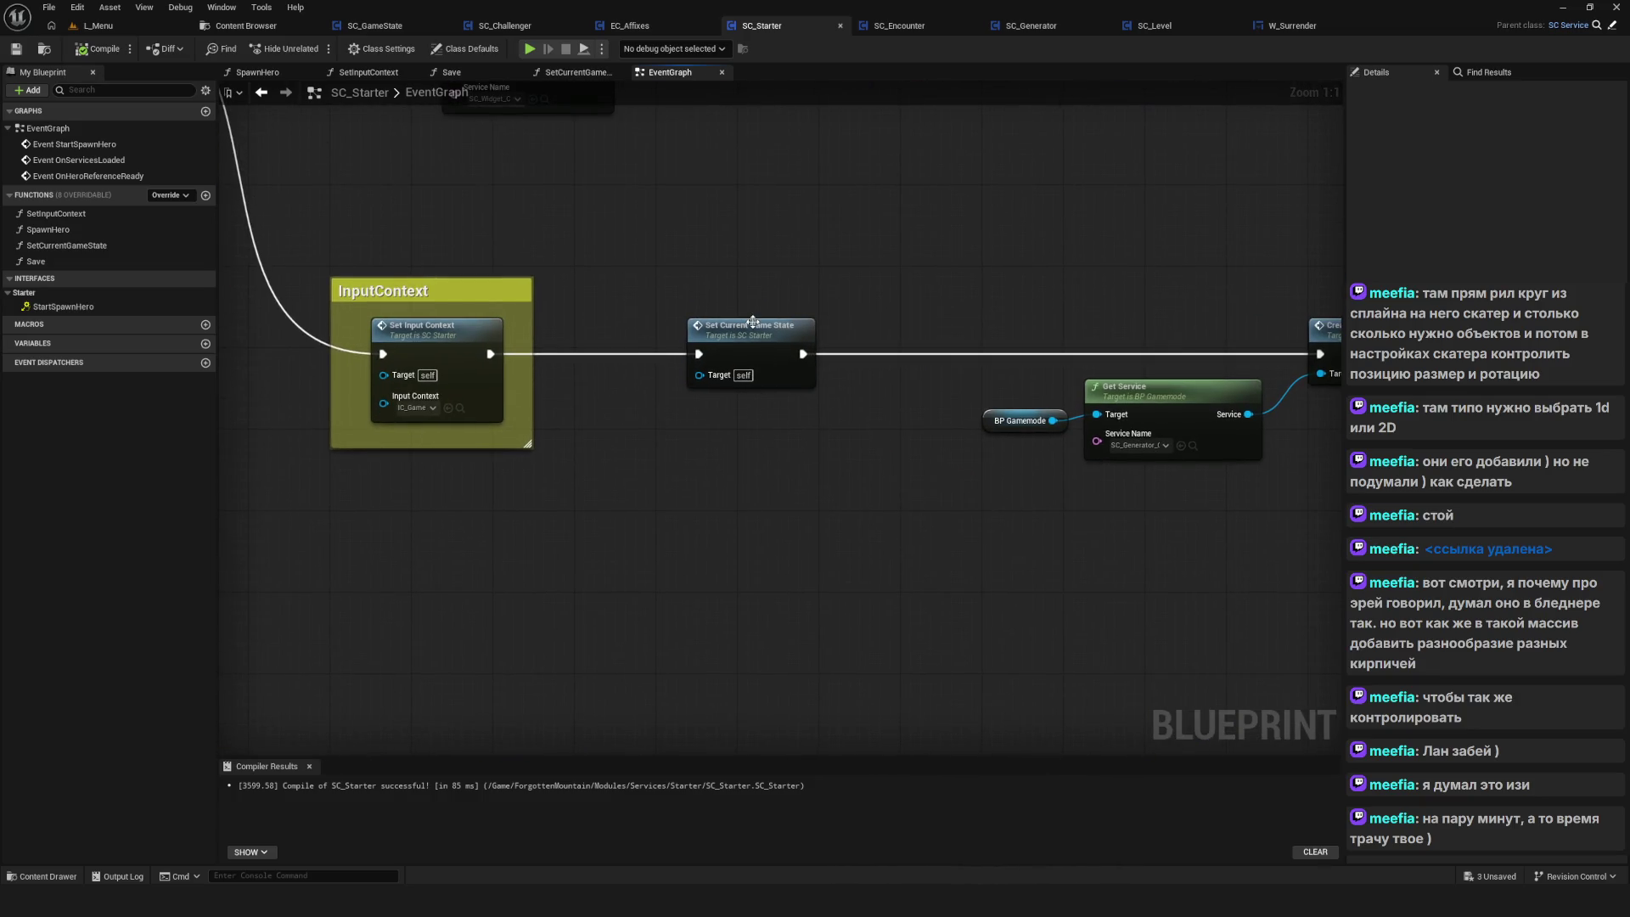
click(752, 322)
scroll(937, 456, down, 6)
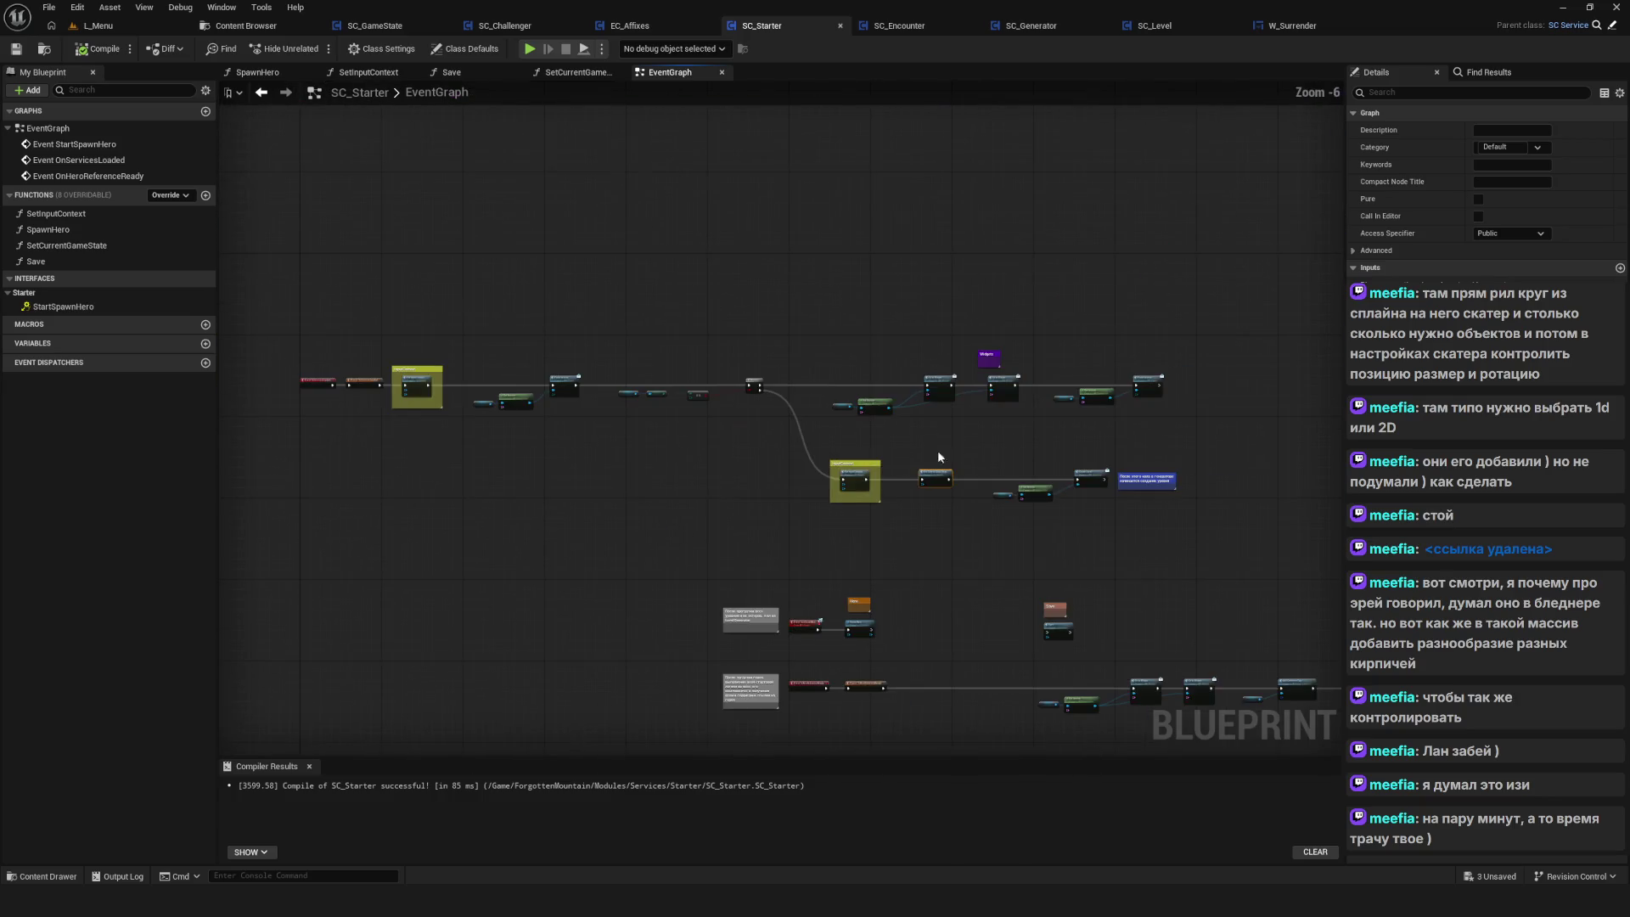
scroll(1017, 477, up, 6)
double_click(981, 480)
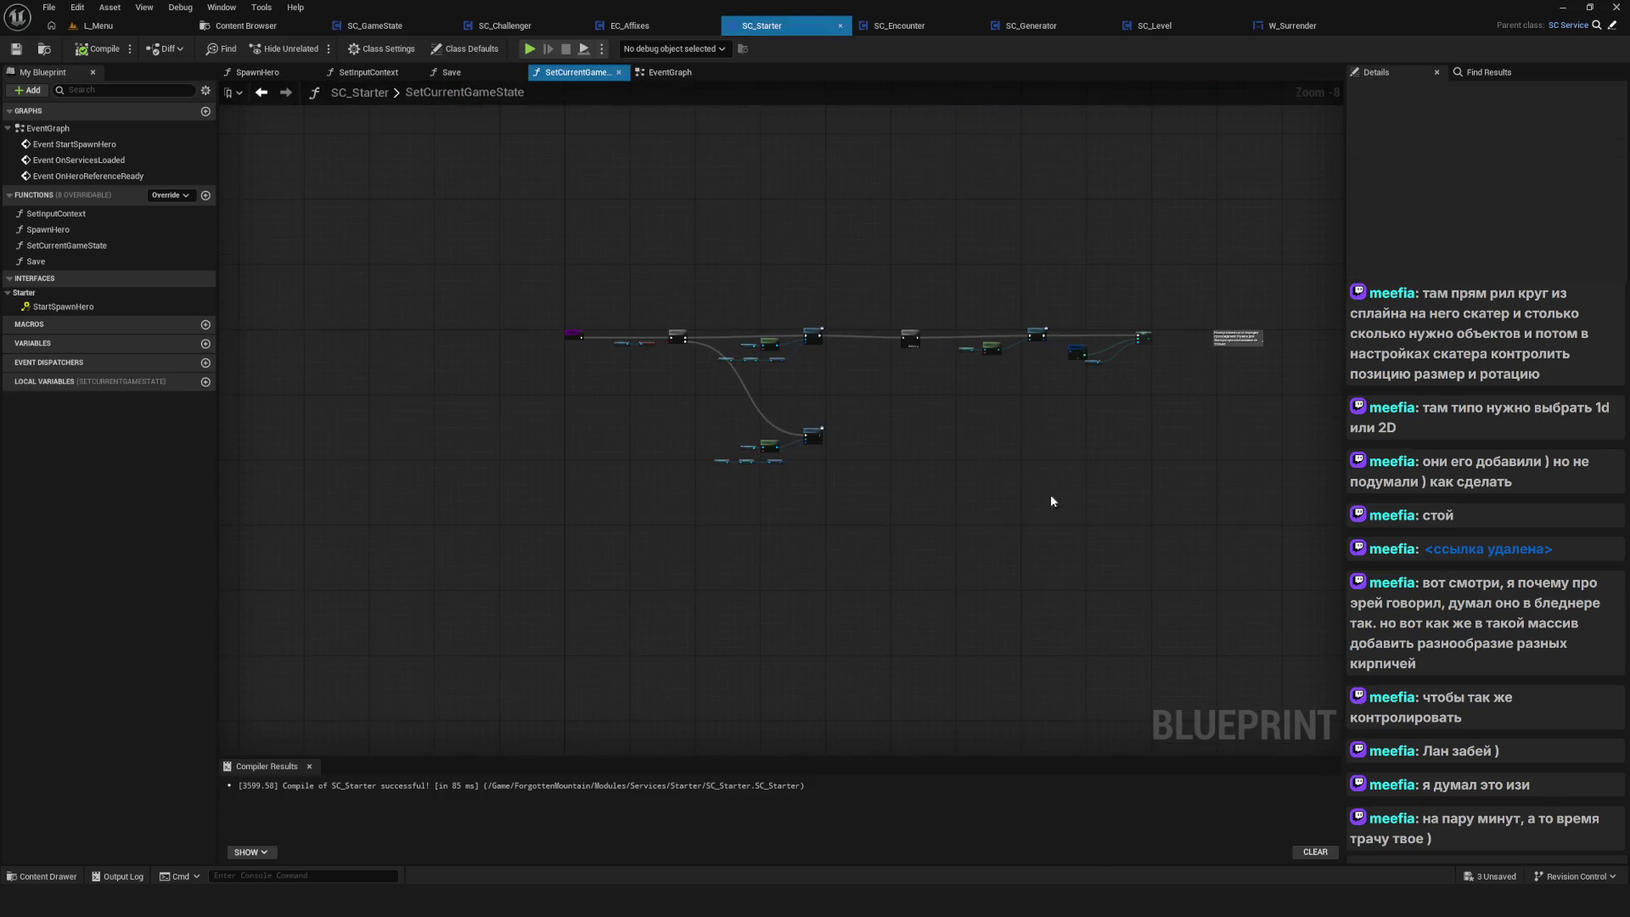
Move the lower setter chain on the False branch down and left to make room
scroll(623, 400, up, 4)
mouse_move(623, 400)
mouse_down()
mouse_move(700, 400)
mouse_move(691, 345)
mouse_up()
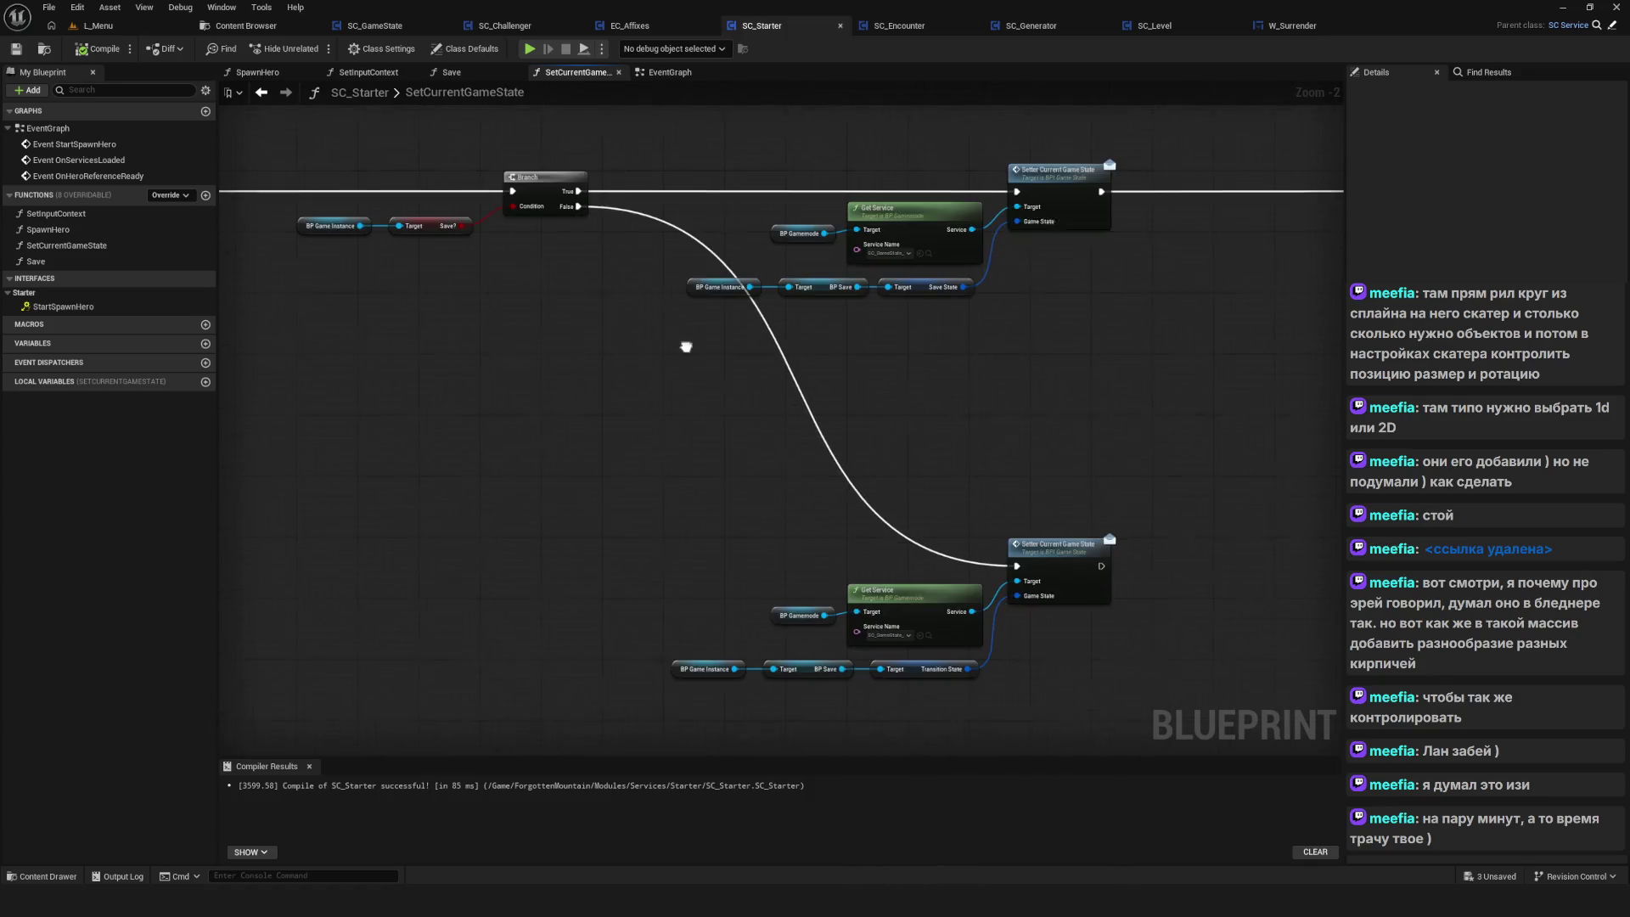
drag(384, 448, 1263, 730)
mouse_move(1036, 550)
mouse_down()
mouse_move(862, 679)
mouse_move(883, 624)
mouse_move(928, 670)
mouse_move(936, 629)
mouse_up()
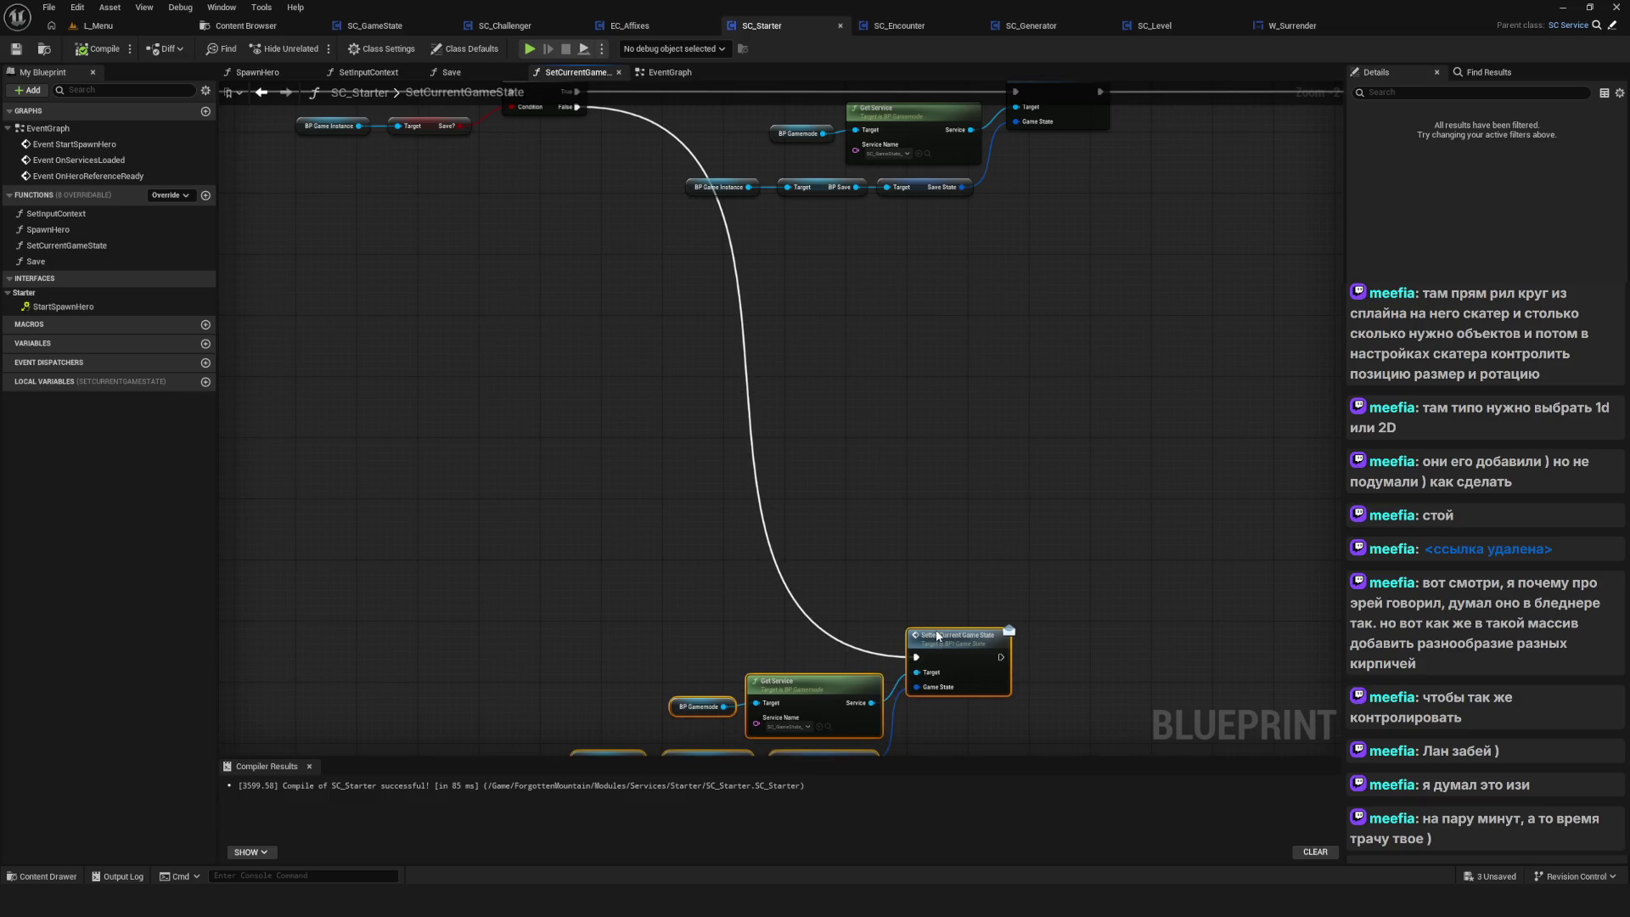
drag(782, 536, 869, 628)
Duplicate the BP Game Instance getter and replace its Save? read with a Get Checkpoint? node
drag(785, 522, 865, 542)
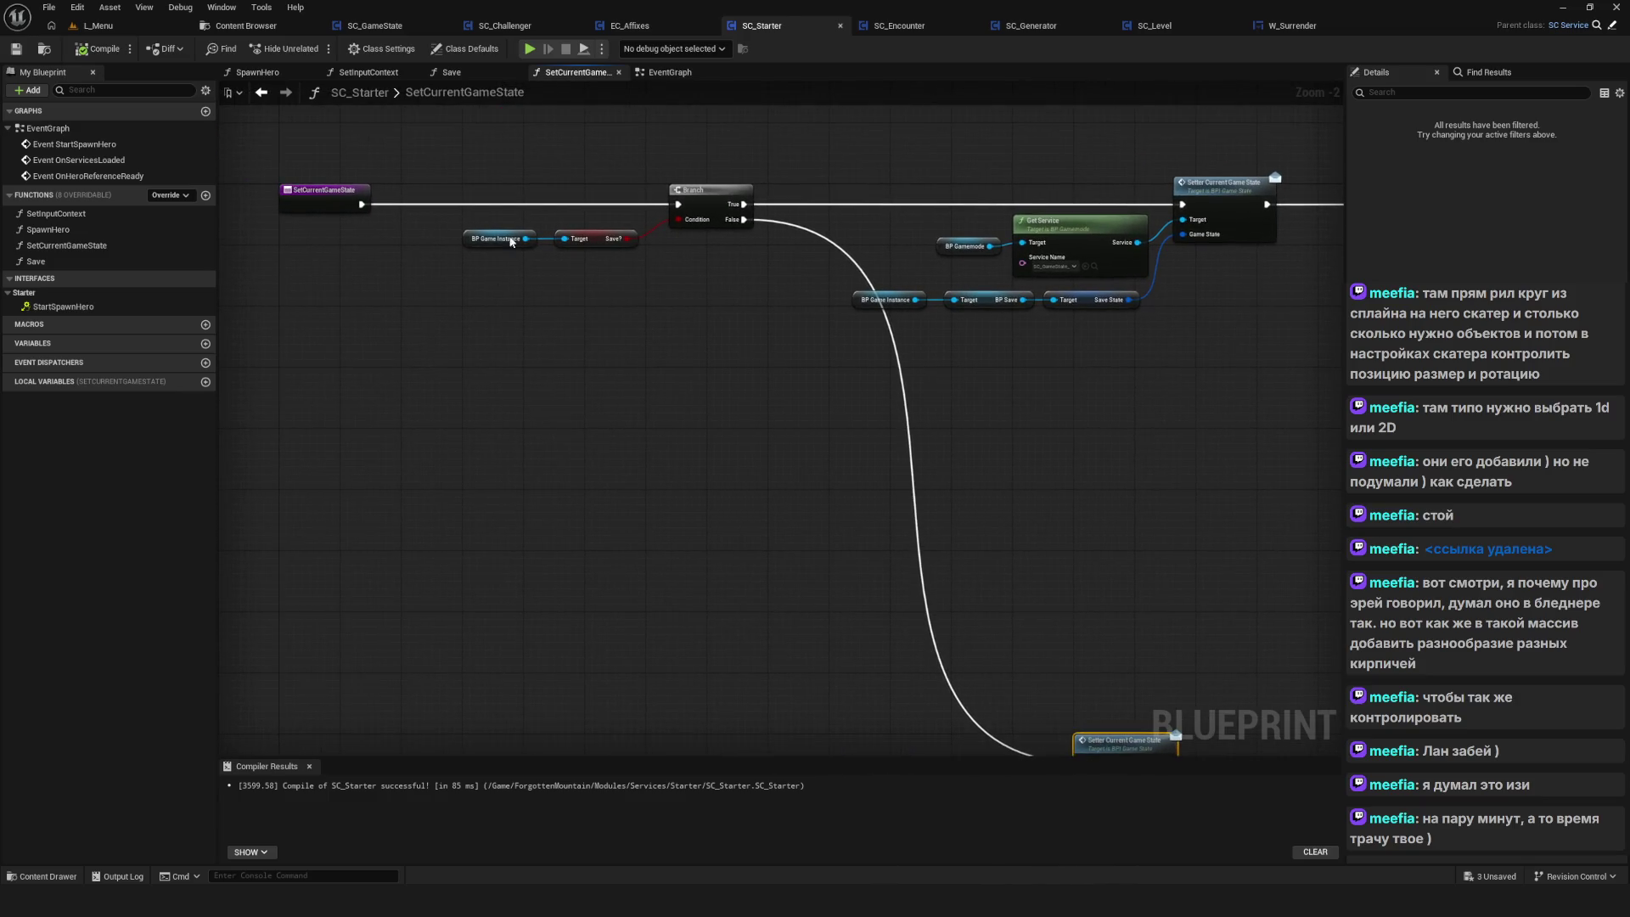
drag(474, 201, 645, 253)
key(ctrl+c)
key(ctrl+v)
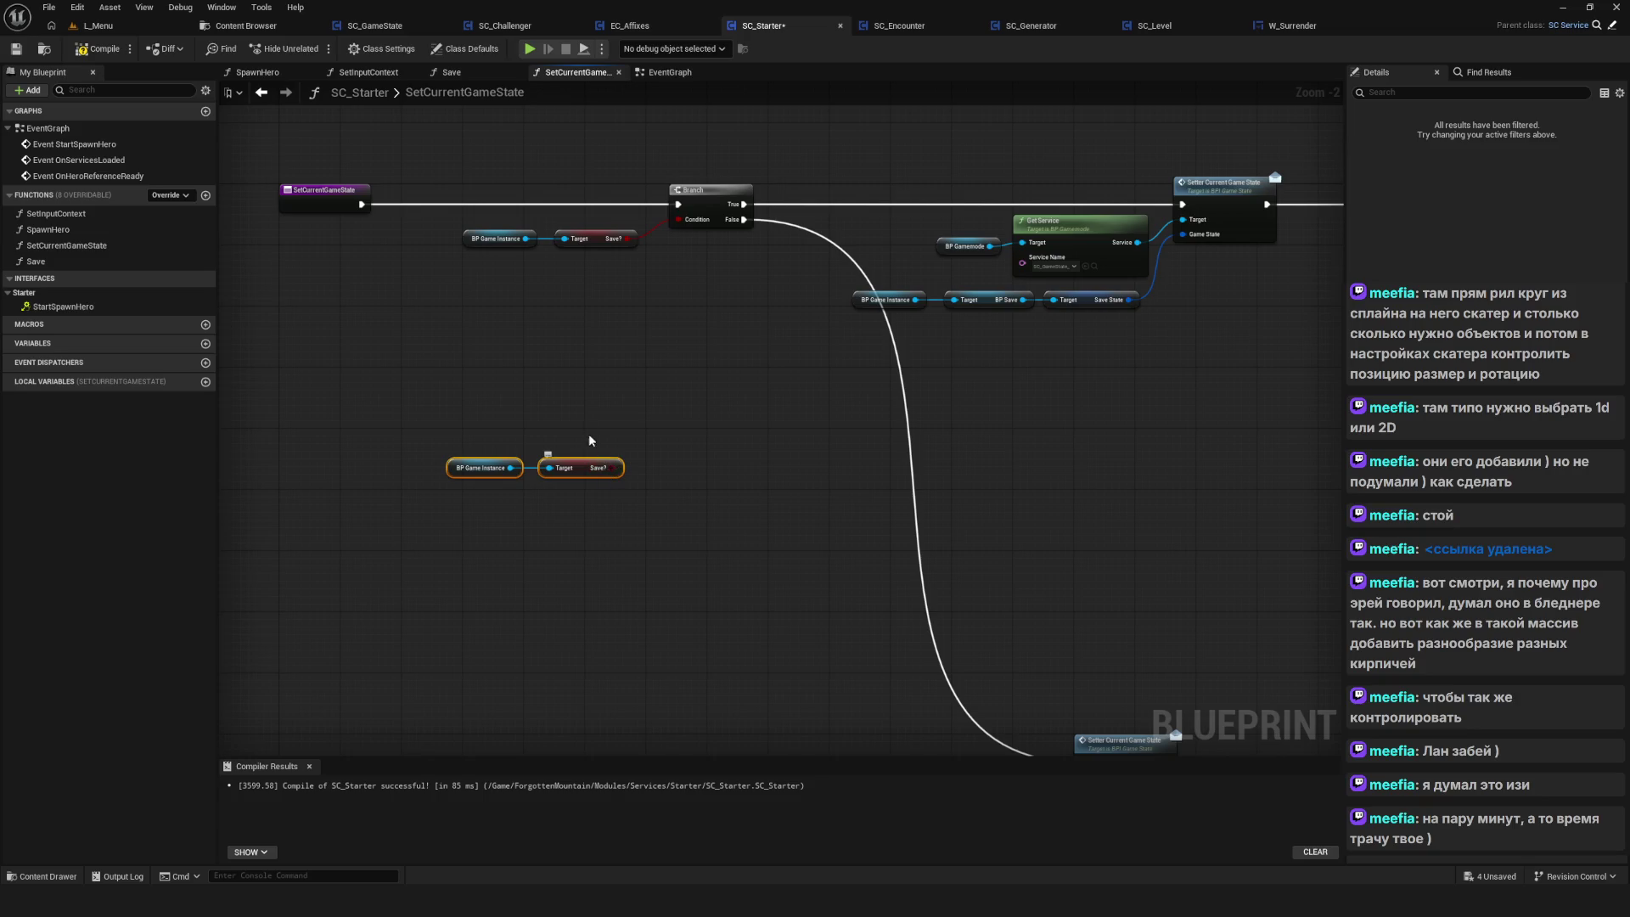
click(583, 472)
key(Delete)
drag(511, 468, 547, 472)
text(ge)
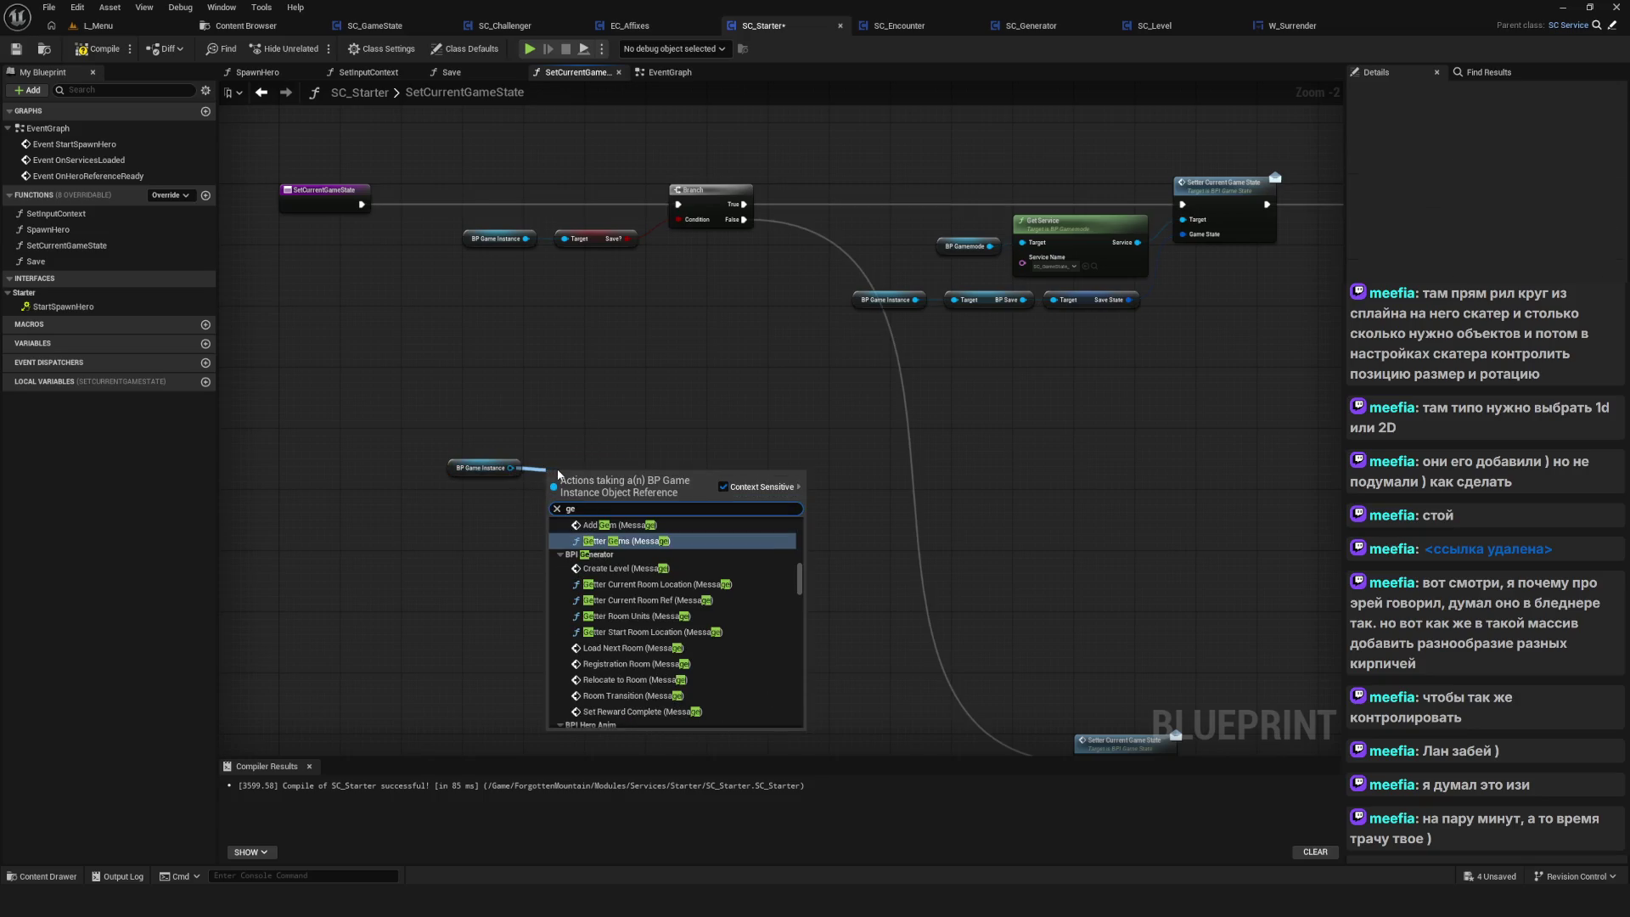
text(t chec)
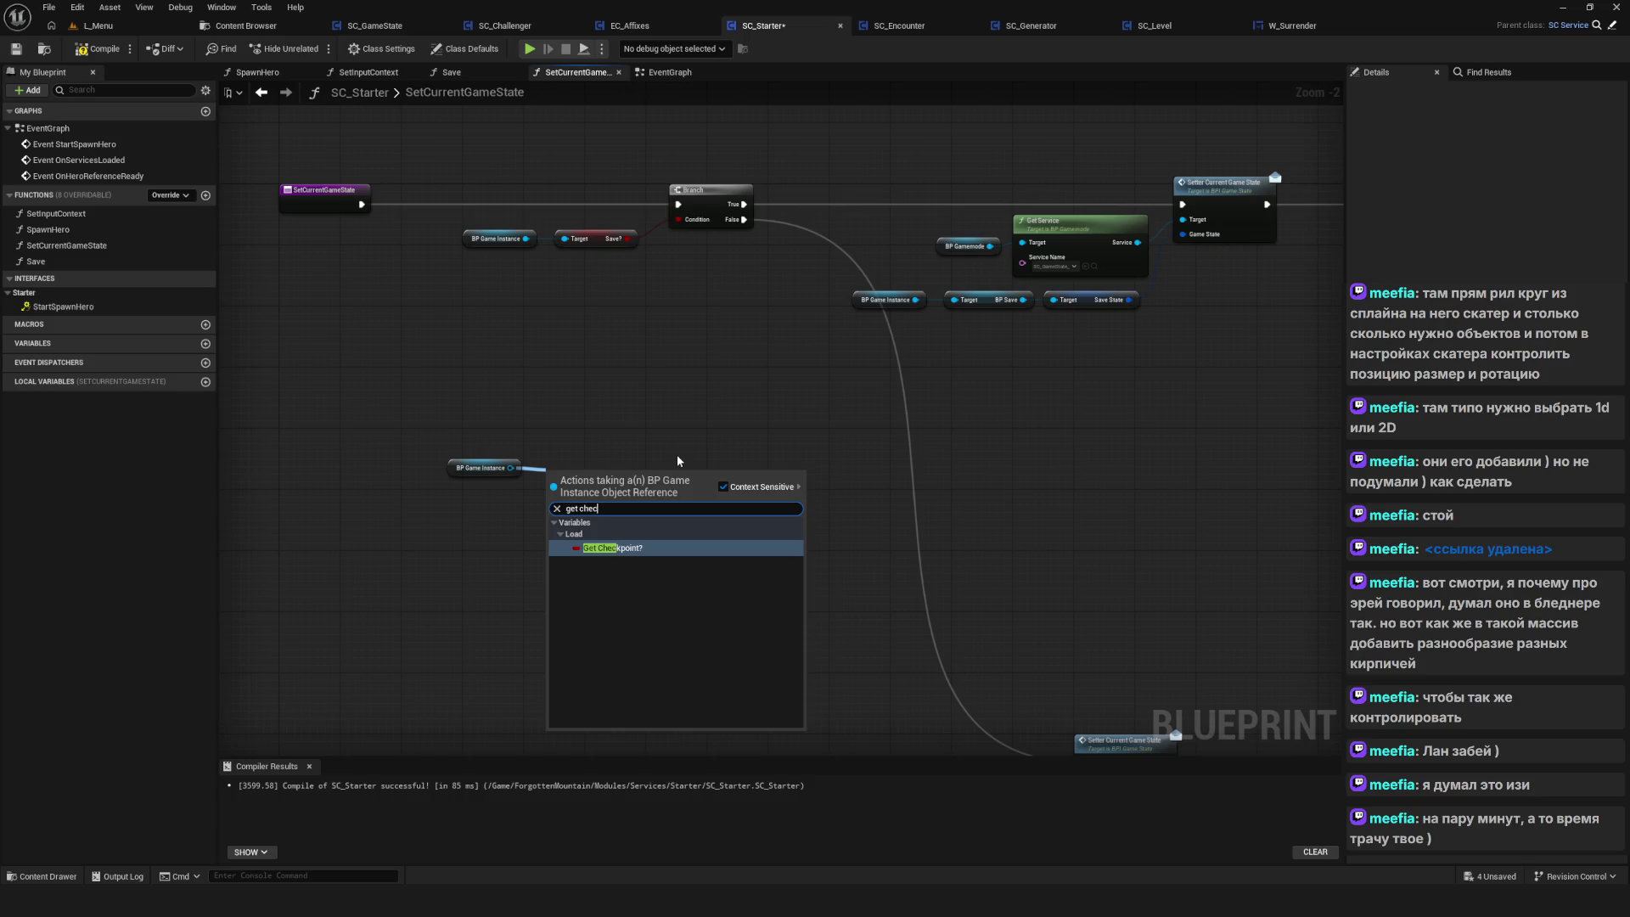
text(oint)
key(Return)
Add a copied Branch on the first Branch's False path, with Checkpoint? as condition and False into the setter
click(696, 190)
key(ctrl+c)
key(ctrl+v)
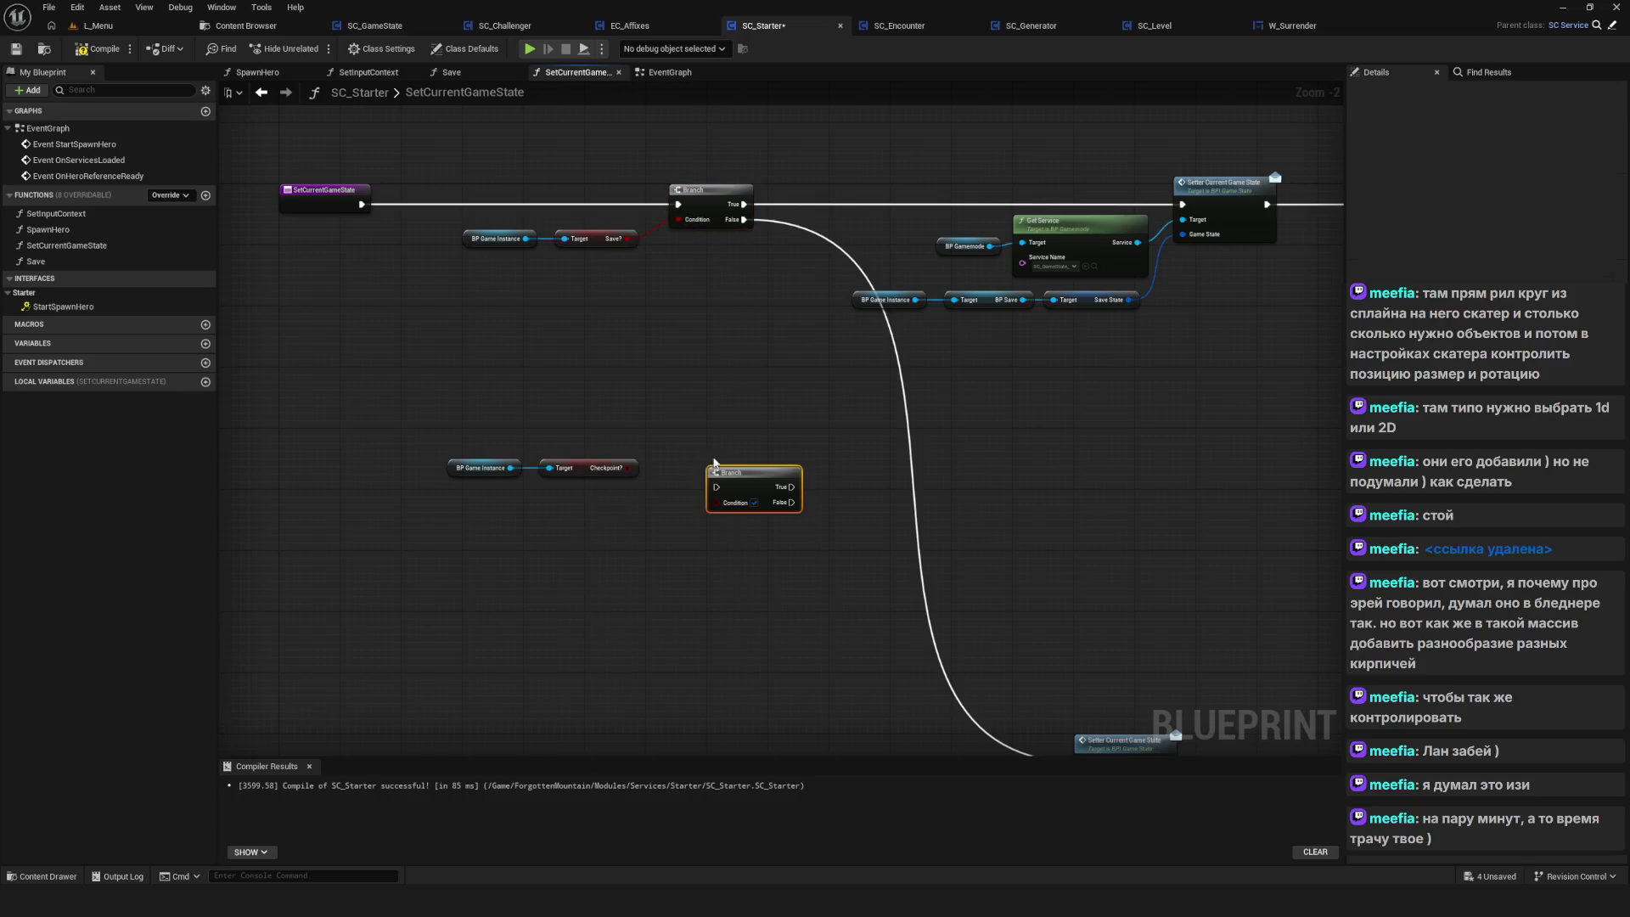
drag(738, 478, 698, 453)
mouse_move(745, 220)
mouse_down()
mouse_move(777, 255)
mouse_move(679, 472)
mouse_up()
mouse_move(426, 444)
mouse_down()
mouse_move(649, 492)
mouse_move(1010, 688)
mouse_up()
mouse_move(1027, 552)
mouse_down()
mouse_move(632, 509)
mouse_move(722, 551)
mouse_up()
mouse_move(676, 293)
mouse_down()
mouse_move(726, 577)
mouse_move(695, 582)
mouse_up()
click(709, 398)
mouse_move(675, 293)
mouse_down()
mouse_move(727, 563)
mouse_move(702, 584)
mouse_up()
scroll(685, 486, down, 3)
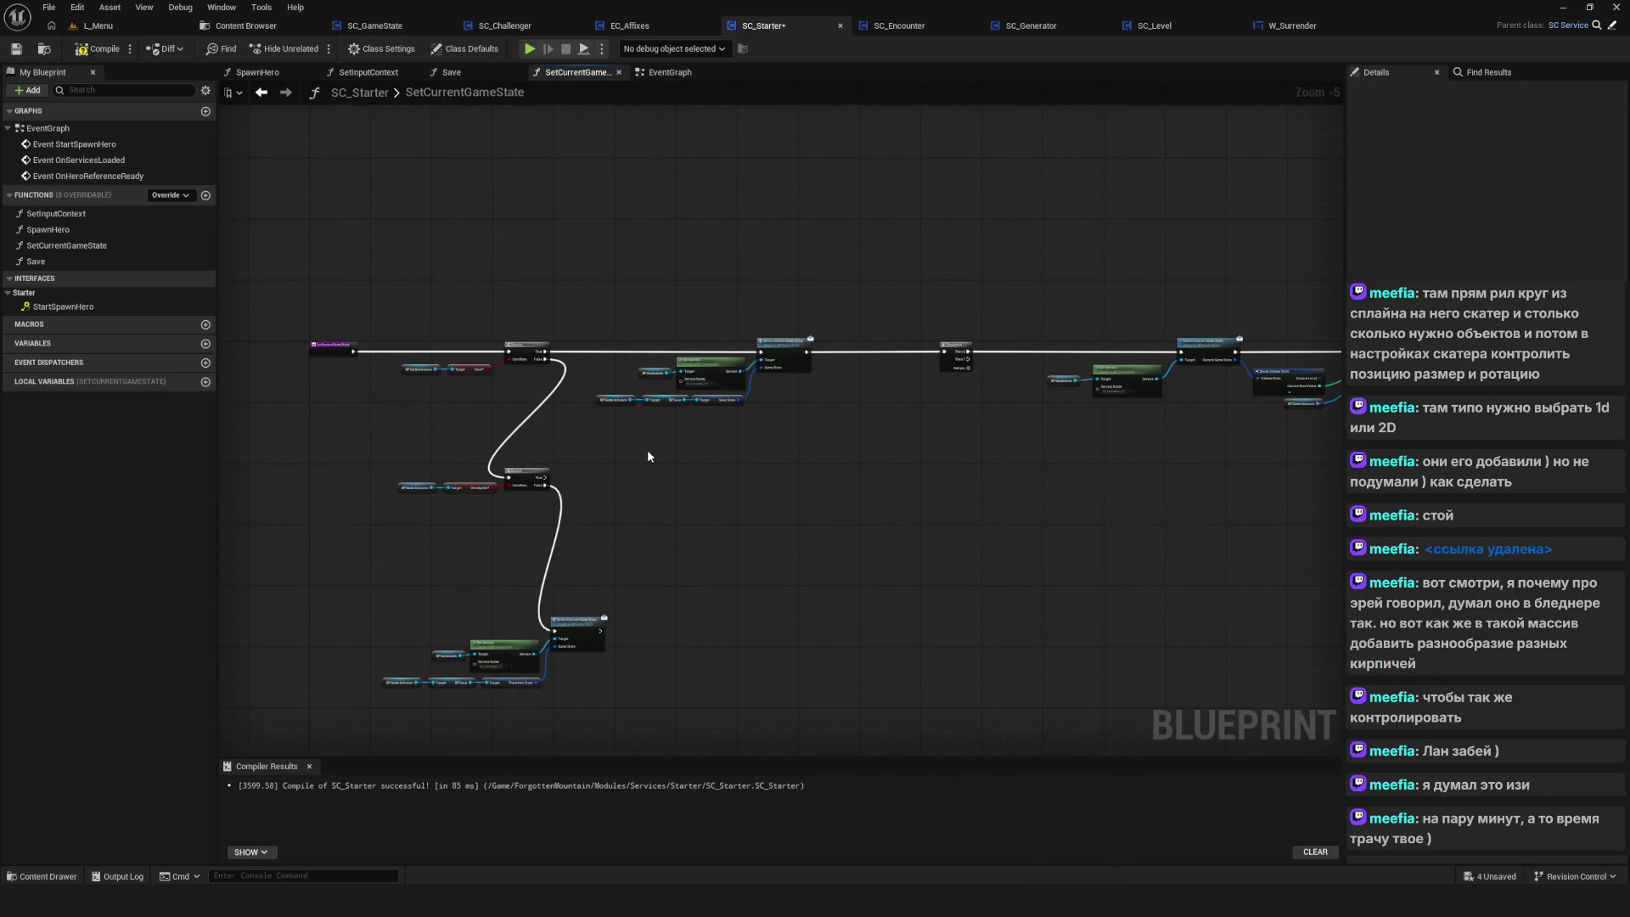
Duplicate the Get Service and setter group and wire the Checkpoint? Branch's True path into it
scroll(576, 433, up, 3)
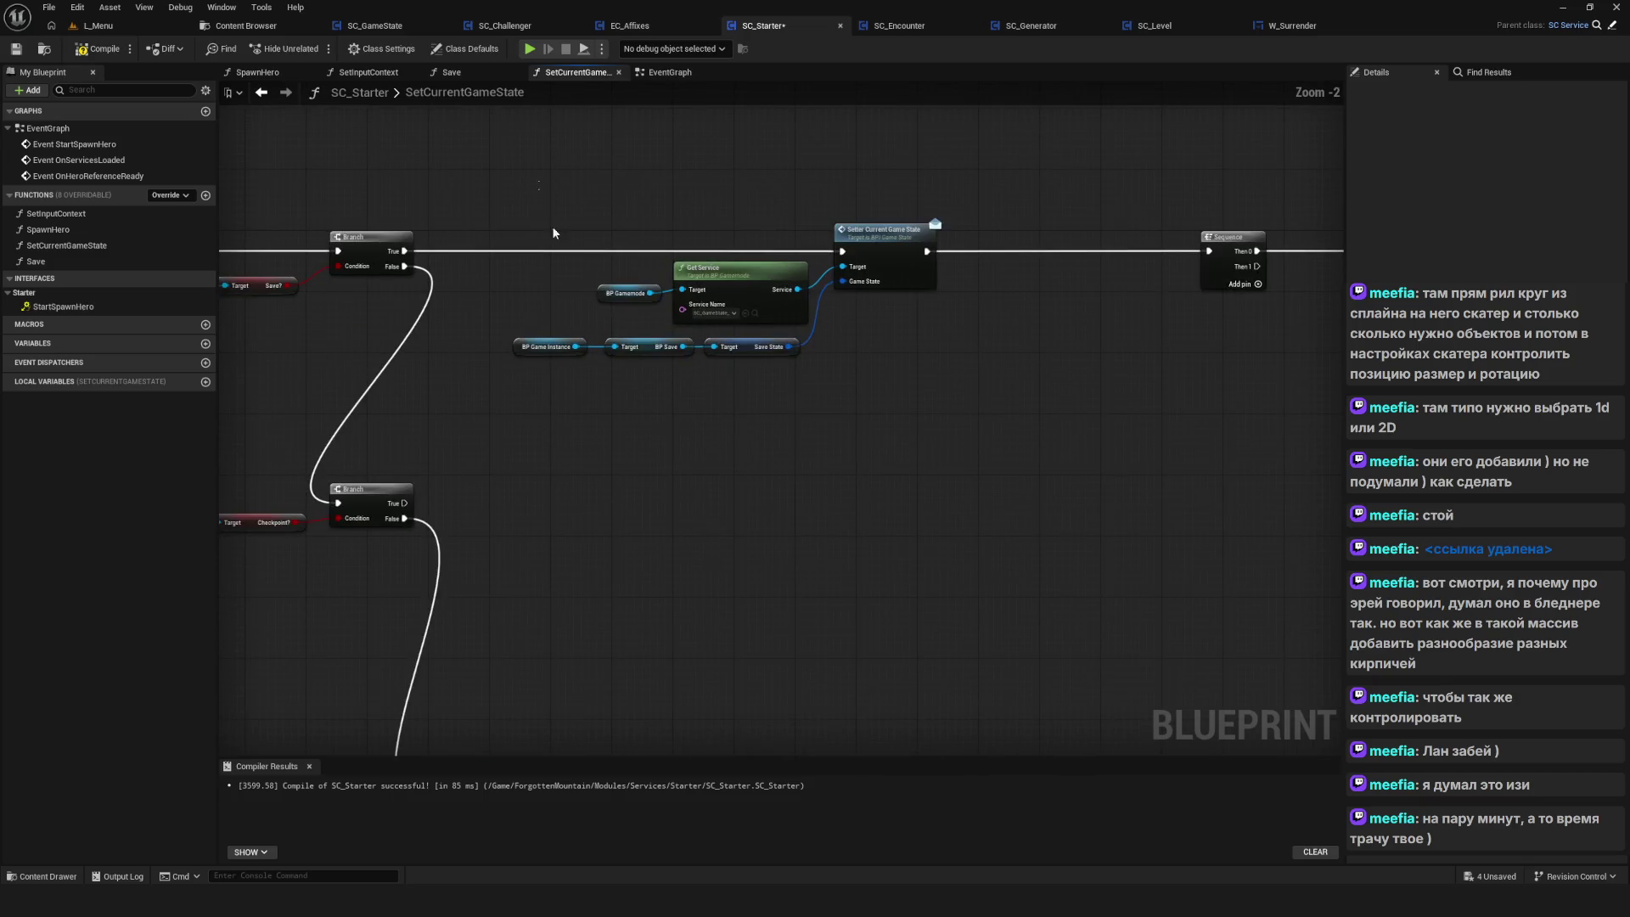
drag(552, 226, 943, 373)
key(ctrl+c)
key(ctrl+v)
mouse_move(399, 504)
mouse_down()
mouse_move(850, 473)
mouse_move(874, 501)
mouse_up()
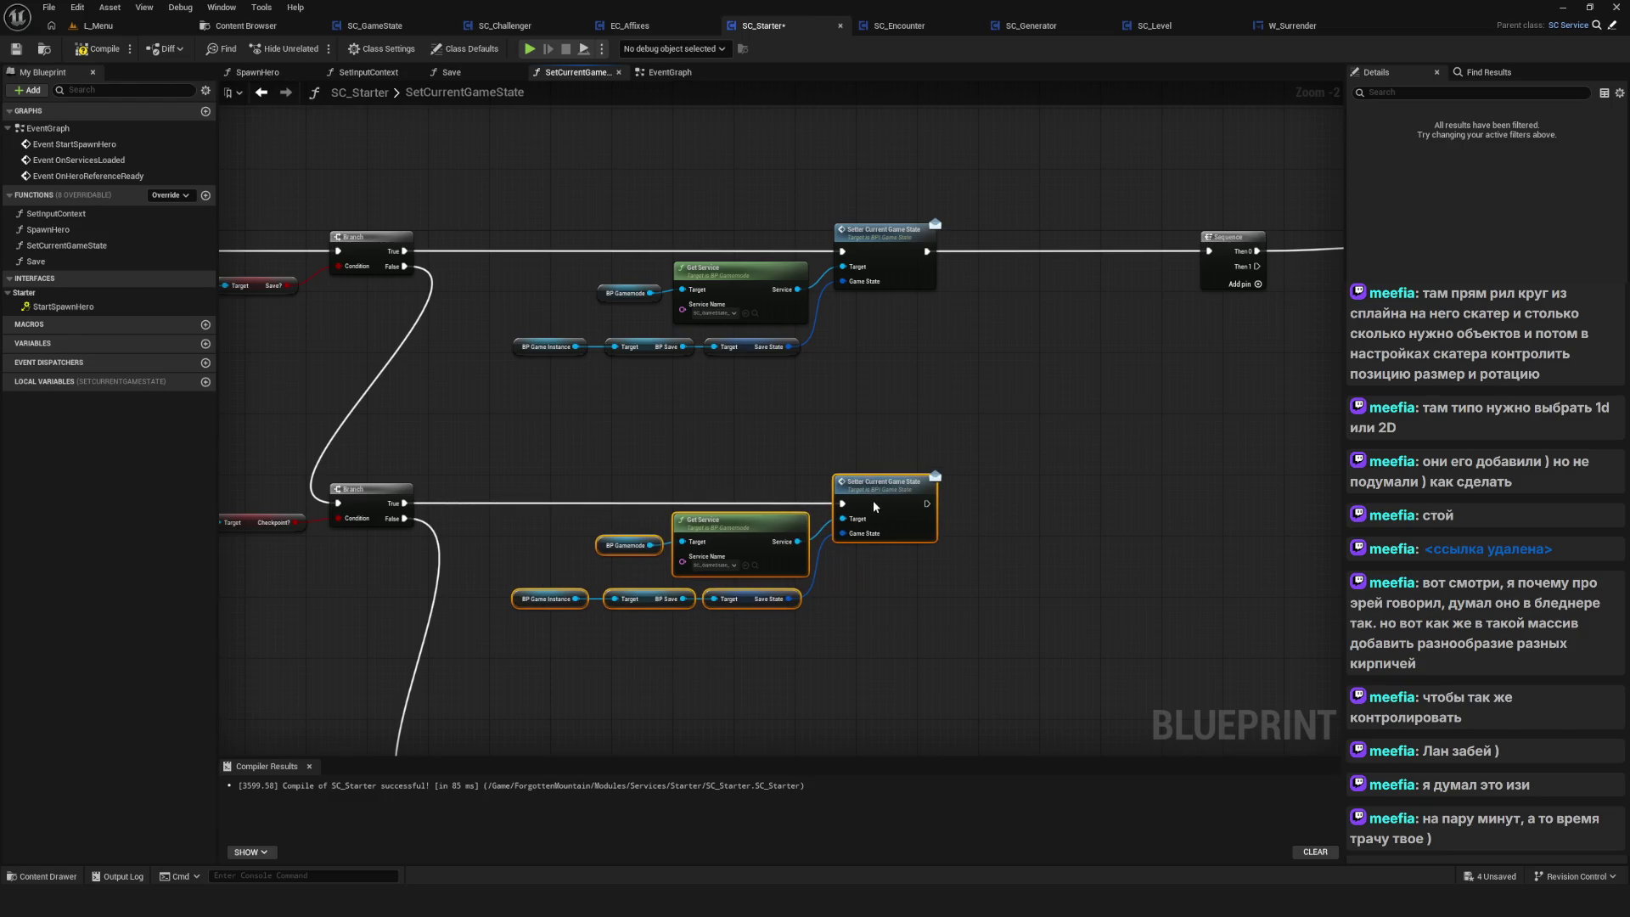
Replace the pasted Save State with BP Save's Checkpoint State feeding the setter's Game State
scroll(871, 500, up, 3)
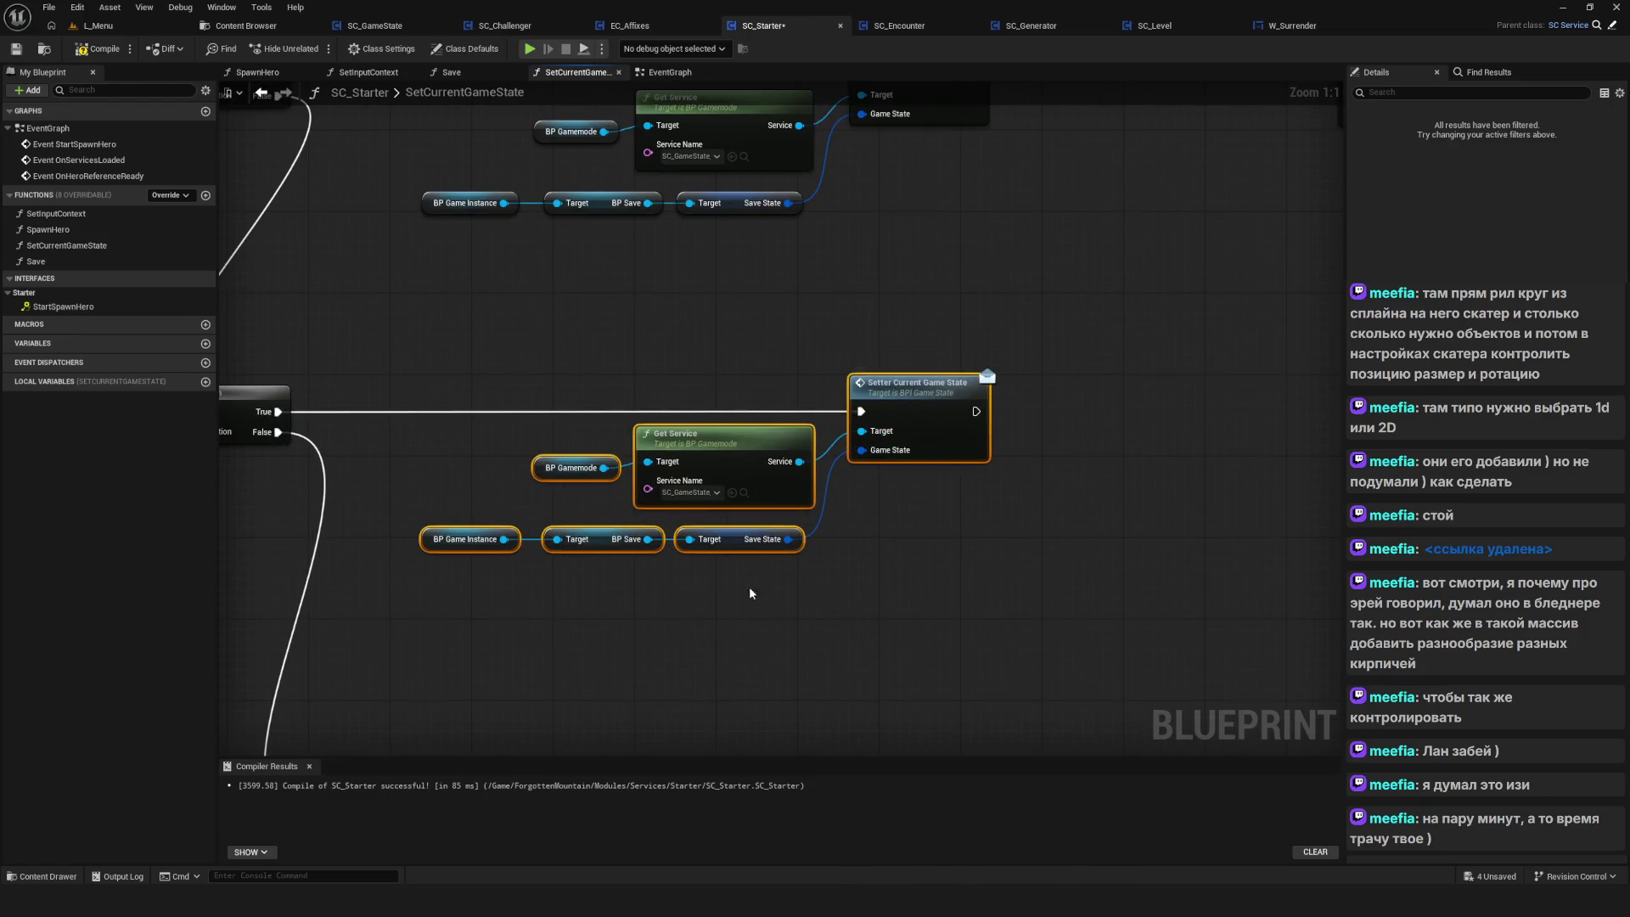
click(737, 539)
key(Delete)
drag(648, 539, 683, 543)
text(chec)
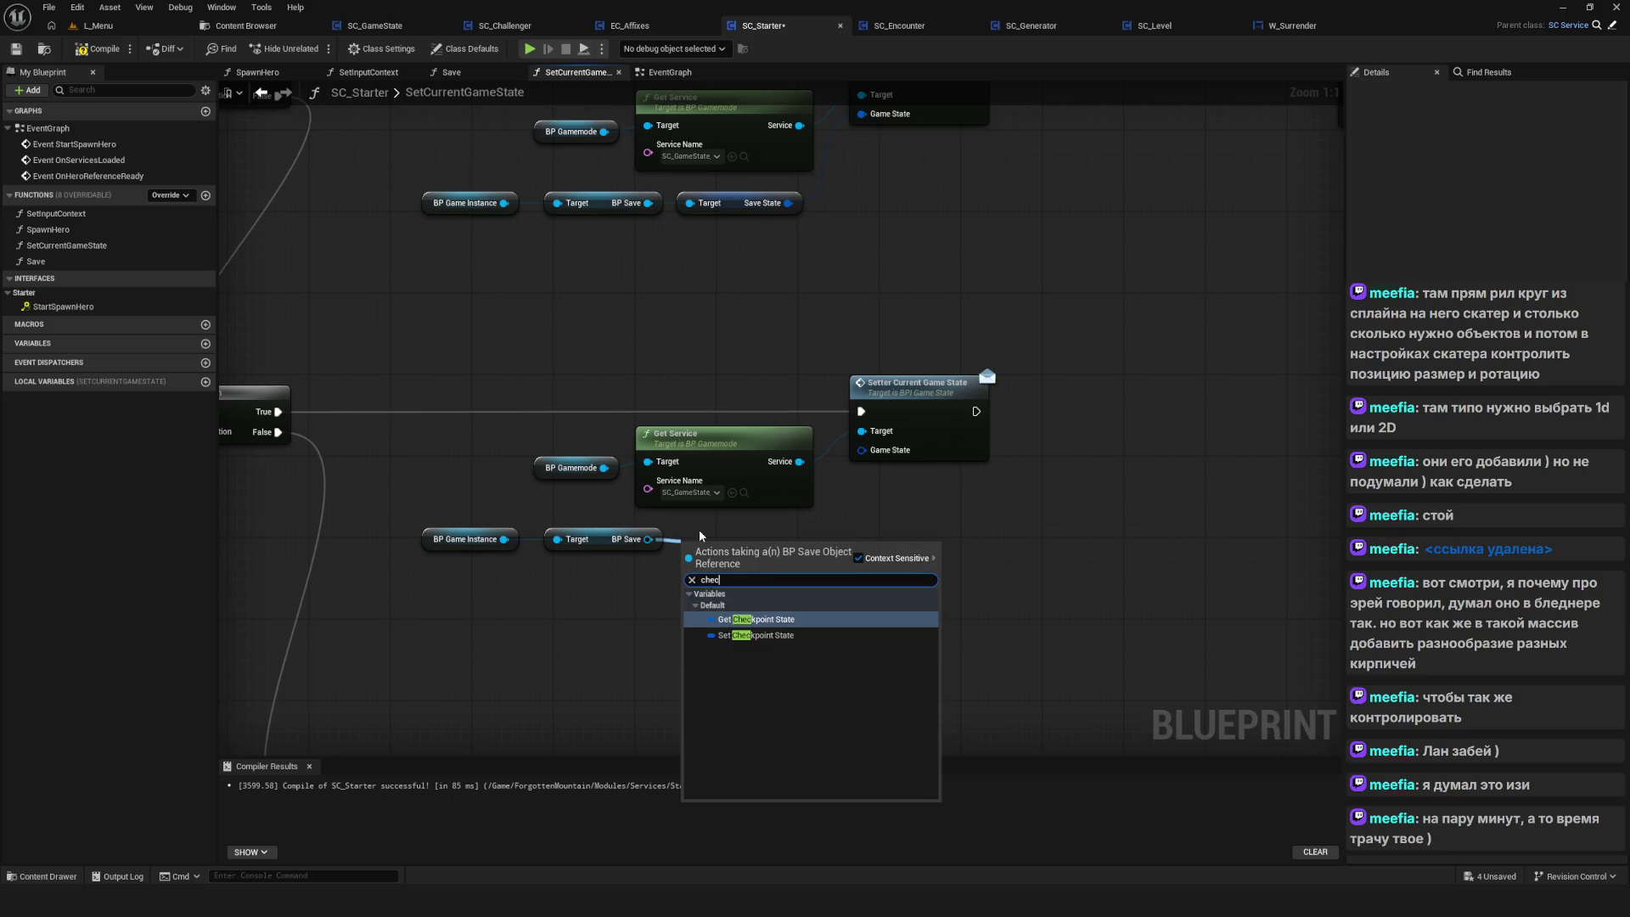
click(767, 625)
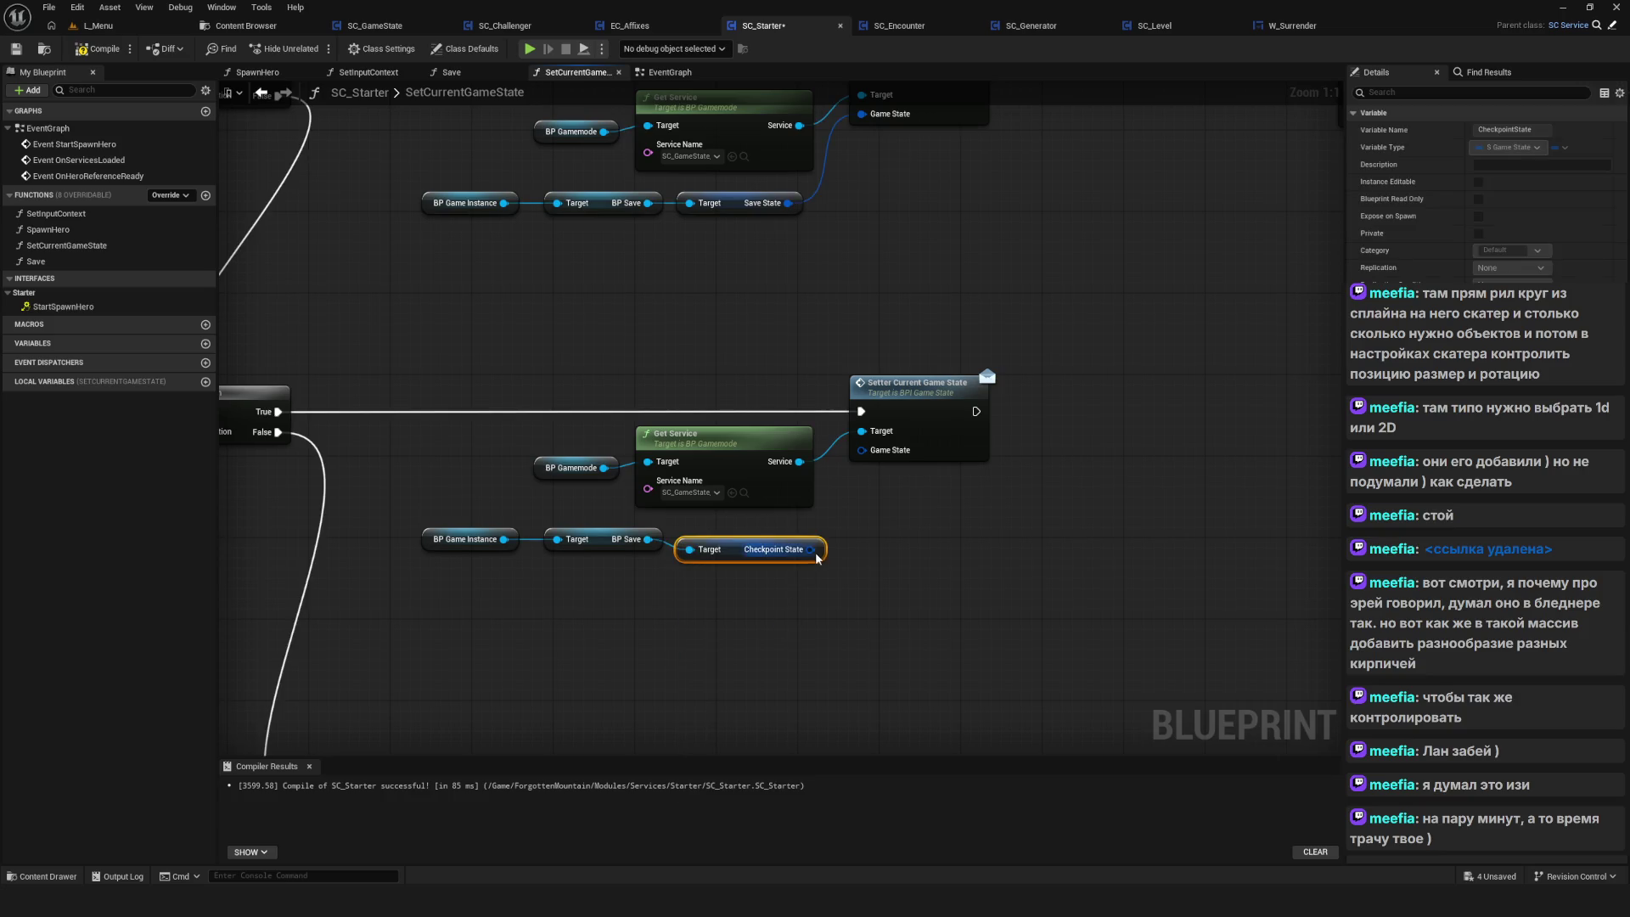
drag(811, 549, 862, 450)
key(q)
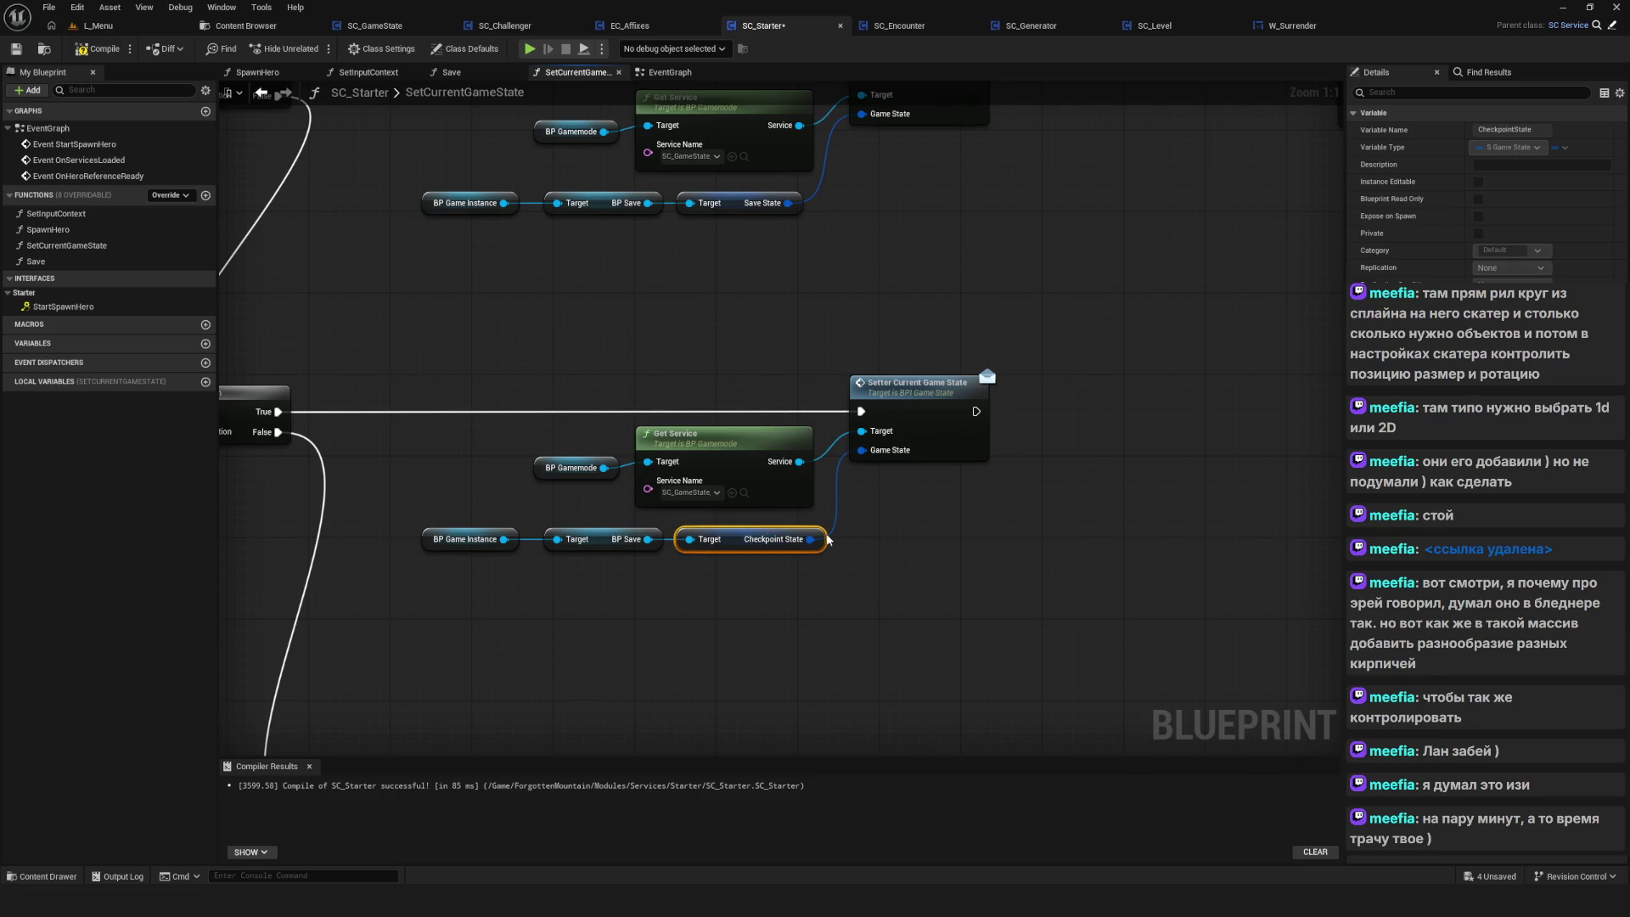
drag(966, 510, 744, 514)
scroll(829, 502, down, 1)
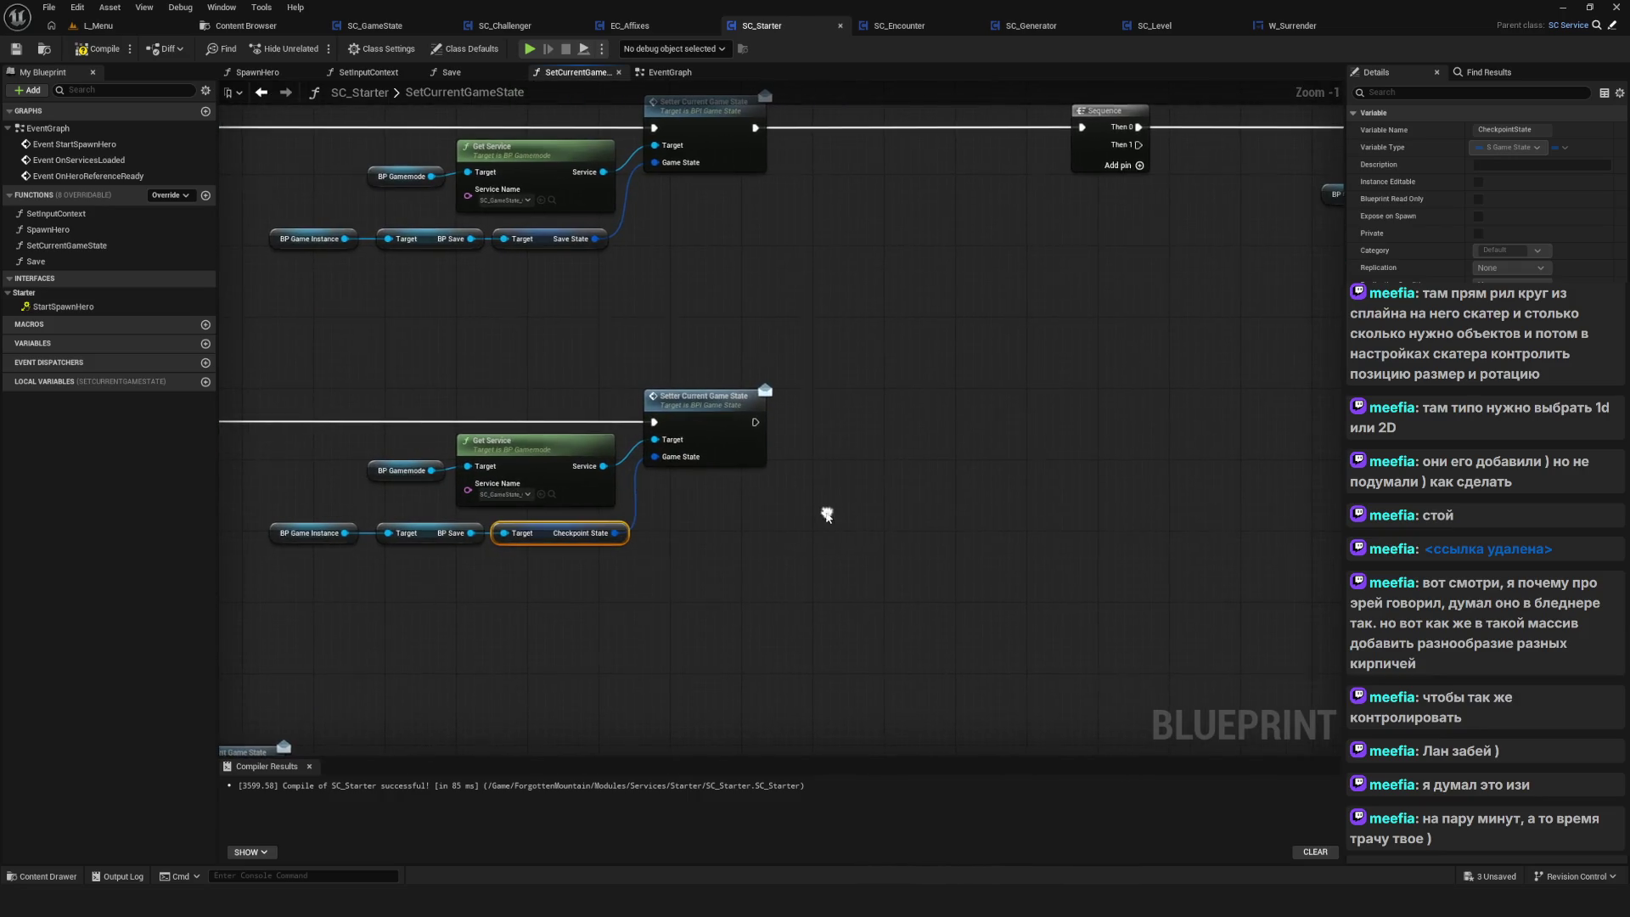
Bring the Getter, Break and SET nodes into view and select all nodes in the function
scroll(830, 515, down, 7)
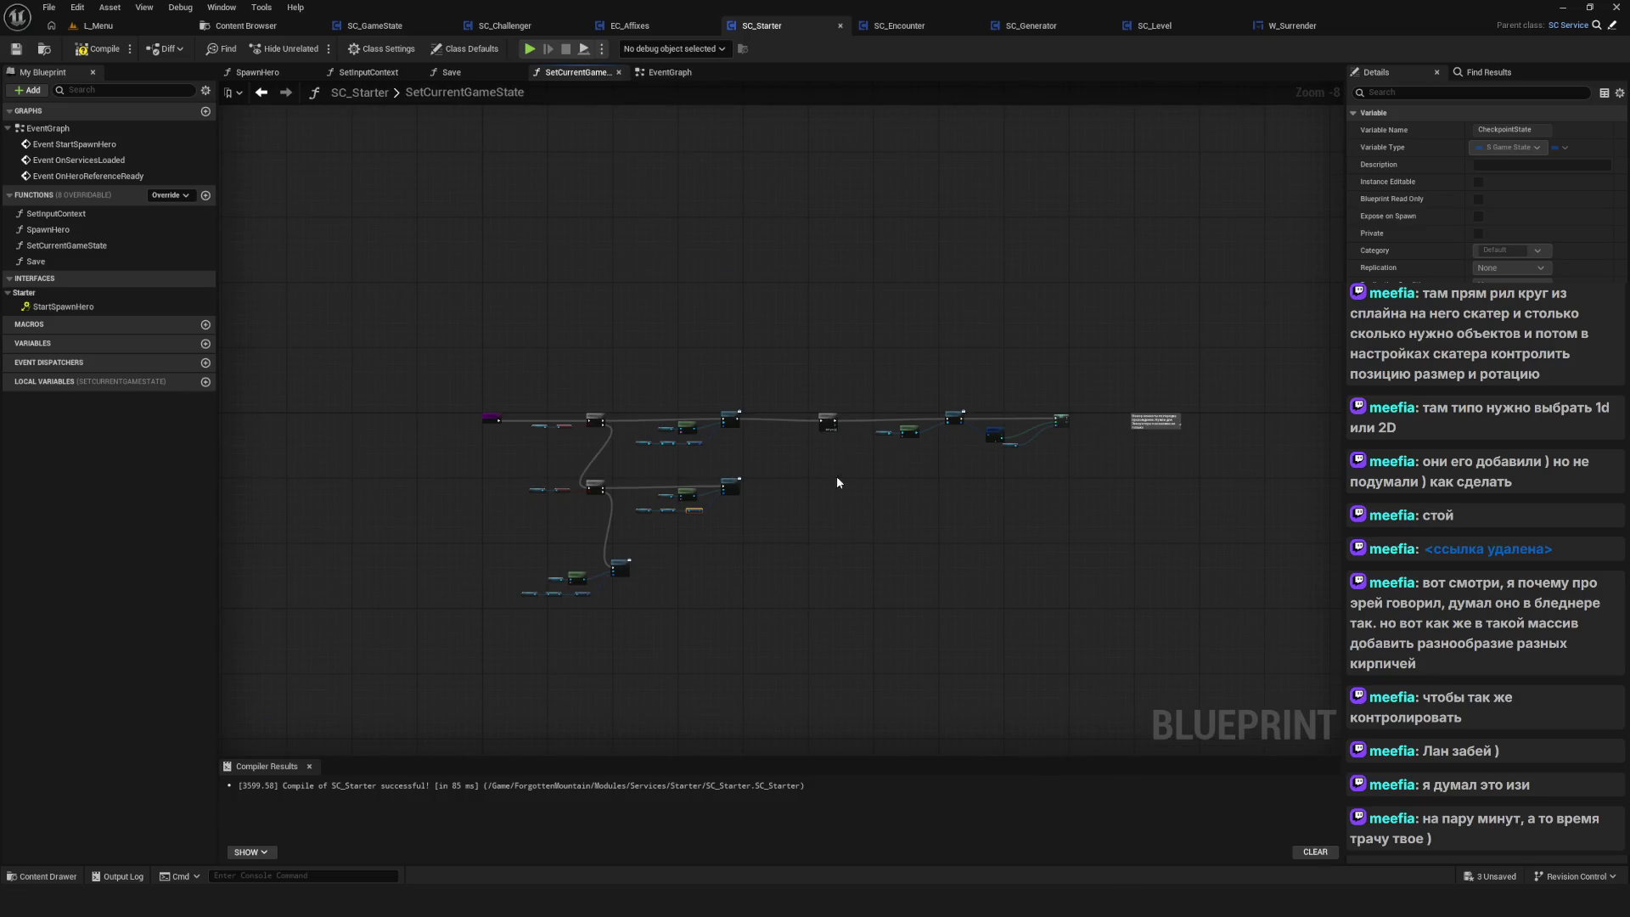
scroll(837, 475, up, 8)
mouse_move(924, 488)
mouse_down()
mouse_move(551, 488)
mouse_move(648, 498)
mouse_up()
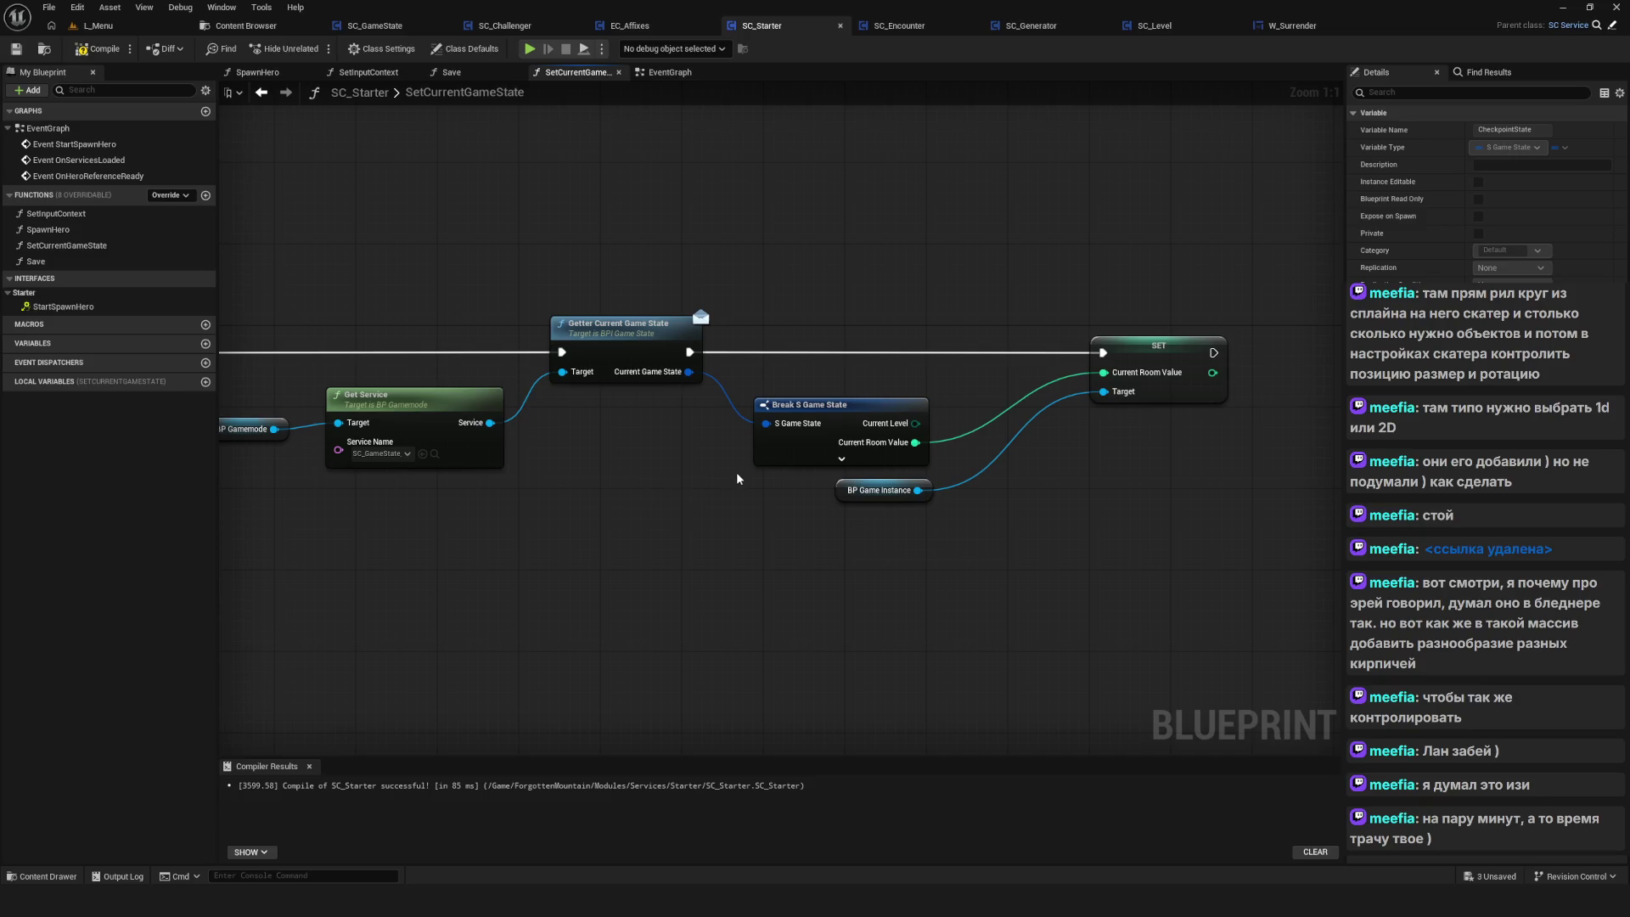
scroll(796, 490, down, 3)
mouse_move(1149, 316)
mouse_down()
mouse_move(400, 552)
mouse_move(440, 550)
mouse_up()
scroll(807, 426, down, 4)
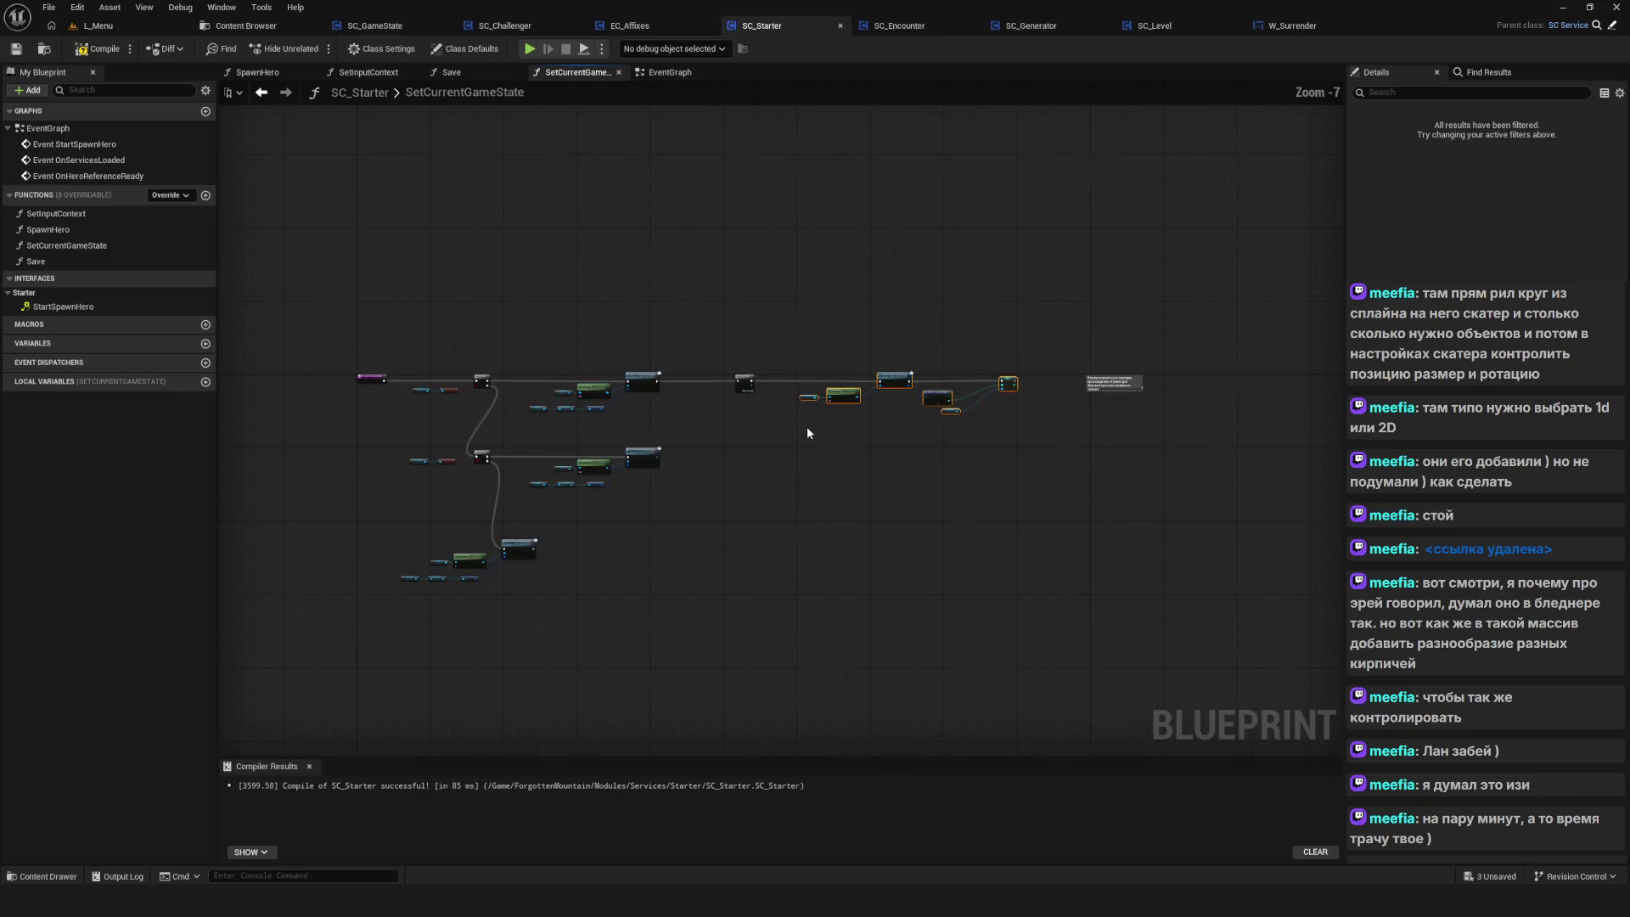
scroll(758, 357, up, 2)
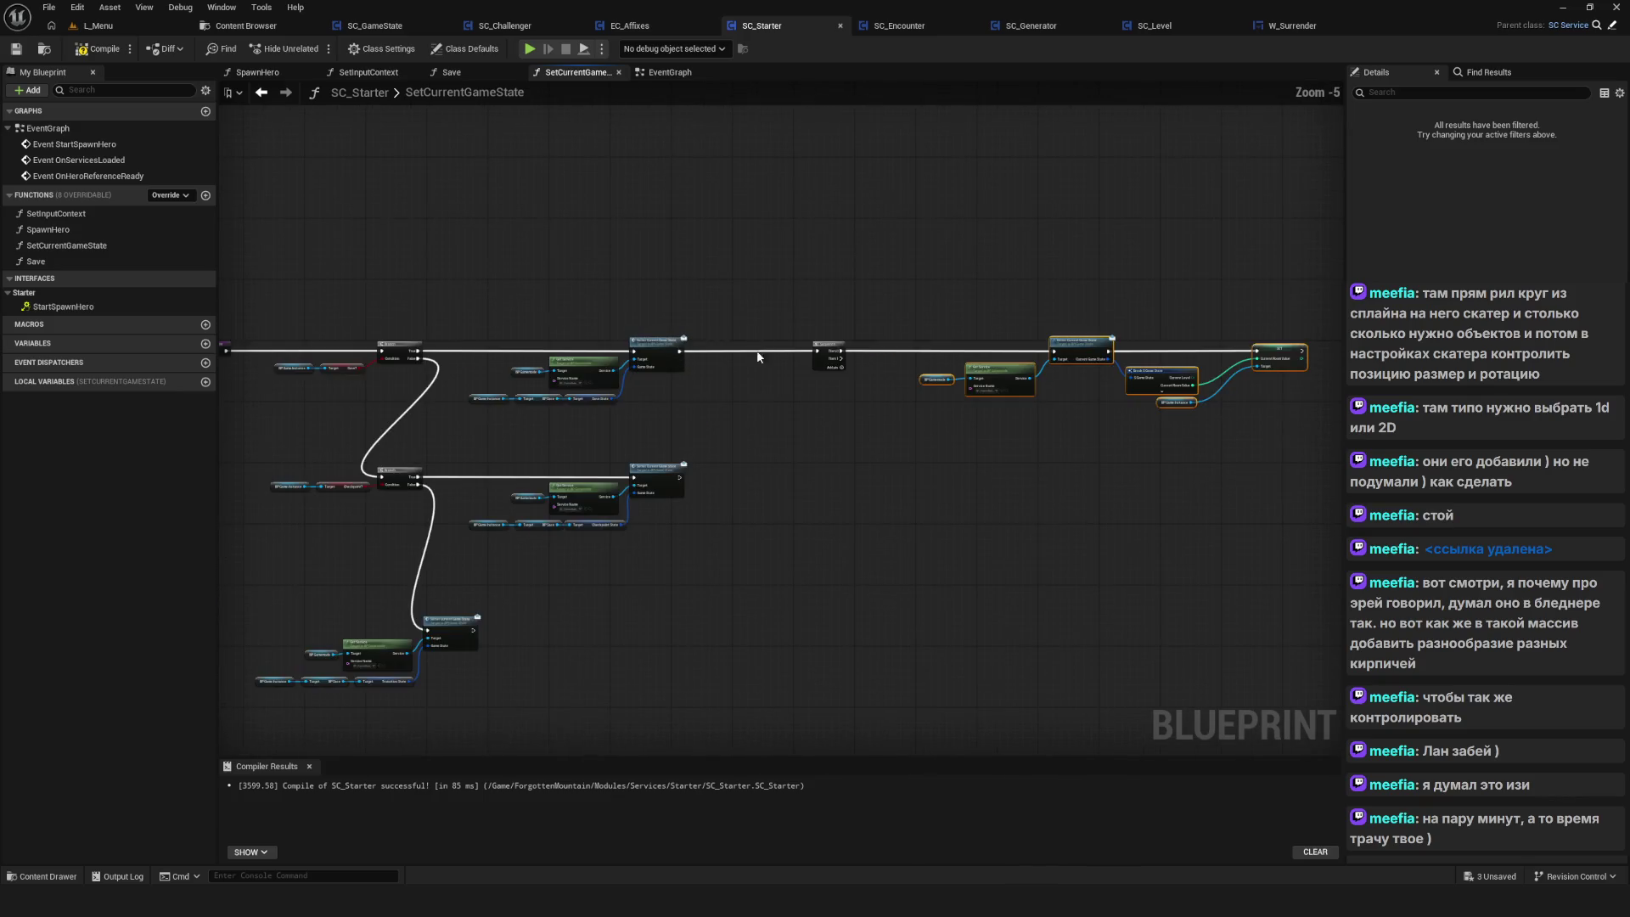
scroll(705, 471, up, 1)
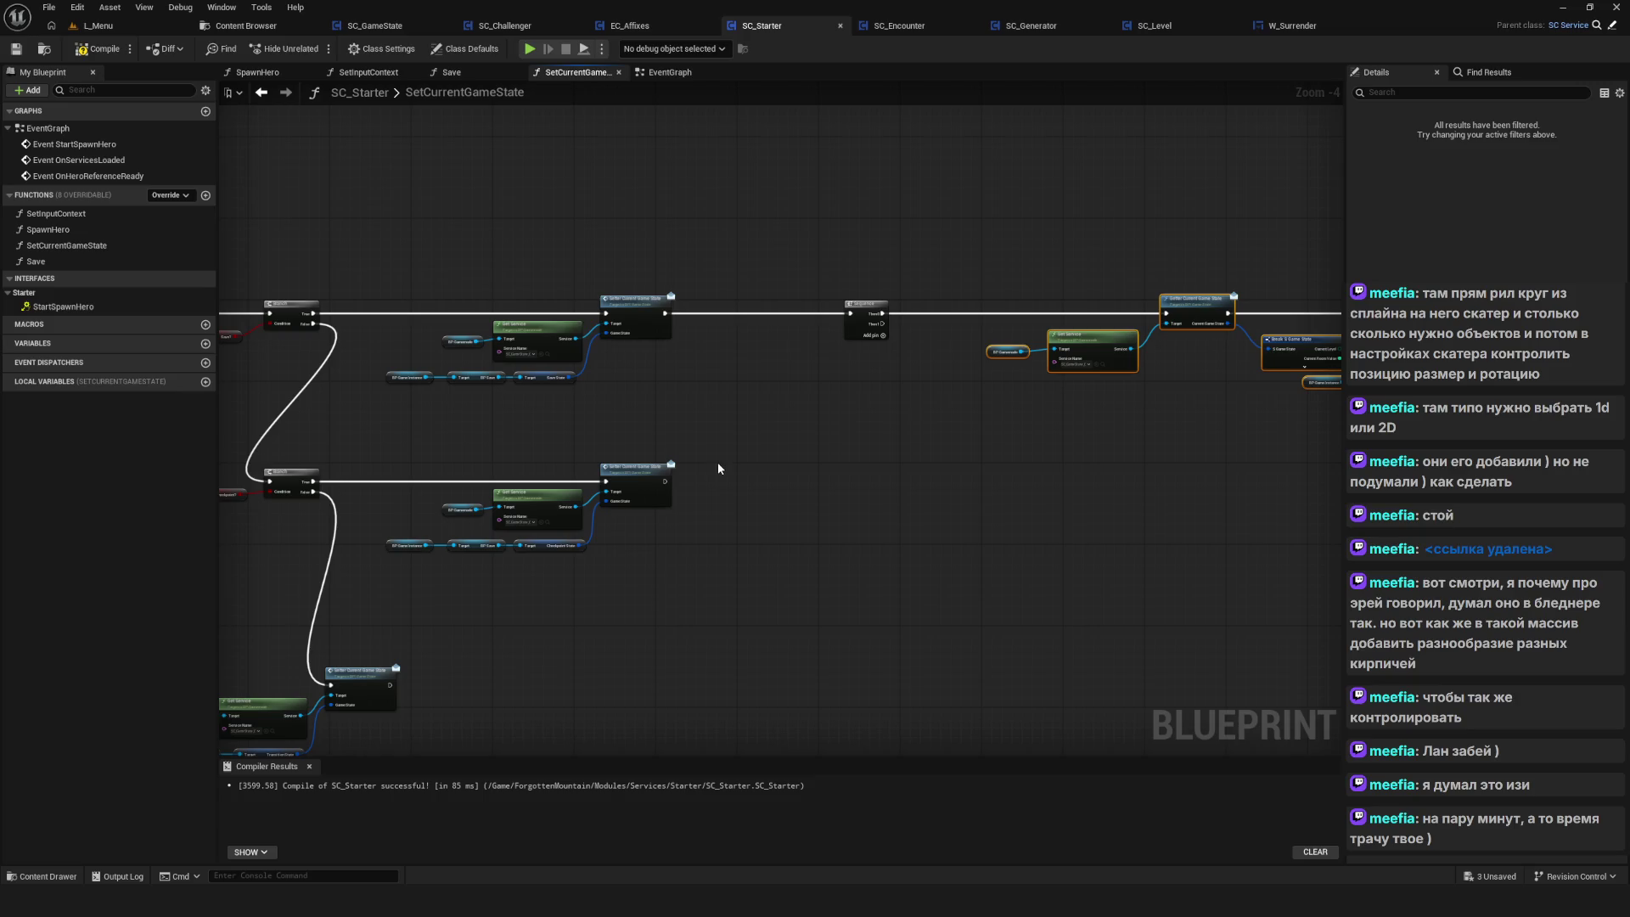
Connect the checkpoint setter's execution output into the Sequence node
drag(666, 481, 849, 313)
scroll(932, 411, up, 1)
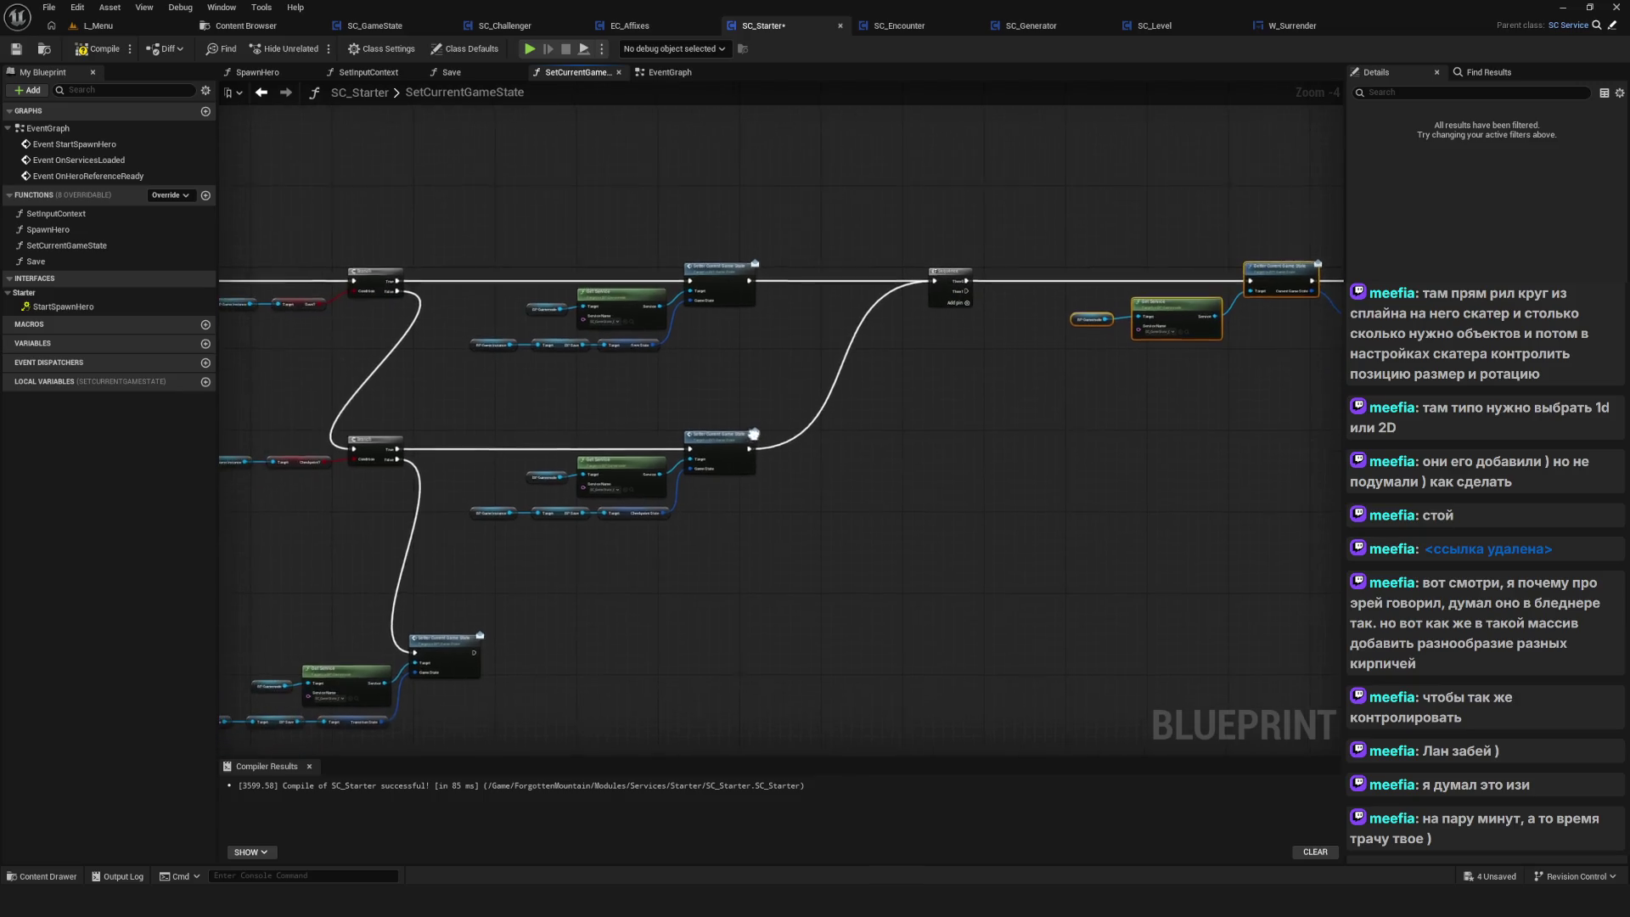
scroll(1015, 451, down, 4)
scroll(873, 445, up, 5)
mouse_move(874, 445)
mouse_down()
mouse_move(1135, 411)
mouse_move(1121, 280)
mouse_move(1095, 203)
mouse_move(1062, 170)
mouse_up()
scroll(701, 408, down, 5)
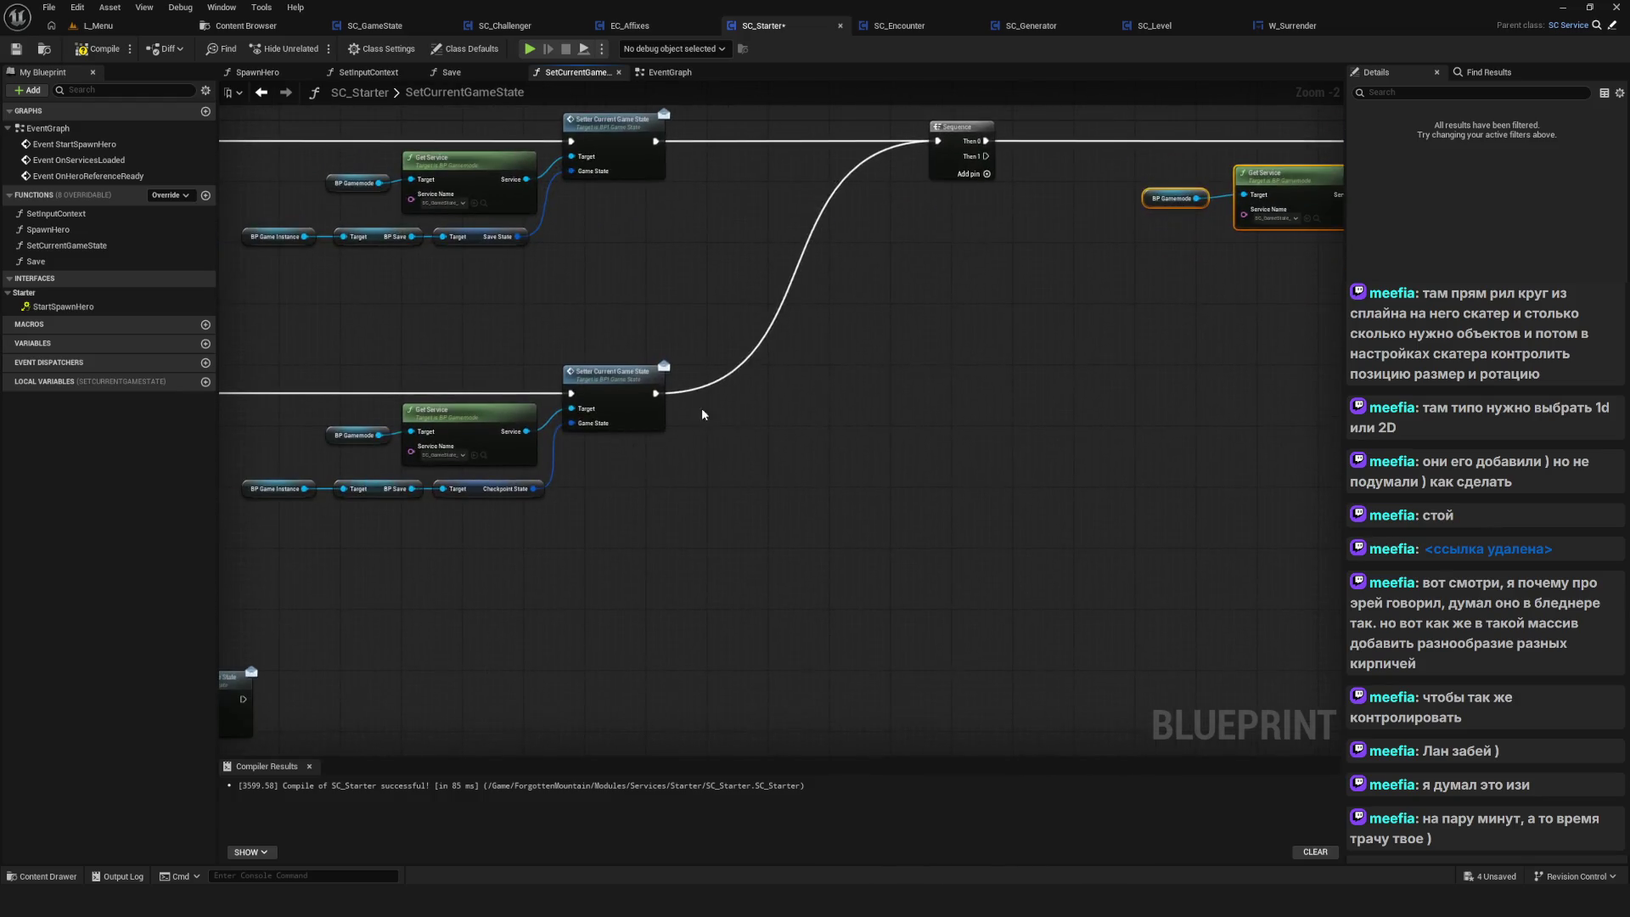
scroll(739, 370, up, 2)
Save and compile SC_Starter, then shift the bottom node group to the right
key(ctrl+s)
click(78, 54)
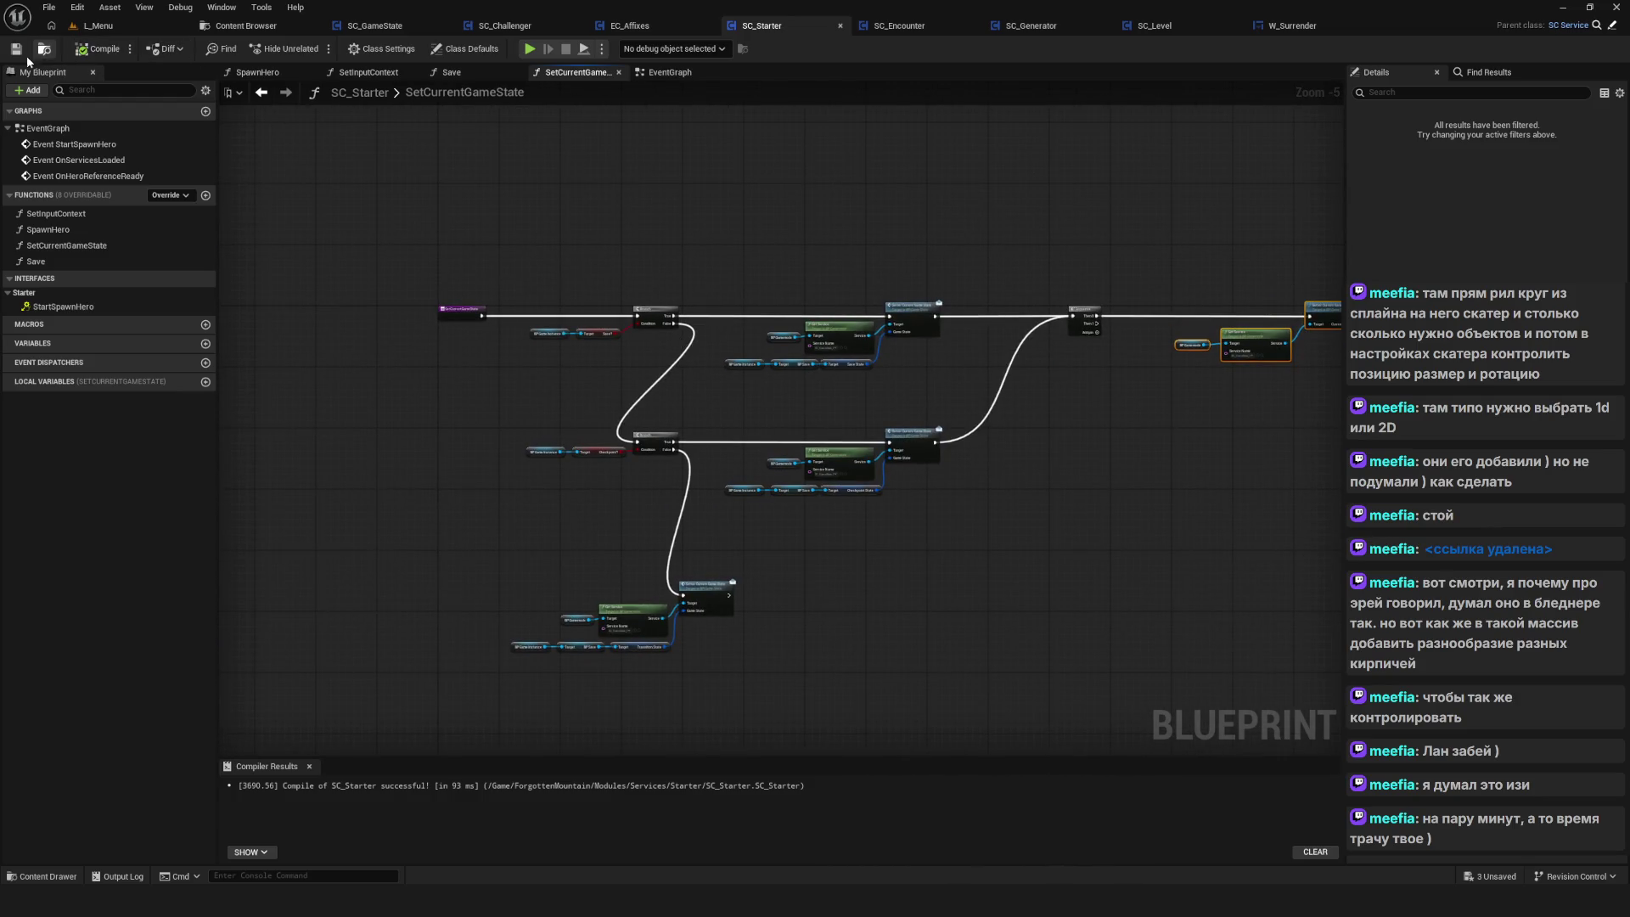
drag(994, 501, 1004, 473)
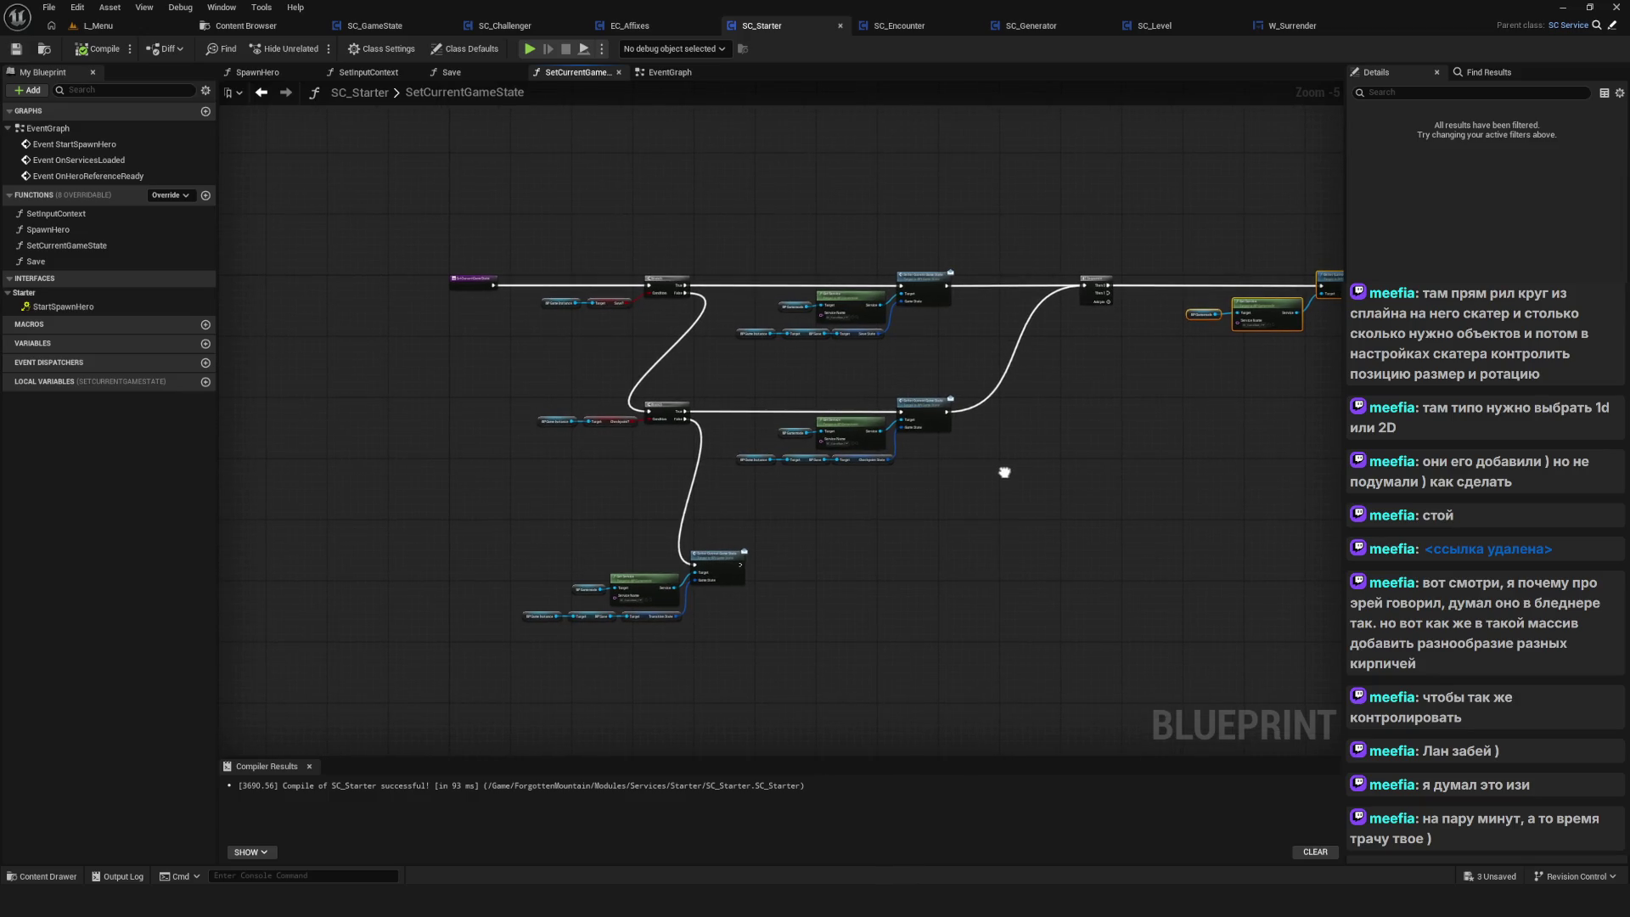
drag(483, 570, 747, 629)
scroll(764, 577, up, 3)
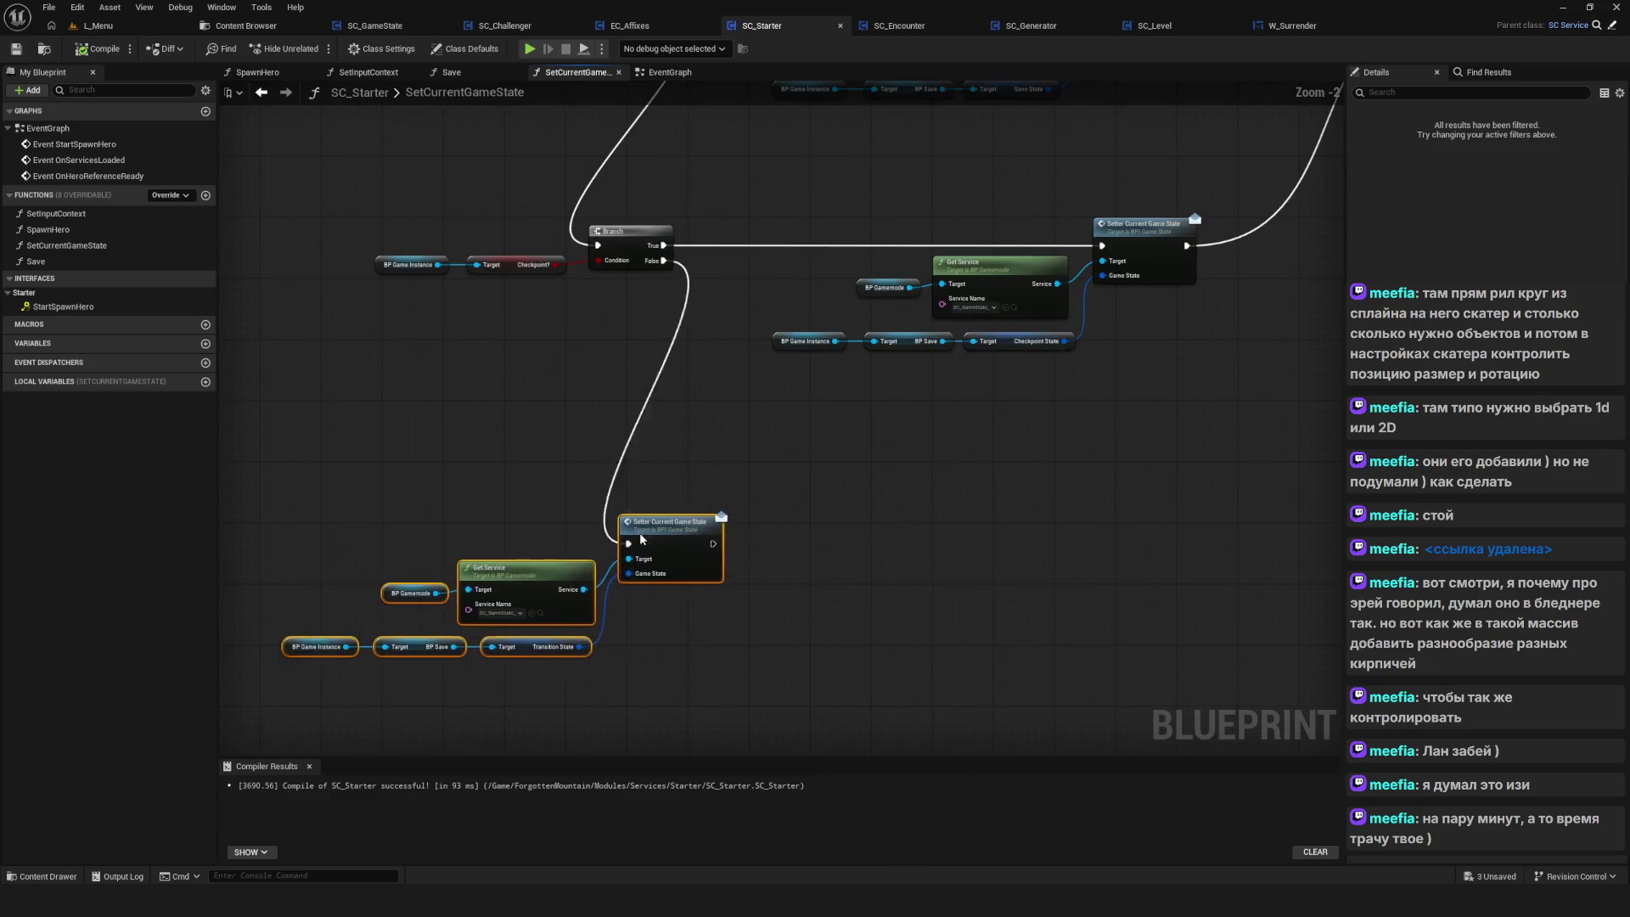
drag(631, 558, 700, 565)
scroll(747, 520, down, 5)
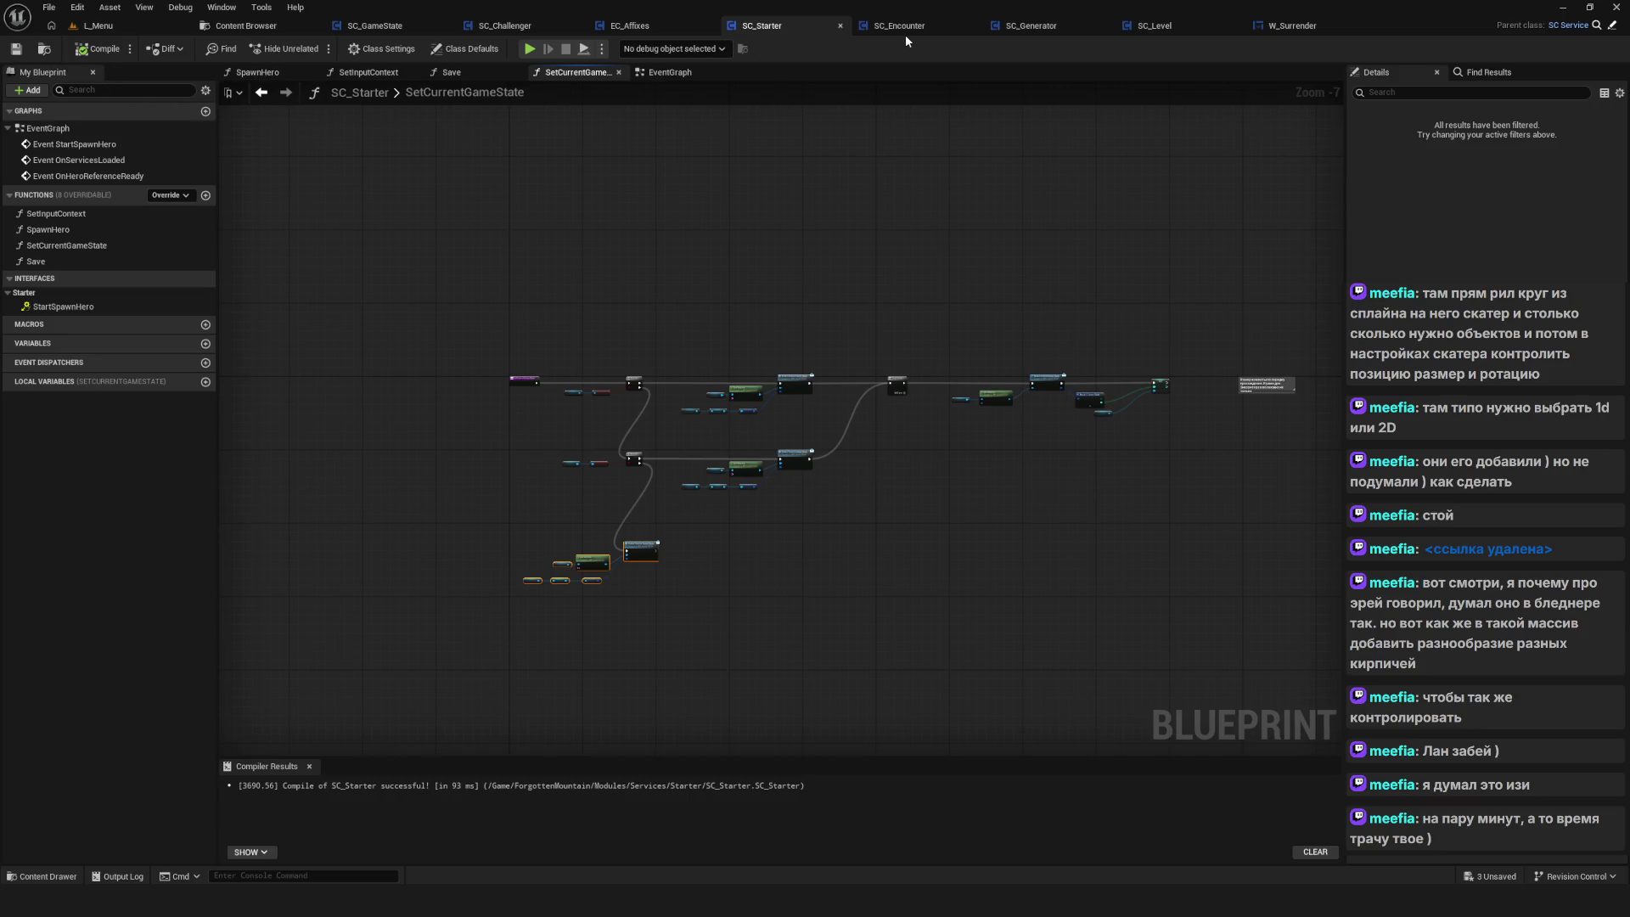
Show SC_Starter's EventGraph and pan along its lower and later event nodes
click(666, 74)
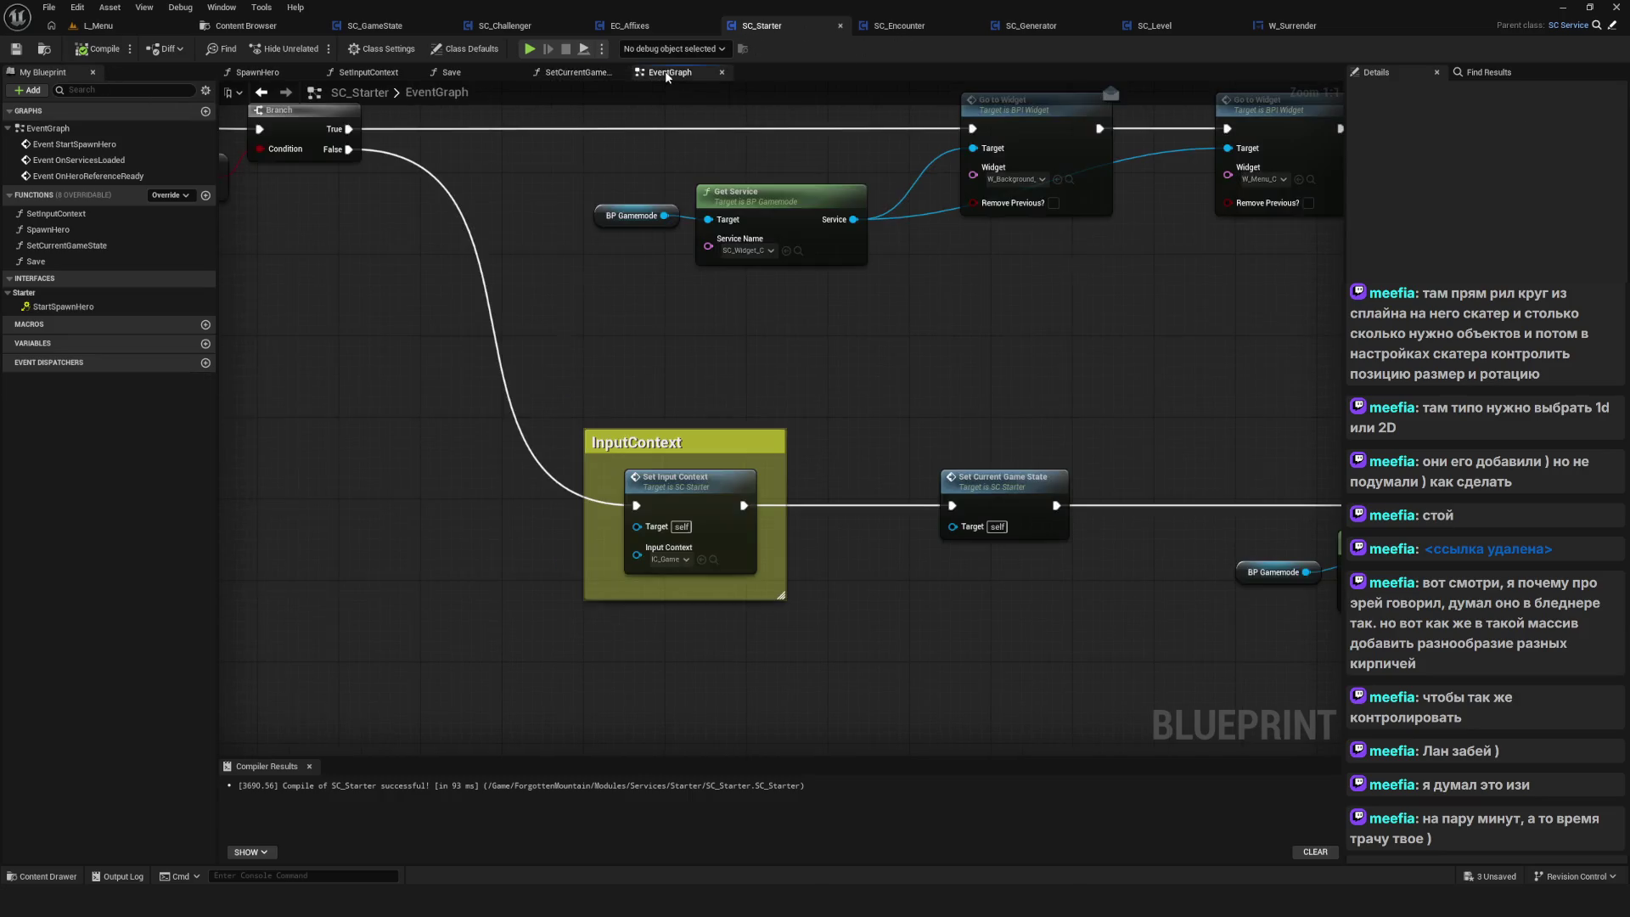
scroll(1108, 404, down, 2)
scroll(833, 287, down, 2)
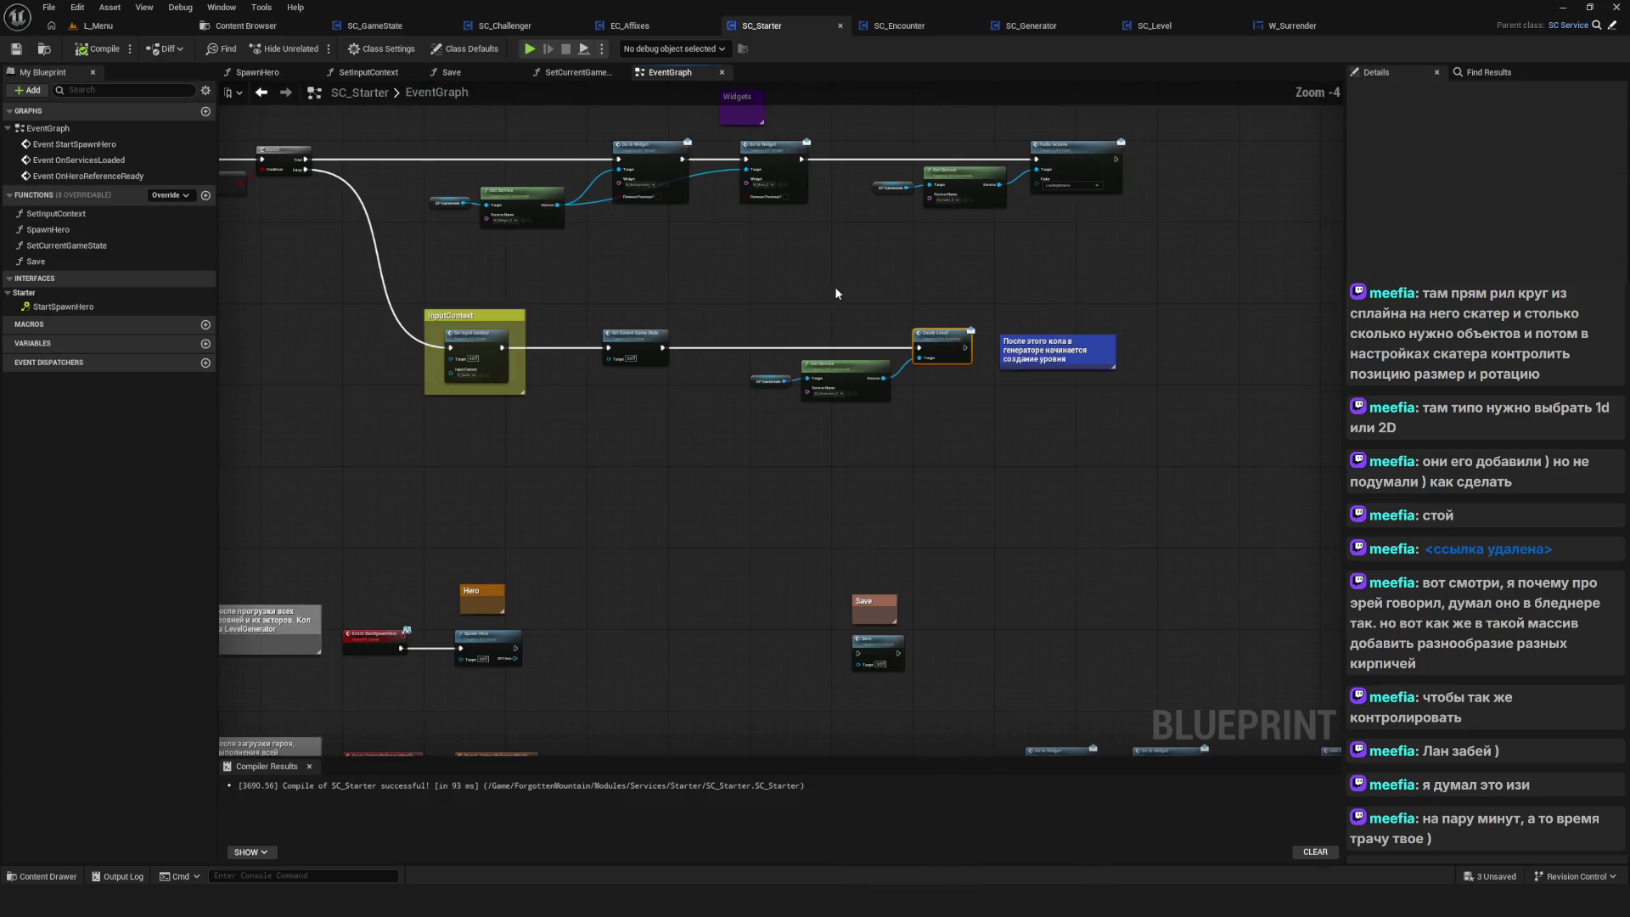
drag(581, 624, 652, 377)
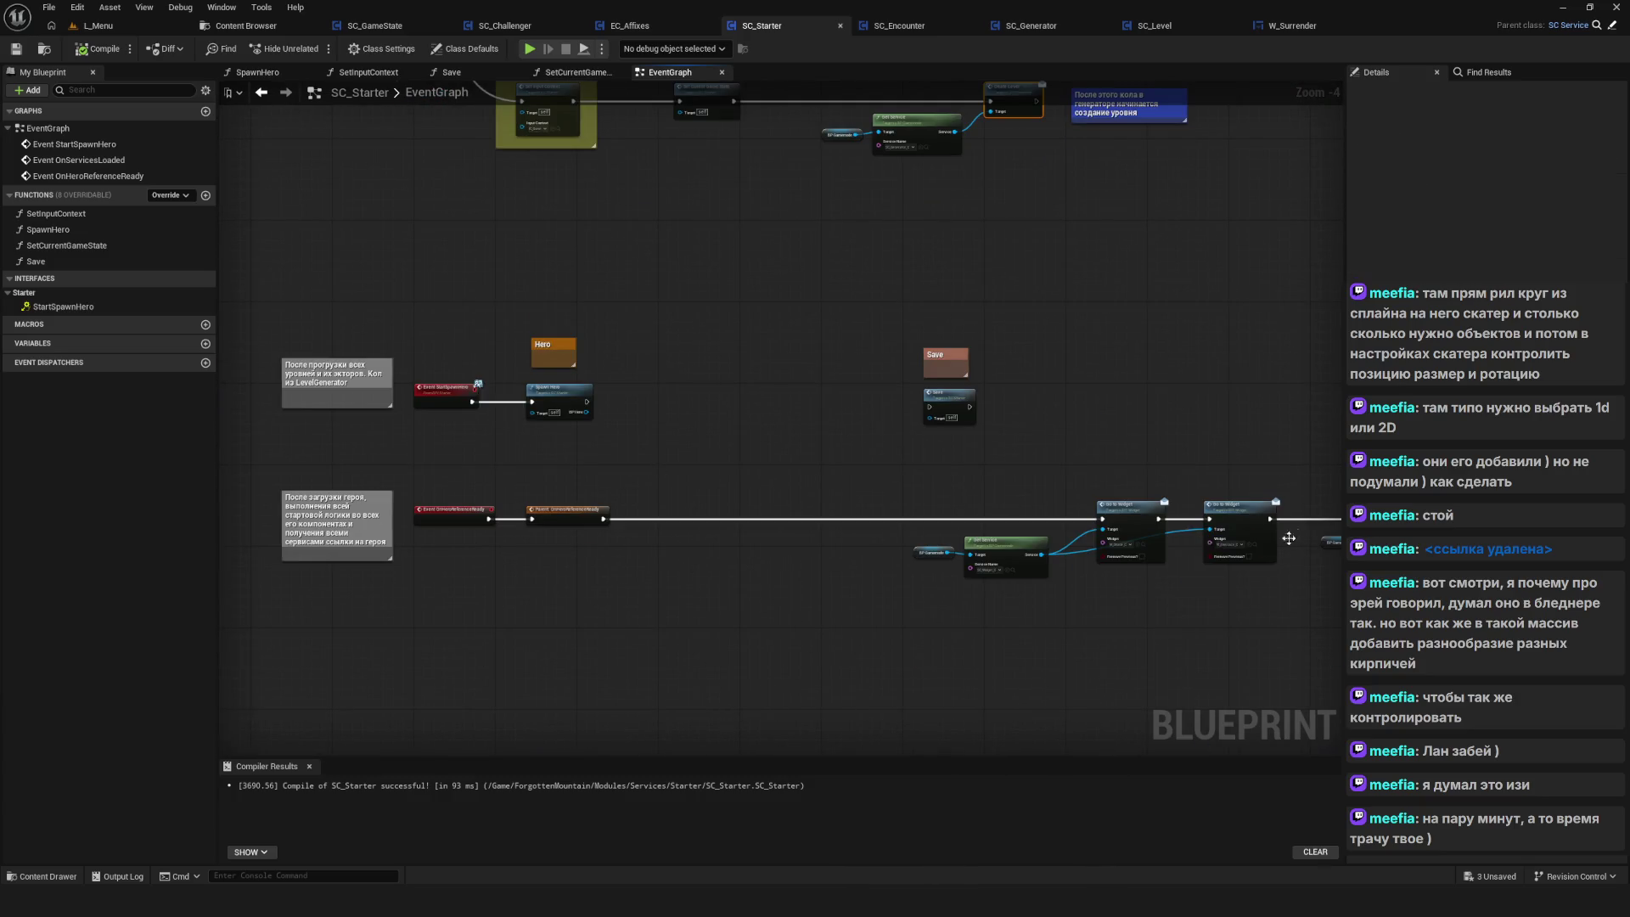
mouse_move(1289, 538)
mouse_down()
mouse_move(642, 486)
mouse_move(470, 454)
mouse_up()
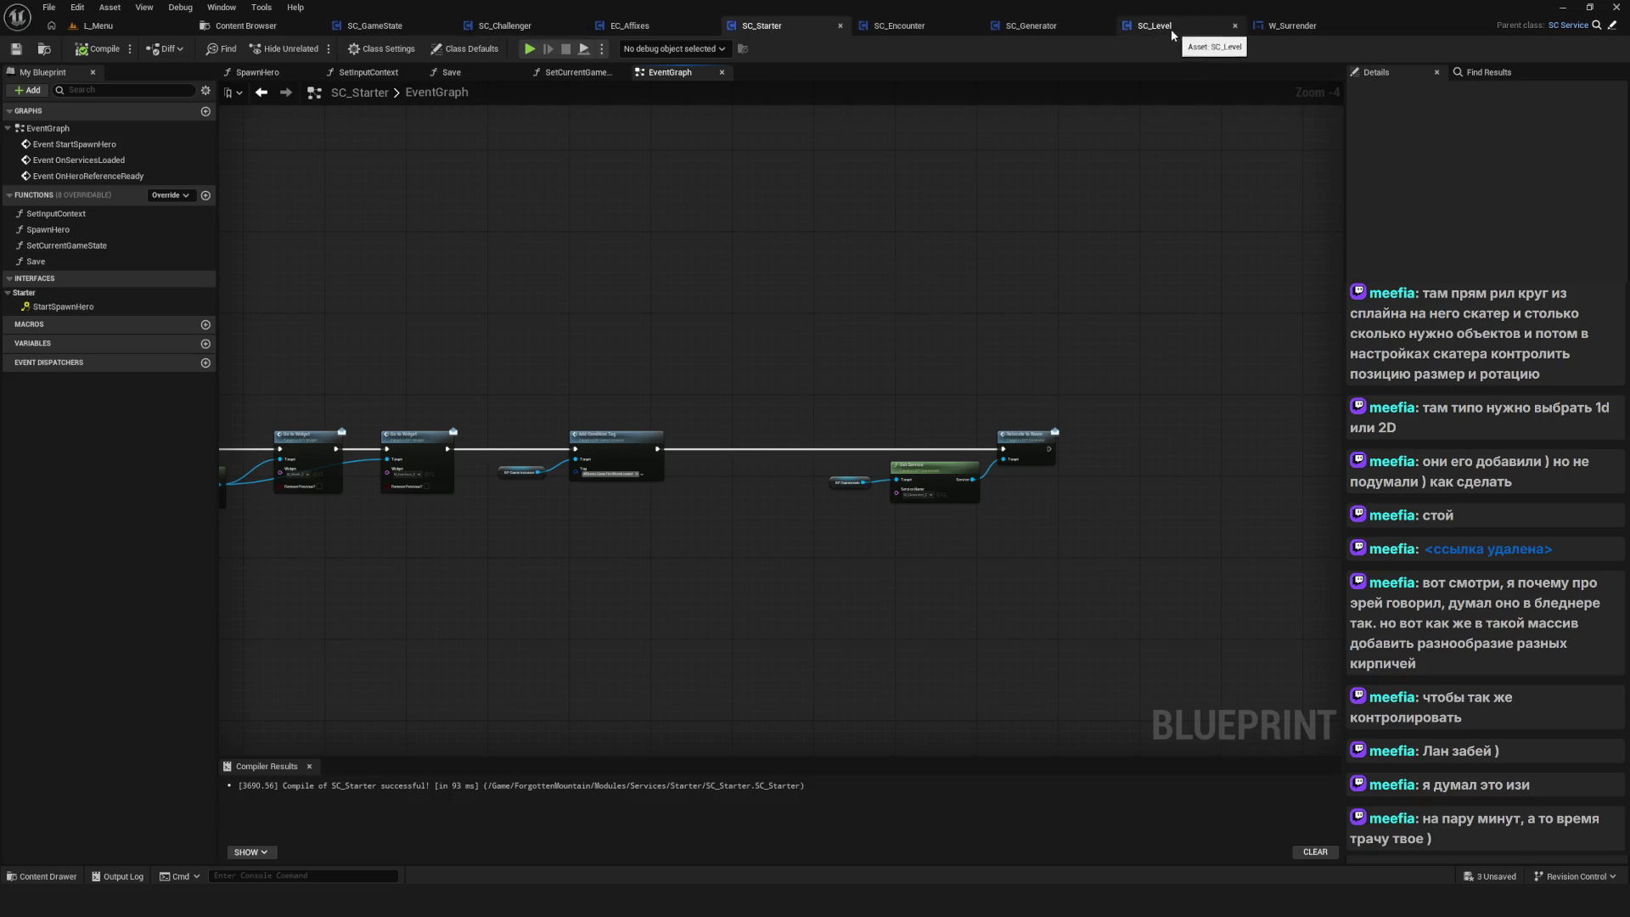
Bring up SC_Generator's EventGraph and move the Save call node to the right
click(1030, 27)
click(644, 73)
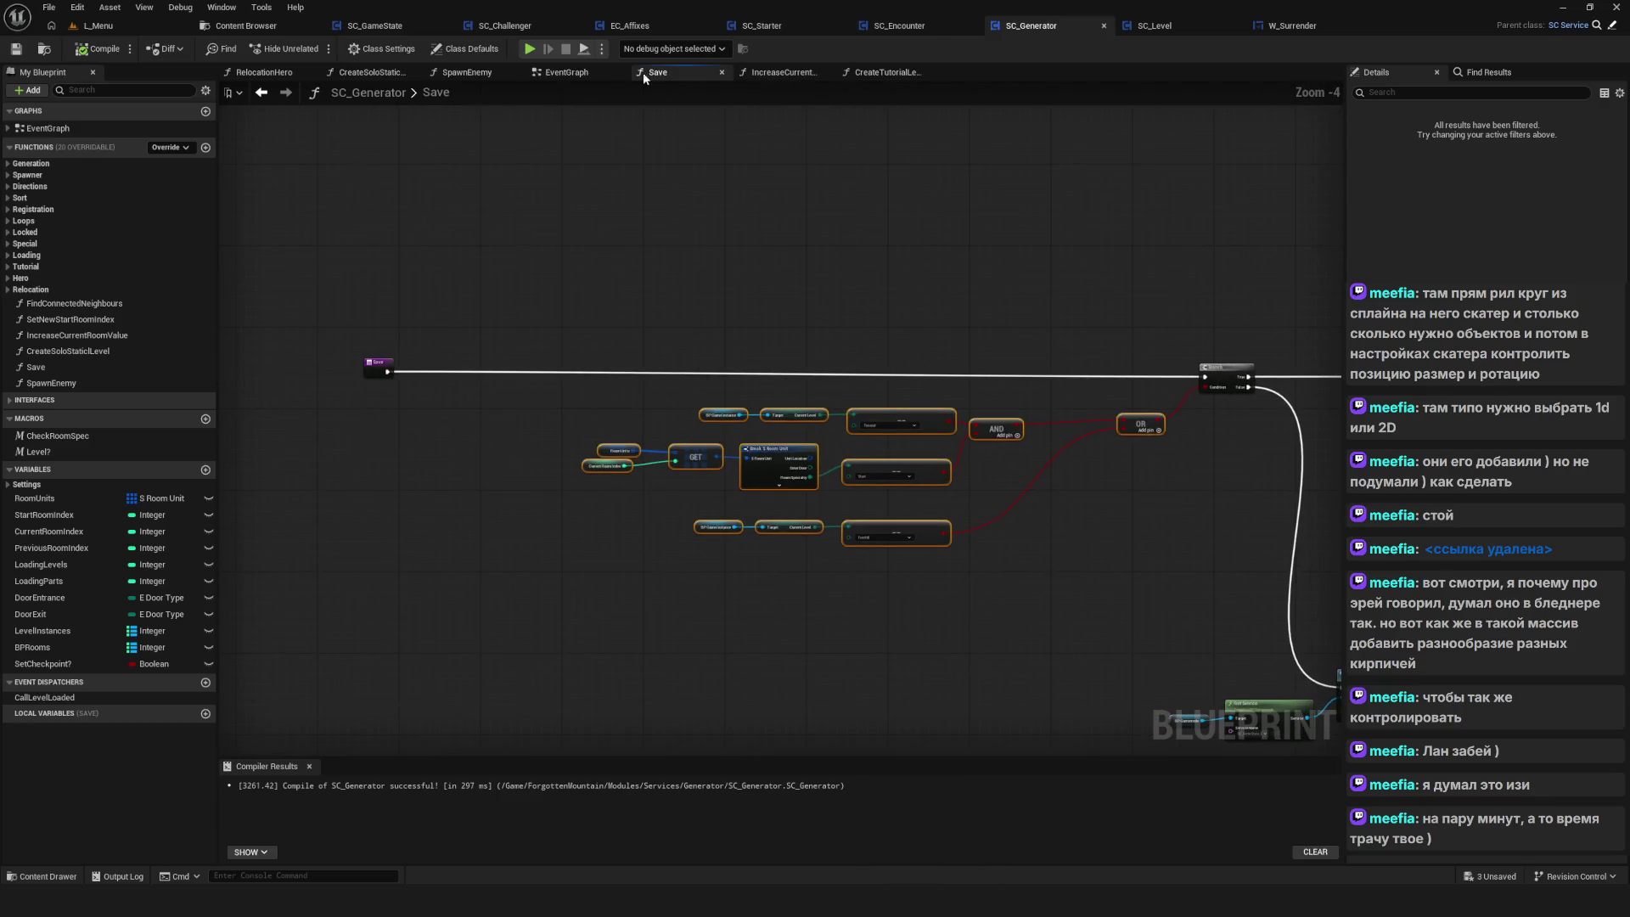
click(566, 72)
scroll(679, 431, down, 3)
scroll(390, 450, up, 3)
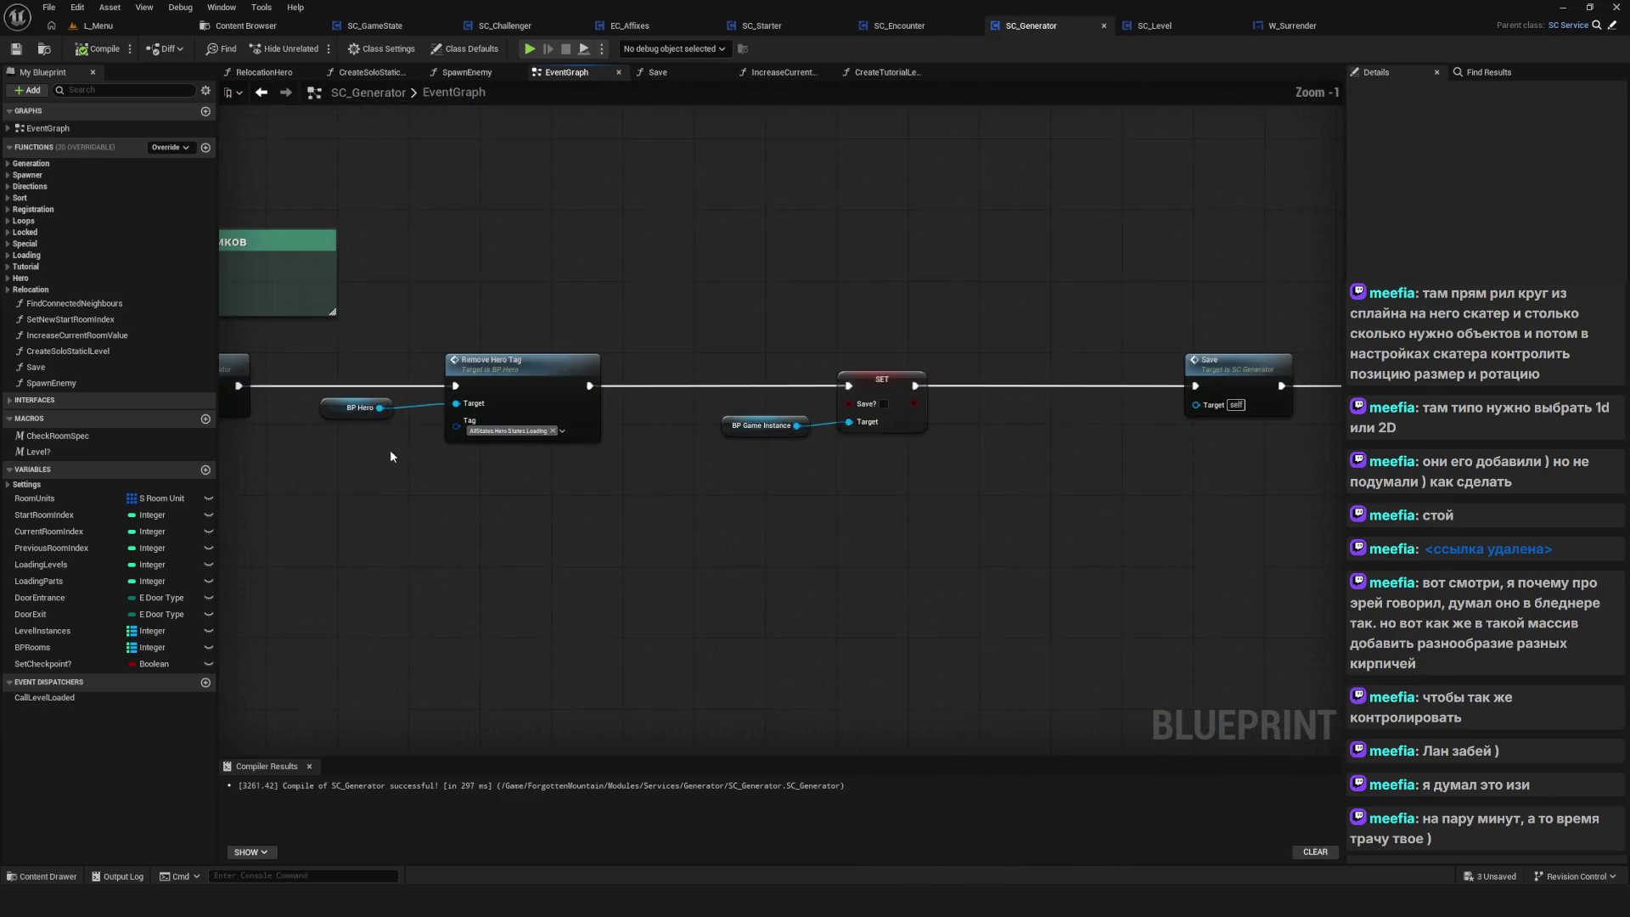
click(977, 353)
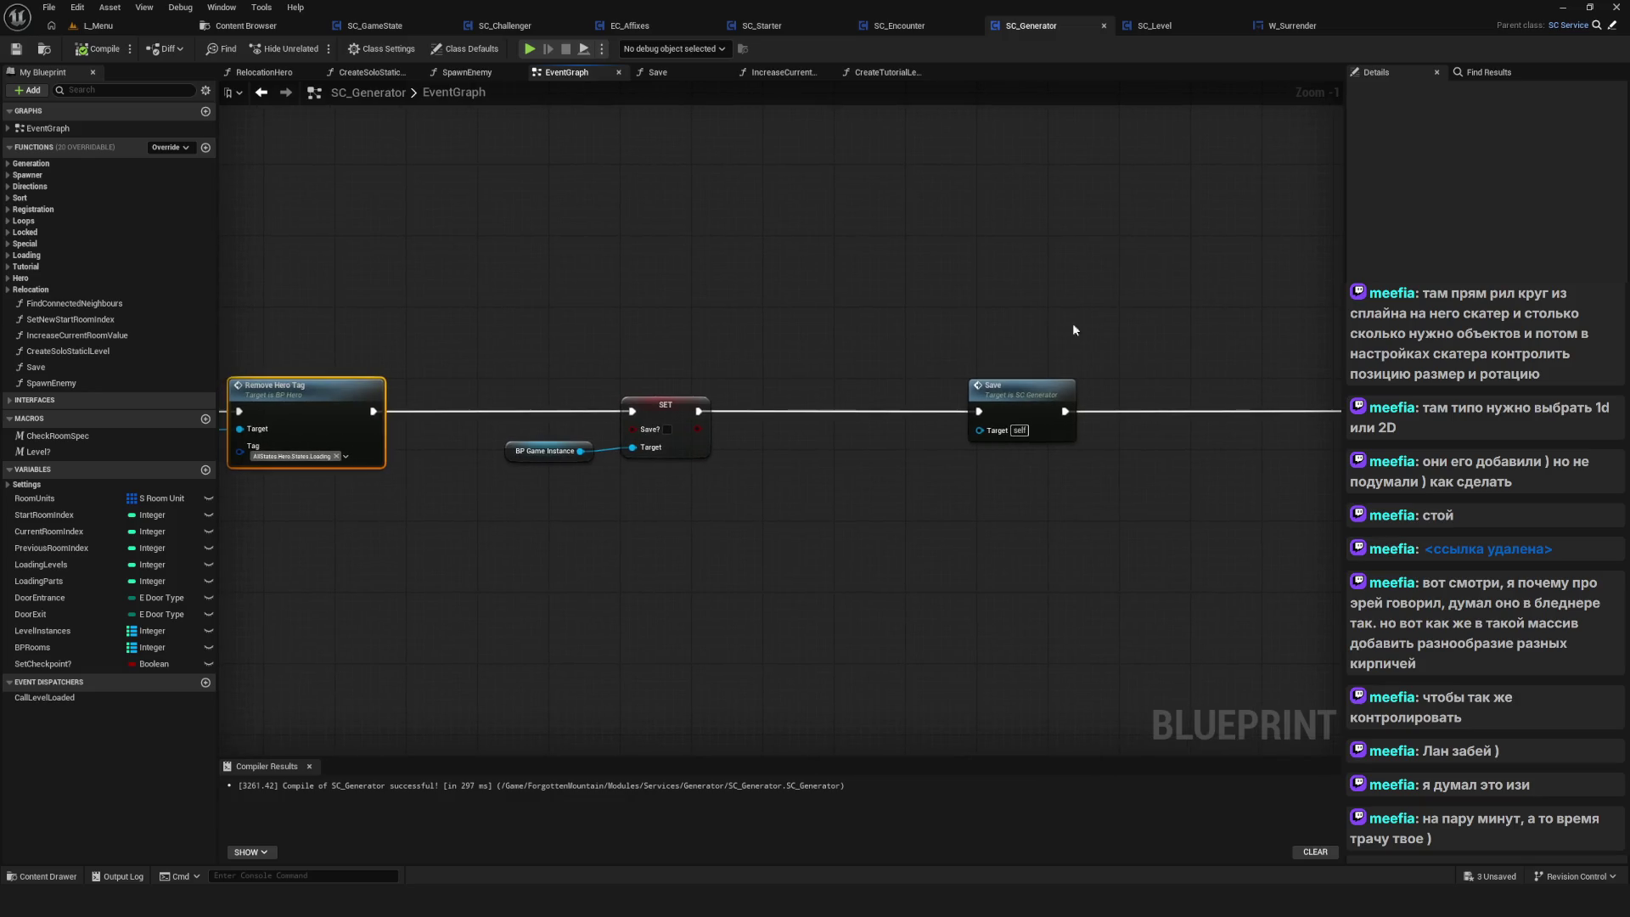
click(1037, 403)
mouse_move(1037, 402)
mouse_down()
mouse_move(1269, 403)
mouse_move(1175, 394)
mouse_up()
Add a Set Checkpoint? node from a duplicated BP Game Instance getter onto the execution line
click(535, 417)
key(ctrl+c)
key(ctrl+v)
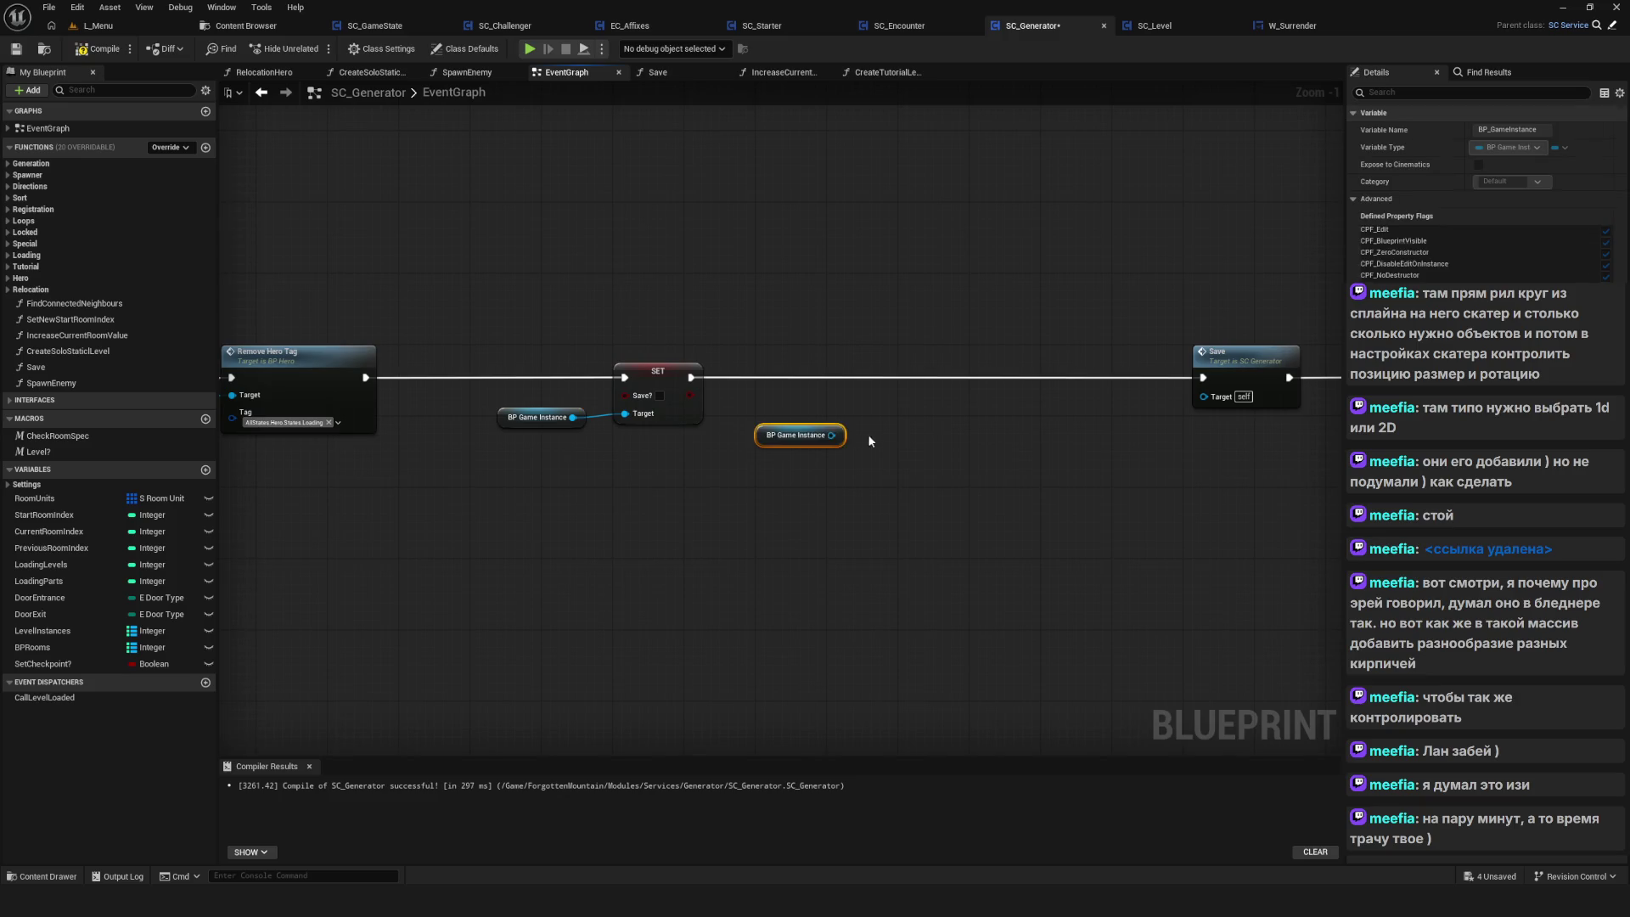
drag(830, 435, 897, 424)
text(set)
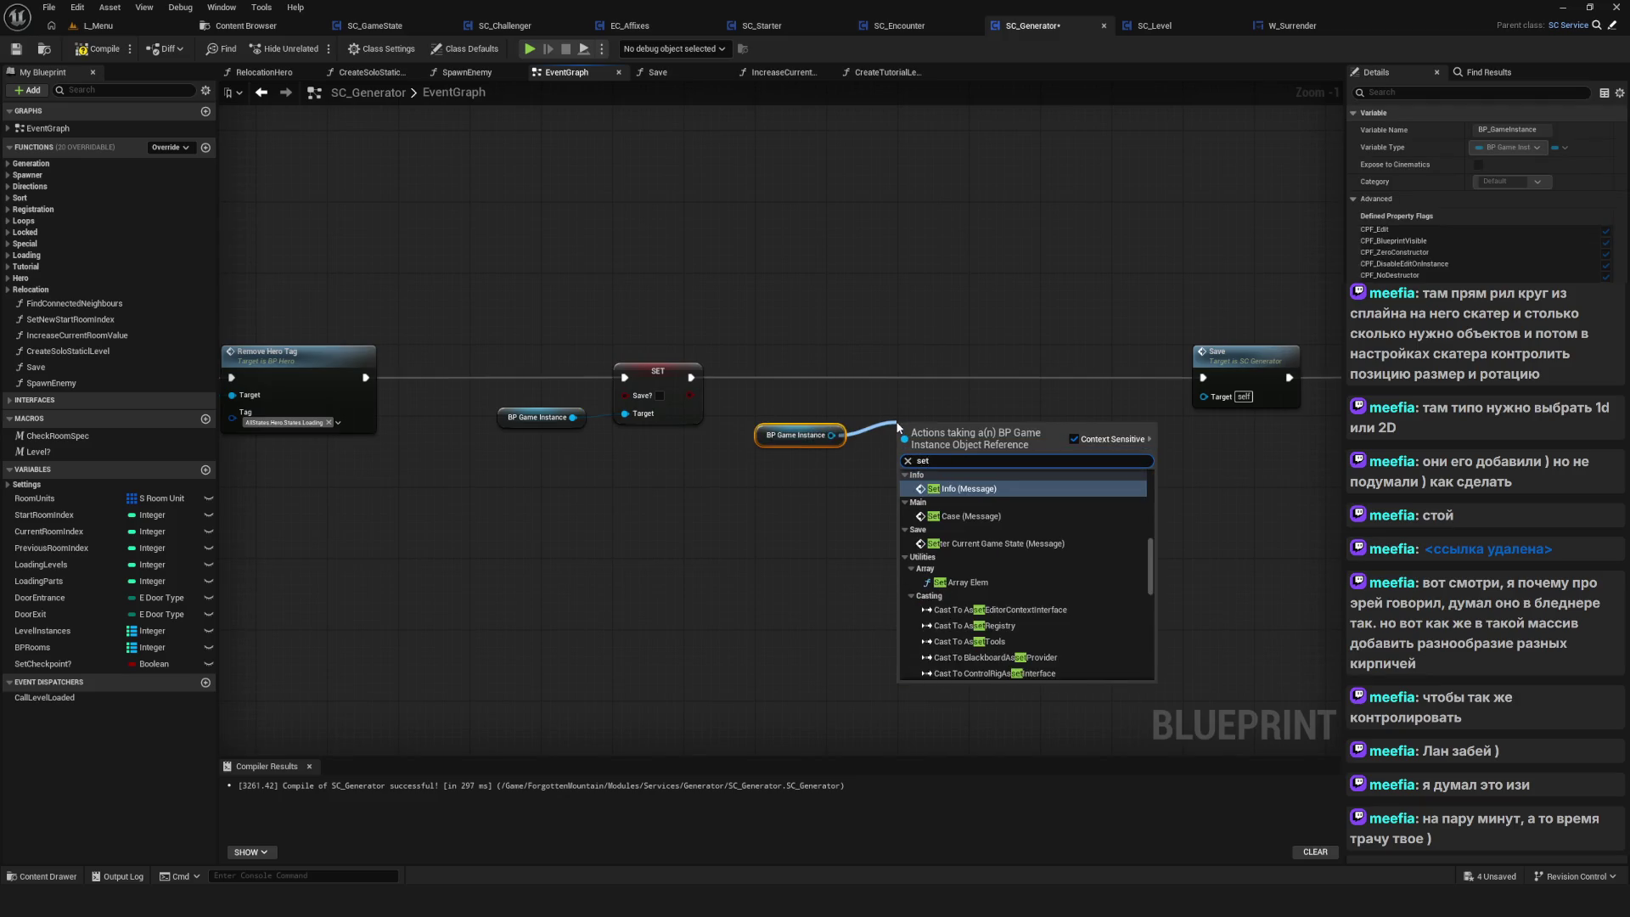
text( check)
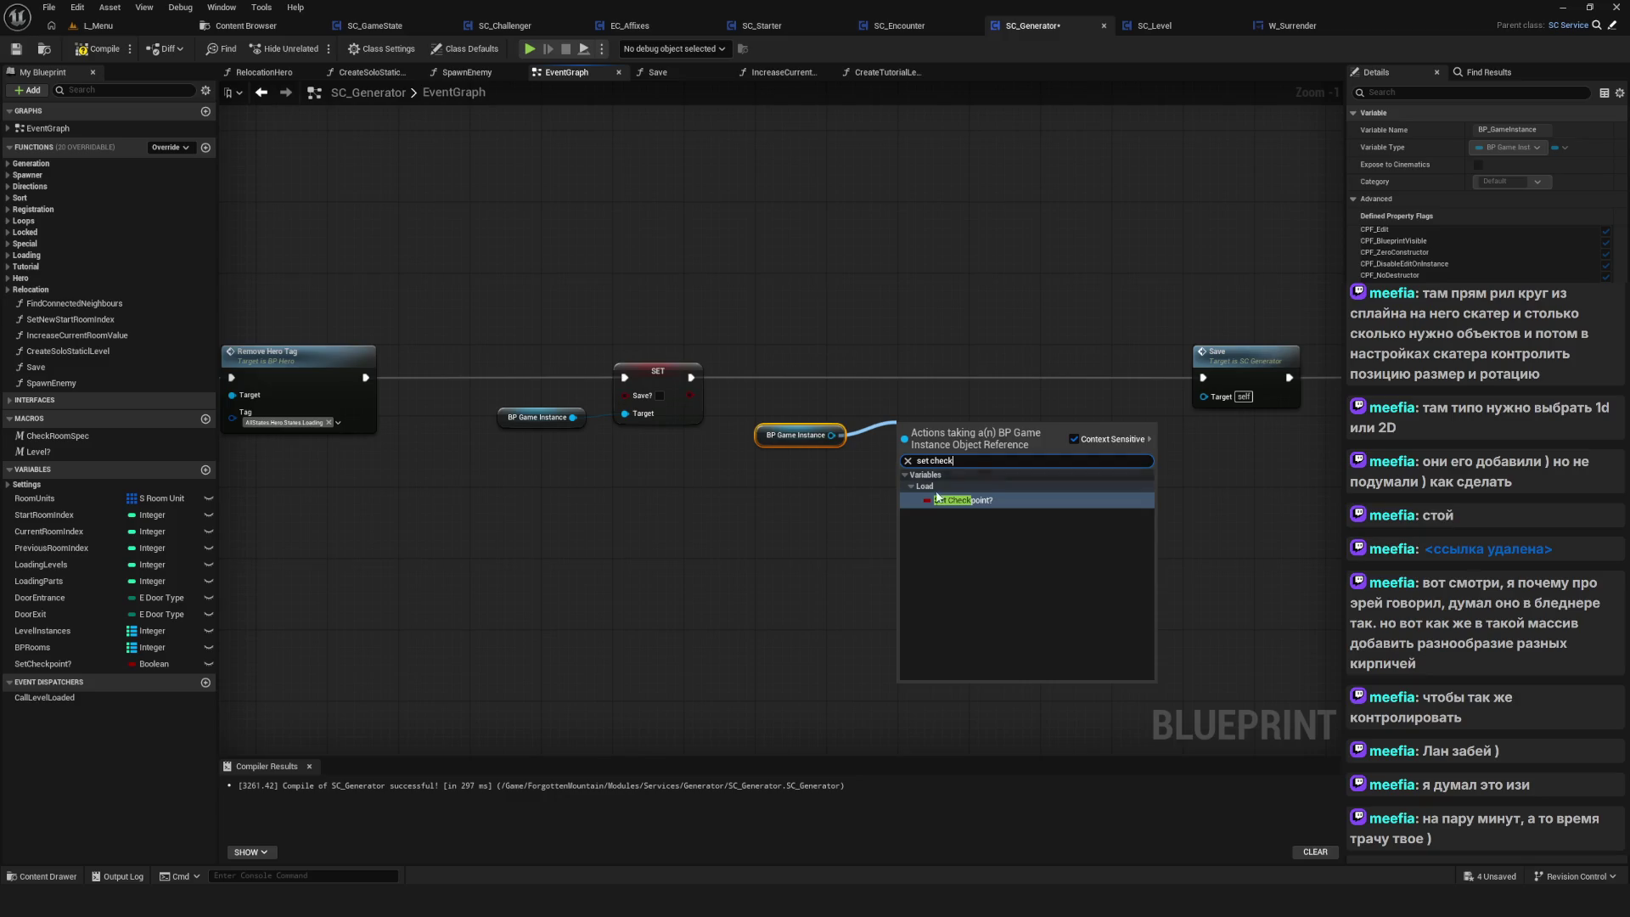
click(963, 501)
drag(953, 433, 960, 375)
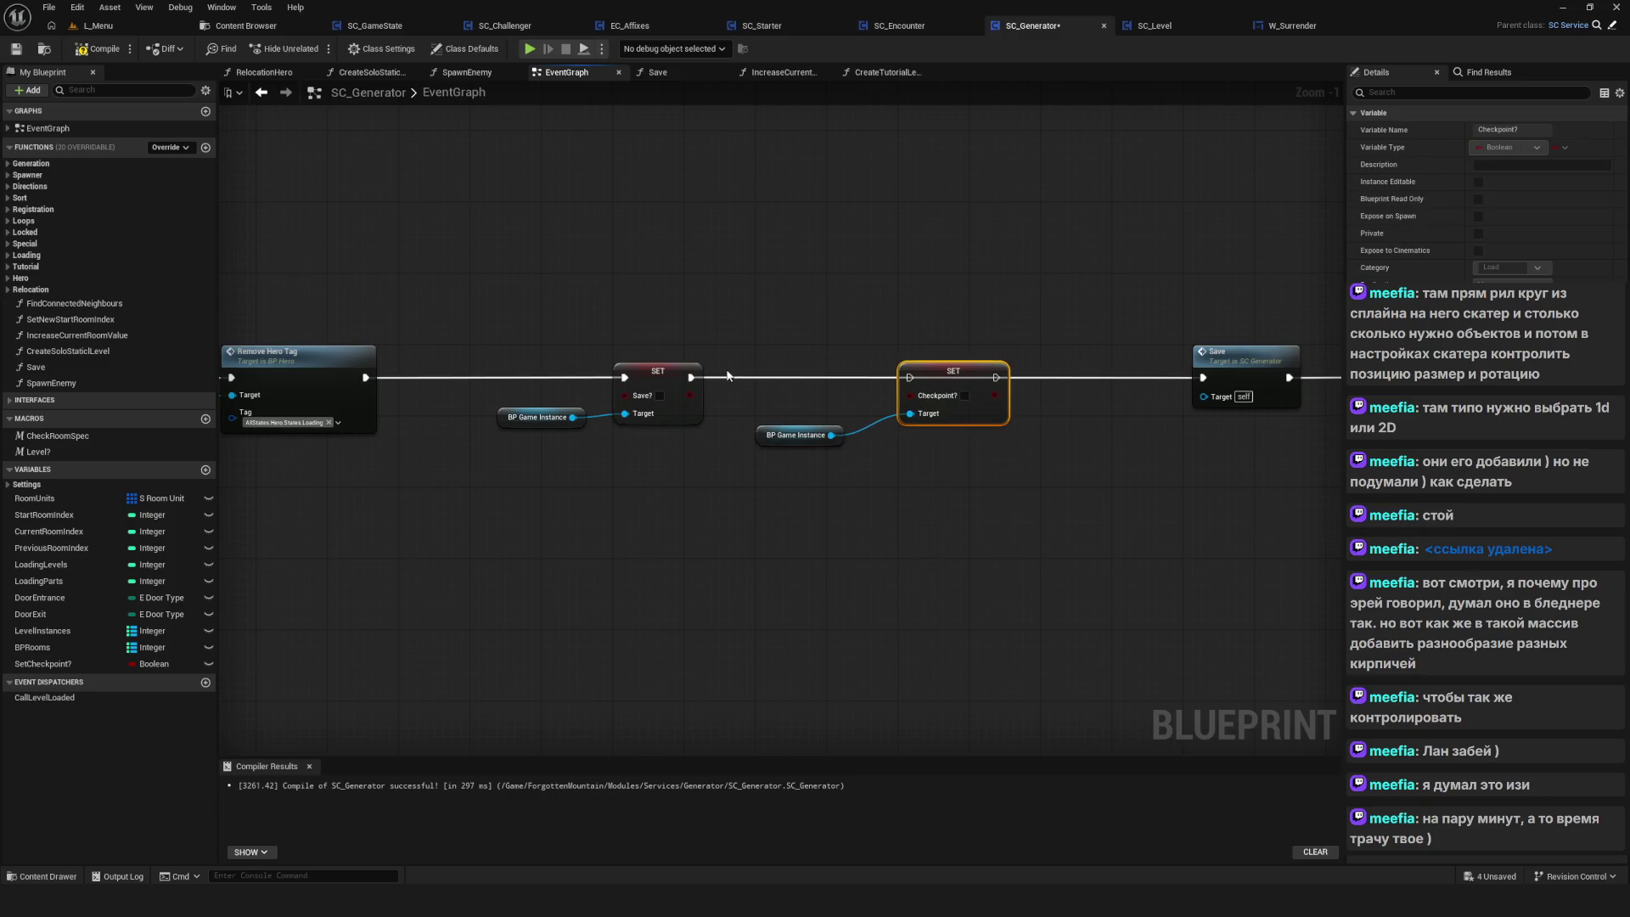
Run the Checkpoint? setter's execution into Save, then compile and save SC_Generator
mouse_move(677, 380)
mouse_down()
mouse_move(746, 383)
mouse_move(684, 384)
mouse_up()
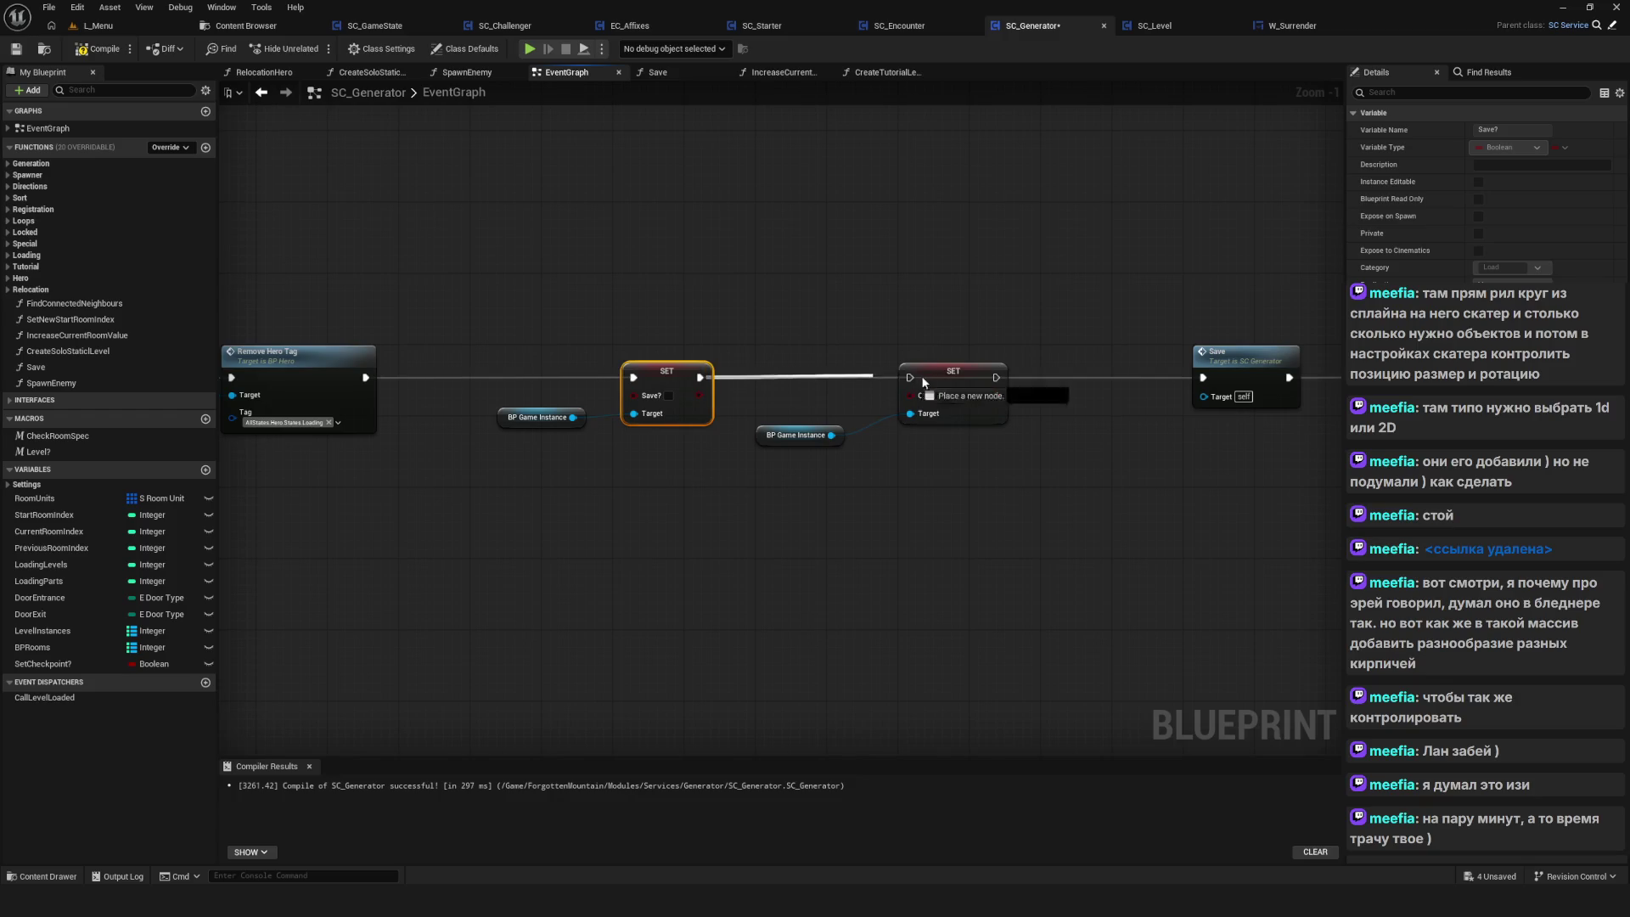
click(782, 440)
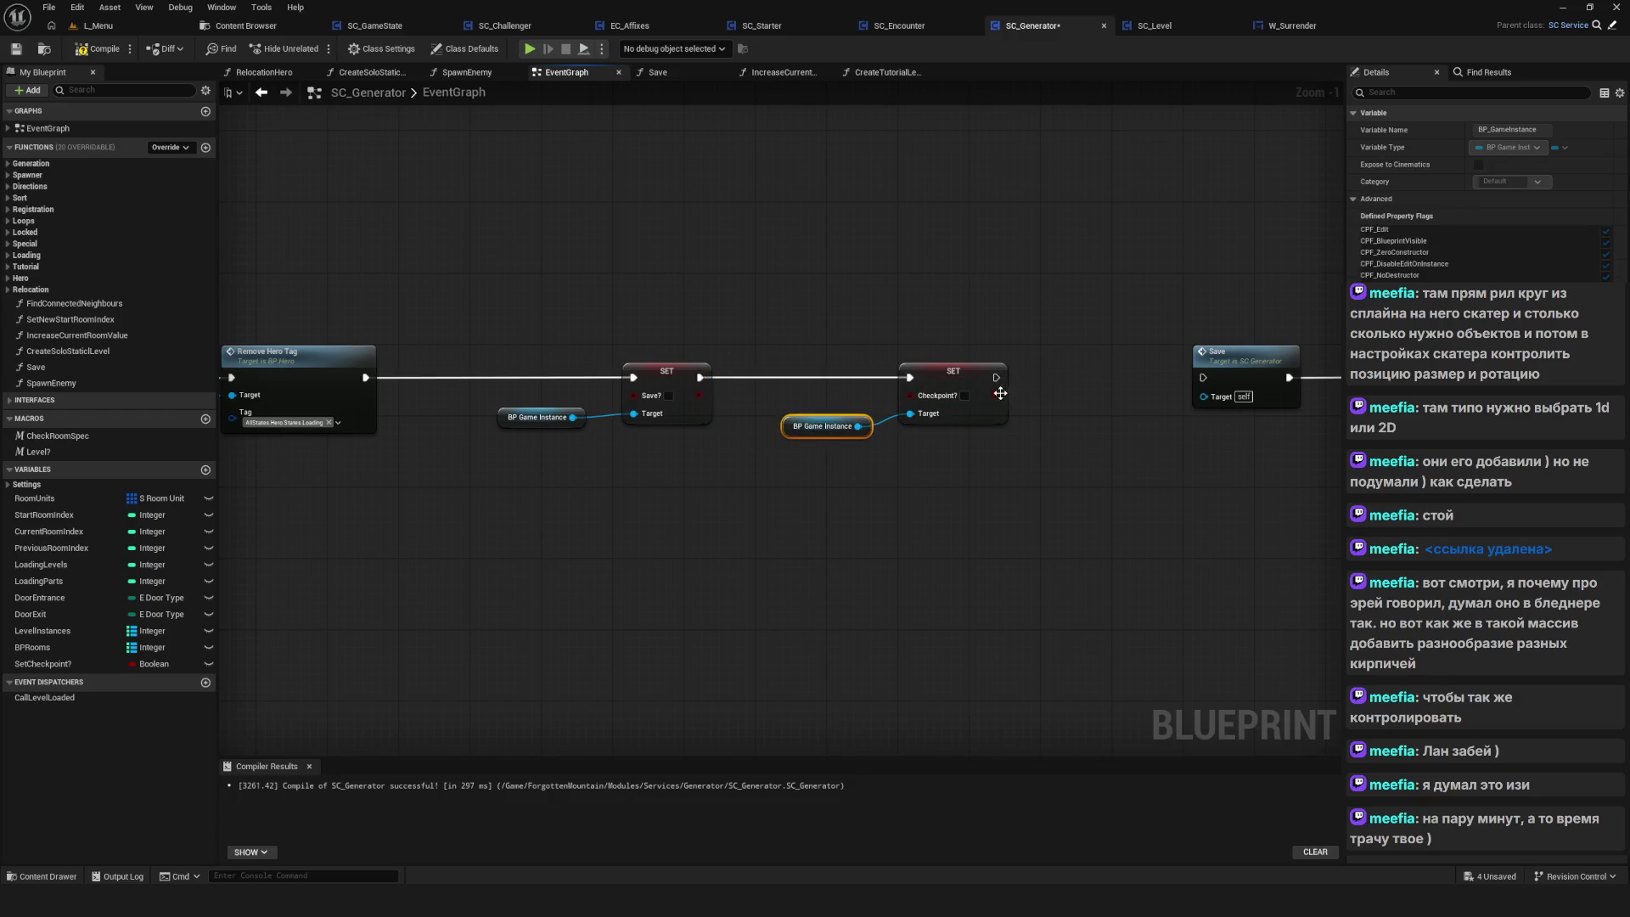
drag(1008, 437, 986, 416)
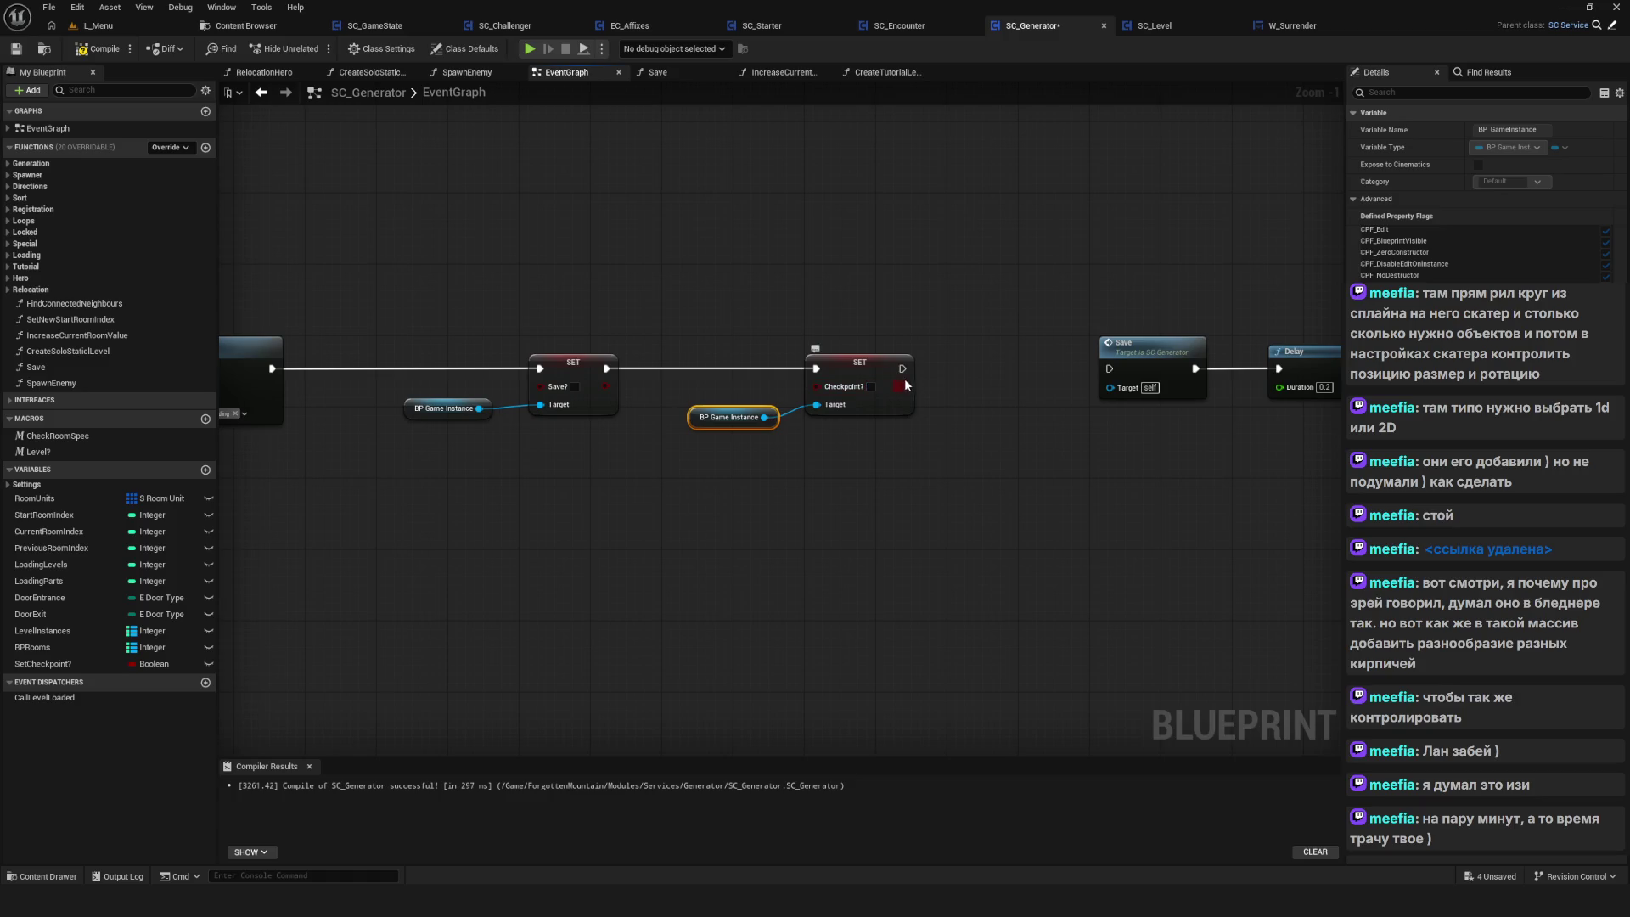
drag(902, 368, 1121, 374)
drag(902, 369, 1138, 372)
click(98, 48)
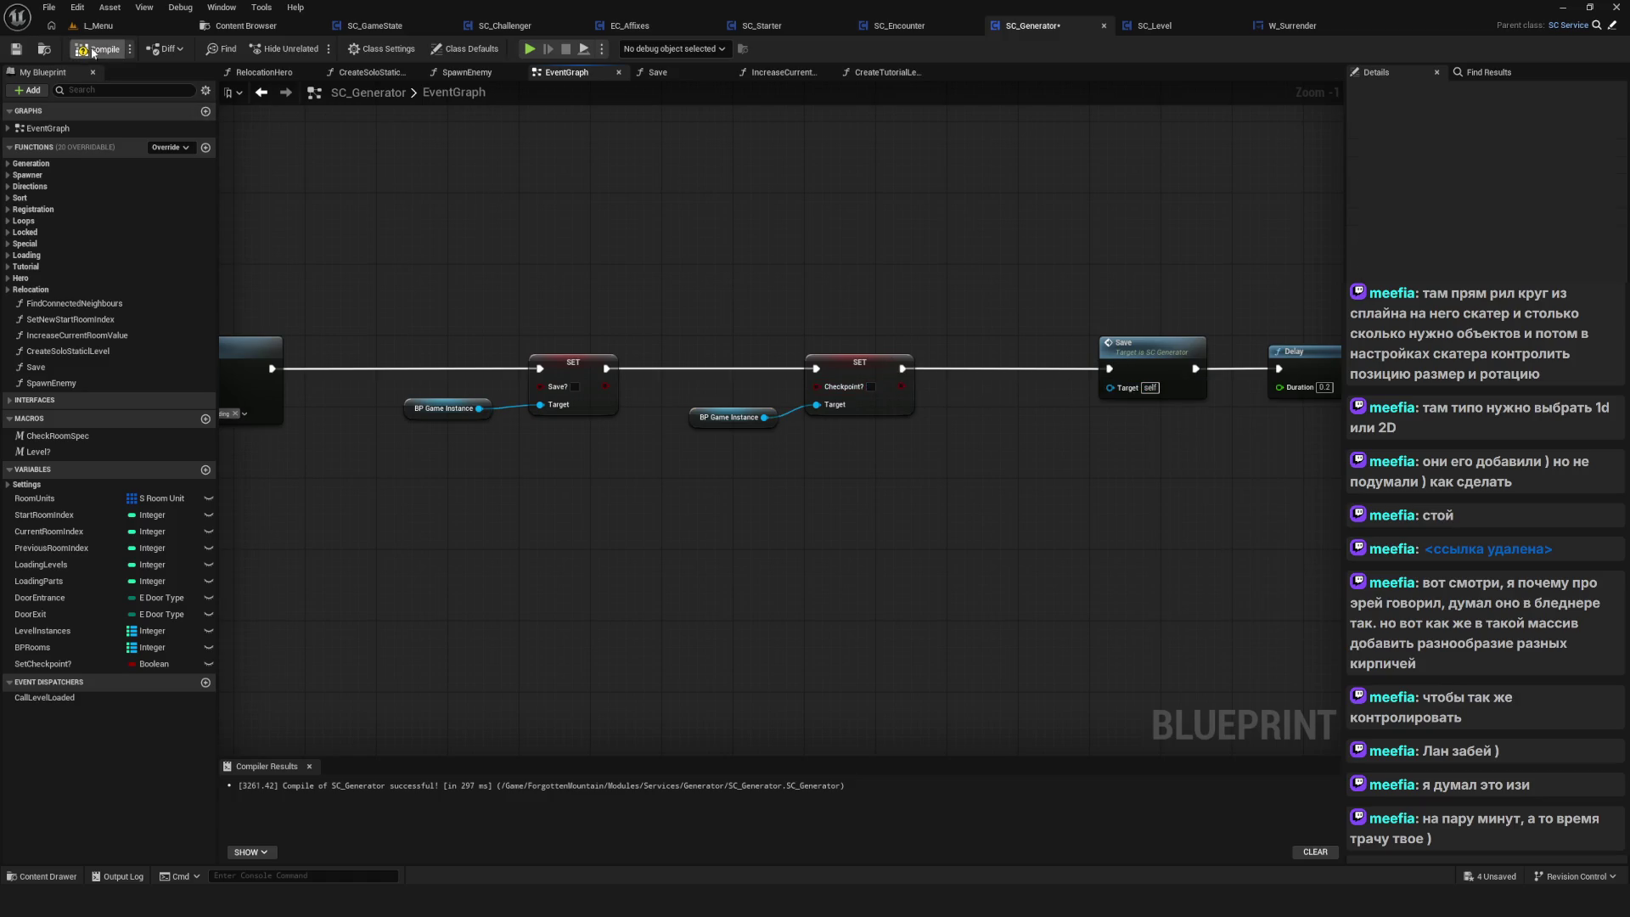
click(26, 53)
Zoom and pan through SC_Generator's graph, reviewing the spawn chain and BP Game Instance SET nodes
scroll(696, 309, down, 7)
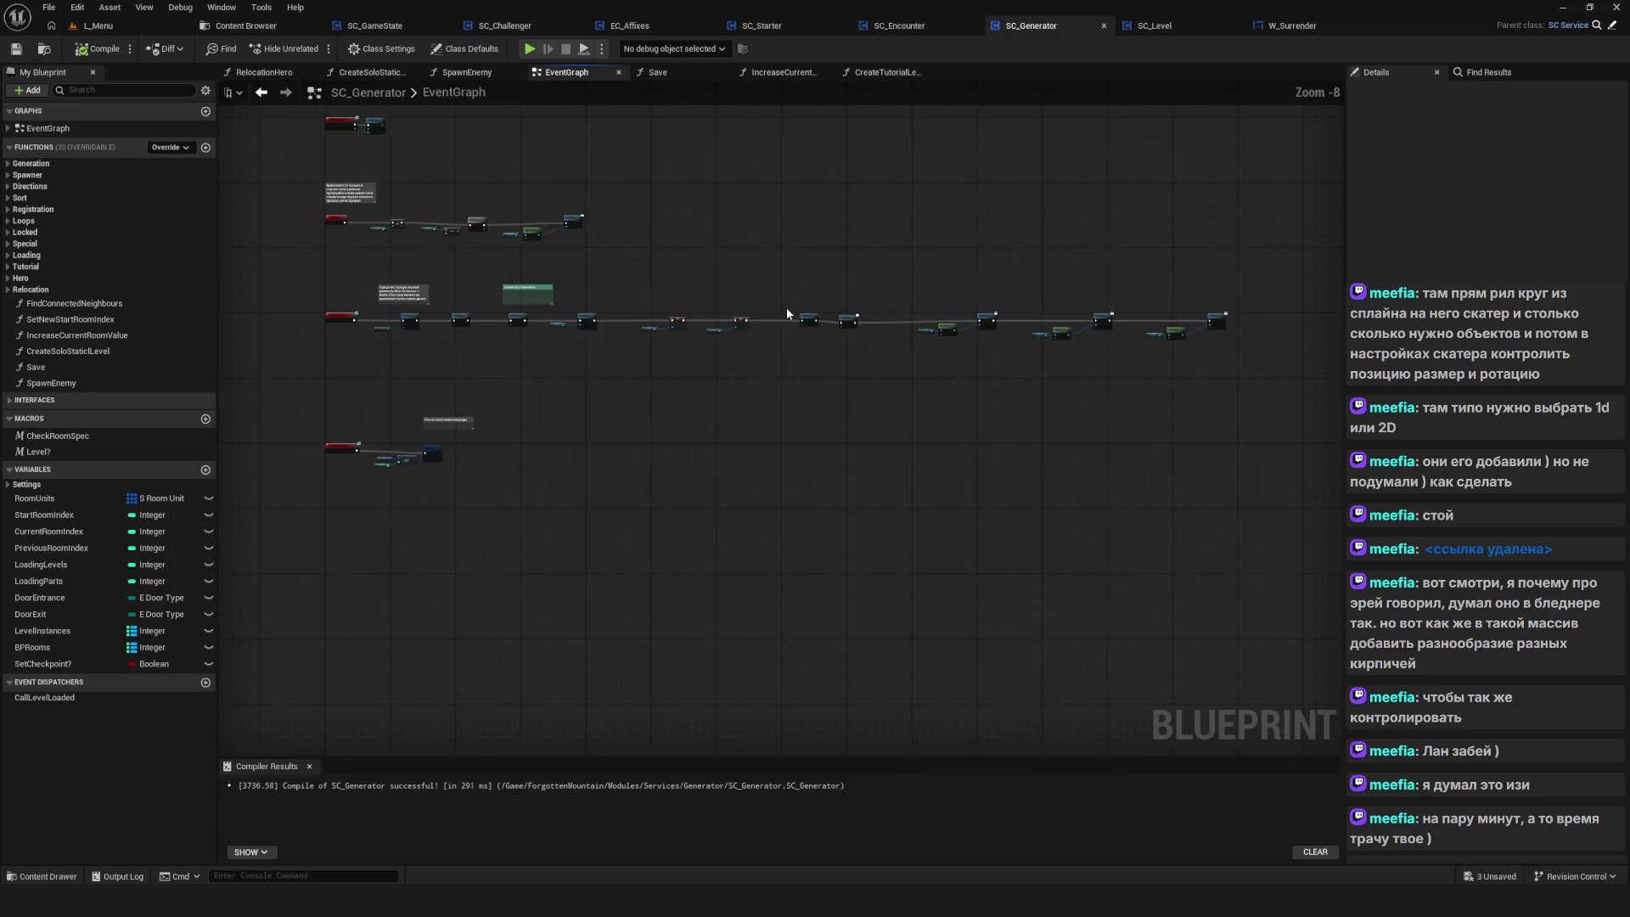
scroll(1002, 350, up, 5)
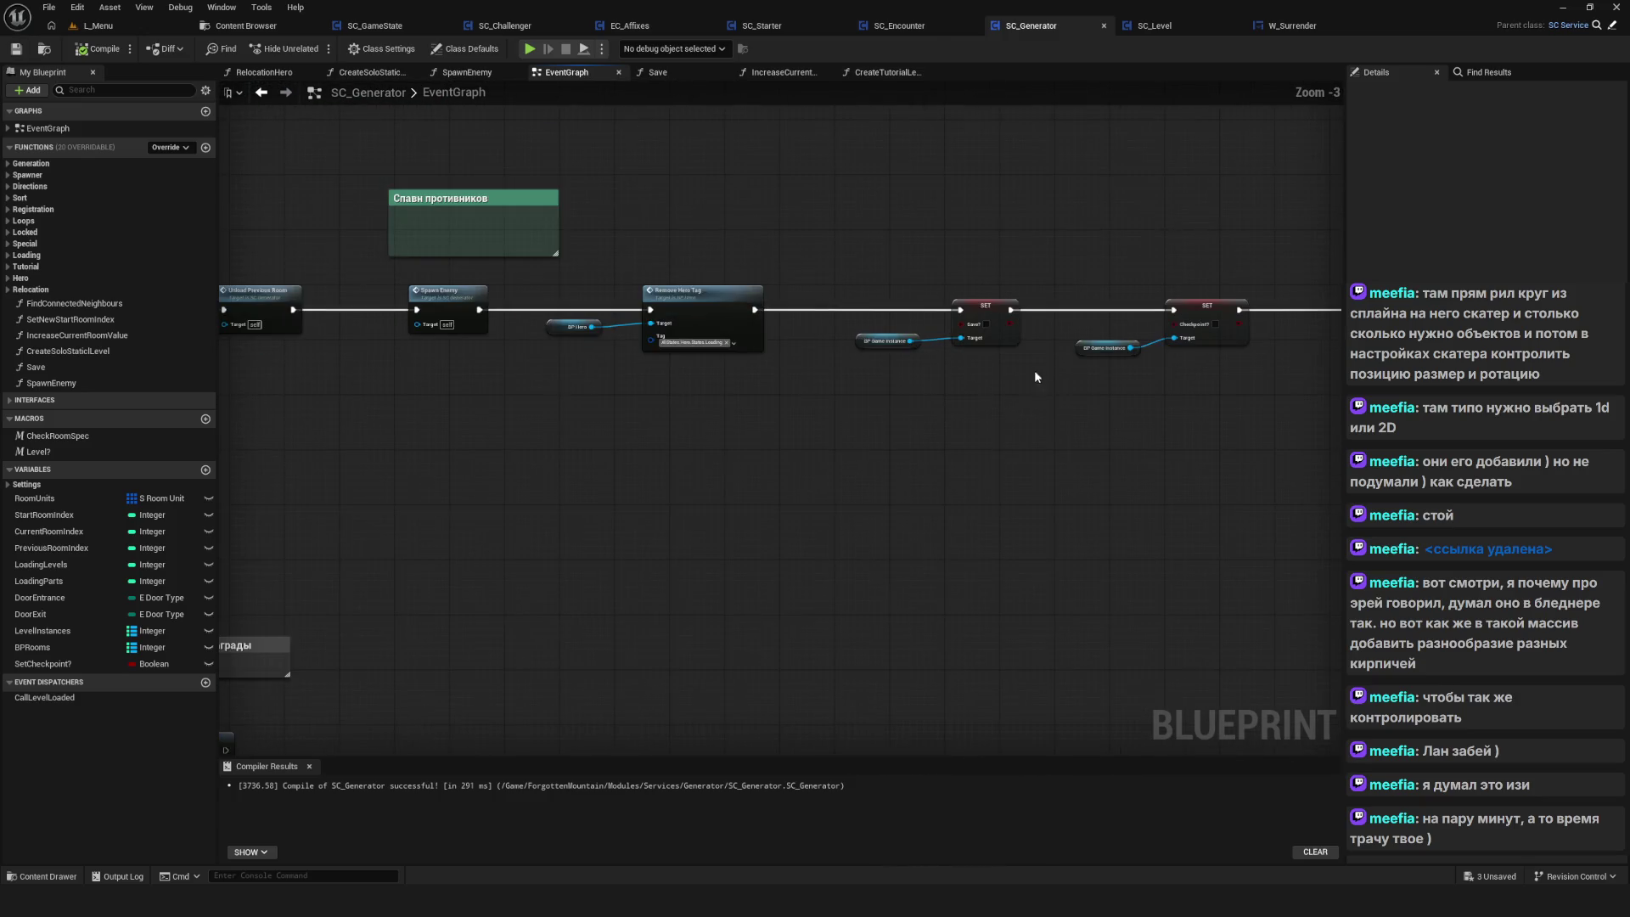
drag(1035, 377, 1029, 398)
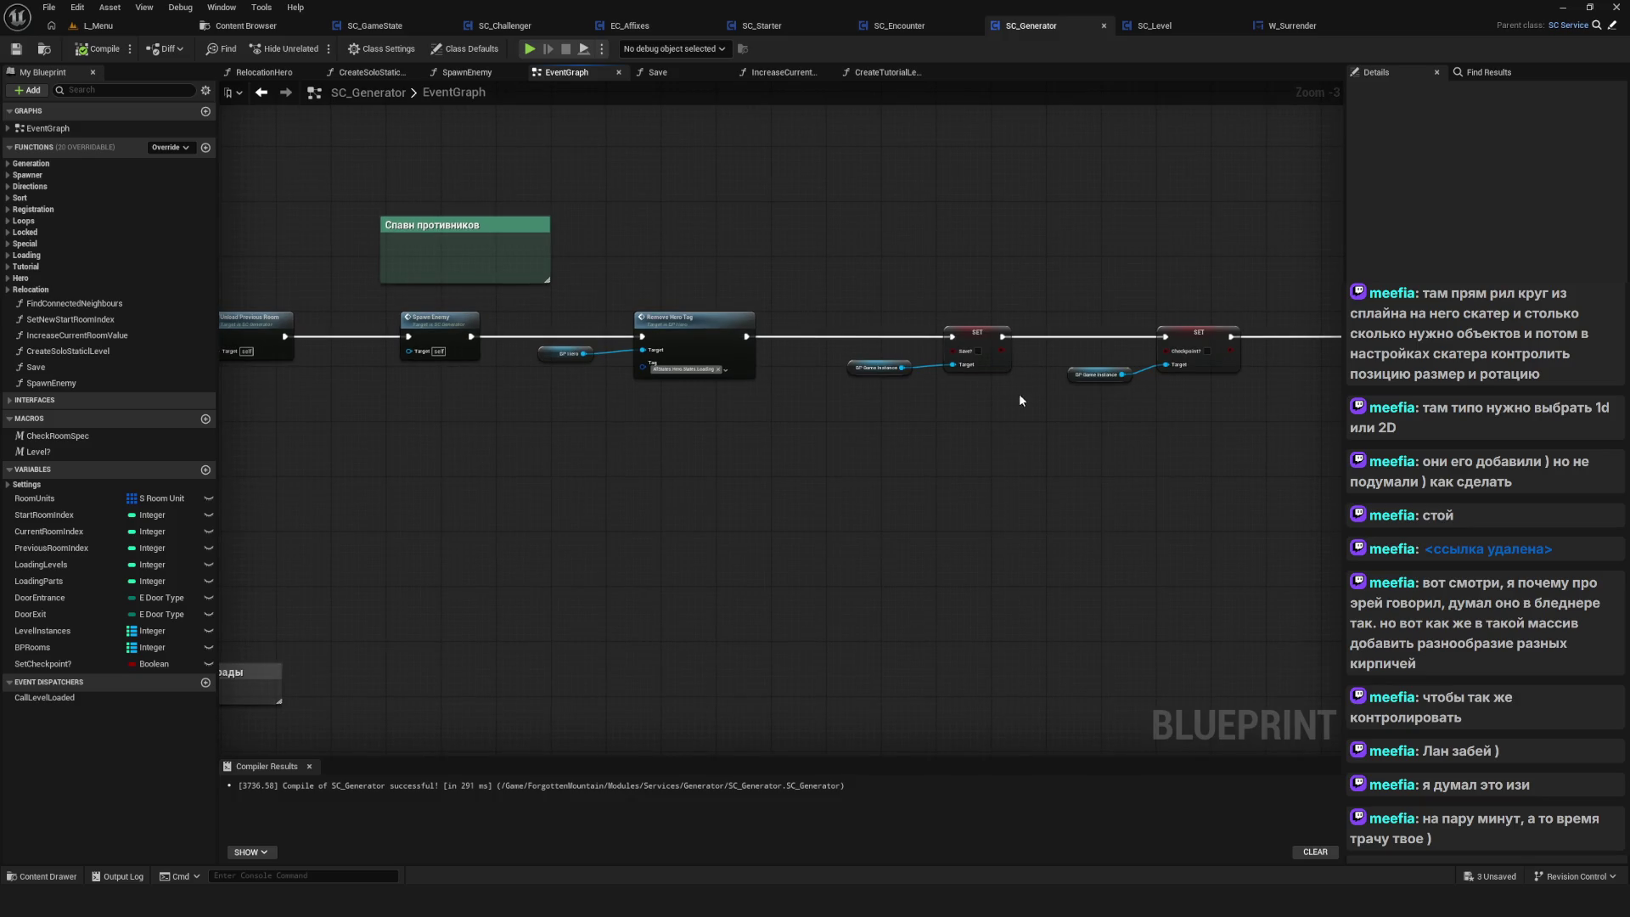
scroll(1019, 394, down, 9)
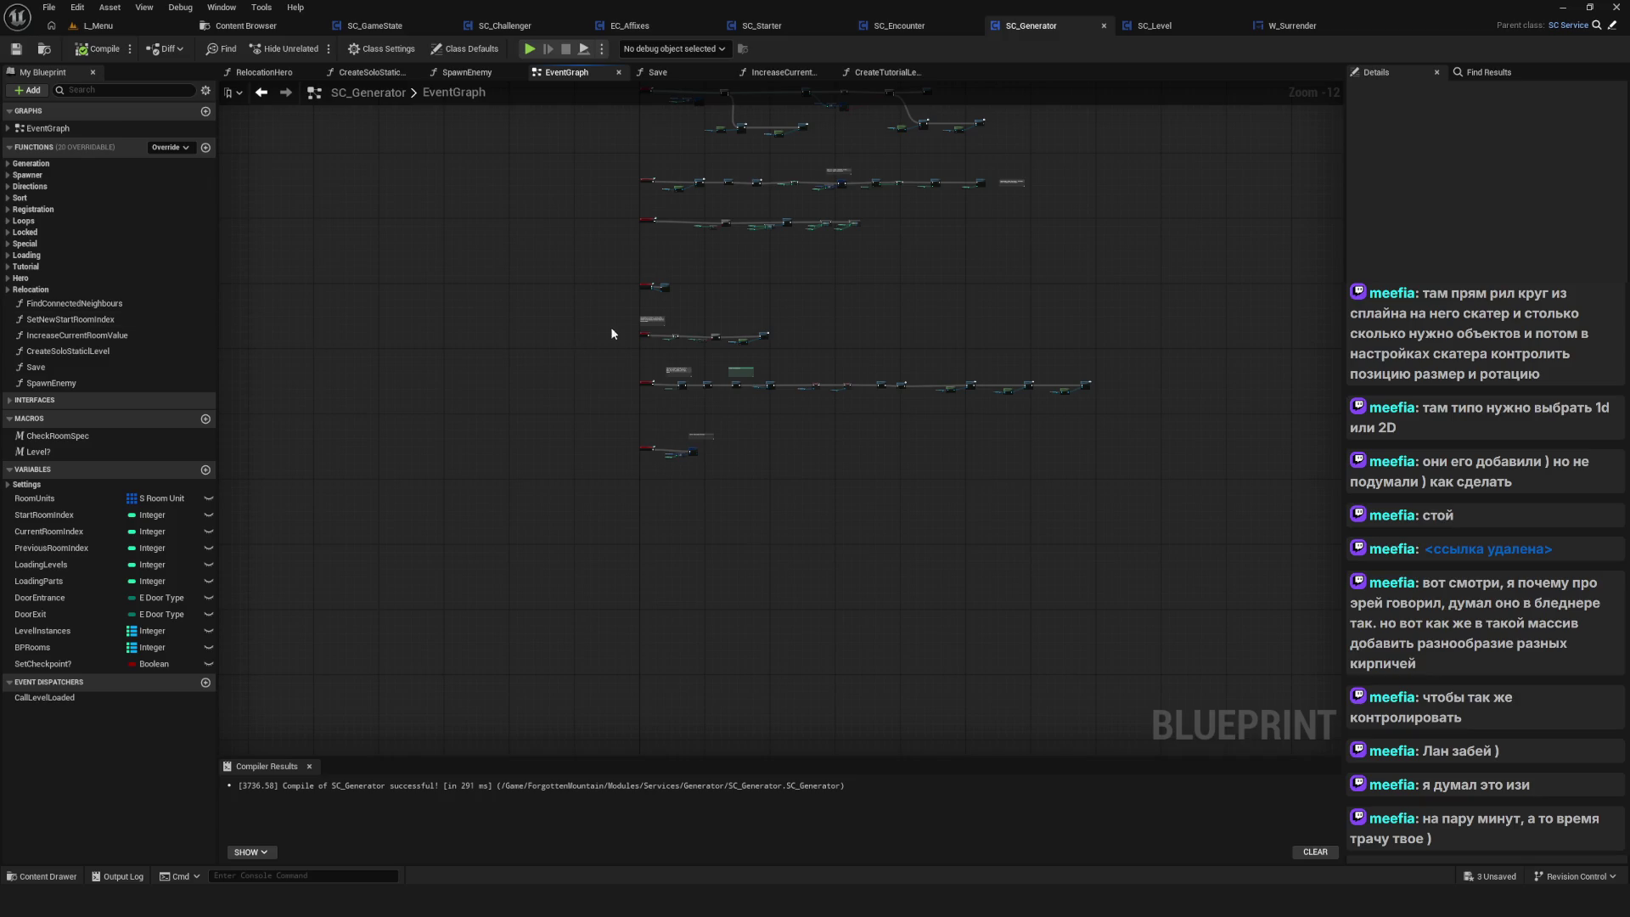
scroll(699, 410, up, 4)
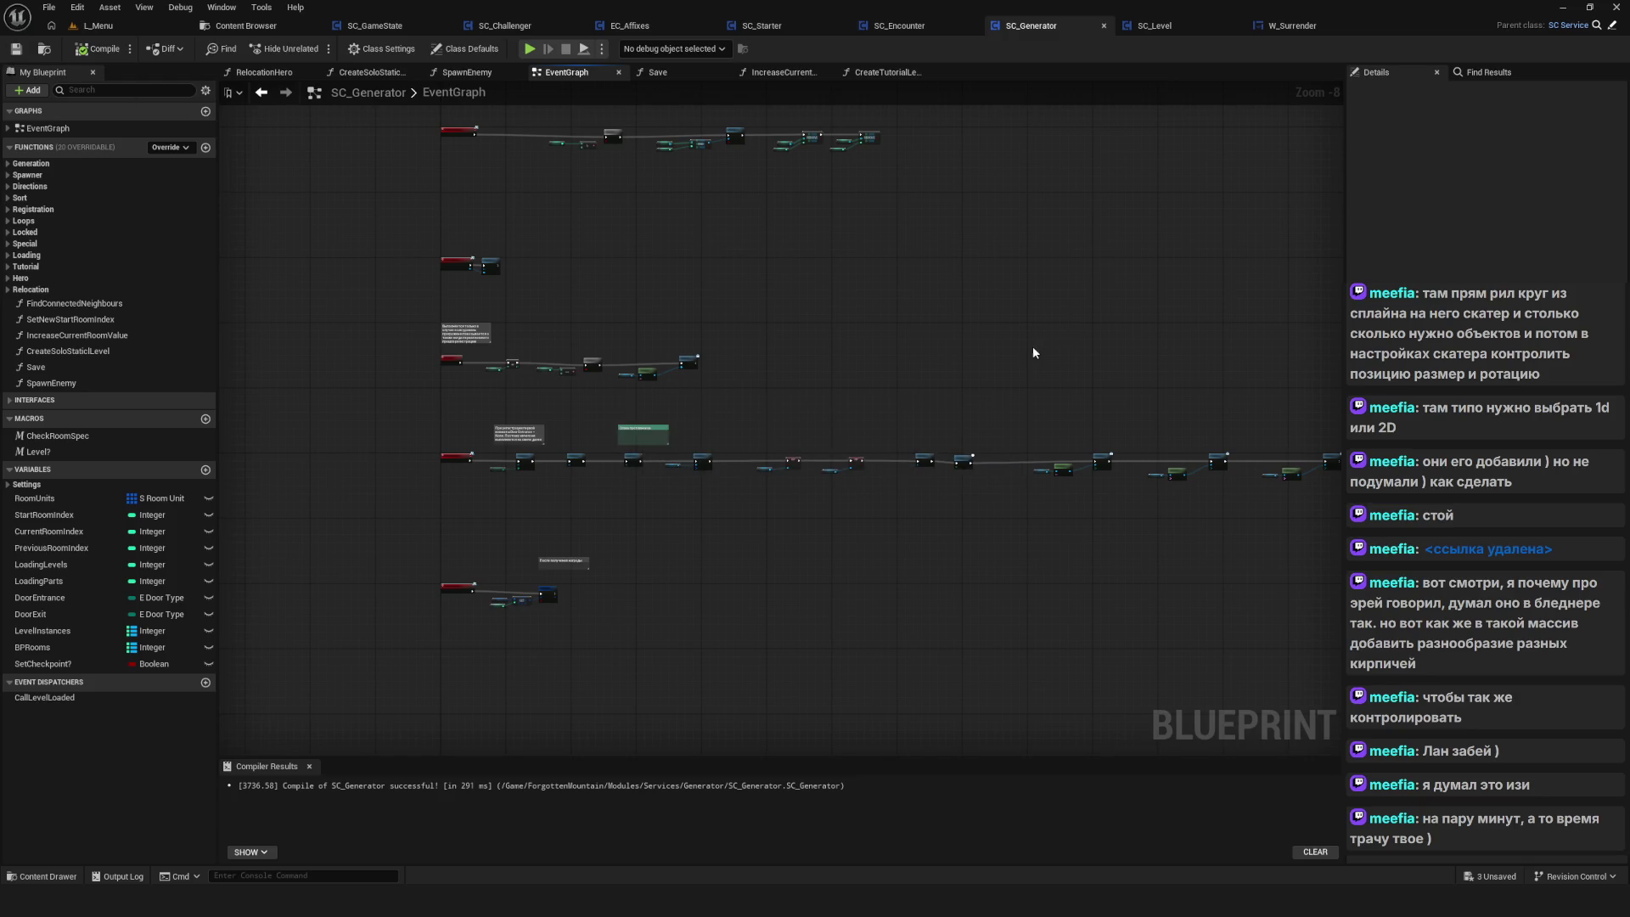
drag(452, 346, 385, 321)
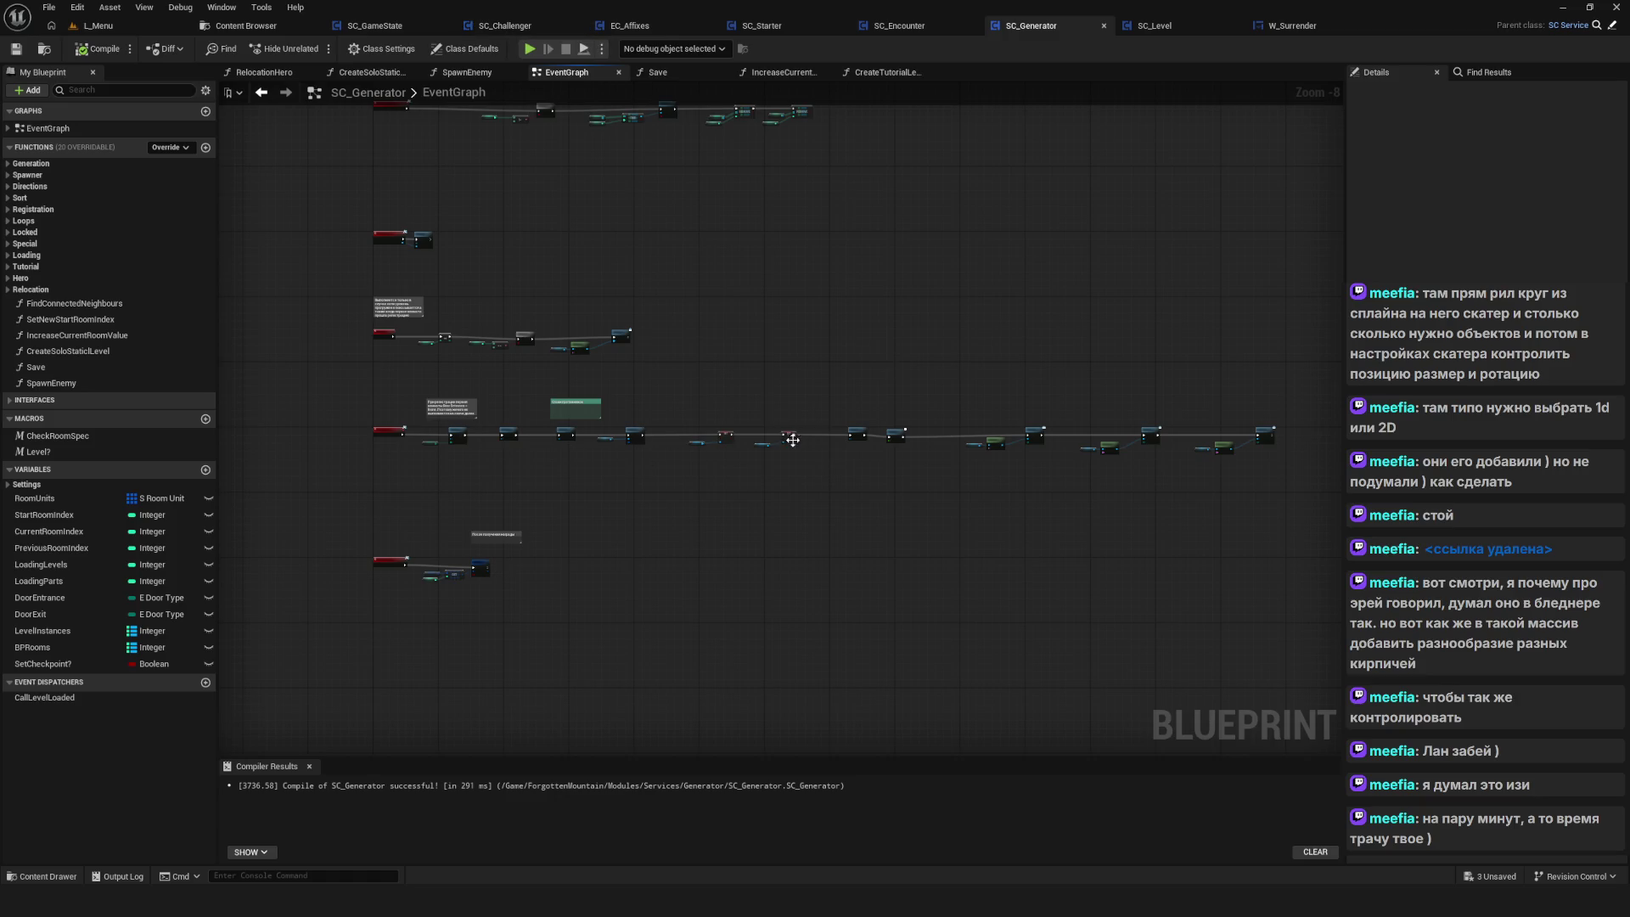
scroll(792, 440, up, 8)
drag(667, 371, 965, 574)
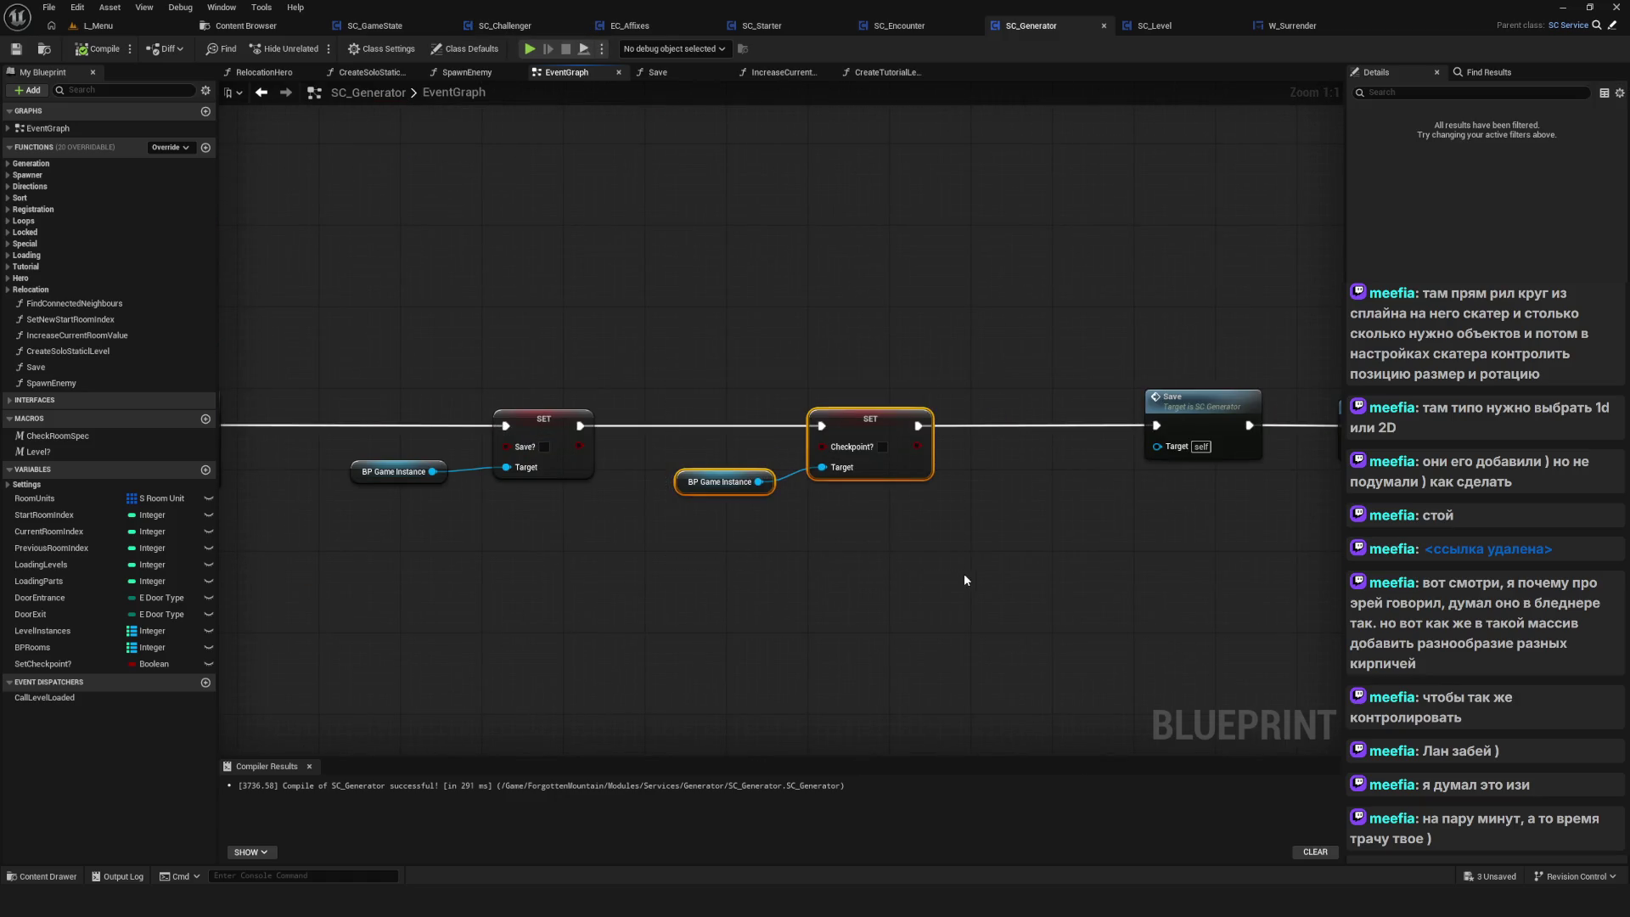
scroll(965, 574, down, 6)
Switch to SC_GameState's EventGraph and zoom out over its event chains
click(374, 25)
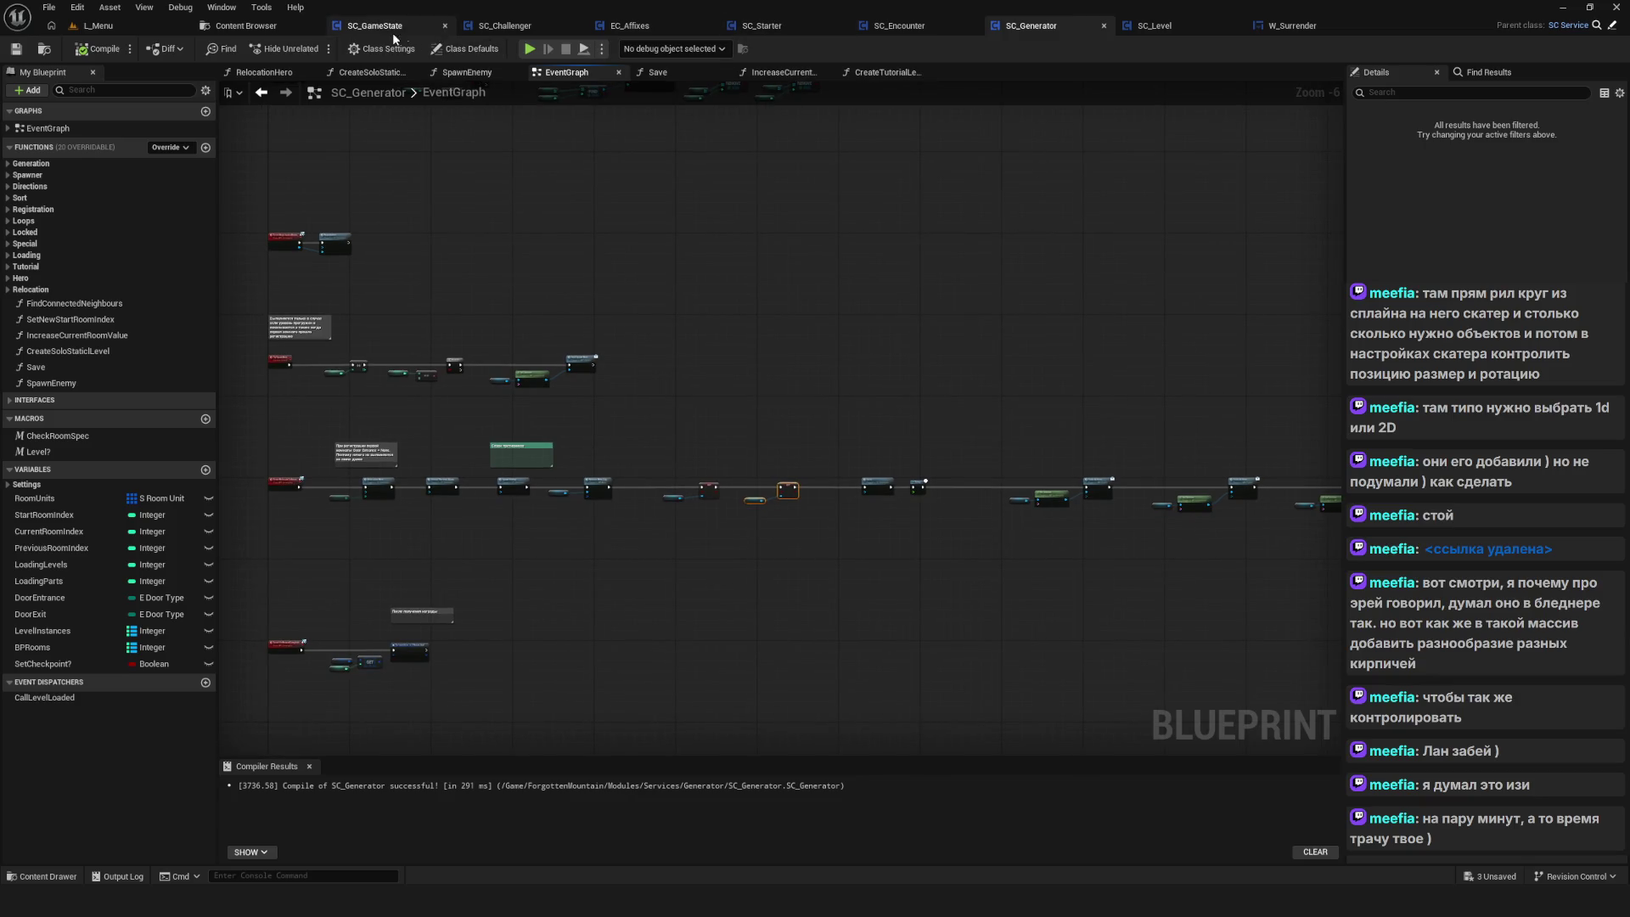
scroll(655, 390, up, 6)
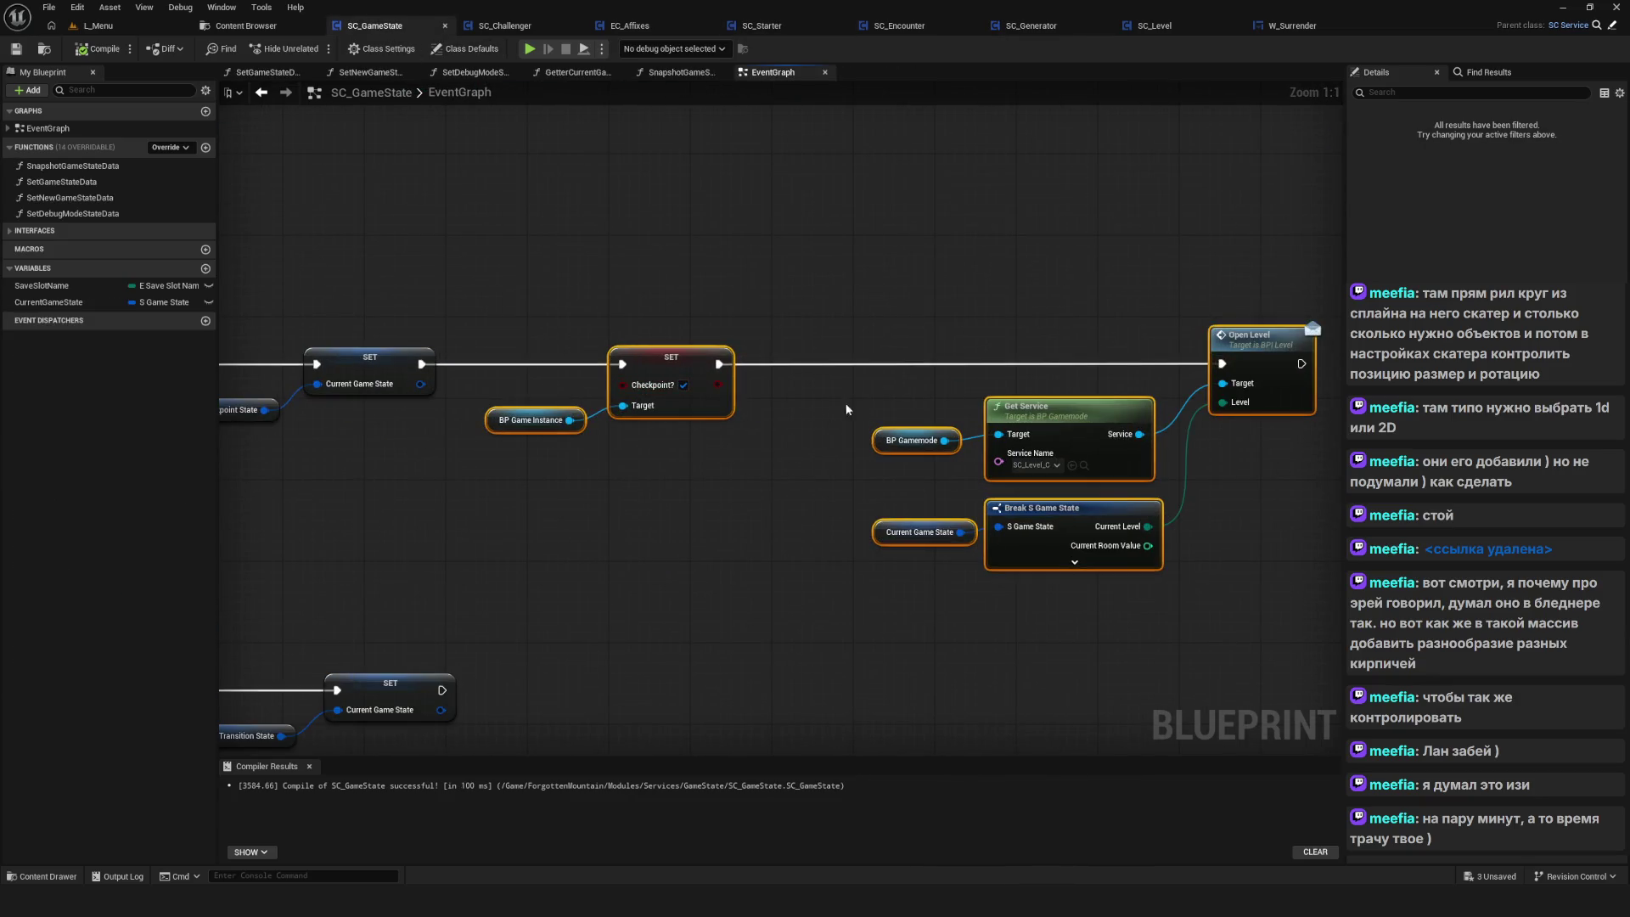
scroll(847, 409, down, 5)
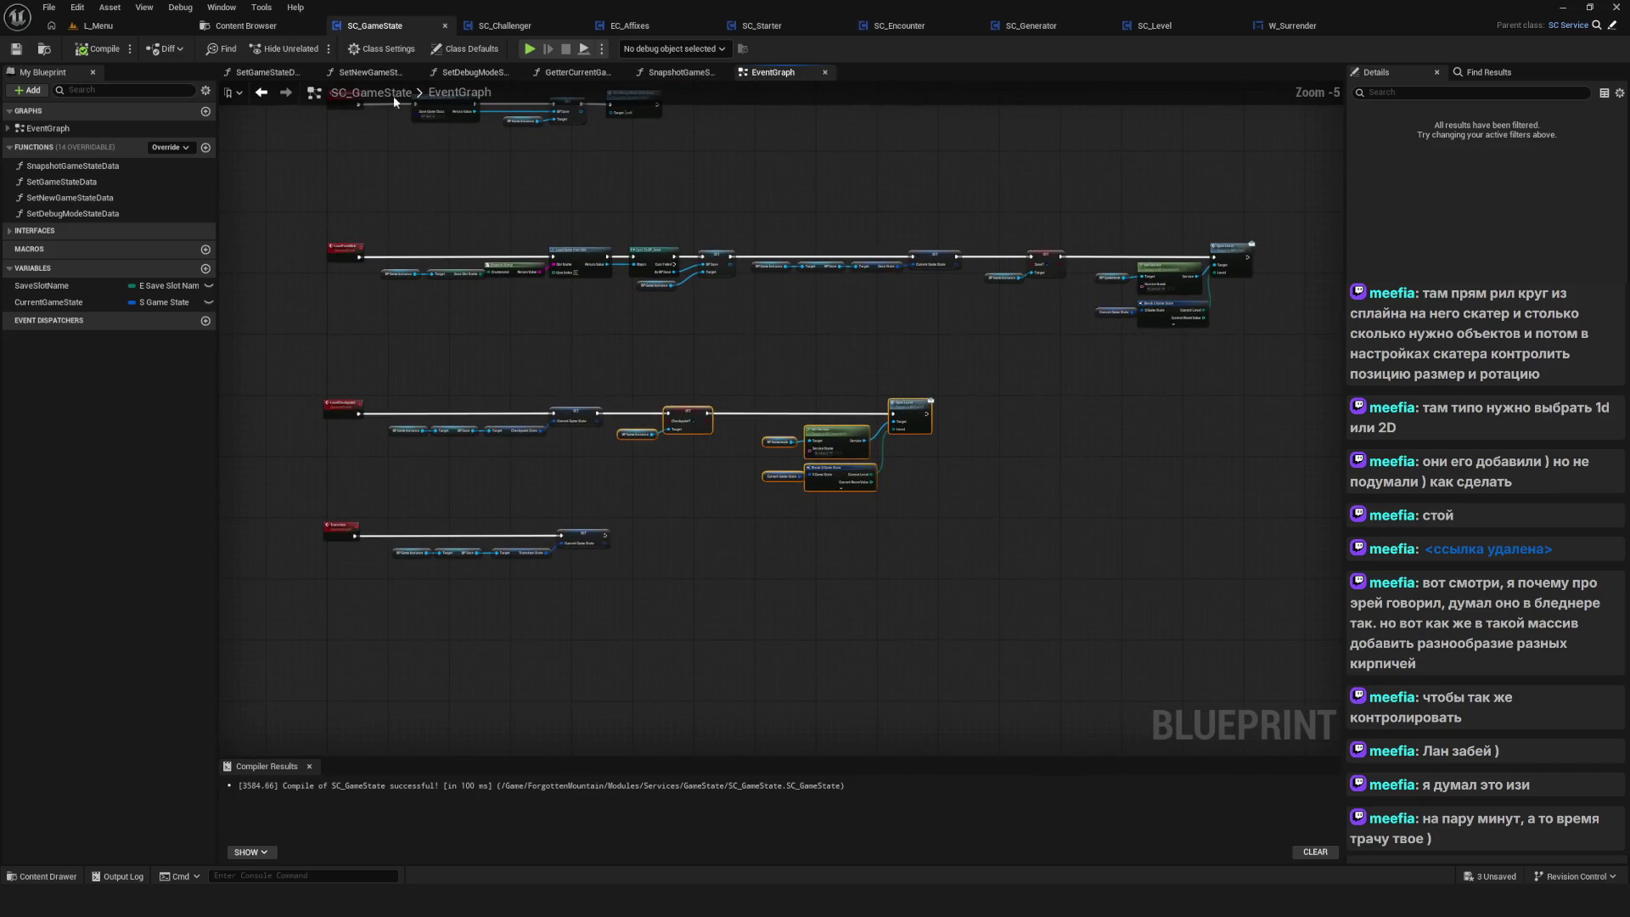
Start the game from the SavedGame0 save and walk the hero across the level
click(857, 423)
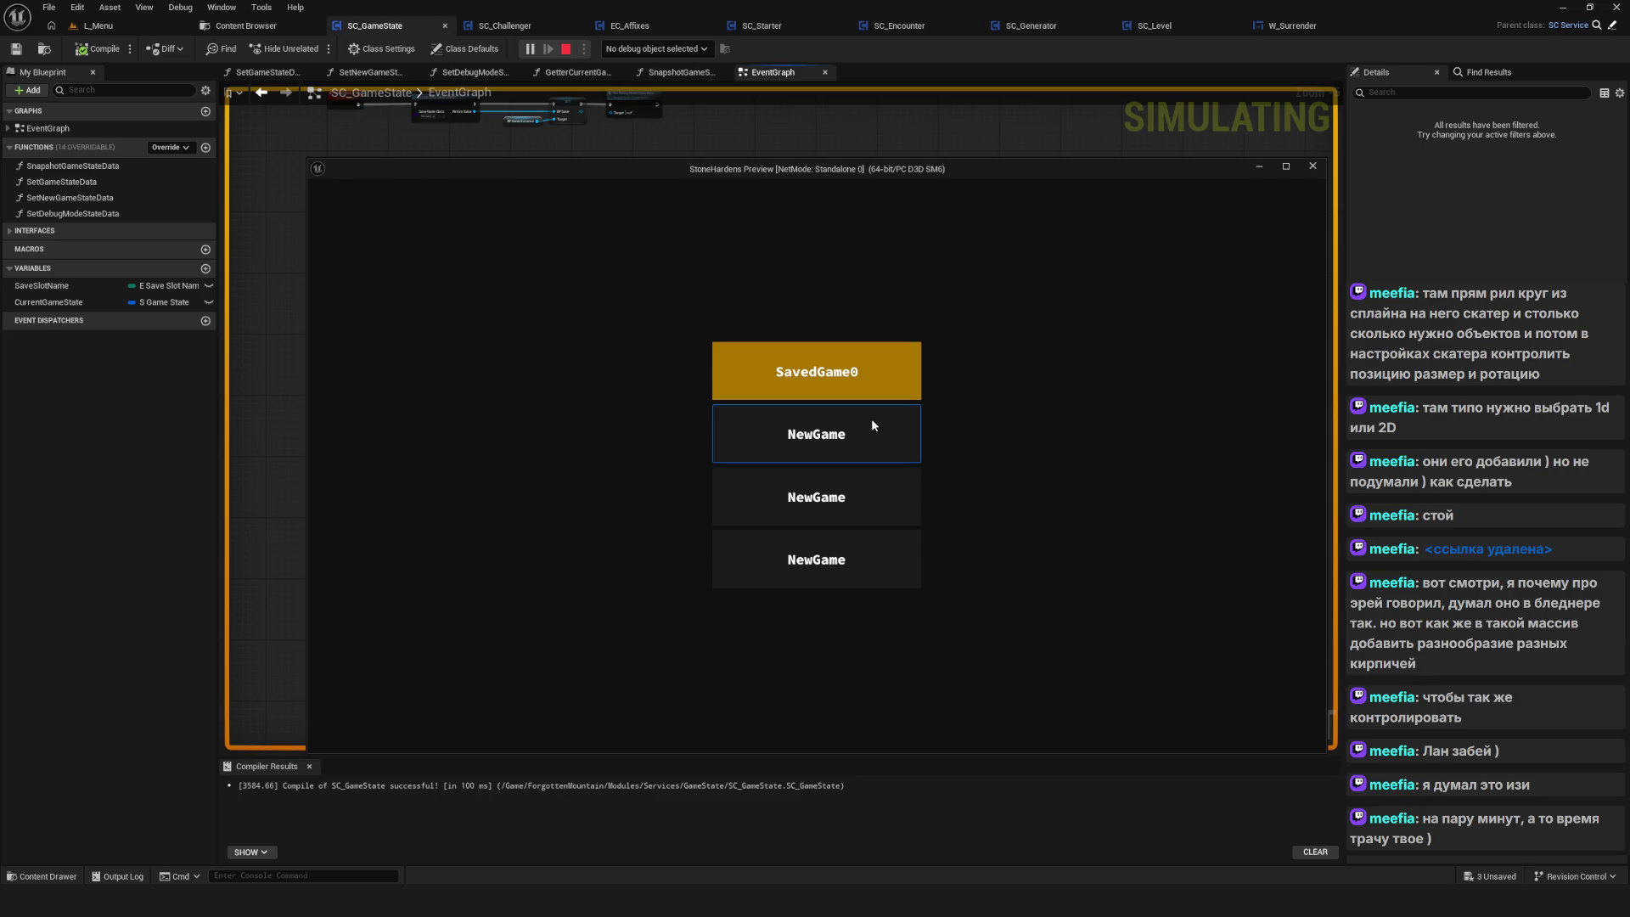
click(872, 424)
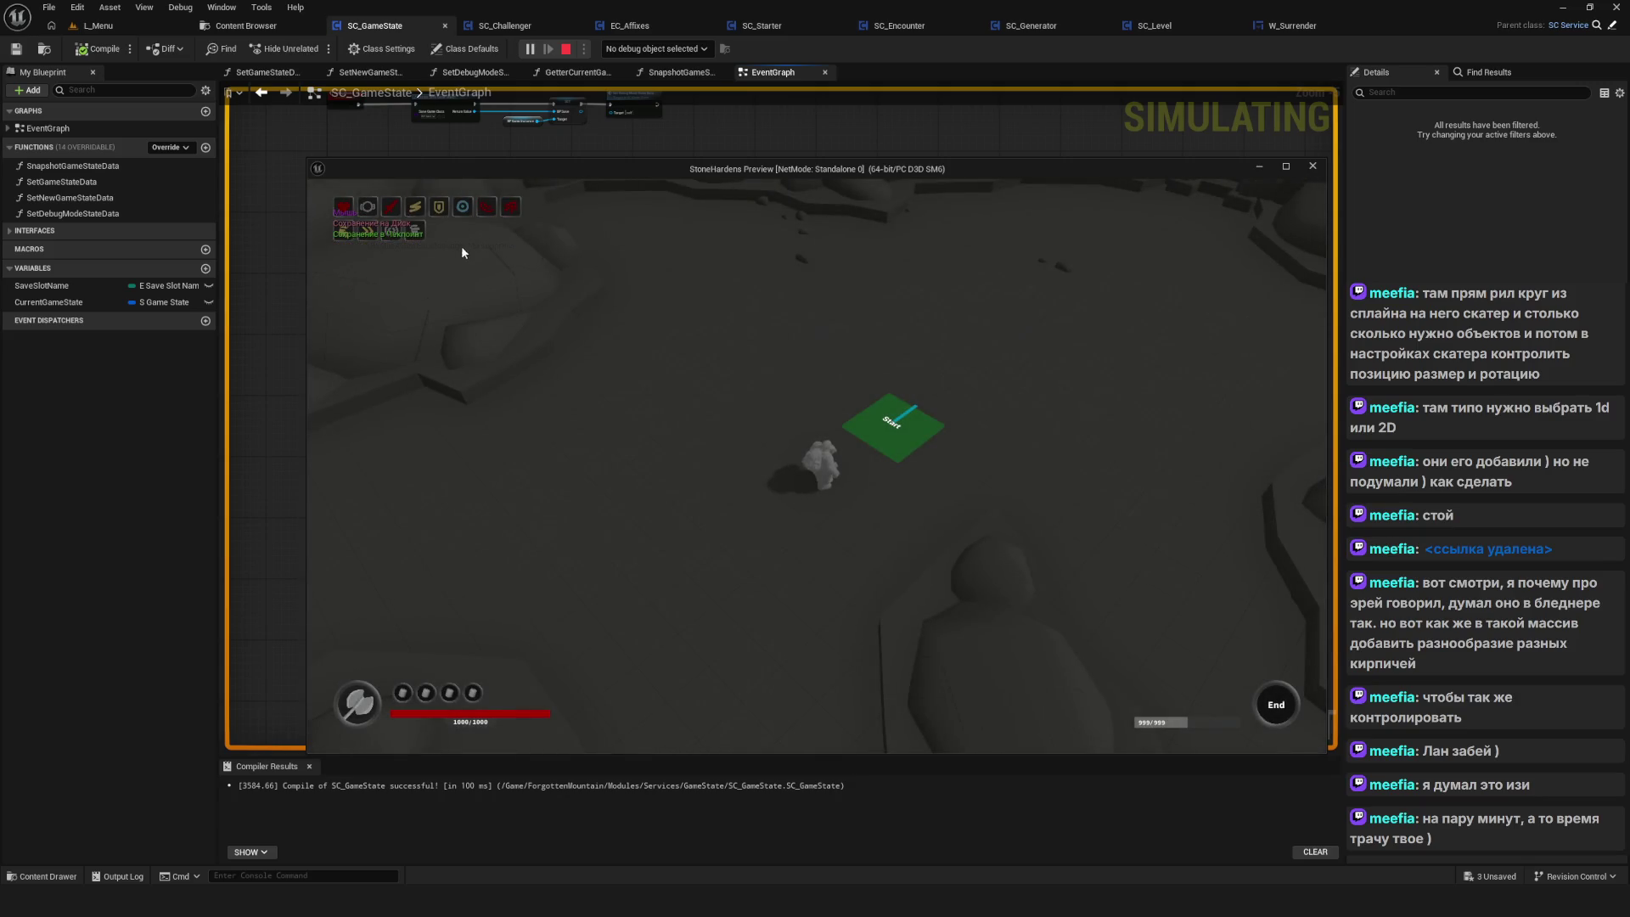
click(1204, 355)
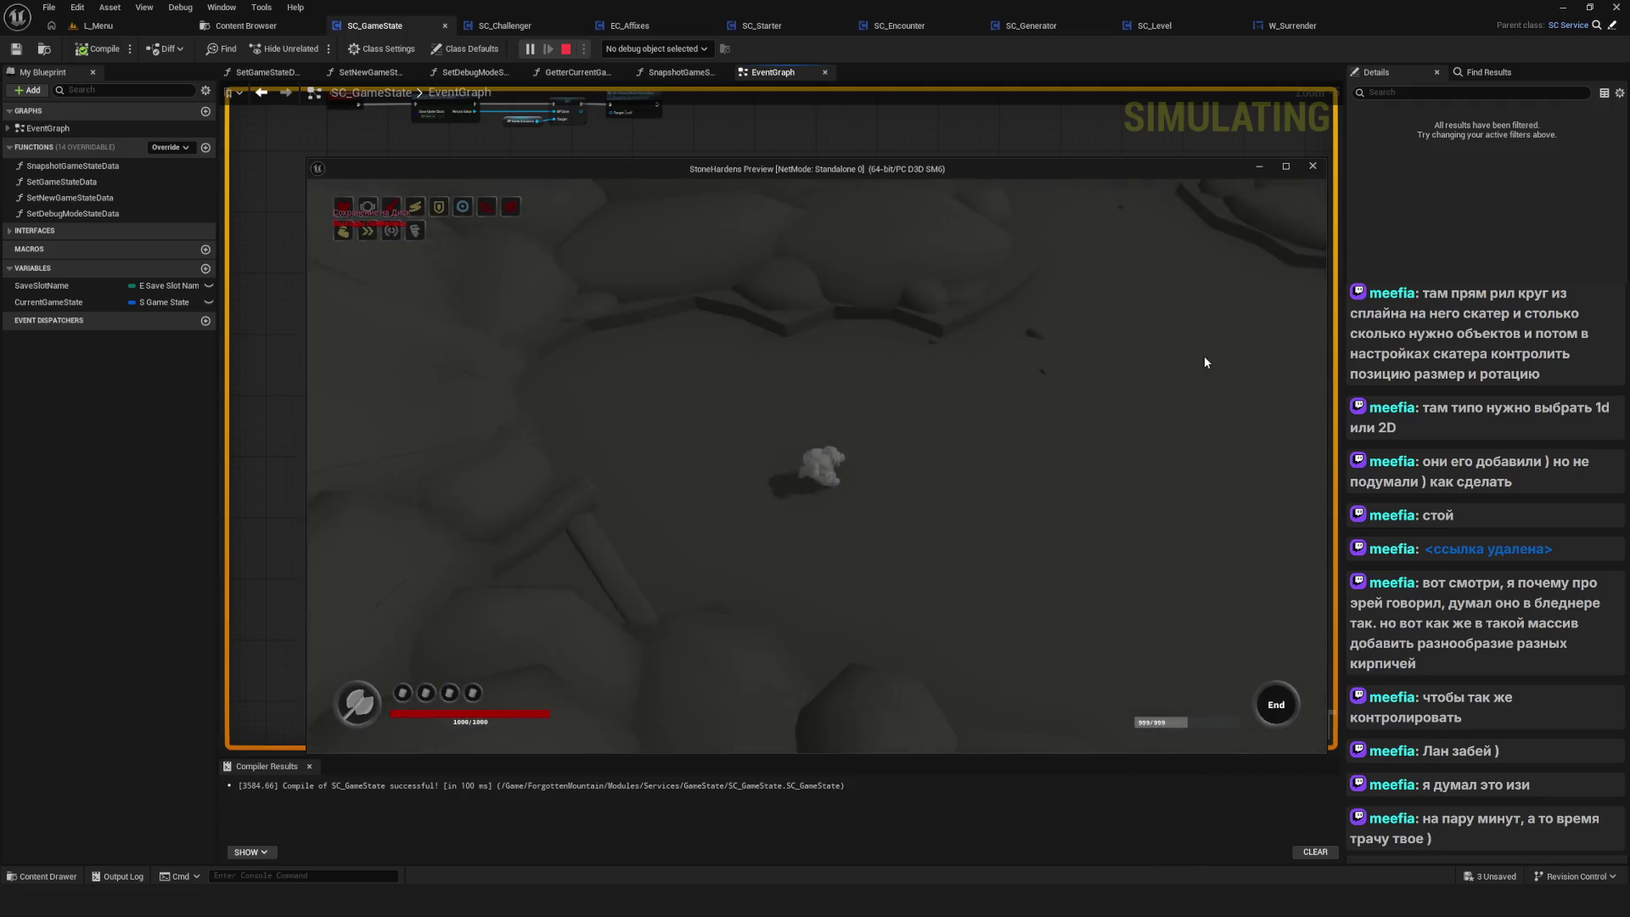
click(1204, 361)
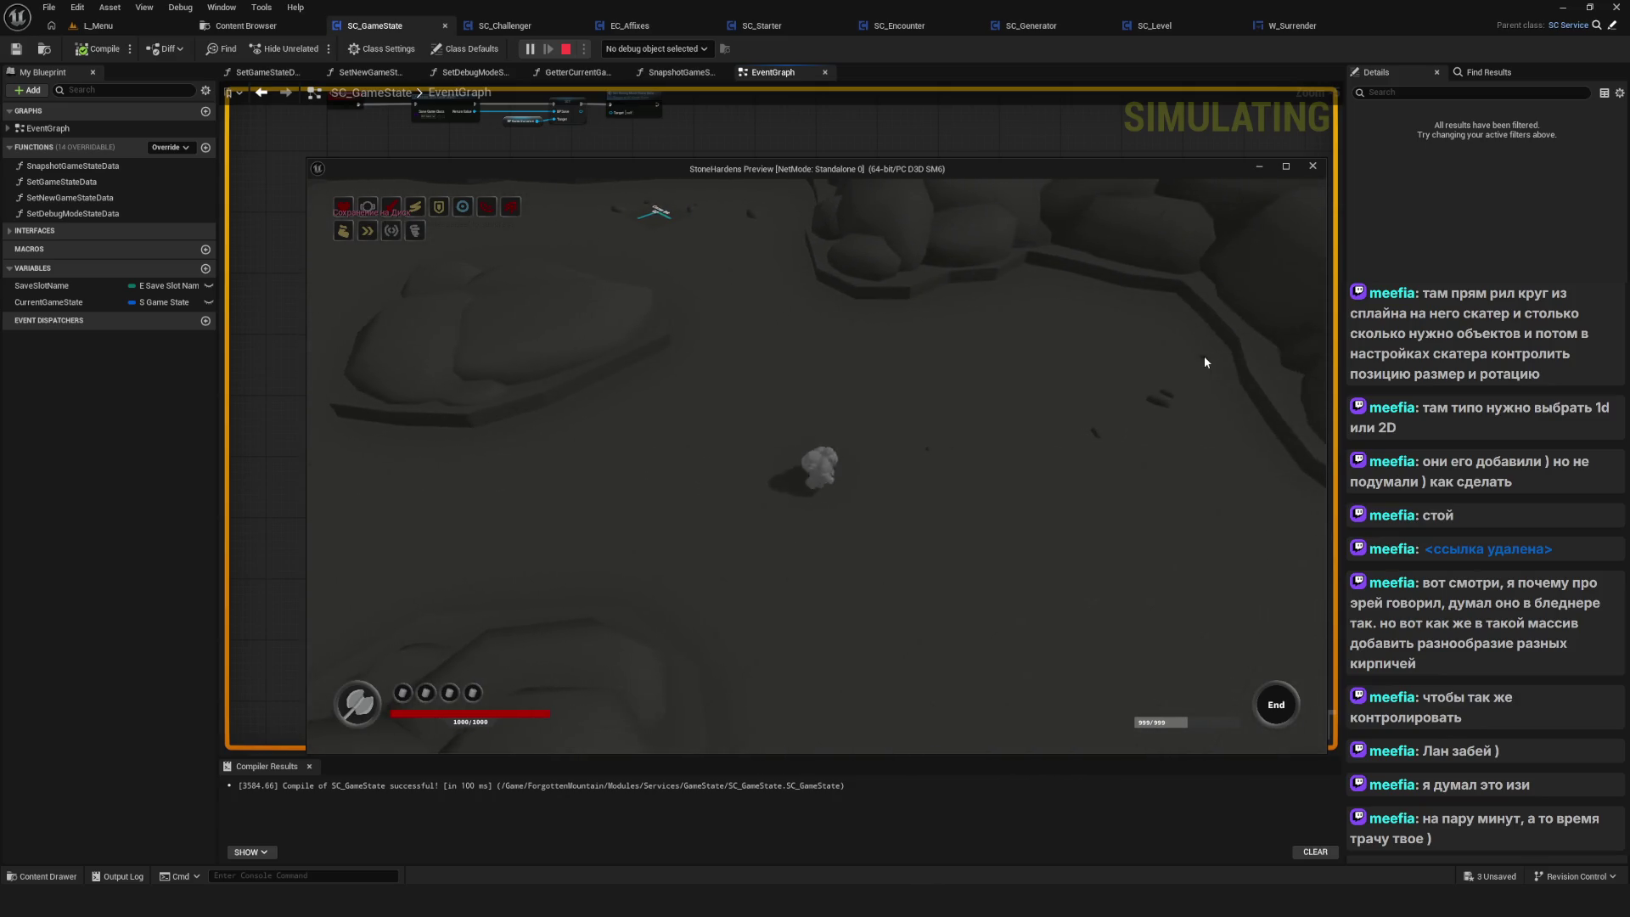
click(1205, 358)
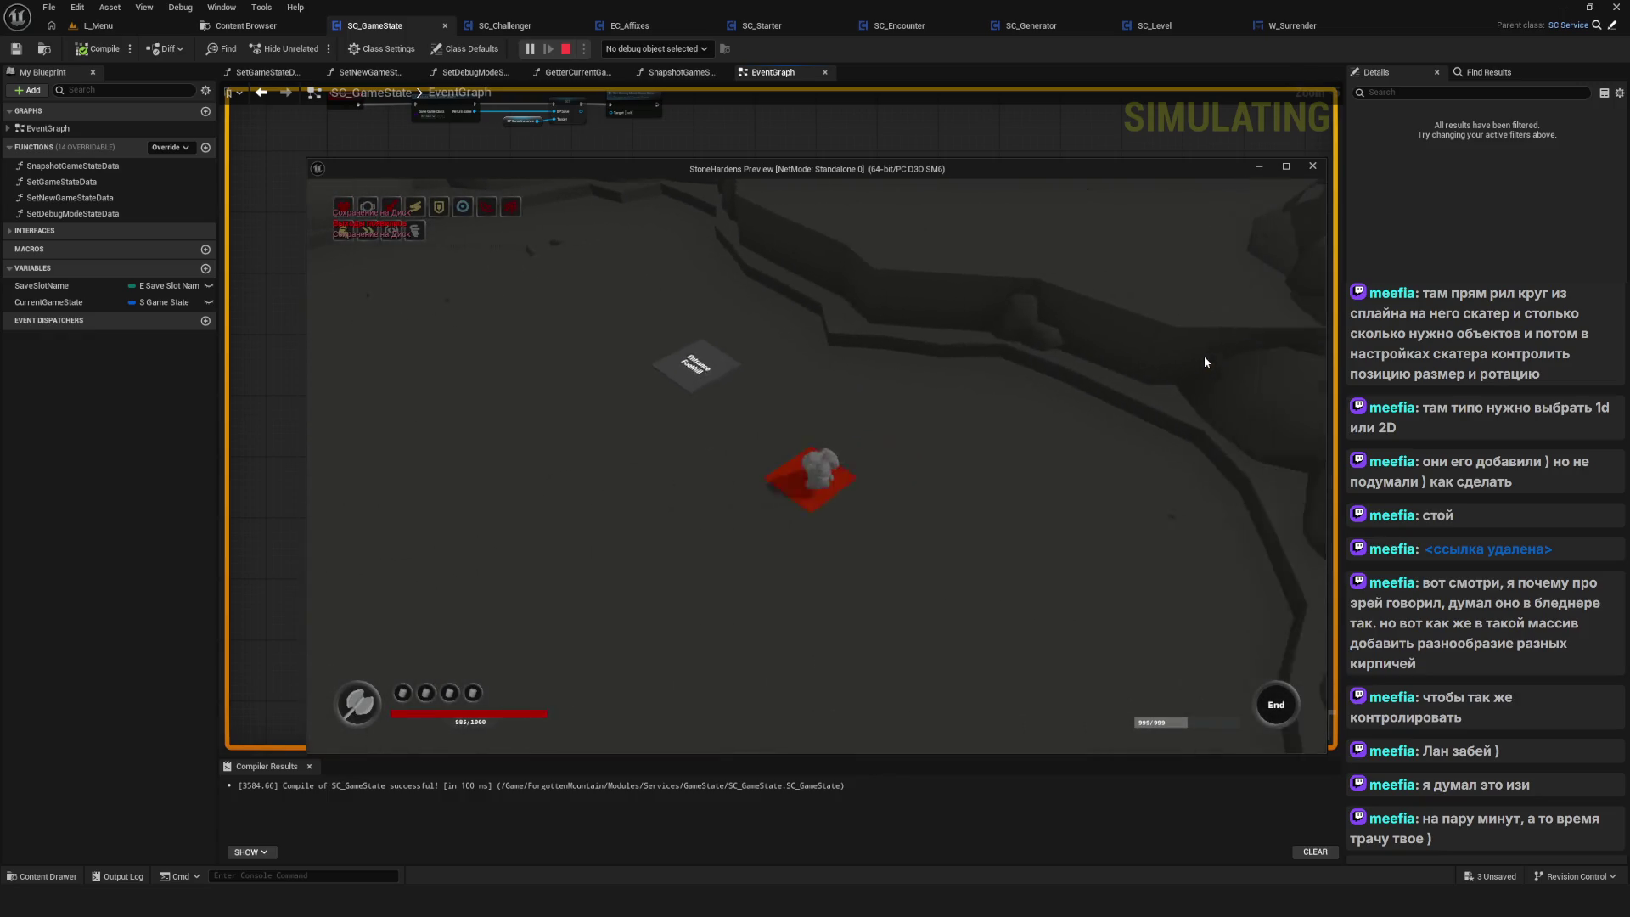
key(a)
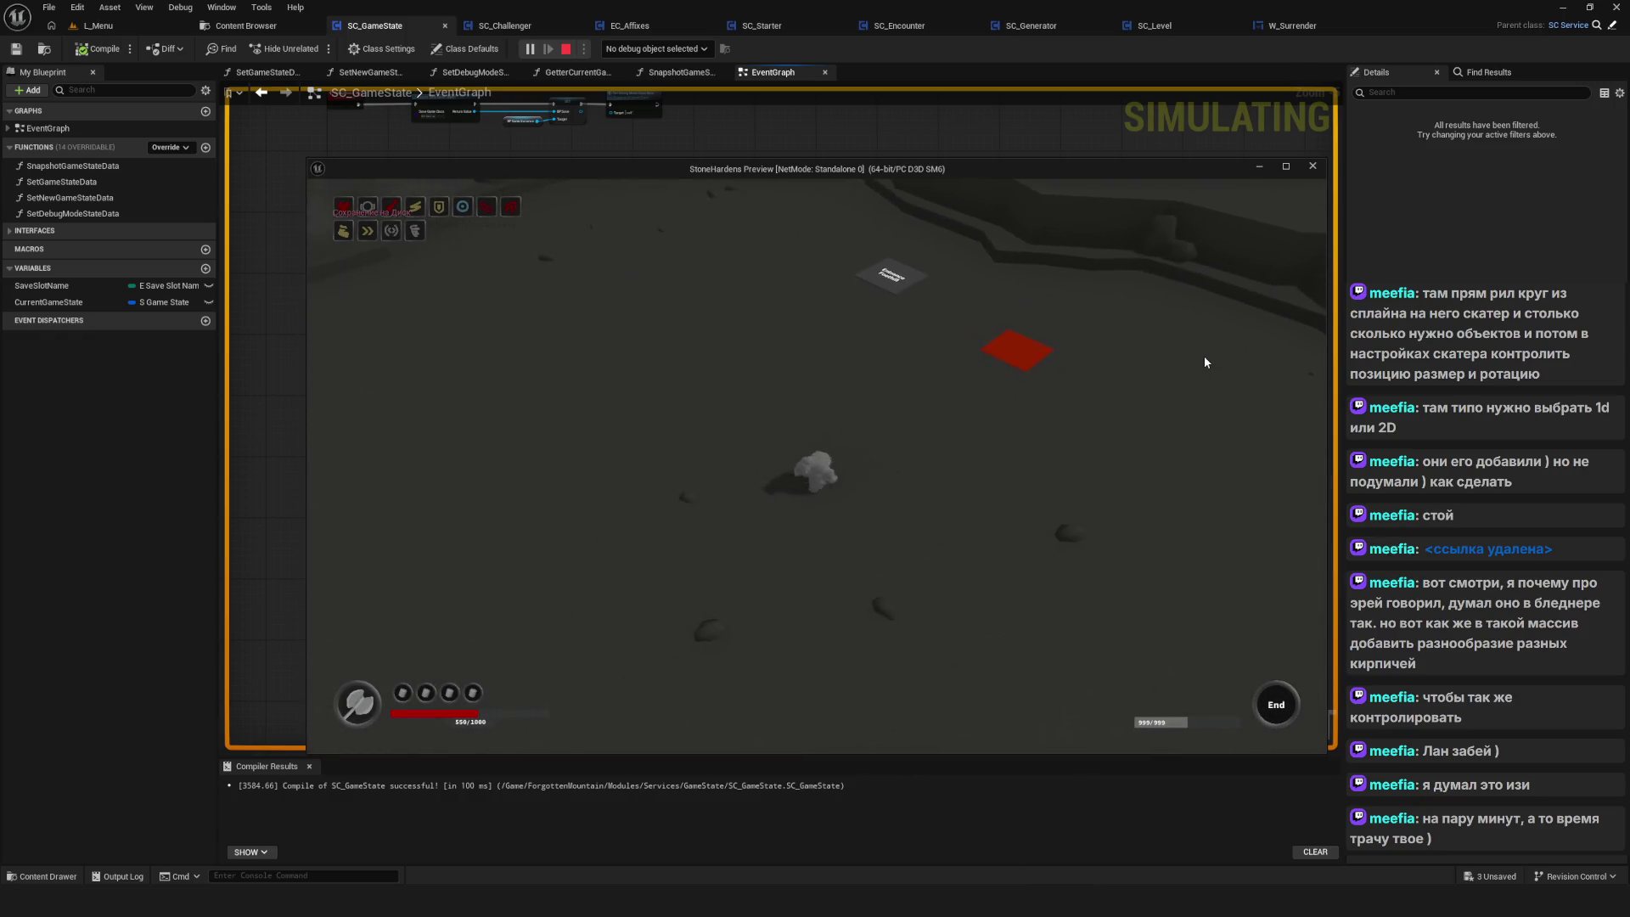
Surrender the run from the item bar's flag icon, confirming Yes
key(b)
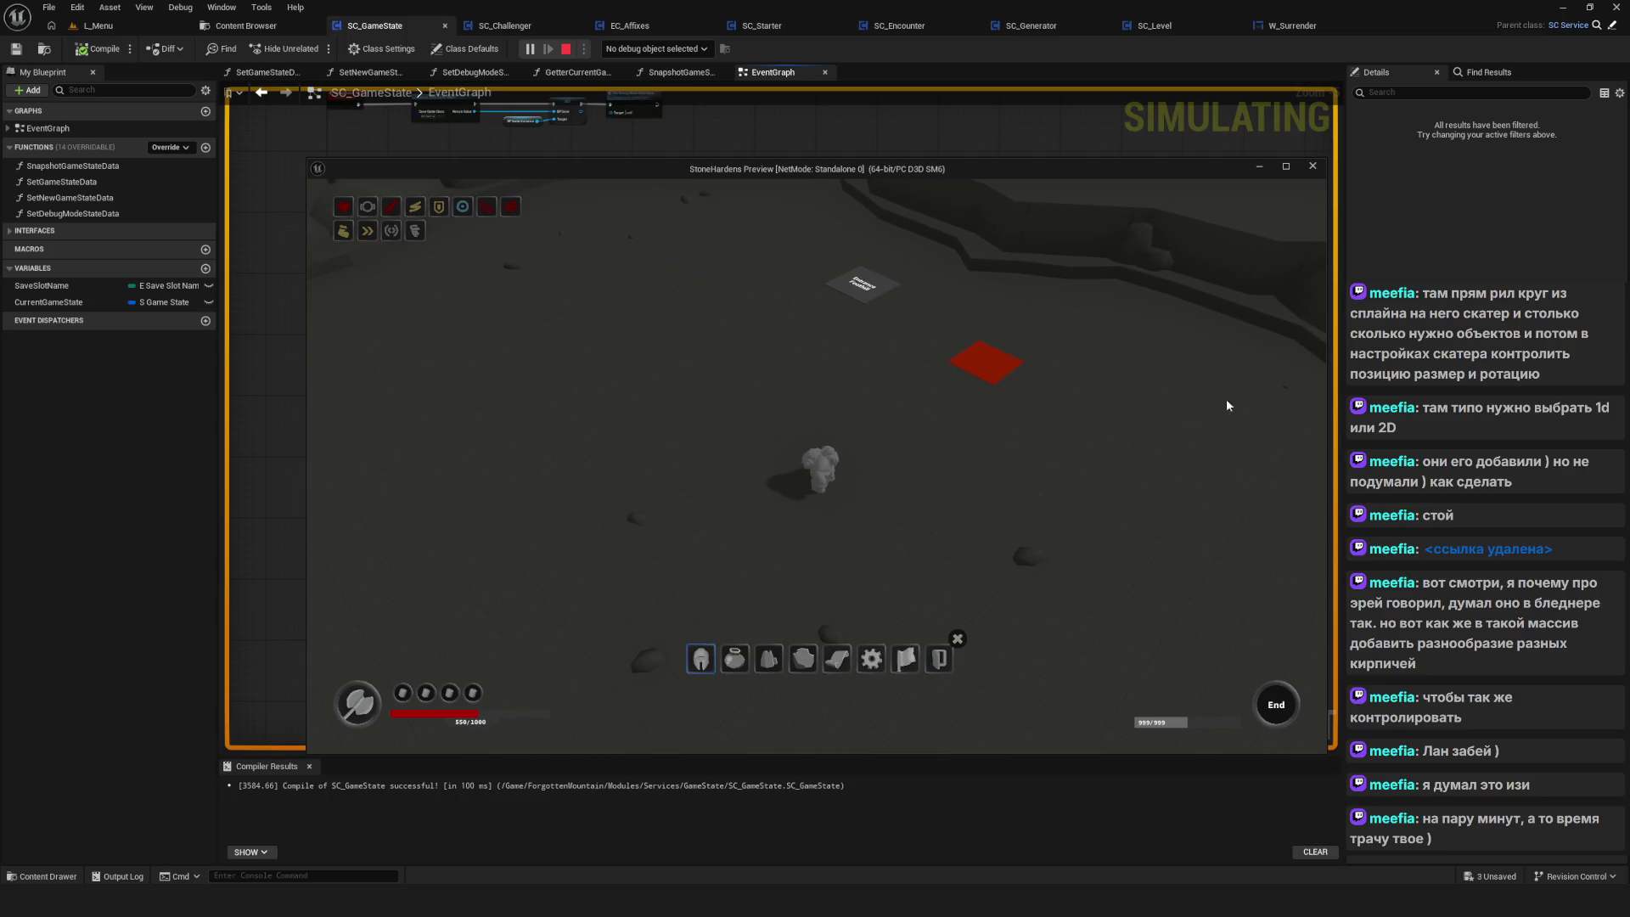
click(905, 656)
click(764, 503)
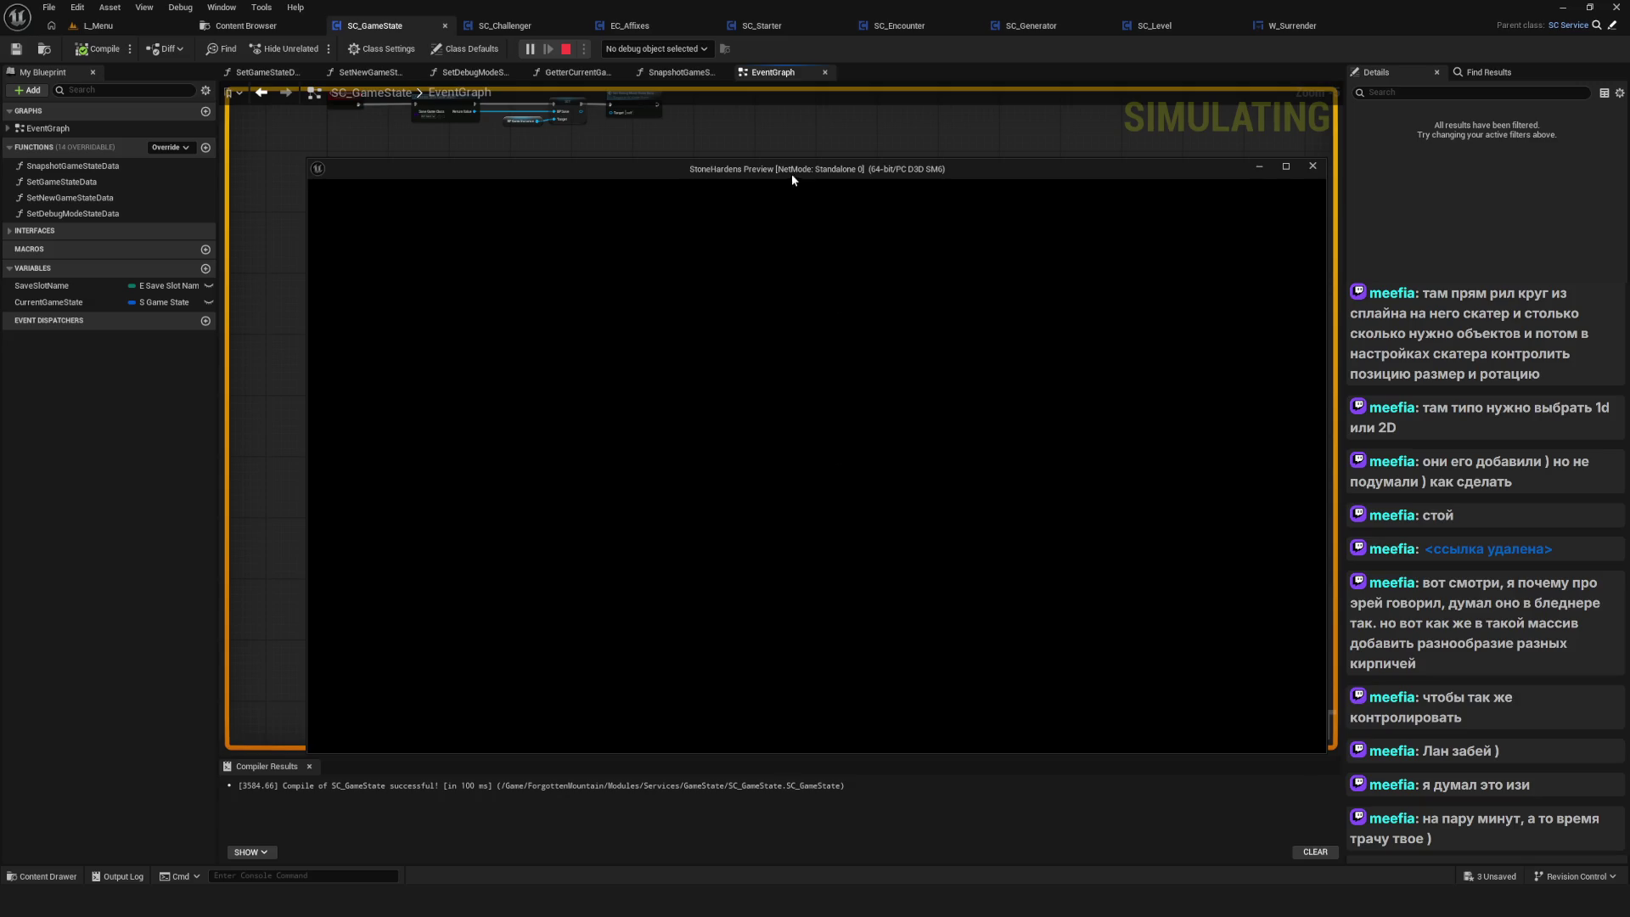
drag(792, 173, 788, 209)
Stop the preview simulation and pan across the SC_GameState graph
click(1312, 202)
scroll(859, 564, down, 6)
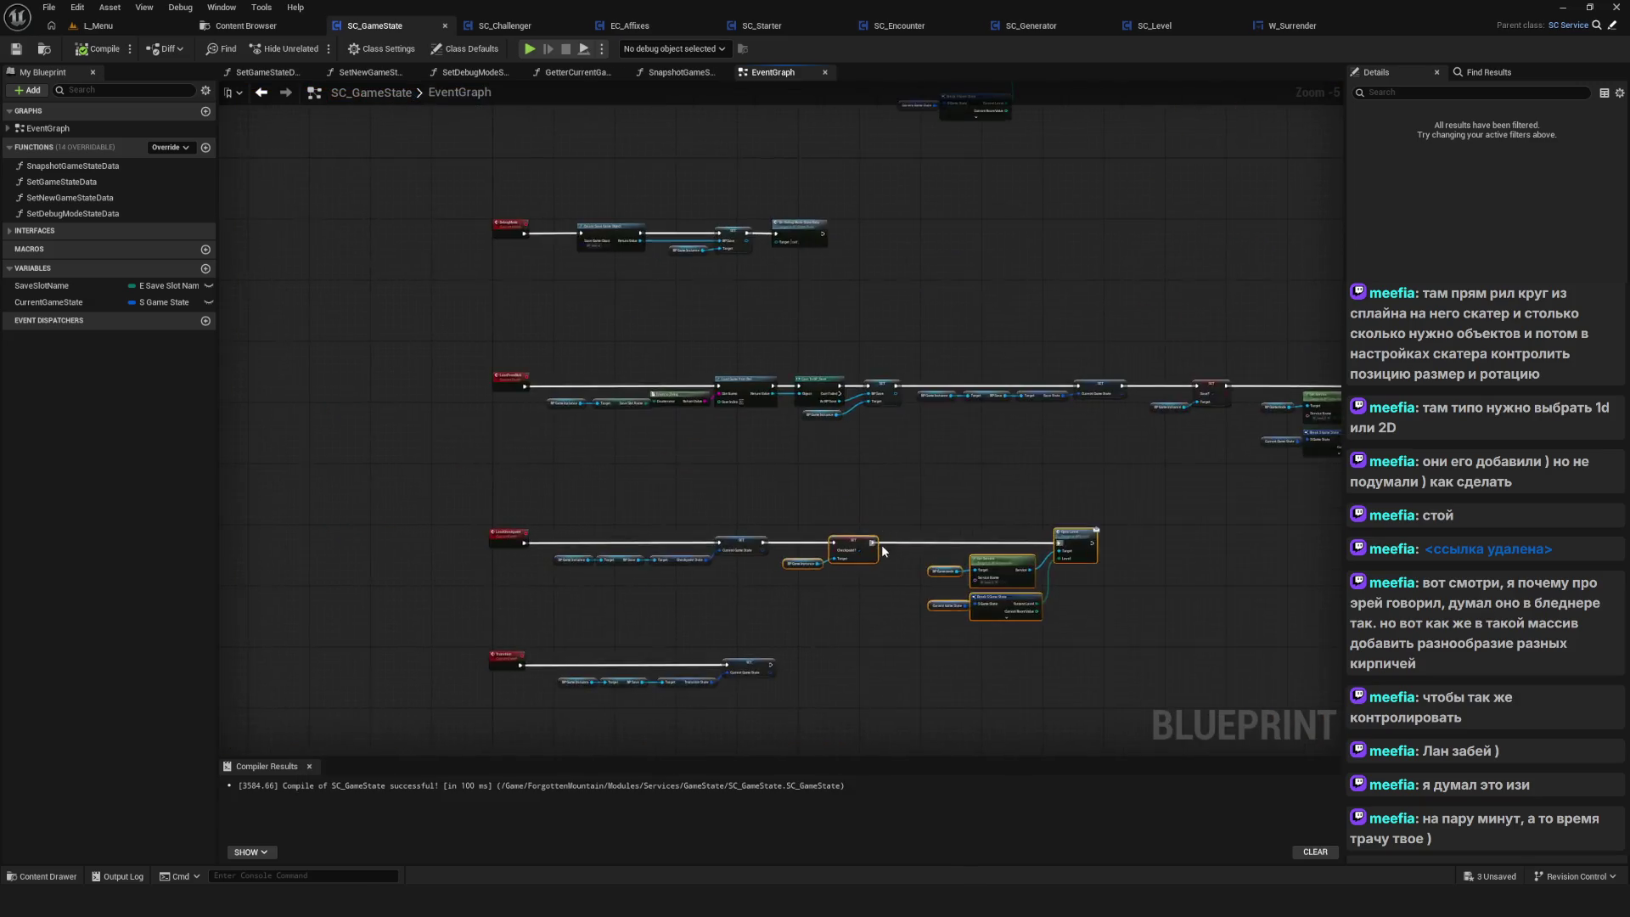
mouse_move(860, 564)
mouse_down()
mouse_move(919, 382)
mouse_move(824, 376)
mouse_move(781, 406)
mouse_up()
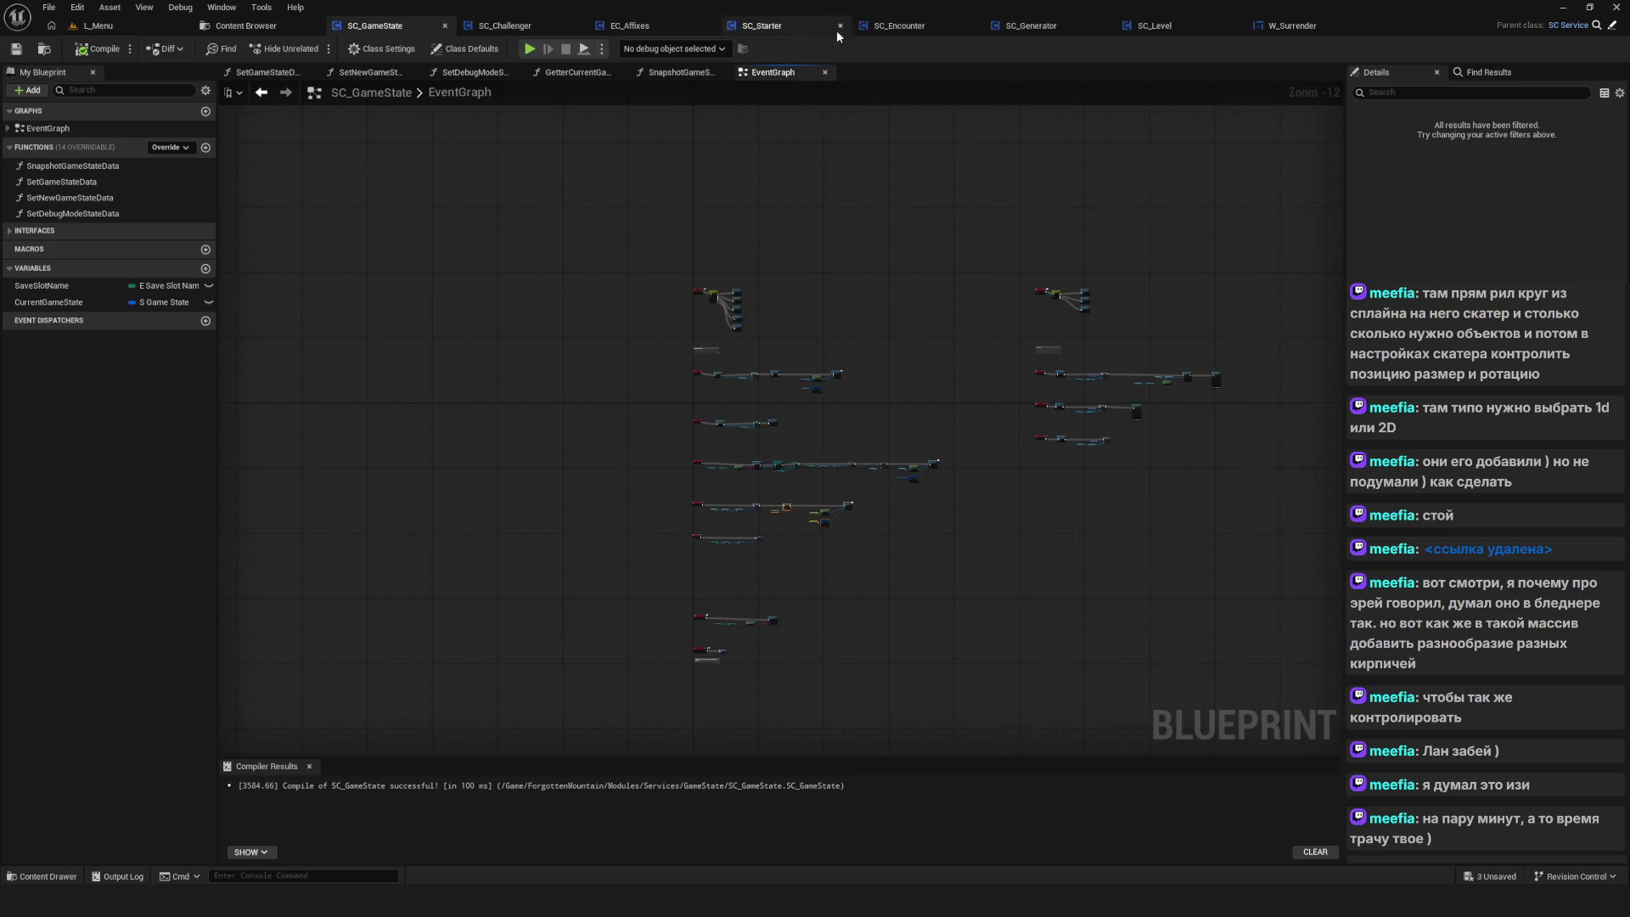
Inspect SC_Starter's SetCurrentGameState function and its Create Level call nodes in the EventGraph
click(781, 23)
scroll(798, 374, down, 4)
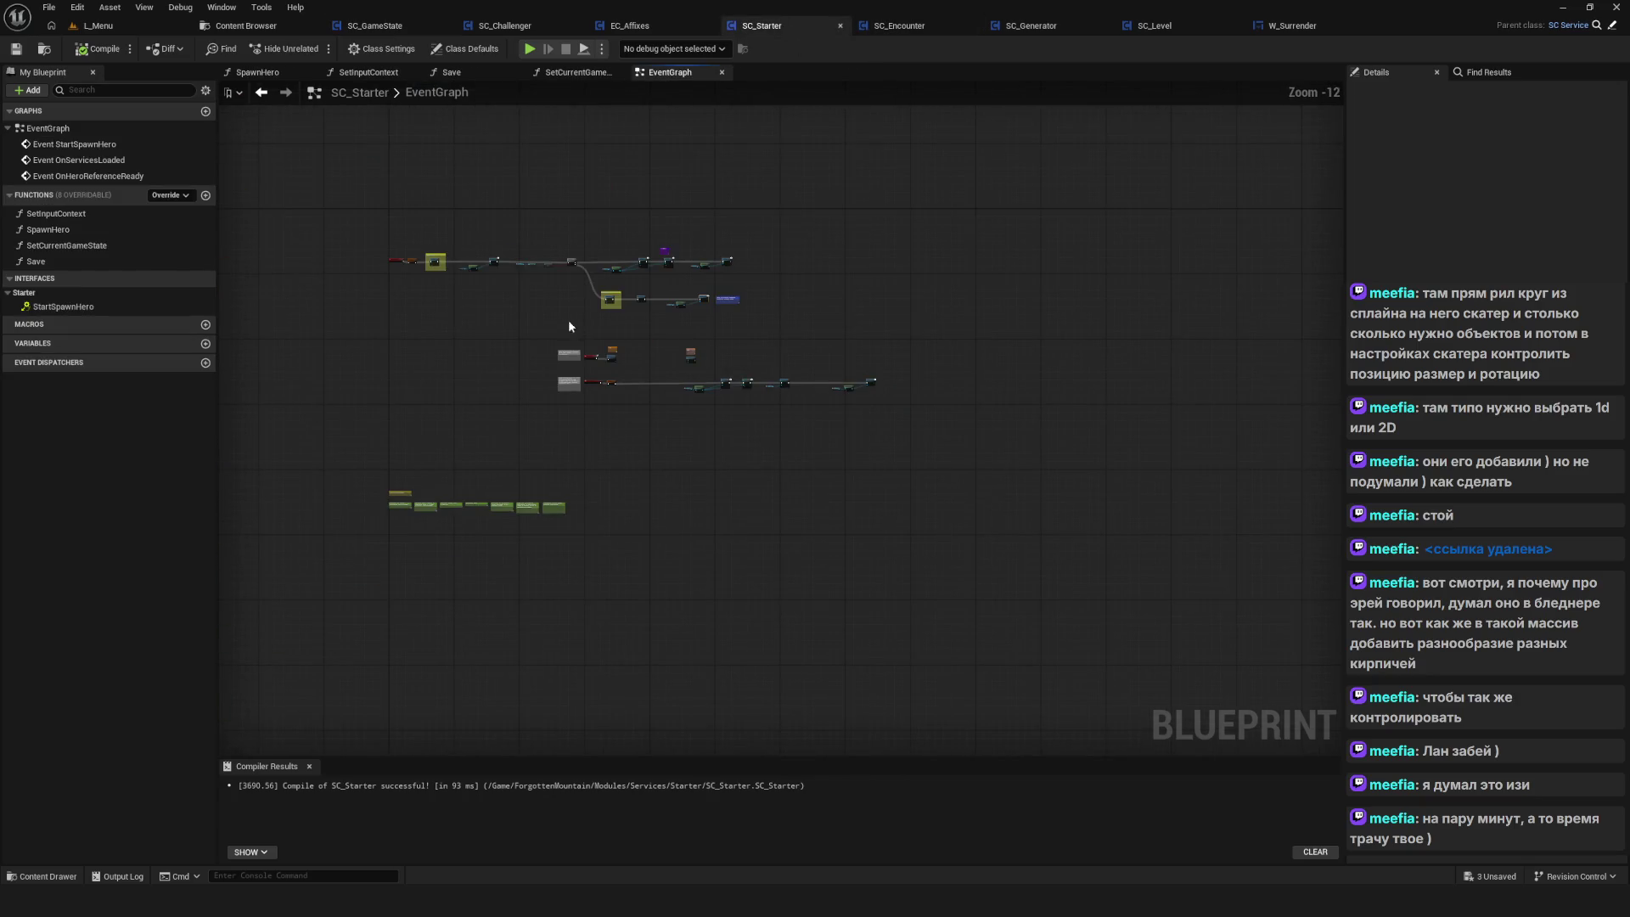
scroll(580, 327, up, 3)
double_click(611, 339)
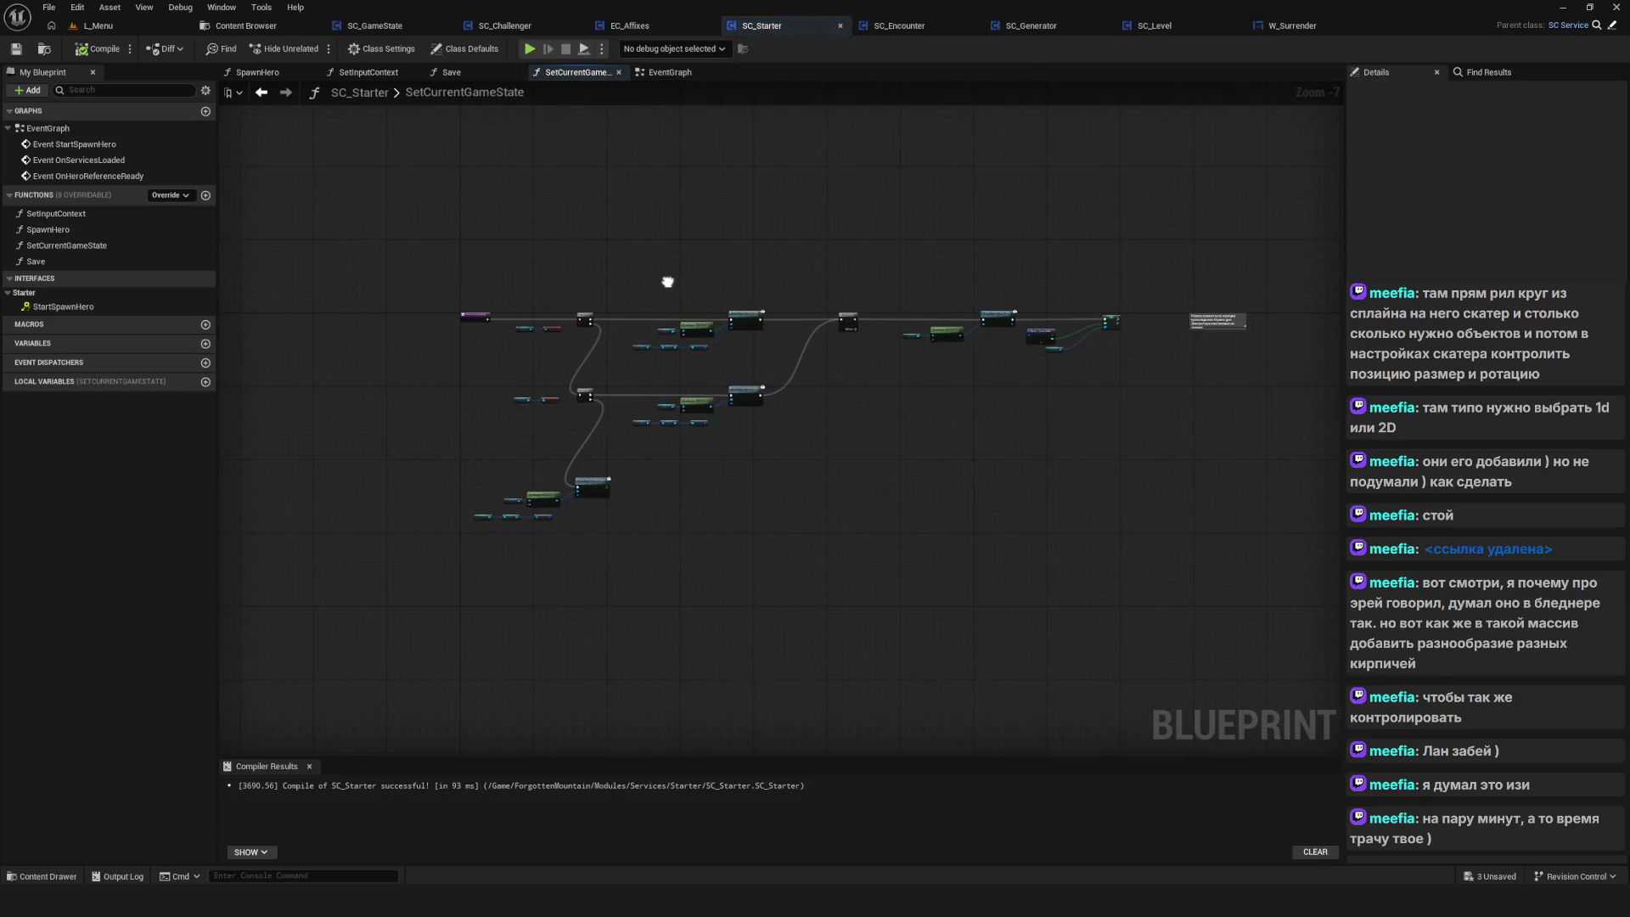
mouse_move(410, 192)
mouse_down()
mouse_move(435, 196)
mouse_move(437, 263)
mouse_move(854, 498)
mouse_up()
click(260, 93)
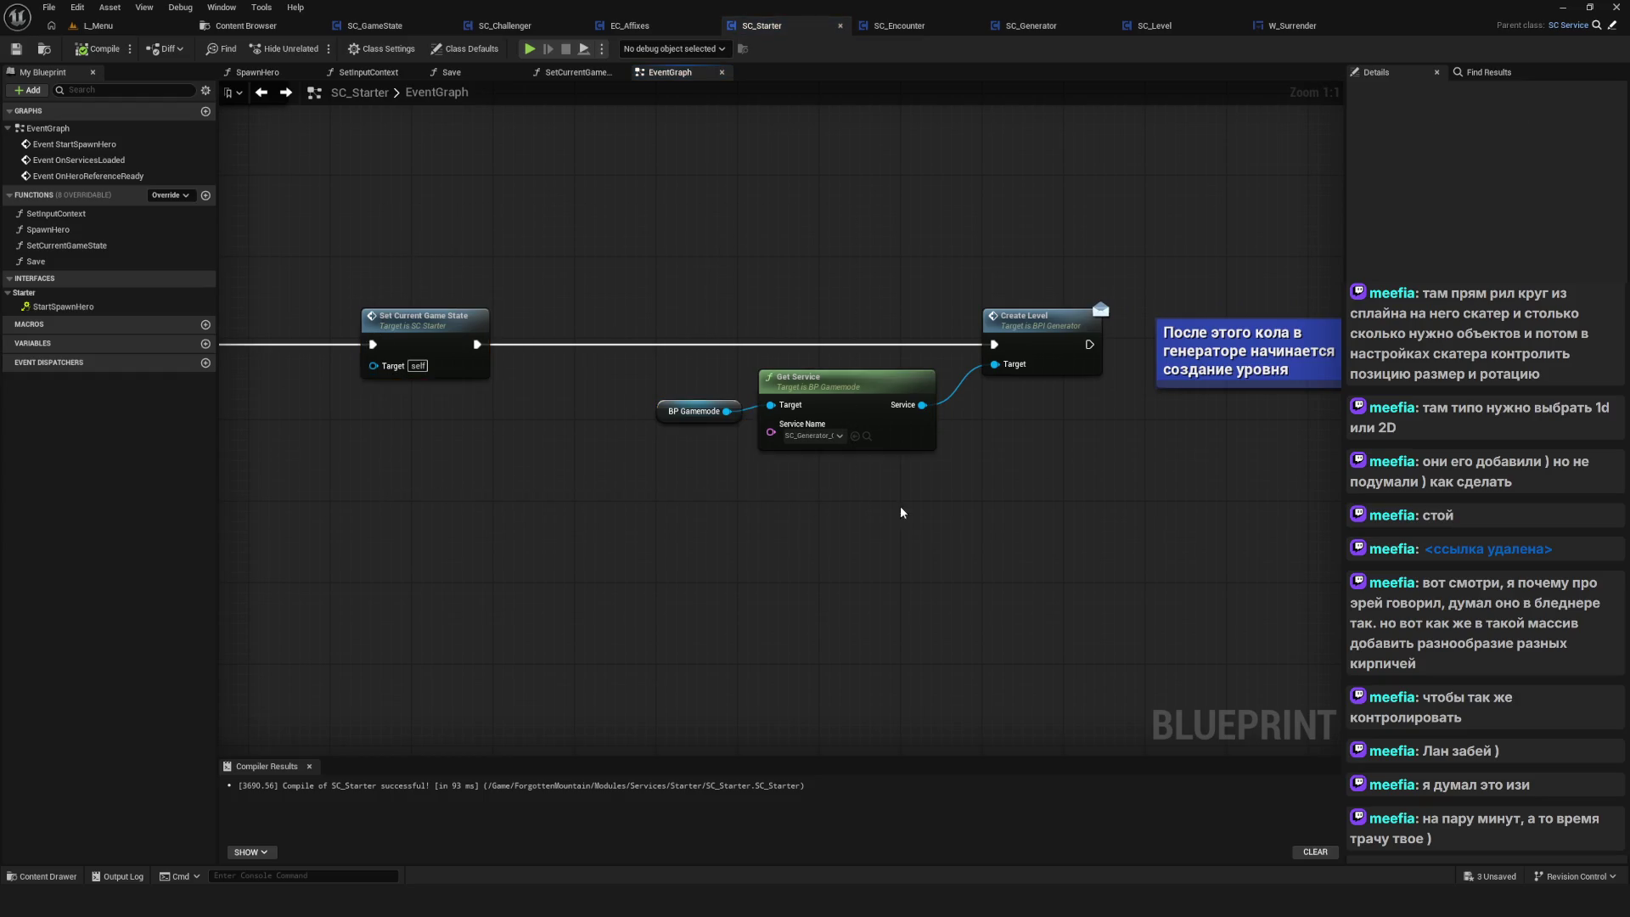
drag(562, 284, 1045, 528)
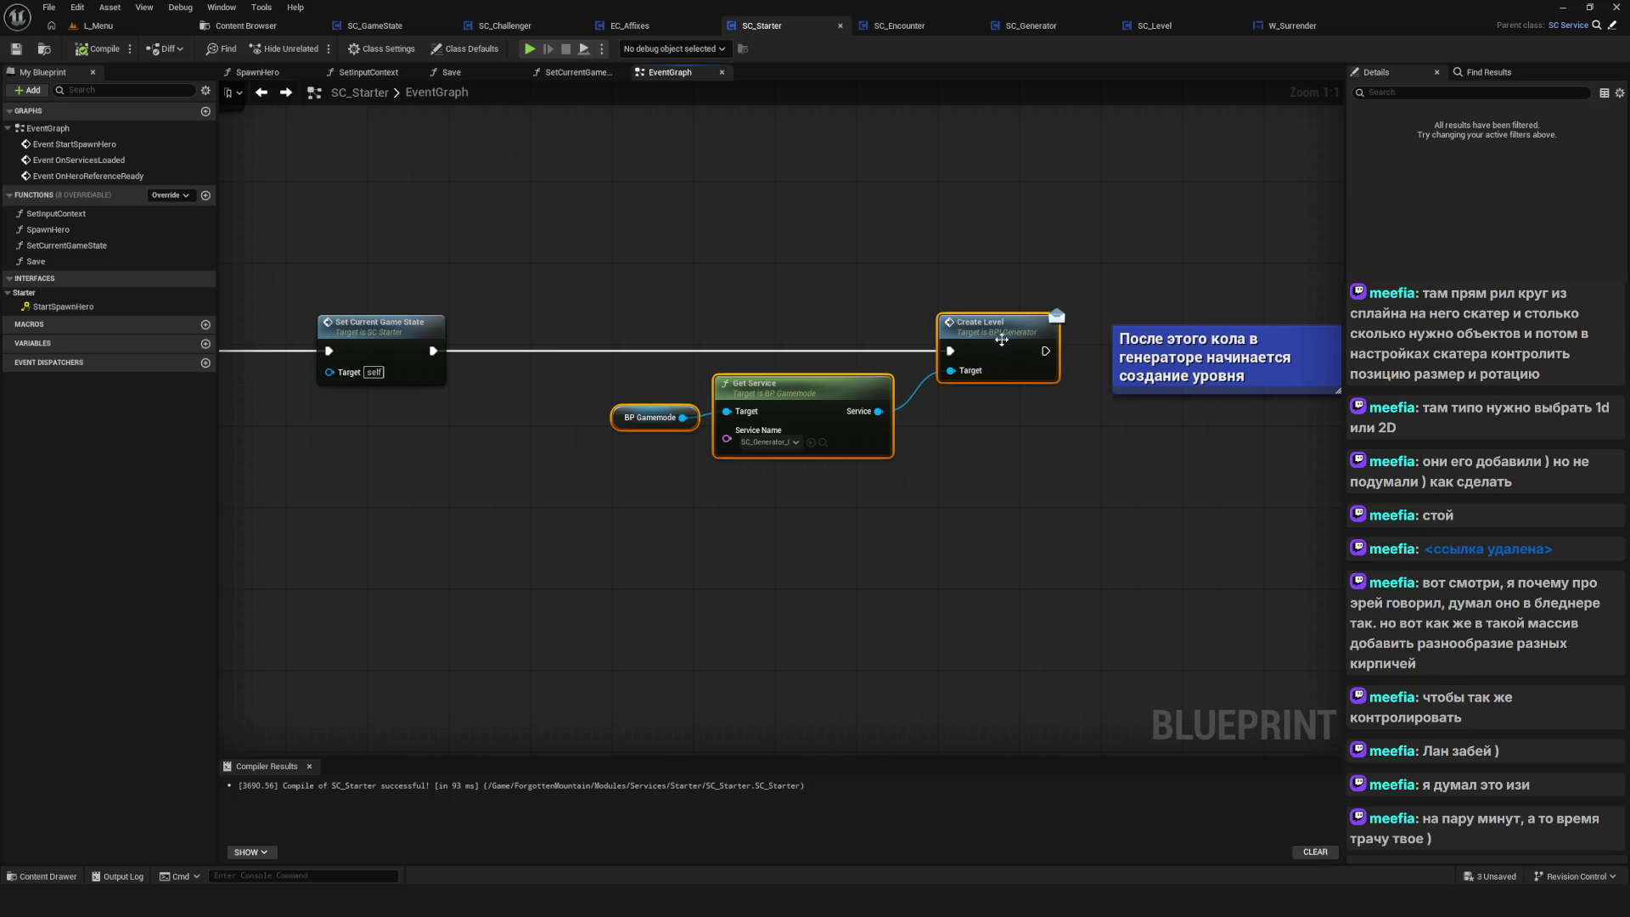
click(1015, 491)
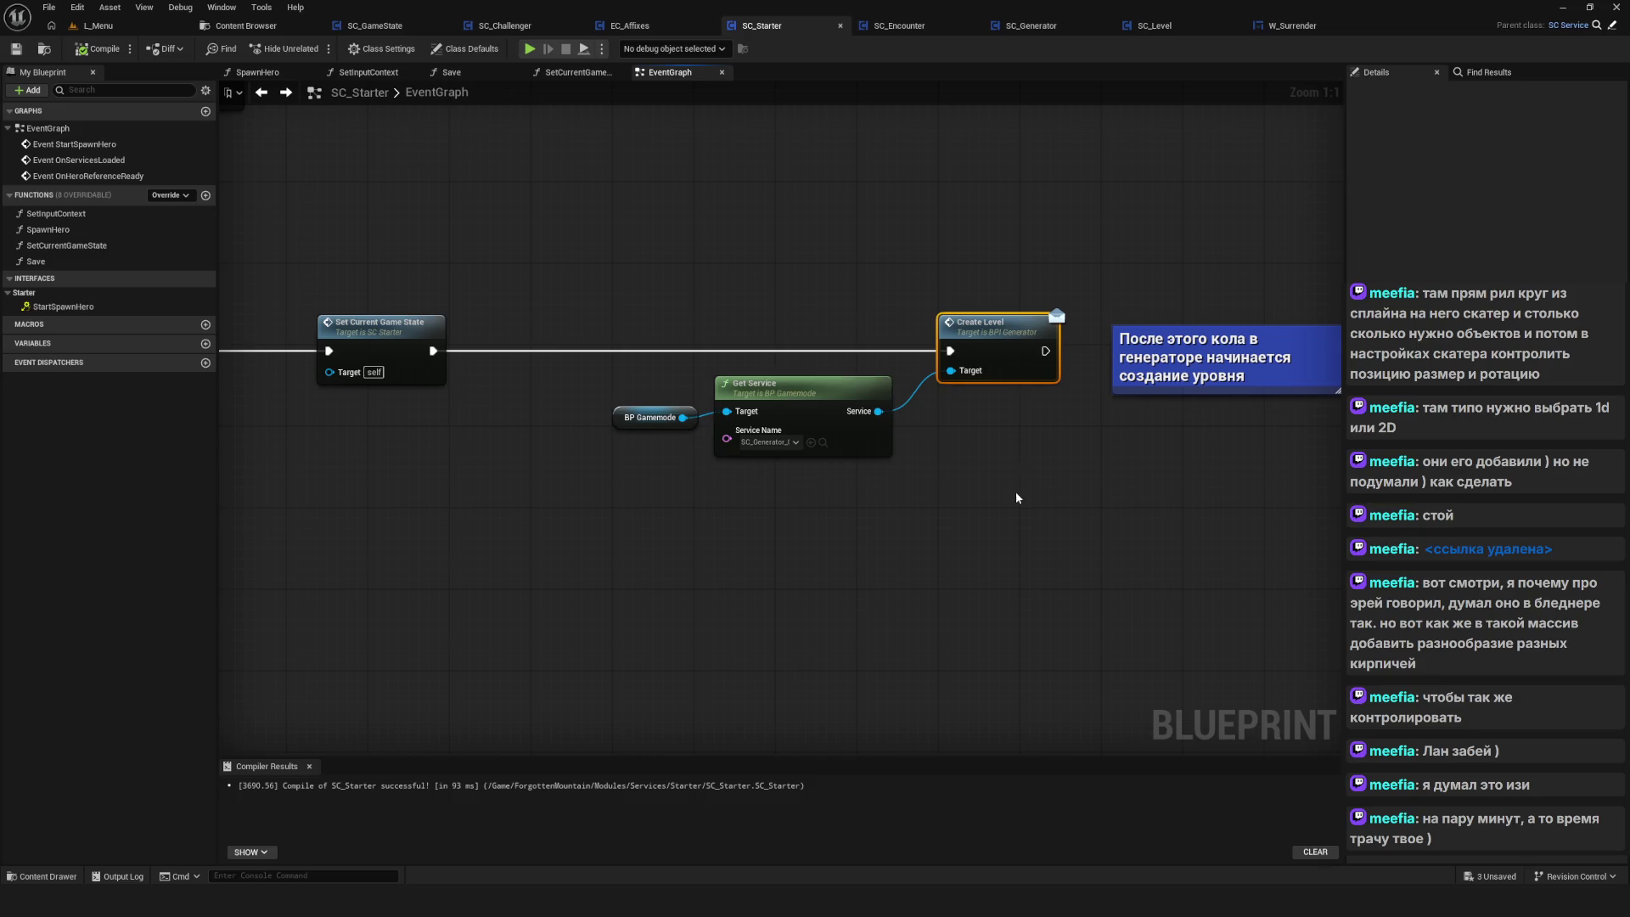
In SC_Generator's event graph, move the top node group down and left, then save
click(996, 22)
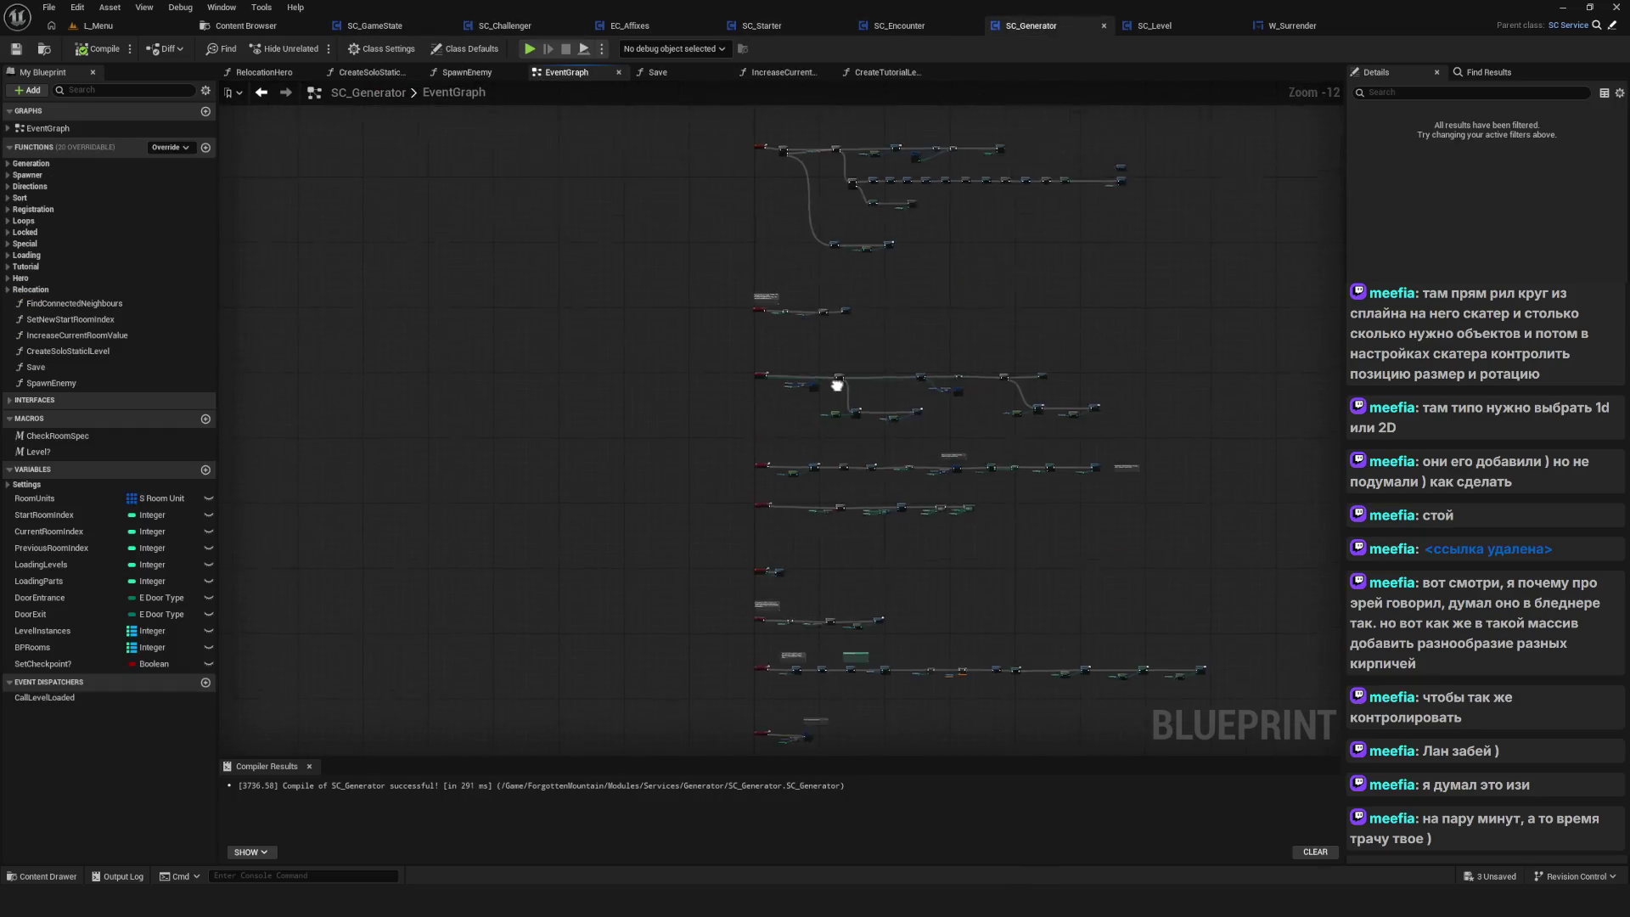
scroll(808, 261, down, 1)
scroll(808, 261, up, 7)
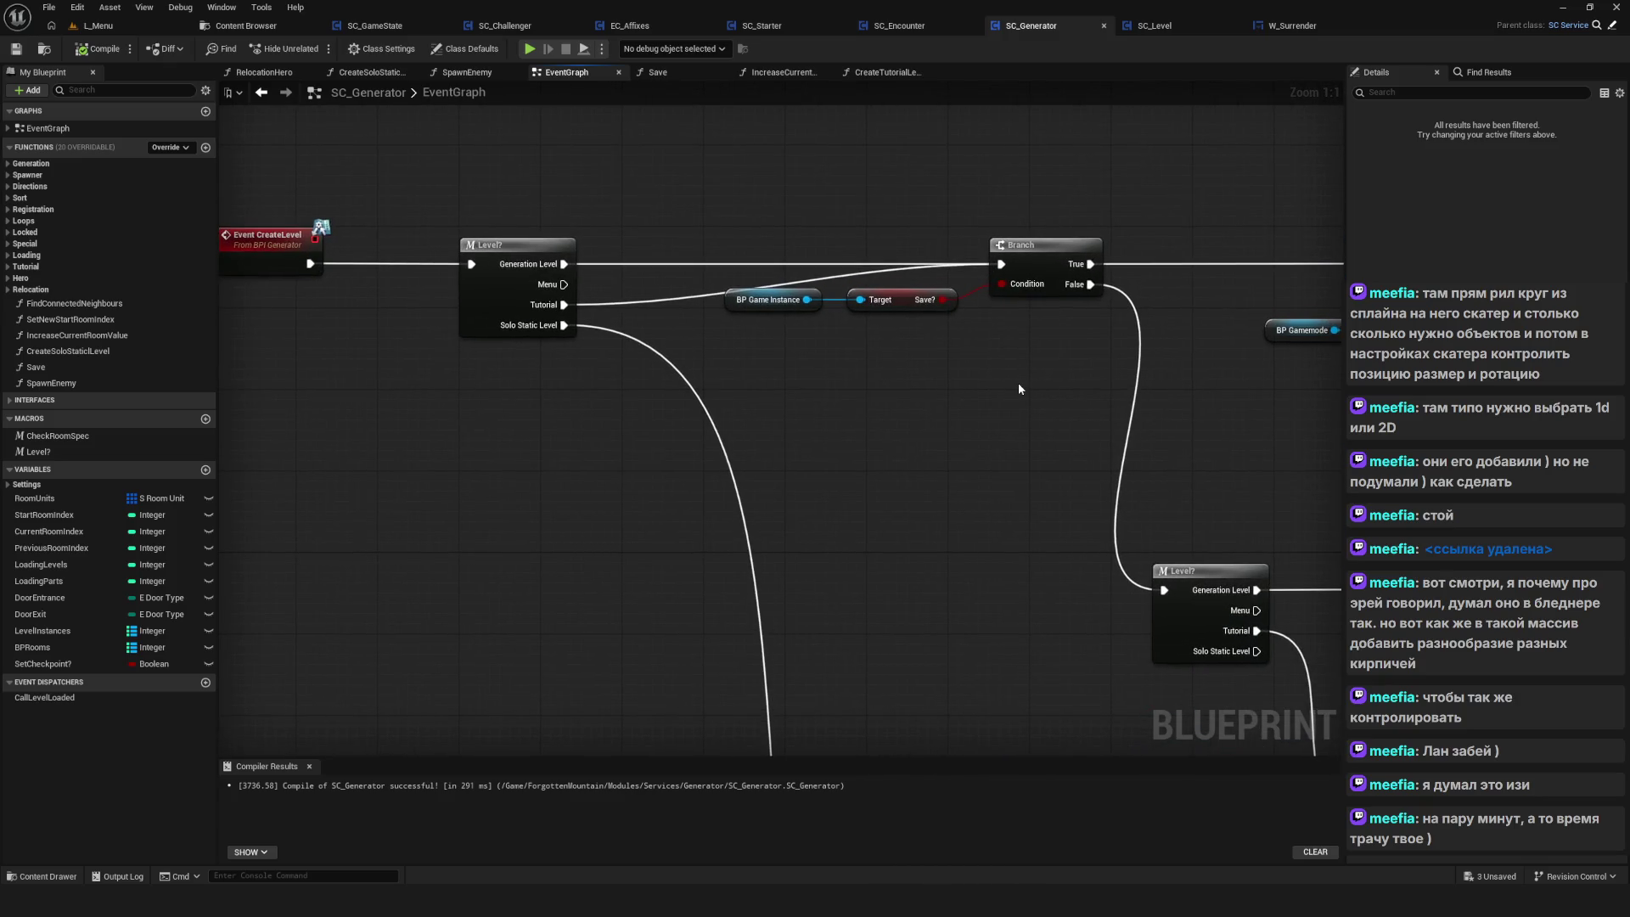
scroll(1019, 389, down, 6)
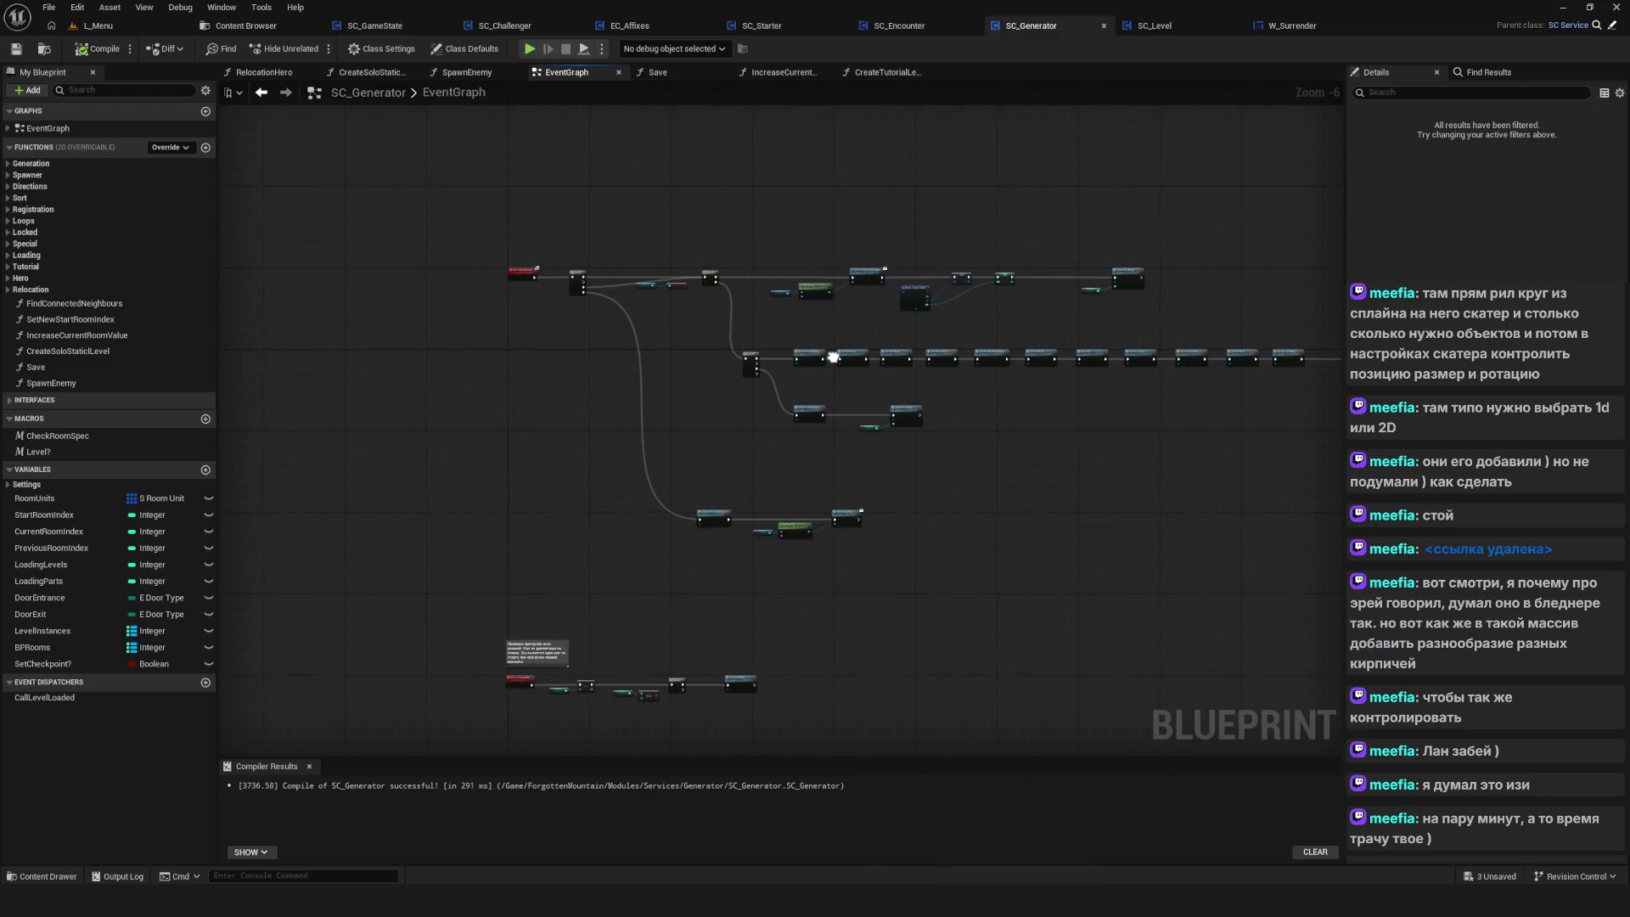
scroll(694, 309, up, 4)
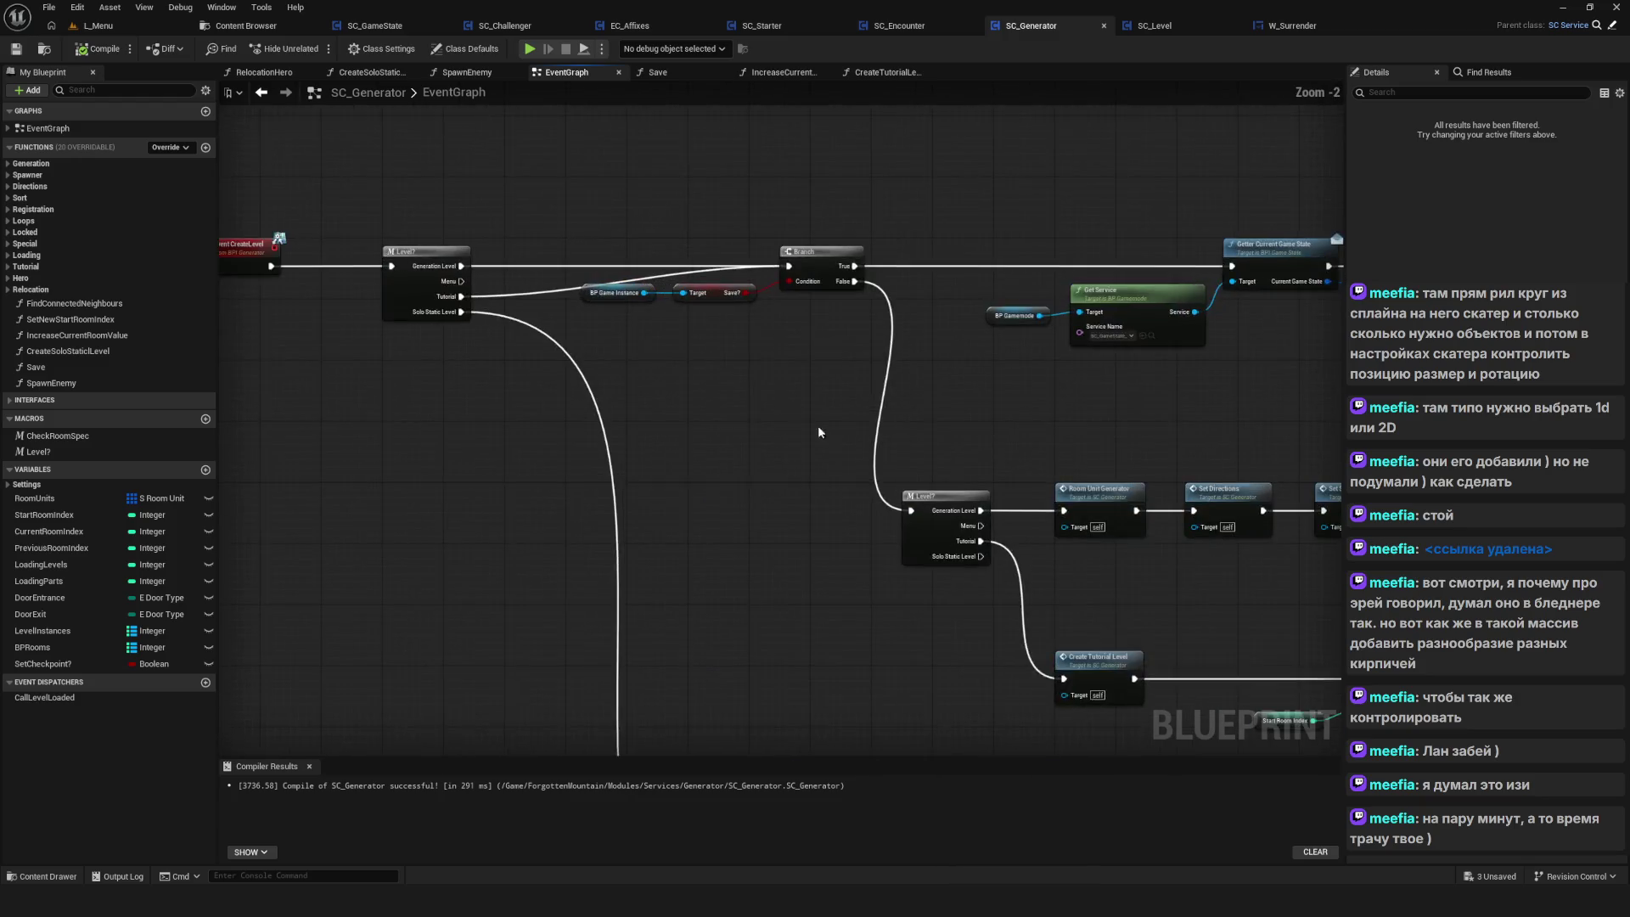
scroll(899, 371, down, 9)
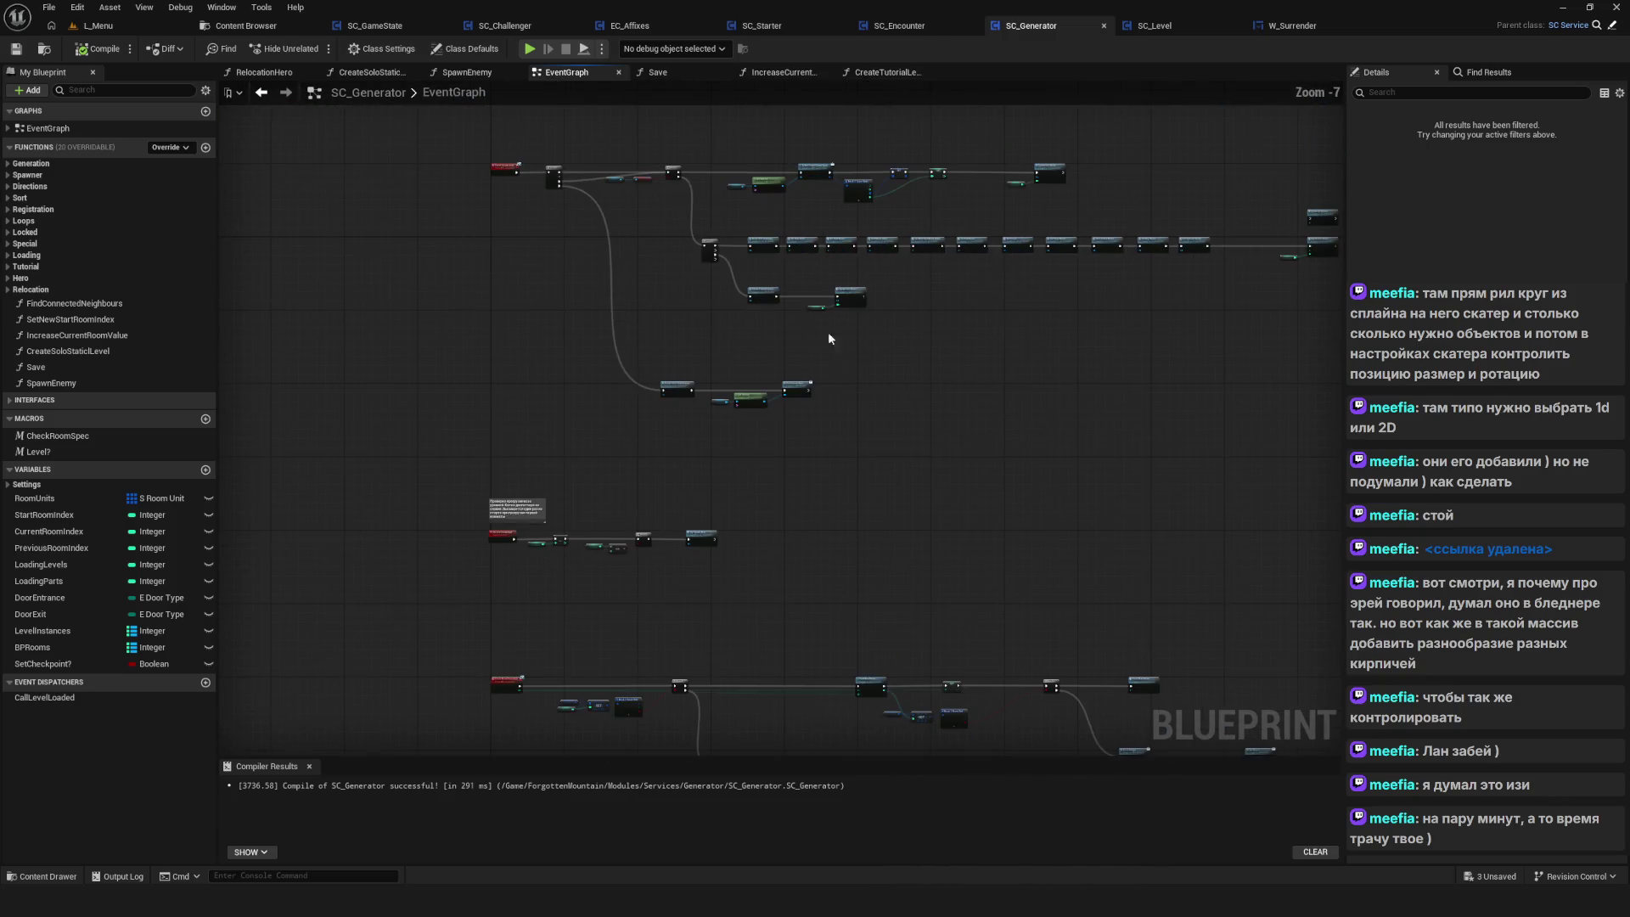
drag(561, 207, 1178, 392)
scroll(670, 228, up, 6)
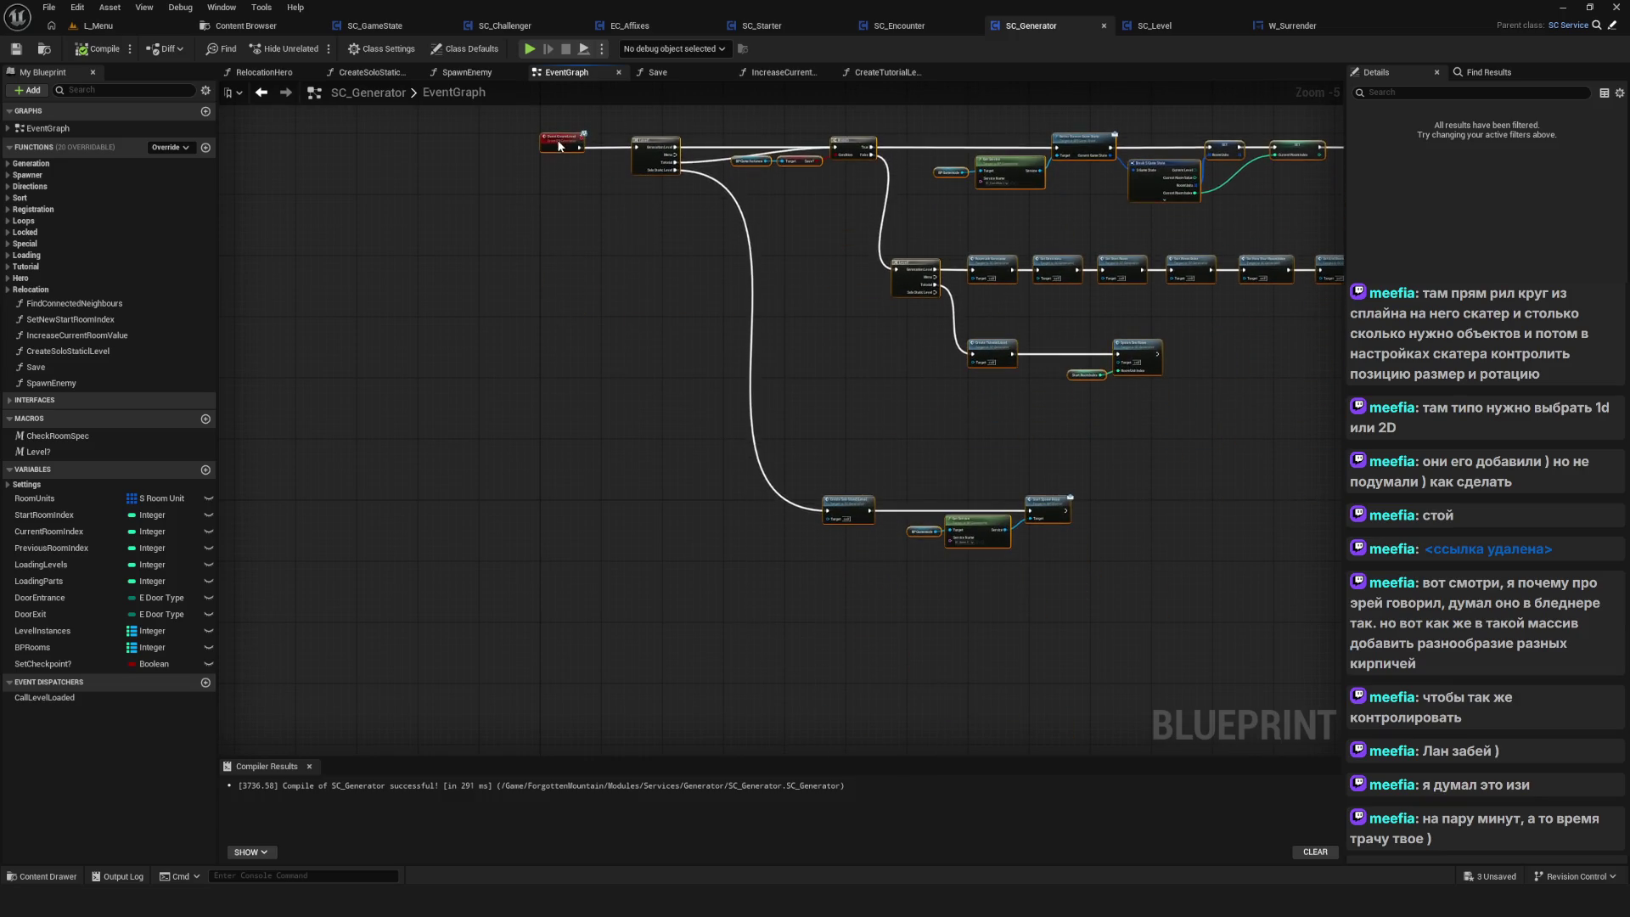
drag(560, 136, 369, 174)
key(ctrl+s)
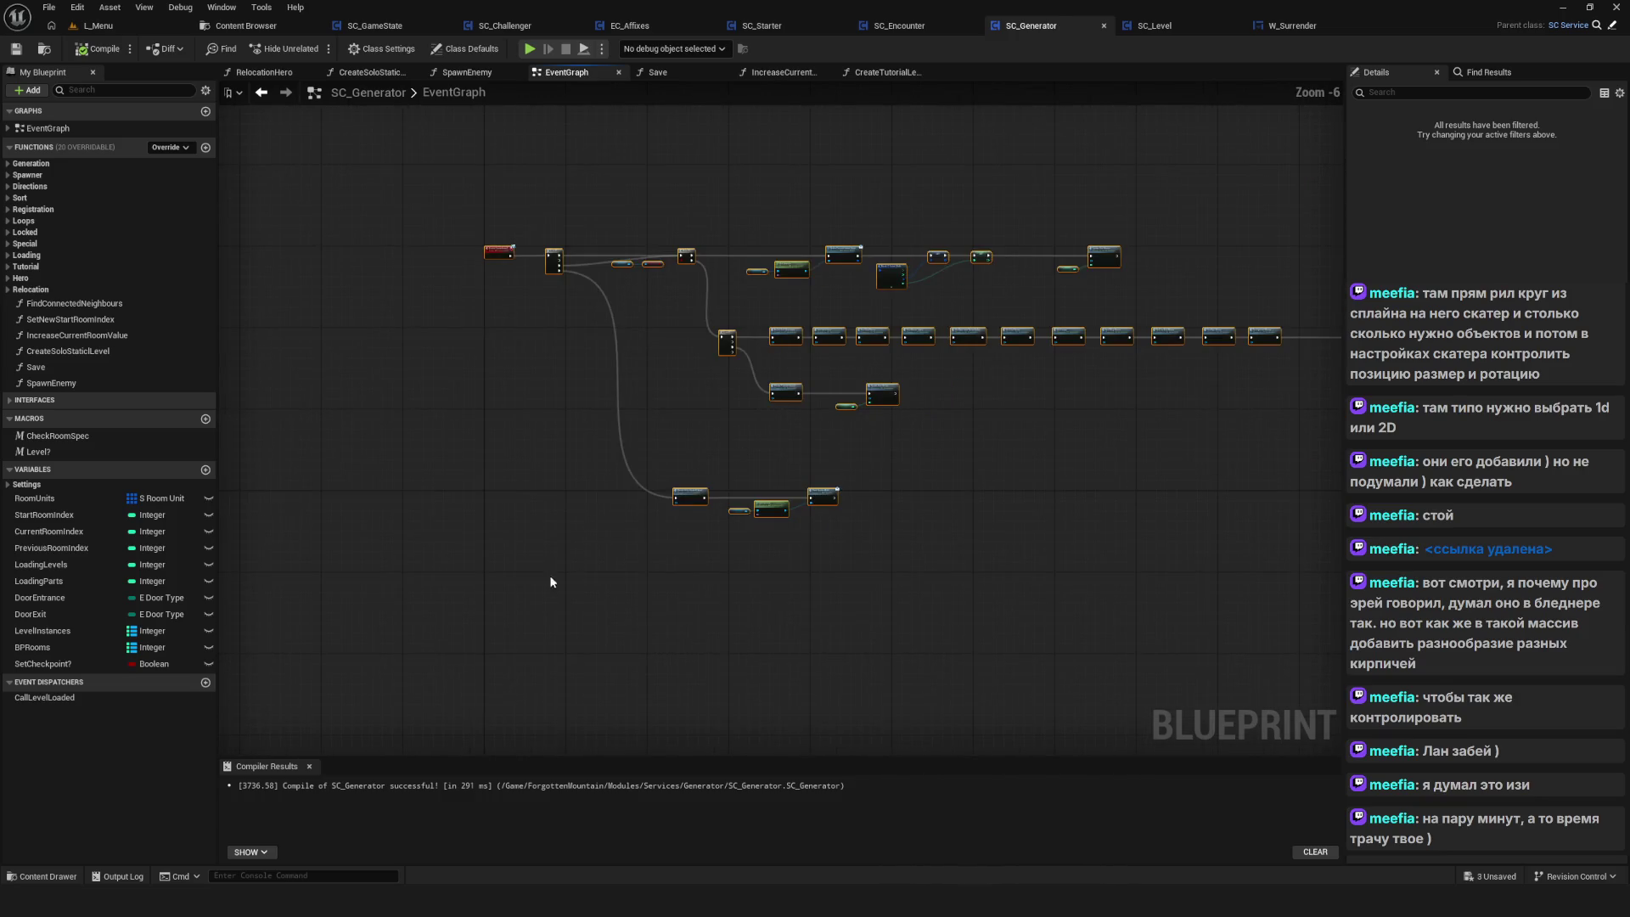
Push the bottom node group further down and move the middle row of nodes lower
scroll(685, 501, up, 2)
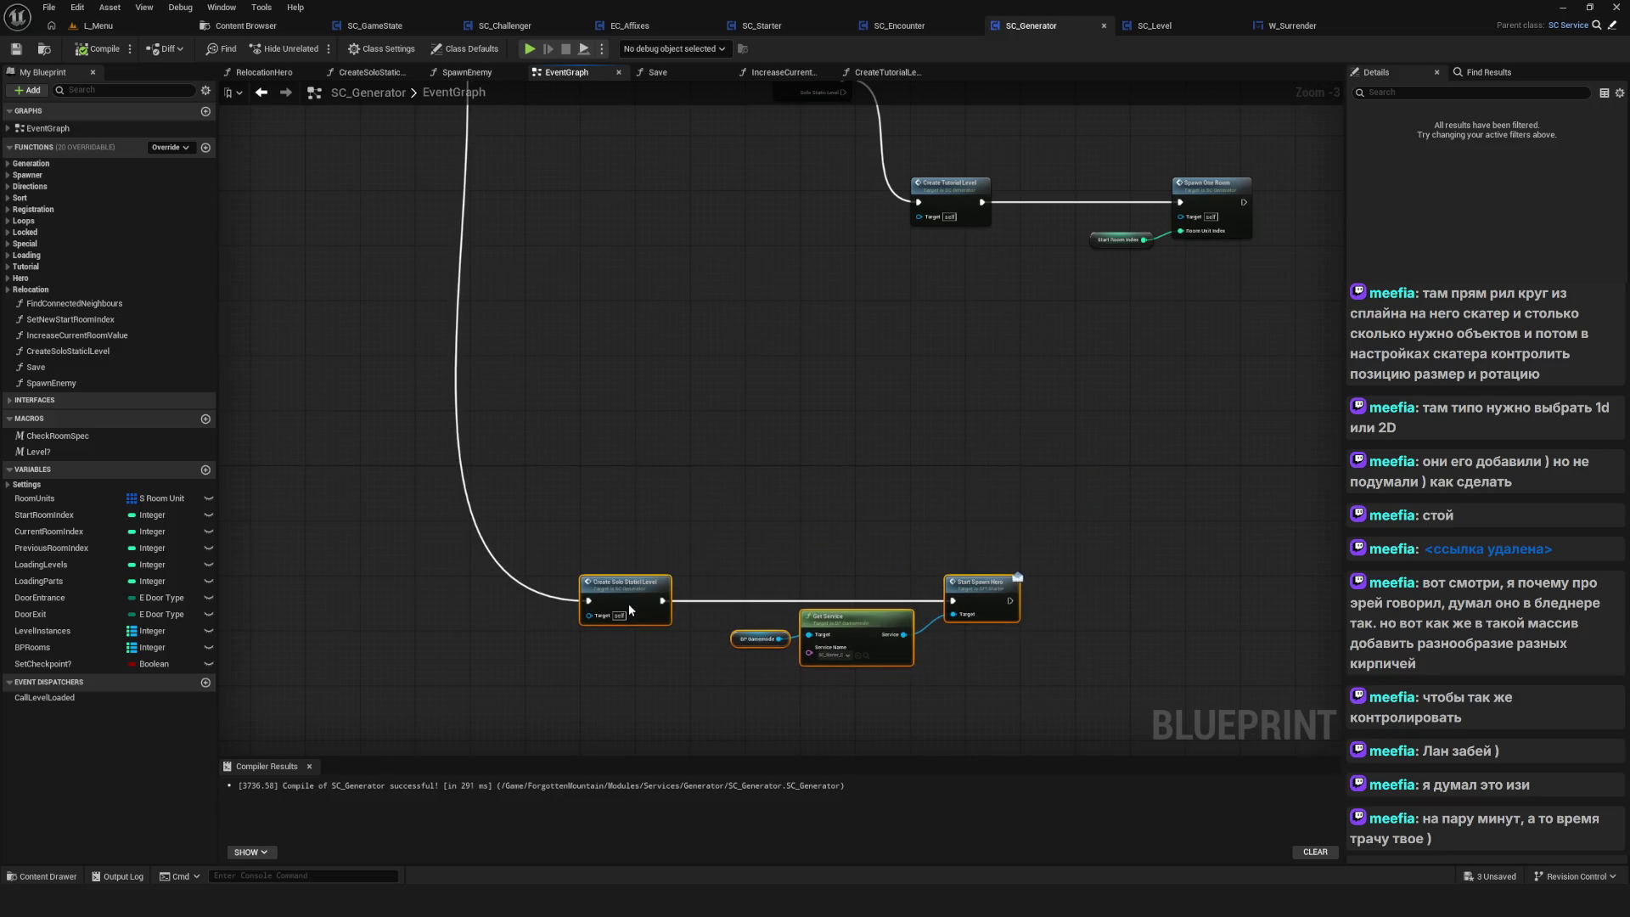
drag(628, 602, 602, 578)
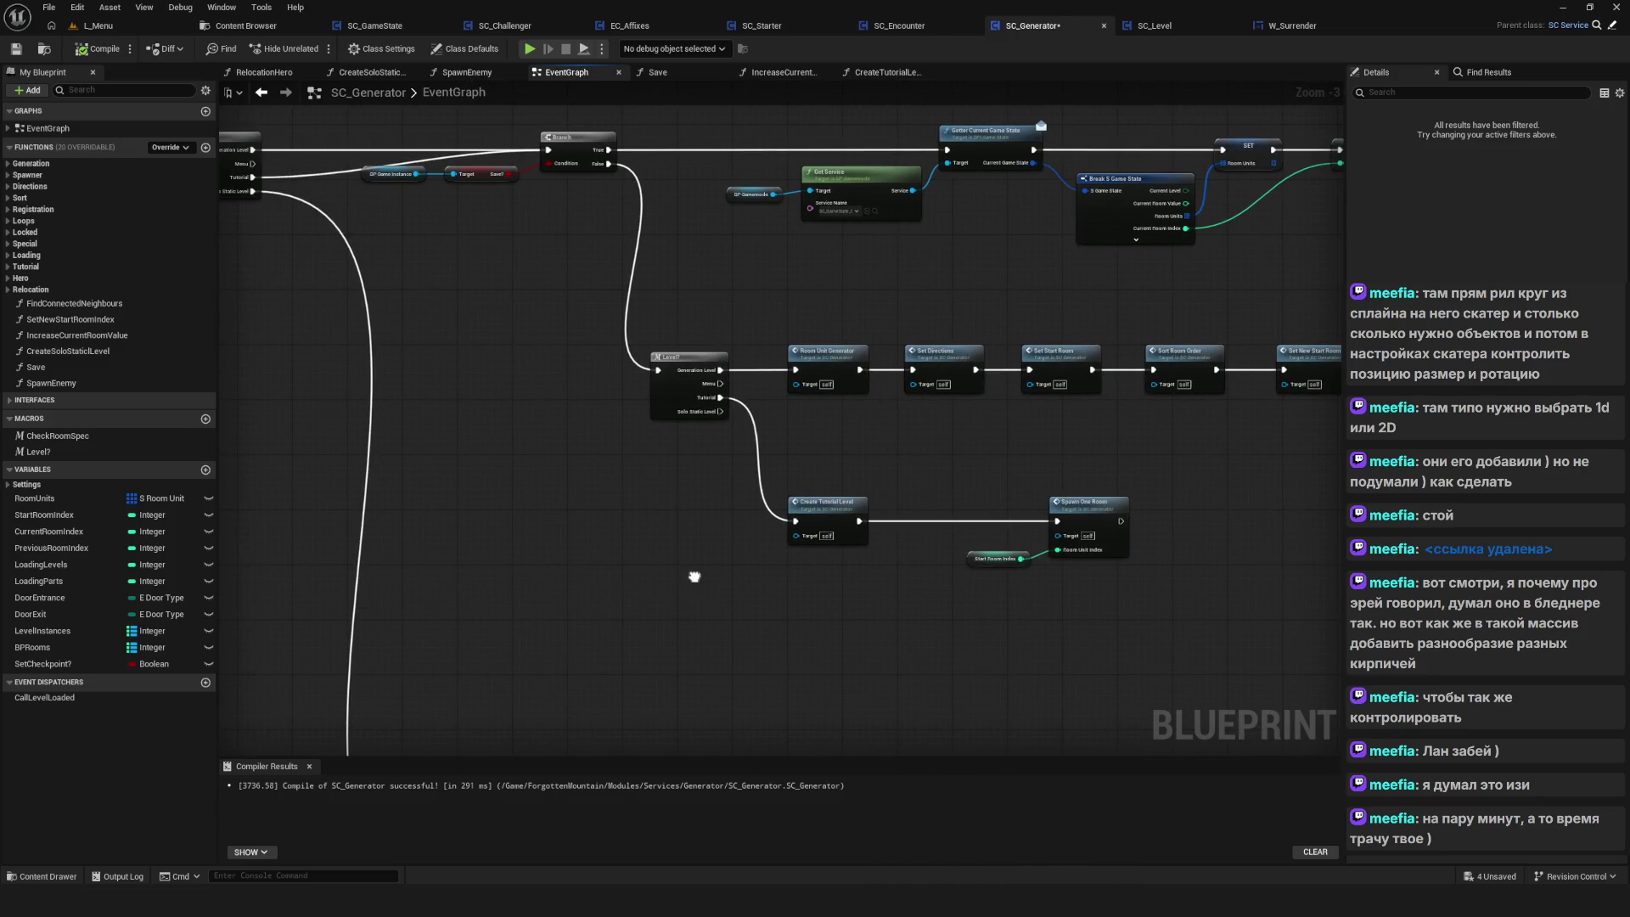
scroll(693, 574, down, 4)
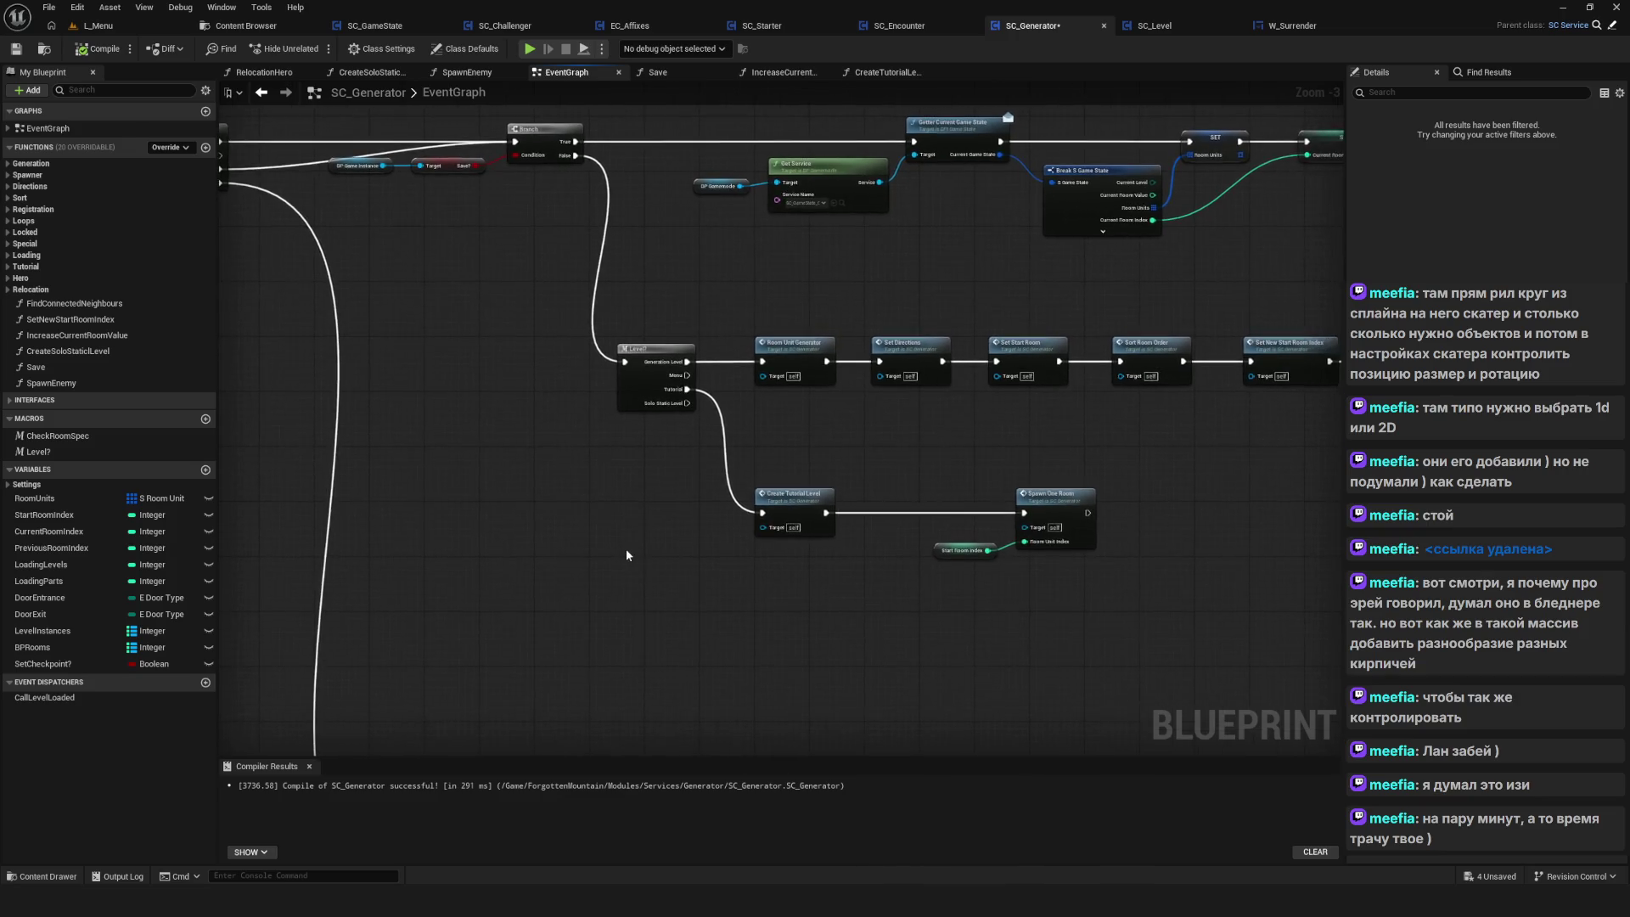
drag(735, 565, 706, 449)
drag(612, 498, 611, 539)
drag(747, 423, 598, 448)
mouse_move(475, 450)
mouse_down()
mouse_move(1219, 326)
mouse_move(1037, 377)
mouse_up()
scroll(496, 586, up, 7)
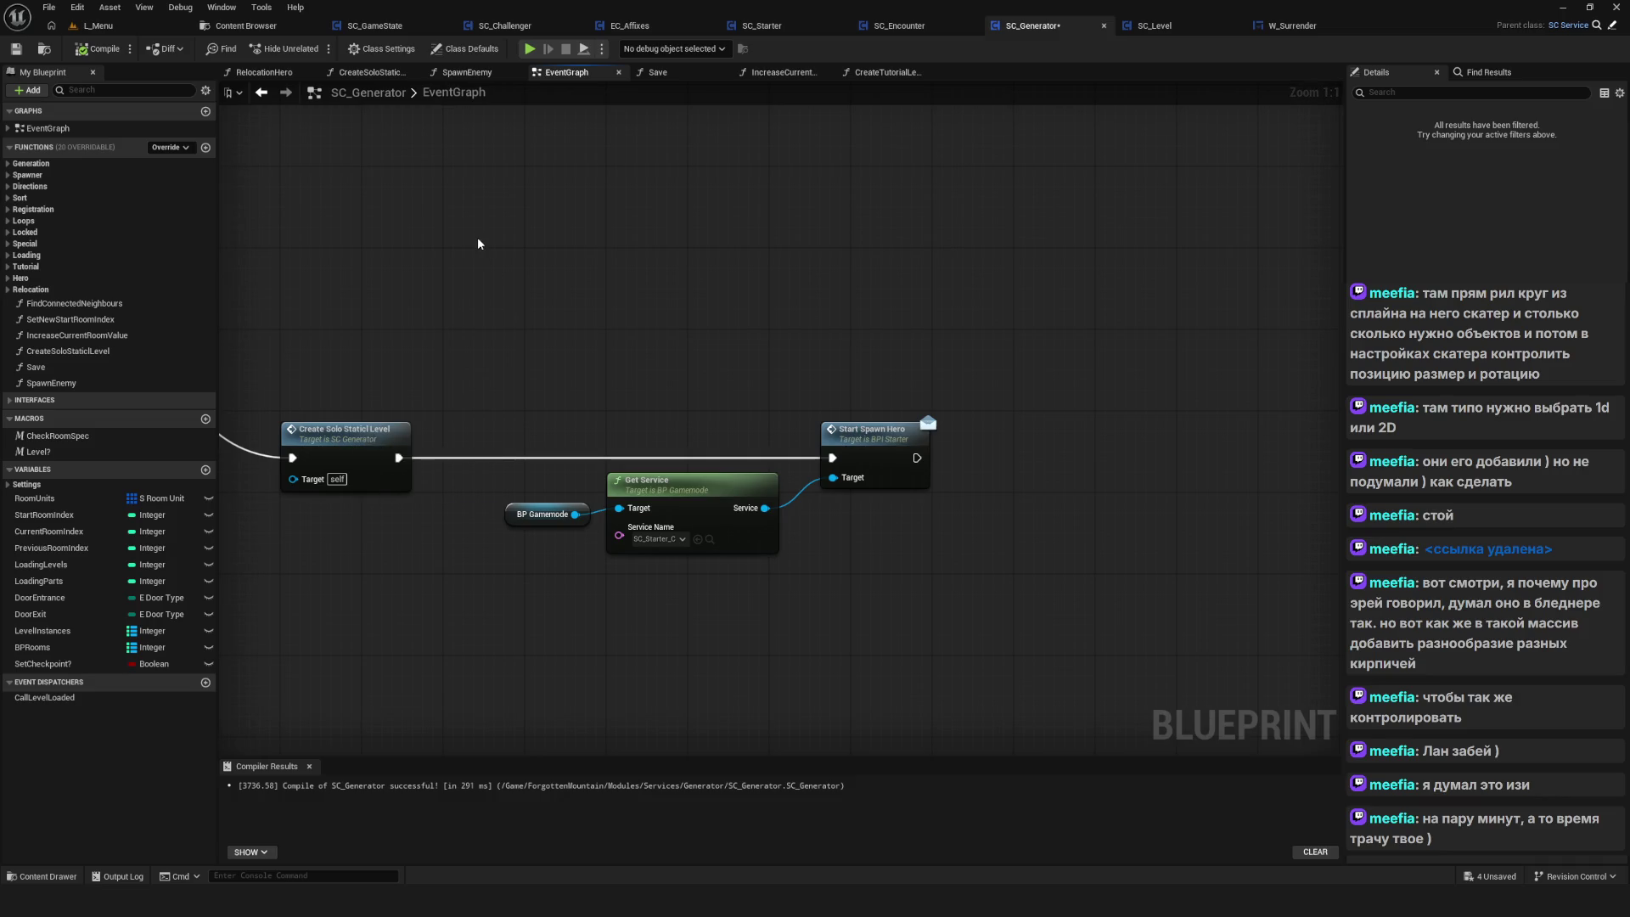
mouse_move(478, 244)
mouse_down()
mouse_move(520, 255)
mouse_move(533, 552)
mouse_up()
scroll(533, 551, down, 5)
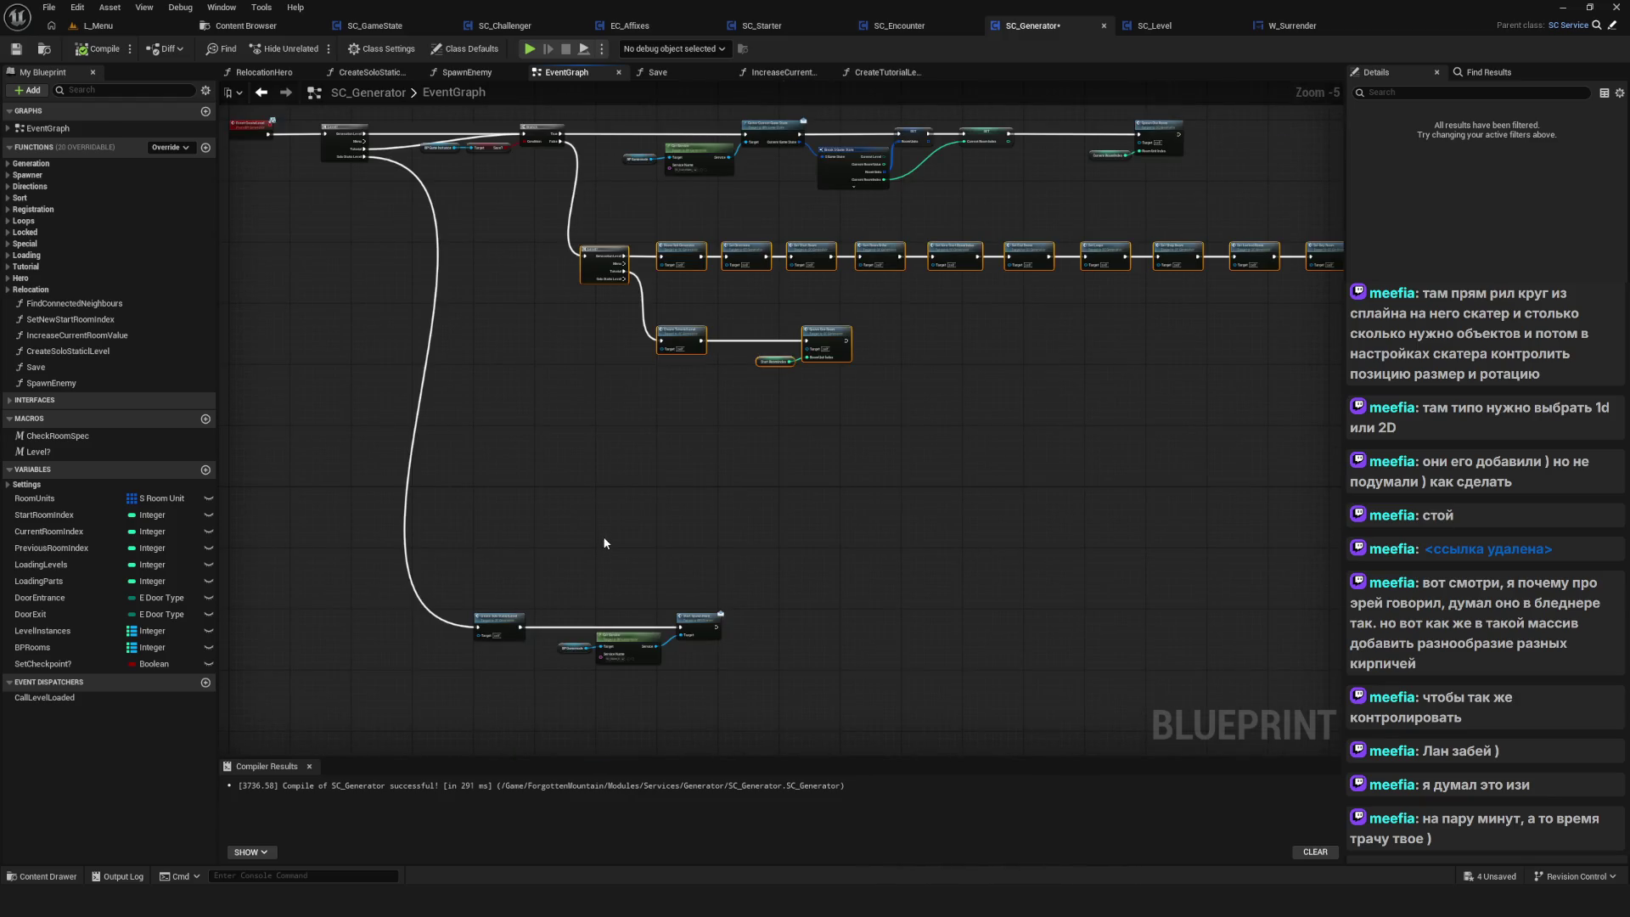
drag(648, 423, 641, 459)
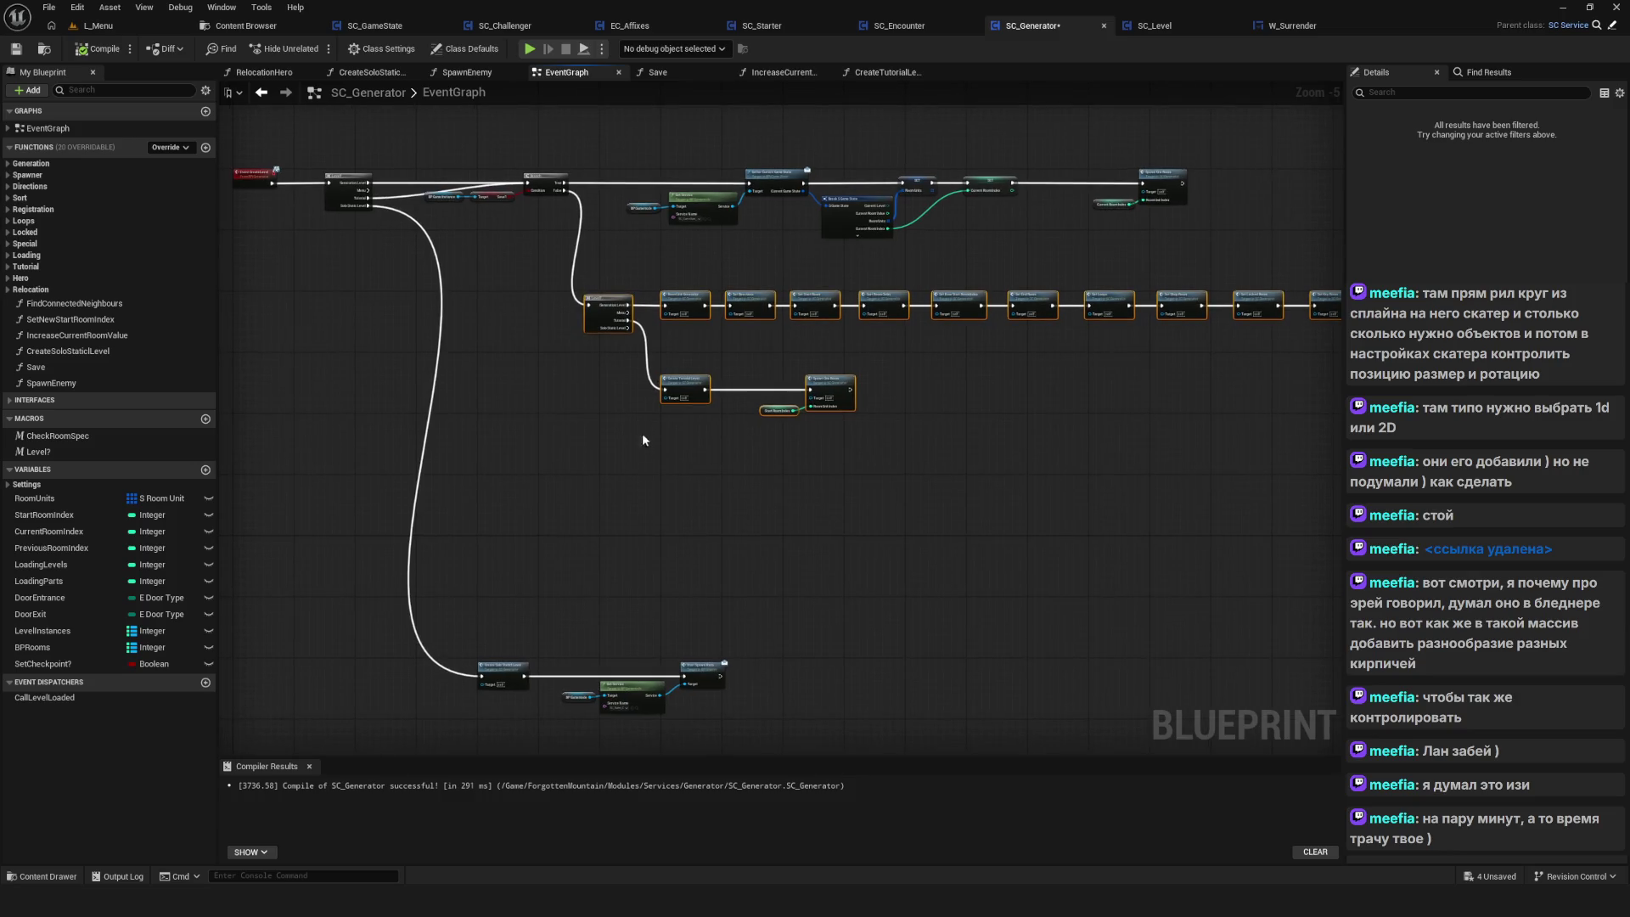
drag(605, 296, 606, 455)
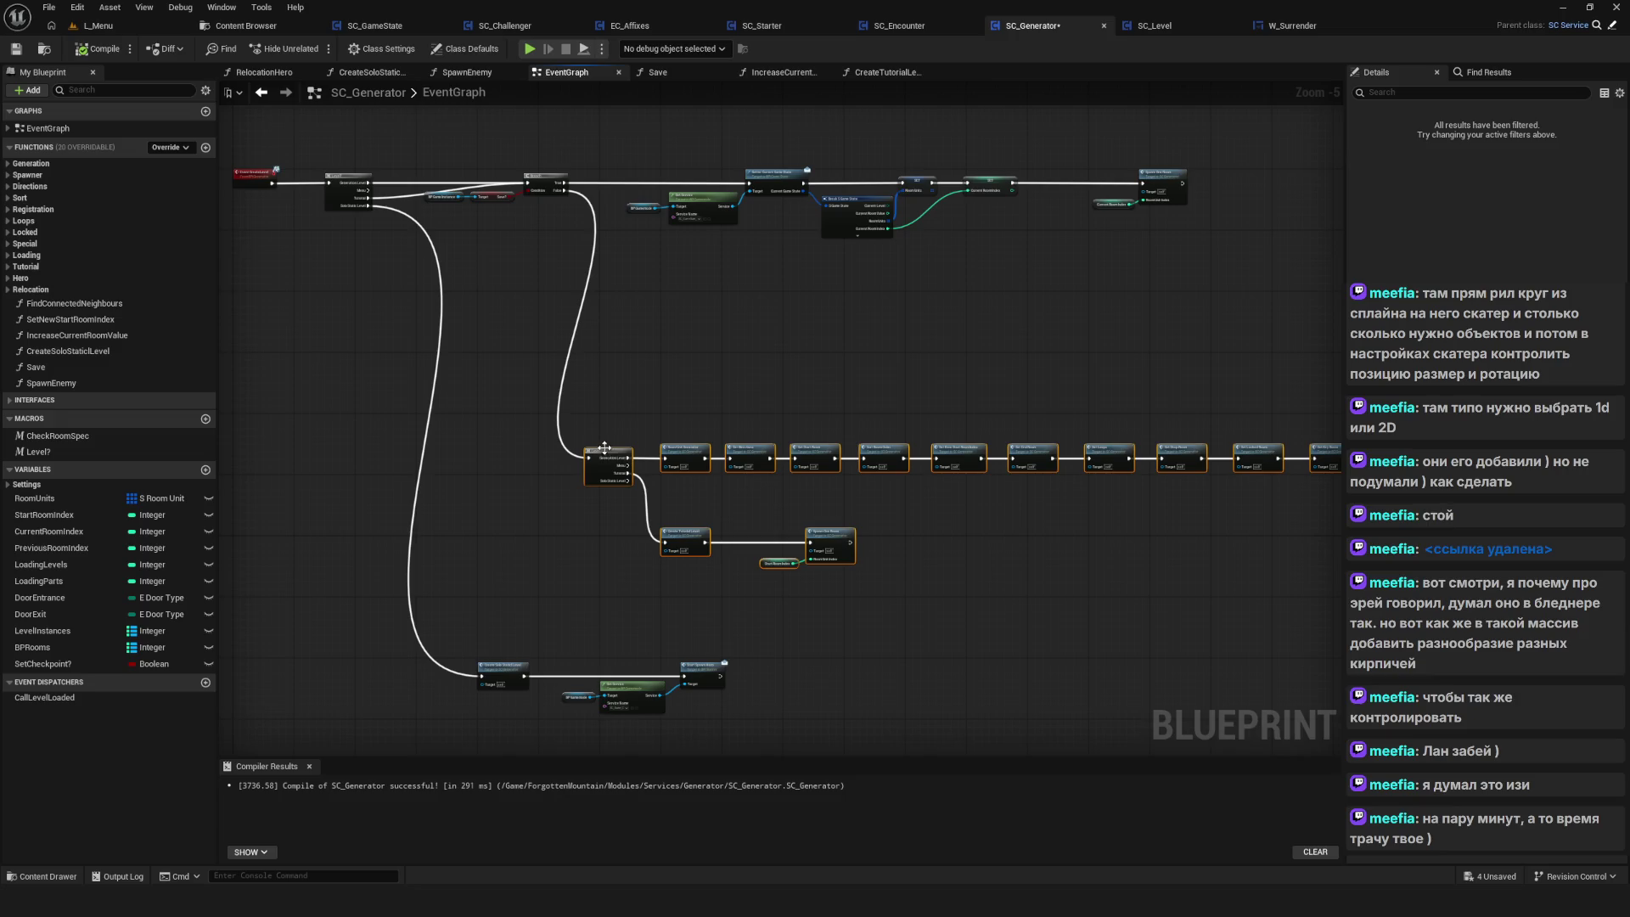
scroll(452, 211, up, 6)
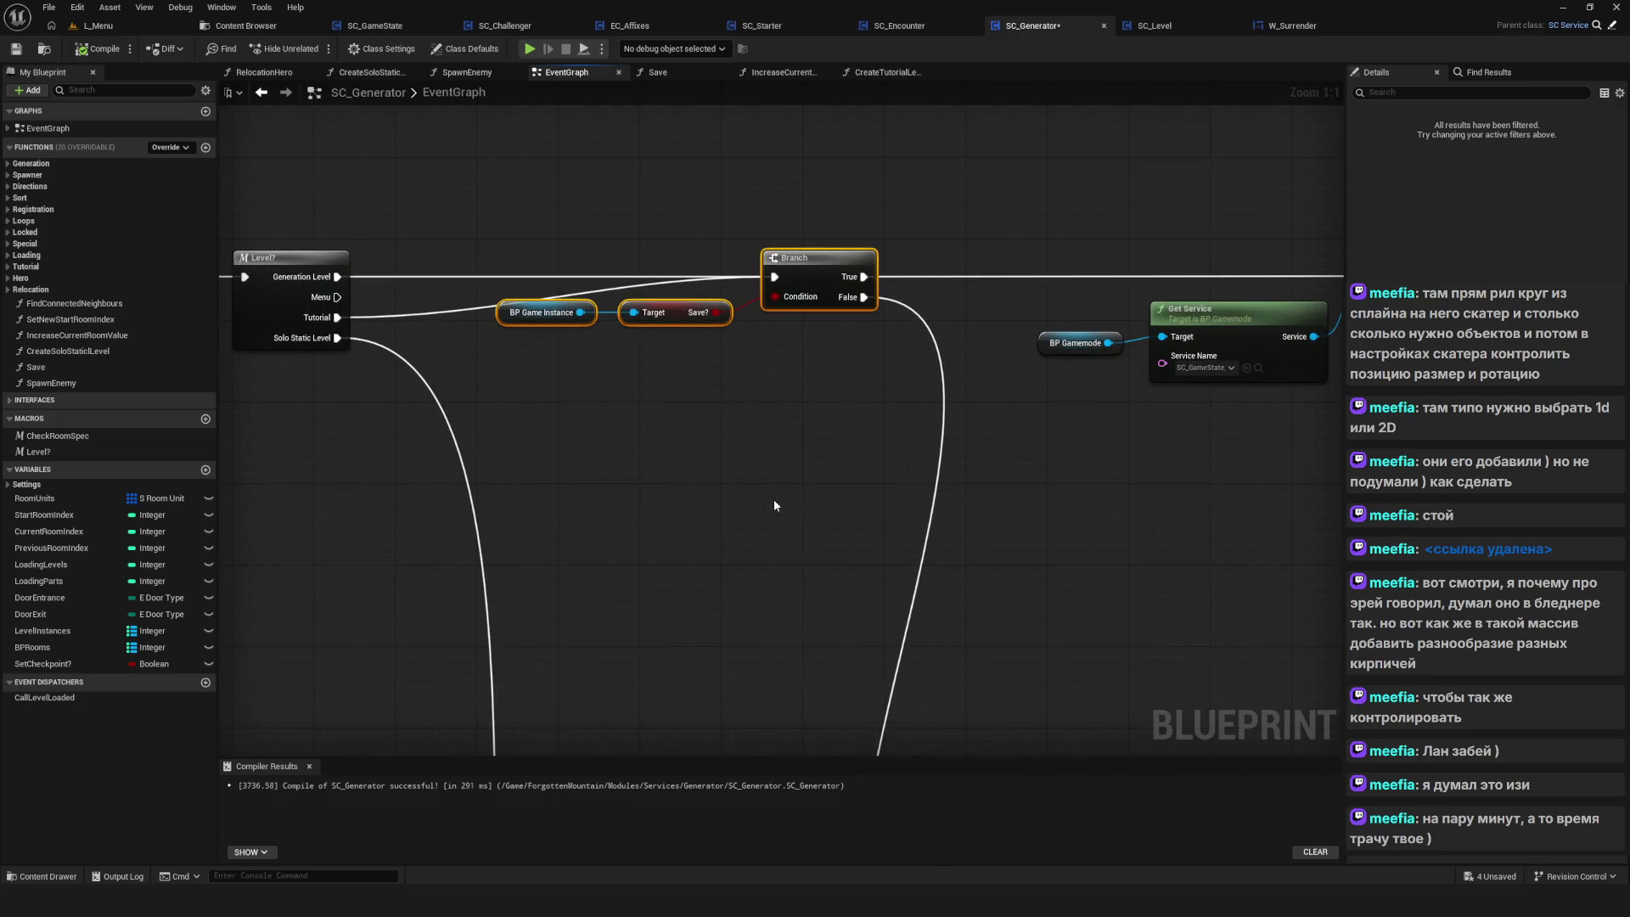
Duplicate the Branch and Save? check, feed the first Branch's False into it, testing Checkpoint? instead
key(ctrl+c)
key(ctrl+v)
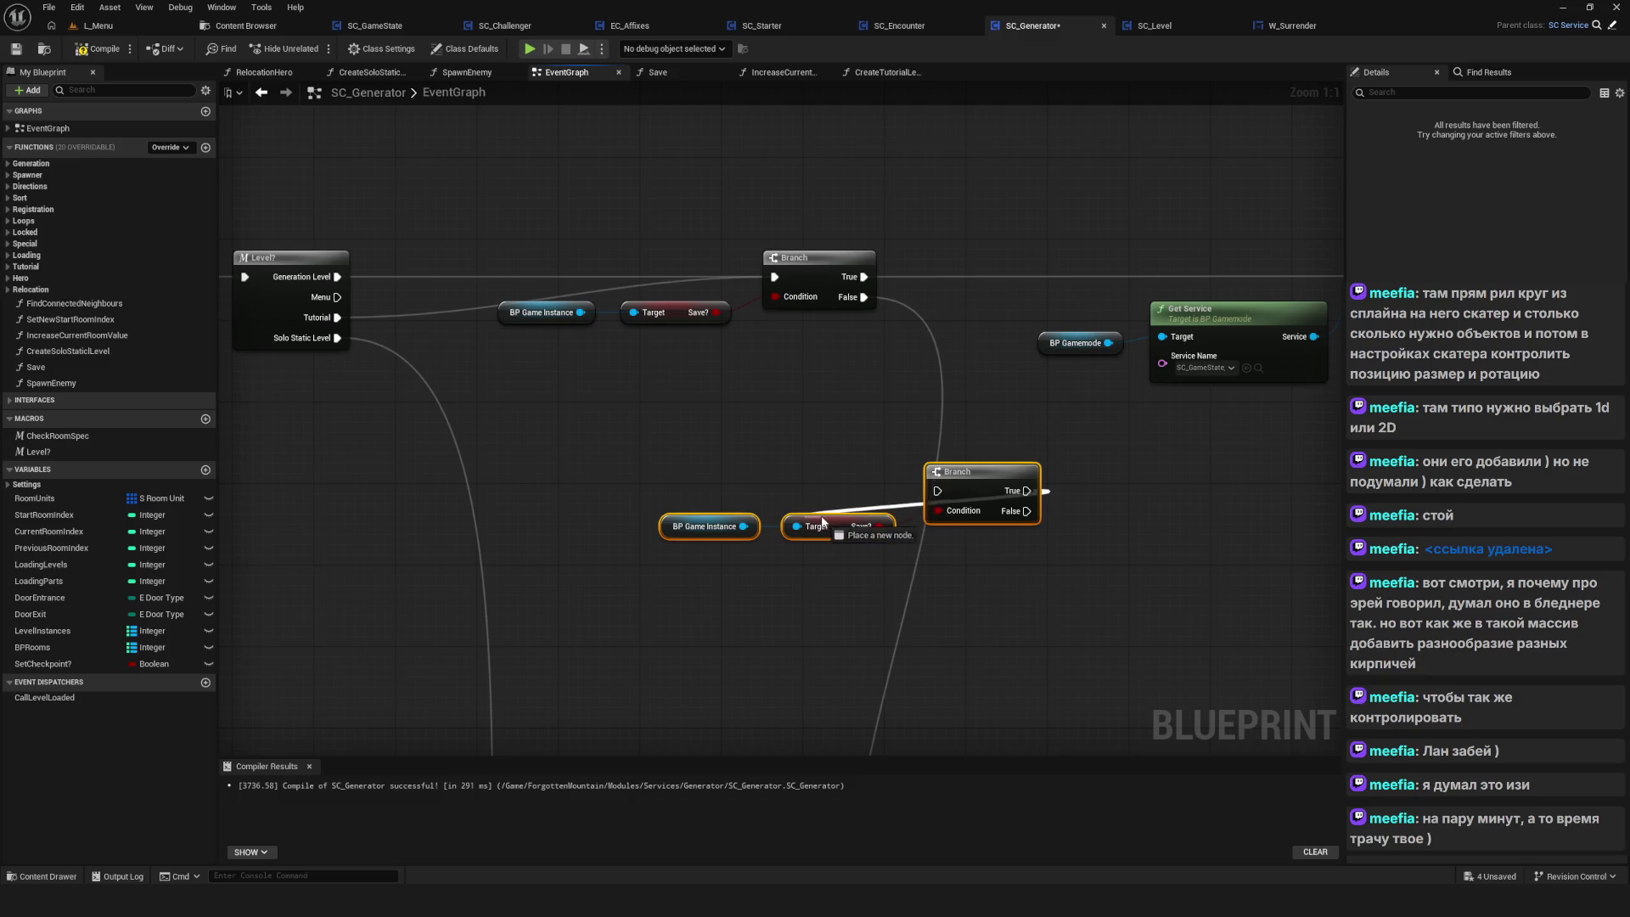
drag(1022, 509, 820, 516)
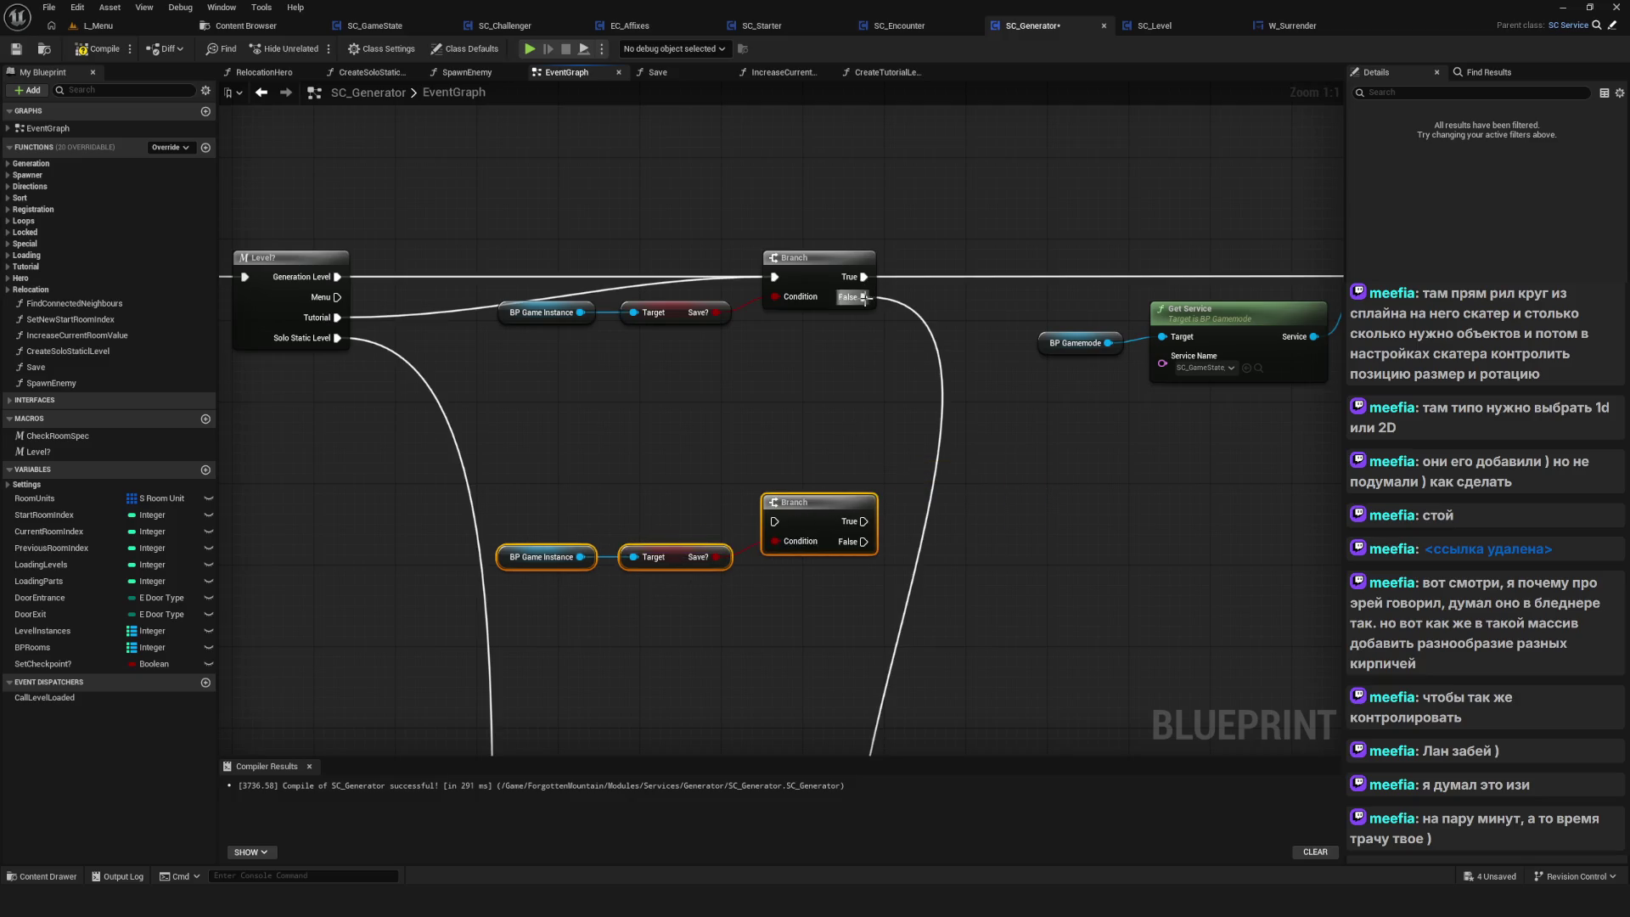
drag(864, 298, 774, 521)
click(722, 479)
key(Delete)
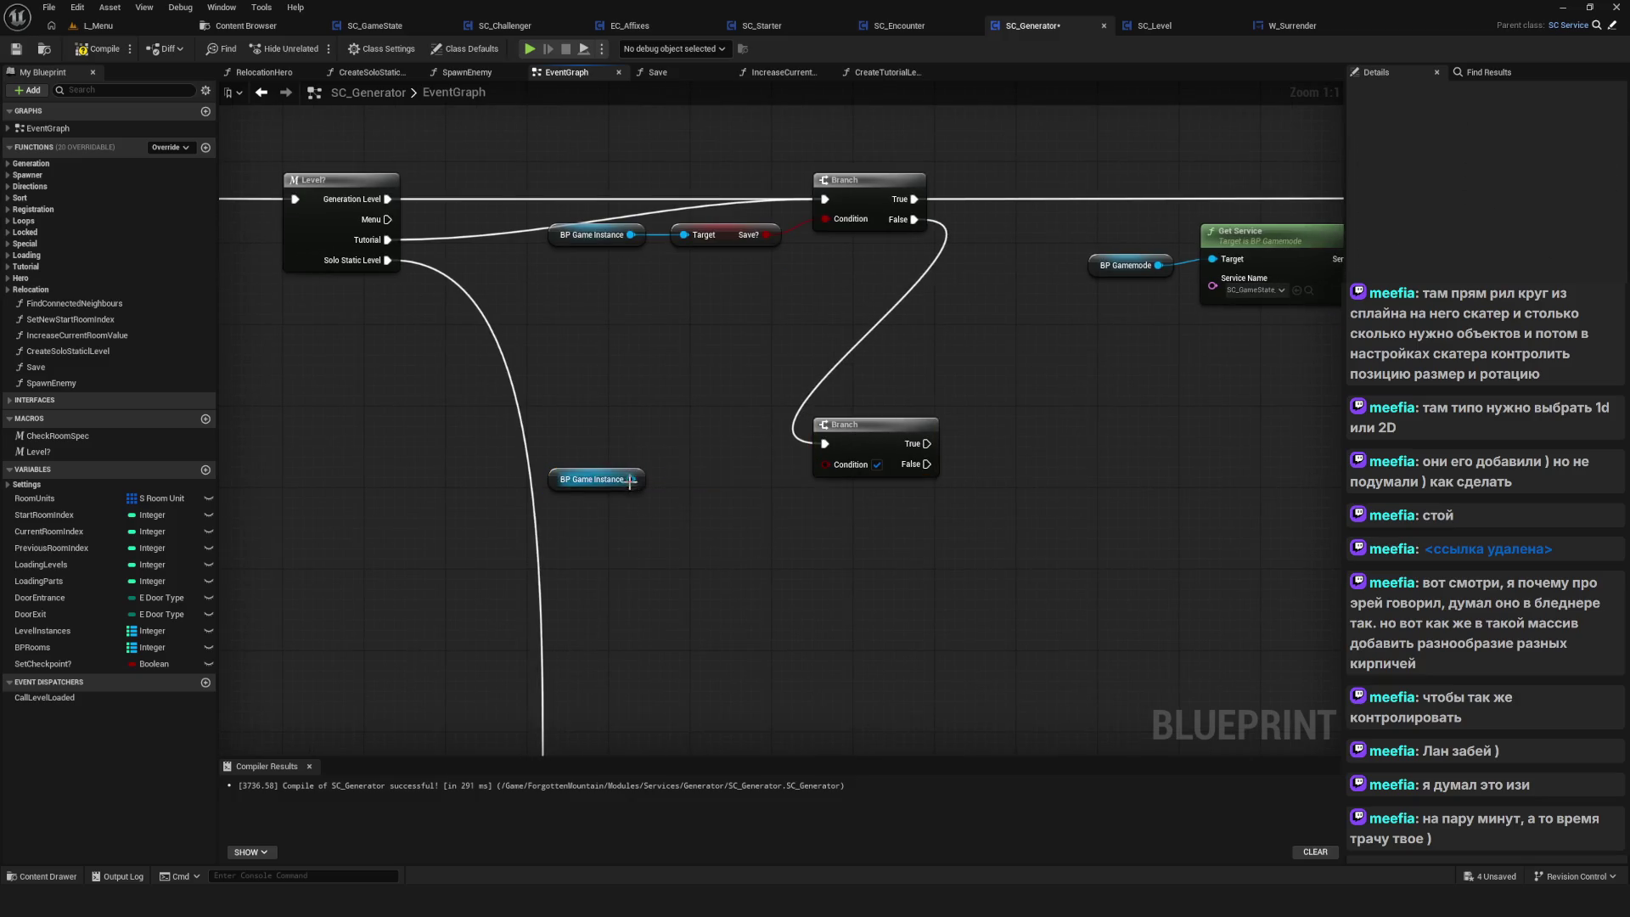
drag(631, 480, 671, 482)
text(checkpo)
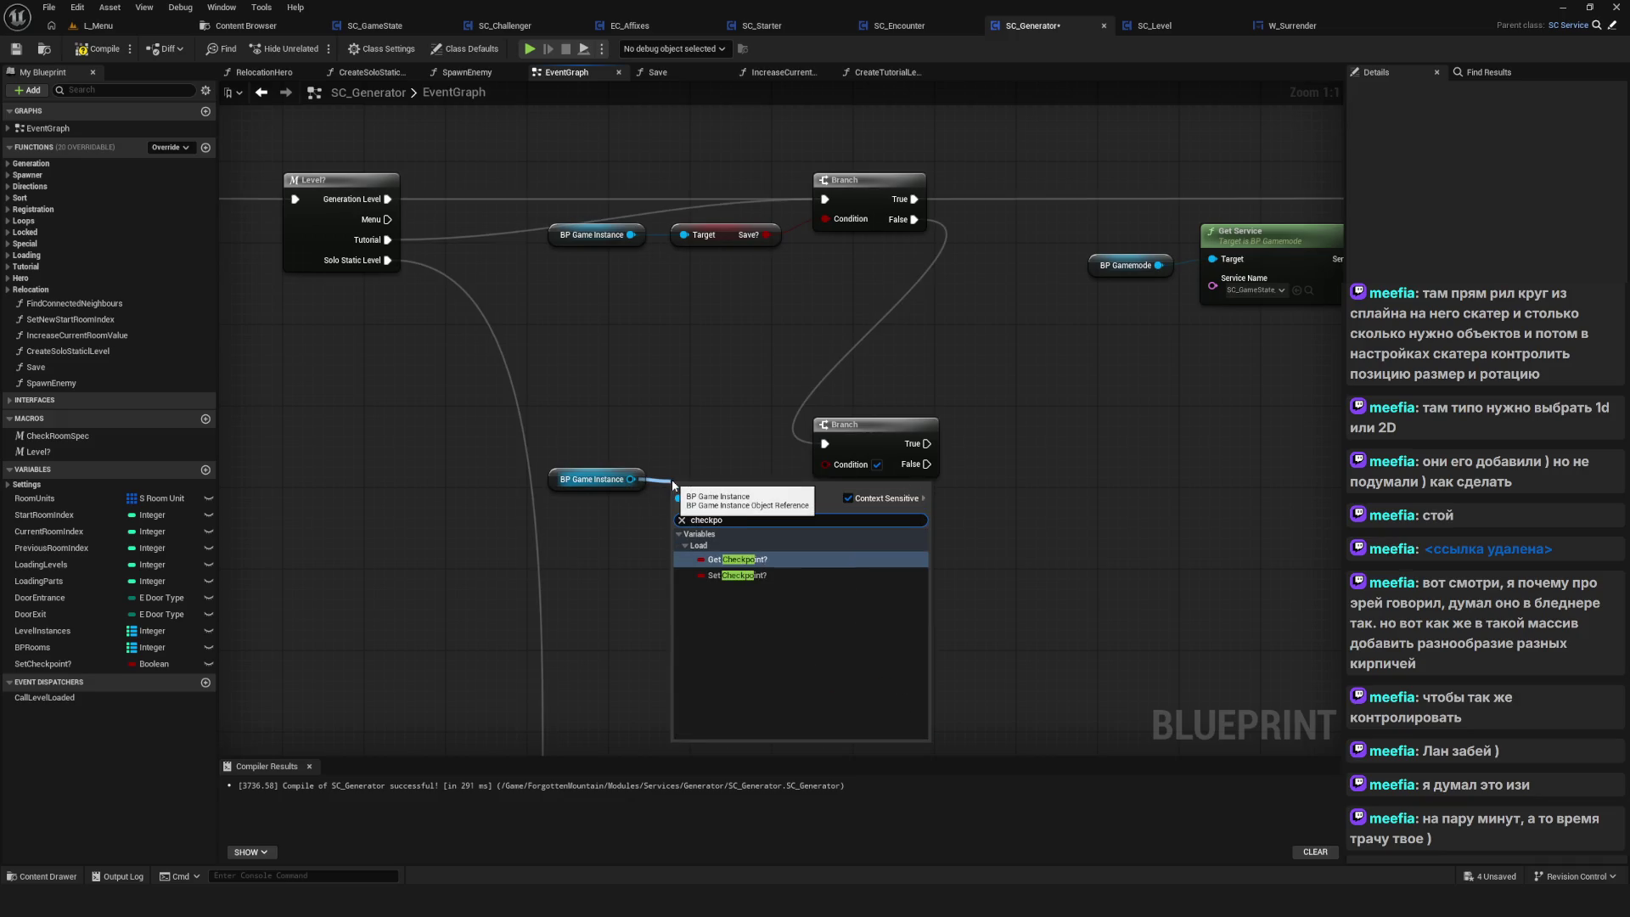
click(764, 560)
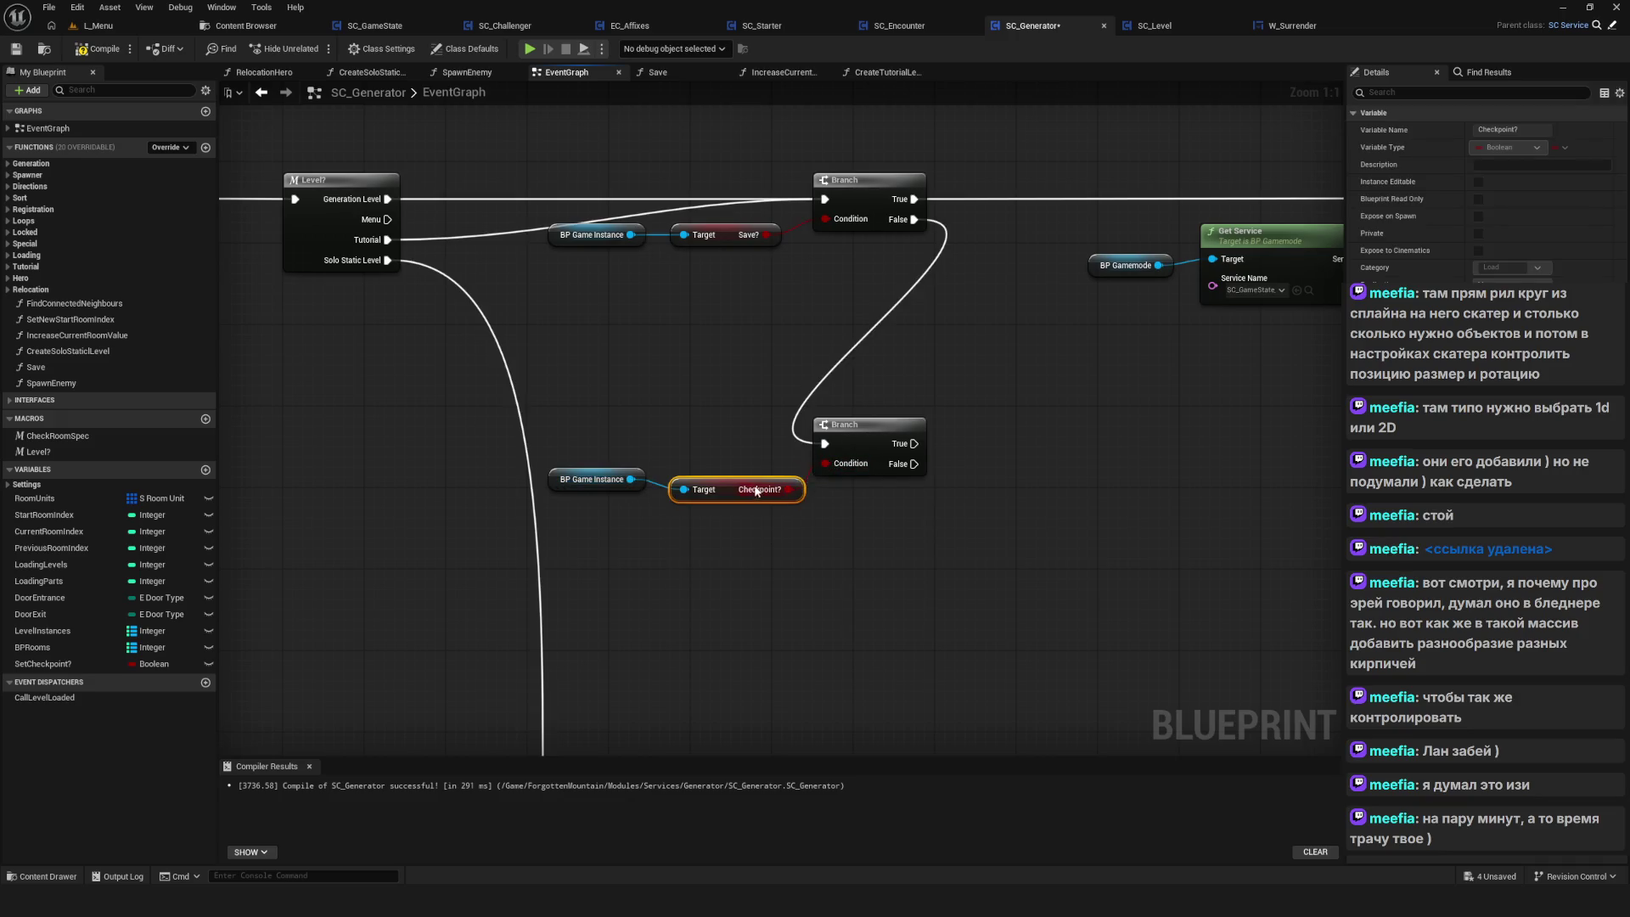
Wire the new Branch's False output to Level? and move the new Branch and Checkpoint? nodes lower
scroll(747, 490, down, 5)
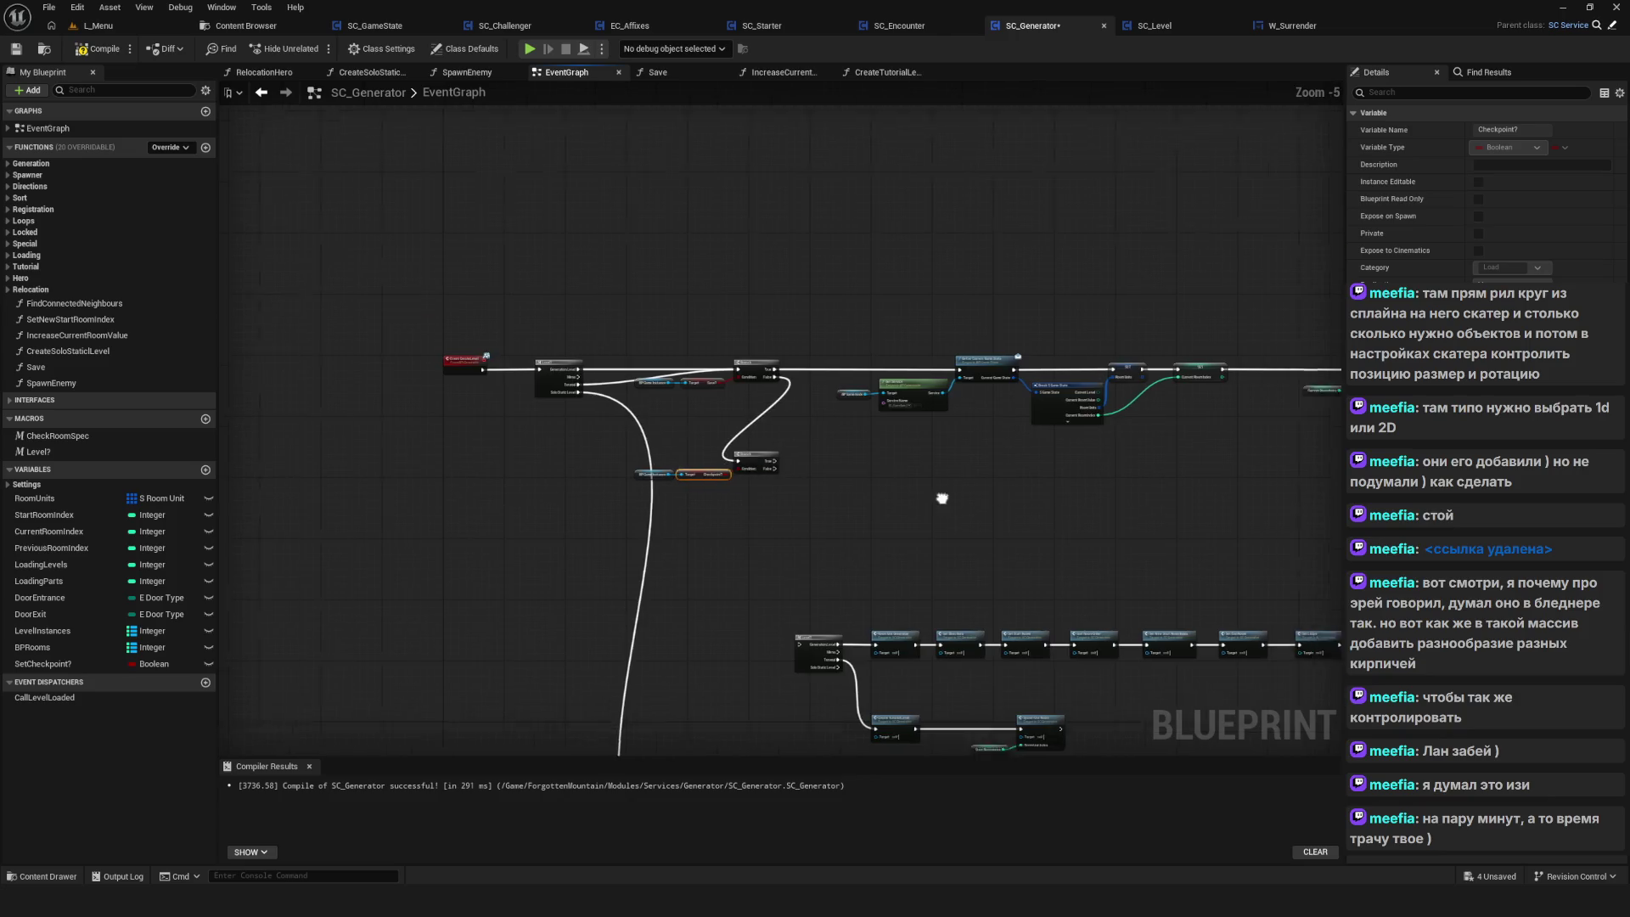
scroll(942, 499, up, 3)
mouse_move(636, 364)
mouse_down()
mouse_move(663, 405)
mouse_move(689, 668)
mouse_up()
scroll(736, 395, down, 4)
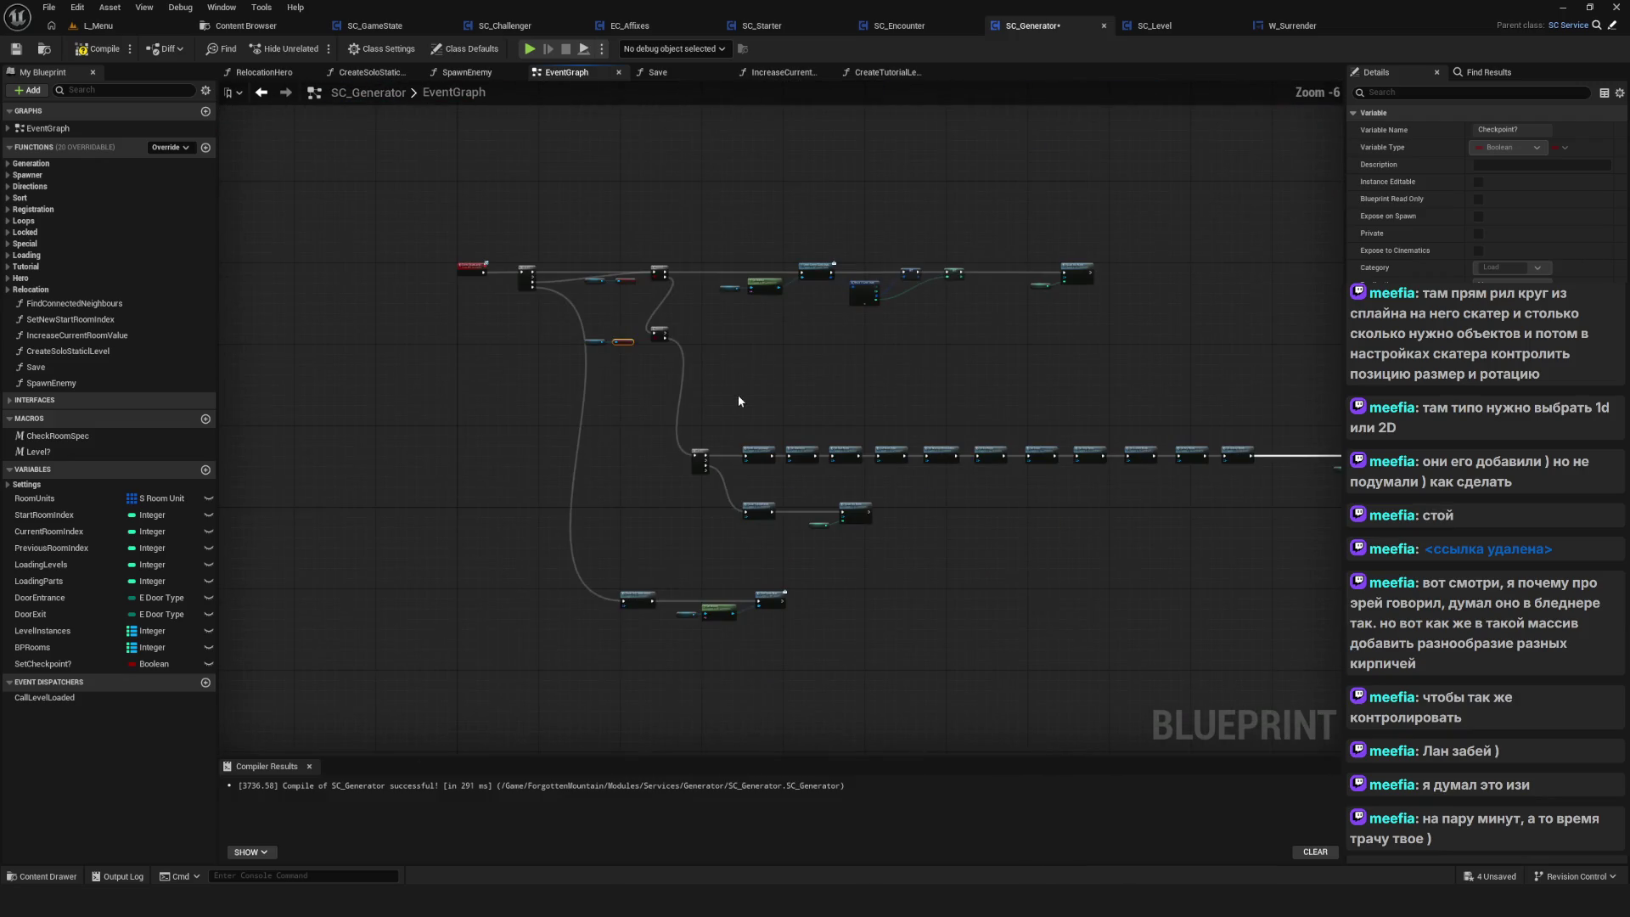
scroll(676, 386, up, 5)
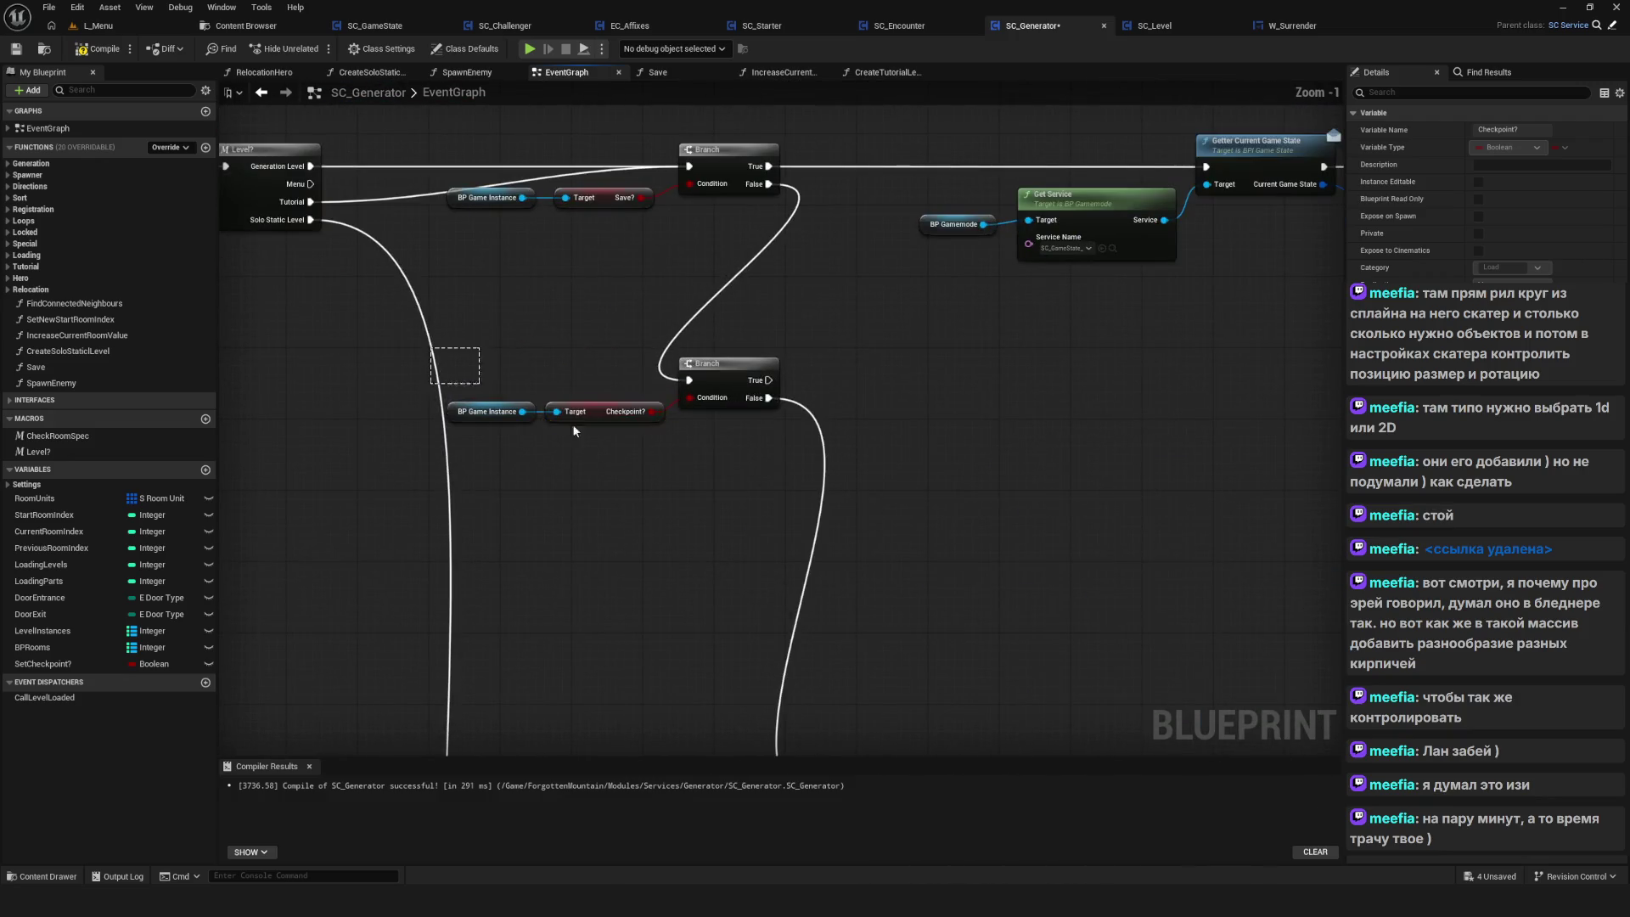
mouse_move(572, 431)
mouse_down()
mouse_move(722, 424)
mouse_move(706, 435)
mouse_up()
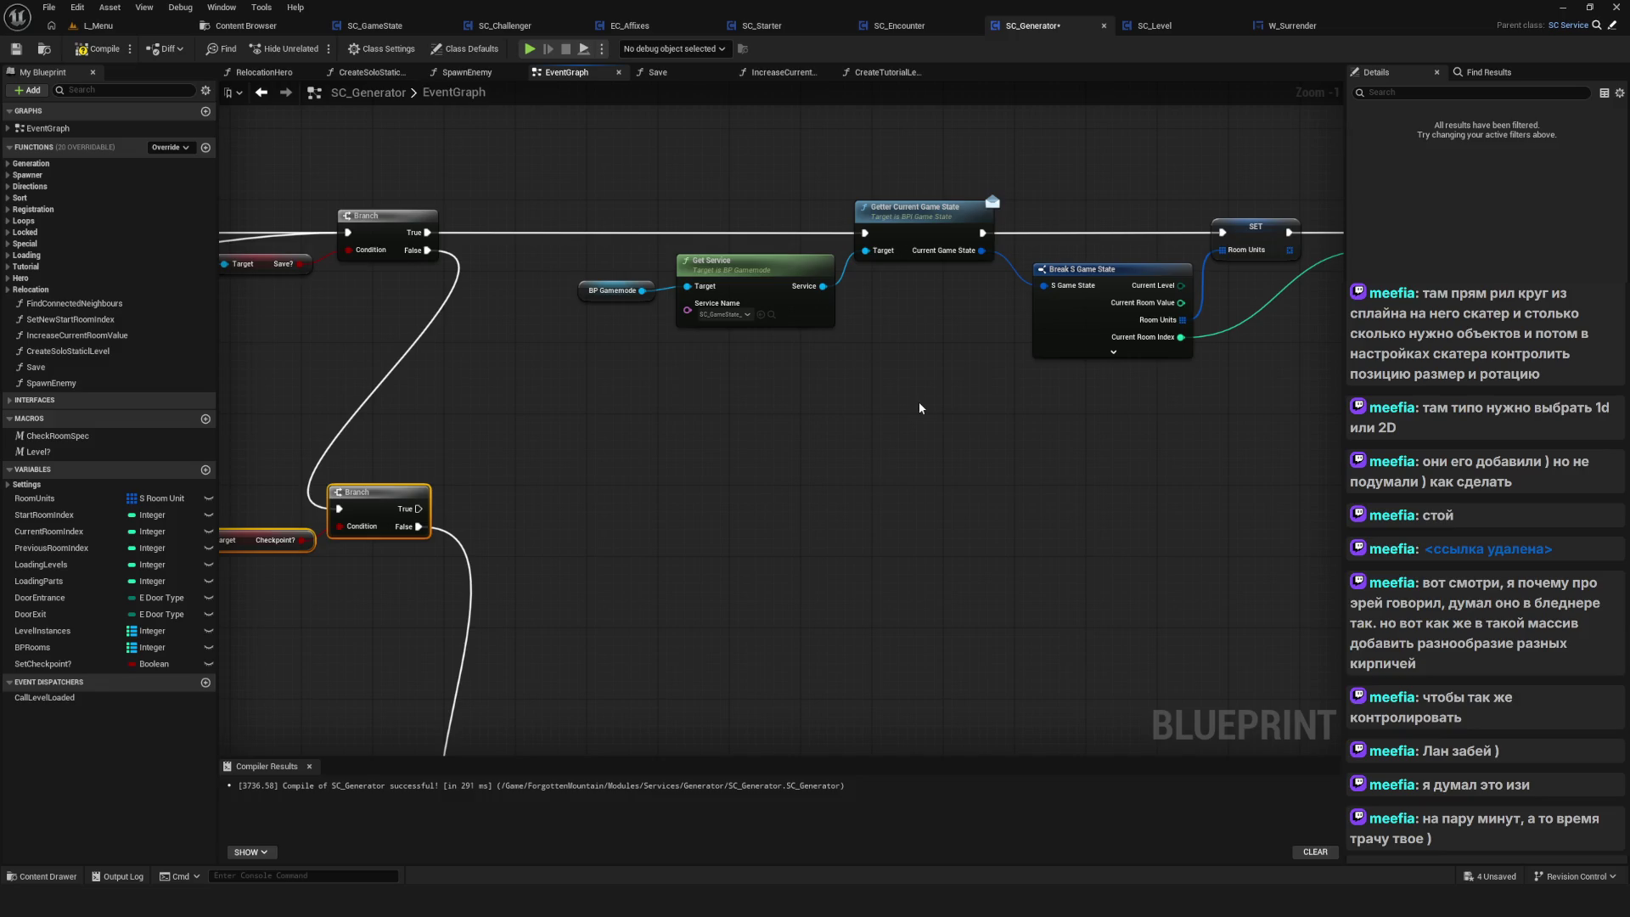
drag(919, 400, 809, 400)
mouse_move(510, 247)
mouse_down()
mouse_move(554, 338)
mouse_move(1171, 409)
mouse_up()
mouse_move(1215, 402)
mouse_down()
mouse_move(512, 384)
mouse_move(863, 350)
mouse_up()
scroll(863, 357, down, 6)
scroll(829, 364, up, 4)
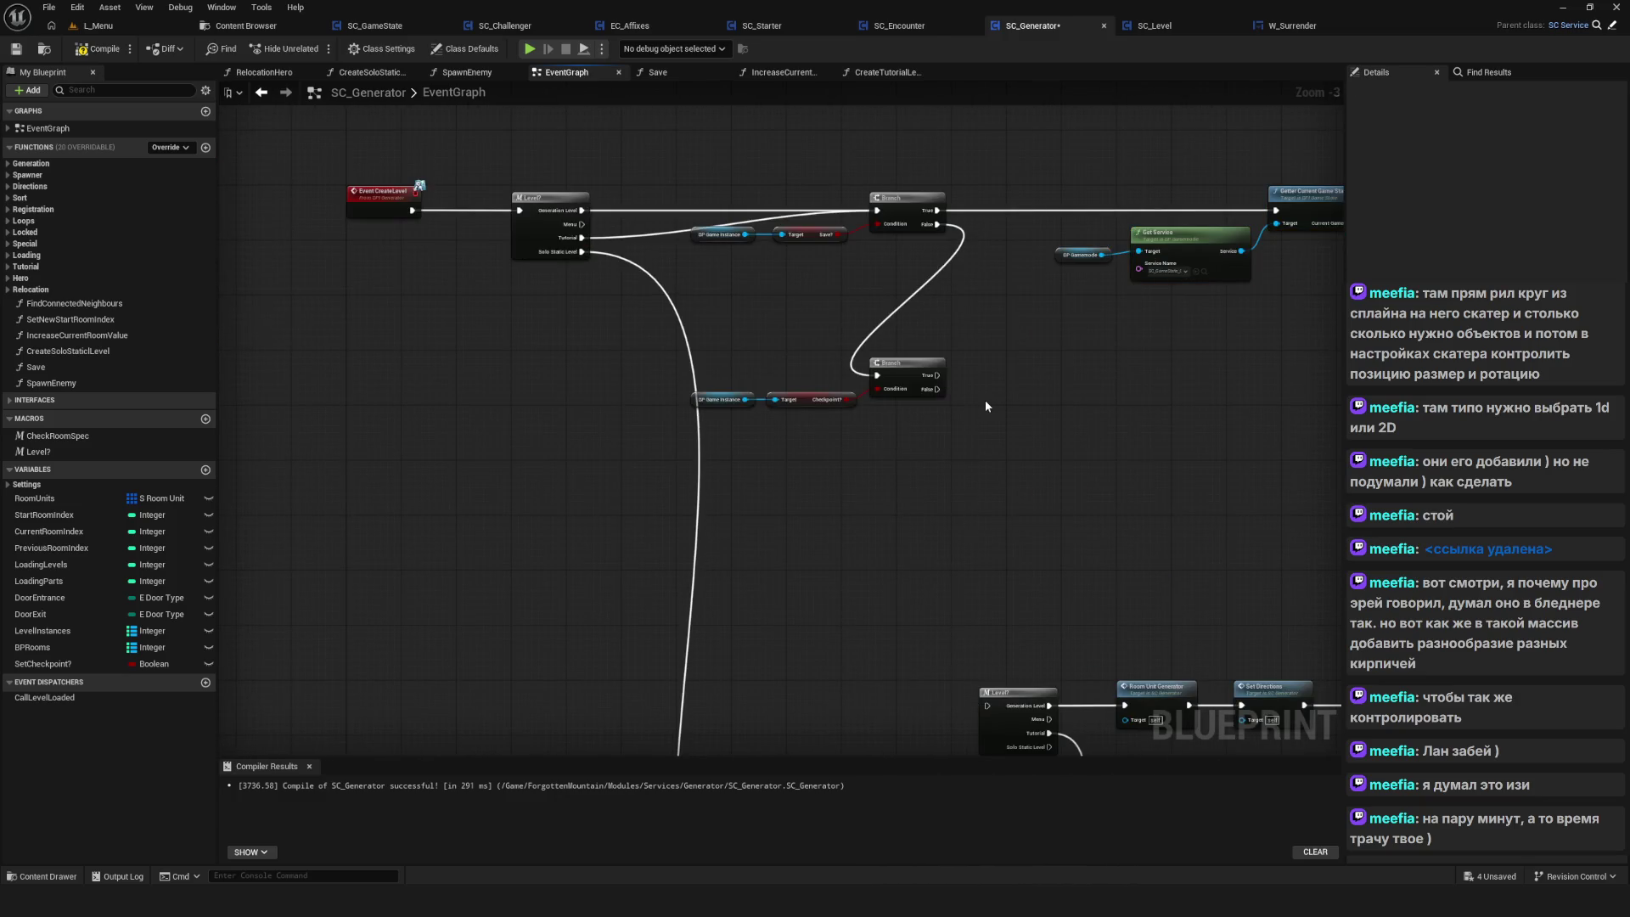
Undo the Checkpoint? getter and the second Branch in SC_Generator
key(ctrl+z)
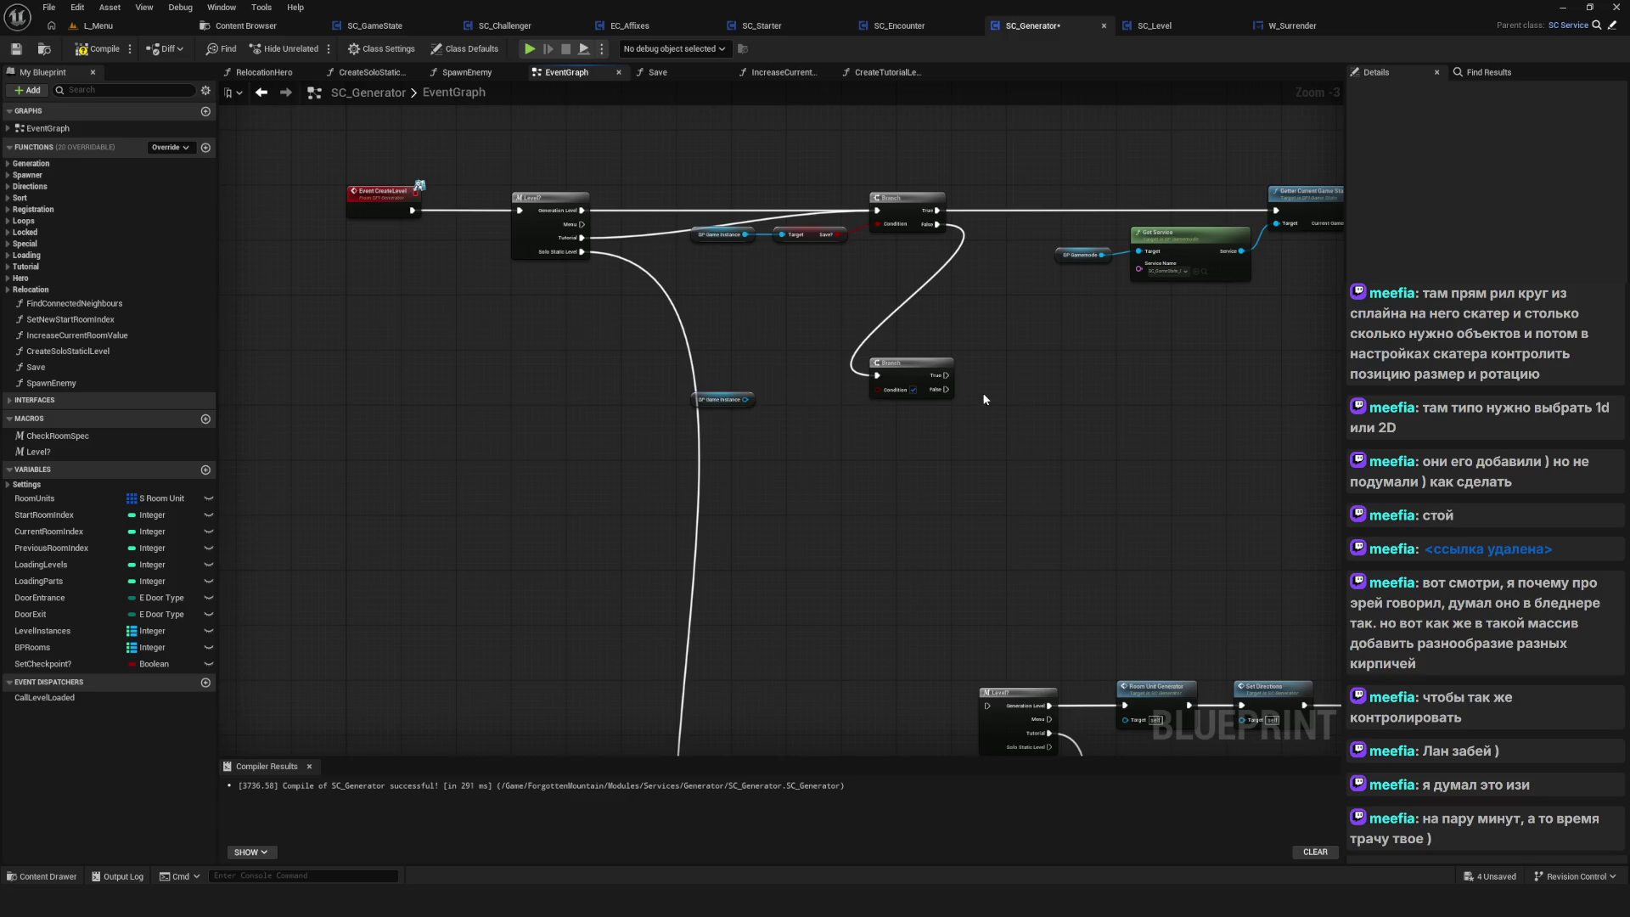
key(ctrl+z)
key(ctrl+z)
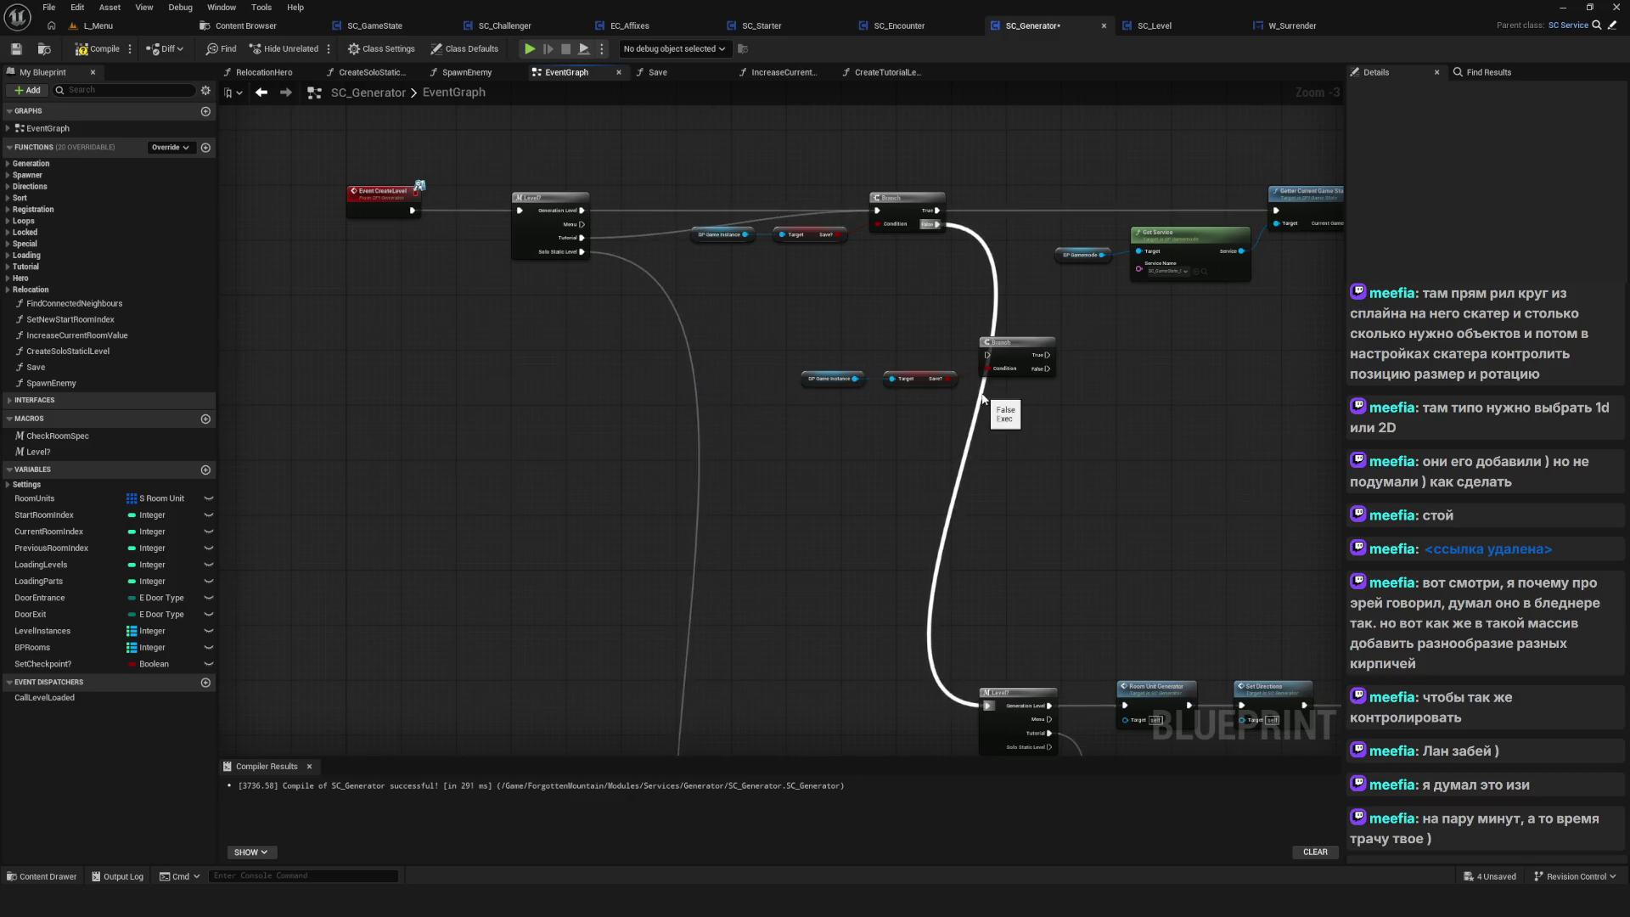
scroll(787, 324, down, 4)
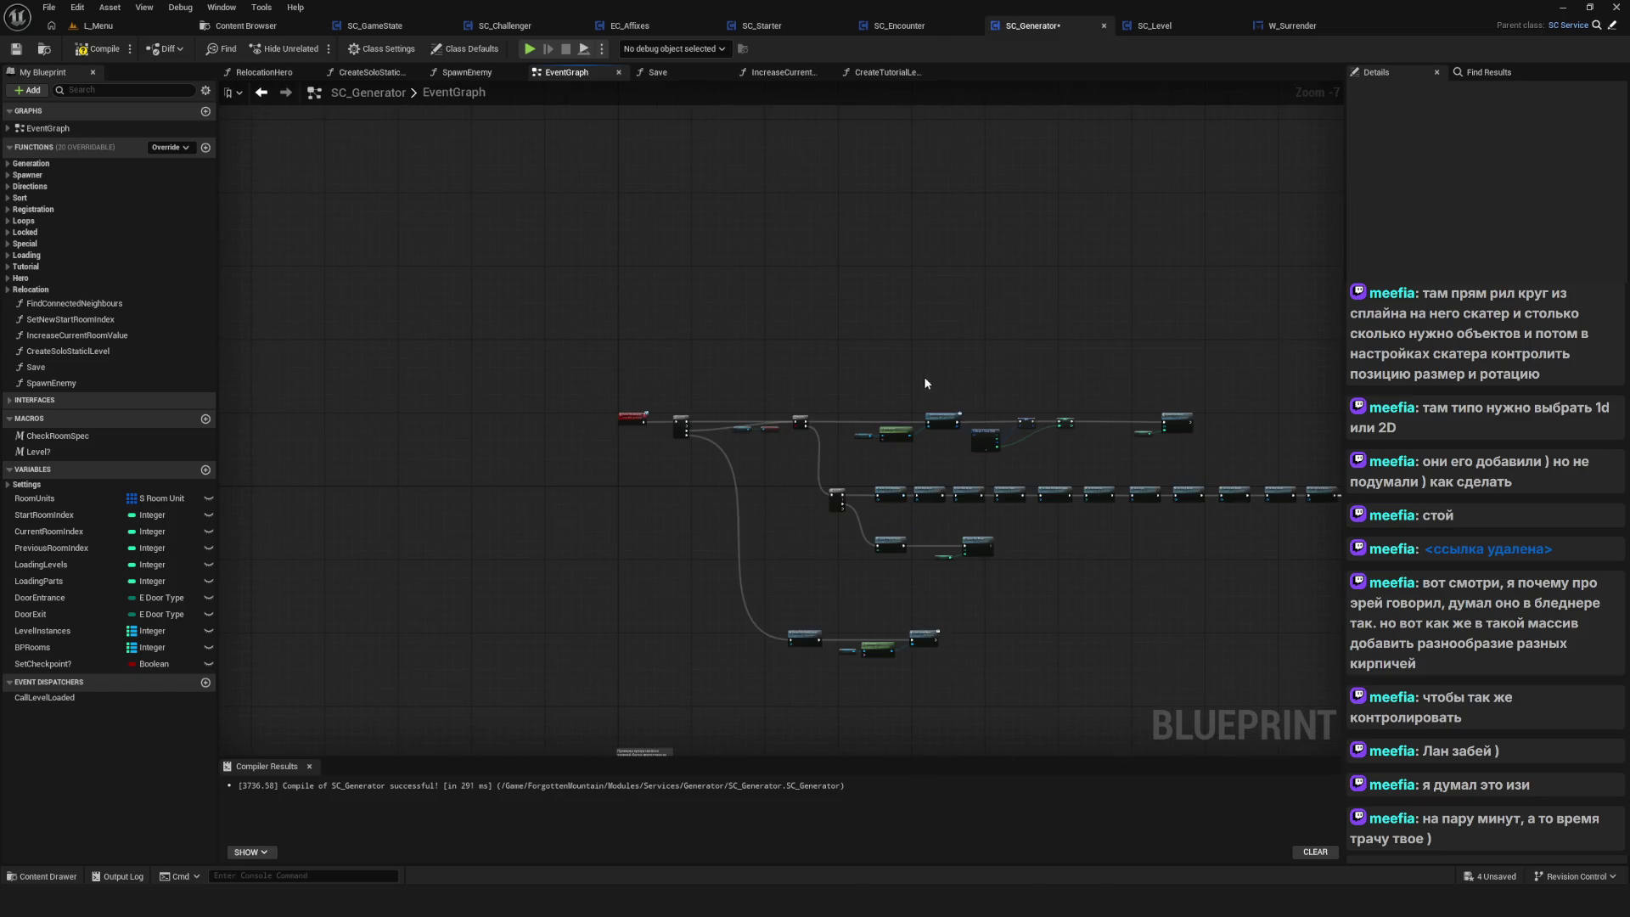
drag(923, 375, 644, 333)
Select the two small mid-graph nodes, then switch to the SC_Starter blueprint
scroll(644, 333, up, 2)
drag(492, 400, 679, 278)
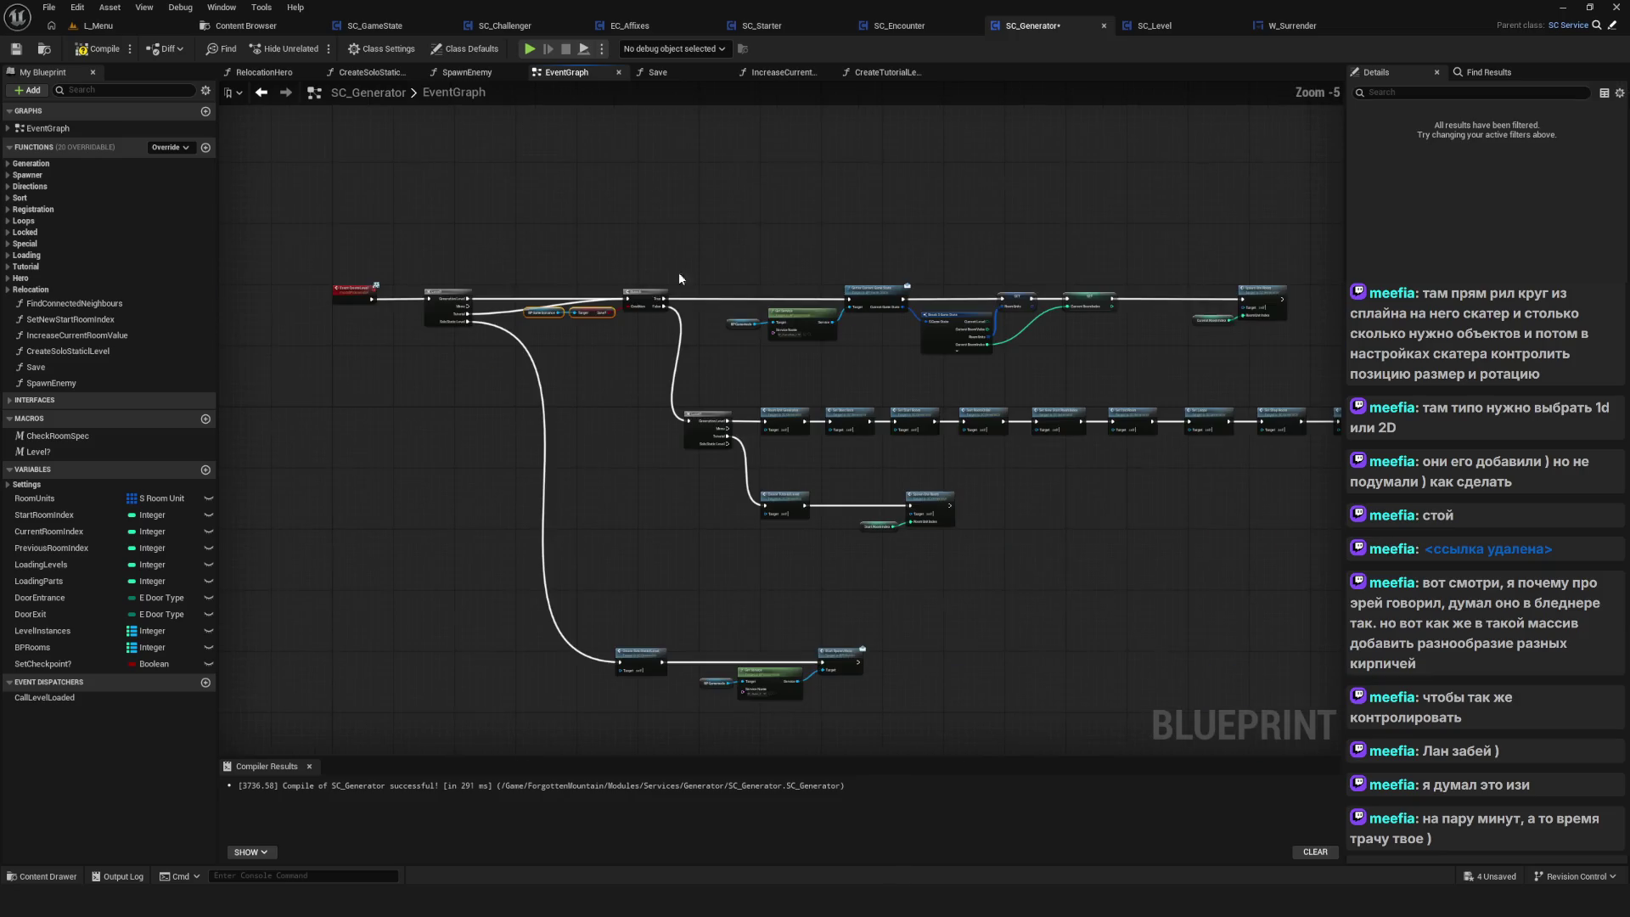
scroll(736, 324, down, 3)
scroll(806, 340, up, 7)
scroll(880, 356, down, 8)
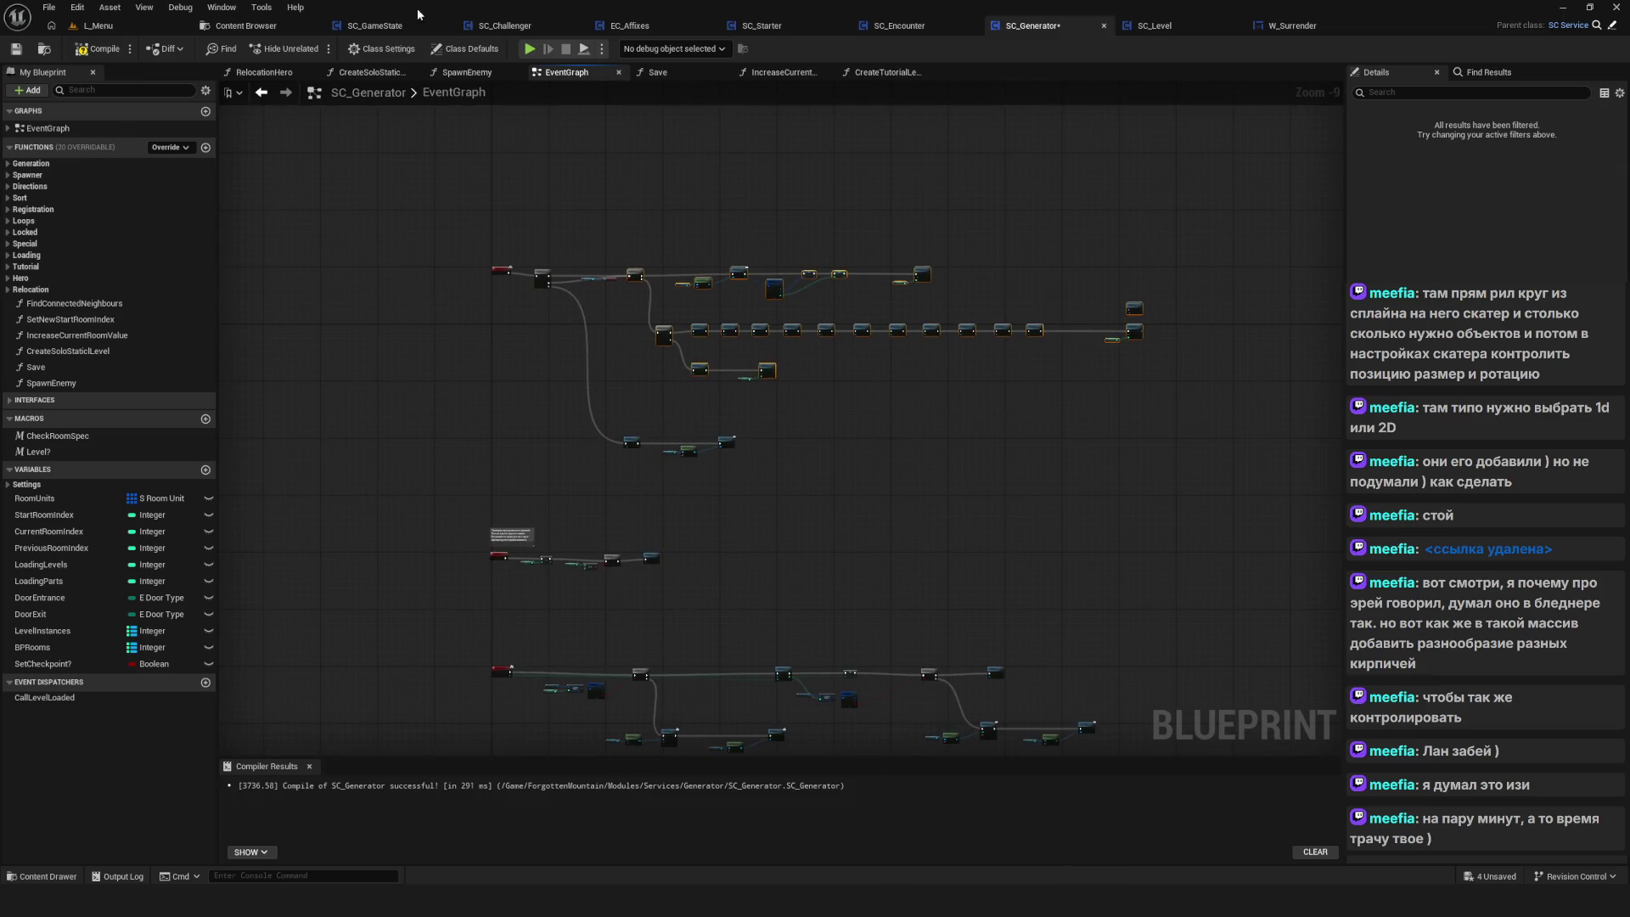
click(792, 28)
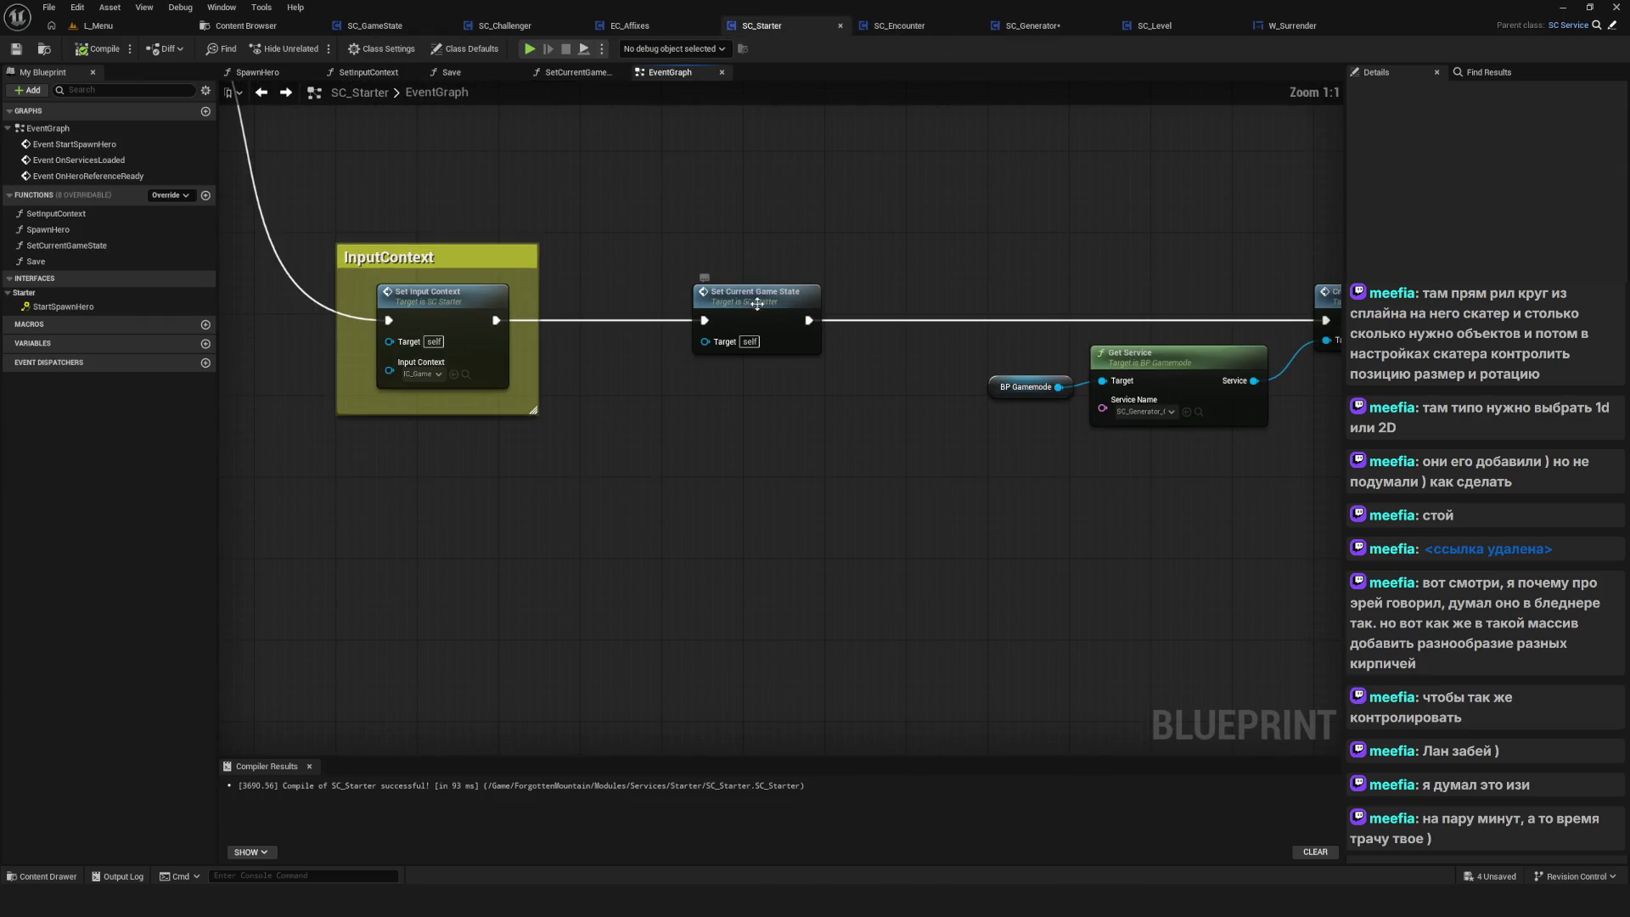
Look inside the SetCurrentGameState function, then go back to the SC_Generator blueprint
double_click(764, 309)
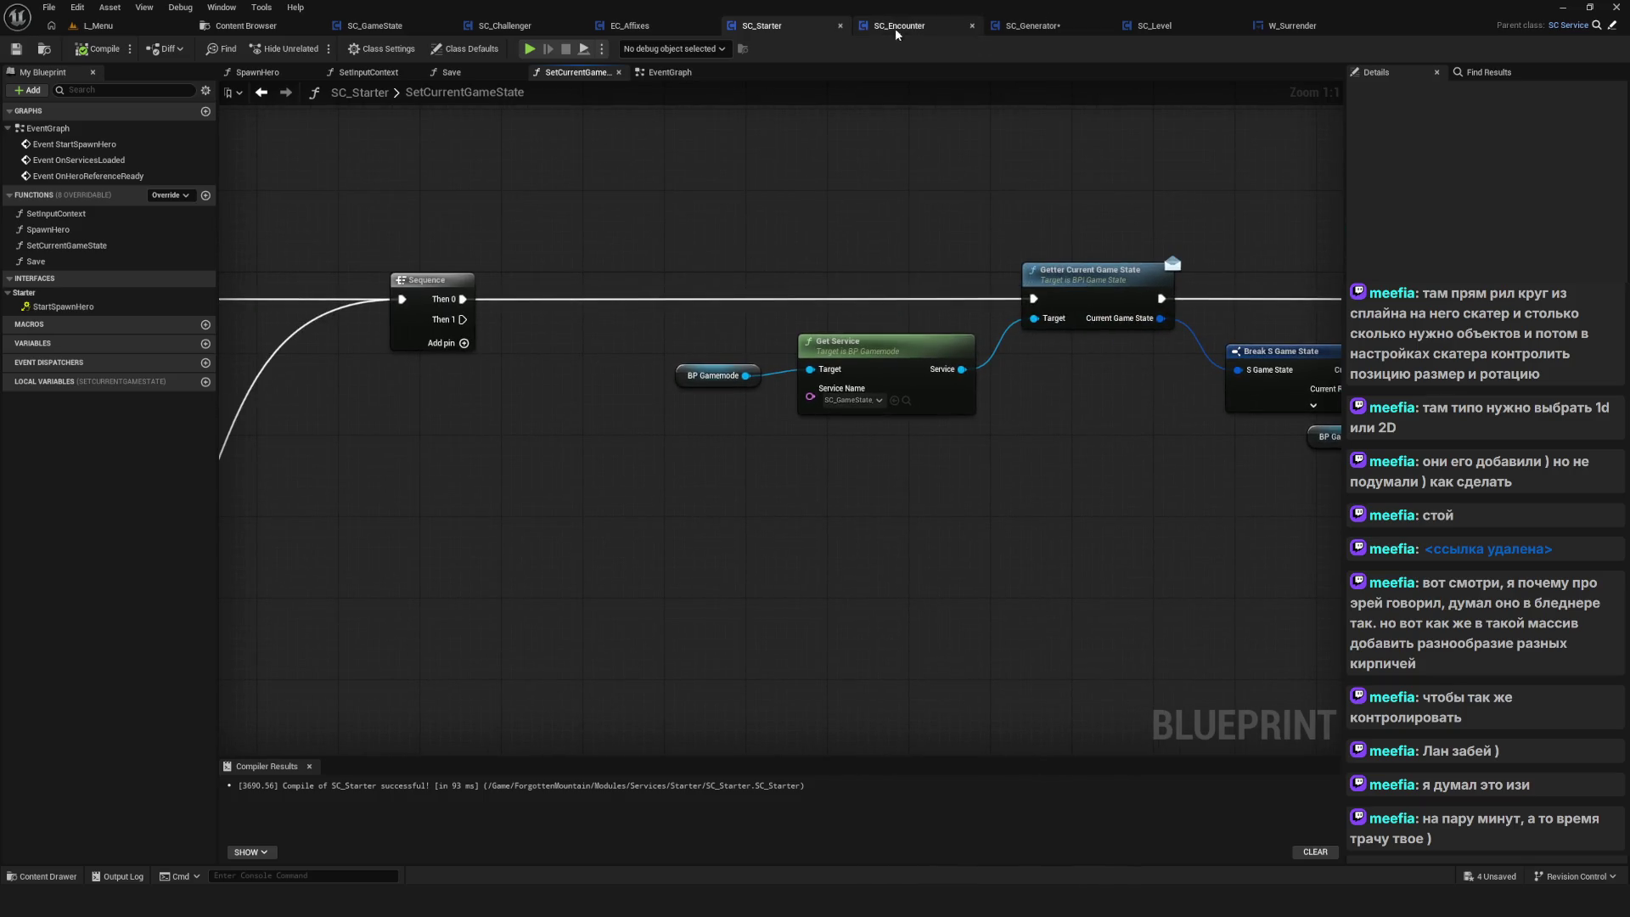
click(1047, 27)
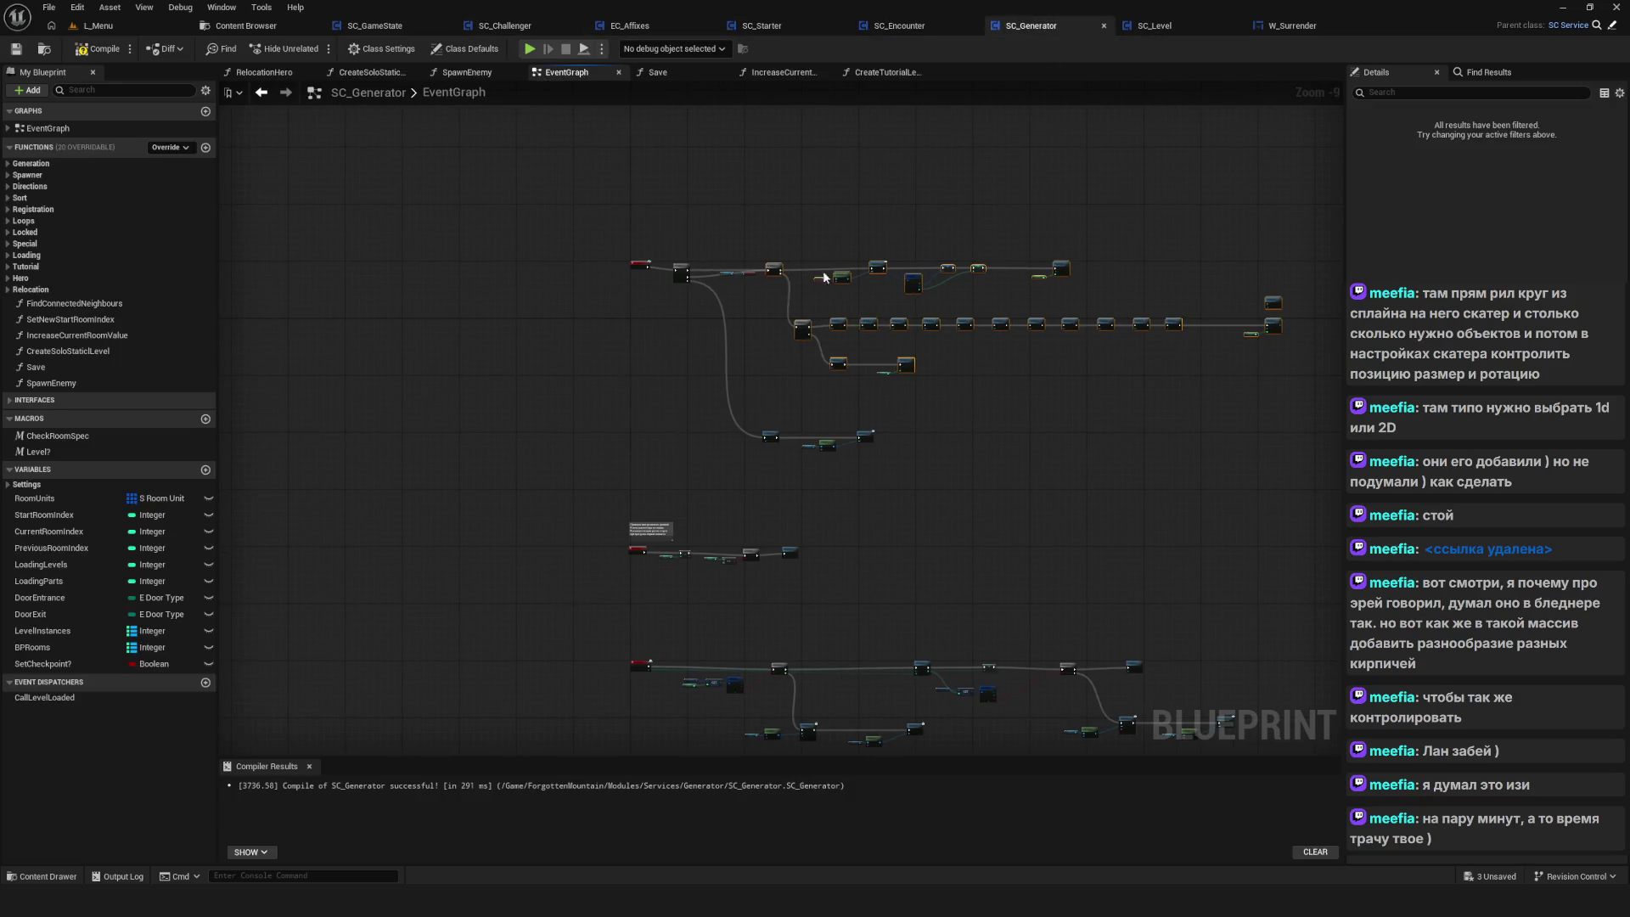
Duplicate the BP Game Instance and Save? nodes, swapping the copy's Save? for a Checkpoint? getter
scroll(823, 277, up, 5)
scroll(537, 303, up, 4)
drag(543, 276, 681, 355)
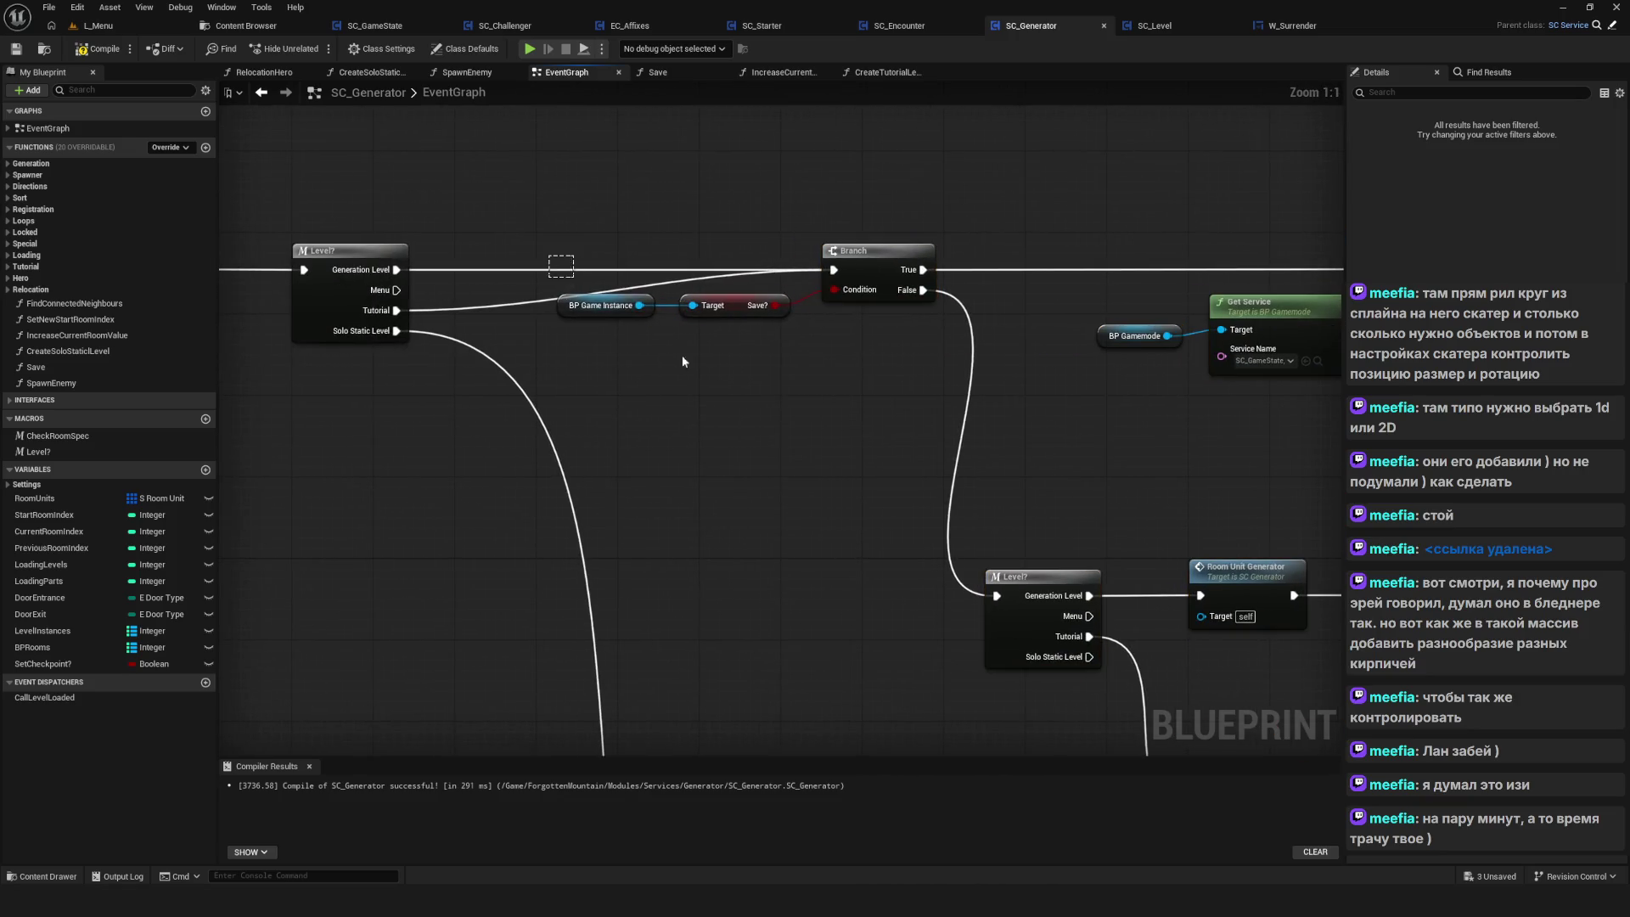
key(ctrl+c)
key(ctrl+v)
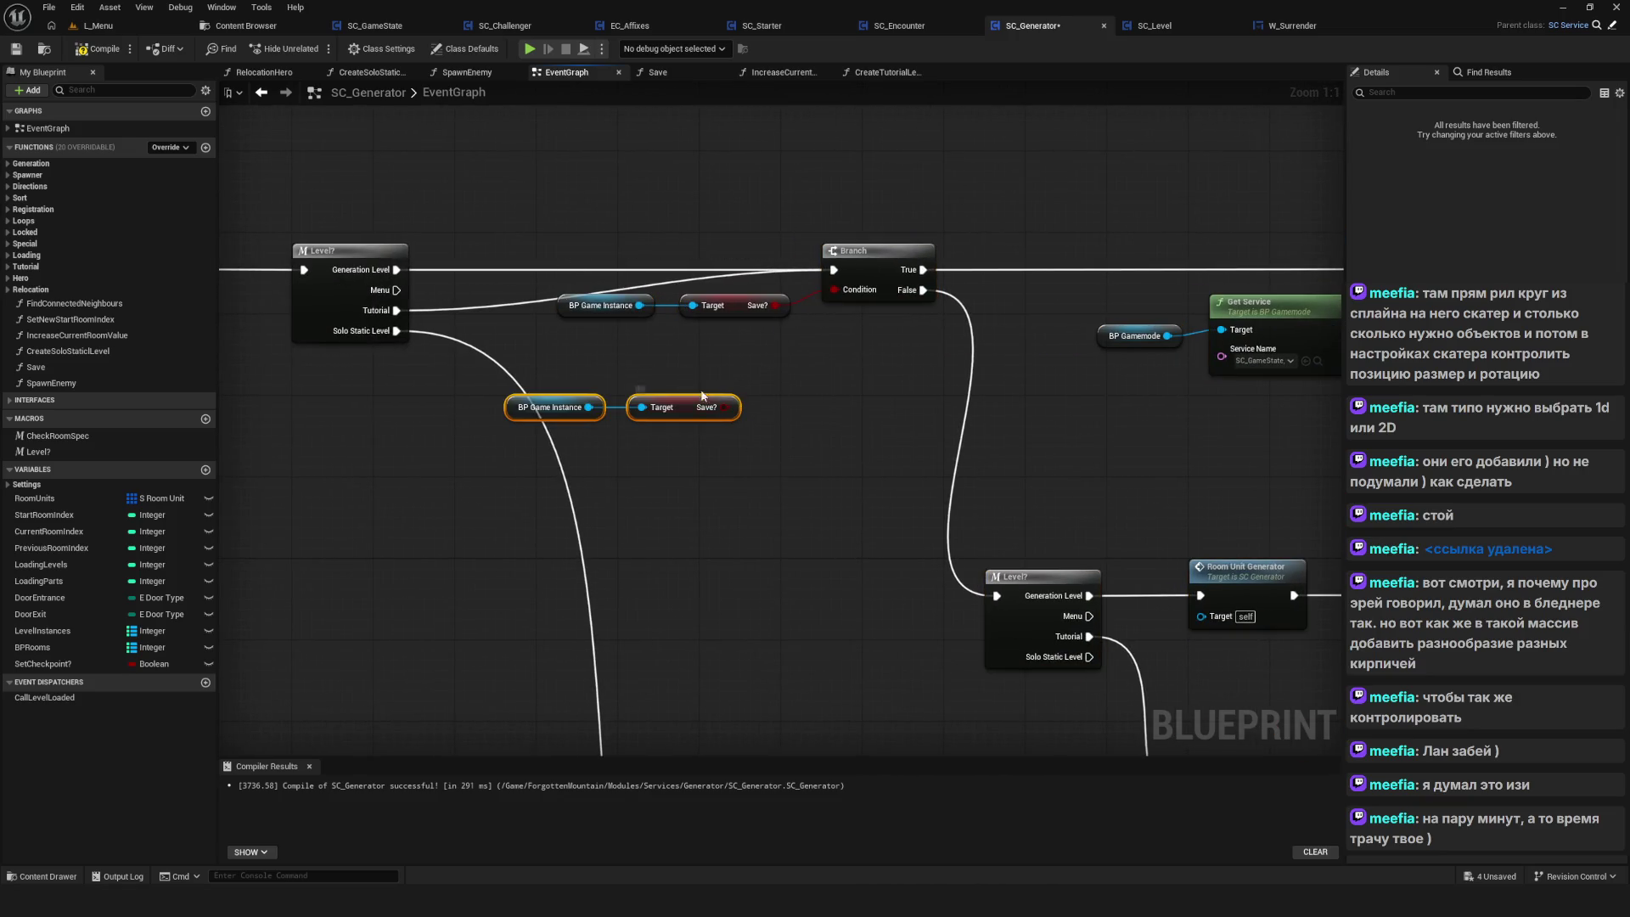
click(697, 407)
key(Delete)
drag(588, 407, 664, 395)
text(checkpoint)
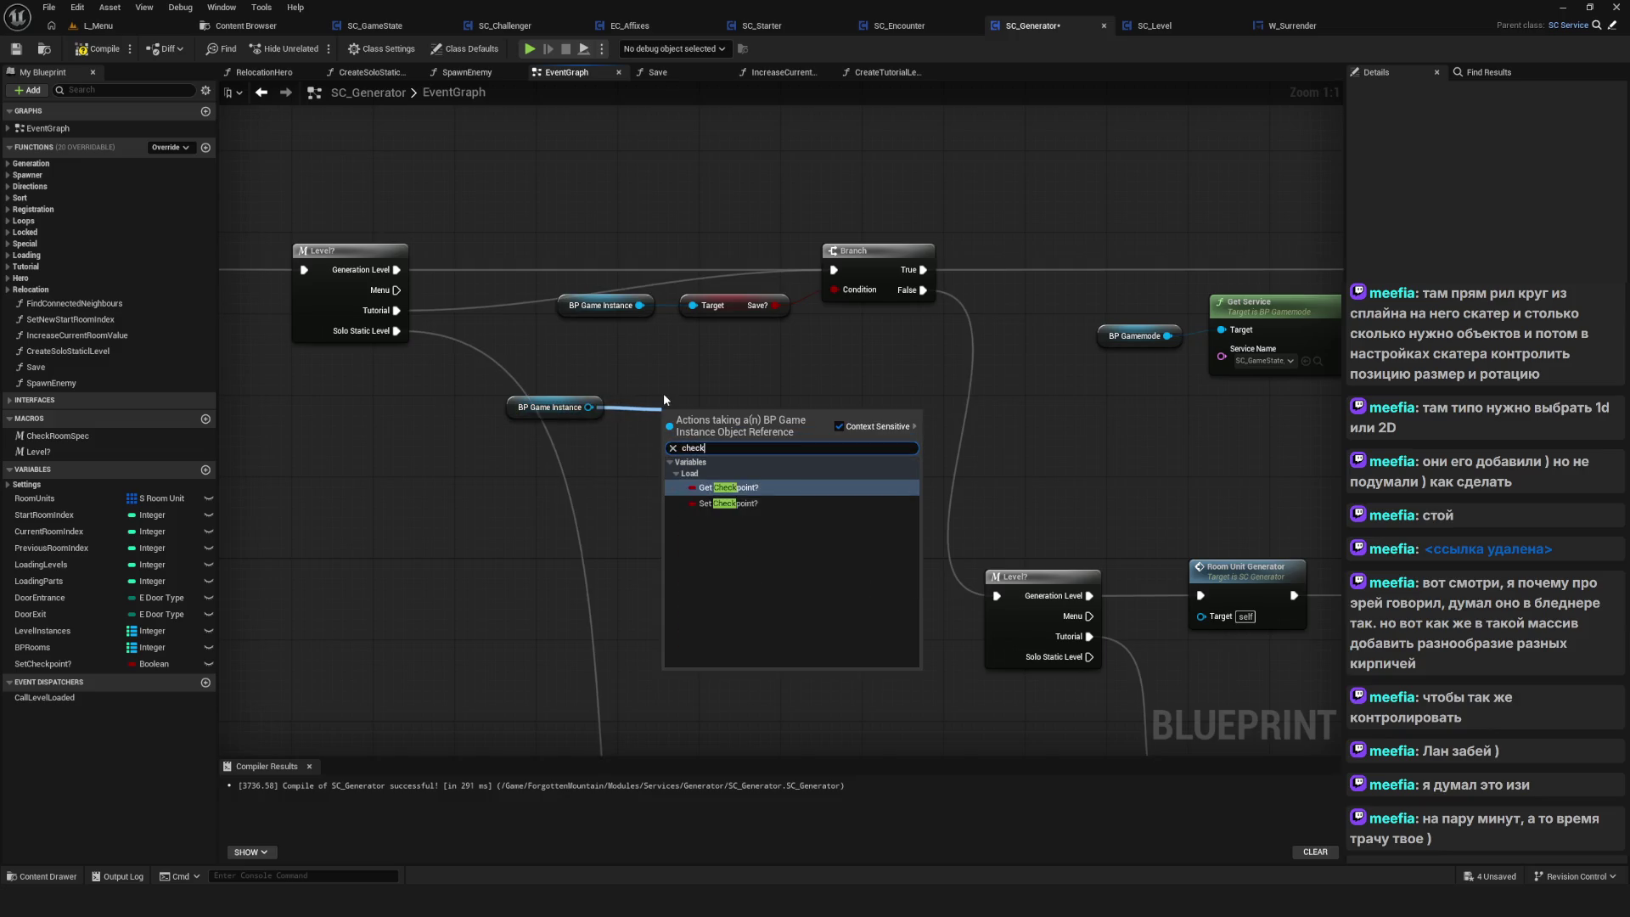
key(Return)
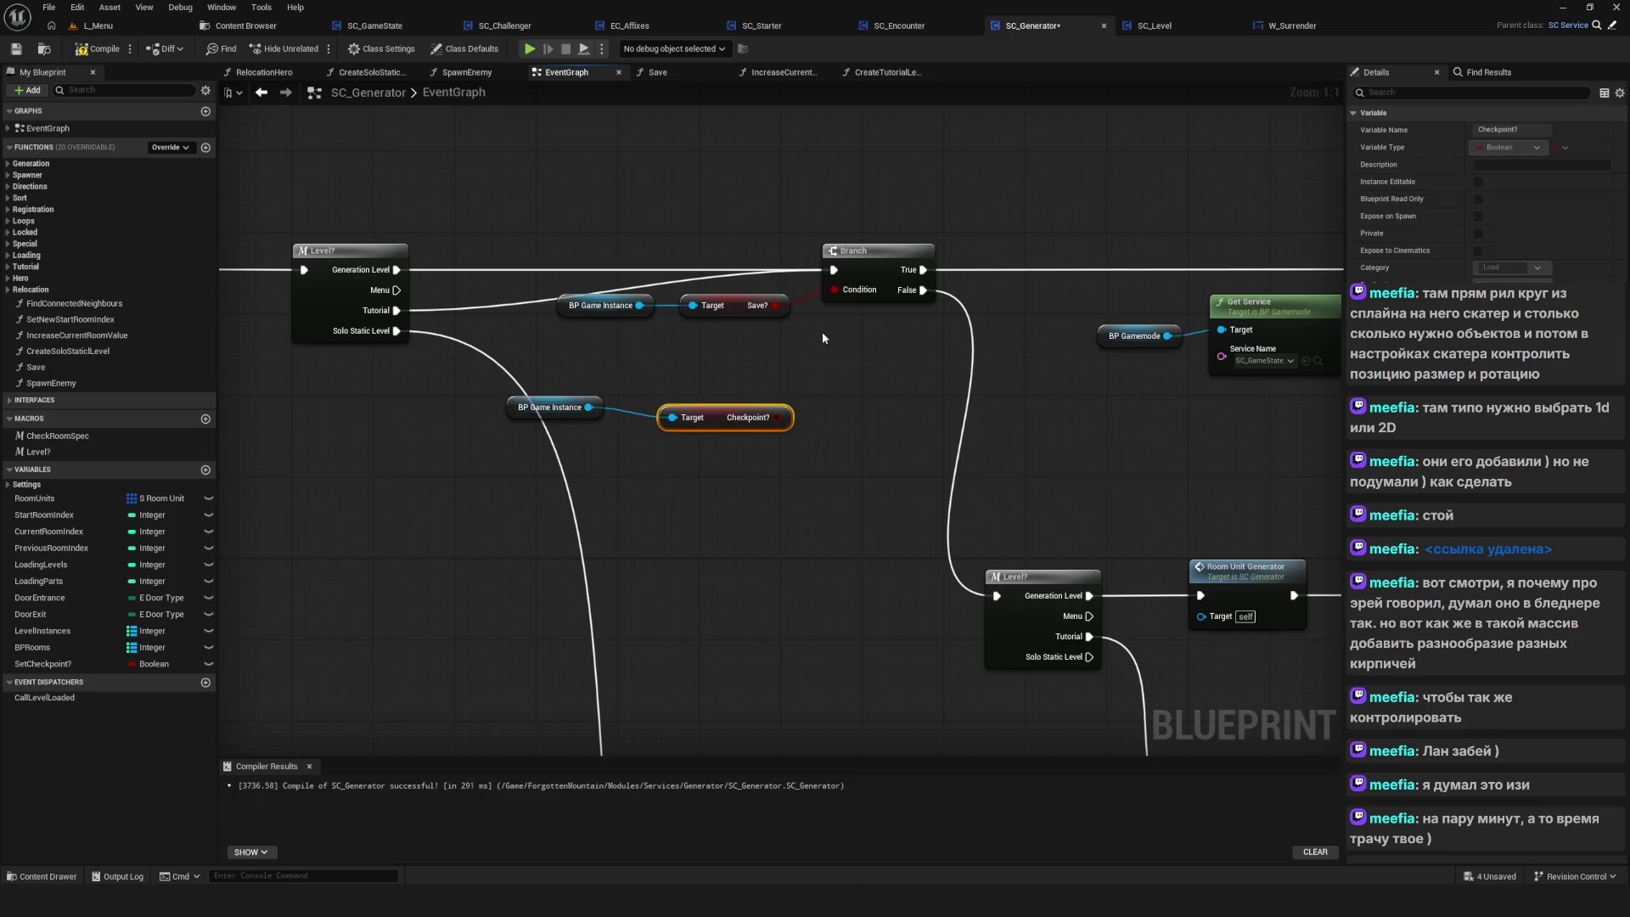
Insert an OR node between Save?, Checkpoint? and the Branch condition, and tidy the nodes
mouse_move(563, 213)
mouse_down()
mouse_move(711, 331)
mouse_move(635, 301)
mouse_move(731, 296)
mouse_up()
alt+click(677, 307)
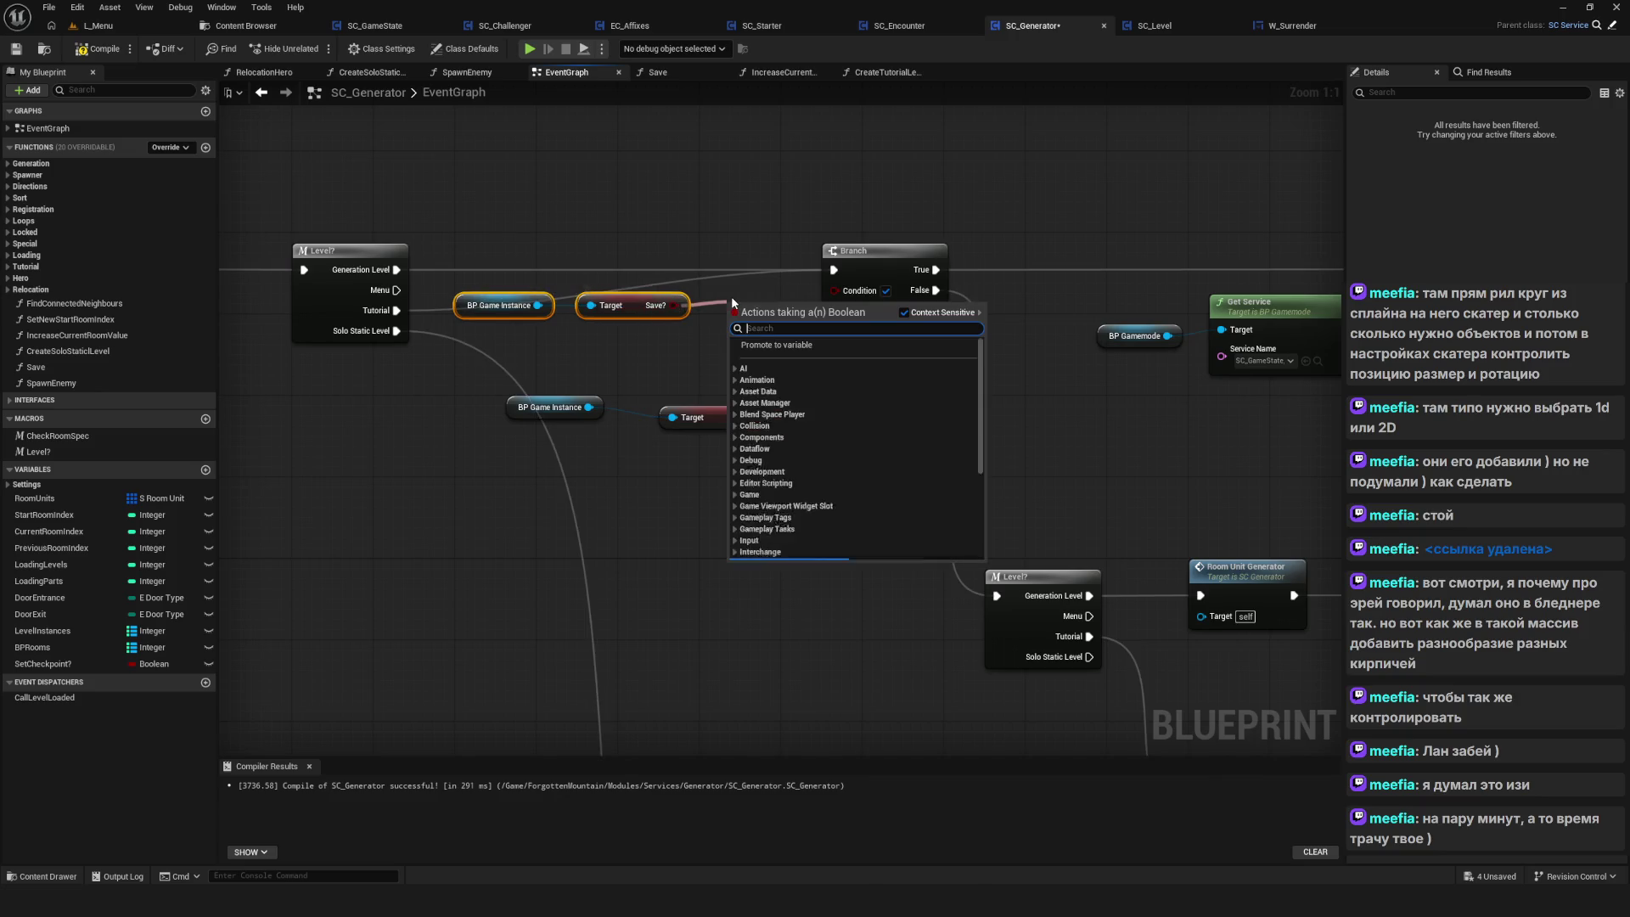
text(OR)
click(794, 360)
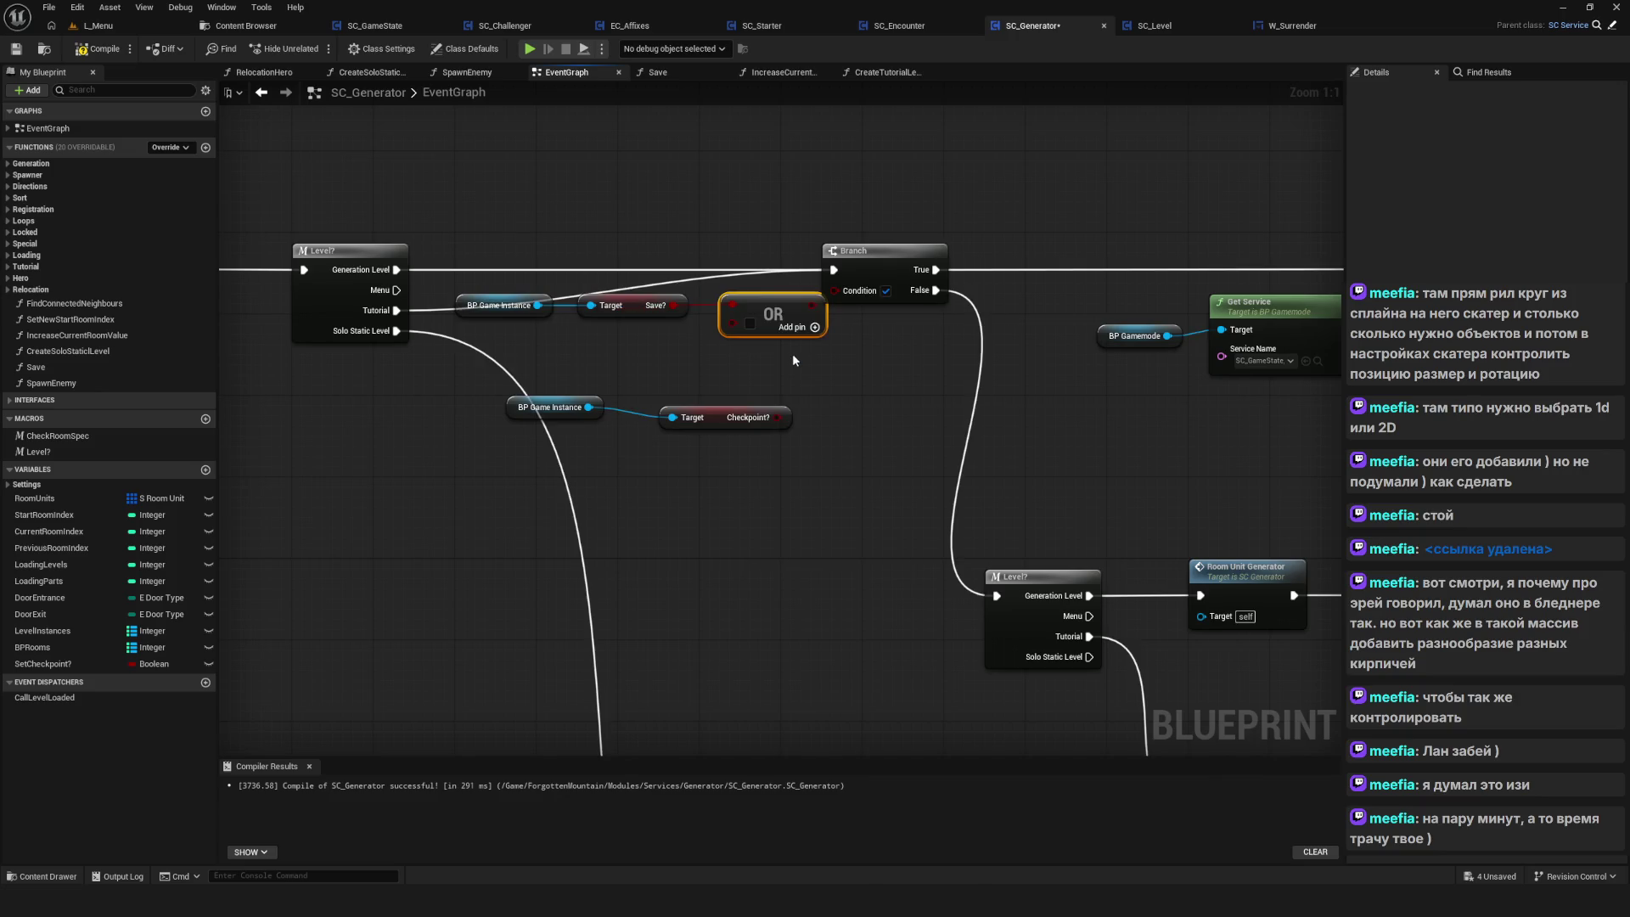
mouse_move(776, 418)
mouse_down()
mouse_move(732, 323)
mouse_move(835, 291)
mouse_up()
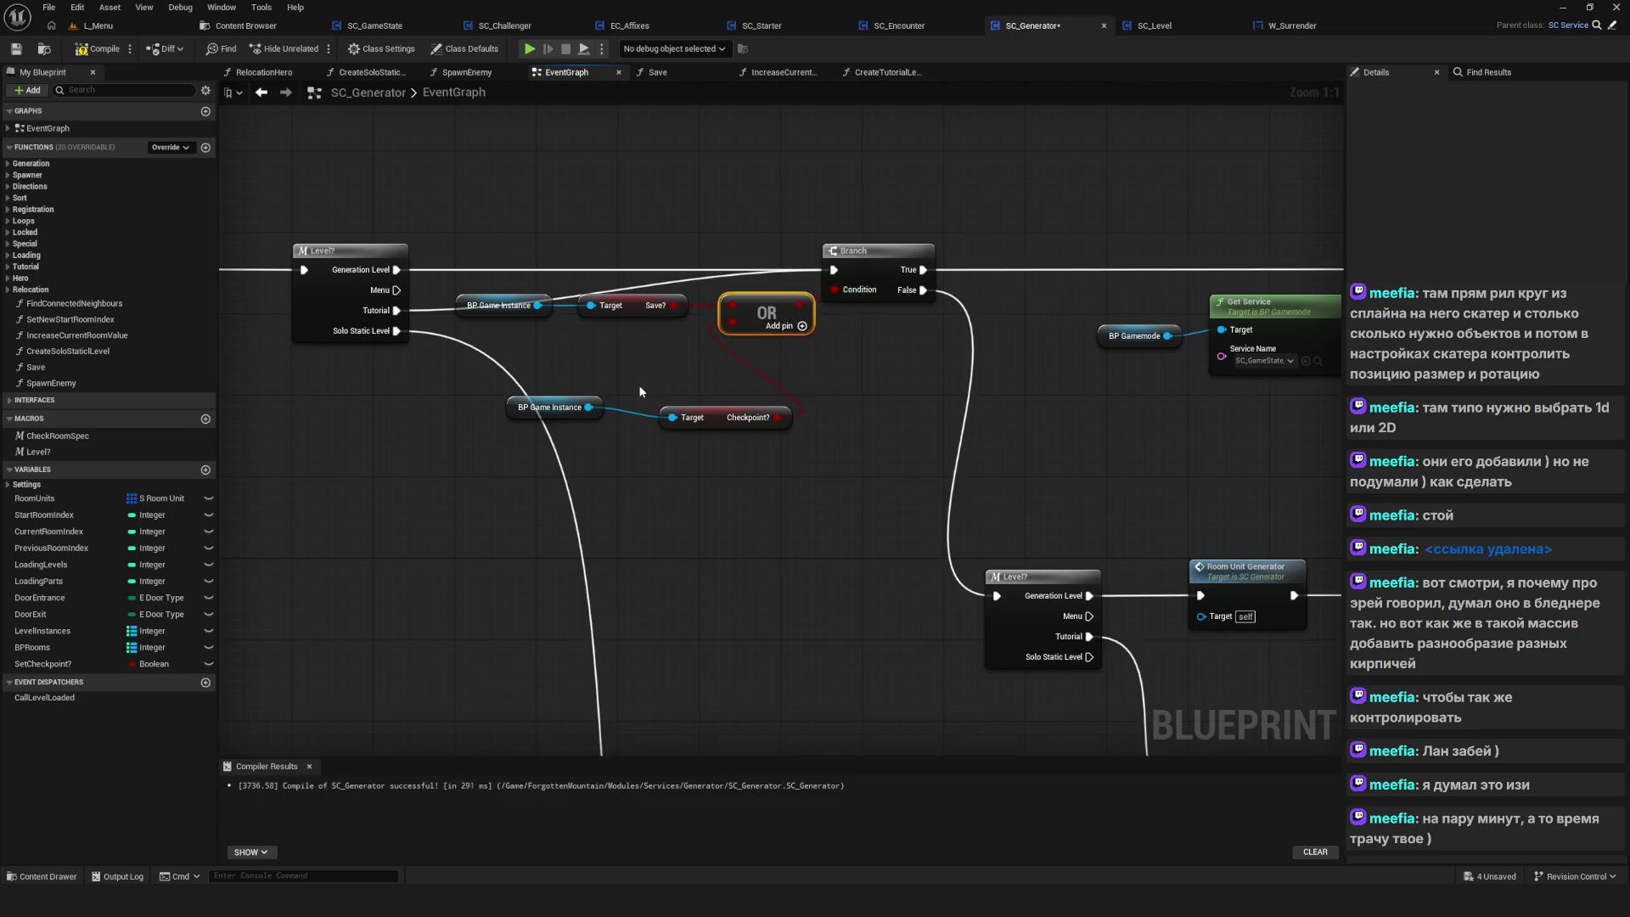
drag(626, 419, 666, 429)
mouse_move(590, 370)
mouse_down()
mouse_move(773, 459)
mouse_move(691, 351)
mouse_up()
drag(579, 217, 852, 357)
scroll(852, 357, down, 6)
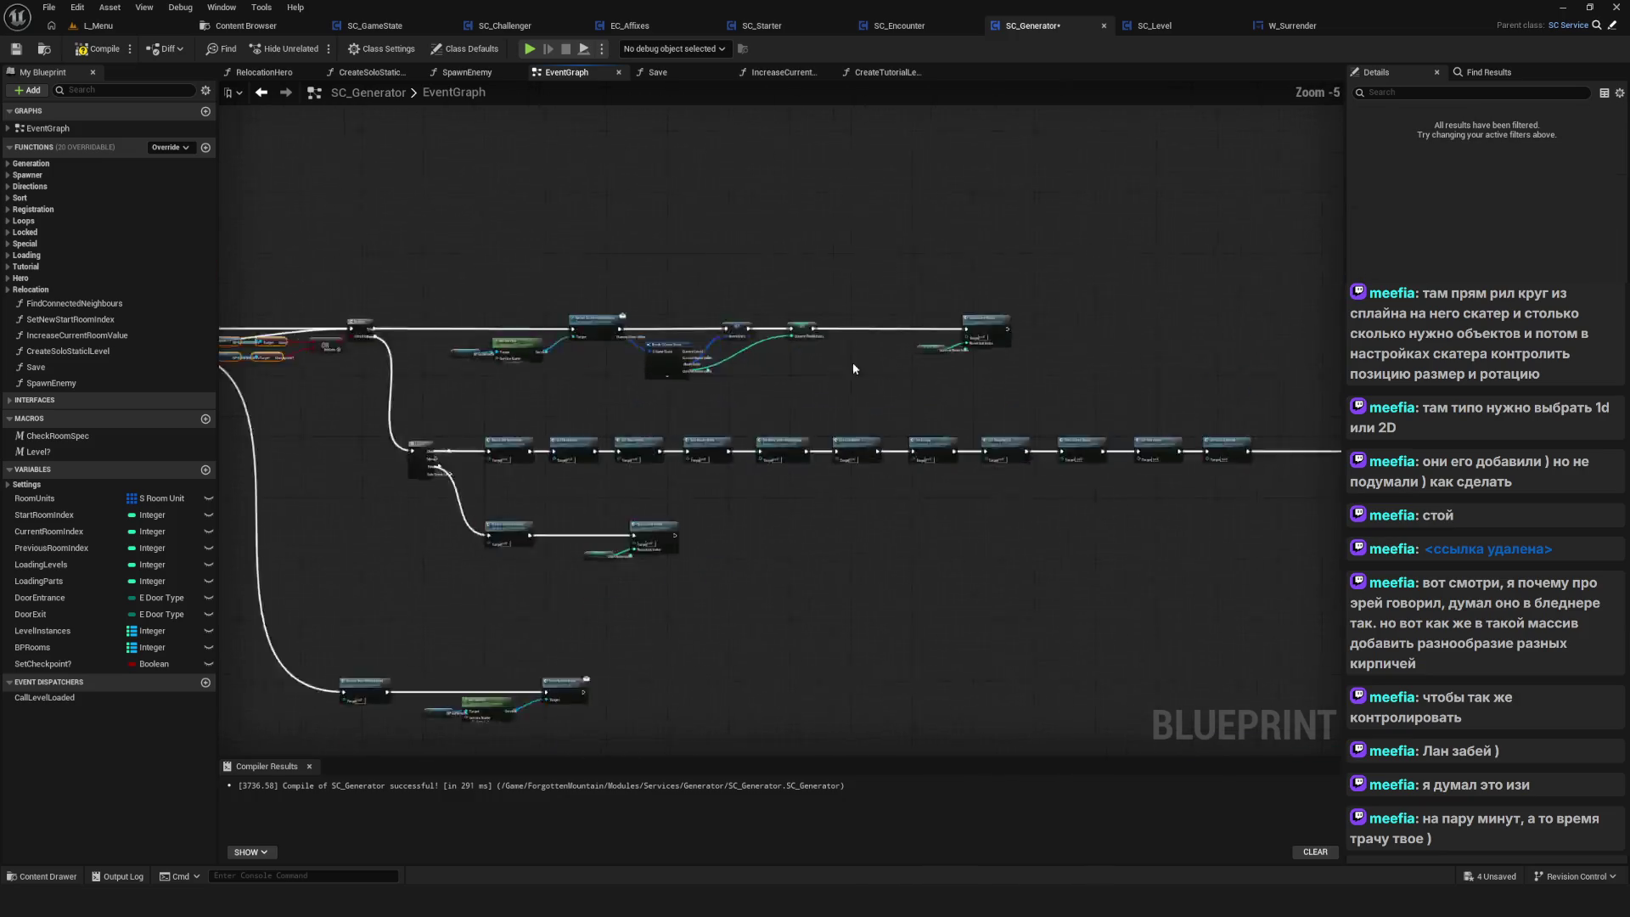
scroll(852, 362, up, 3)
drag(601, 365, 964, 325)
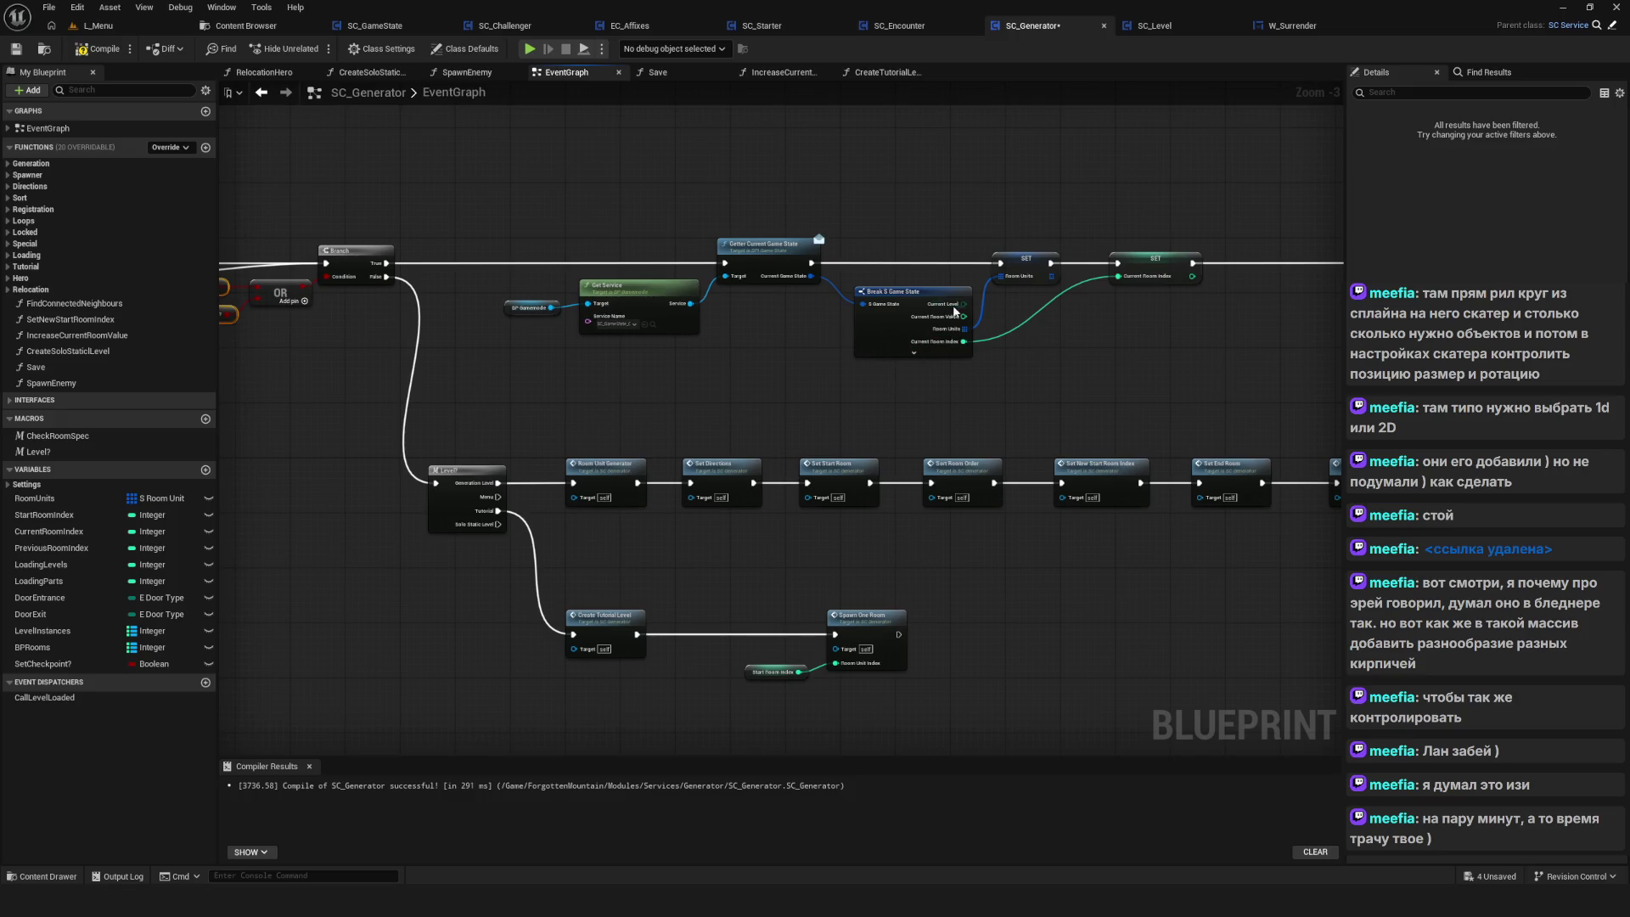
Compile and save the SC_Generator blueprint with its new OR logic
scroll(954, 311, down, 5)
drag(725, 453, 462, 455)
scroll(511, 328, up, 6)
scroll(572, 287, down, 1)
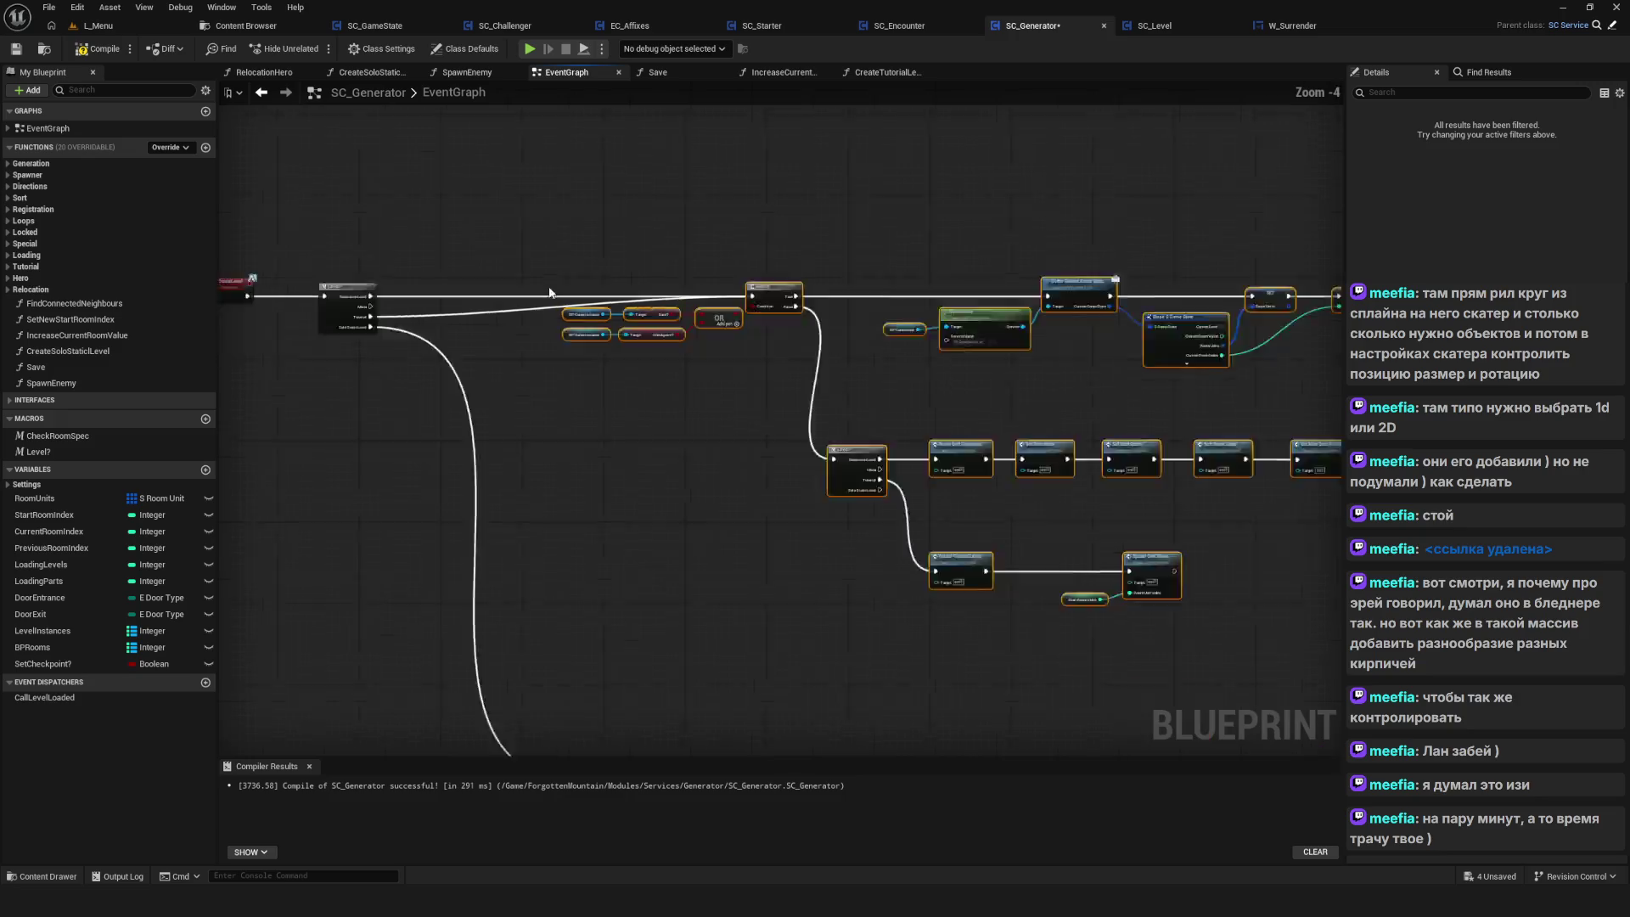
scroll(572, 287, up, 2)
drag(588, 237, 859, 360)
scroll(860, 304, down, 9)
key(ctrl+s)
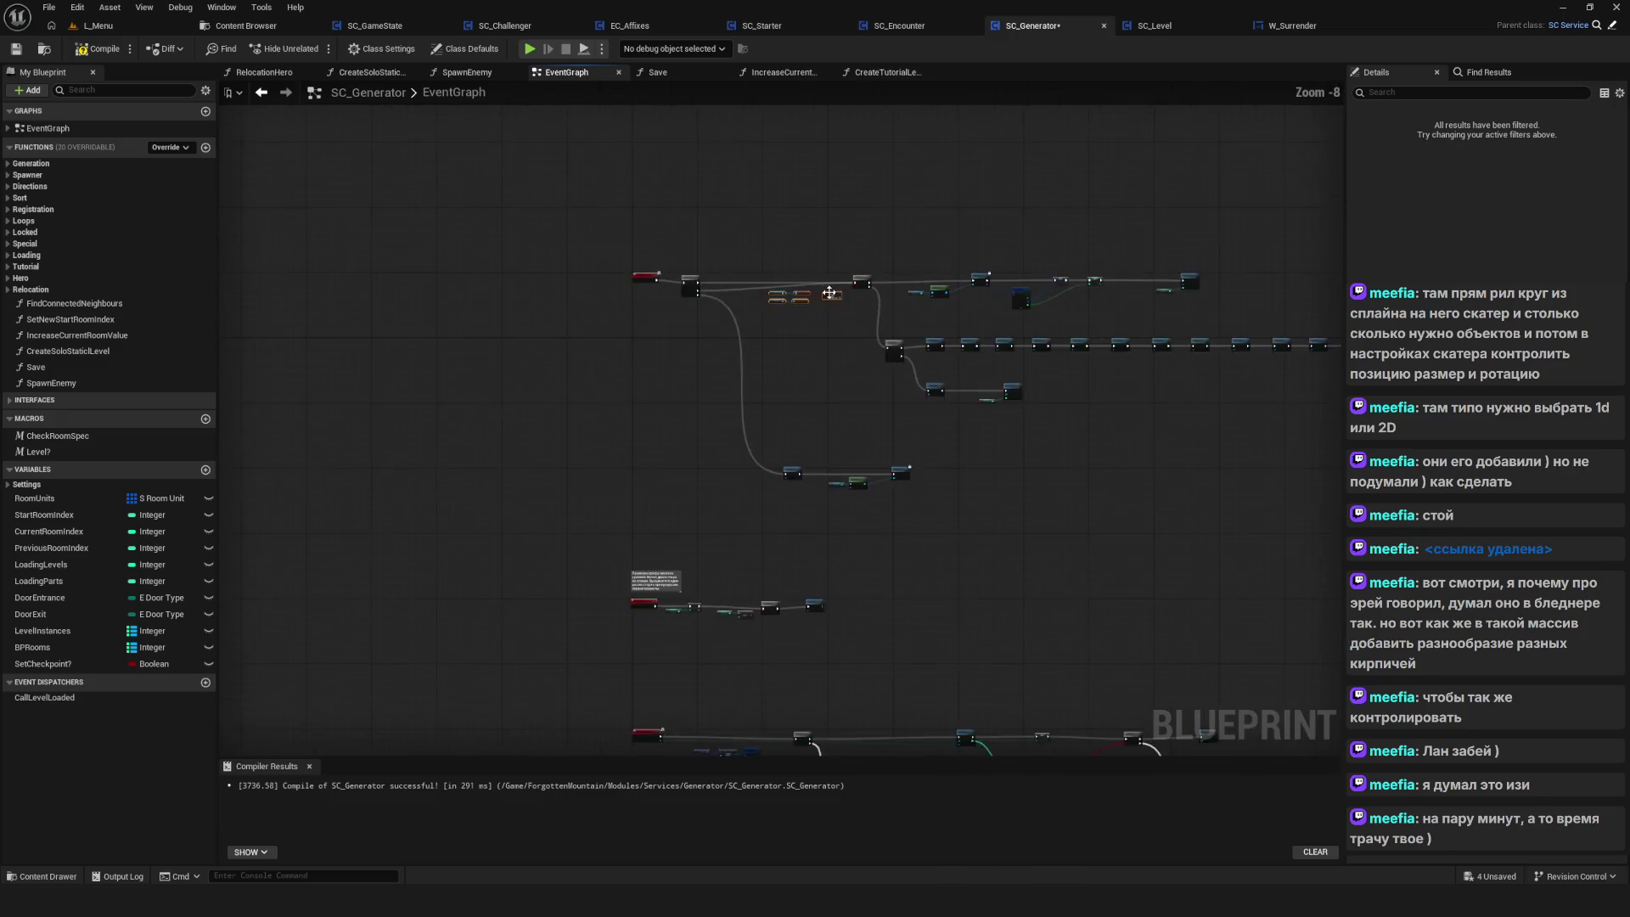
scroll(669, 324, up, 3)
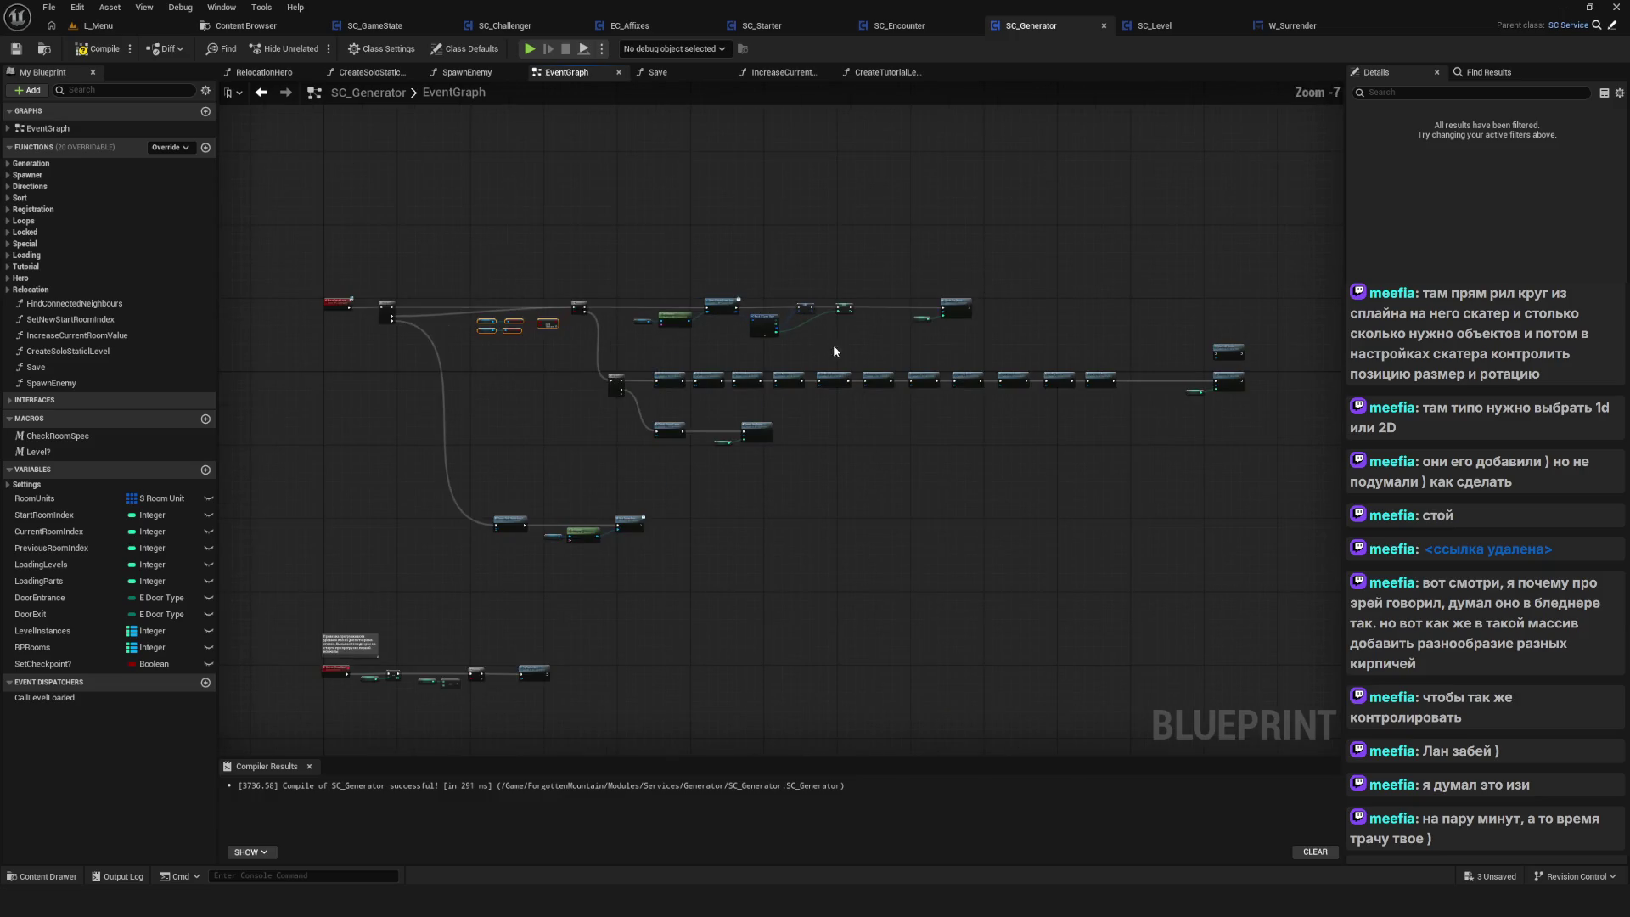
click(99, 49)
click(17, 49)
drag(852, 349, 819, 339)
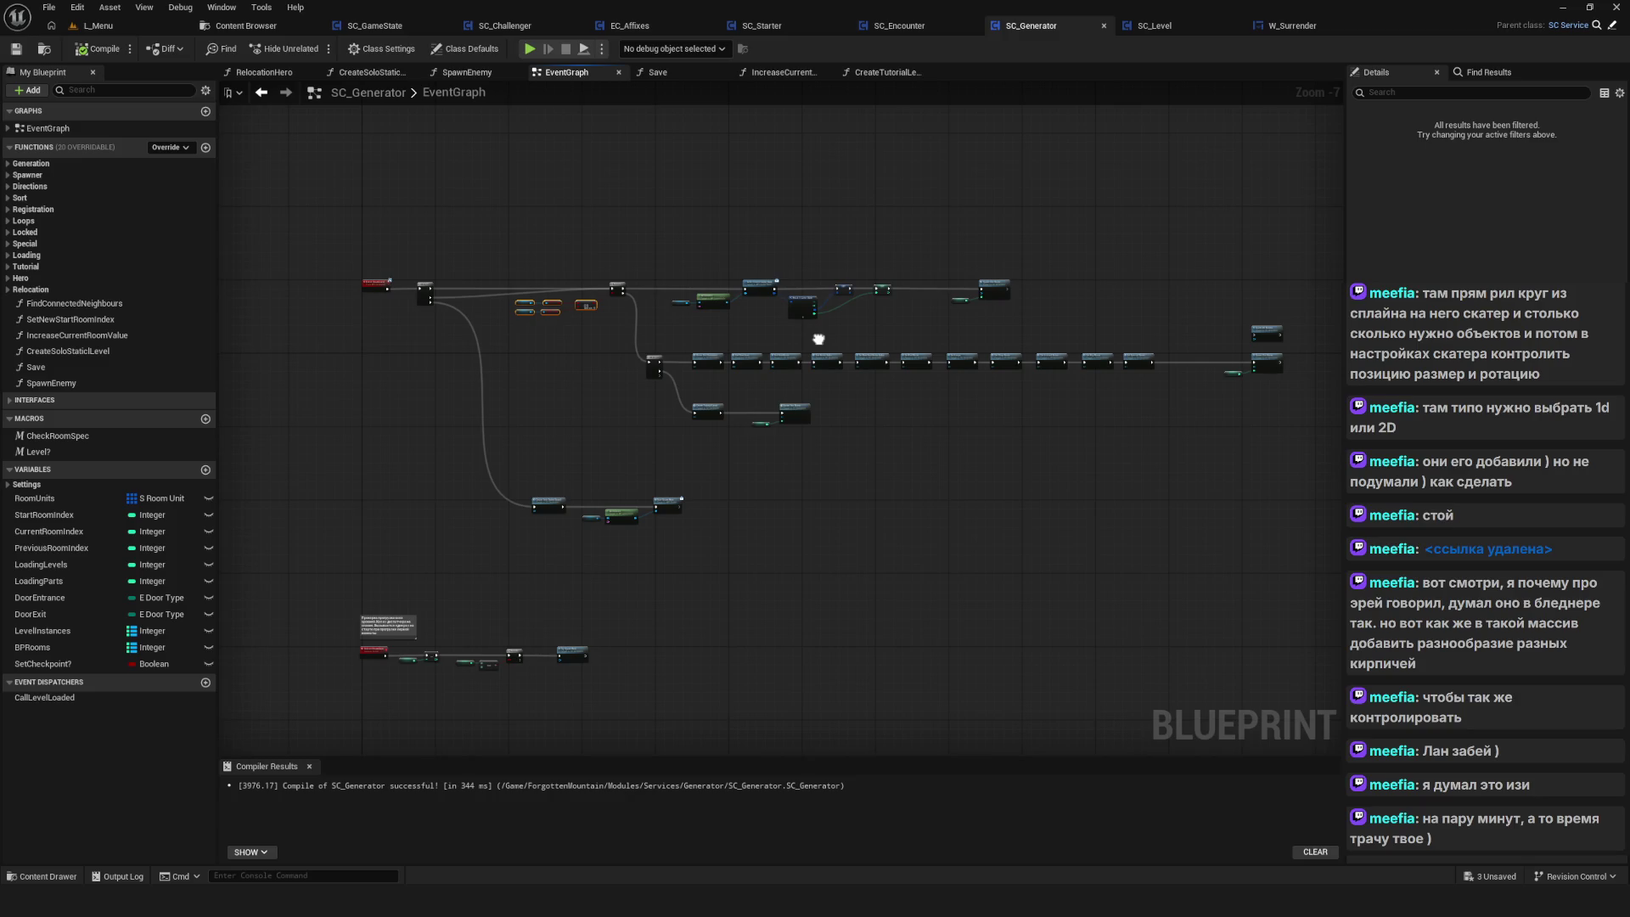
click(38, 54)
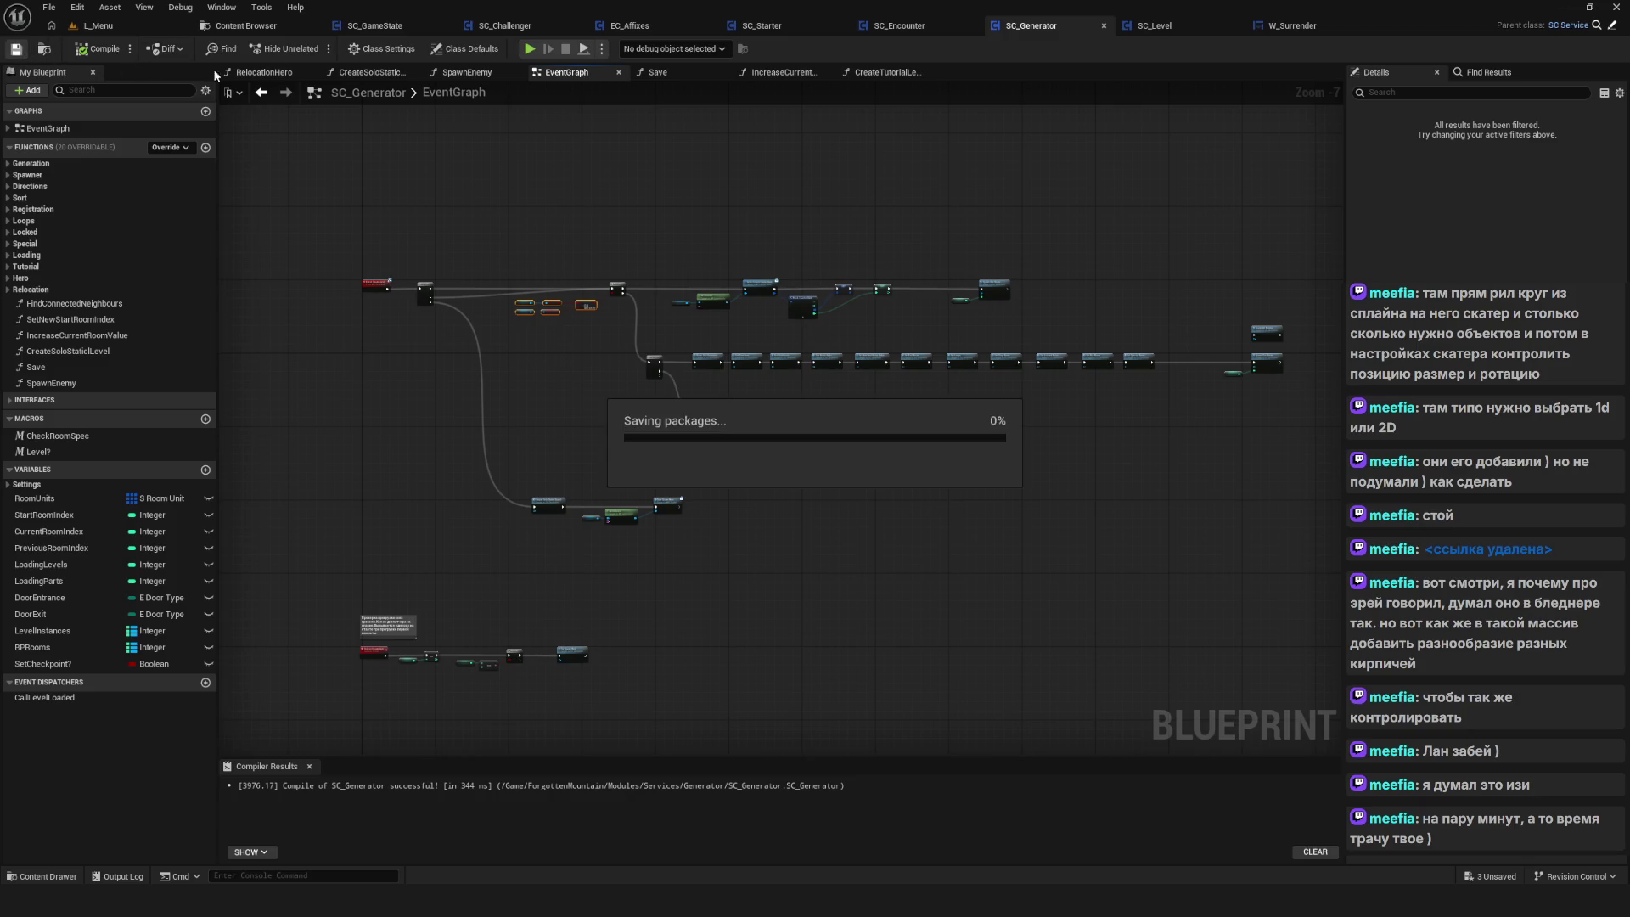
Open the HC_Stats blueprint from the Content Browser's Hero > Stats folder
click(271, 30)
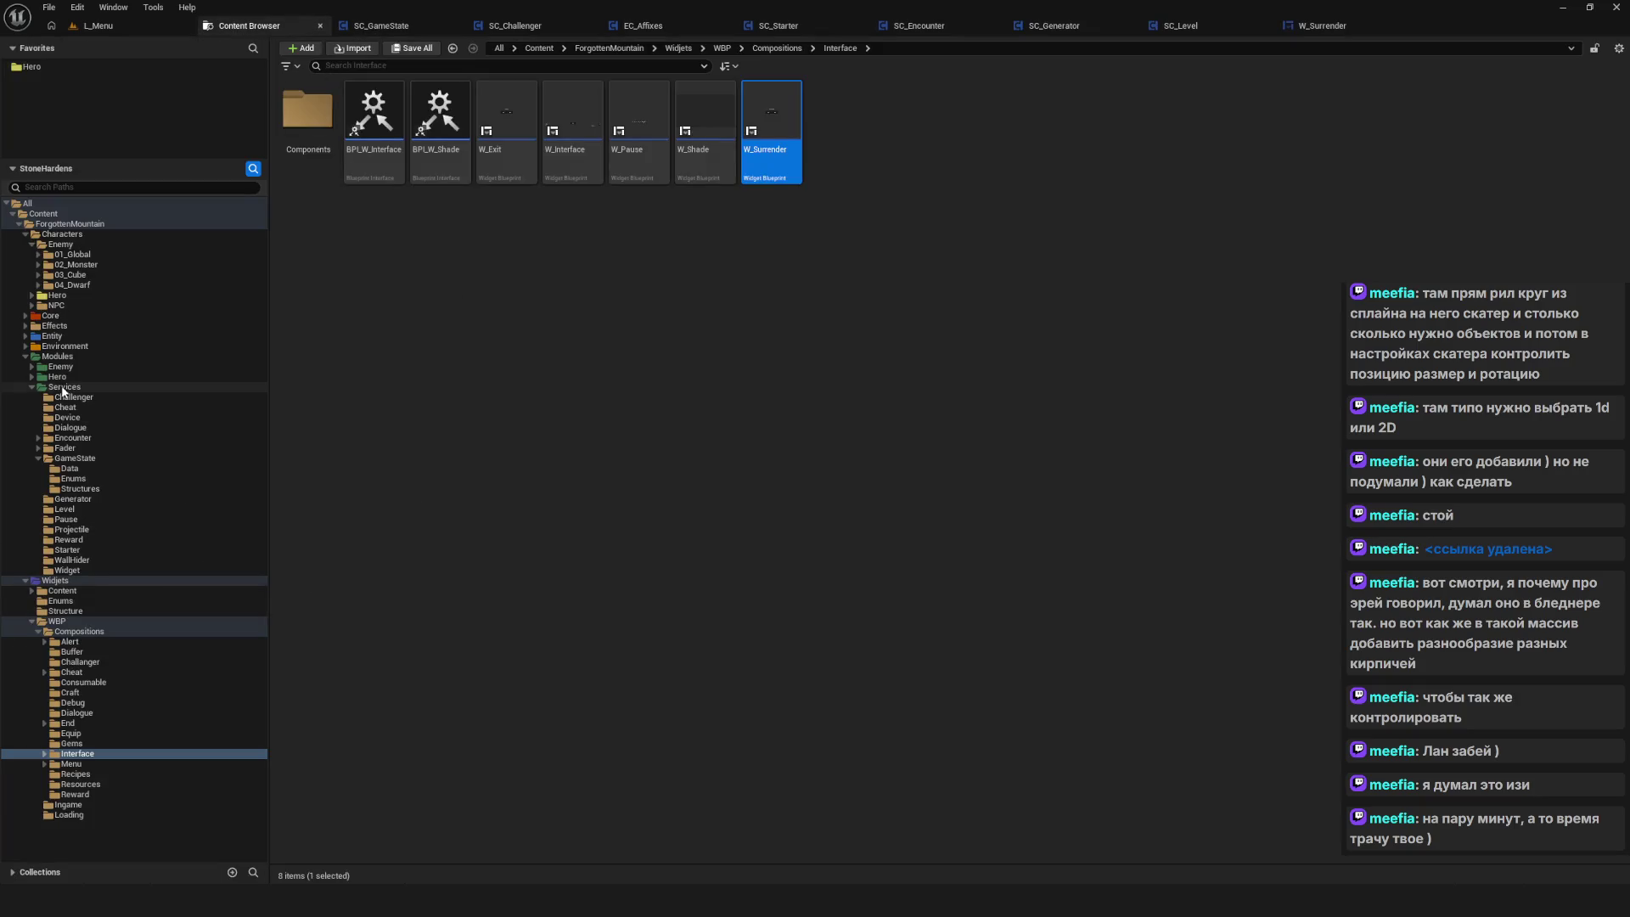
click(31, 376)
click(85, 520)
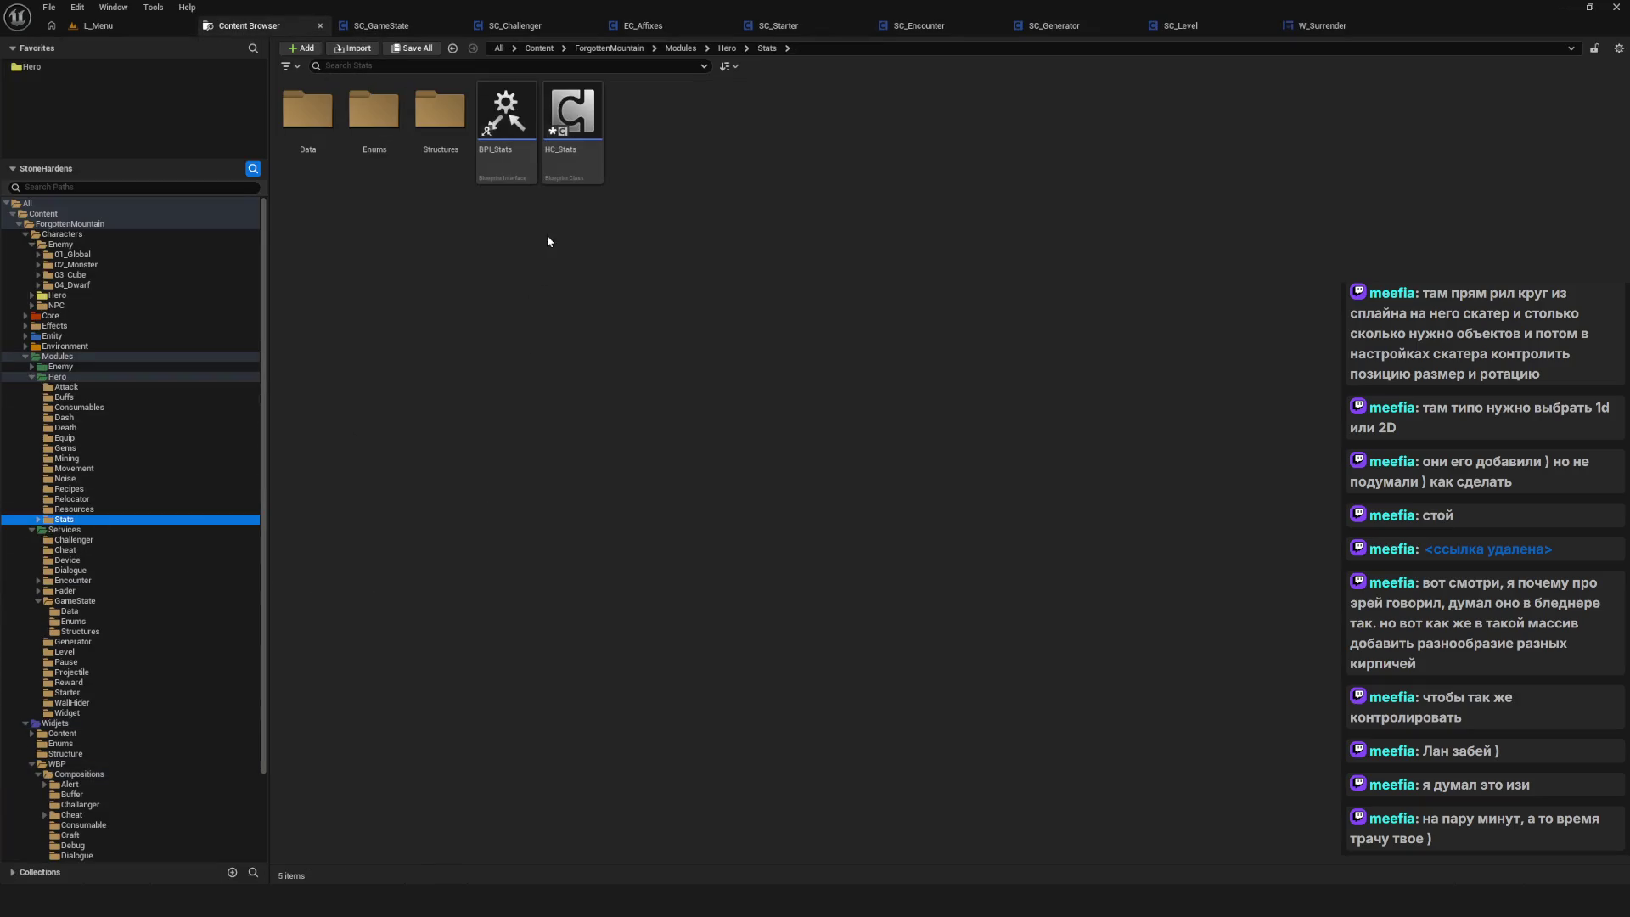
double_click(570, 127)
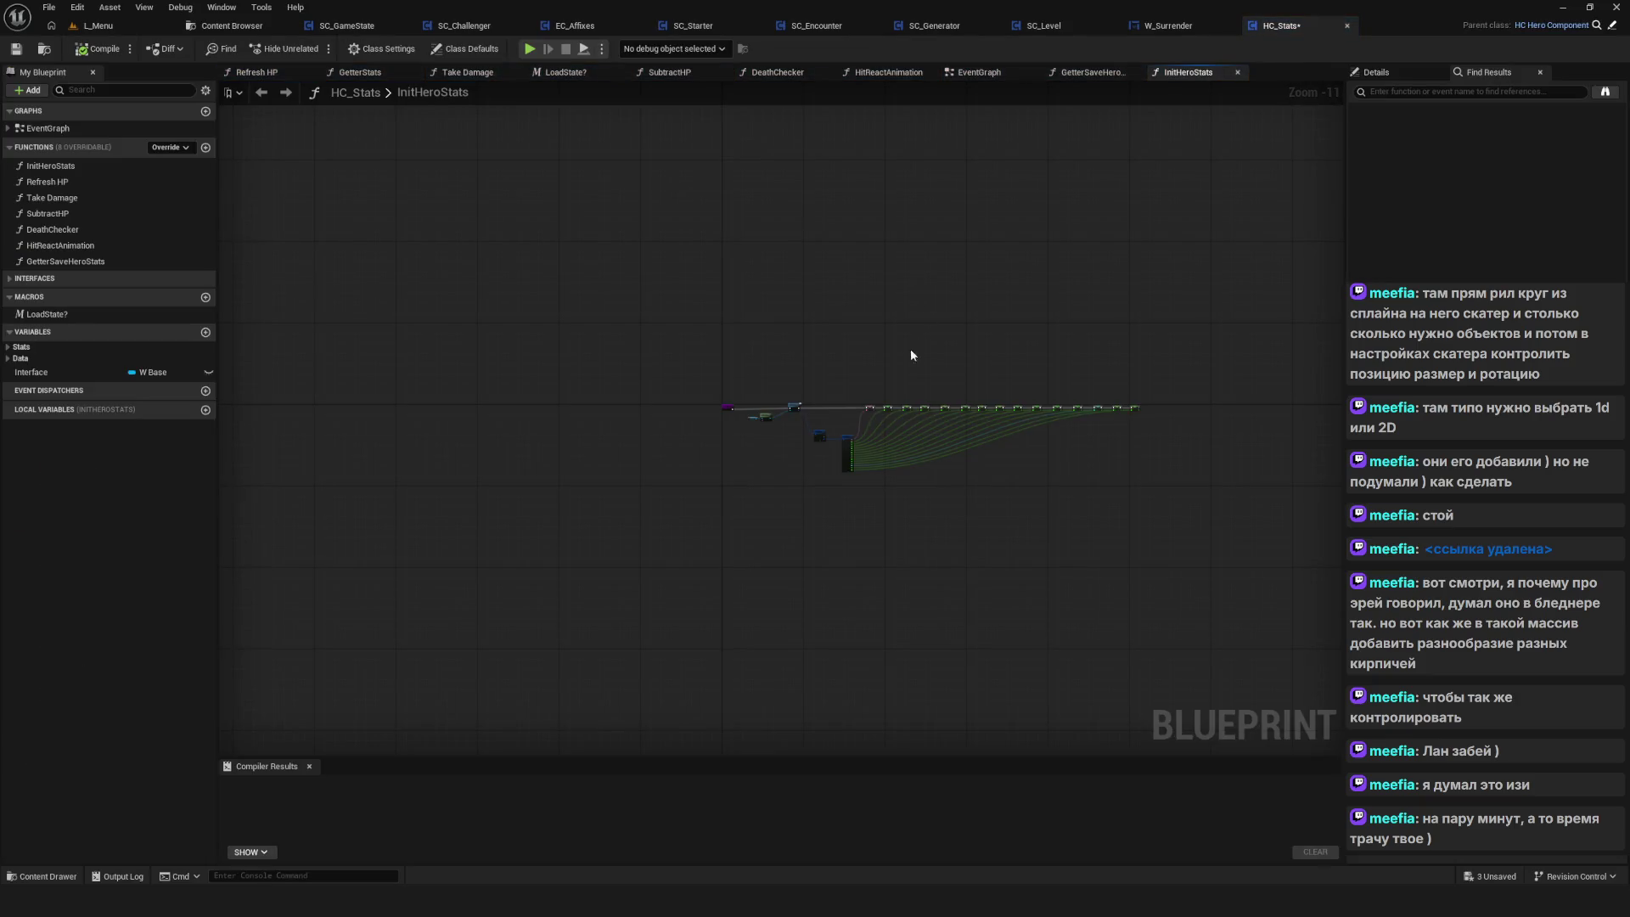
click(105, 50)
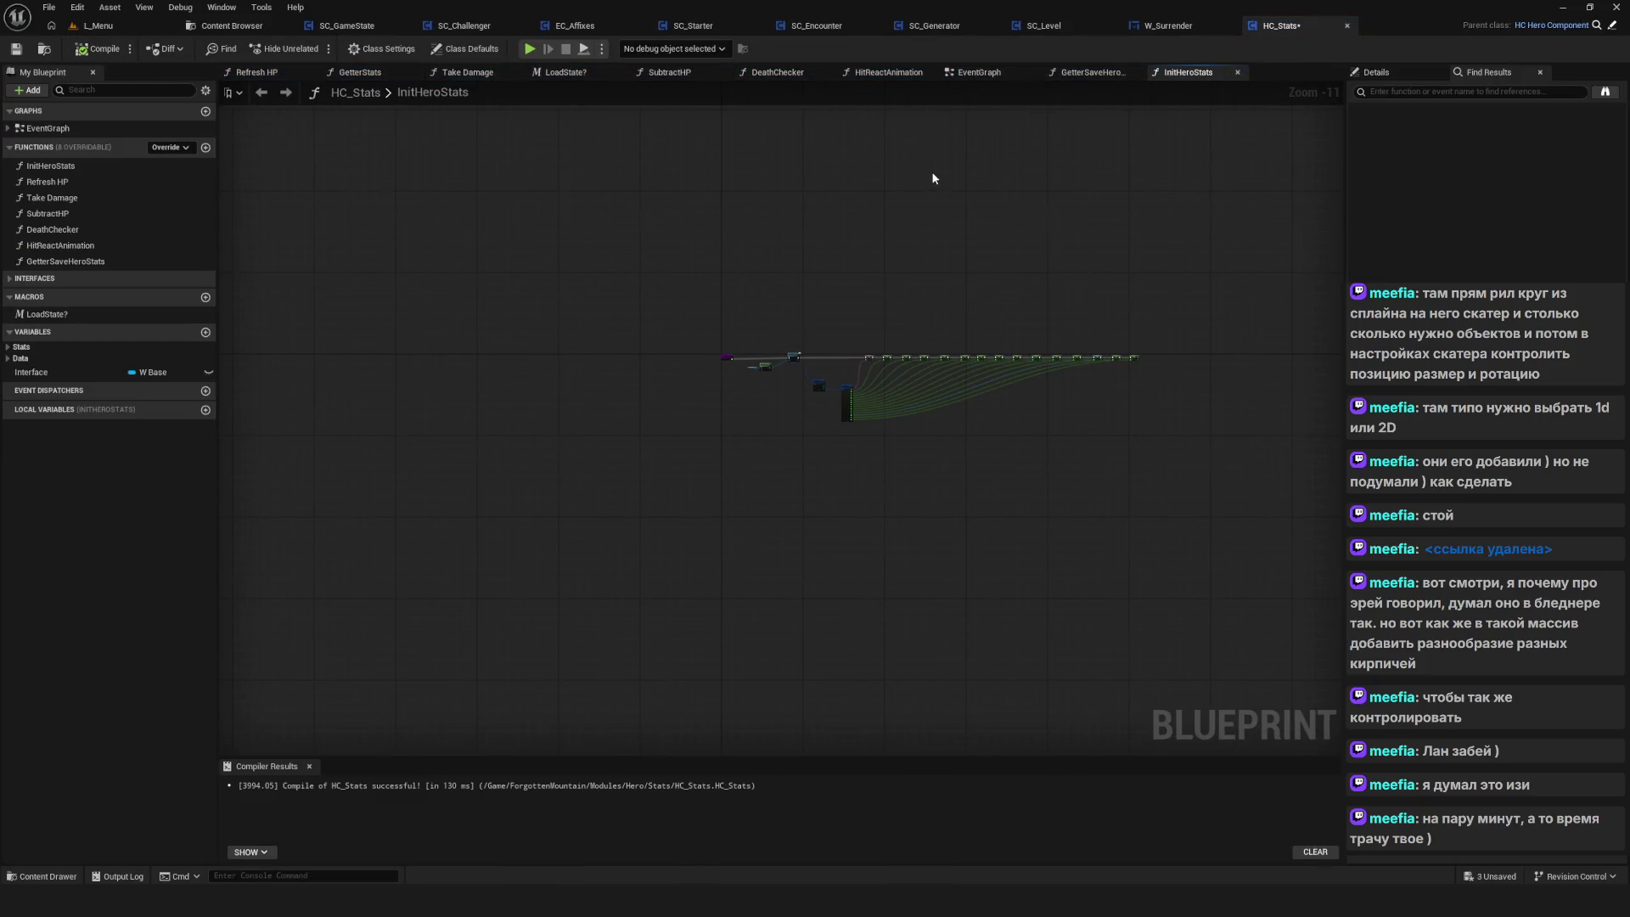
click(976, 72)
double_click(874, 374)
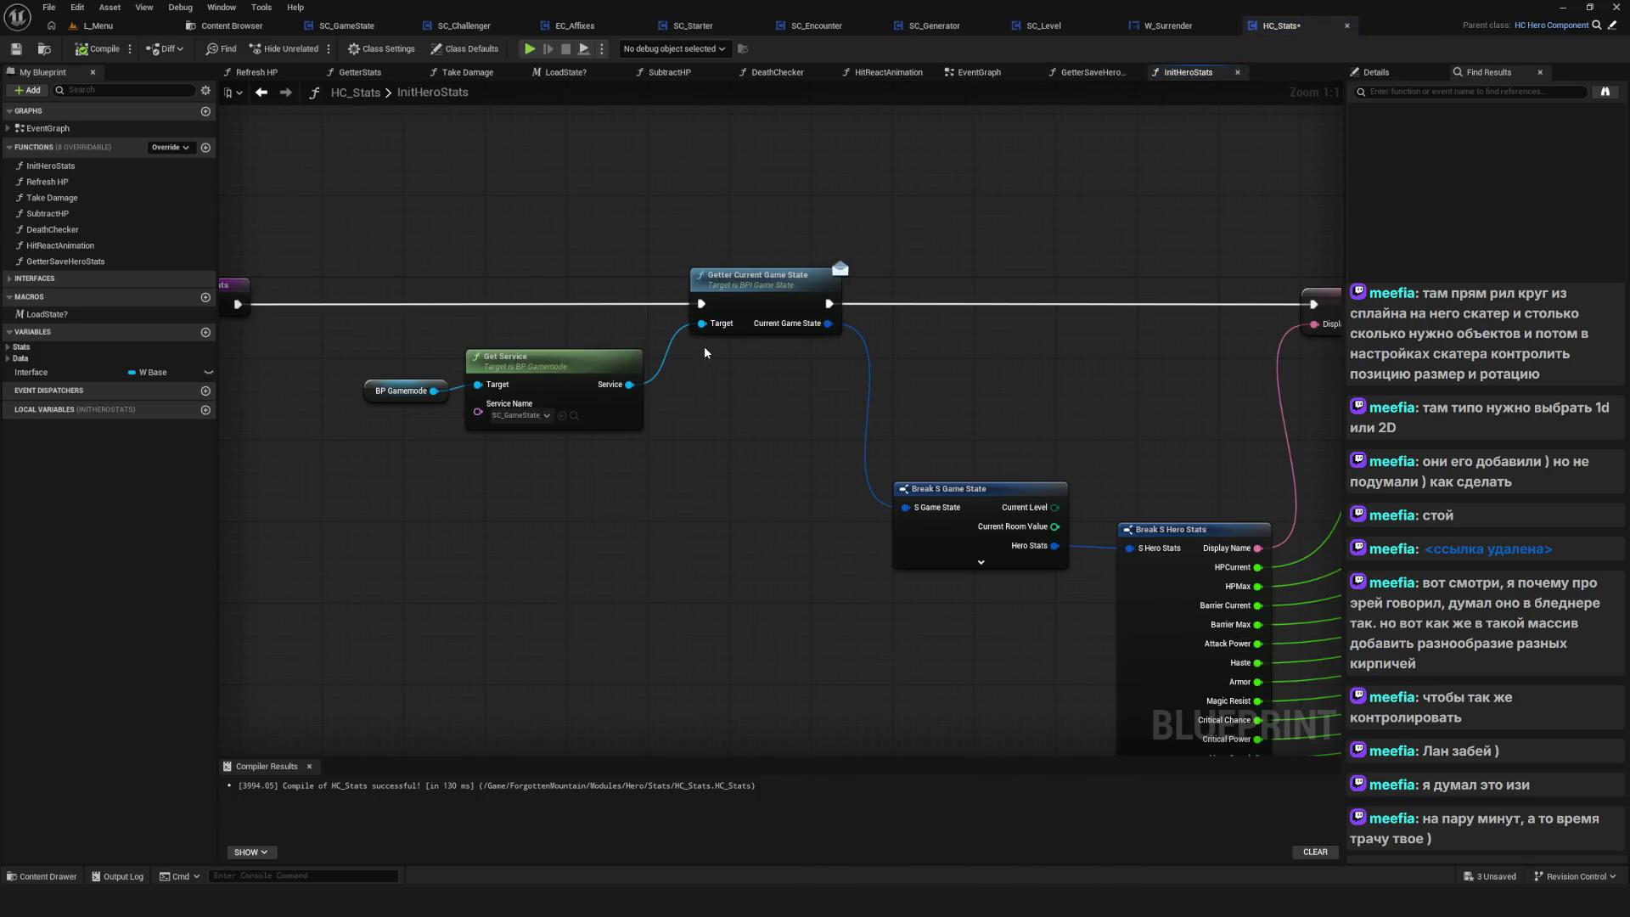
drag(705, 349, 604, 338)
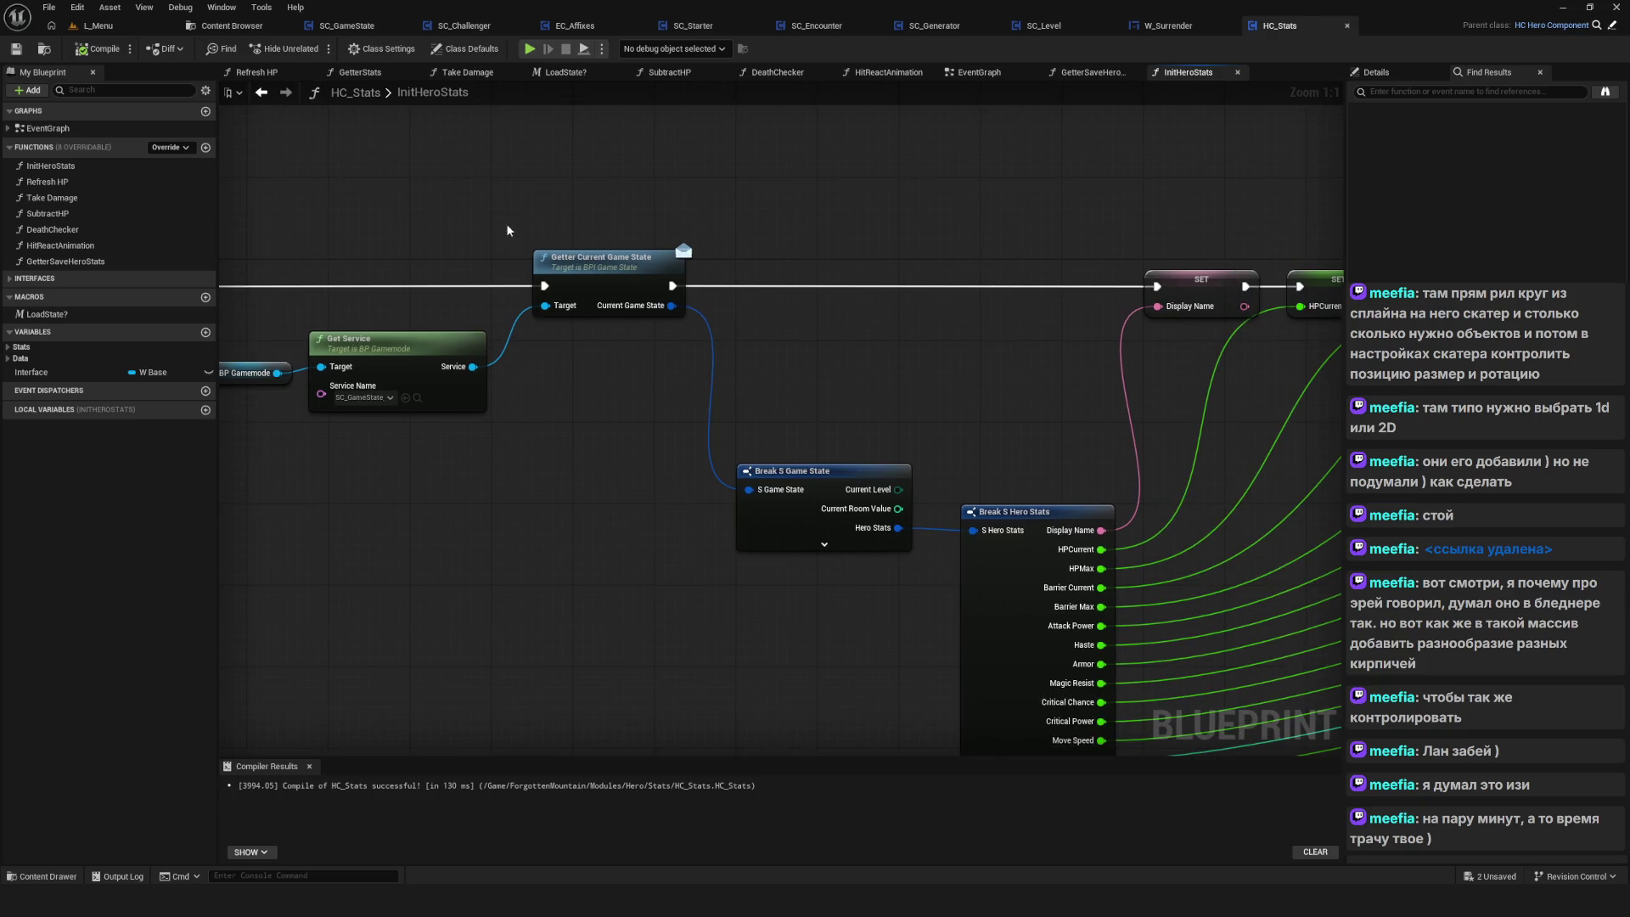
scroll(442, 324, down, 5)
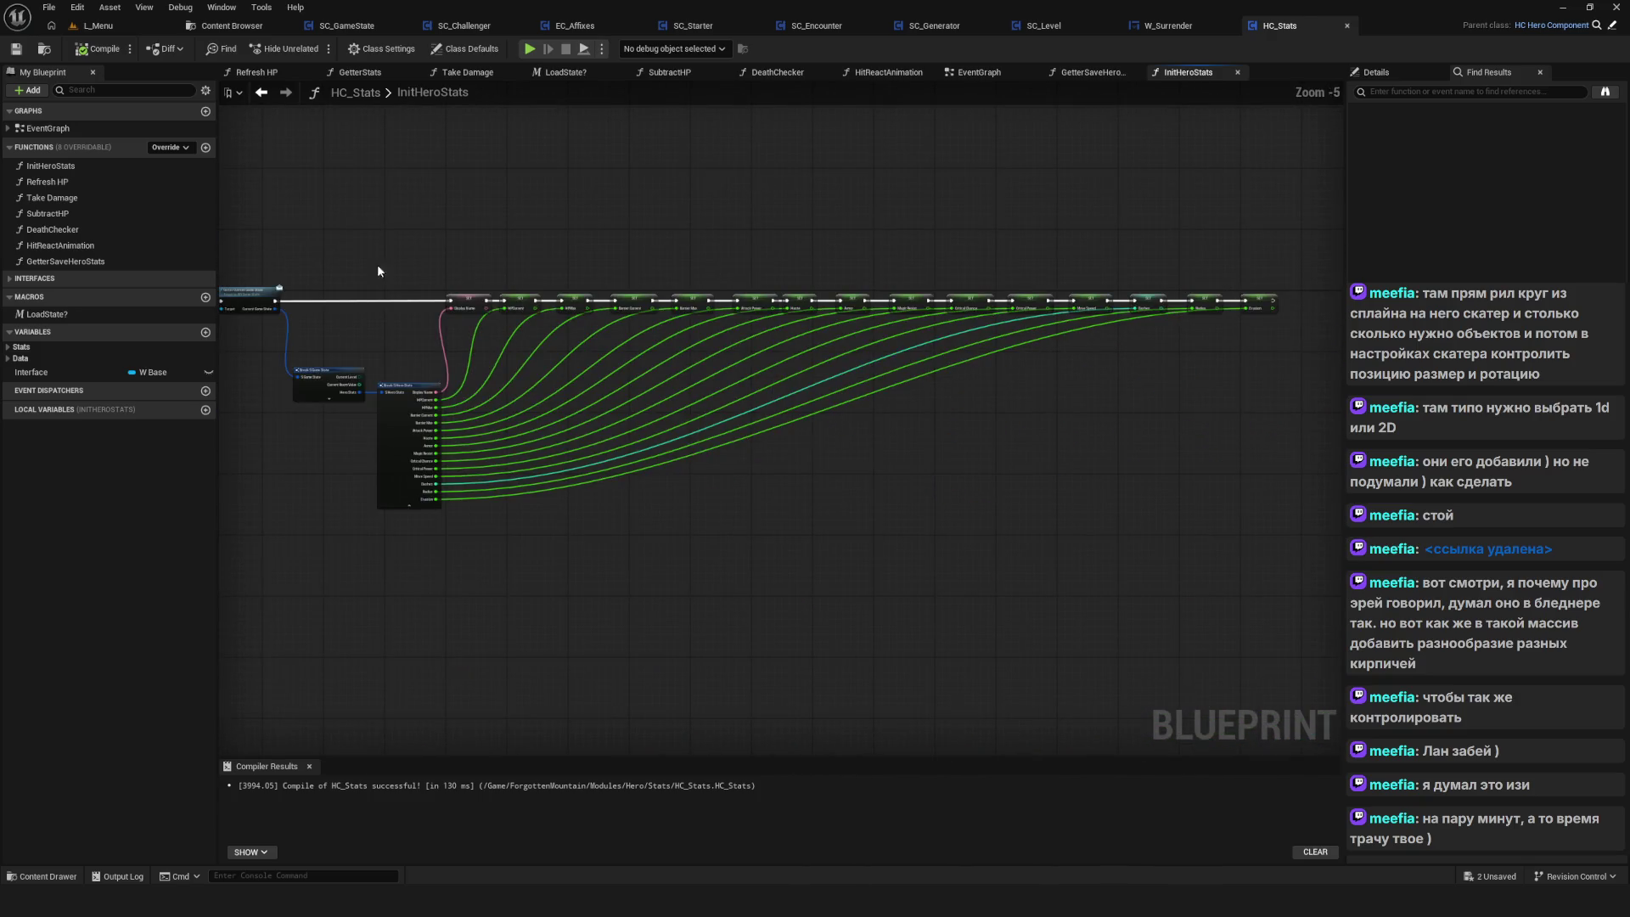
mouse_move(436, 227)
mouse_down()
mouse_move(1149, 583)
mouse_move(1220, 543)
mouse_move(1446, 571)
mouse_up()
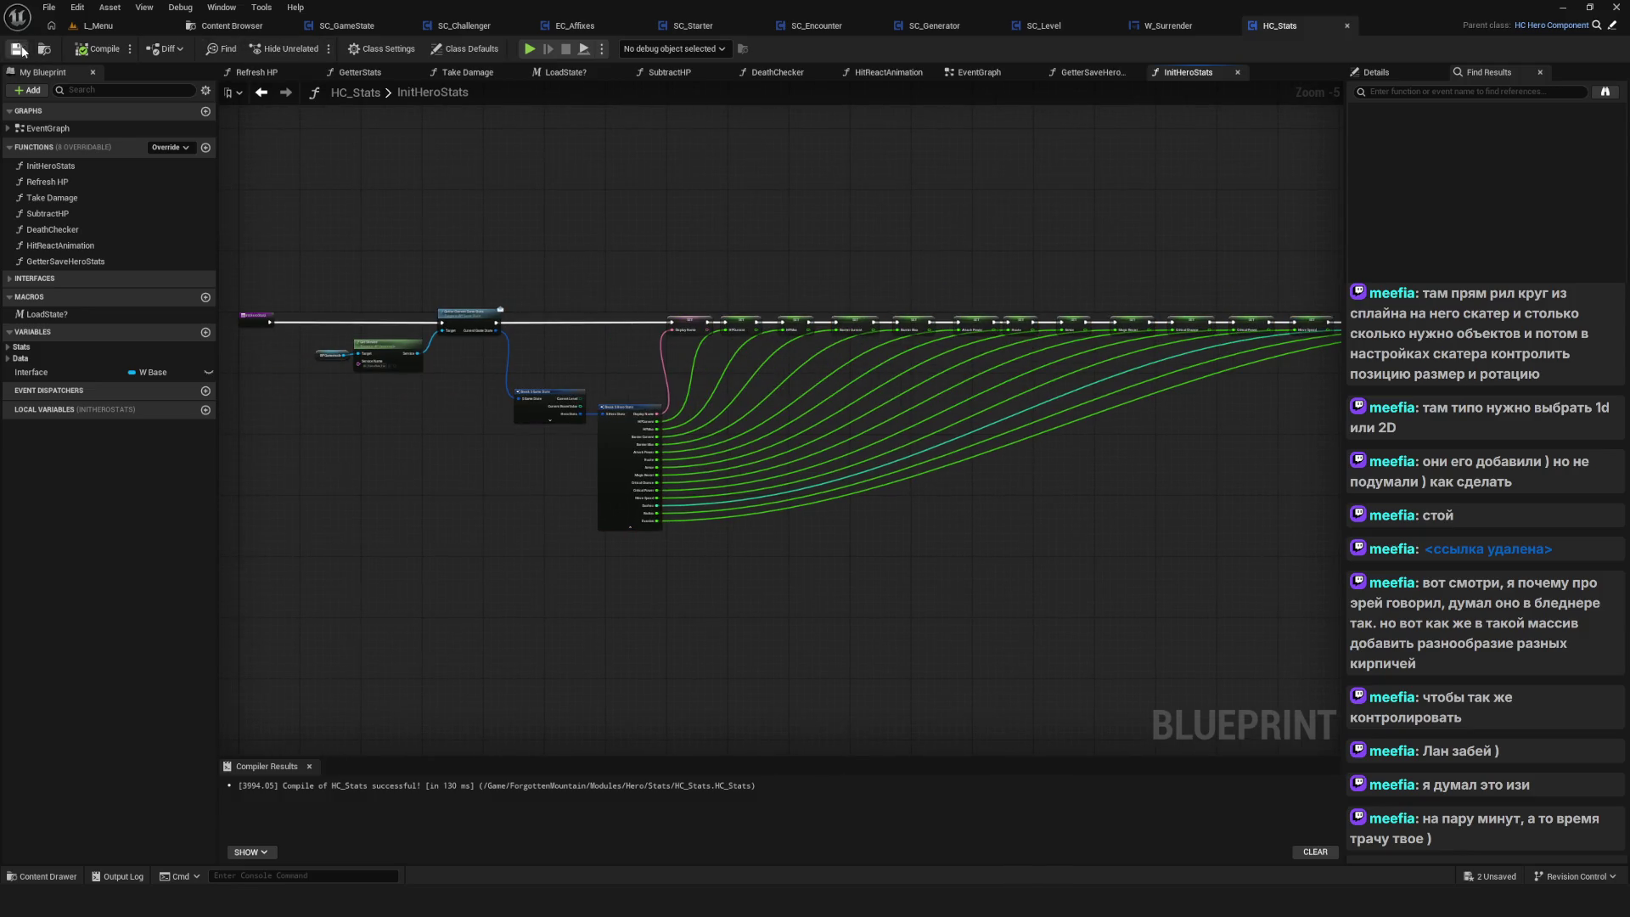
scroll(870, 359, down, 3)
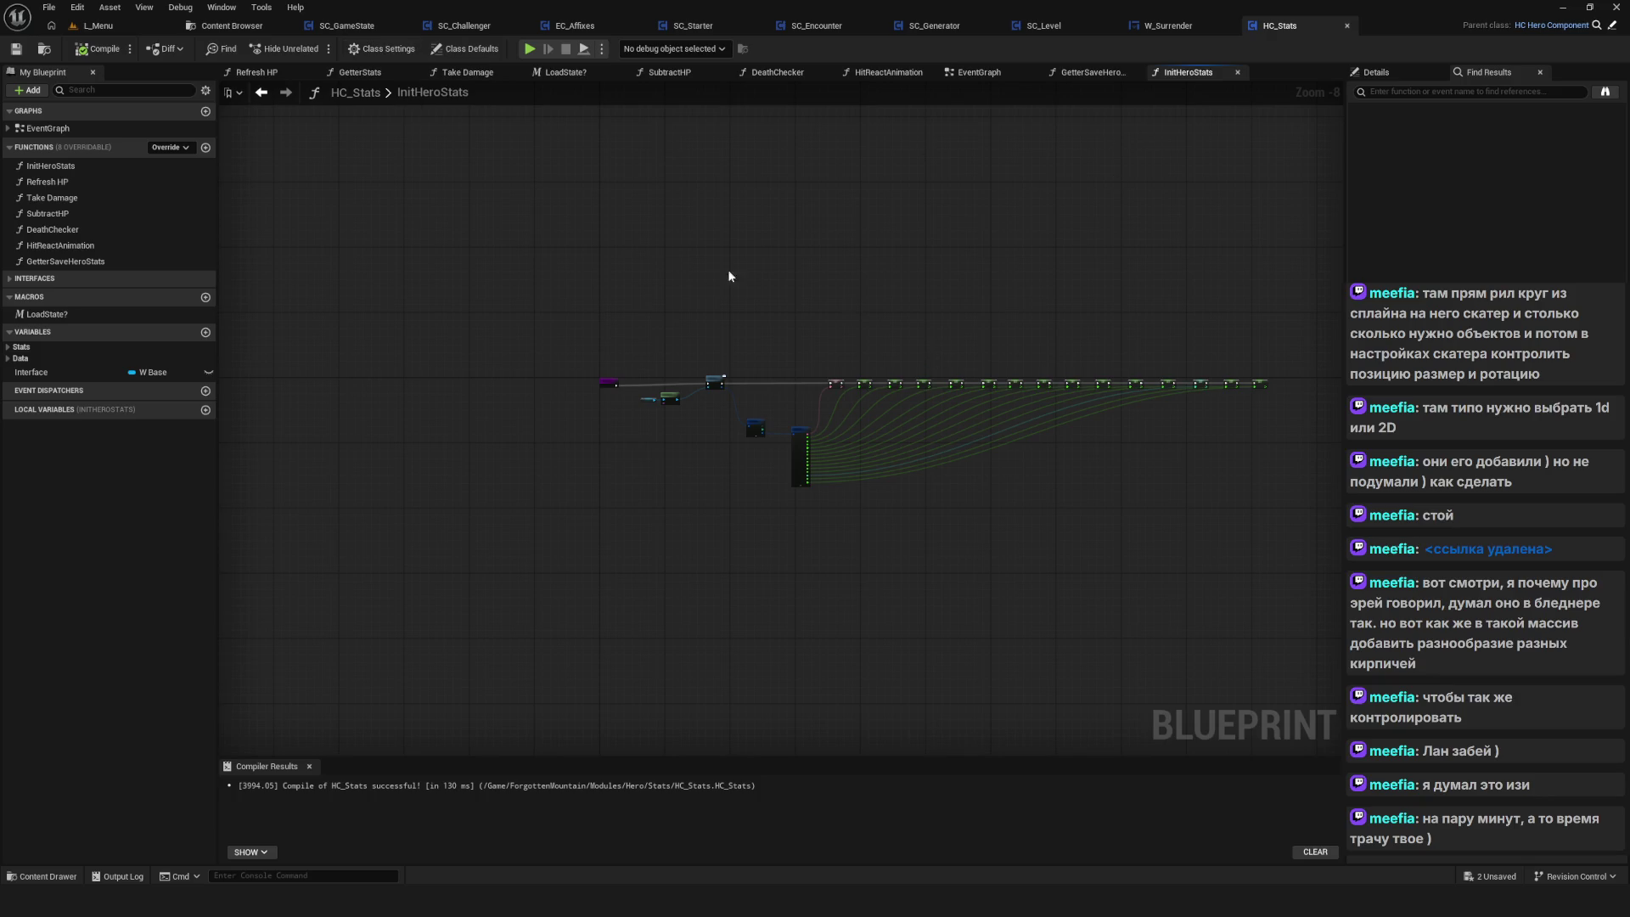
scroll(620, 314, up, 3)
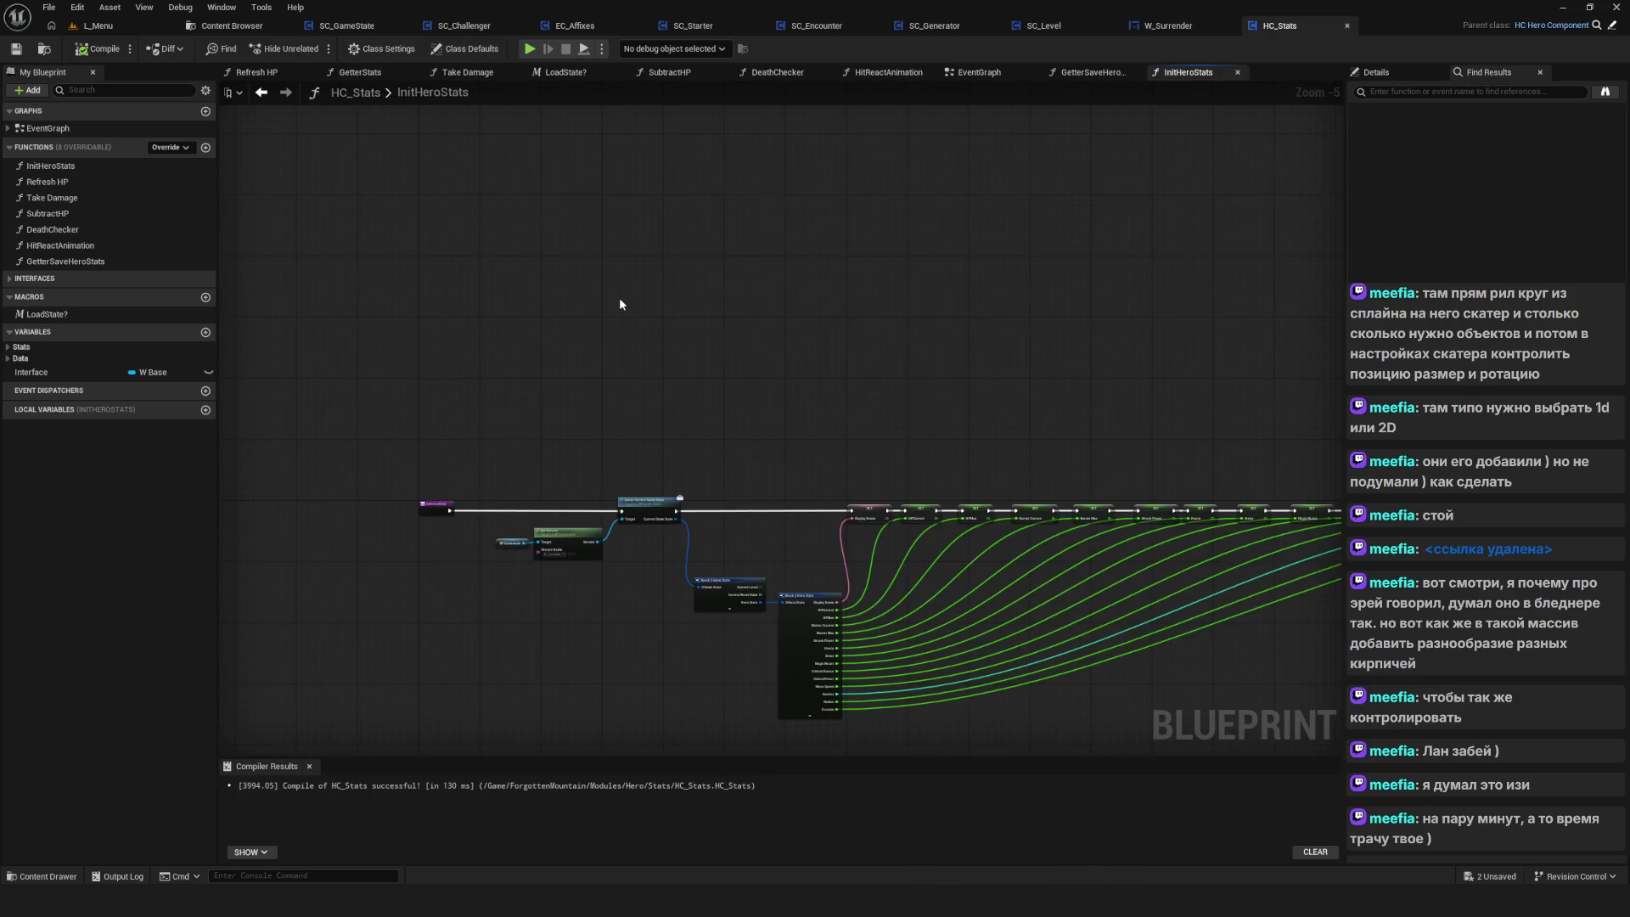
scroll(658, 281, down, 6)
scroll(677, 273, up, 2)
scroll(559, 342, up, 3)
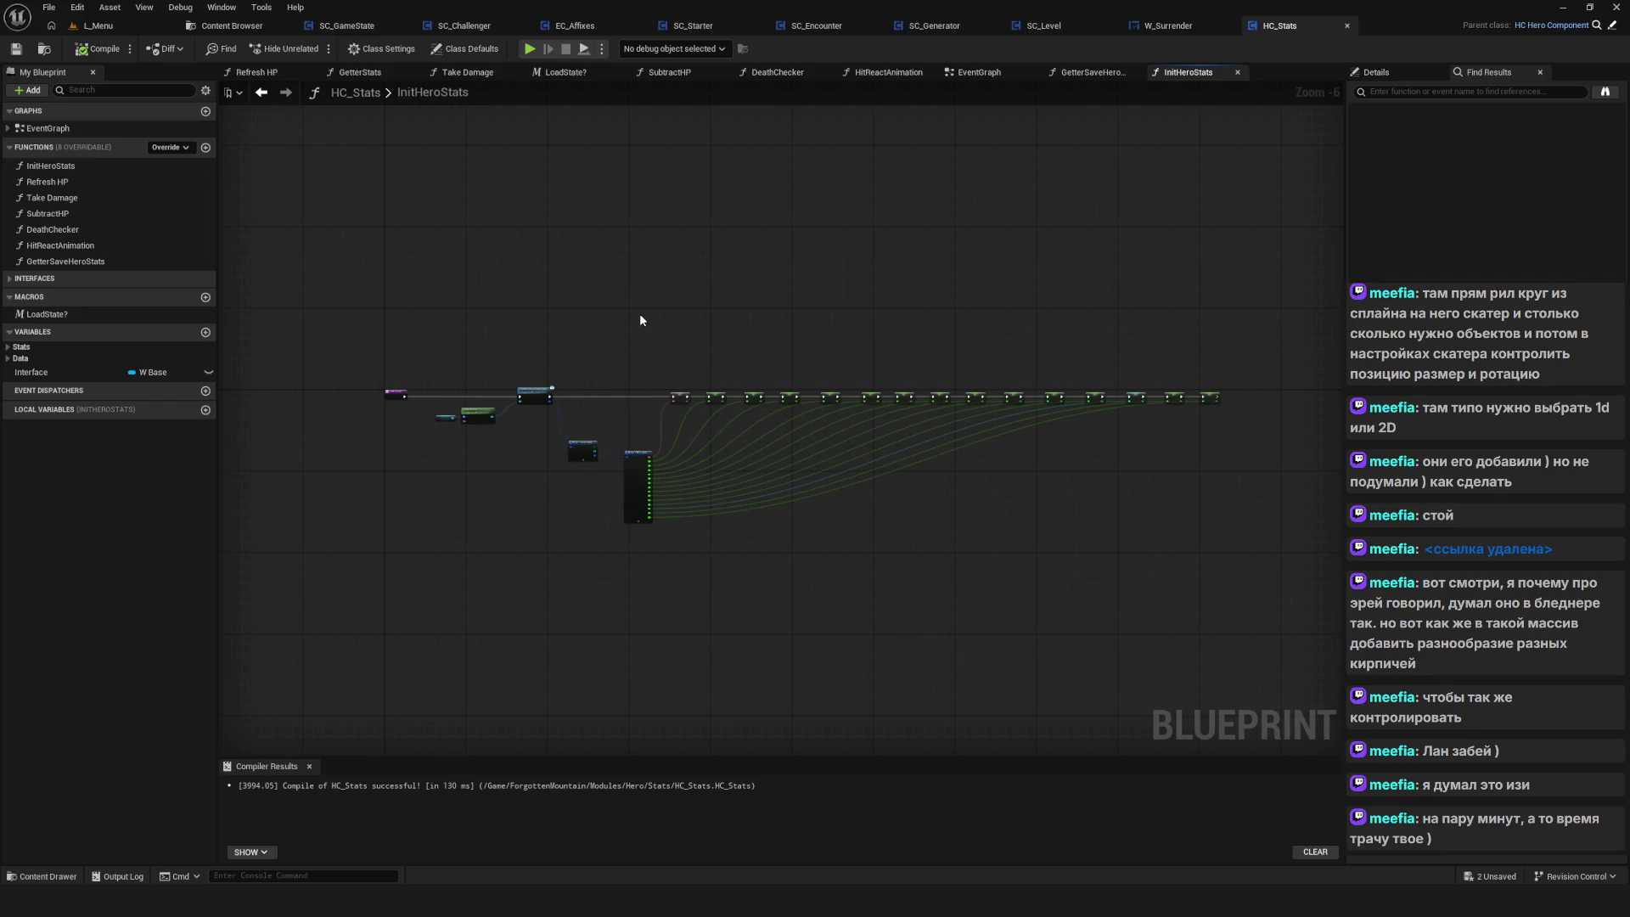
drag(635, 310, 647, 341)
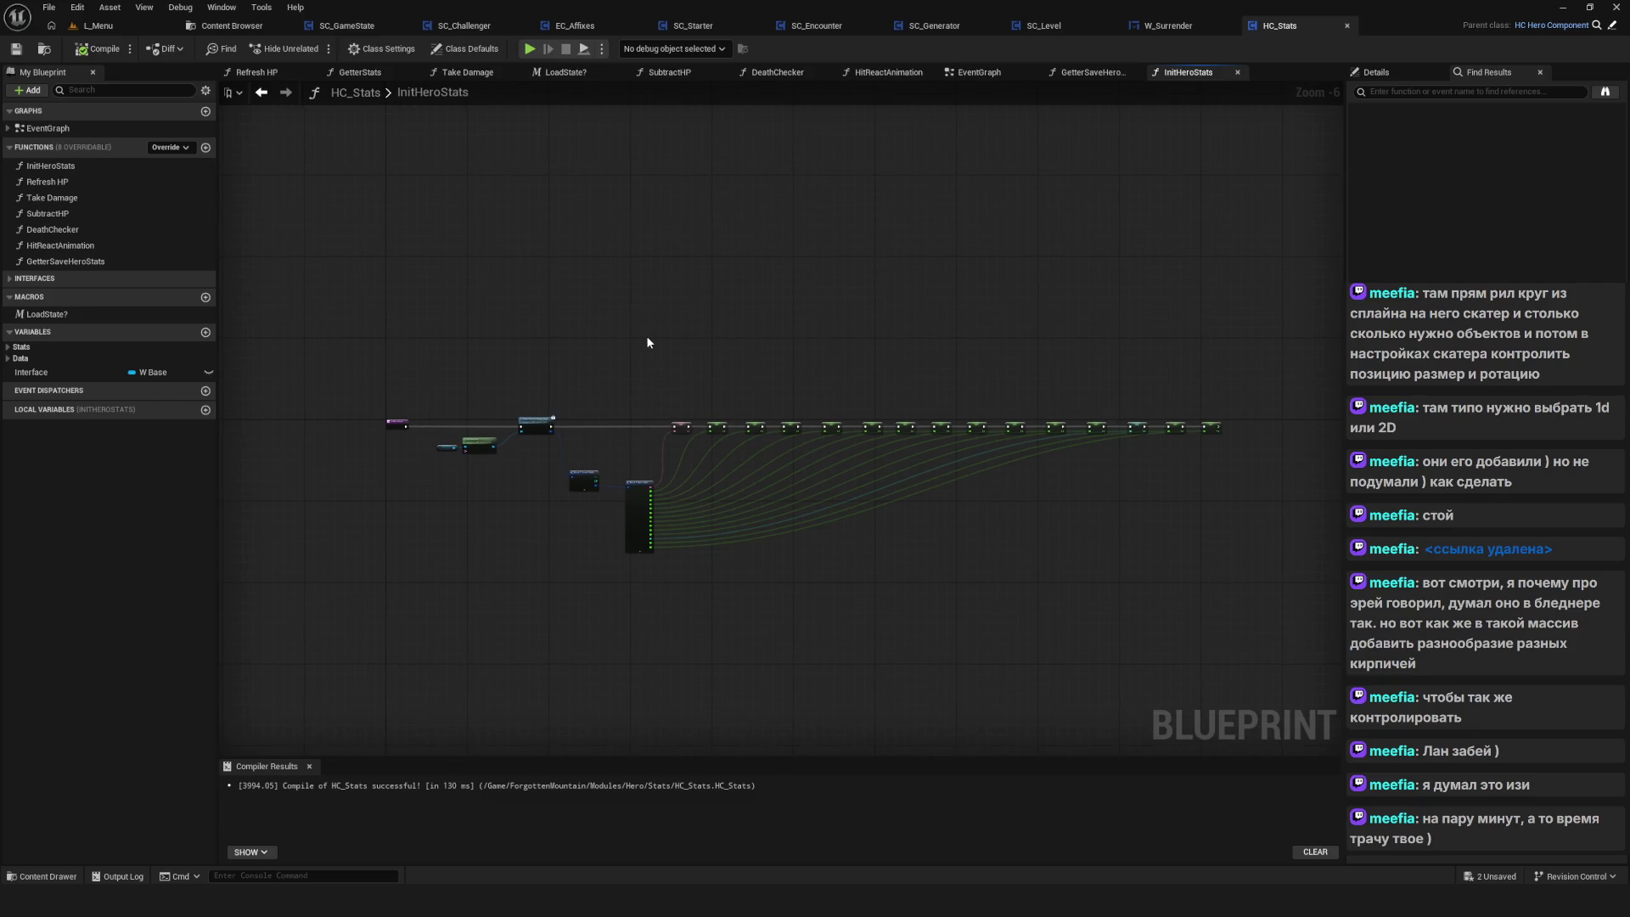
drag(648, 342, 663, 310)
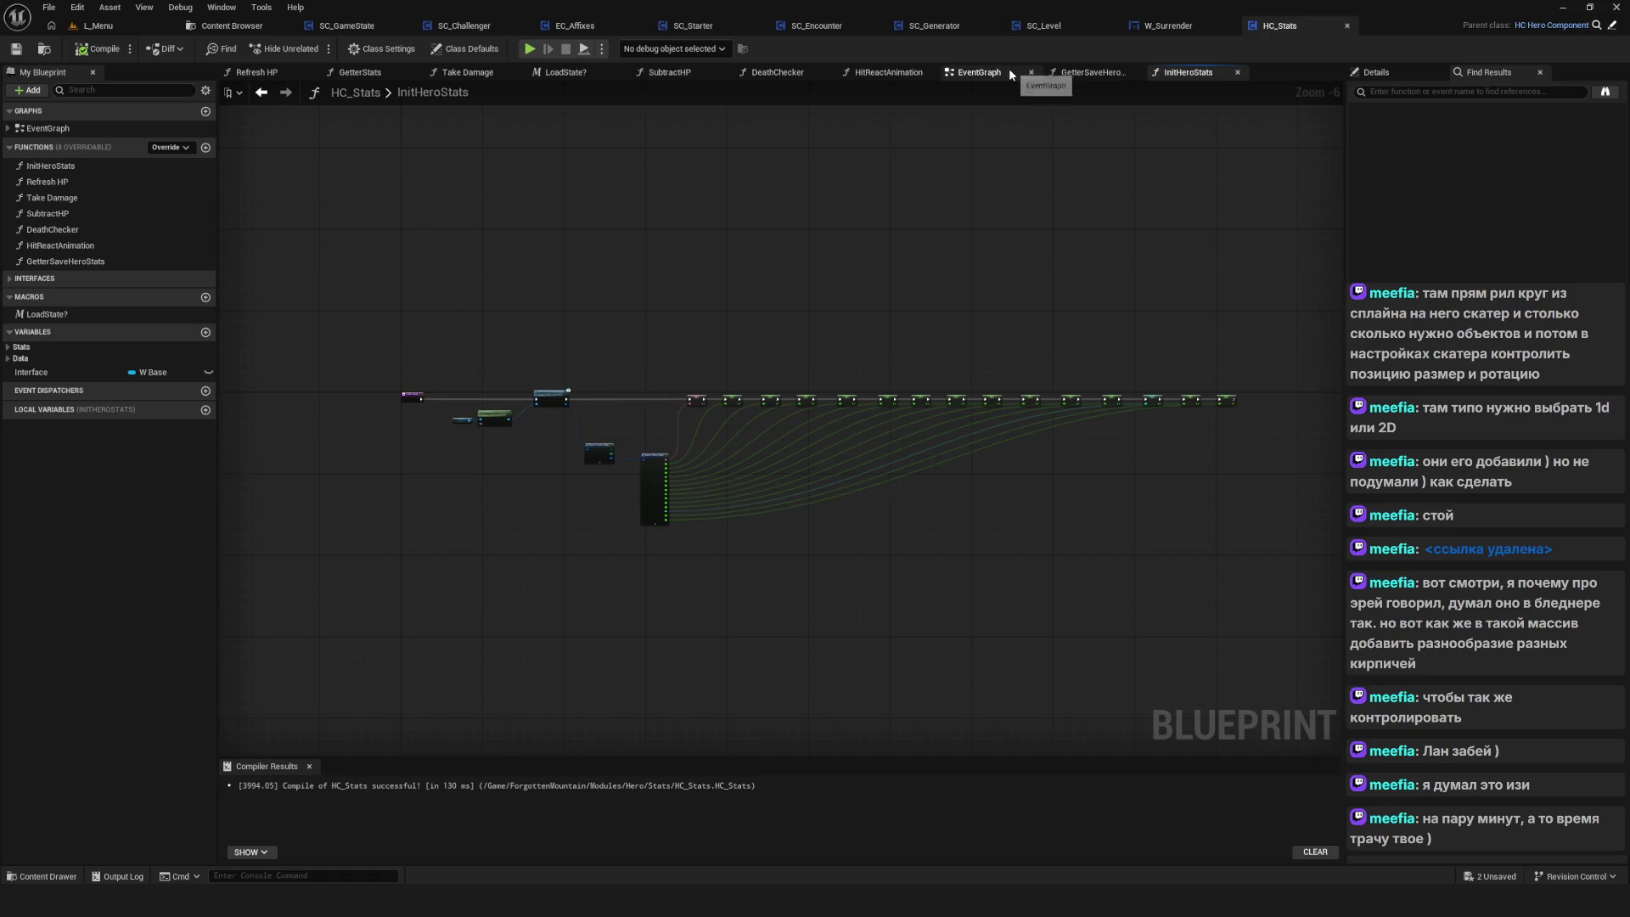
In SC_Encounter, duplicate the BP Game Instance and Save? nodes below the originals
click(815, 26)
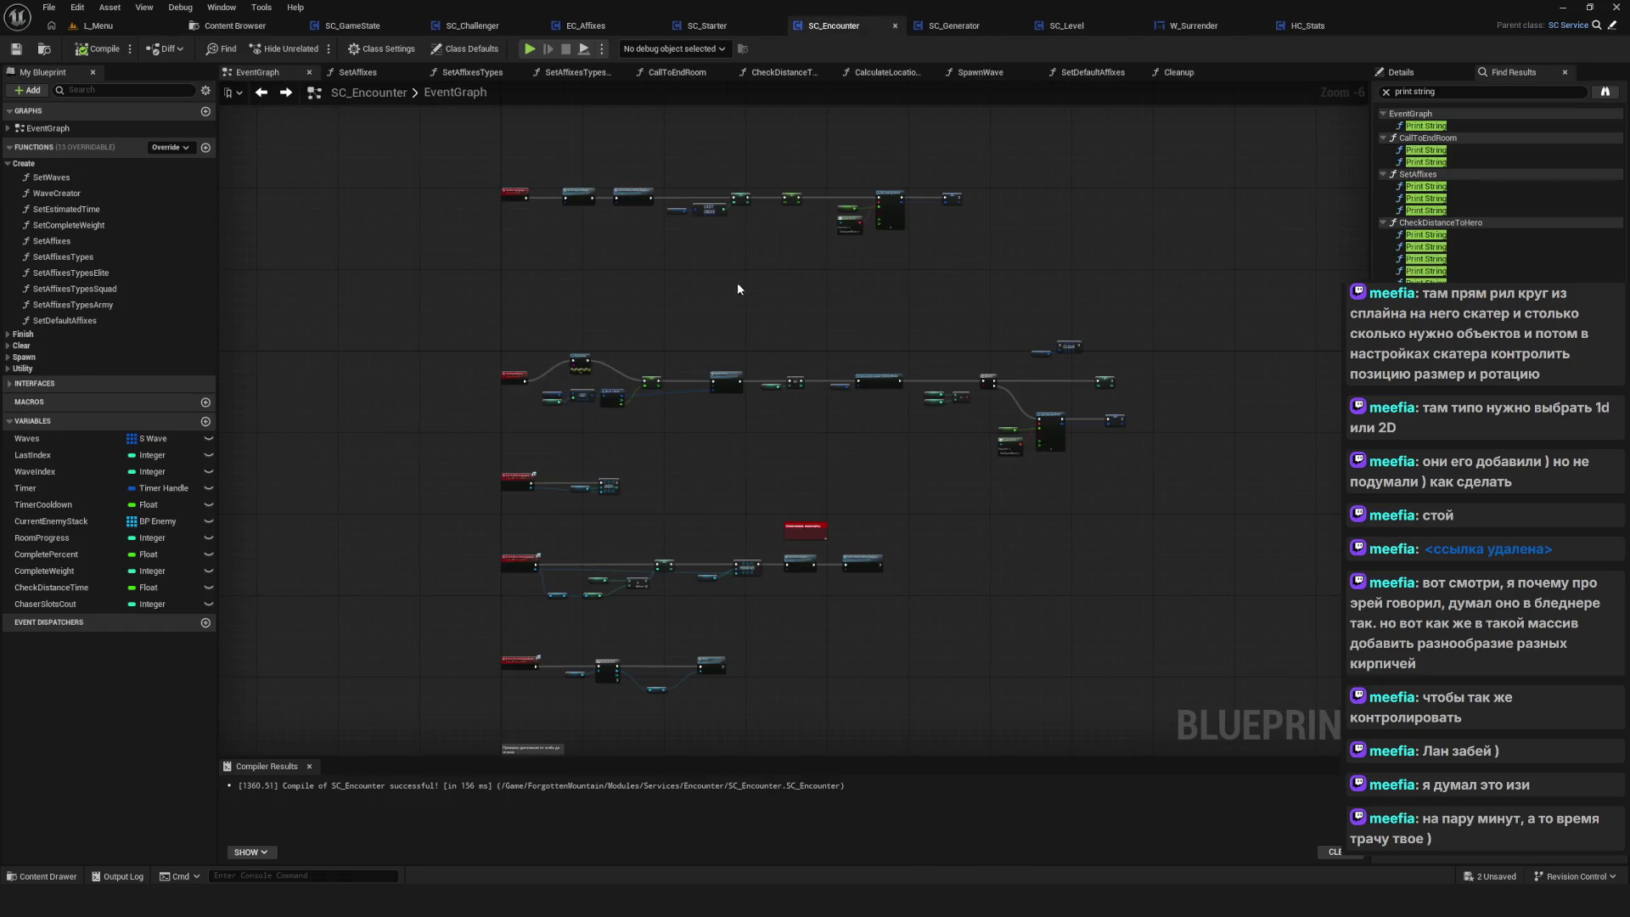
scroll(739, 610, up, 7)
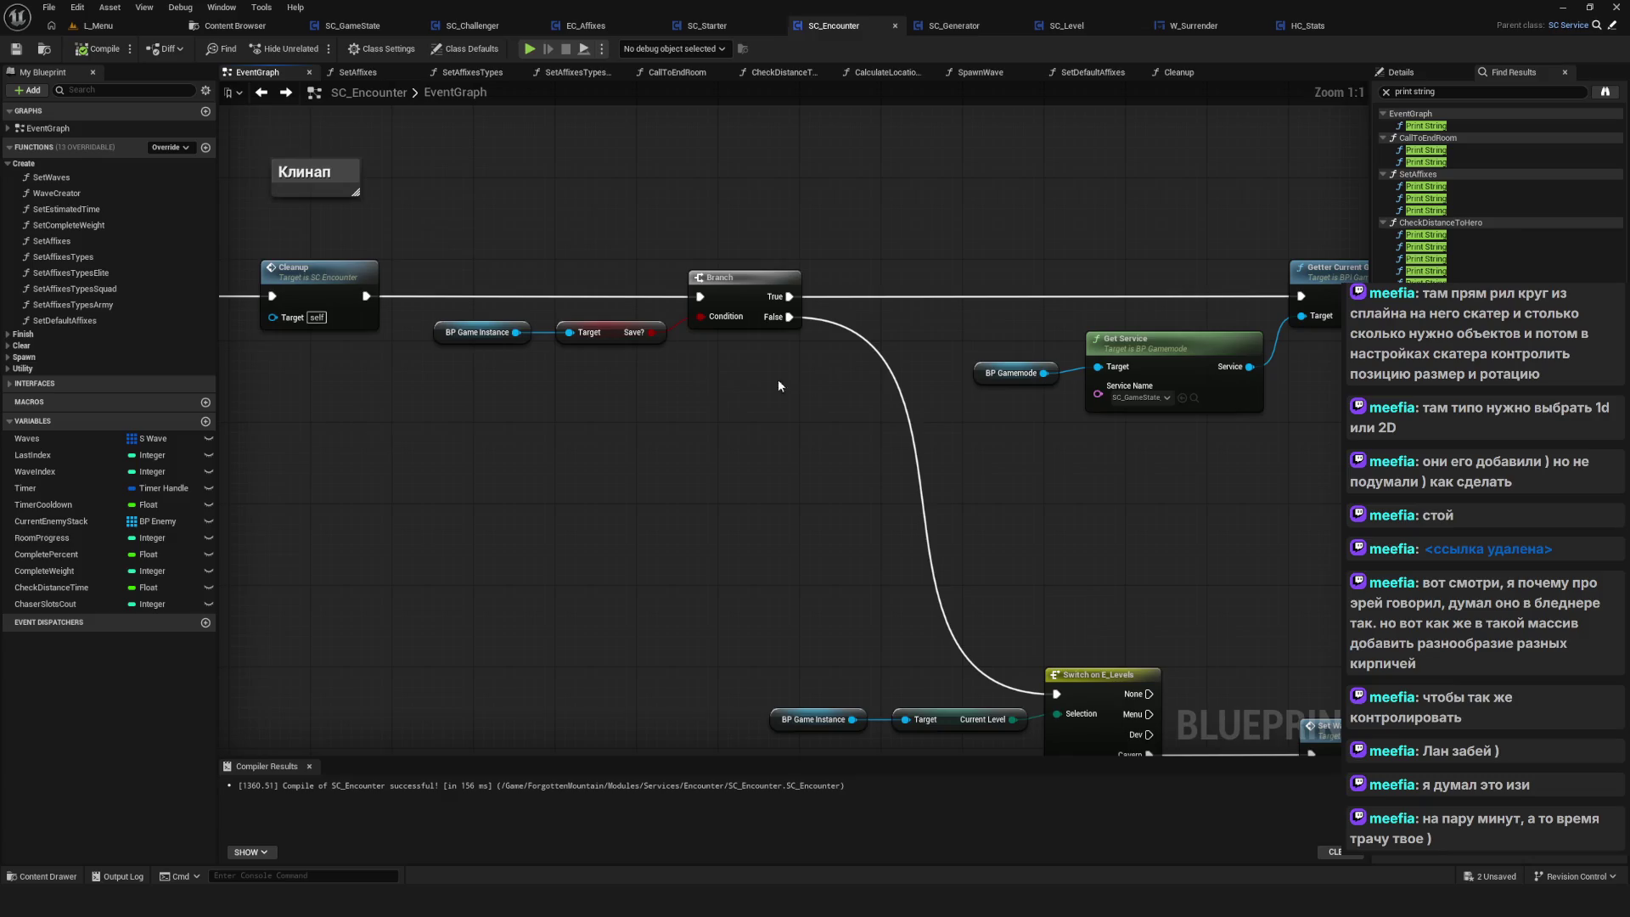
mouse_move(777, 378)
mouse_down()
mouse_move(894, 382)
mouse_move(728, 360)
mouse_move(475, 365)
mouse_move(715, 371)
mouse_up()
drag(570, 232, 786, 340)
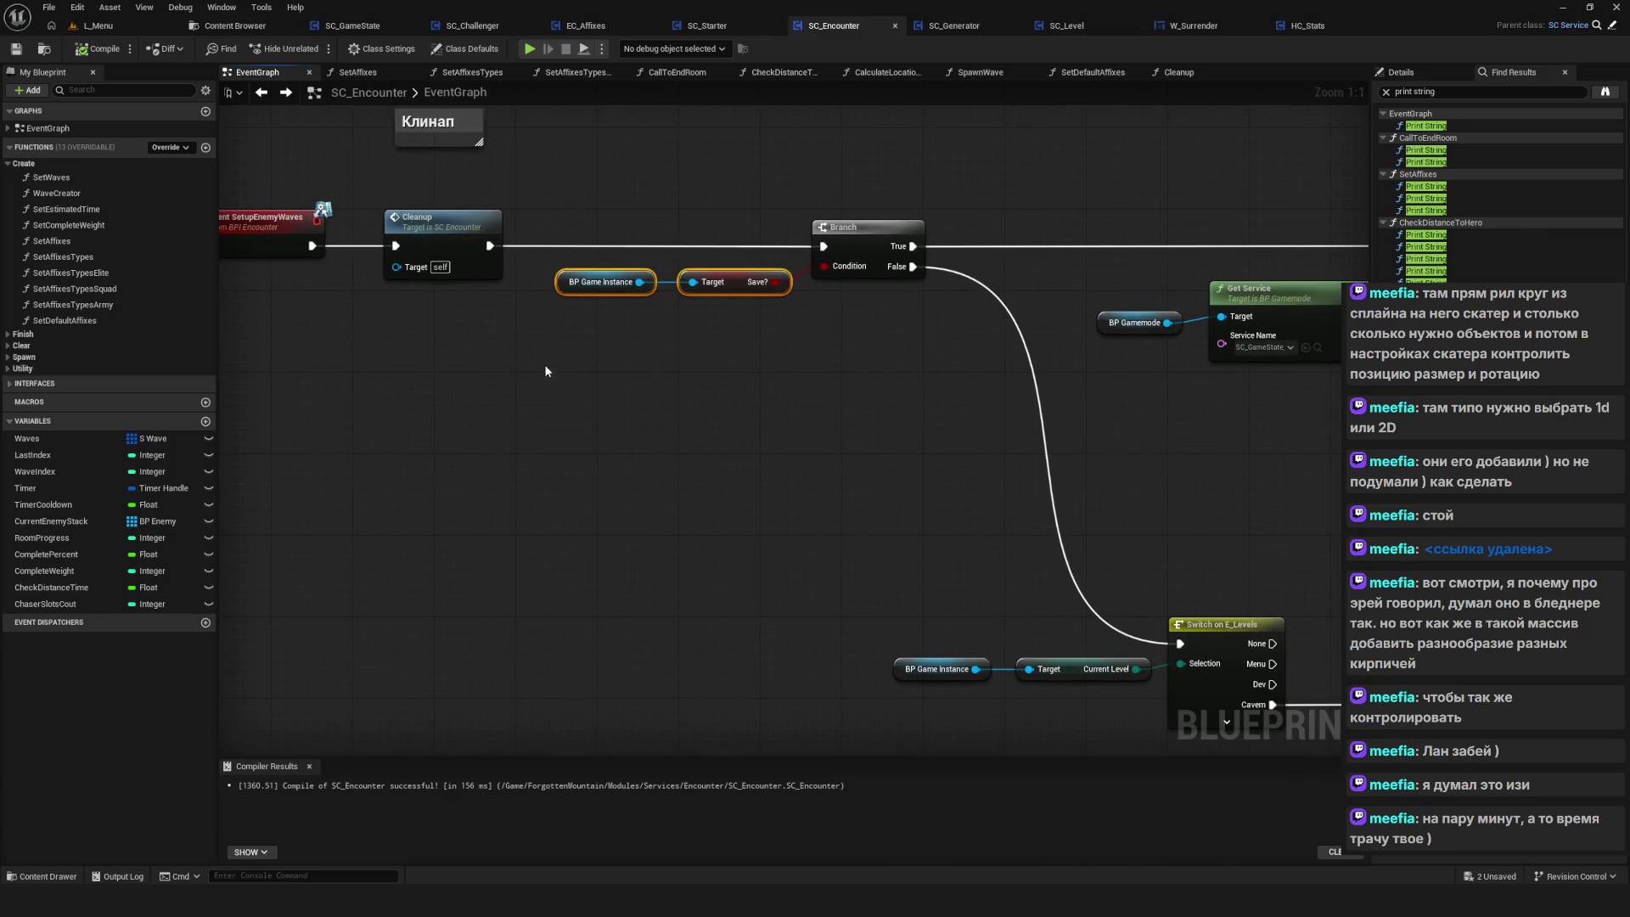
key(ctrl+c)
key(ctrl+v)
drag(692, 374, 735, 335)
Move the Branch right and replace the copied Save? with a Checkpoint? getter
drag(849, 227, 961, 227)
click(743, 333)
key(Delete)
drag(639, 333, 702, 332)
text(g)
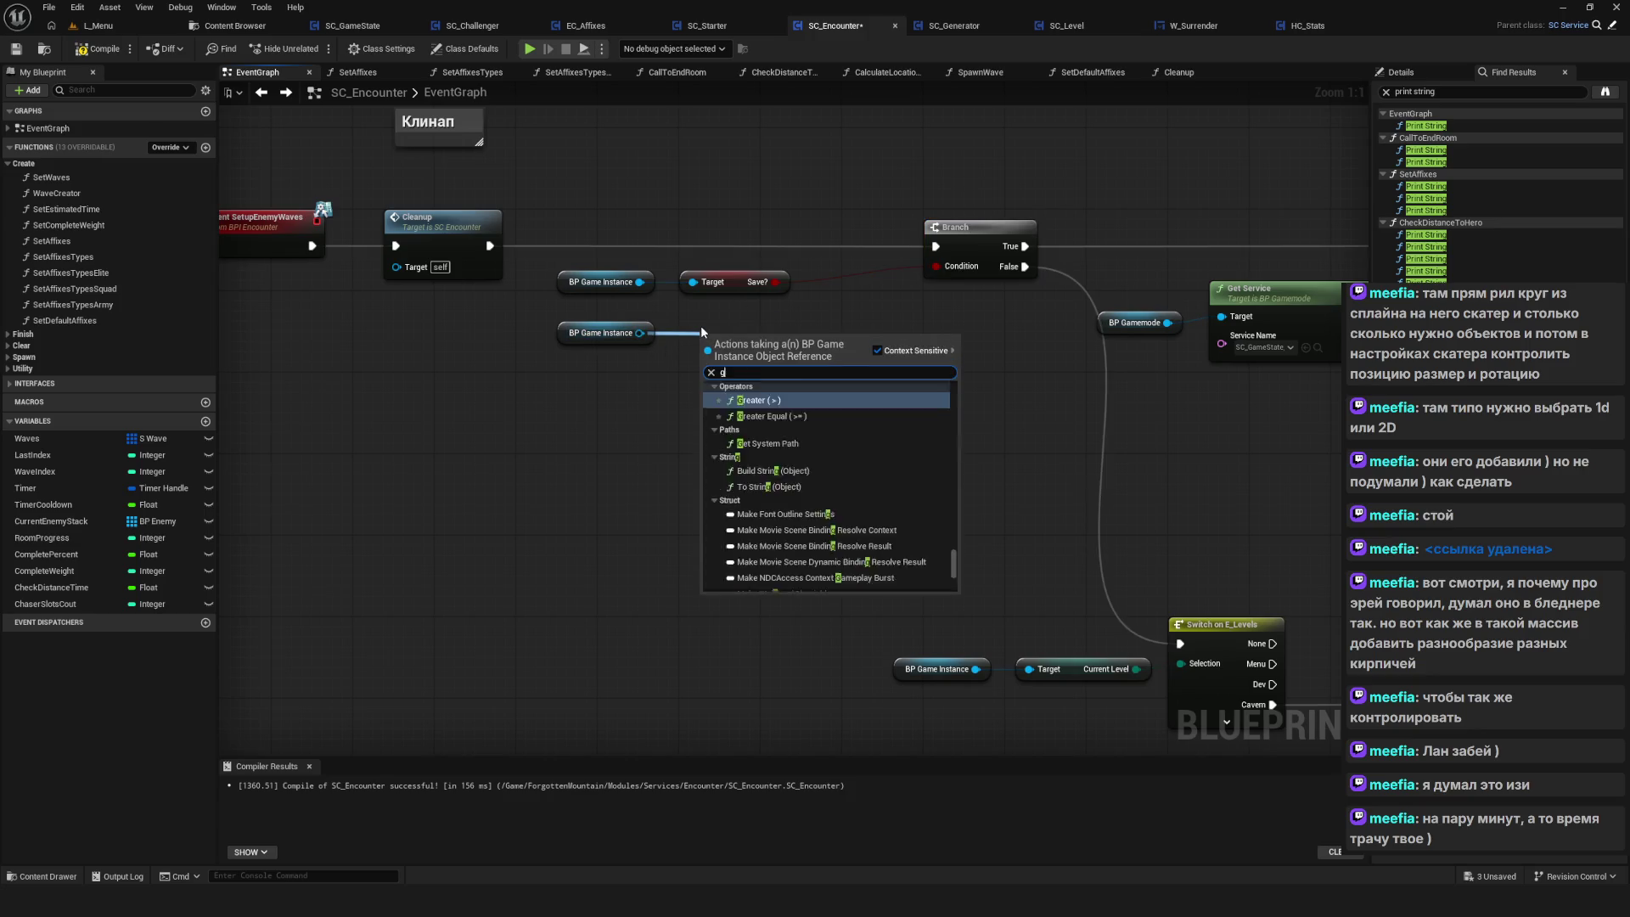
text(et che)
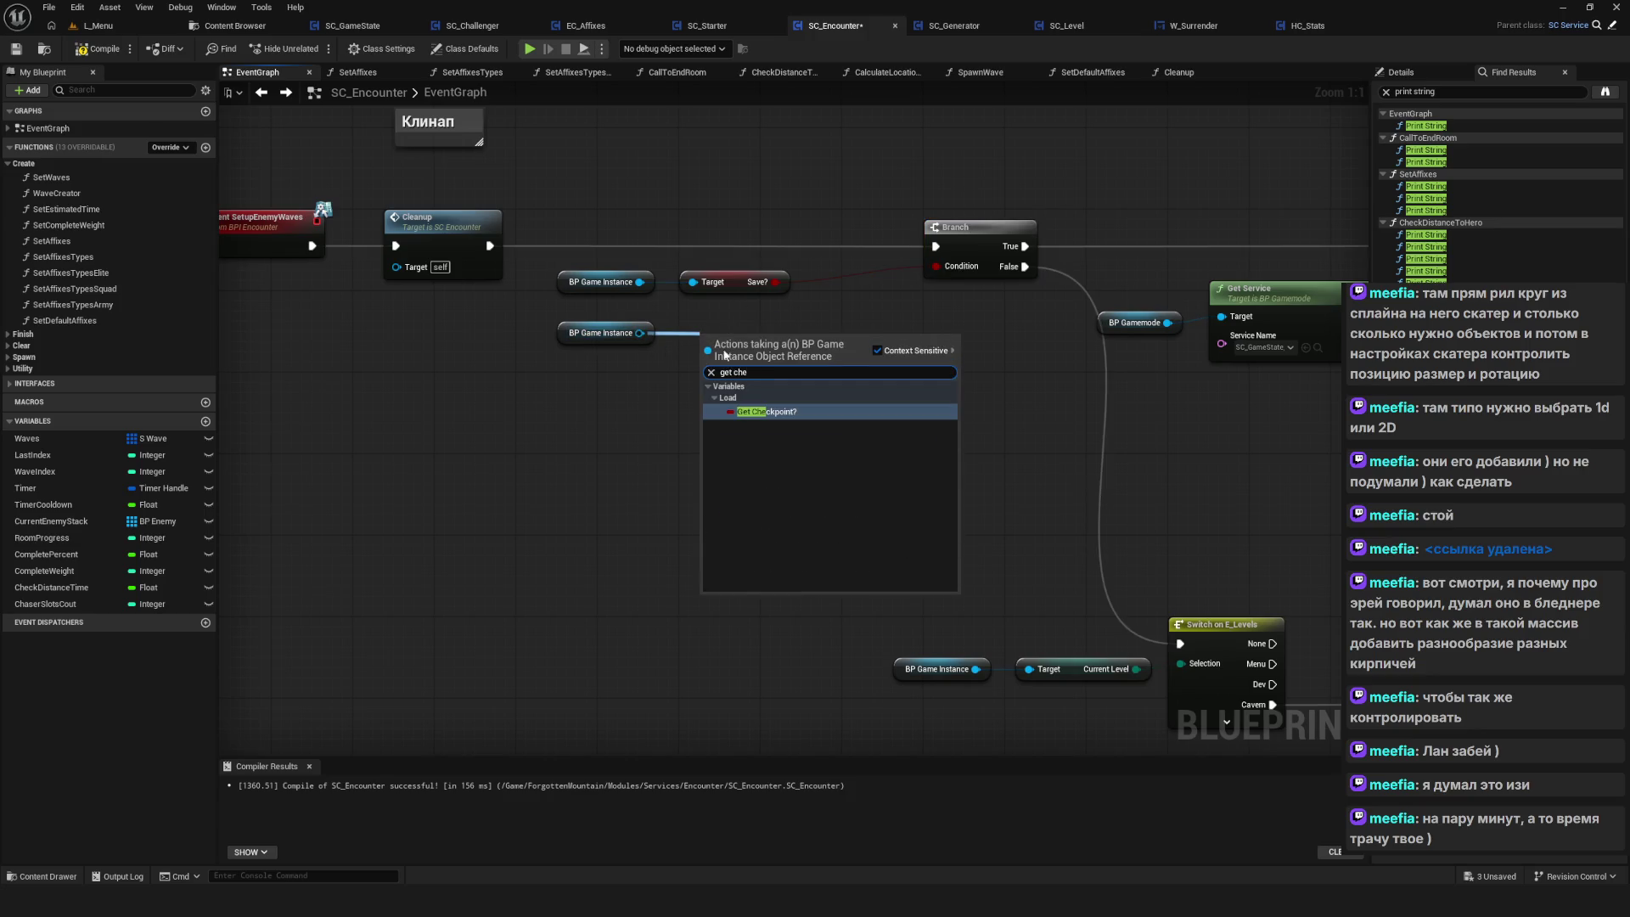
click(759, 411)
drag(770, 341, 742, 331)
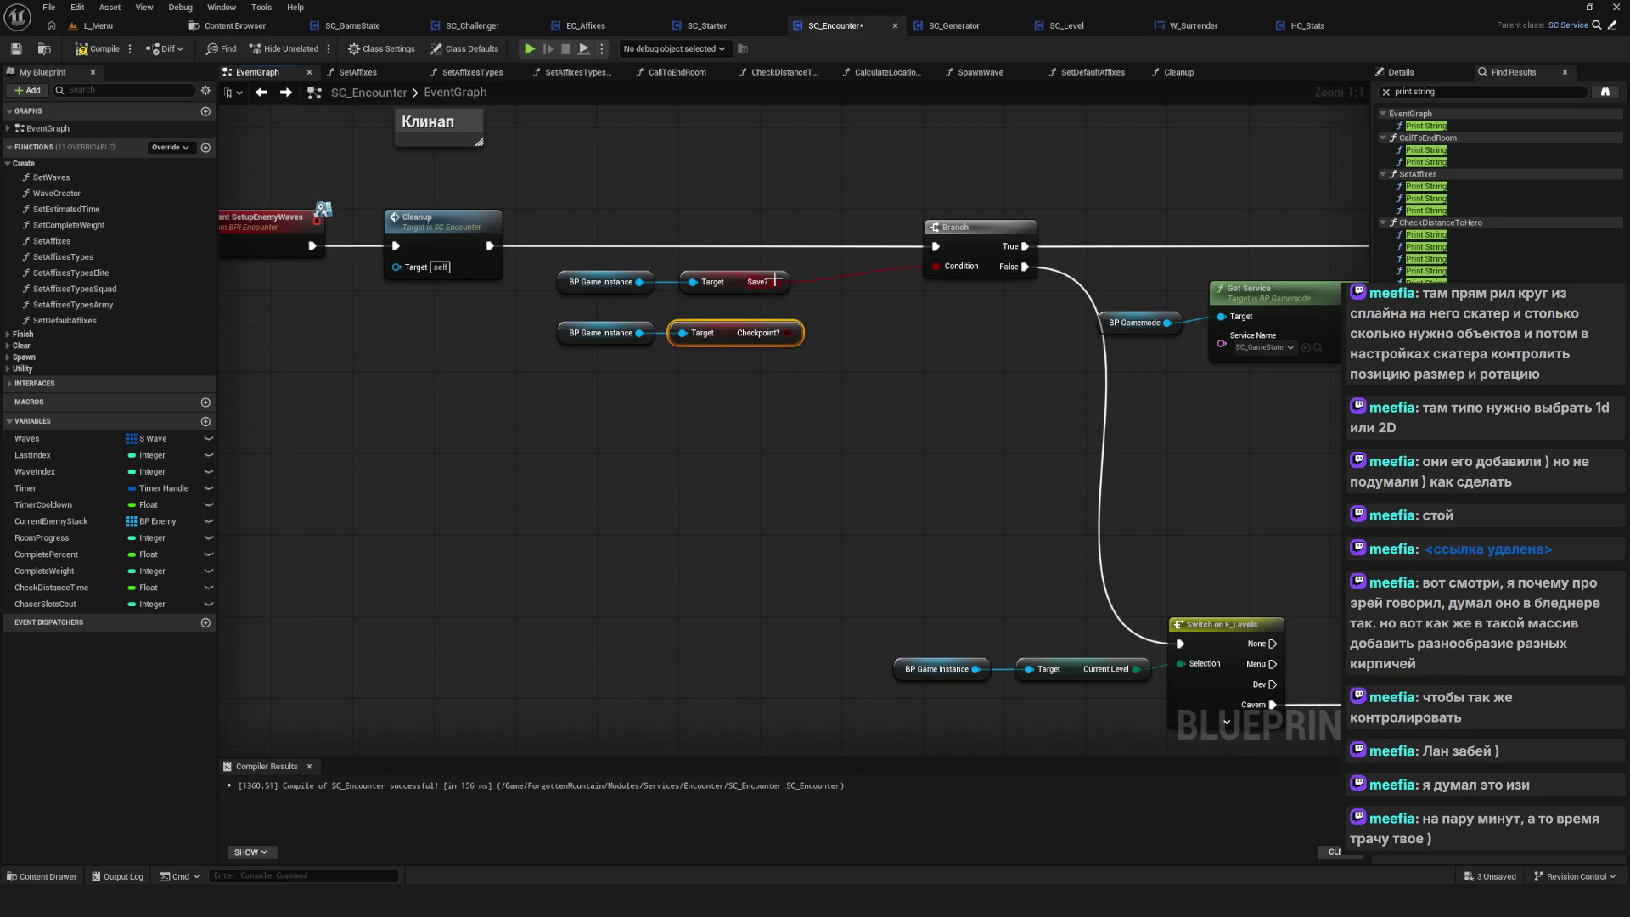
Add an OR node beside Save?, arrange the Checkpoint? nodes, then save and compile SC_Encounter
drag(775, 280, 807, 272)
key(Escape)
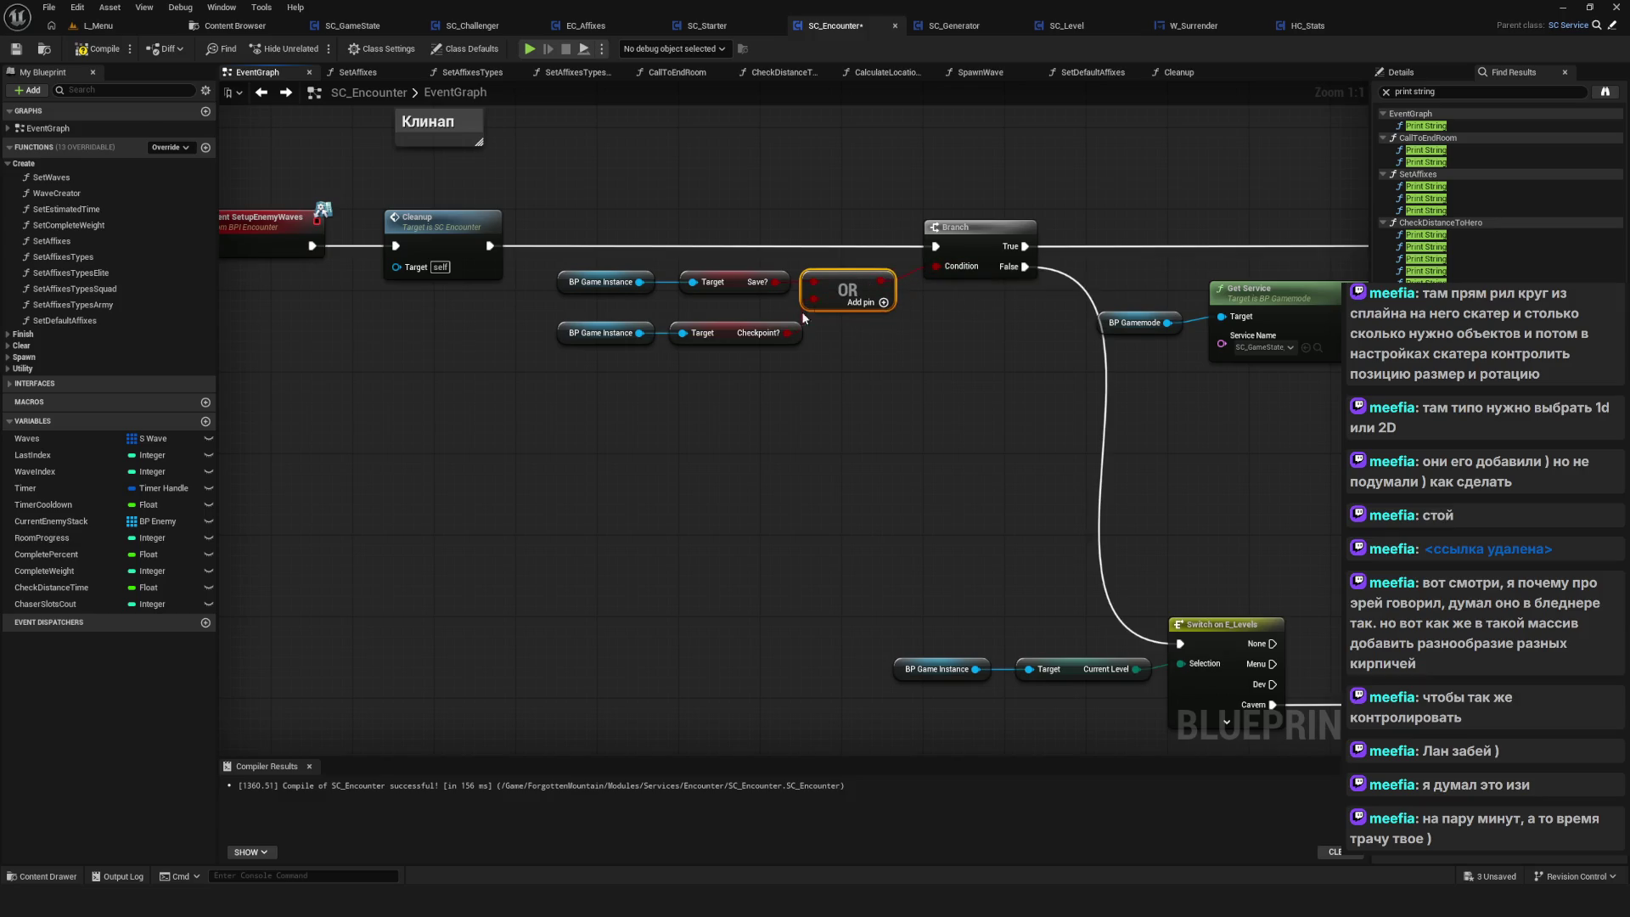
drag(848, 290, 858, 290)
click(728, 325)
ctrl+click(600, 333)
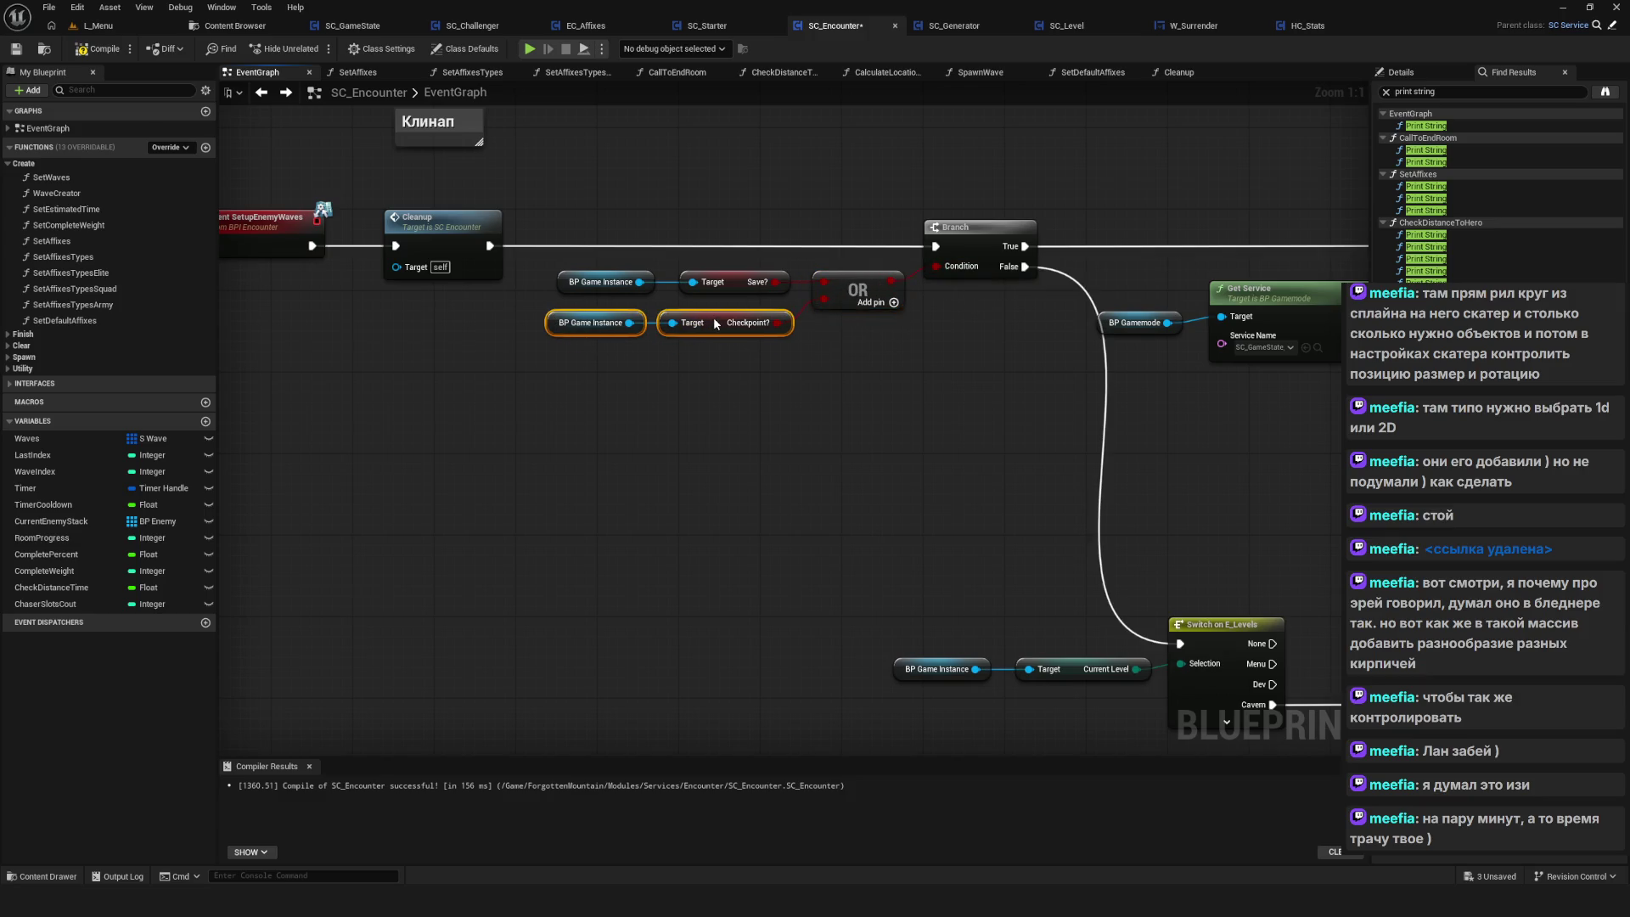
scroll(687, 327, down, 7)
drag(932, 291, 810, 295)
key(ctrl+s)
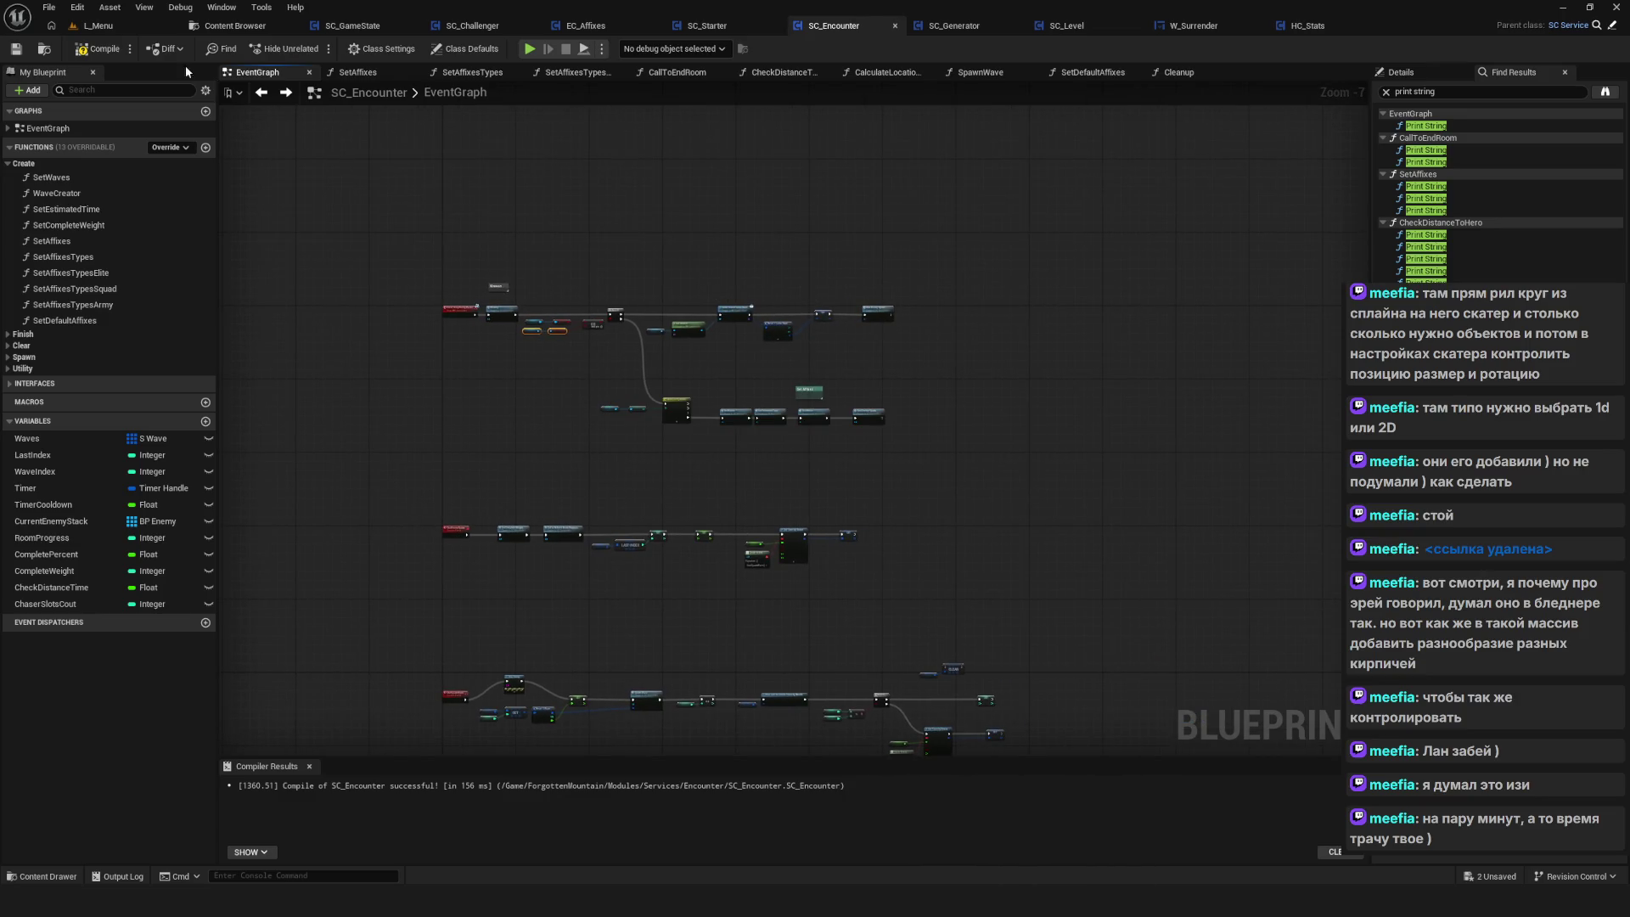
click(20, 52)
scroll(668, 213, up, 1)
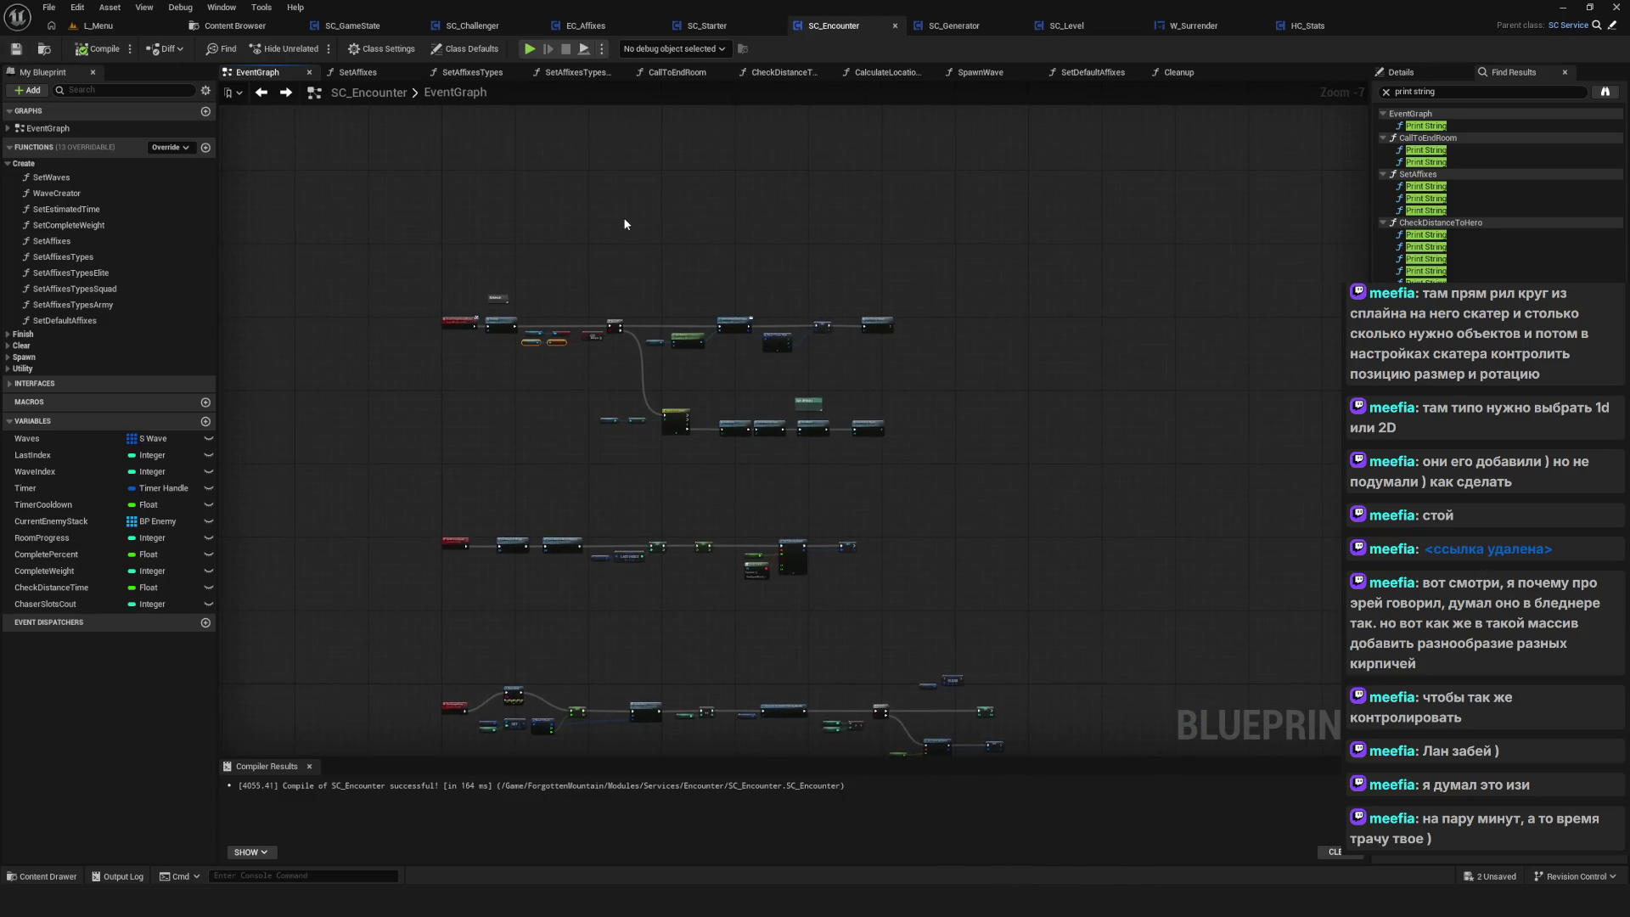
Start a play session, delete the first save slot and begin a new game
drag(625, 226, 655, 147)
click(529, 49)
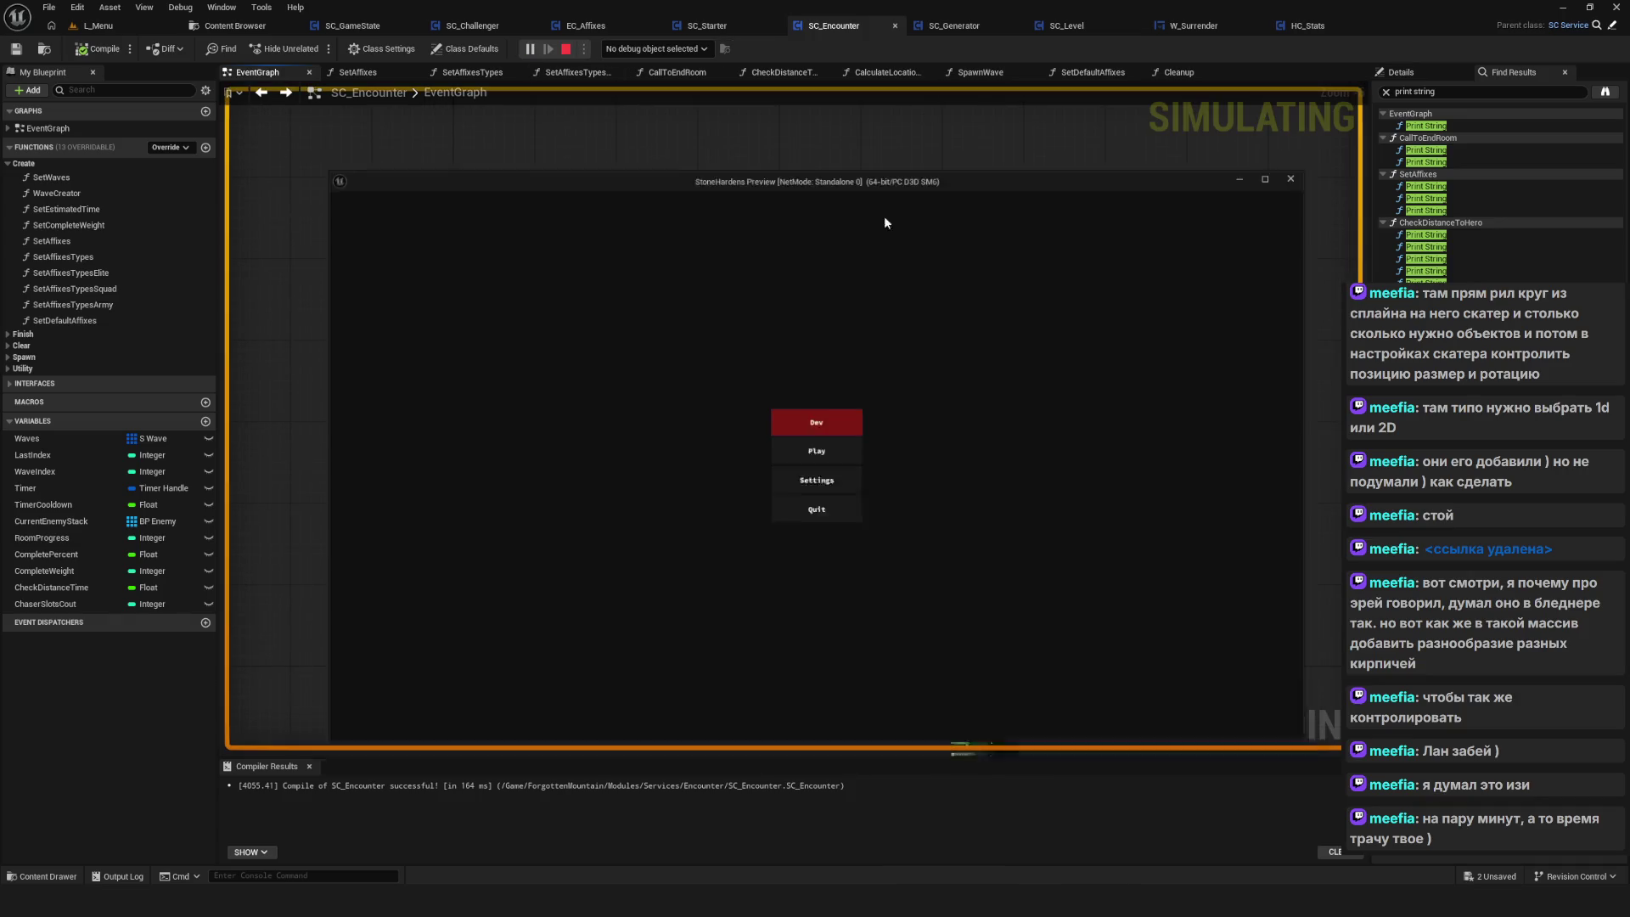
click(849, 442)
right_click(820, 427)
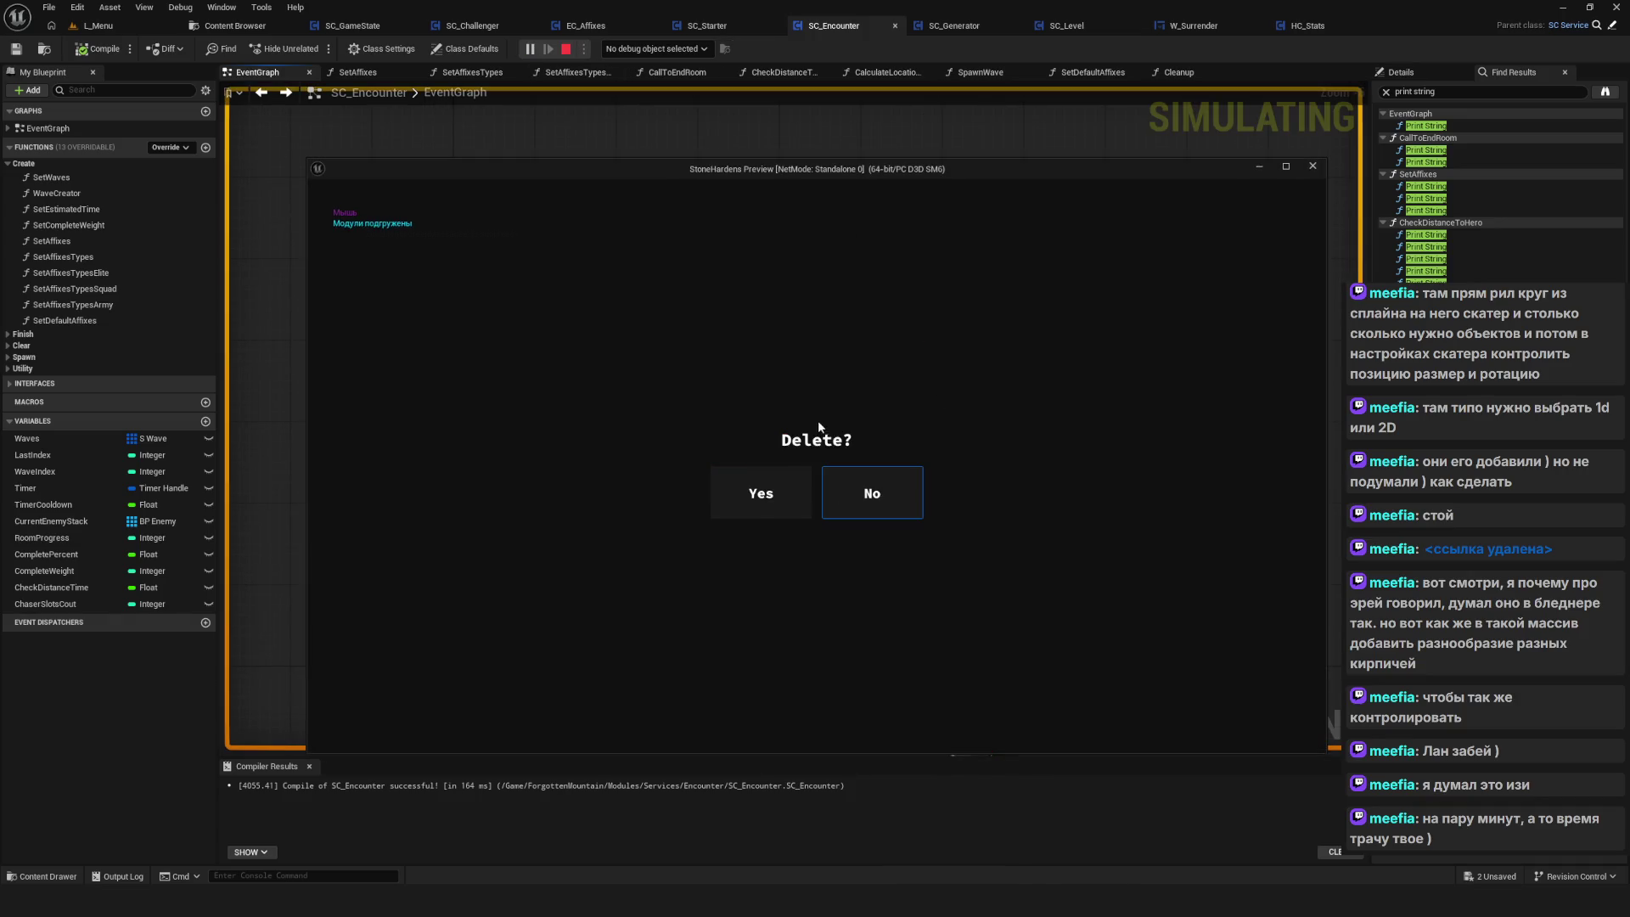
click(767, 515)
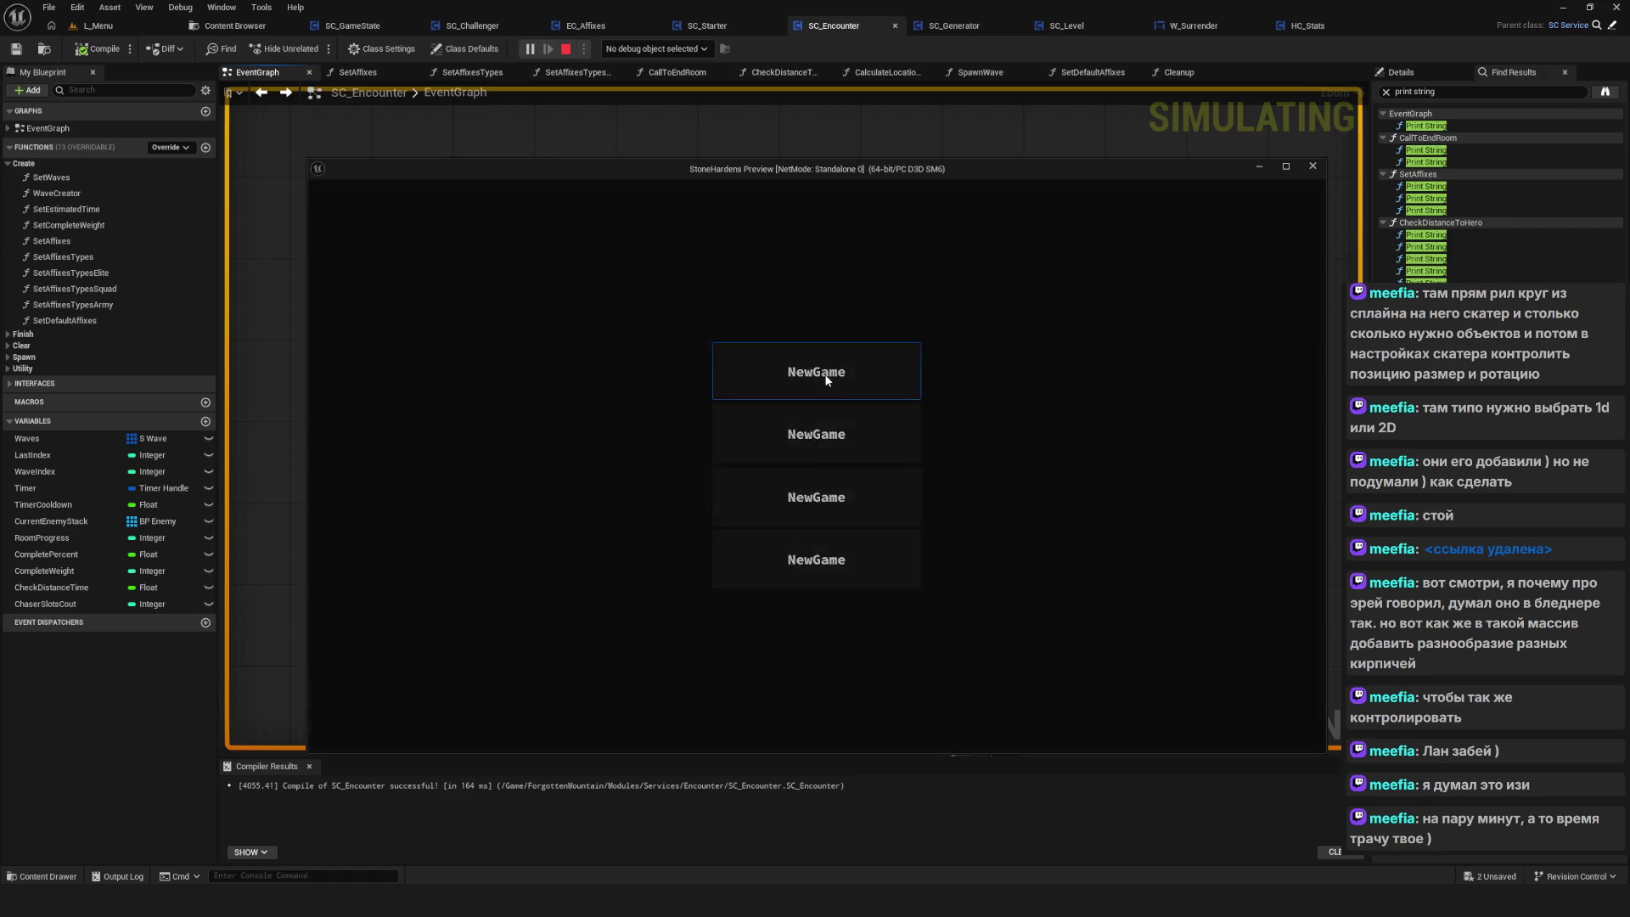
click(827, 379)
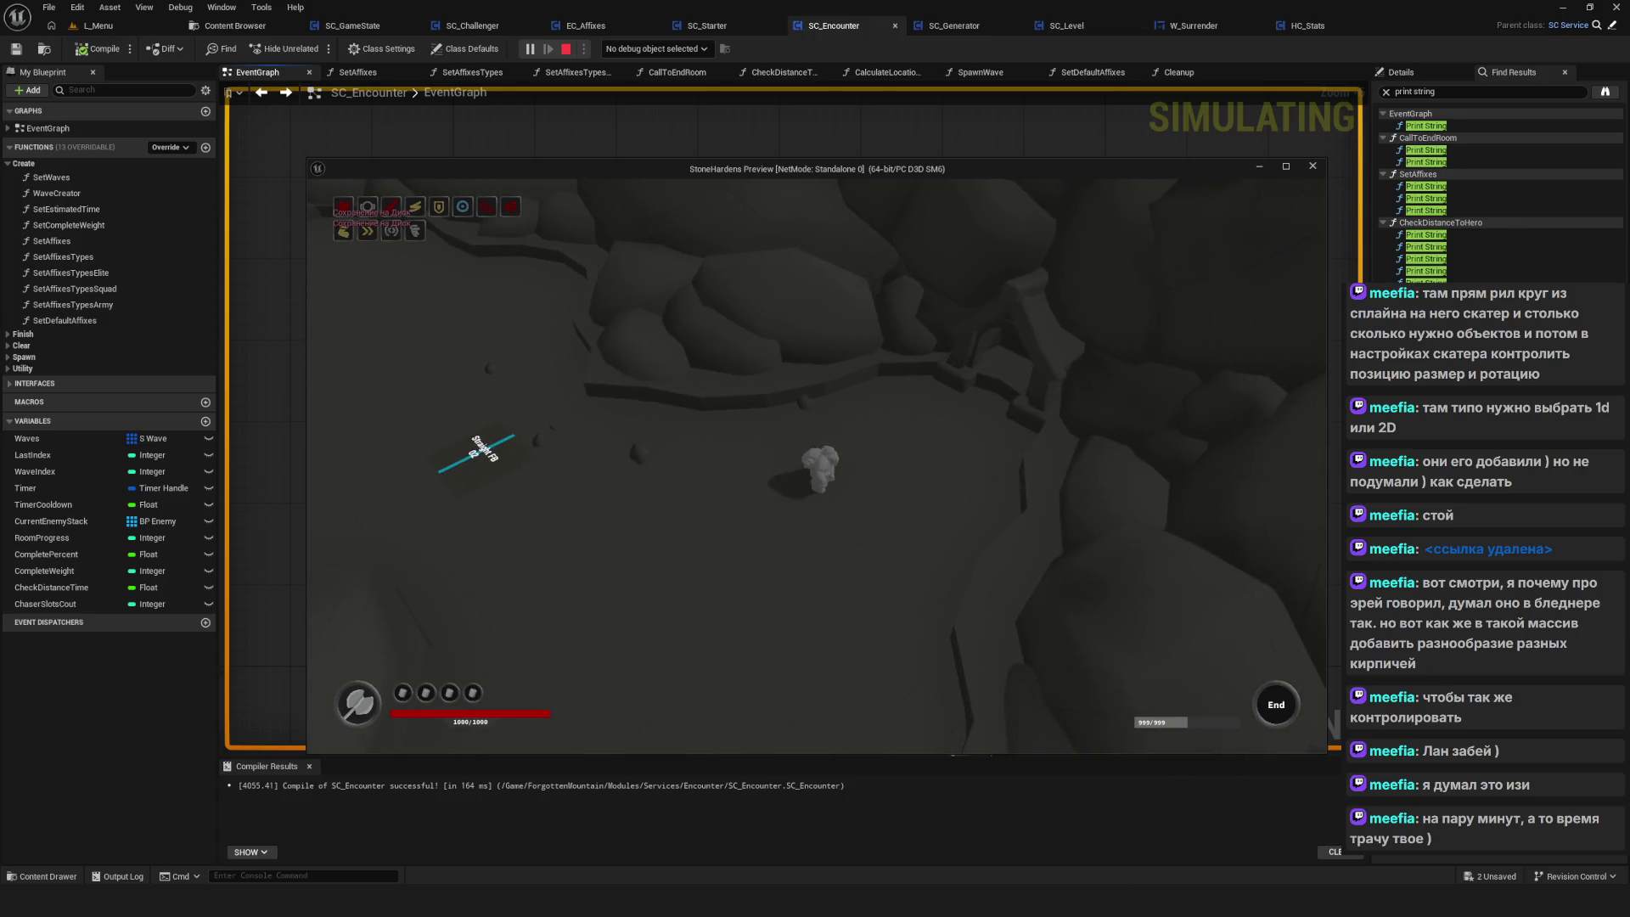
Walk the hero around with W, A and D, then surrender the run
key(w)
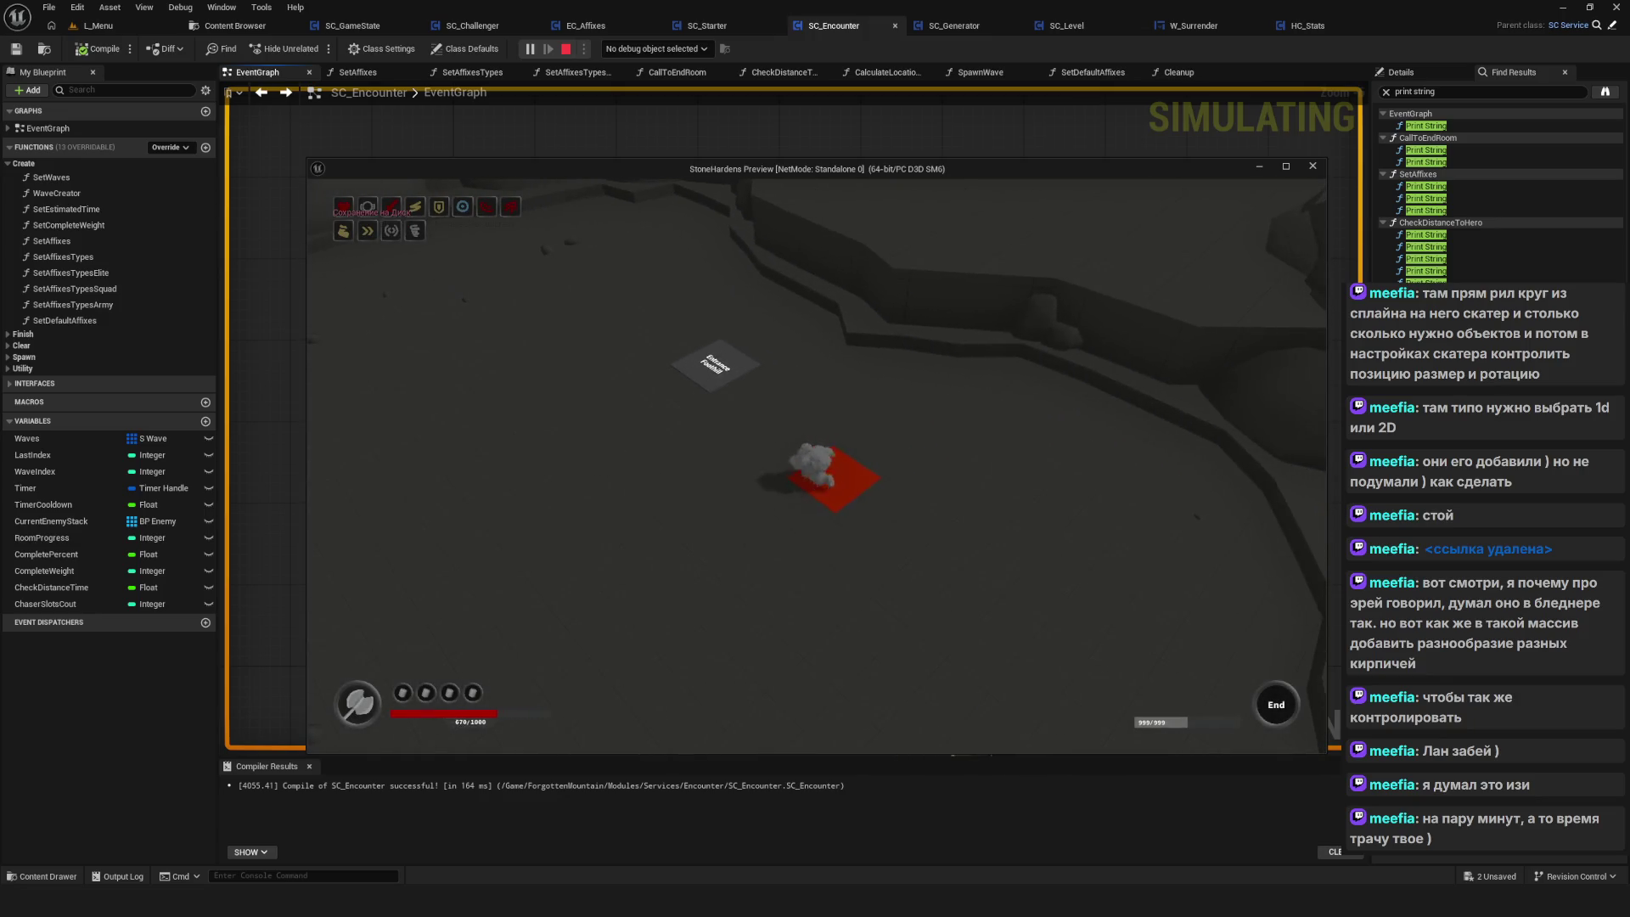
key(a)
key(d)
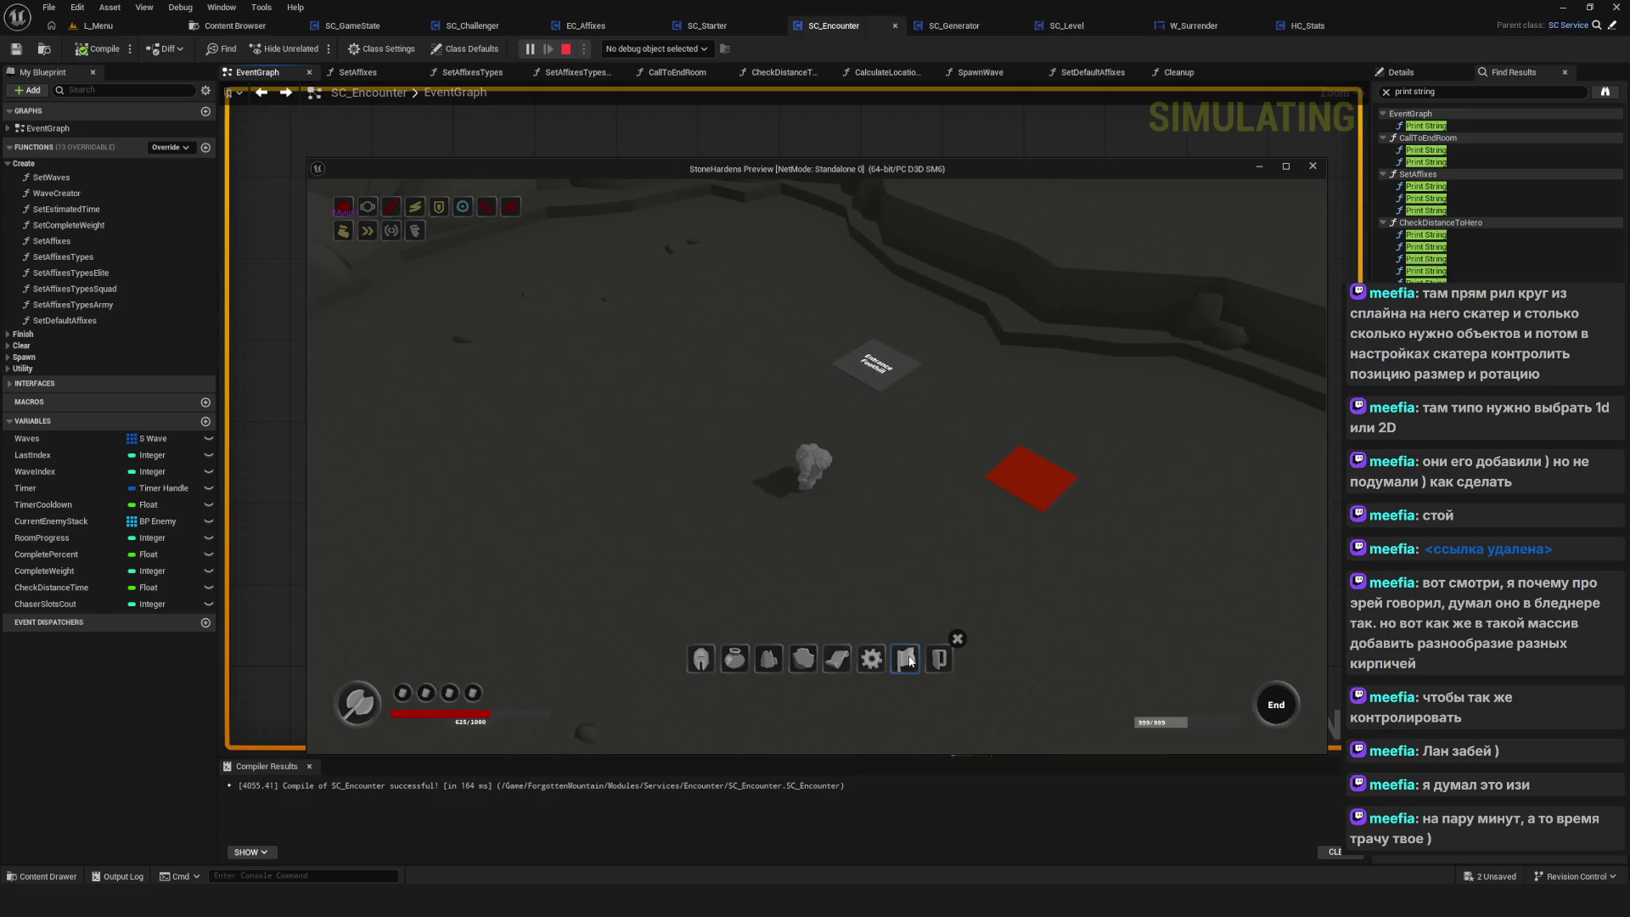
click(909, 662)
click(802, 511)
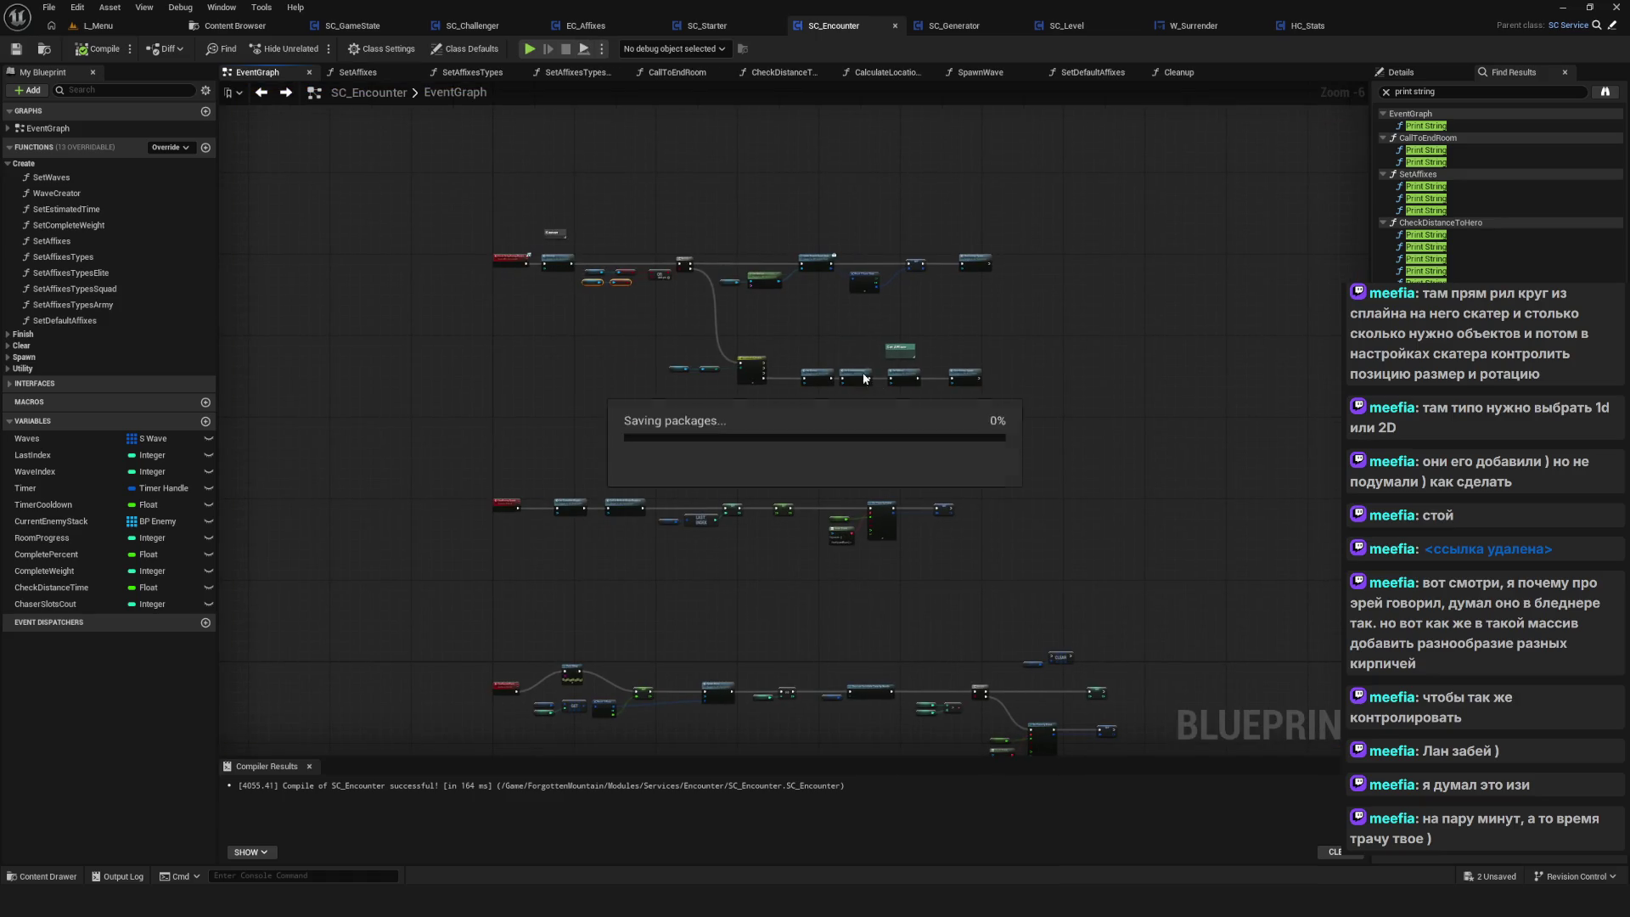
Open SC_Fader from the Services > Fader folder, compile it, and start a play-test at the save-slot list
mouse_move(700, 300)
mouse_down()
mouse_move(658, 212)
mouse_move(762, 262)
mouse_up()
click(235, 25)
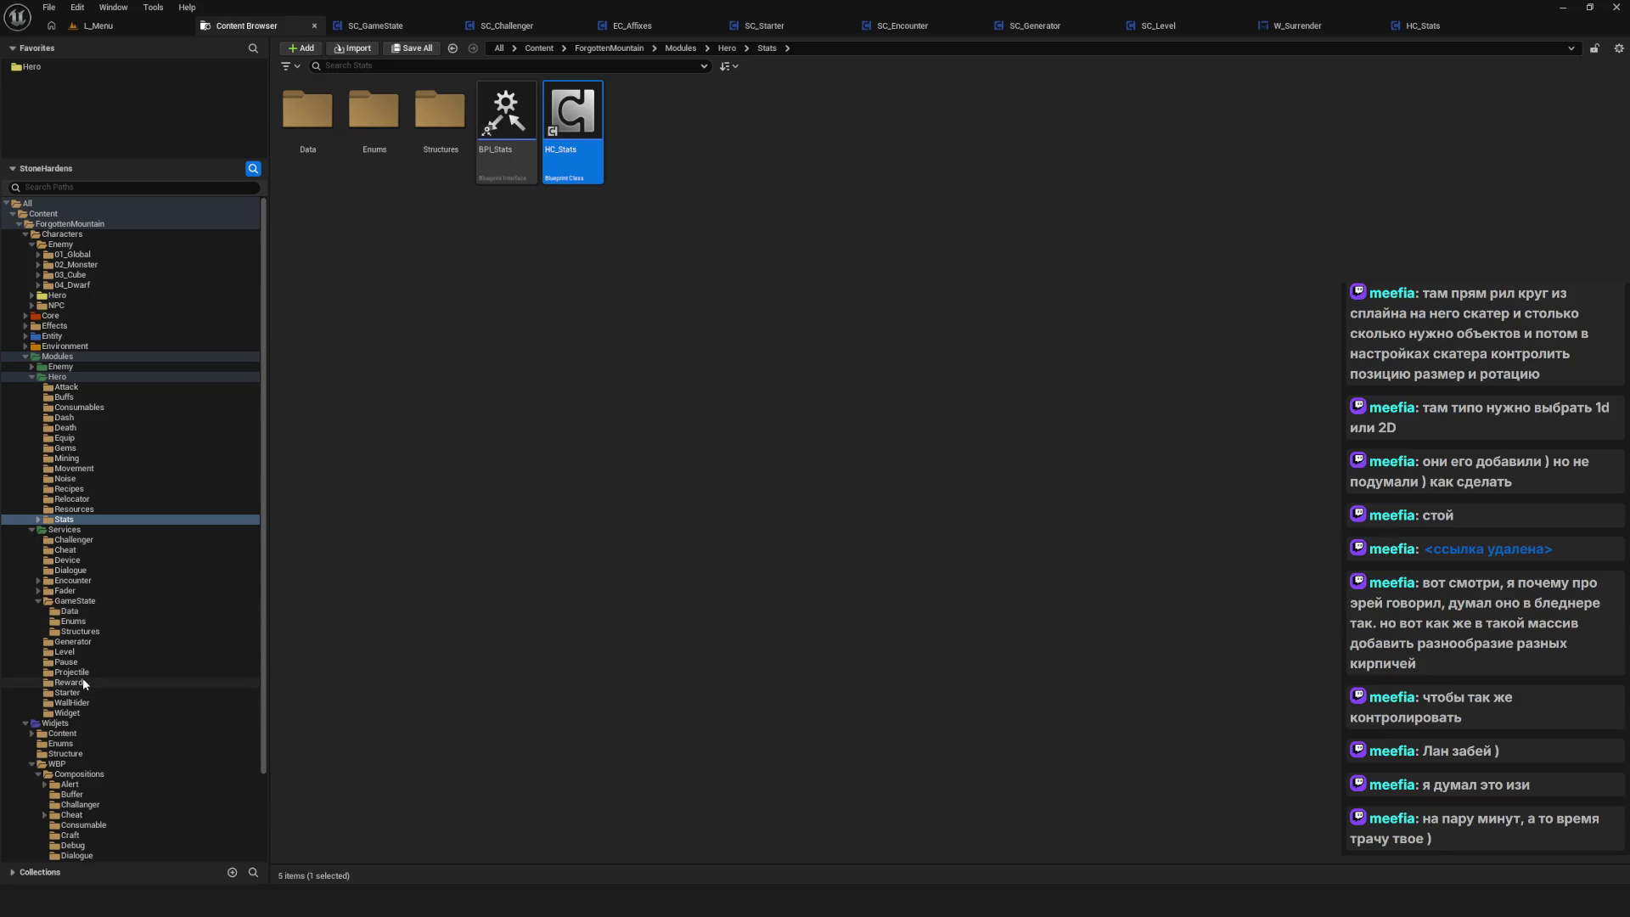
click(64, 590)
click(438, 118)
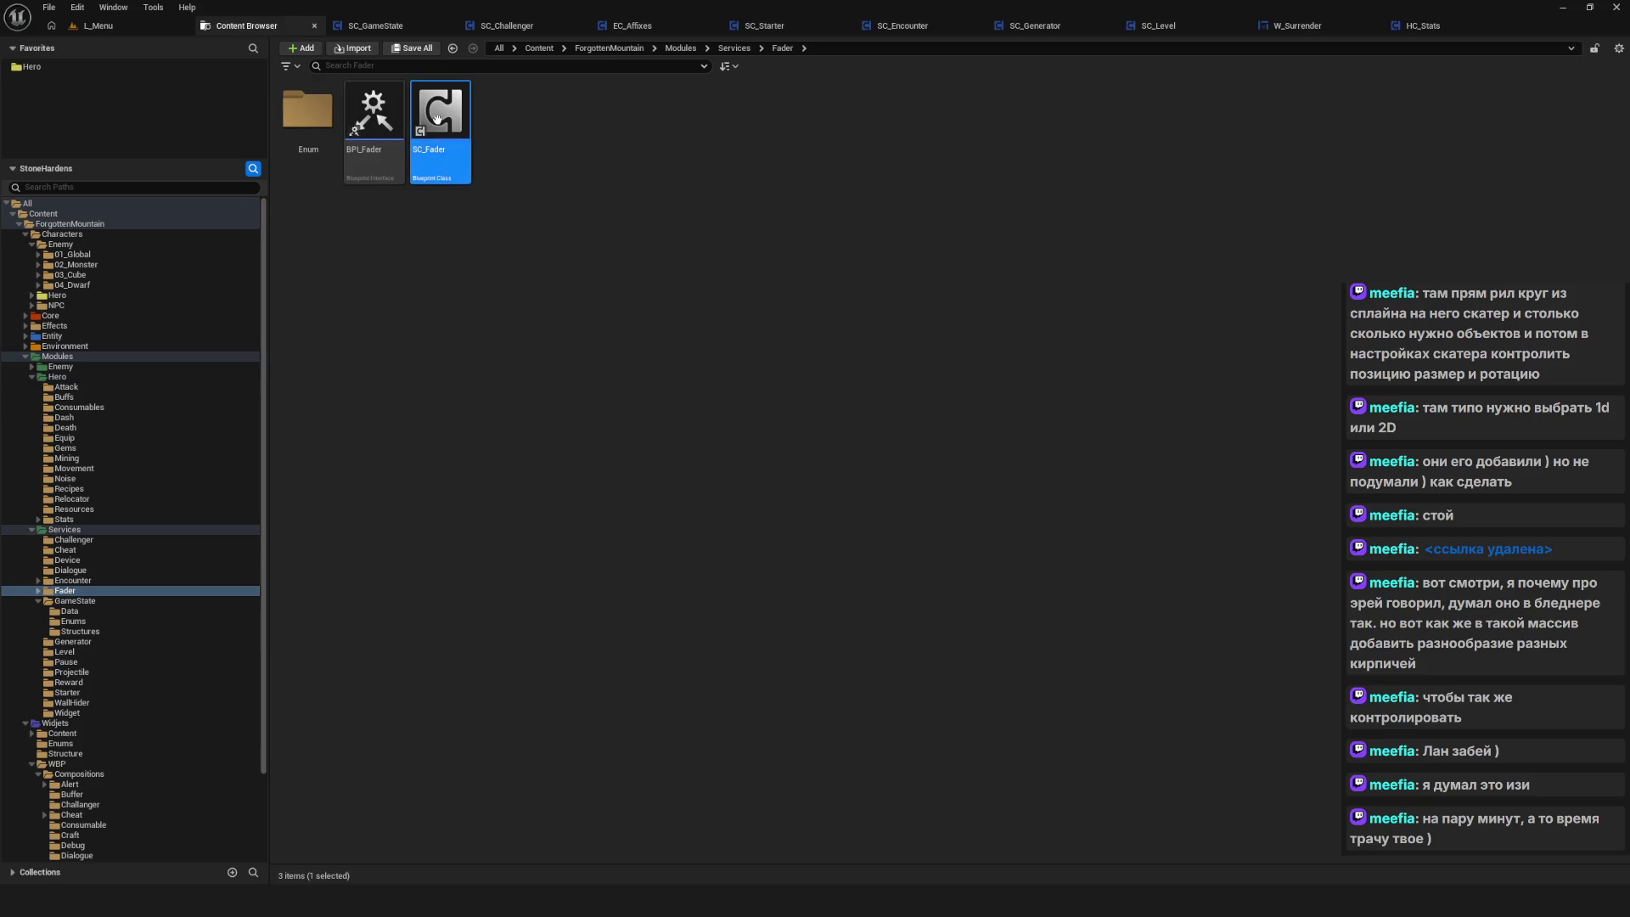
key(Return)
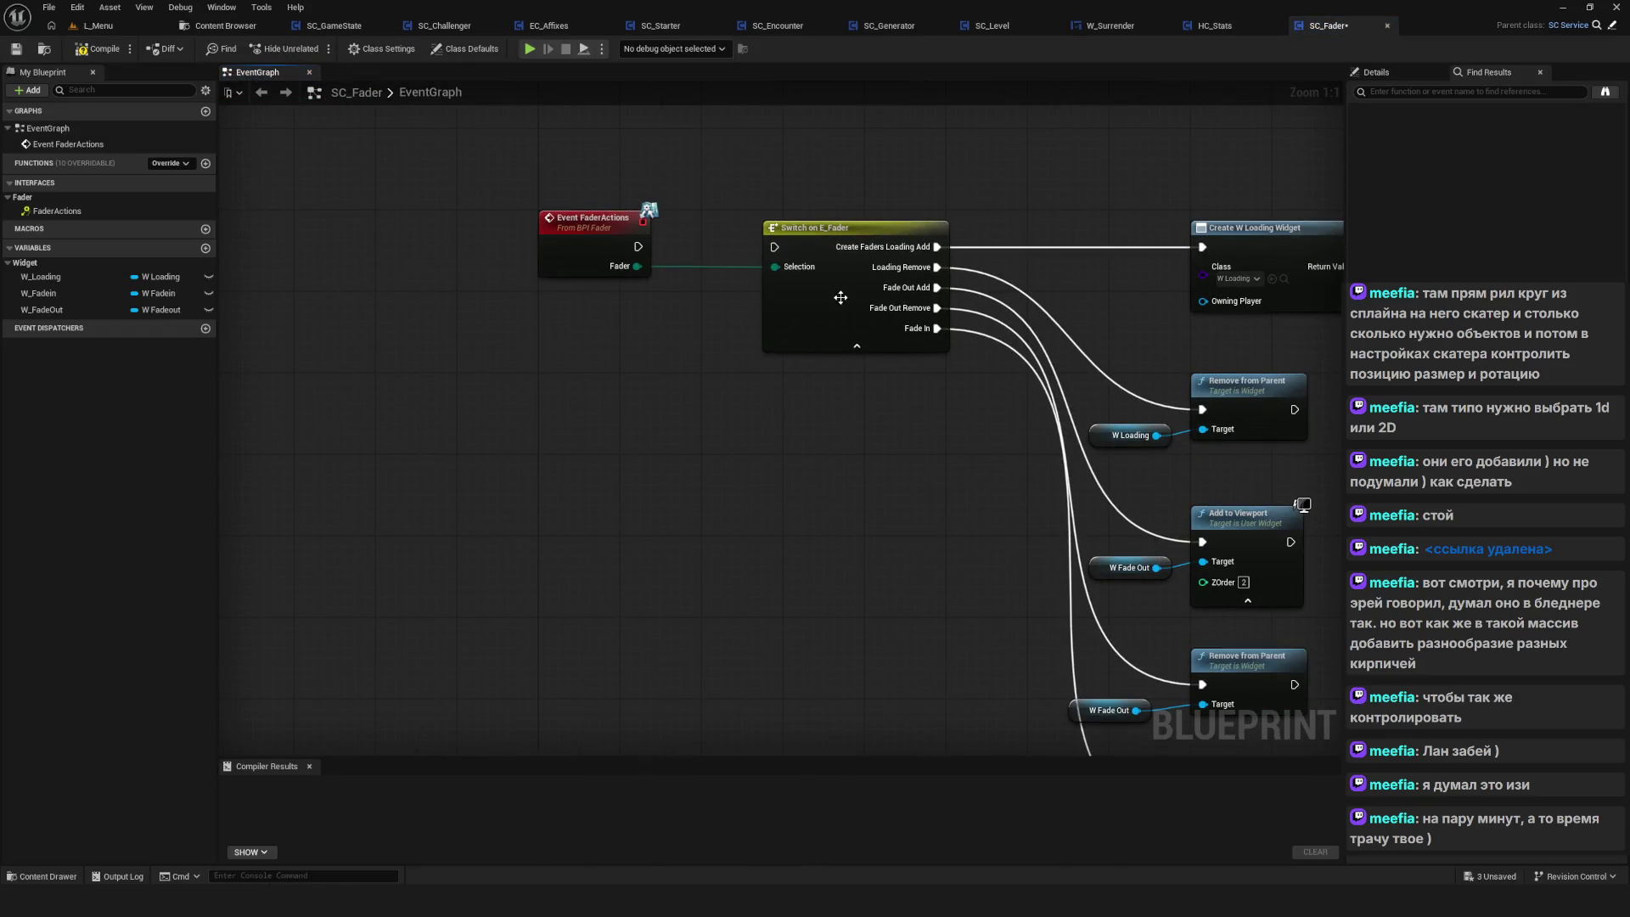
click(109, 50)
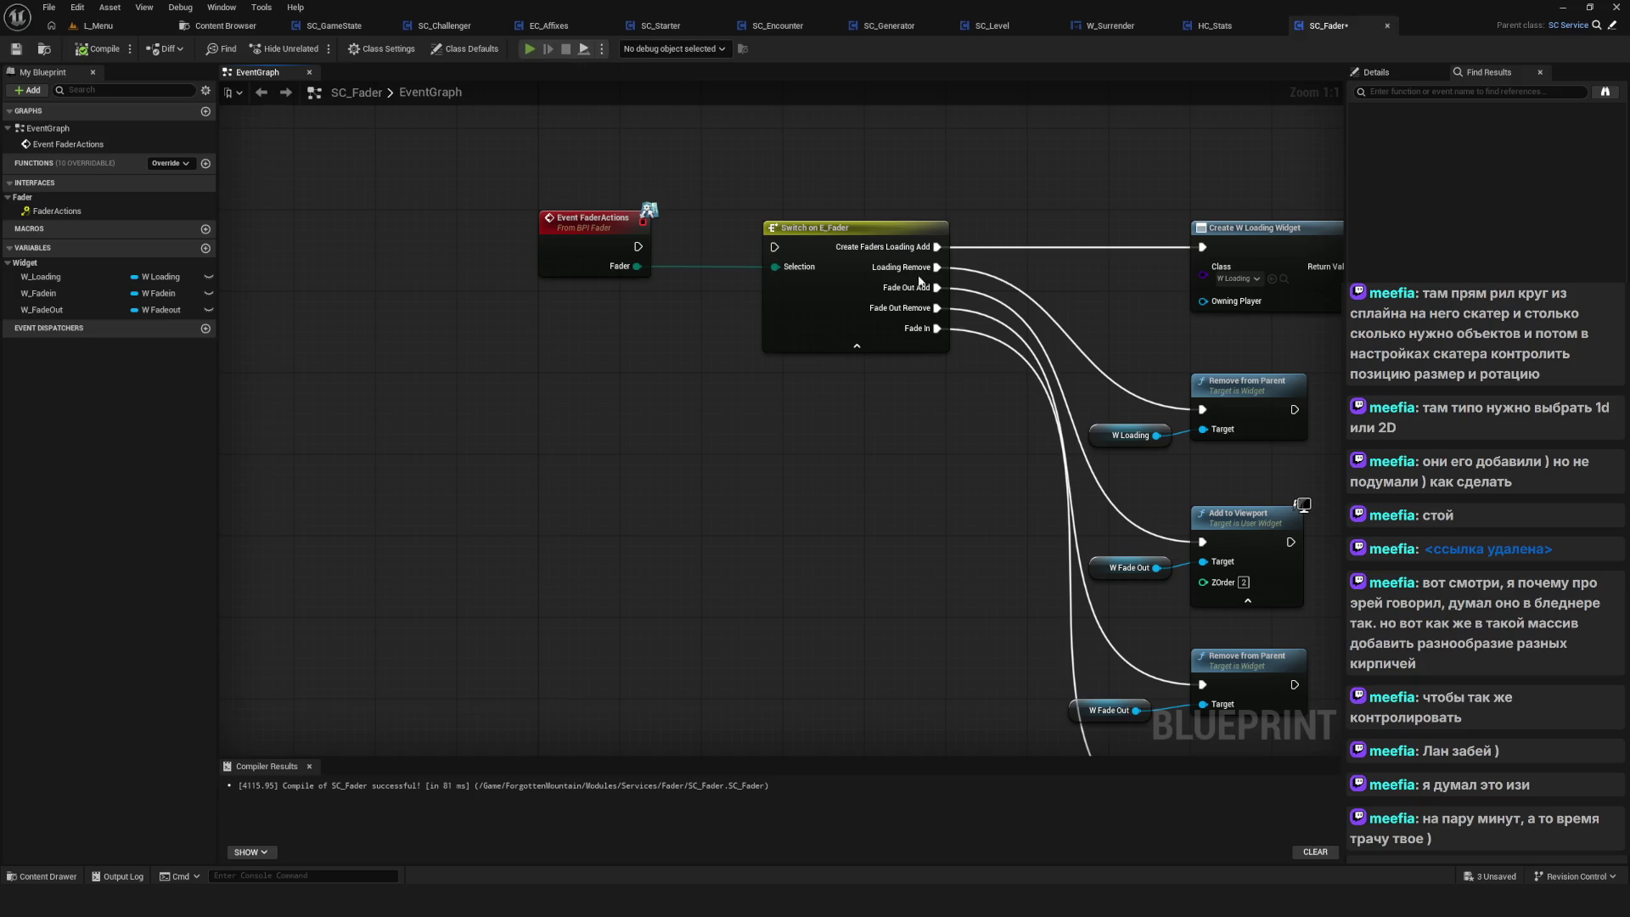
key(alt+p)
click(817, 467)
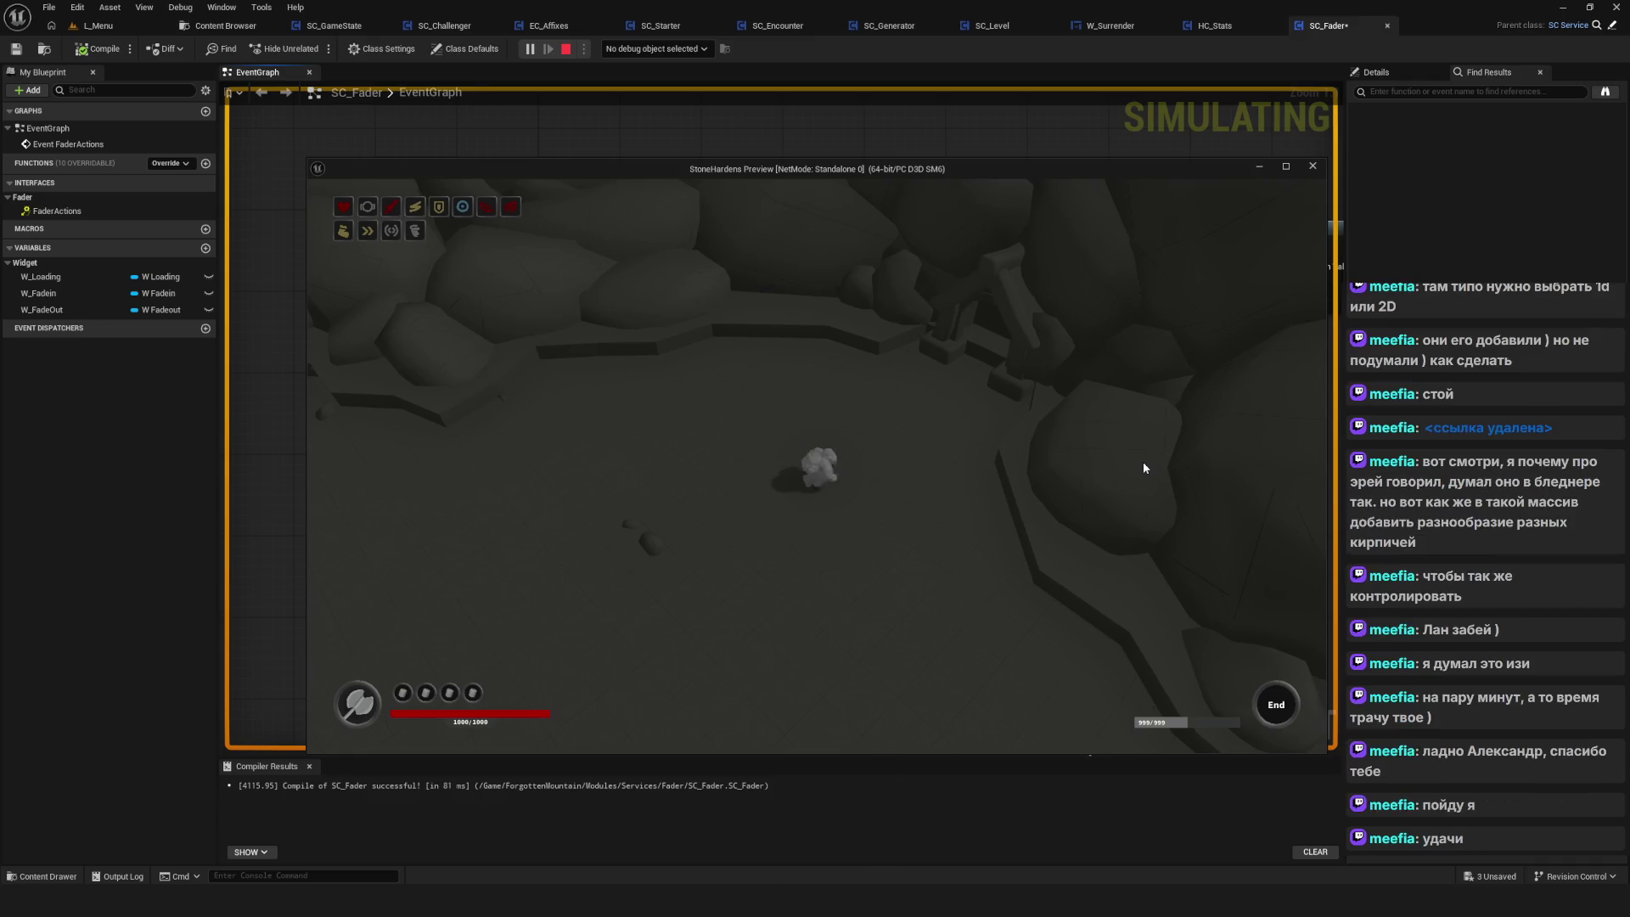
Run the hero around the level, bring up the Surrender? prompt, then stop the game
key(s)
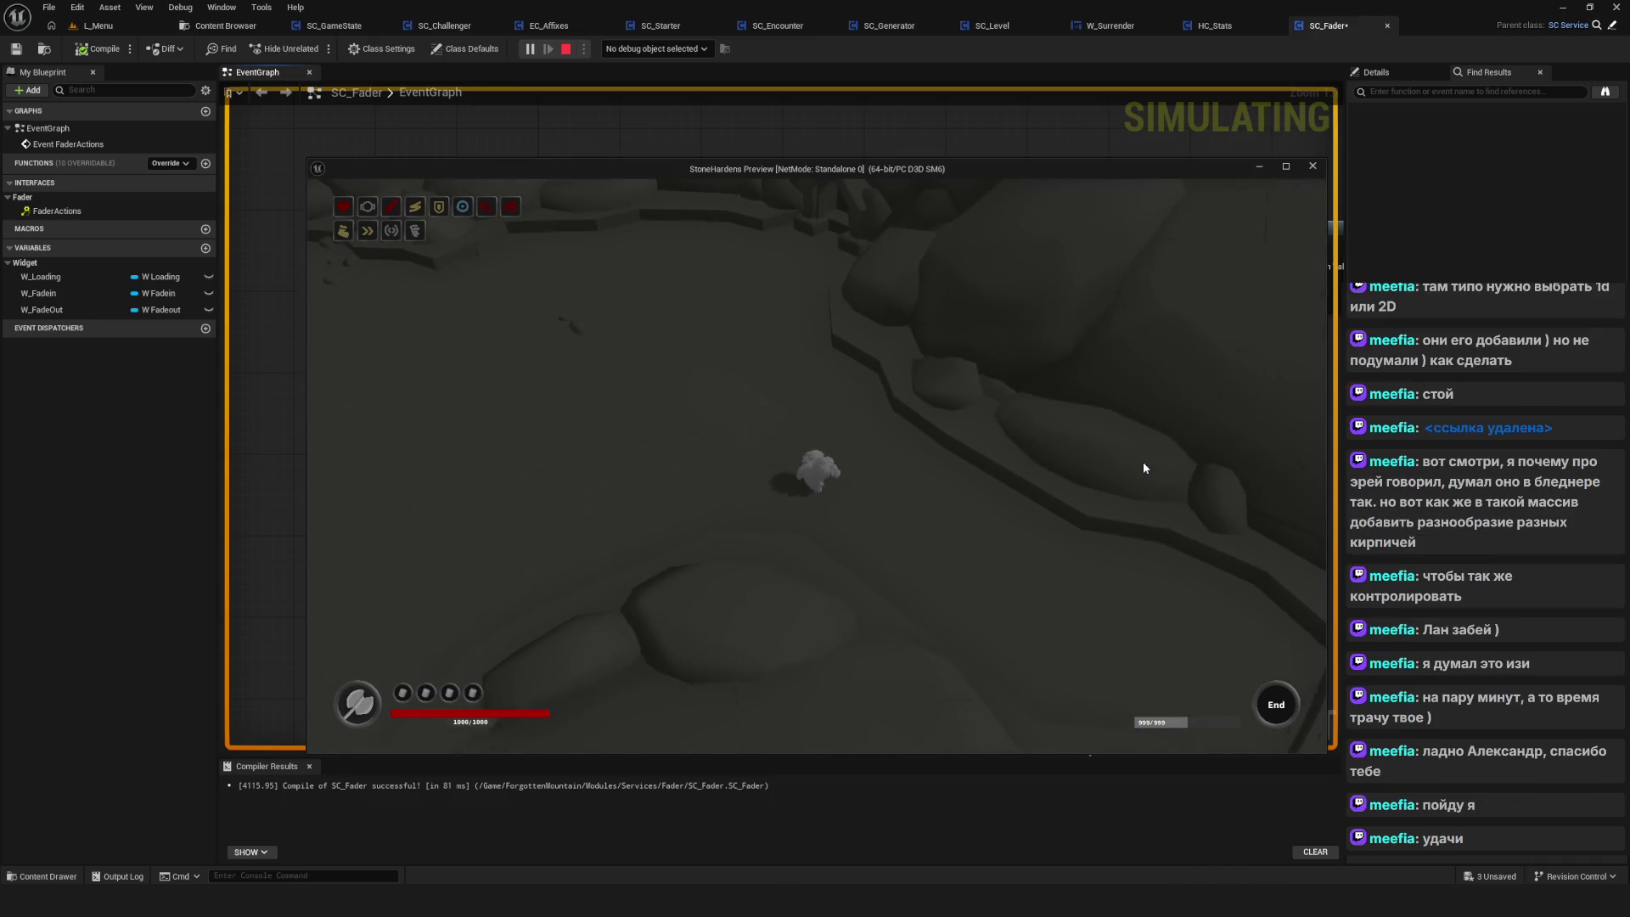
key(w)
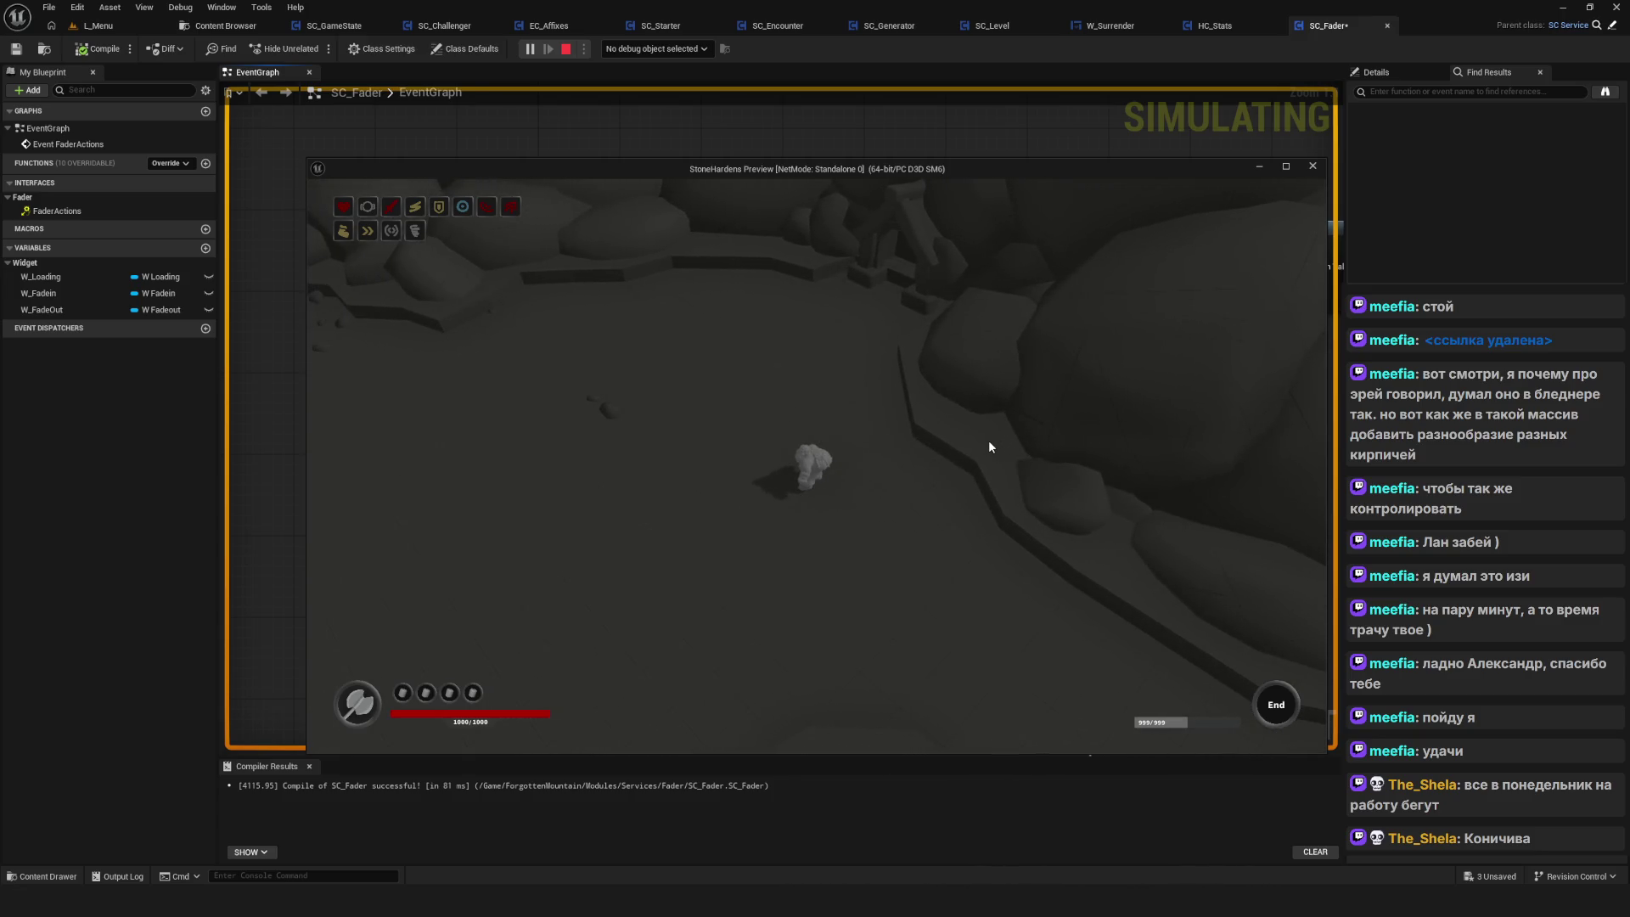
mouse_move(1017, 656)
click(912, 655)
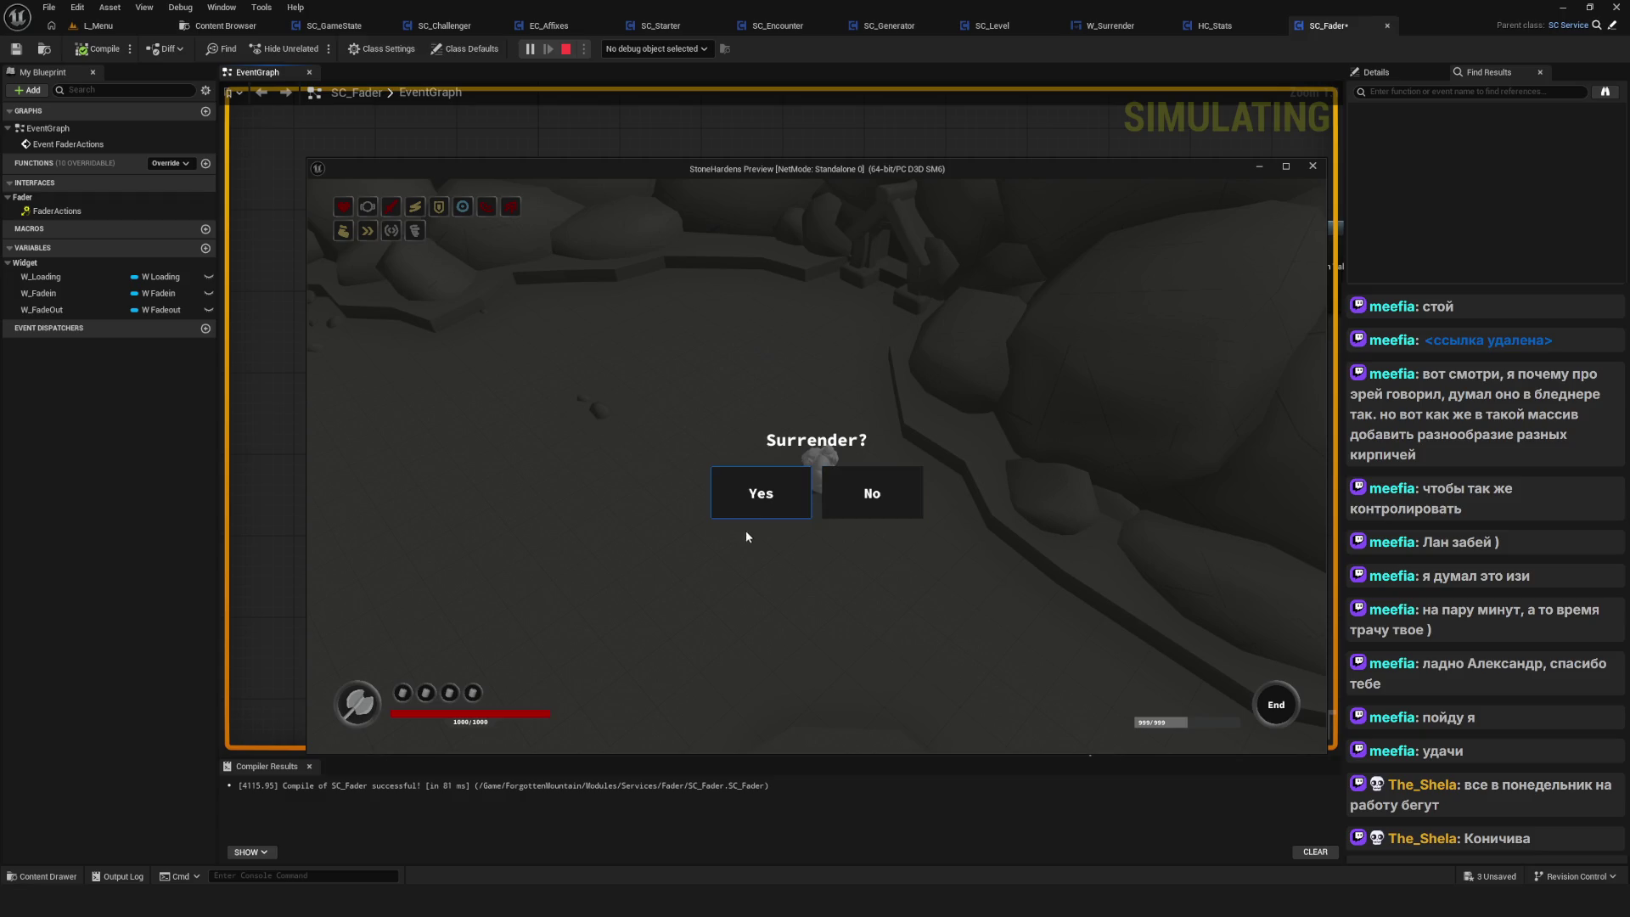
key(Escape)
Add a breakpoint on the Initialize node in W_Surrender's event graph
scroll(589, 445, down, 8)
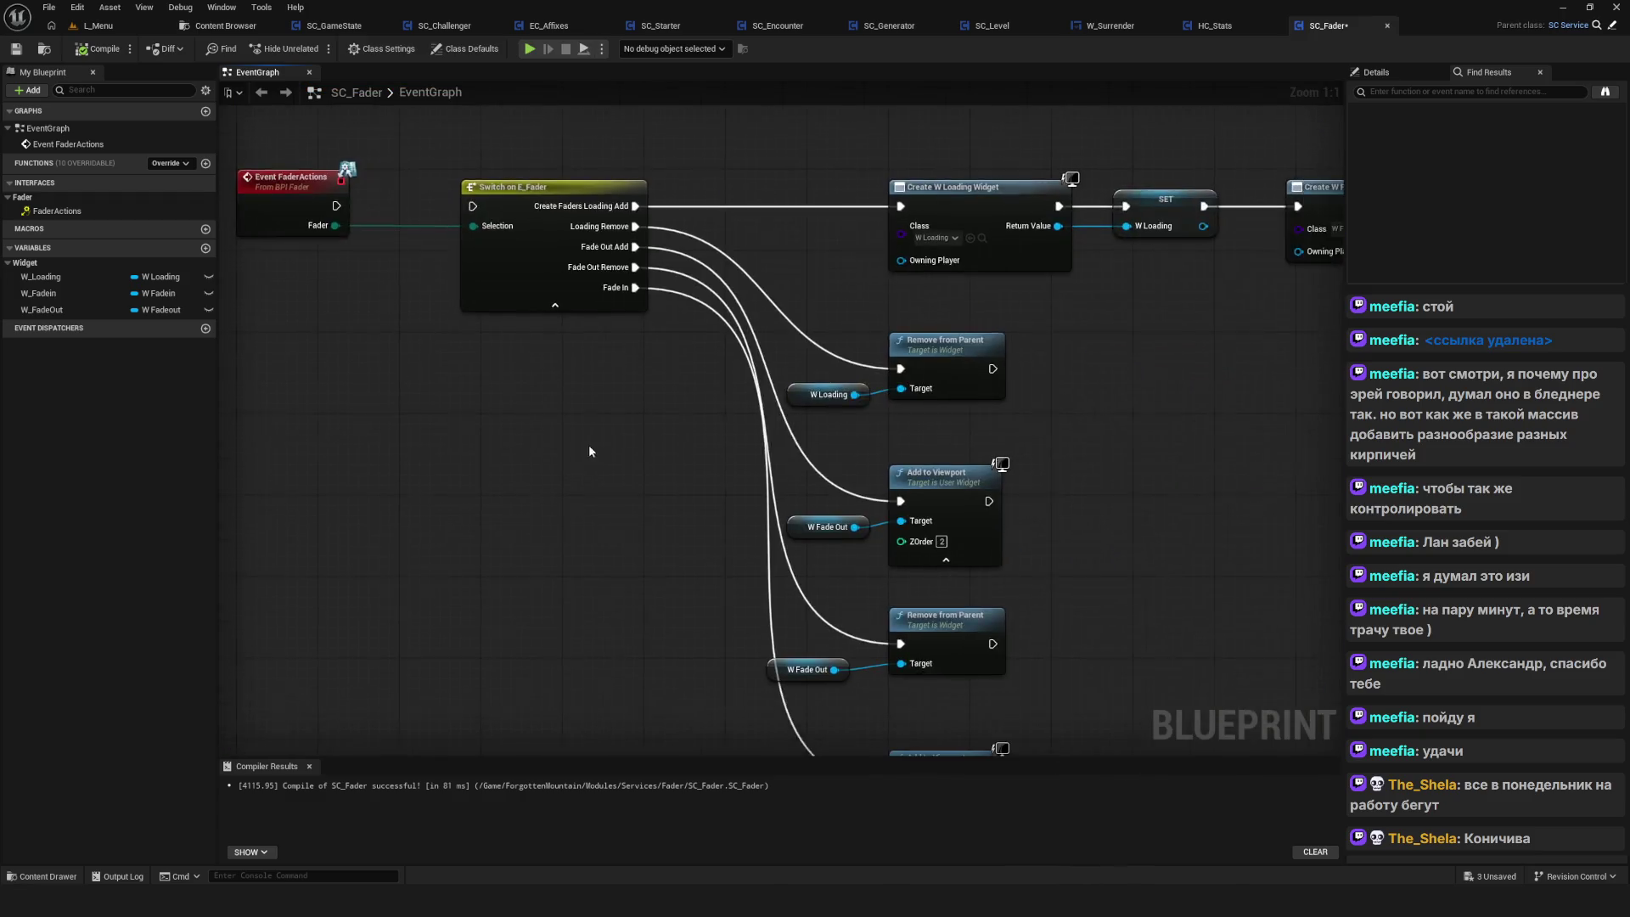
drag(748, 422, 678, 429)
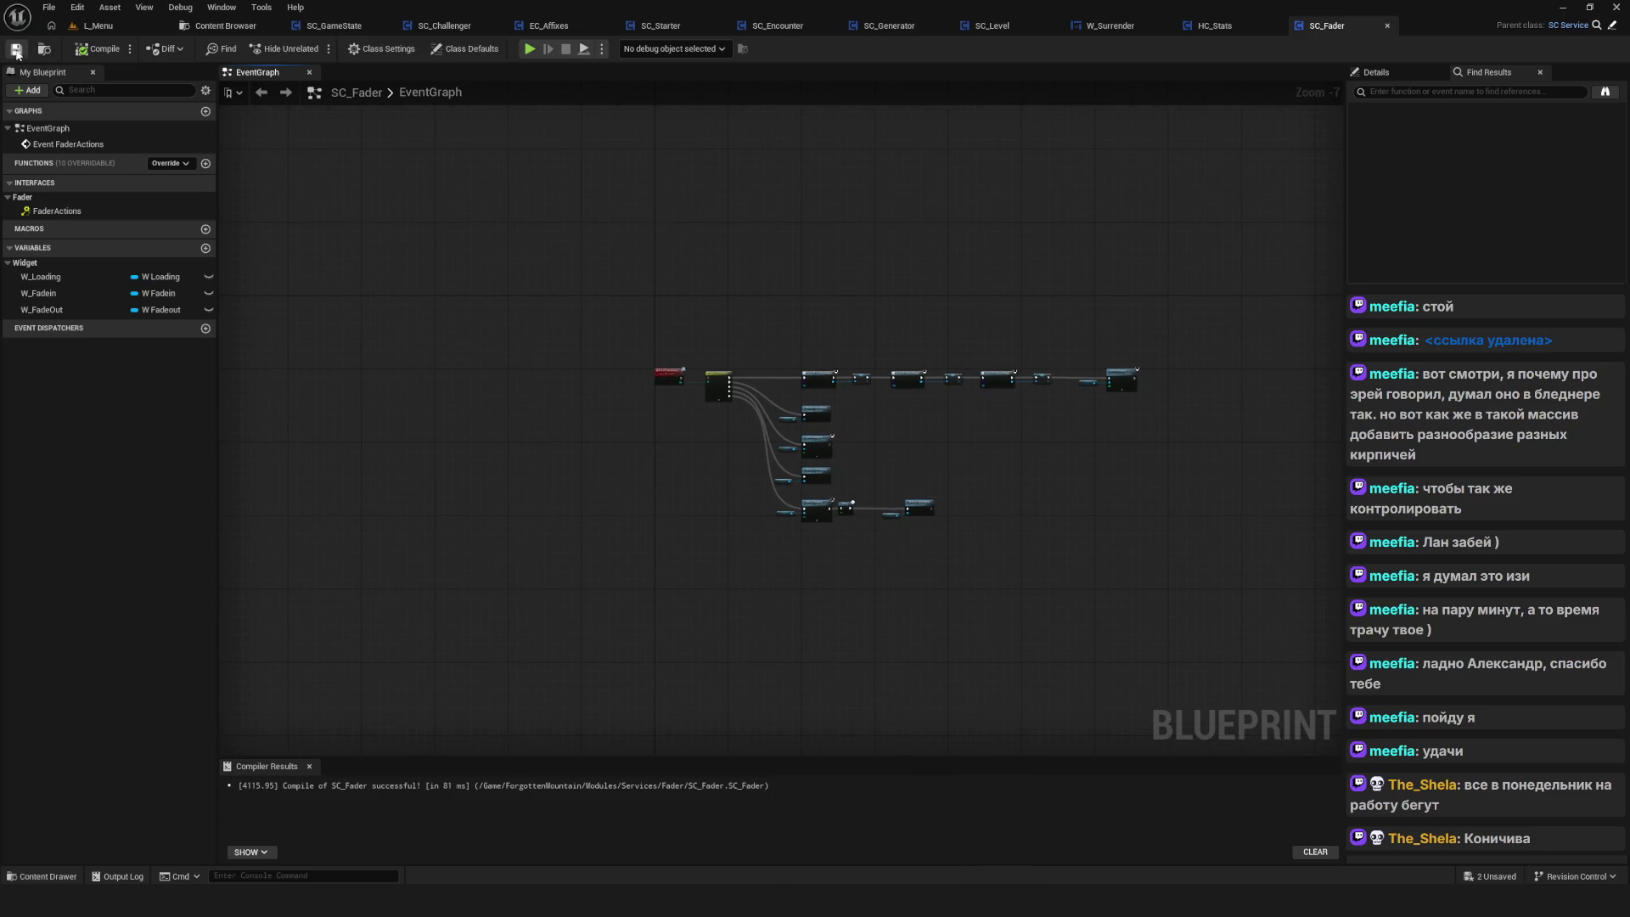
drag(779, 197, 731, 217)
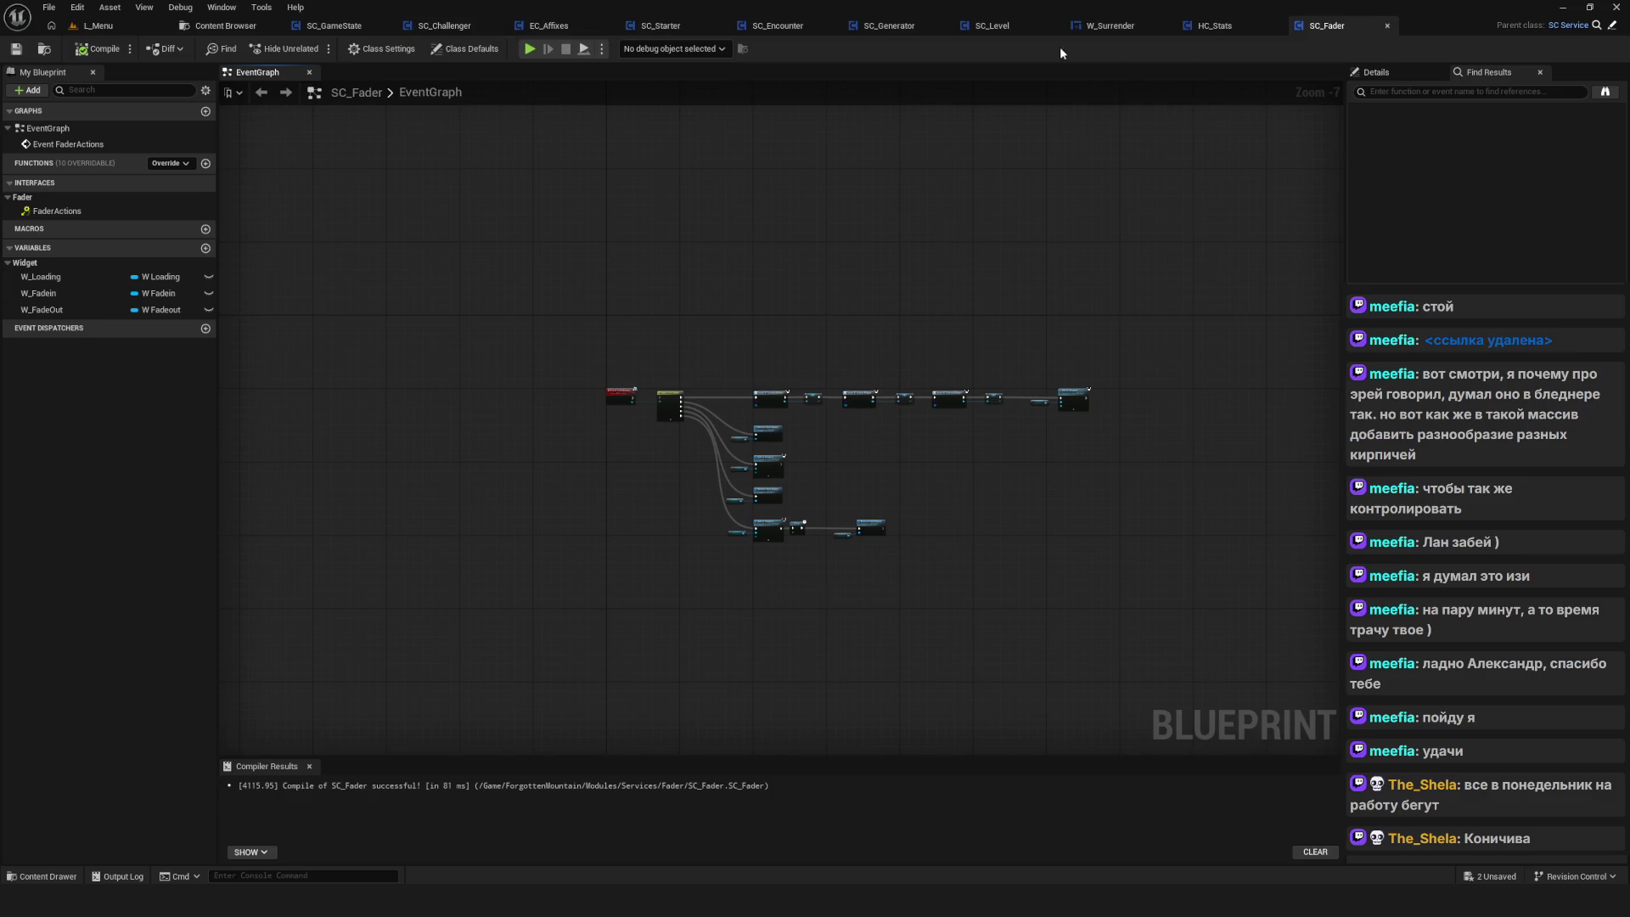
click(1146, 27)
scroll(824, 390, up, 4)
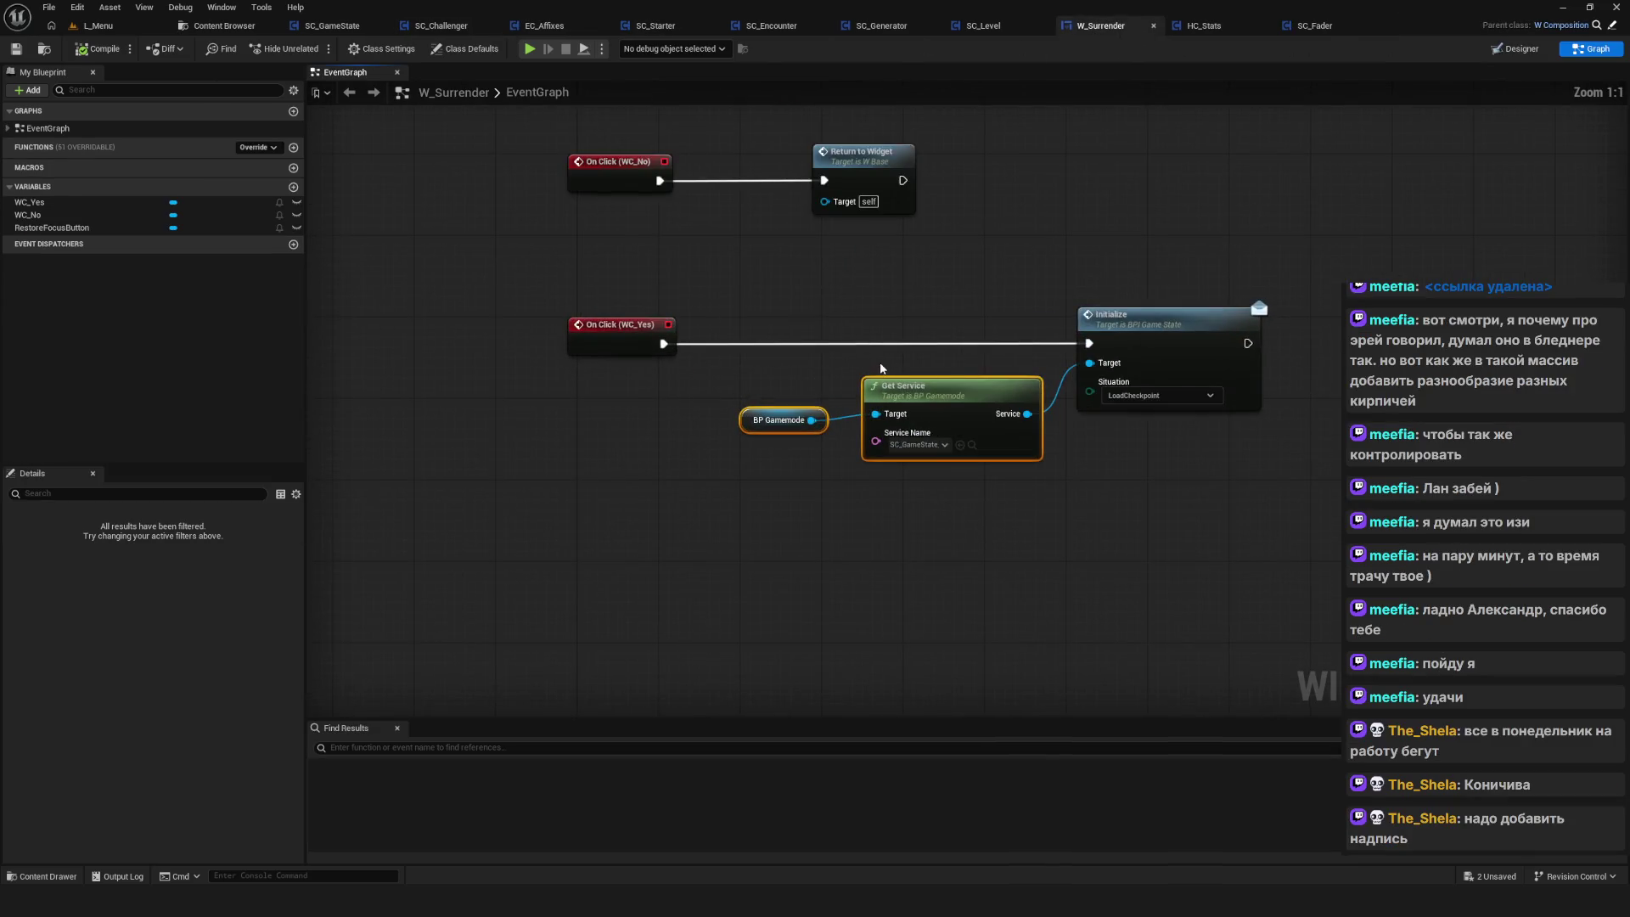
mouse_move(673, 309)
mouse_down()
mouse_move(710, 344)
mouse_move(1312, 548)
mouse_up()
drag(1189, 523, 1081, 539)
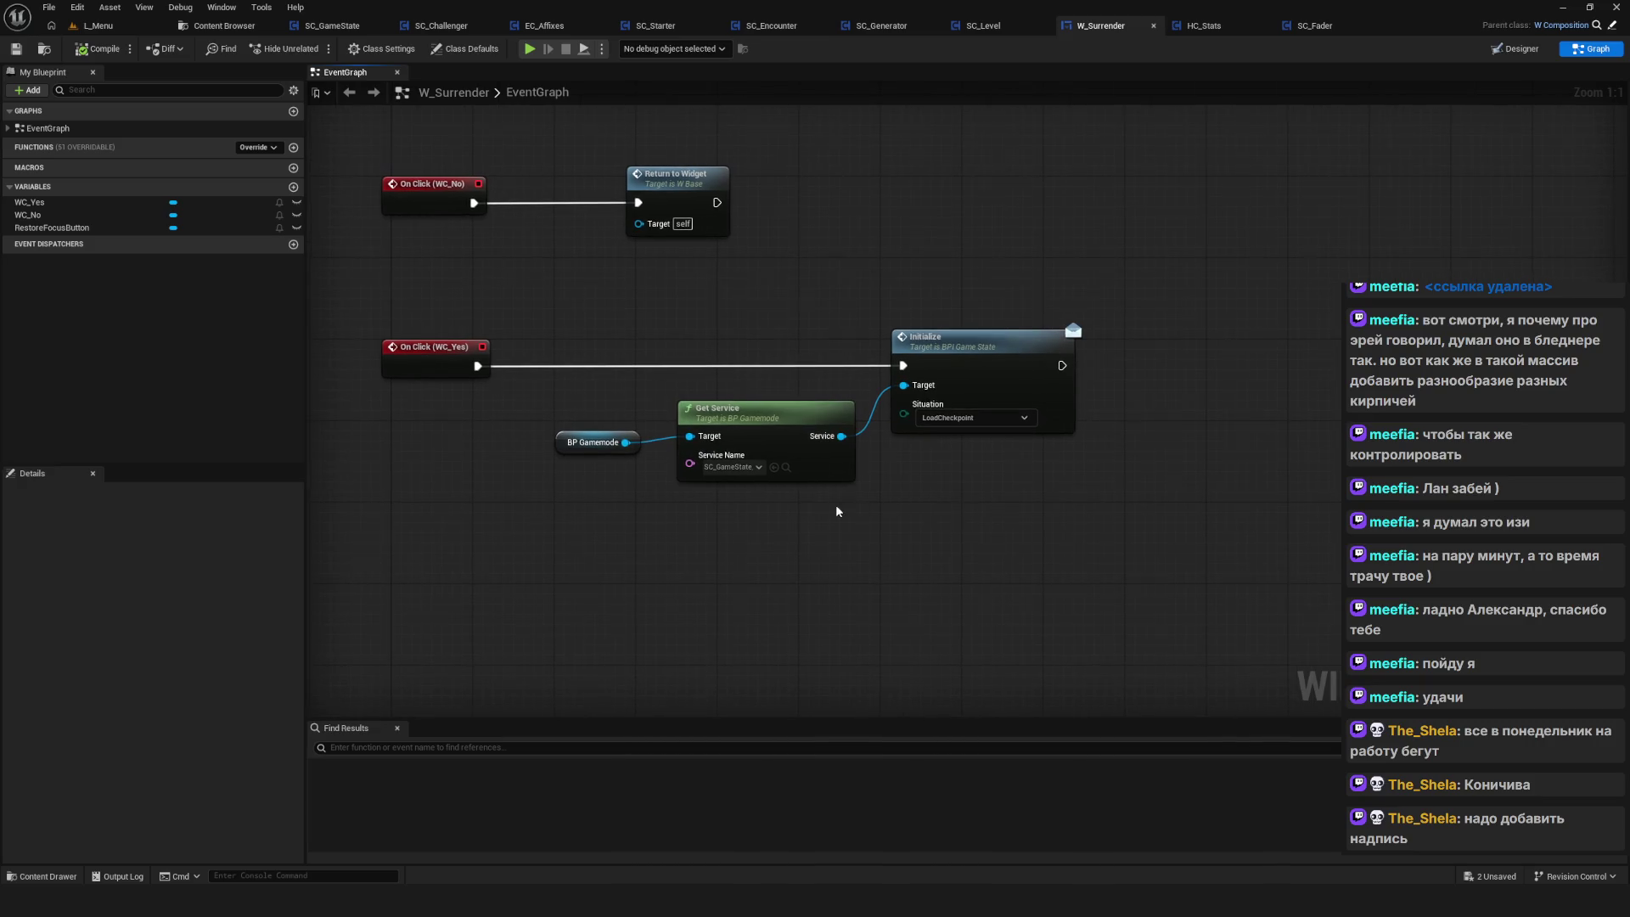
drag(841, 509, 940, 535)
drag(739, 365, 1241, 543)
mouse_move(1241, 542)
mouse_down()
mouse_move(1067, 516)
mouse_move(982, 536)
mouse_move(1044, 542)
mouse_up()
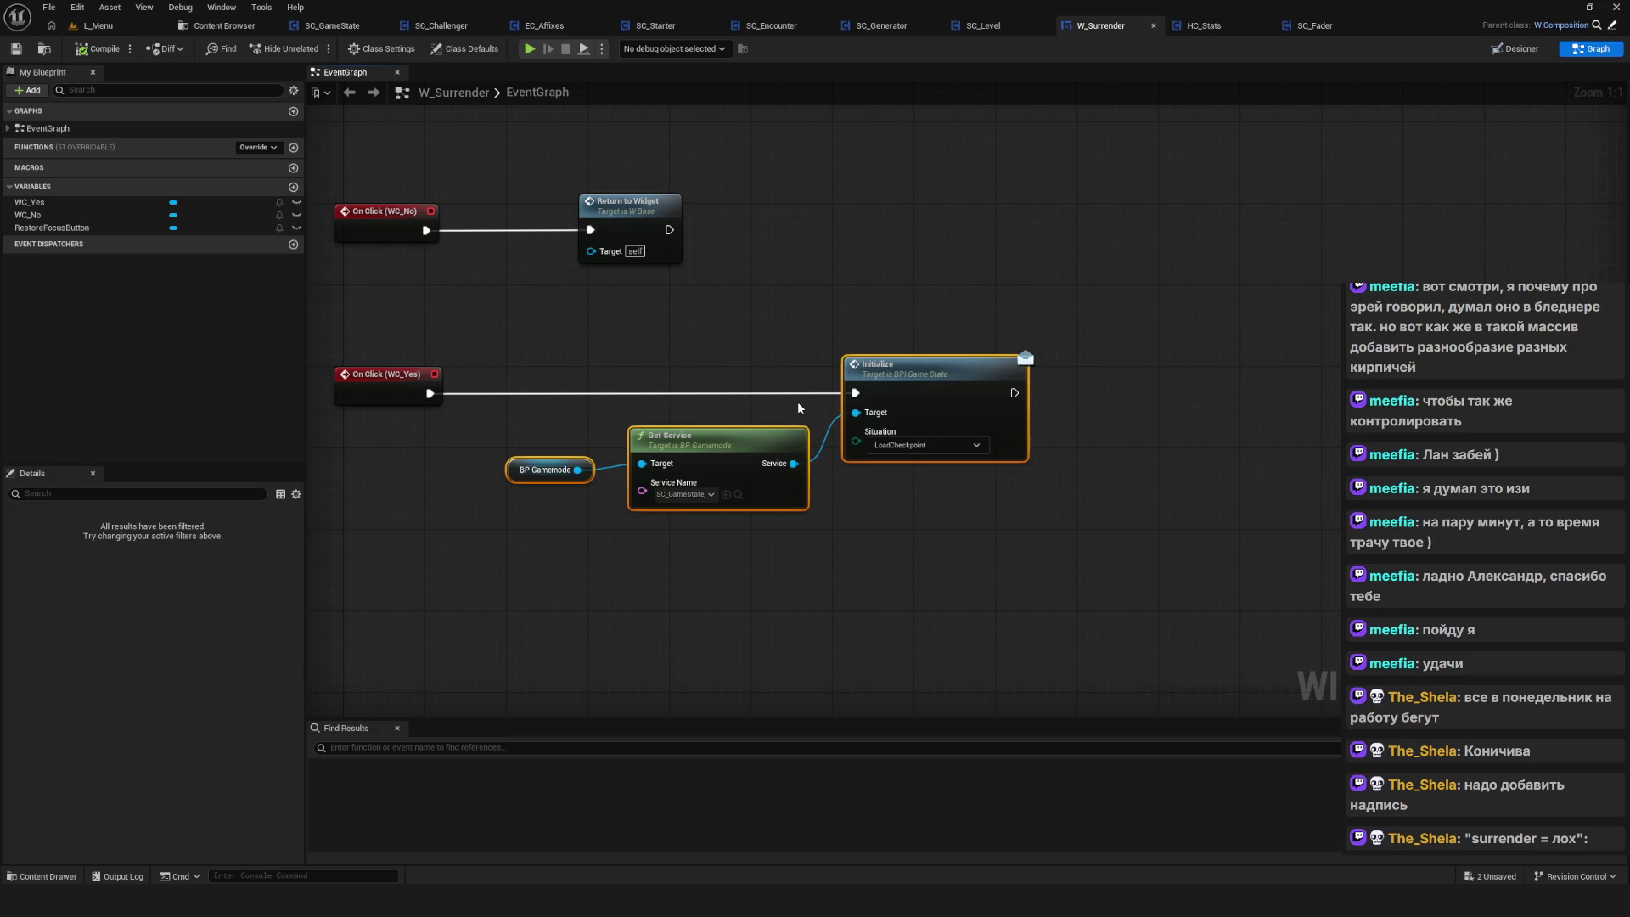
click(943, 384)
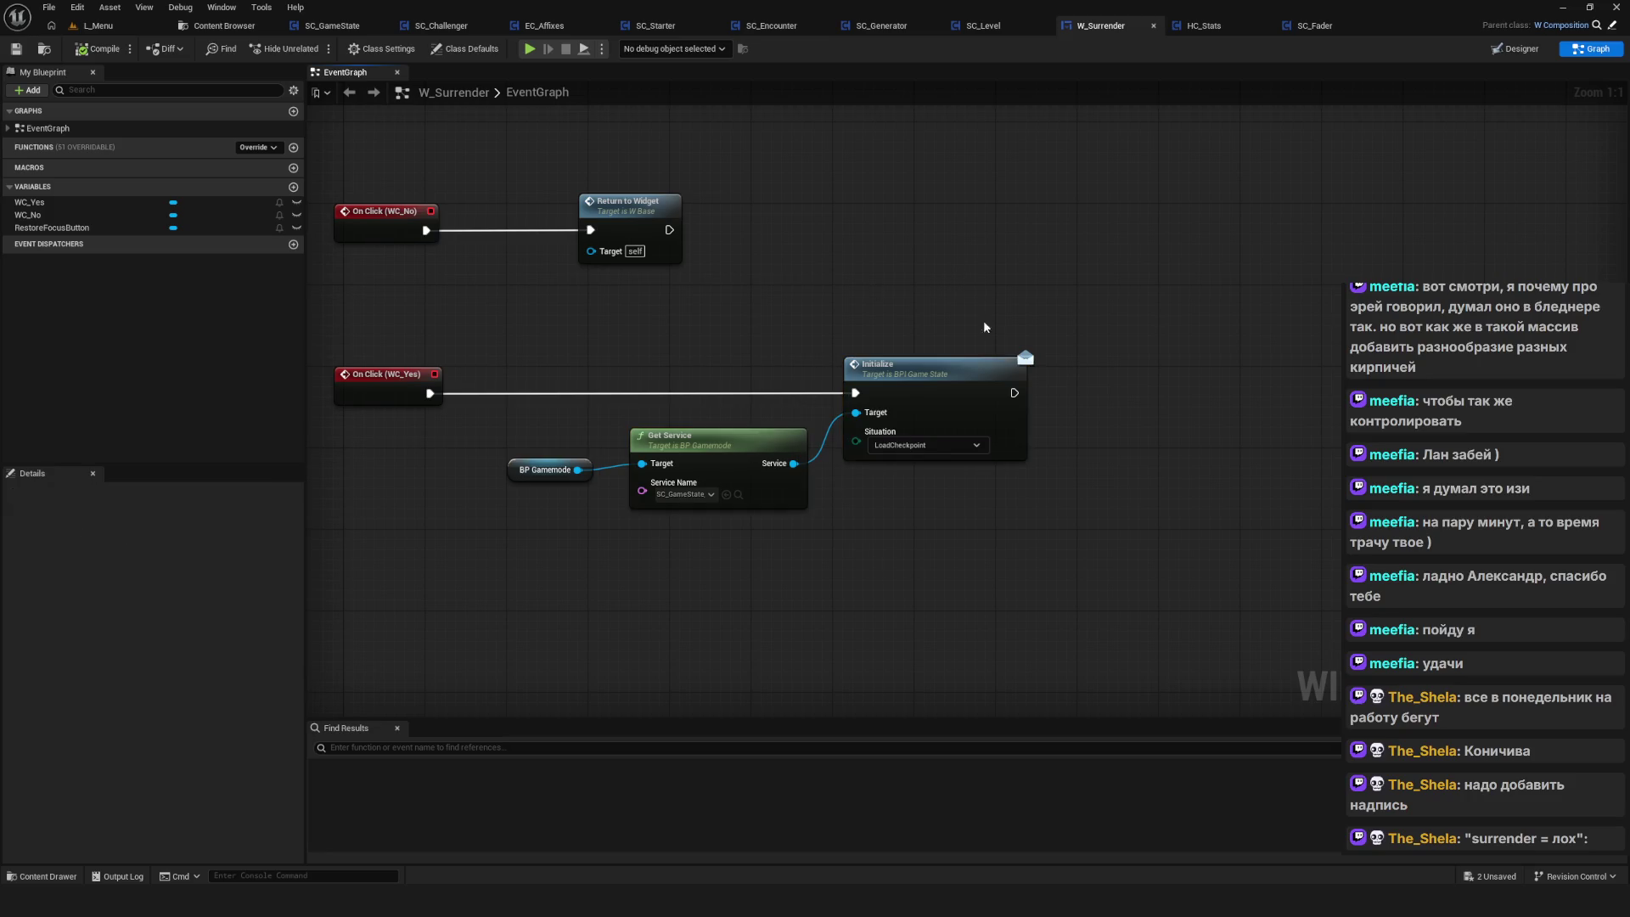
right_click(943, 388)
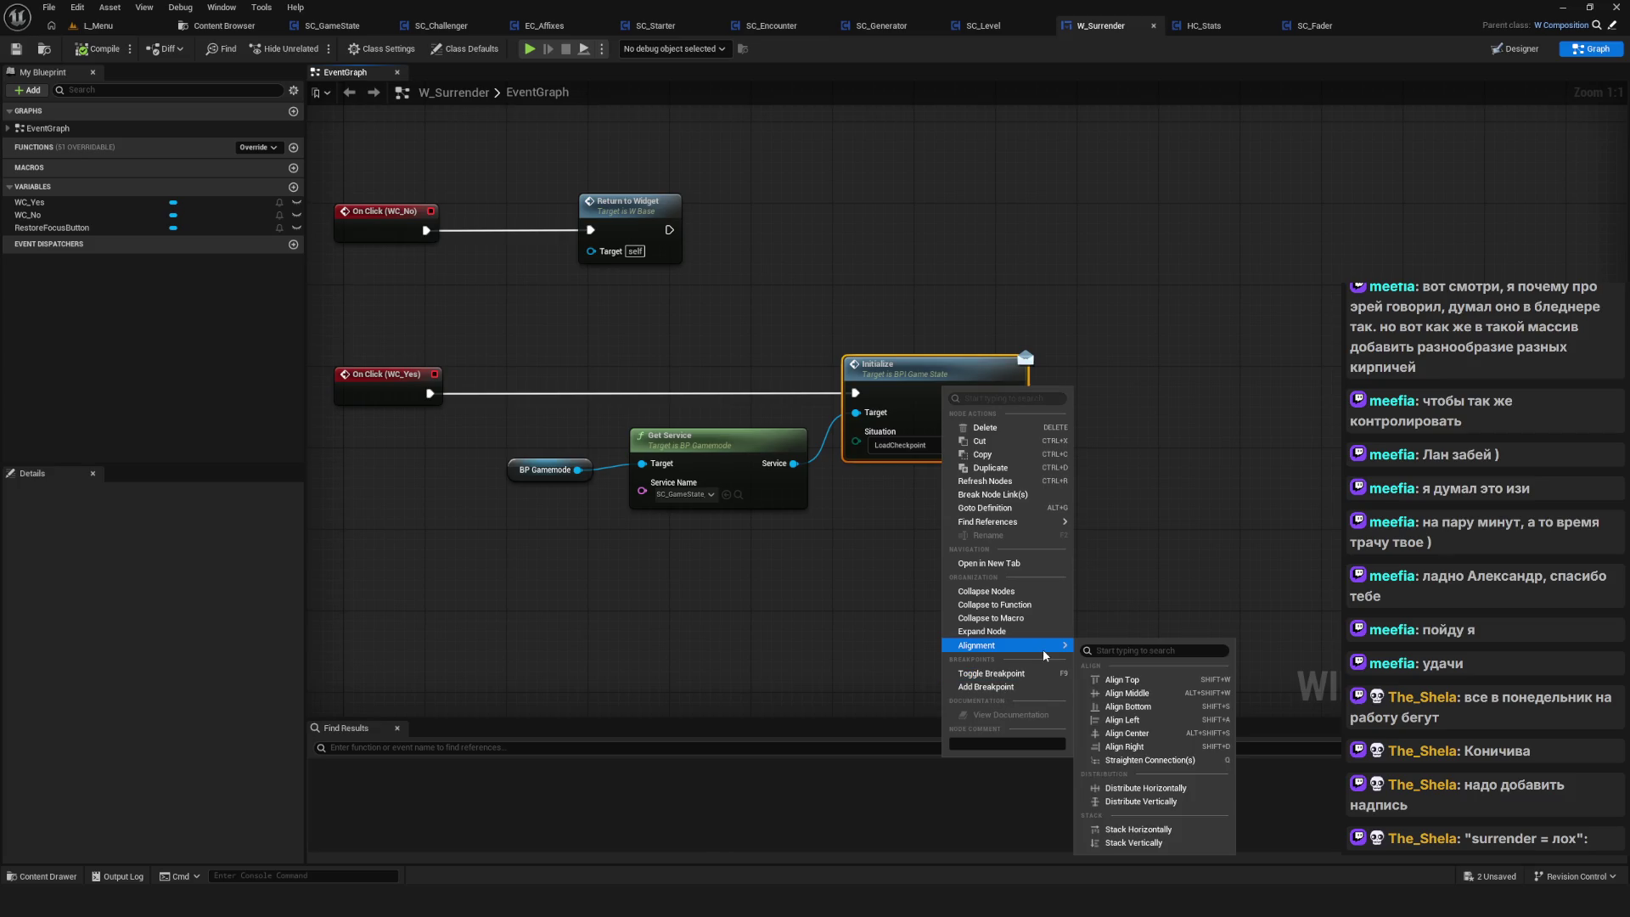
click(1002, 690)
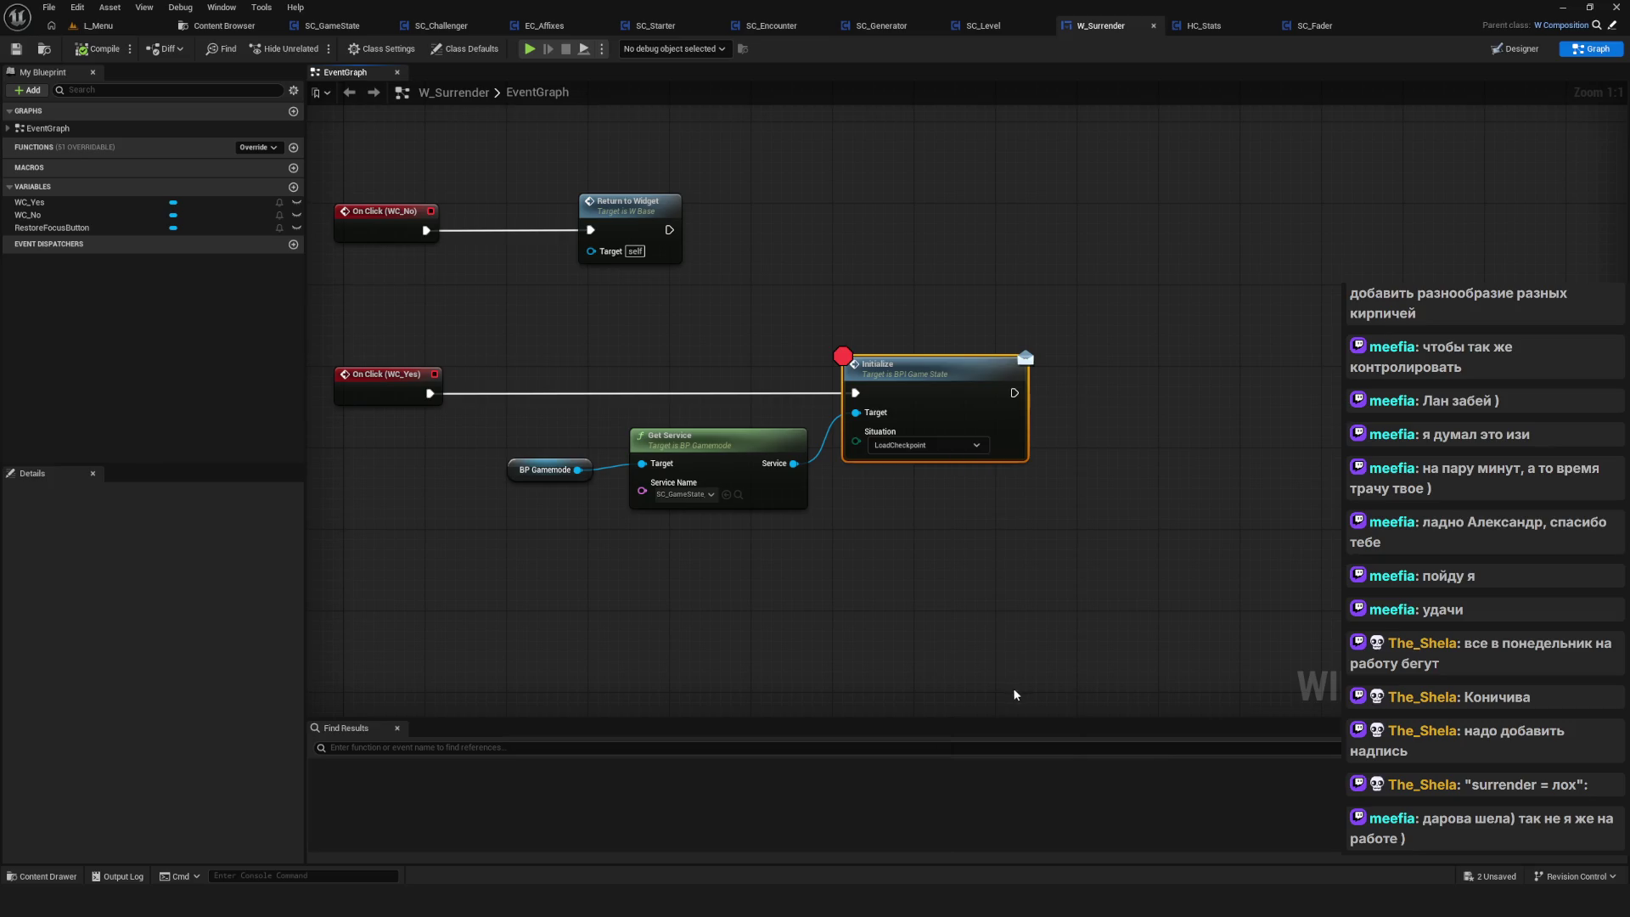
Play-test the game, delete the existing save slots, and start a new game
click(528, 51)
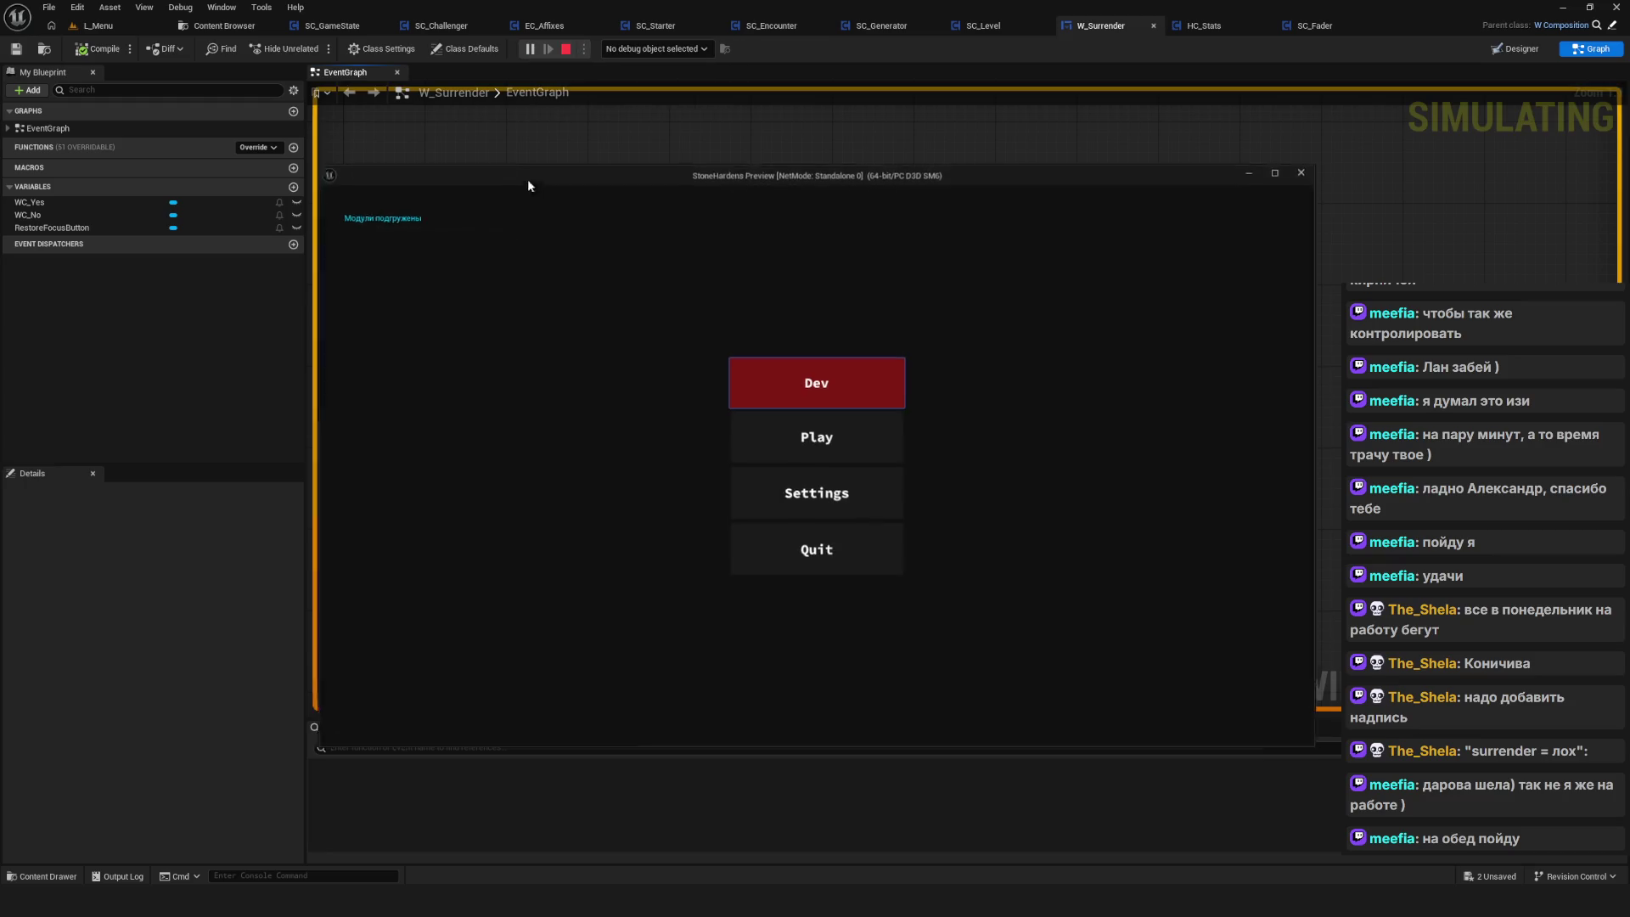
click(850, 448)
right_click(822, 450)
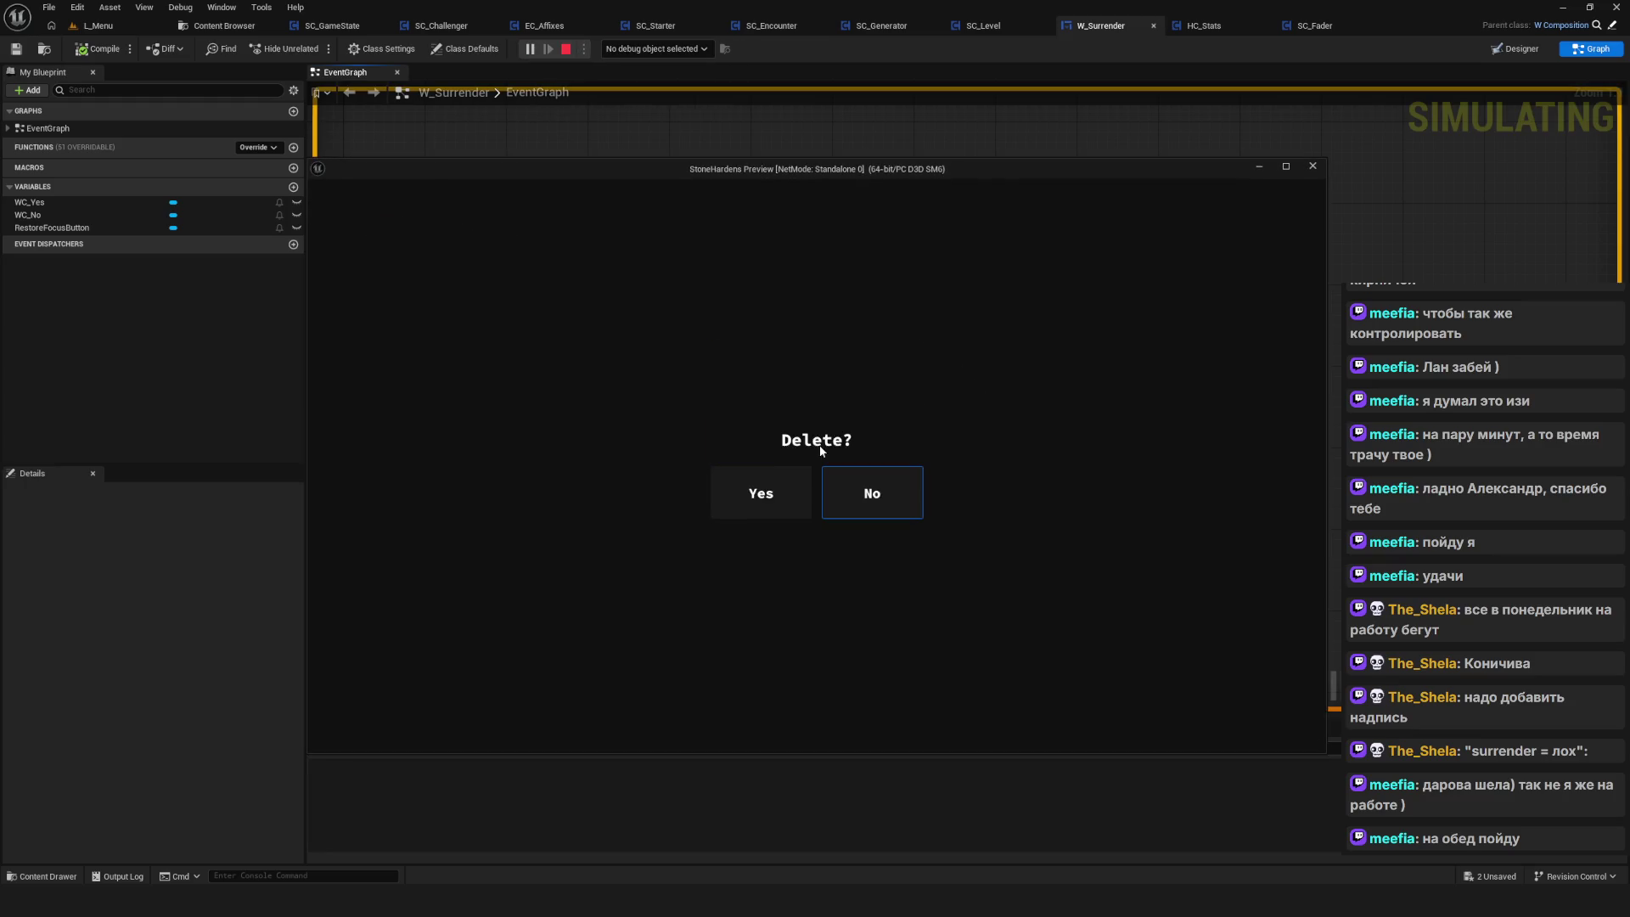
click(776, 472)
right_click(801, 445)
click(761, 492)
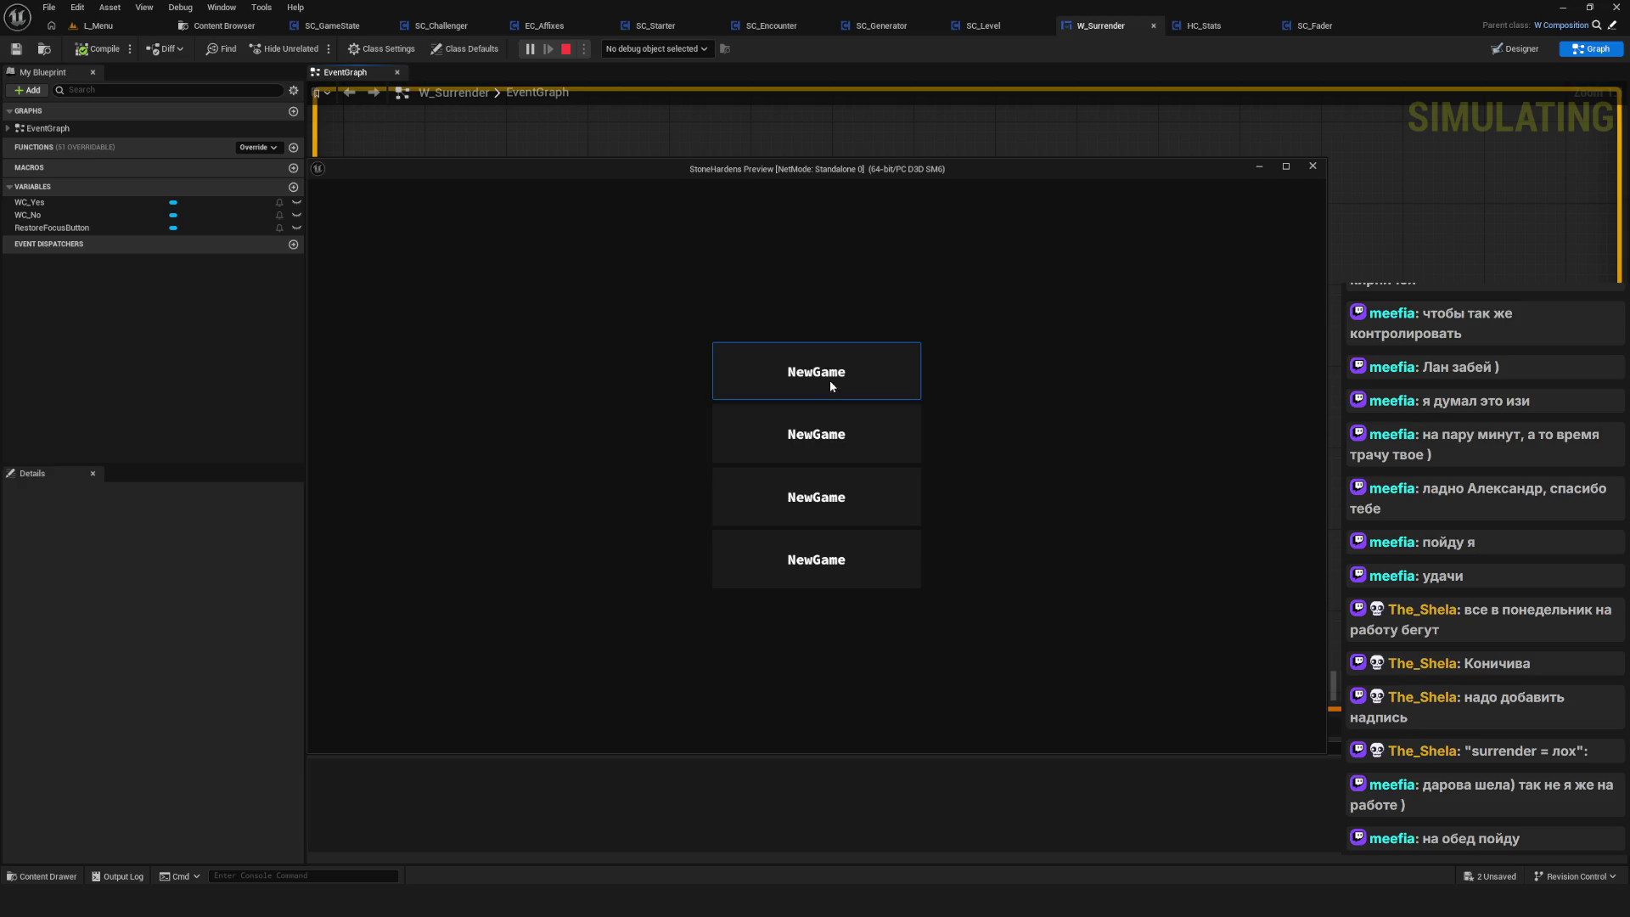
click(830, 386)
click(883, 372)
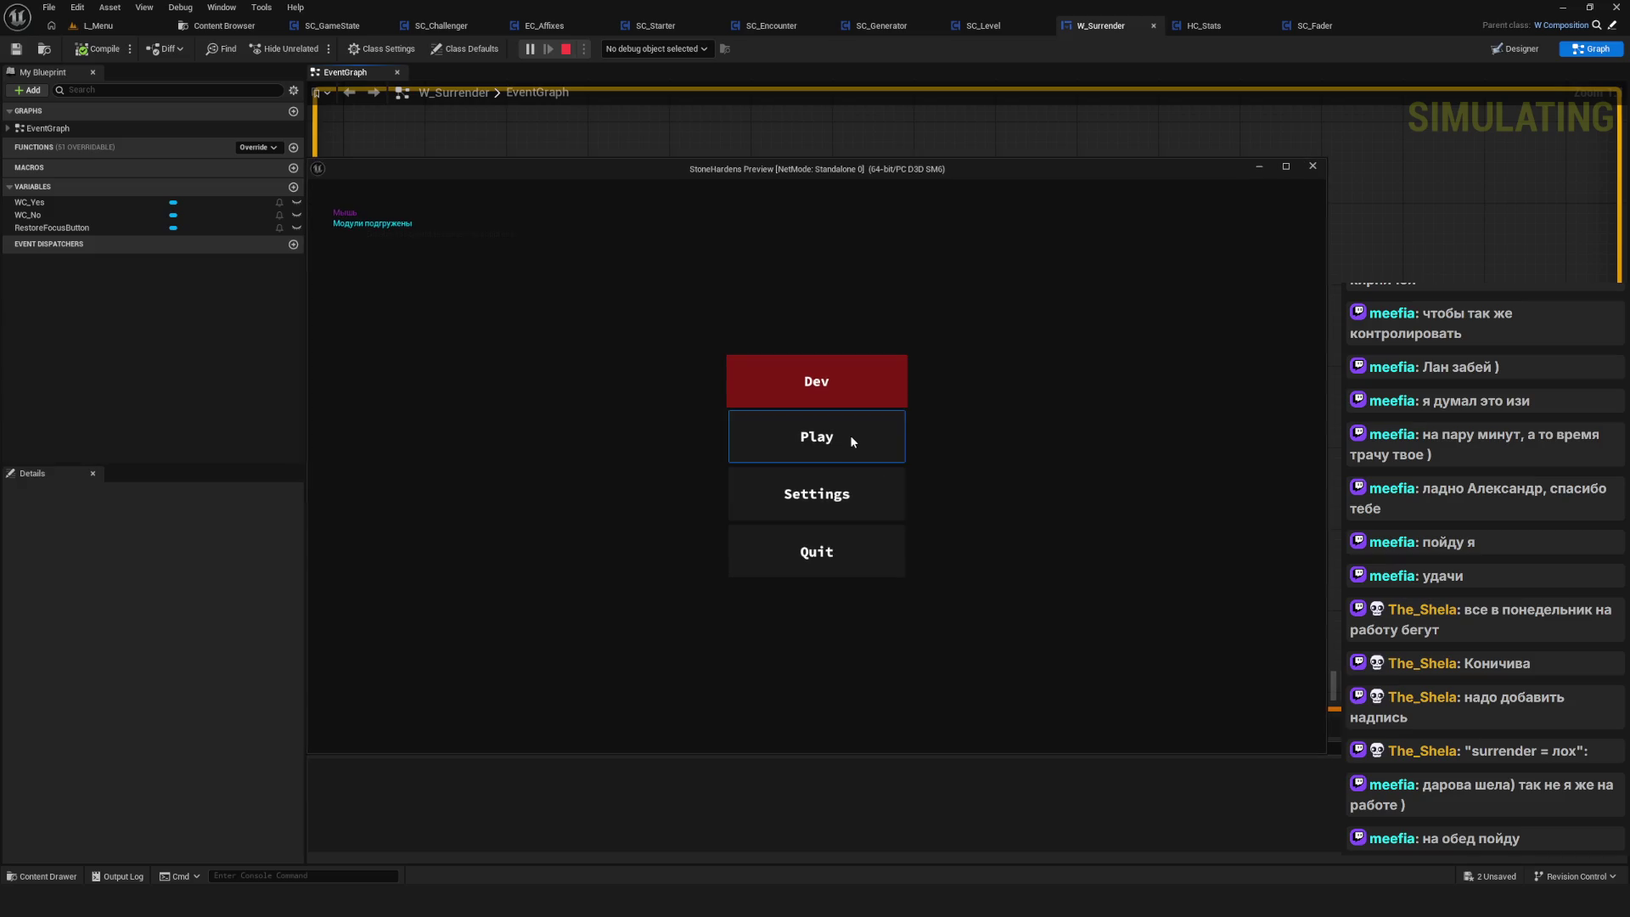
click(851, 440)
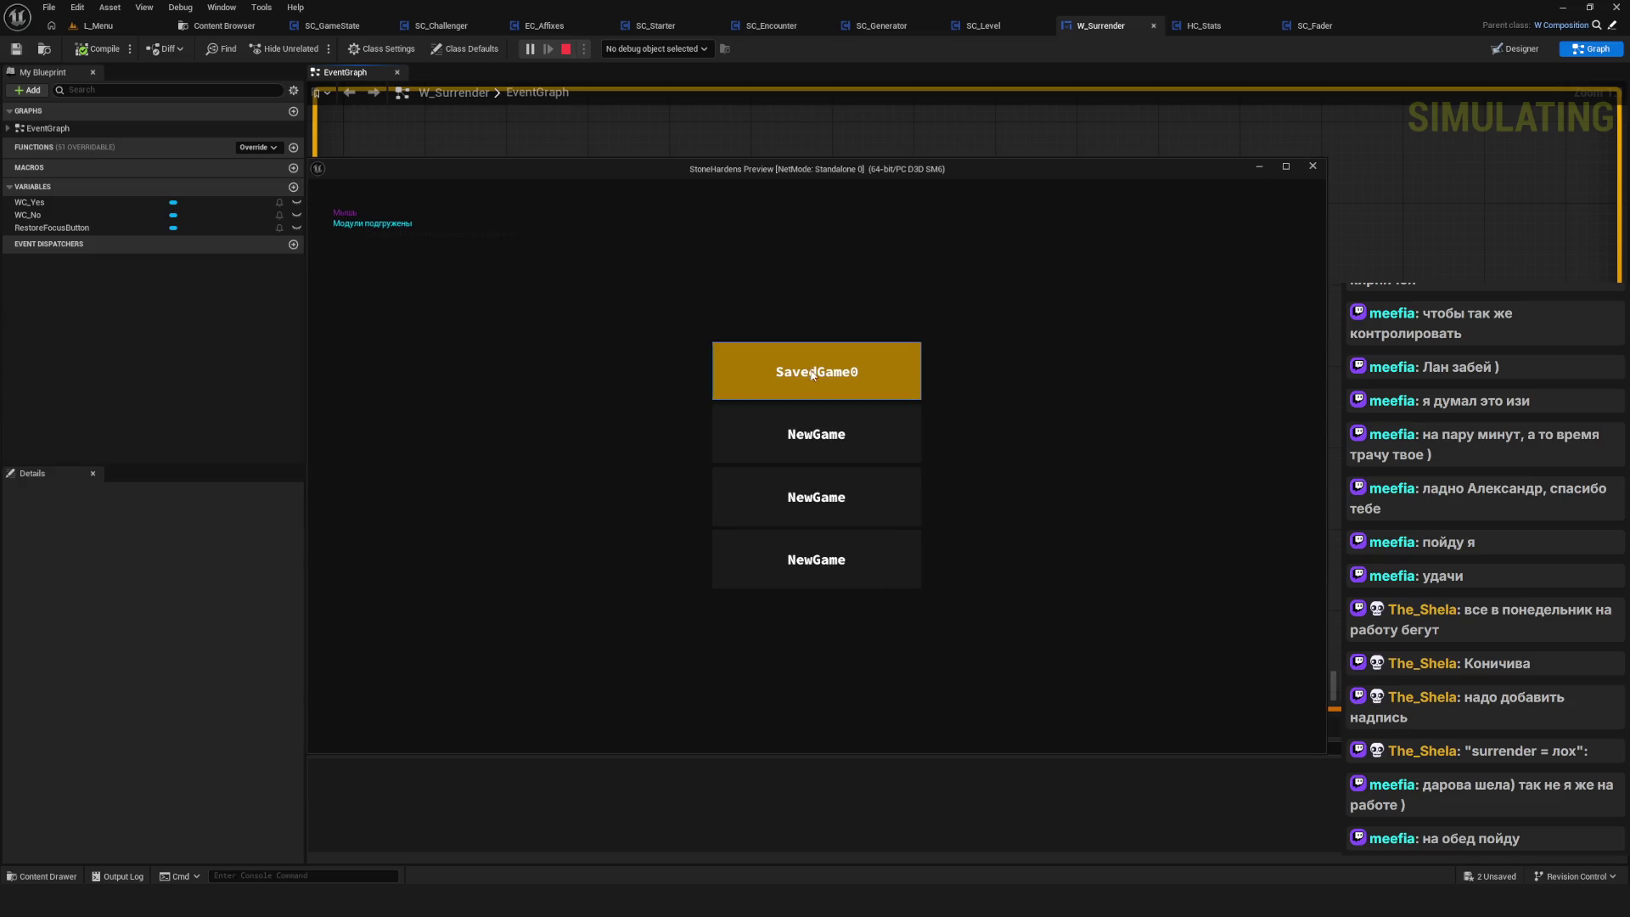
key(Delete)
key(Return)
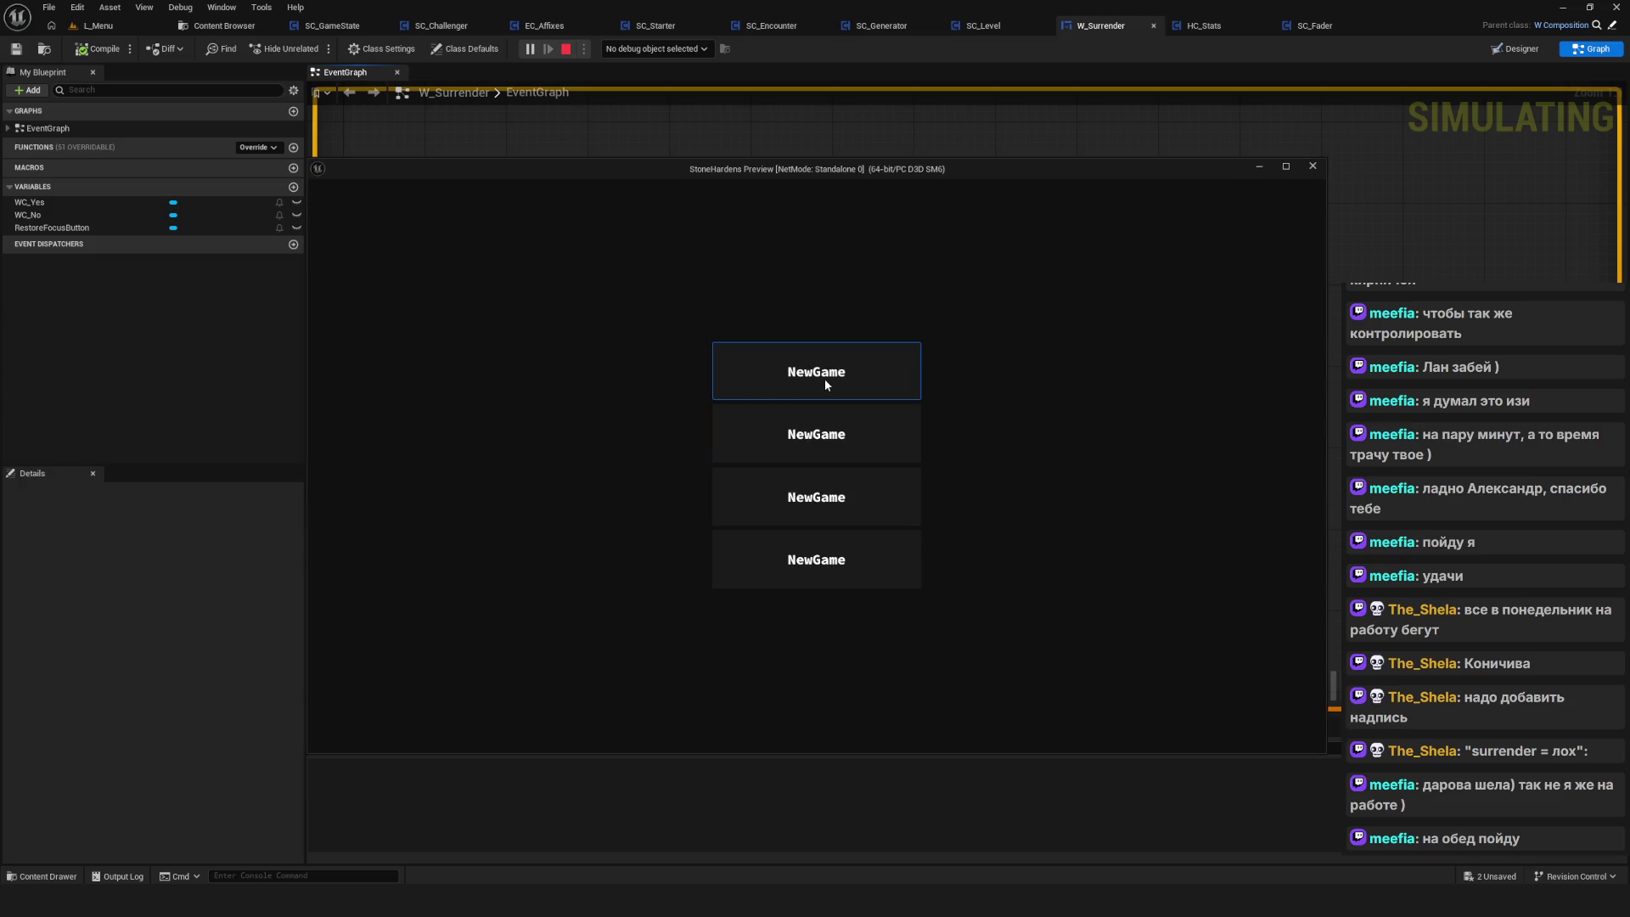
click(825, 385)
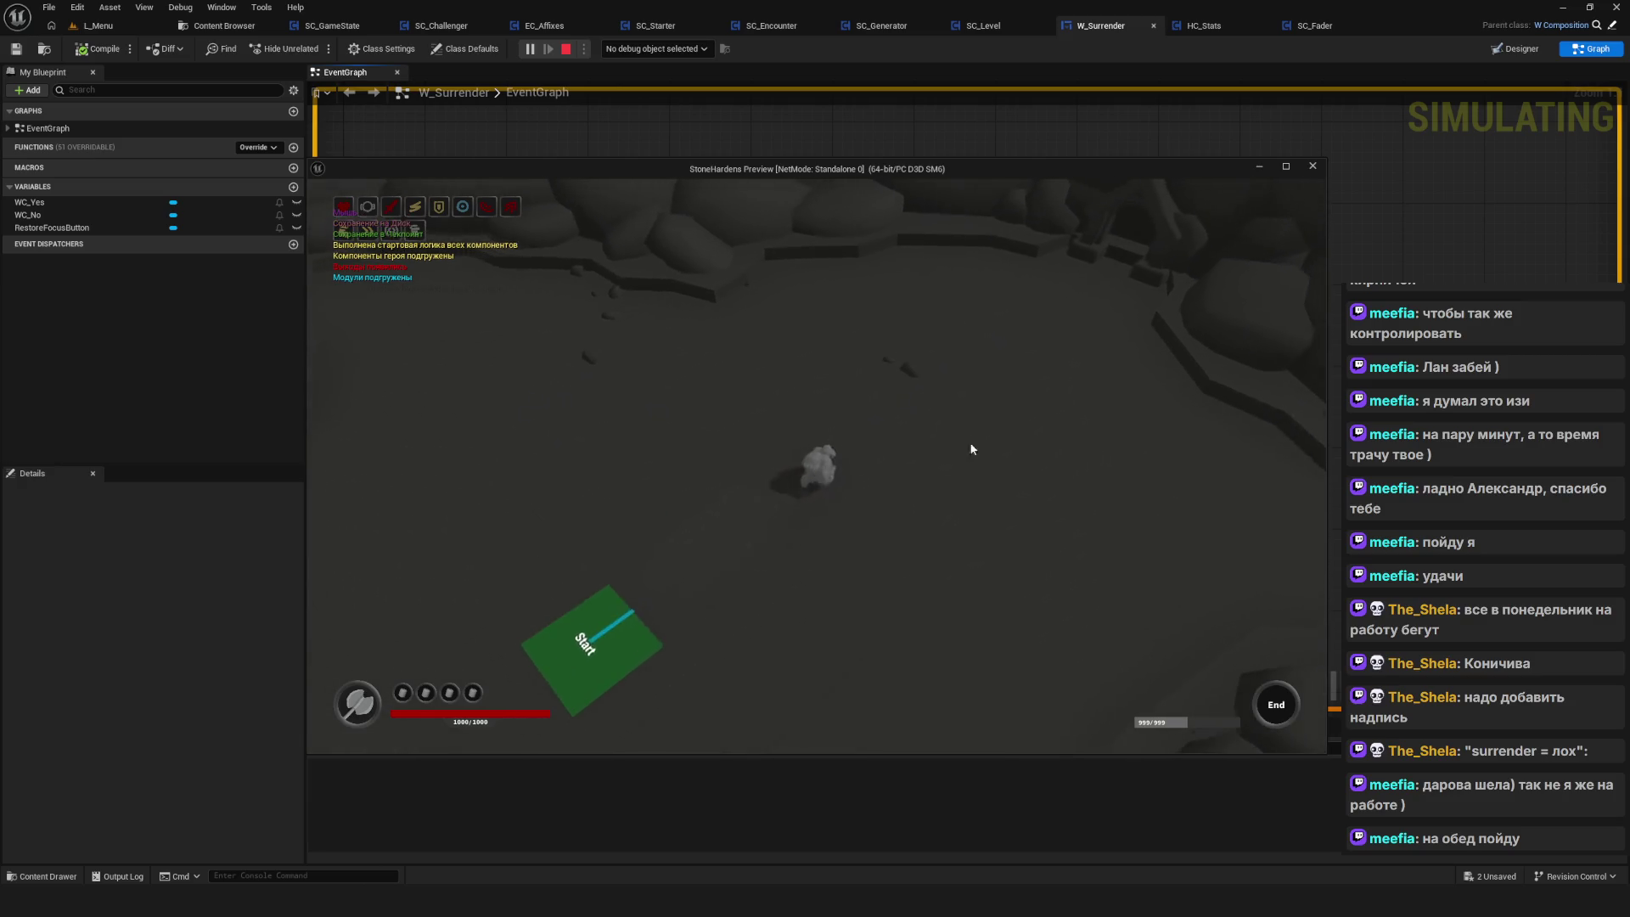
Surrender to hit the Initialize breakpoint, then remove the breakpoint and stop the session
key(Escape)
click(772, 502)
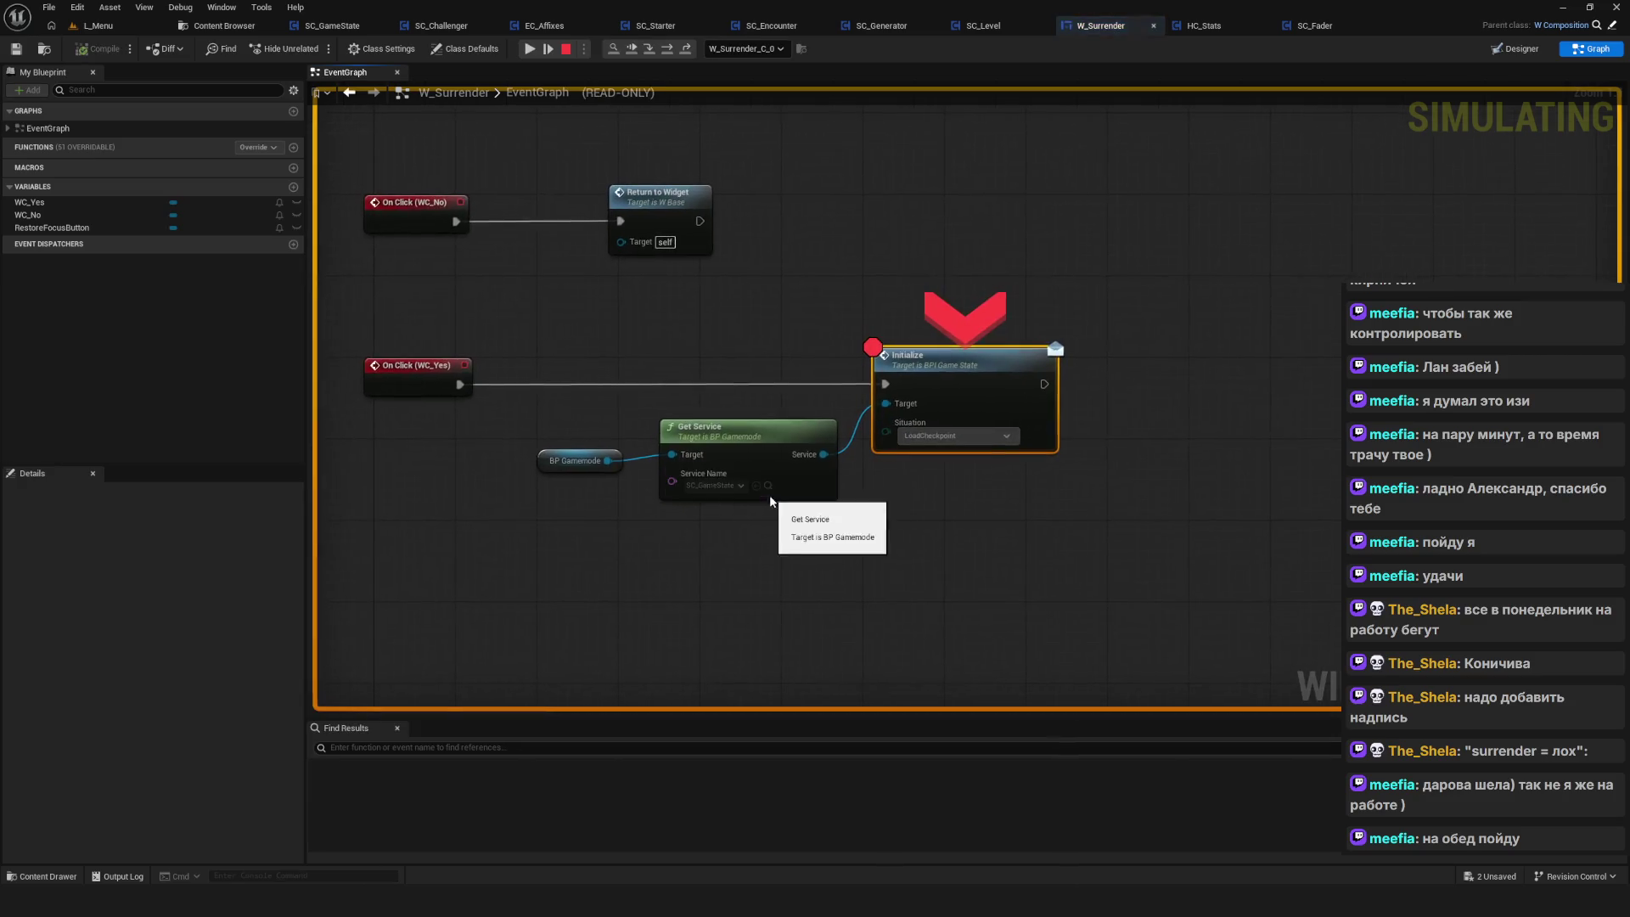
right_click(917, 396)
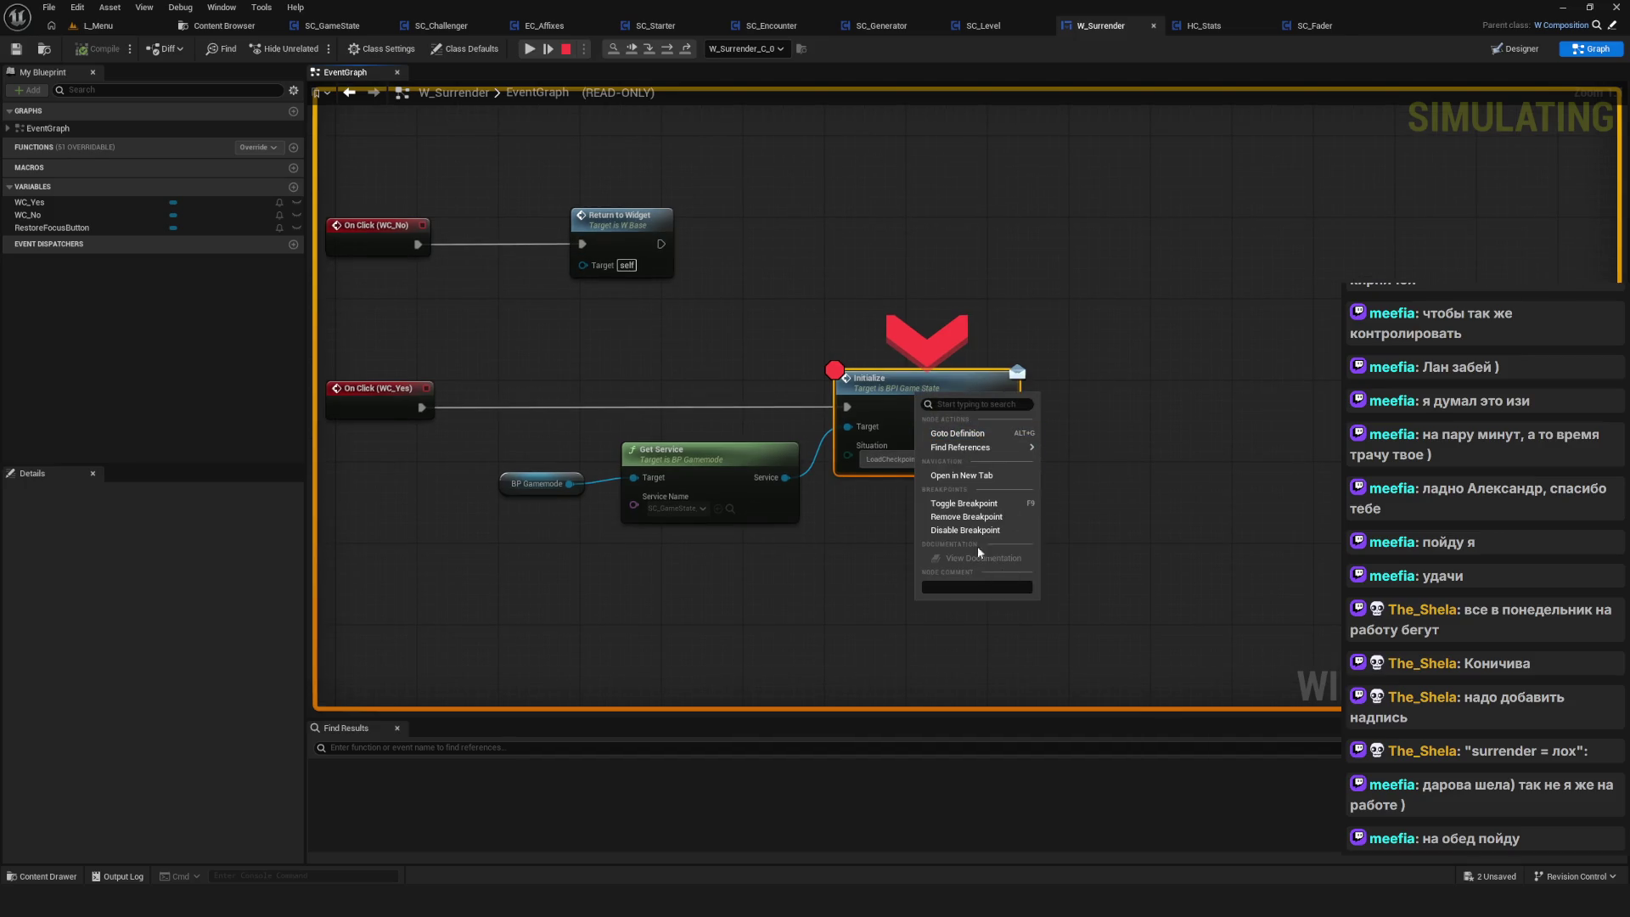
click(981, 516)
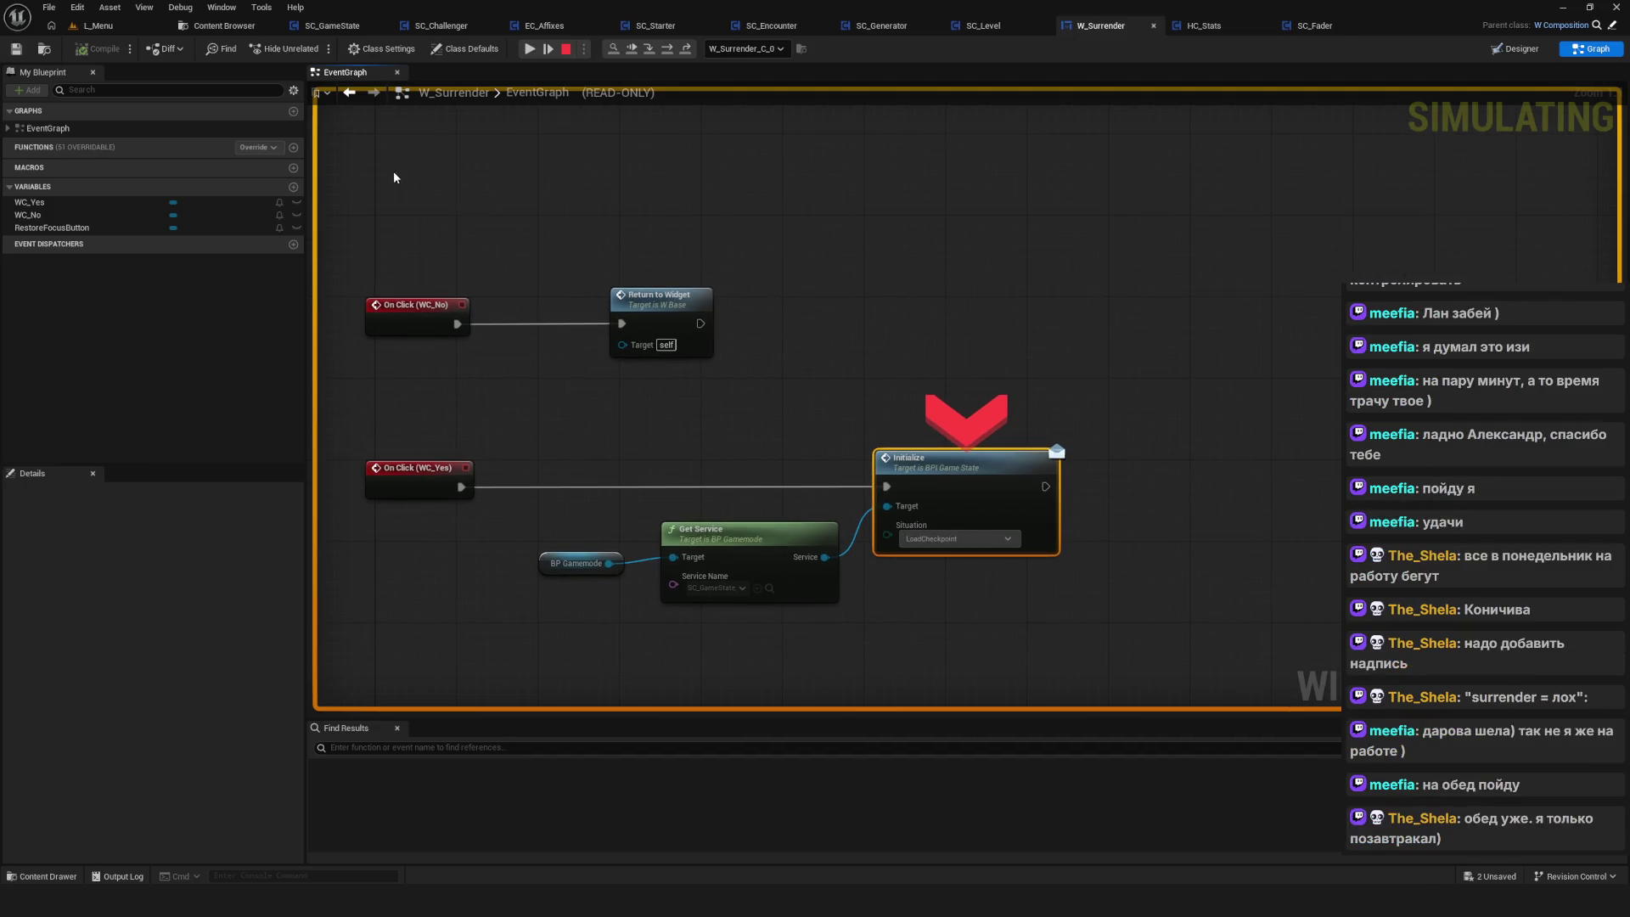
click(566, 48)
scroll(914, 337, down, 9)
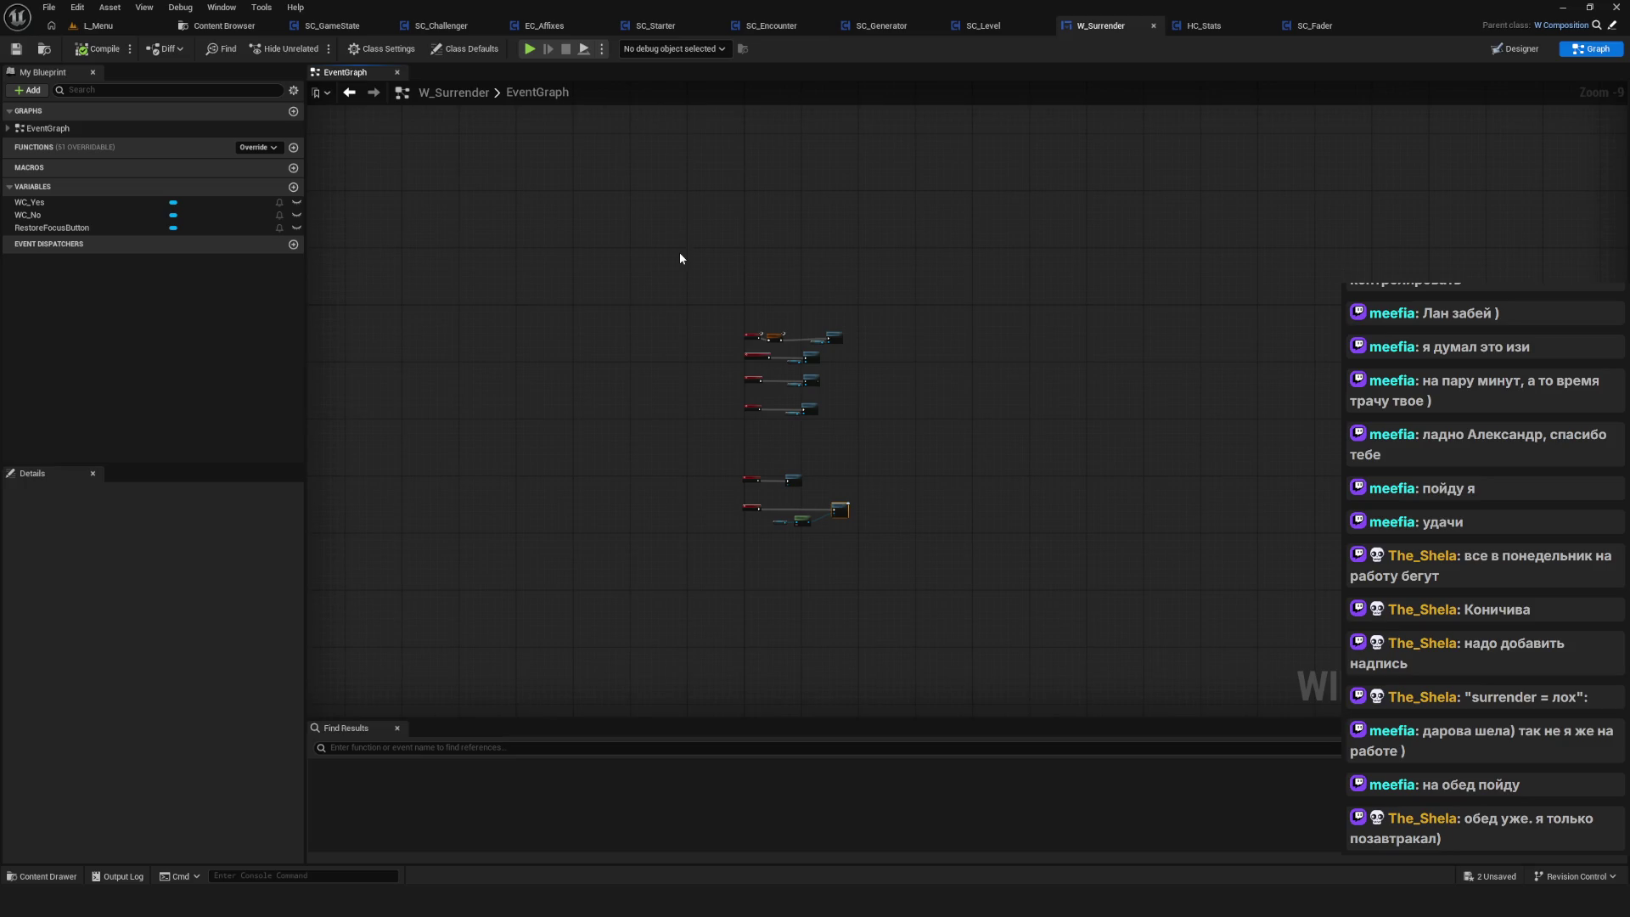
Switch to SC_GameState and pan its event graph to the Open Level nodes
click(340, 28)
scroll(679, 447, up, 12)
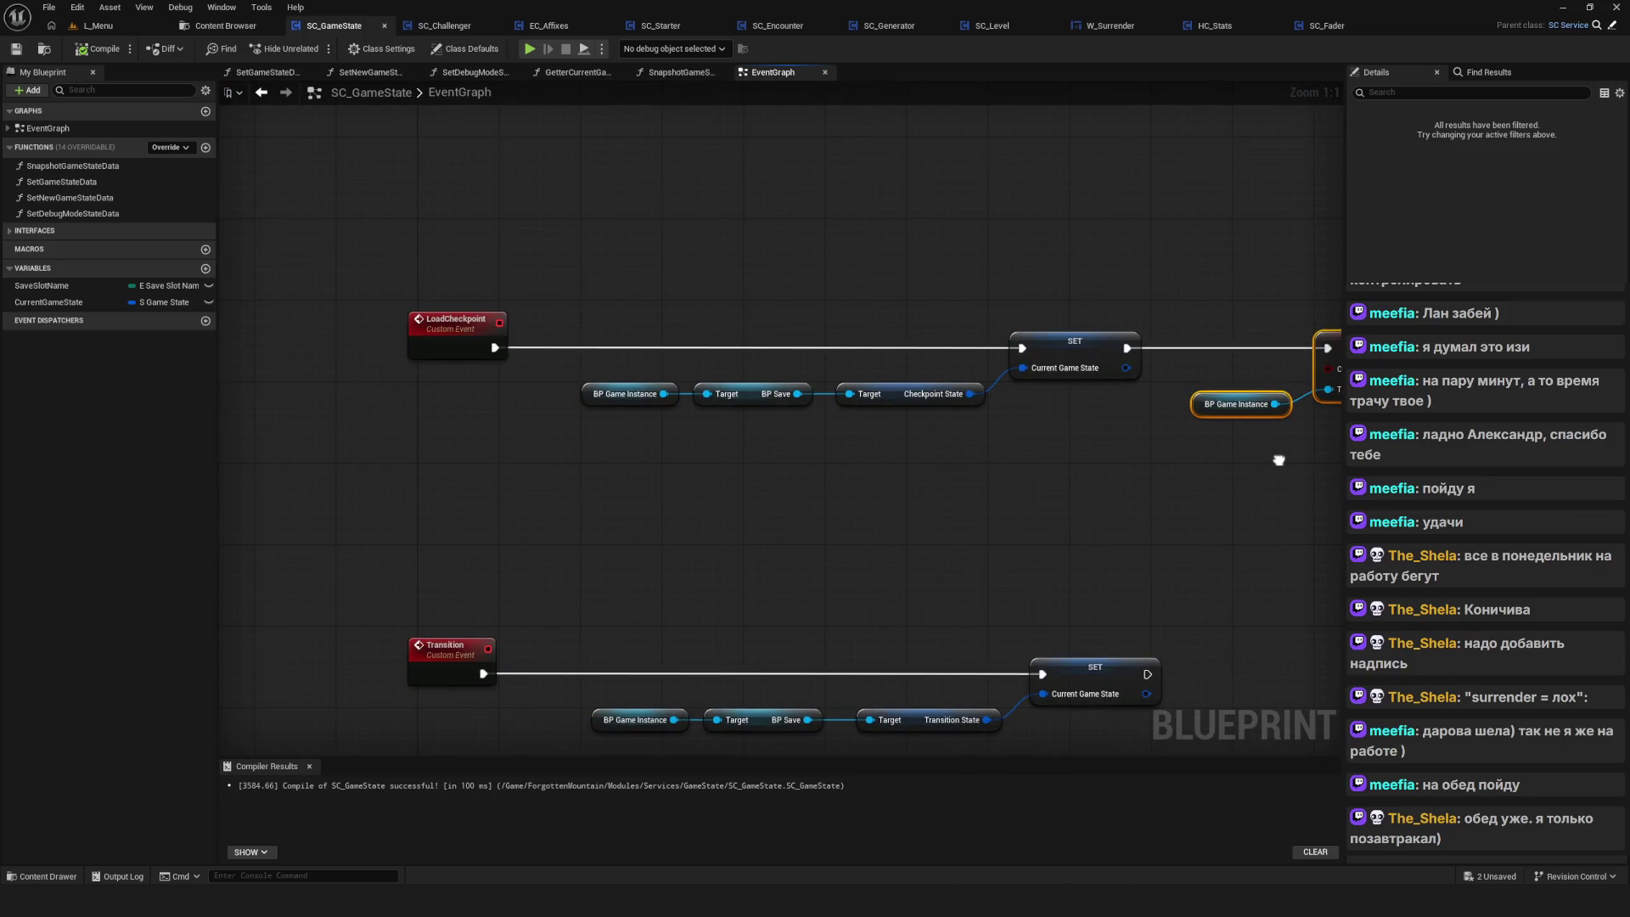
mouse_move(1278, 460)
mouse_down()
mouse_move(1311, 384)
mouse_move(1232, 405)
mouse_up()
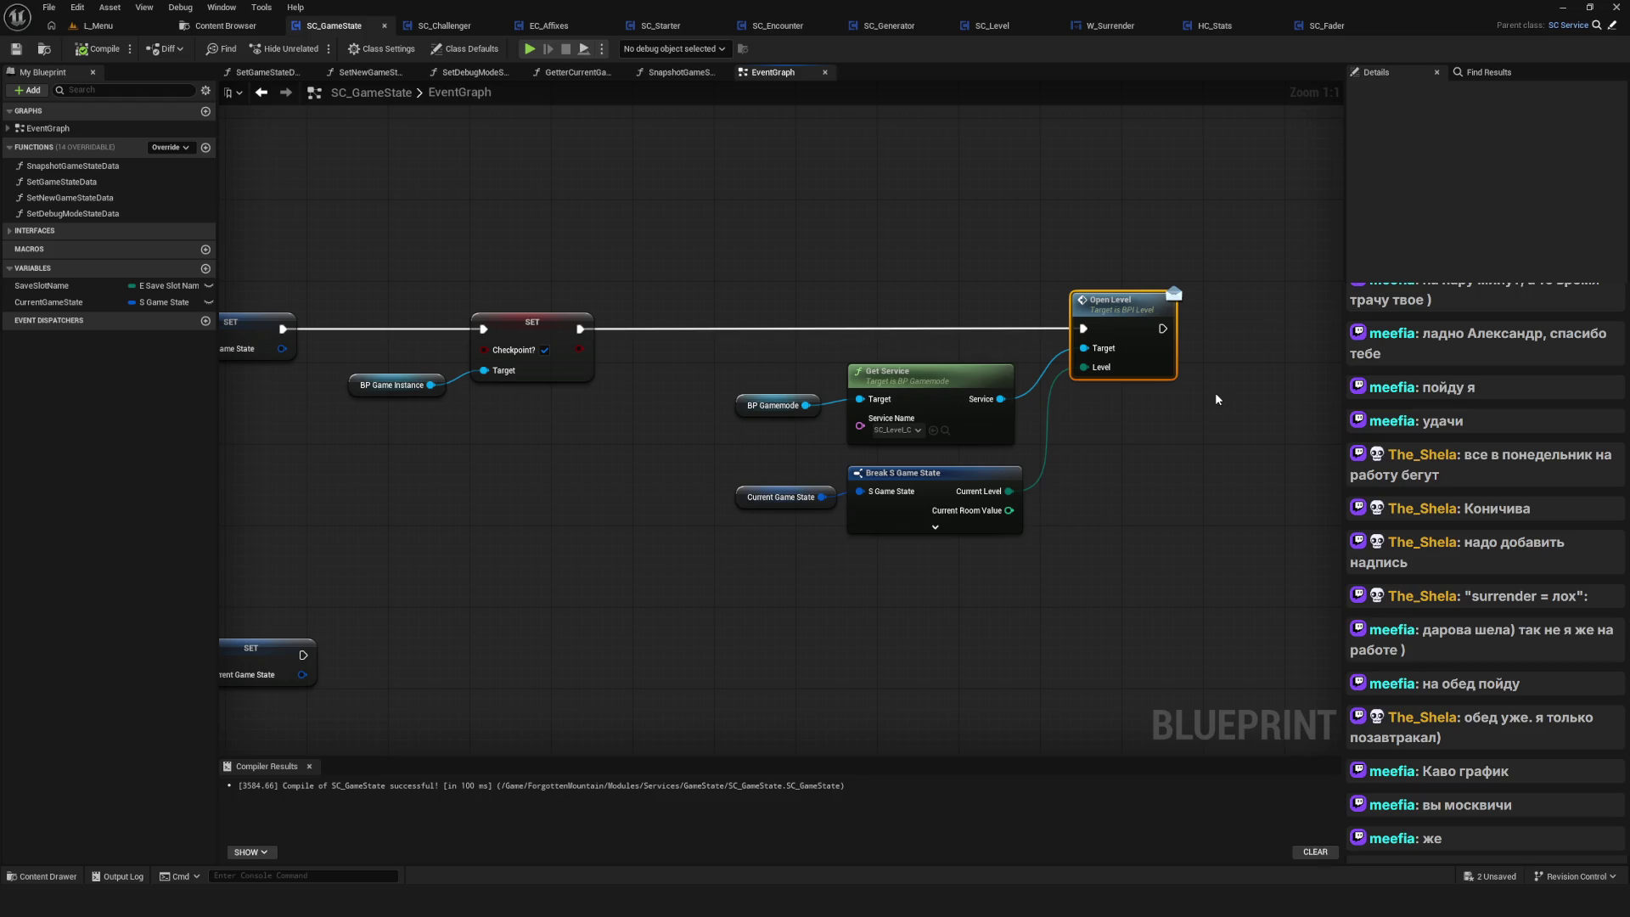
drag(1192, 403, 1175, 403)
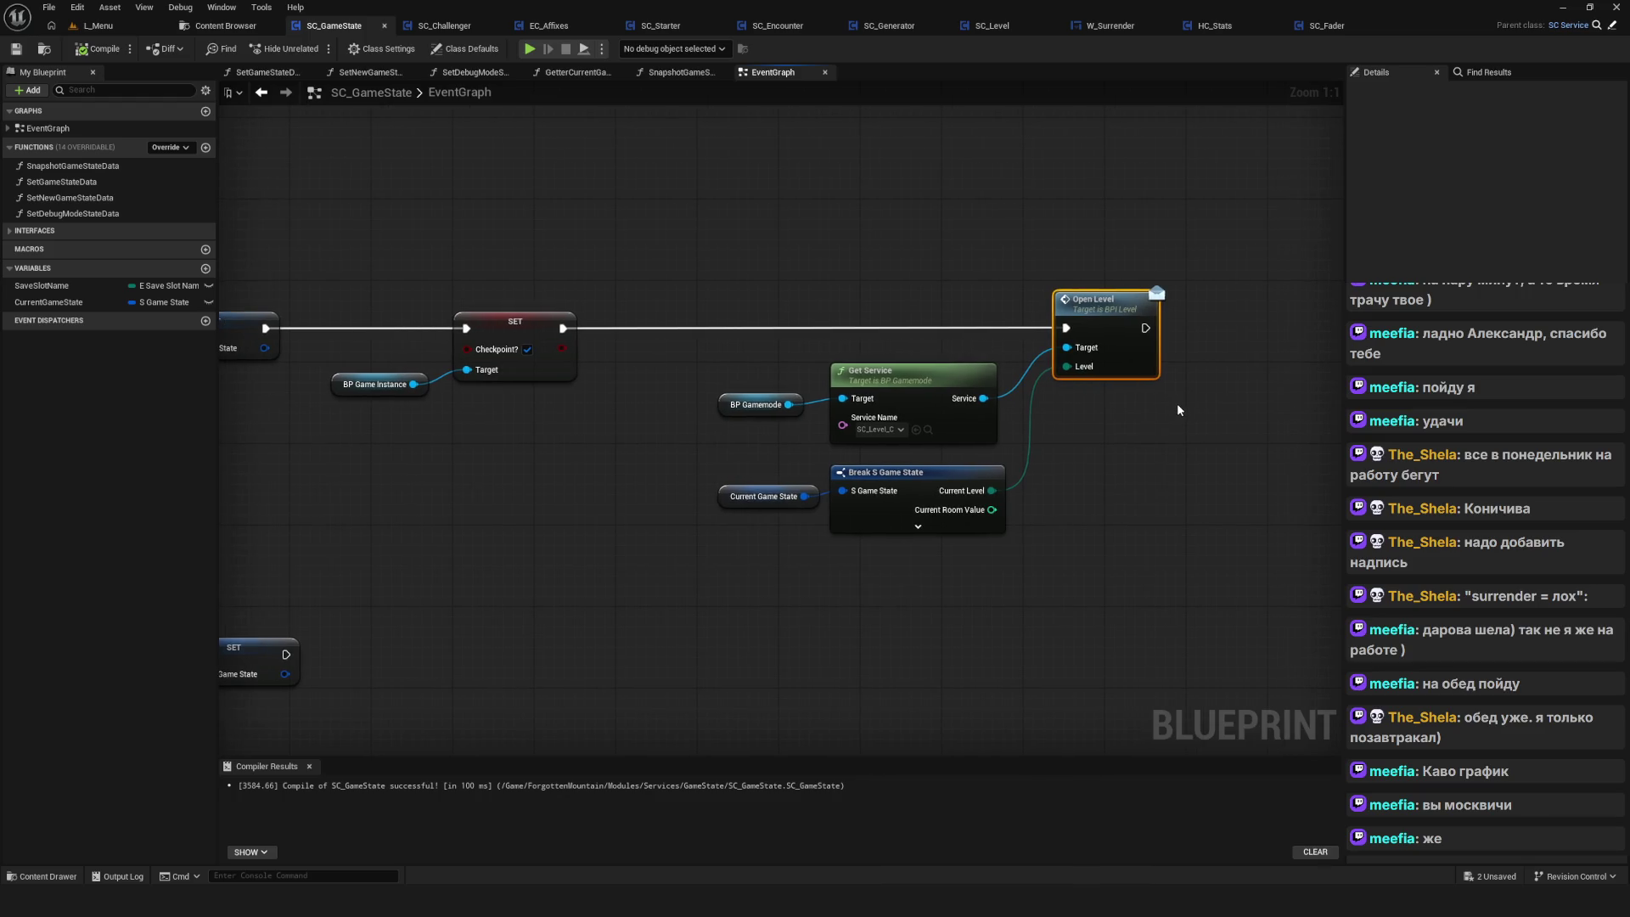
scroll(1184, 420, down, 6)
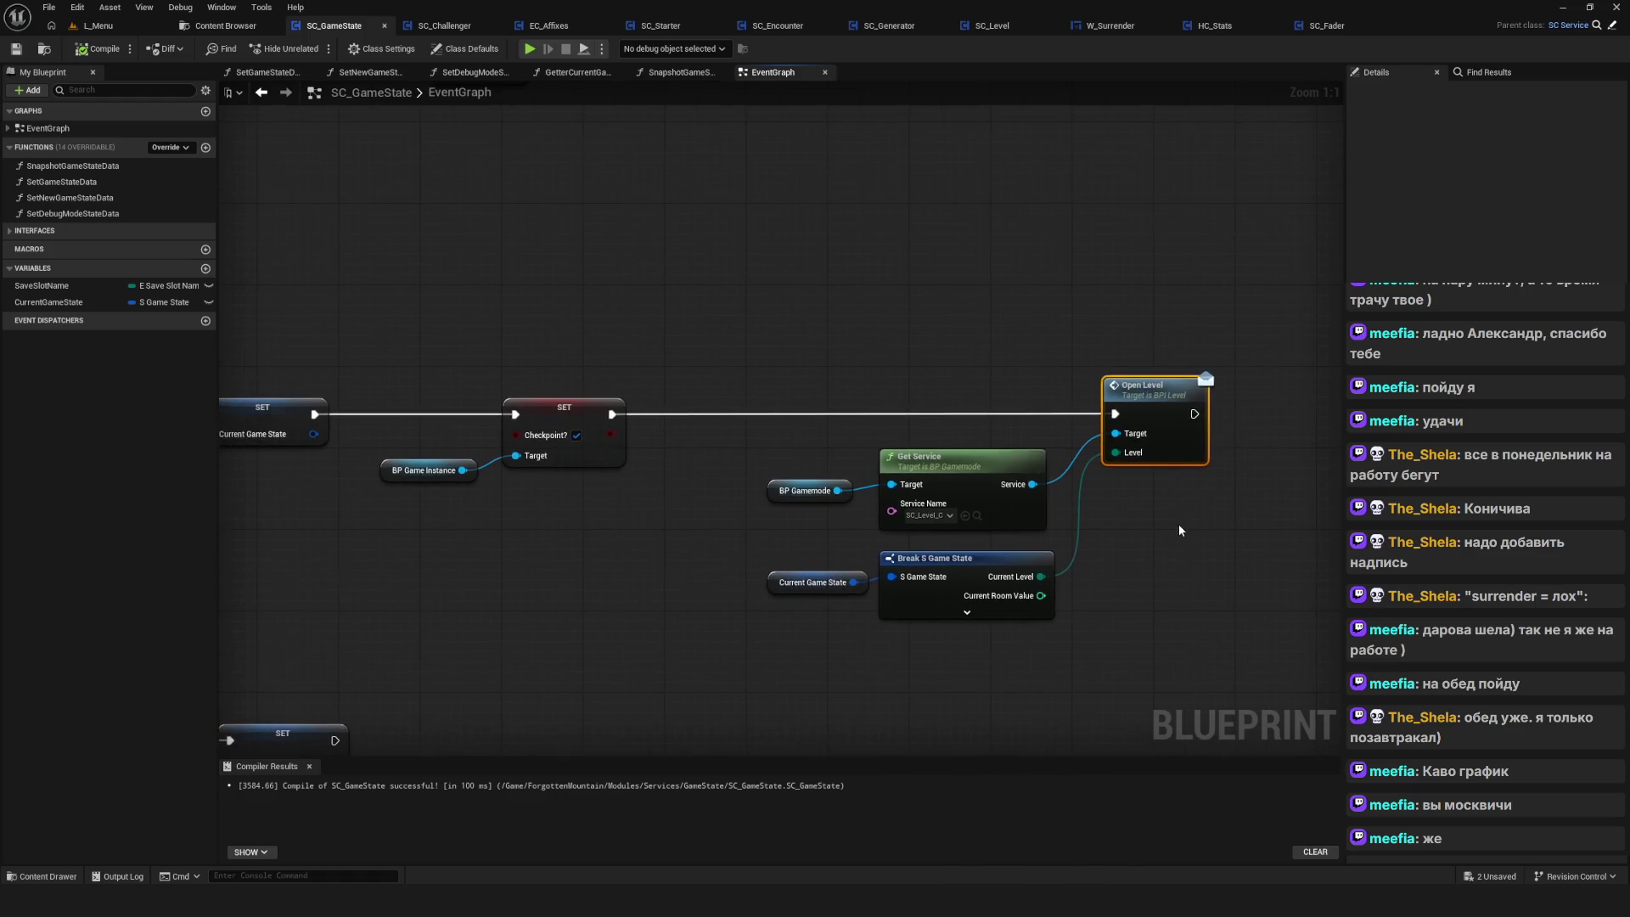
scroll(1103, 556, up, 6)
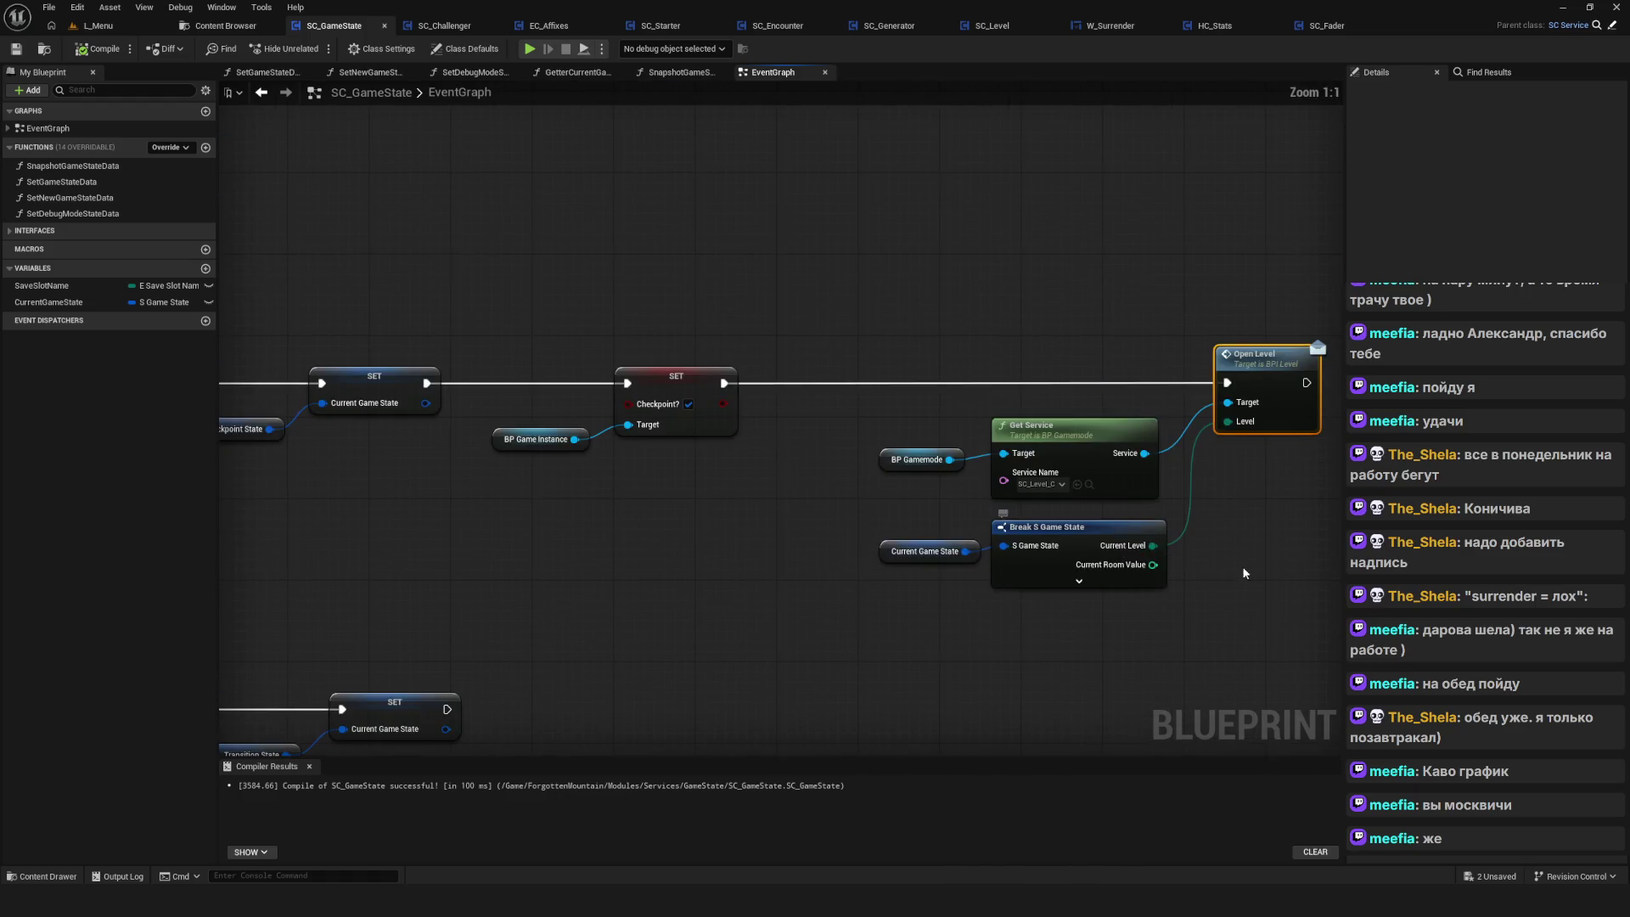
mouse_move(1222, 568)
mouse_down()
mouse_move(941, 549)
mouse_move(1042, 521)
mouse_up()
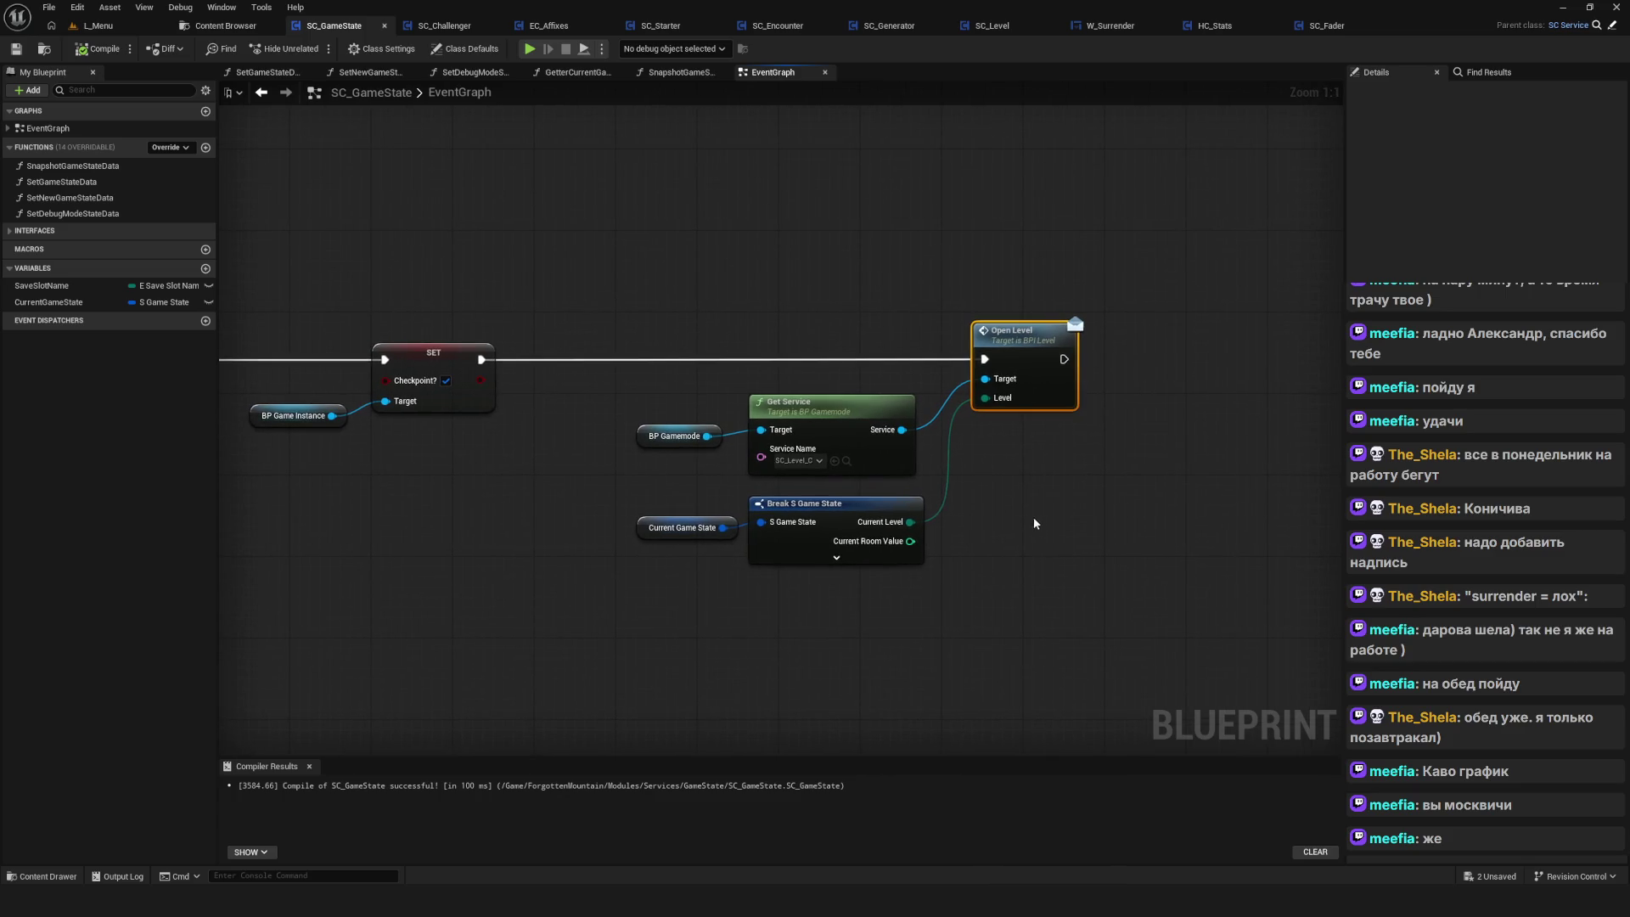
Inspect the Break S Game State, Current Game State and Open Level nodes, then bring up Open Level's actions
click(819, 505)
drag(645, 510, 704, 599)
click(1045, 356)
drag(1012, 508, 997, 518)
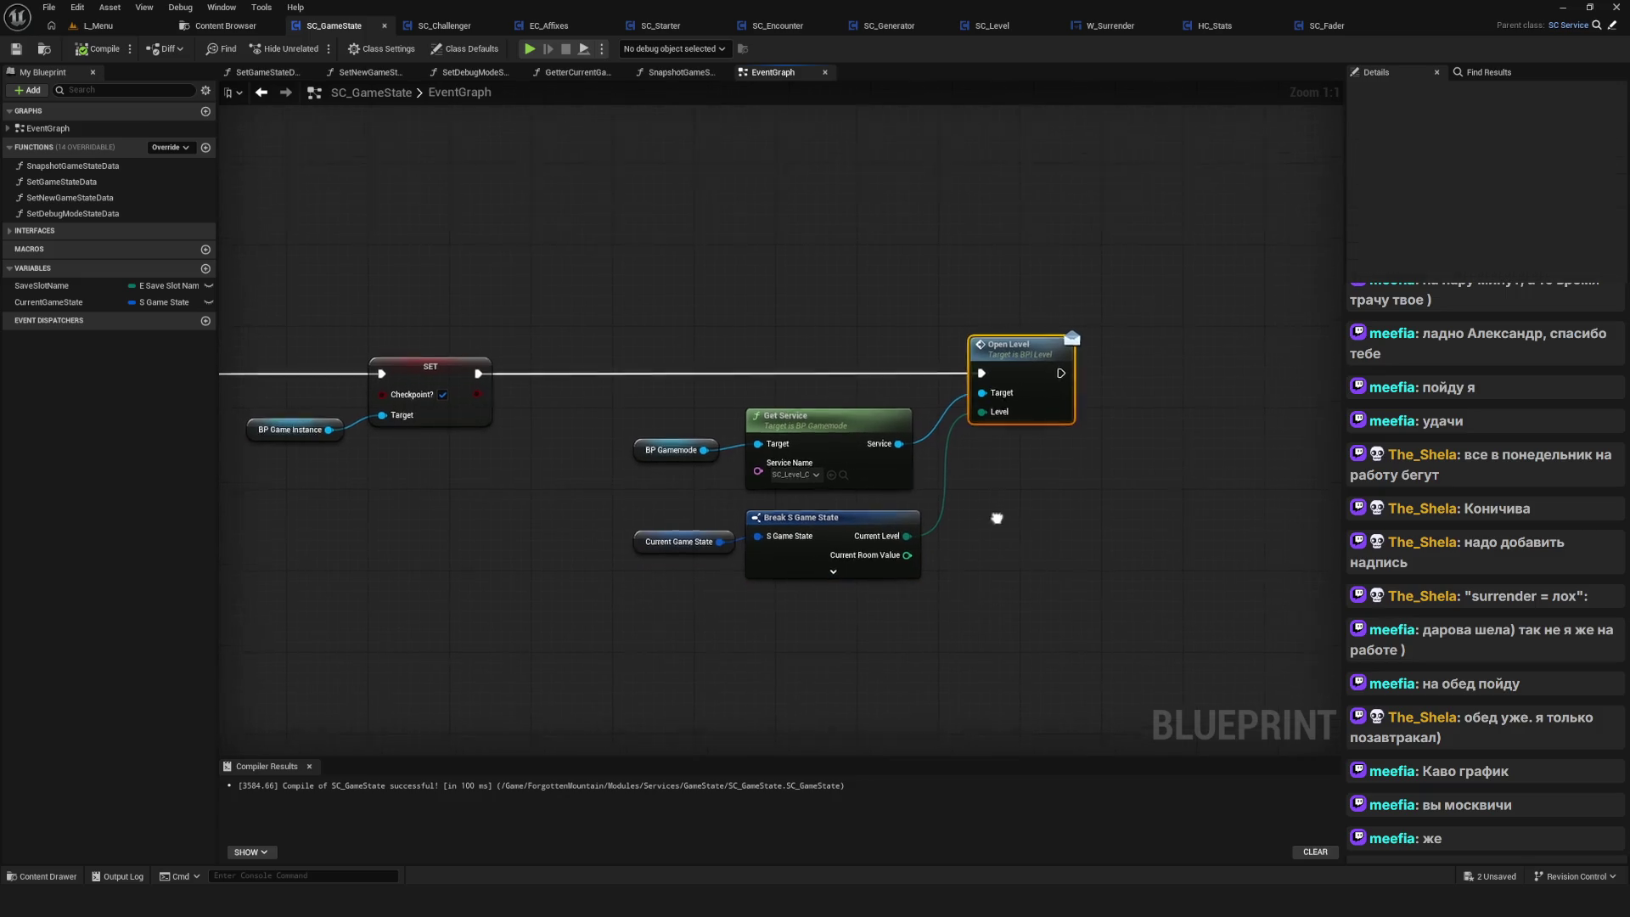
drag(936, 424, 923, 418)
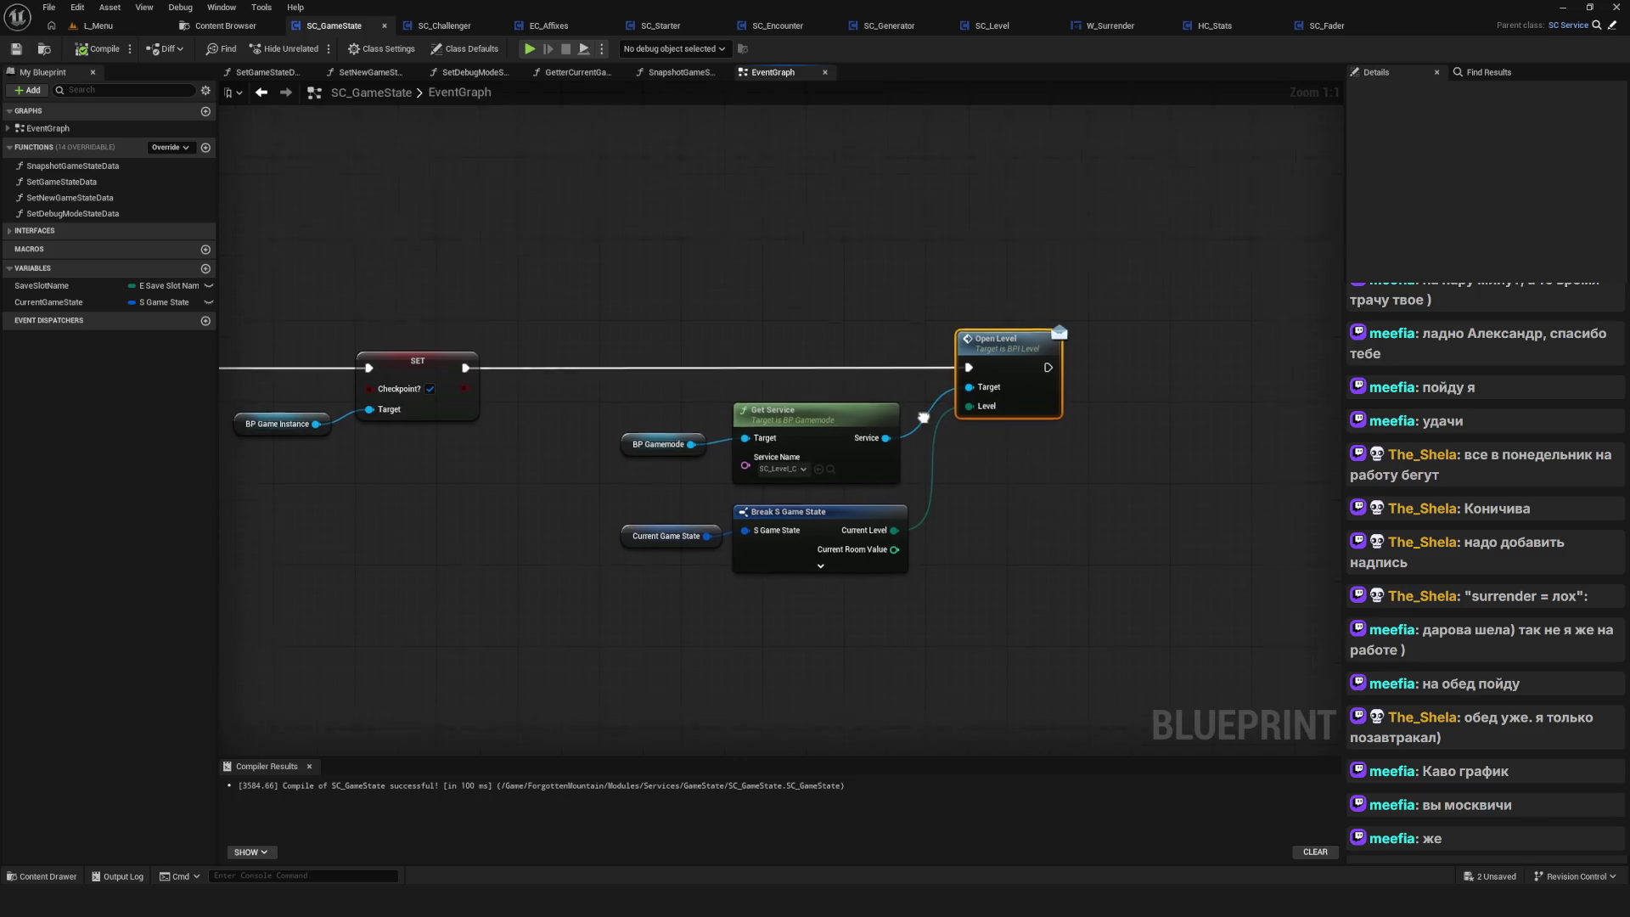
scroll(959, 438, down, 5)
scroll(905, 416, up, 3)
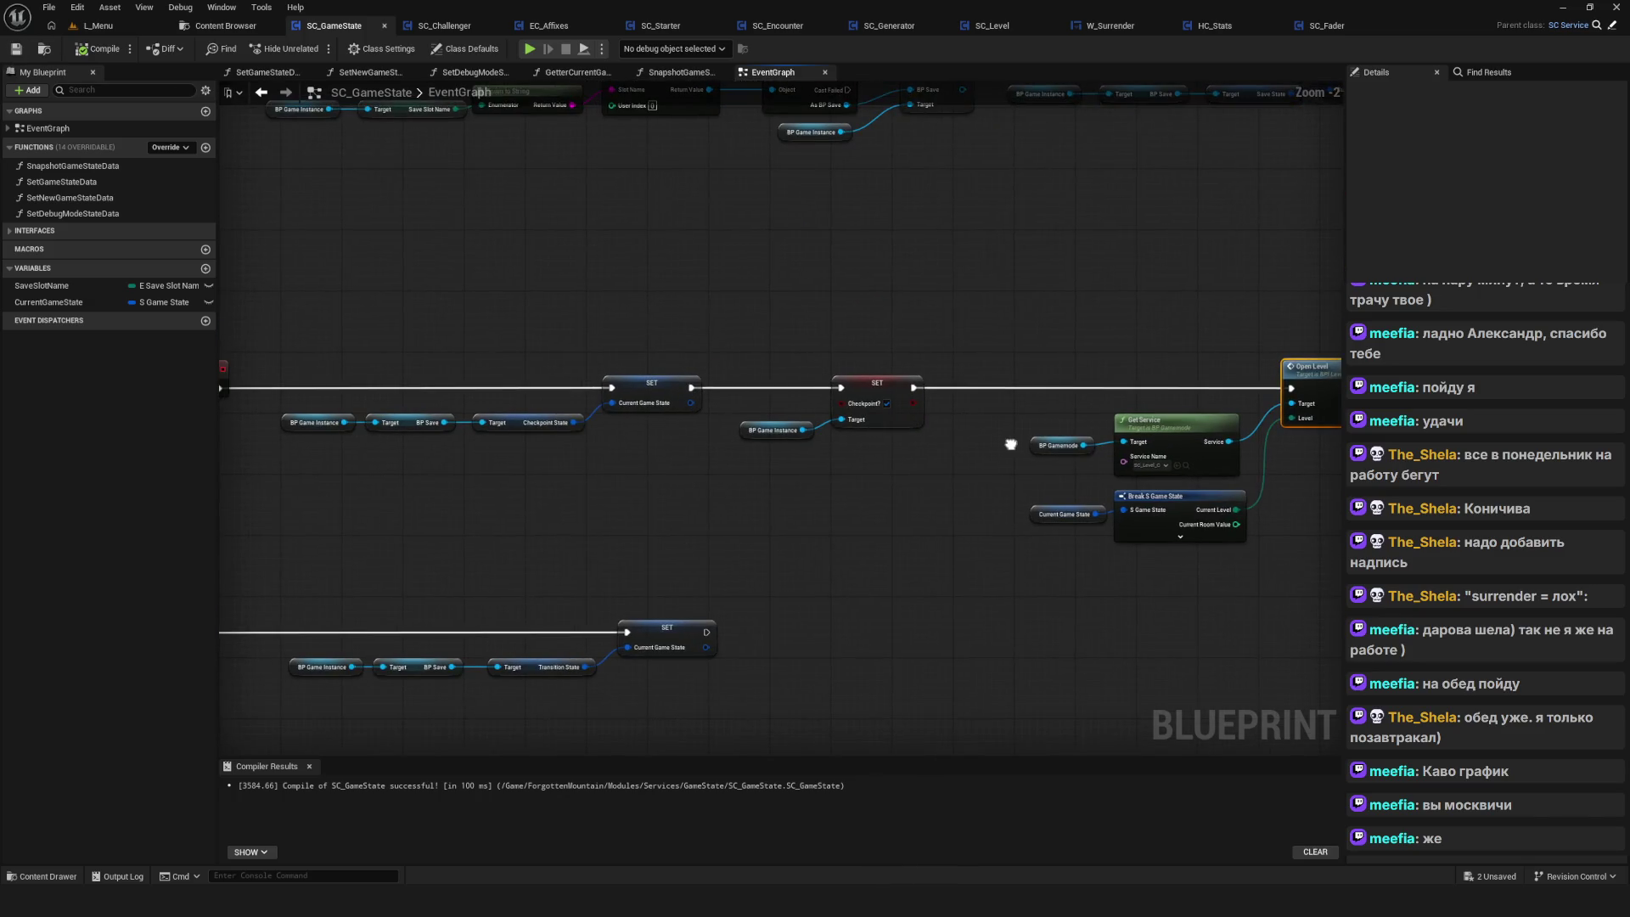
drag(1010, 444, 678, 437)
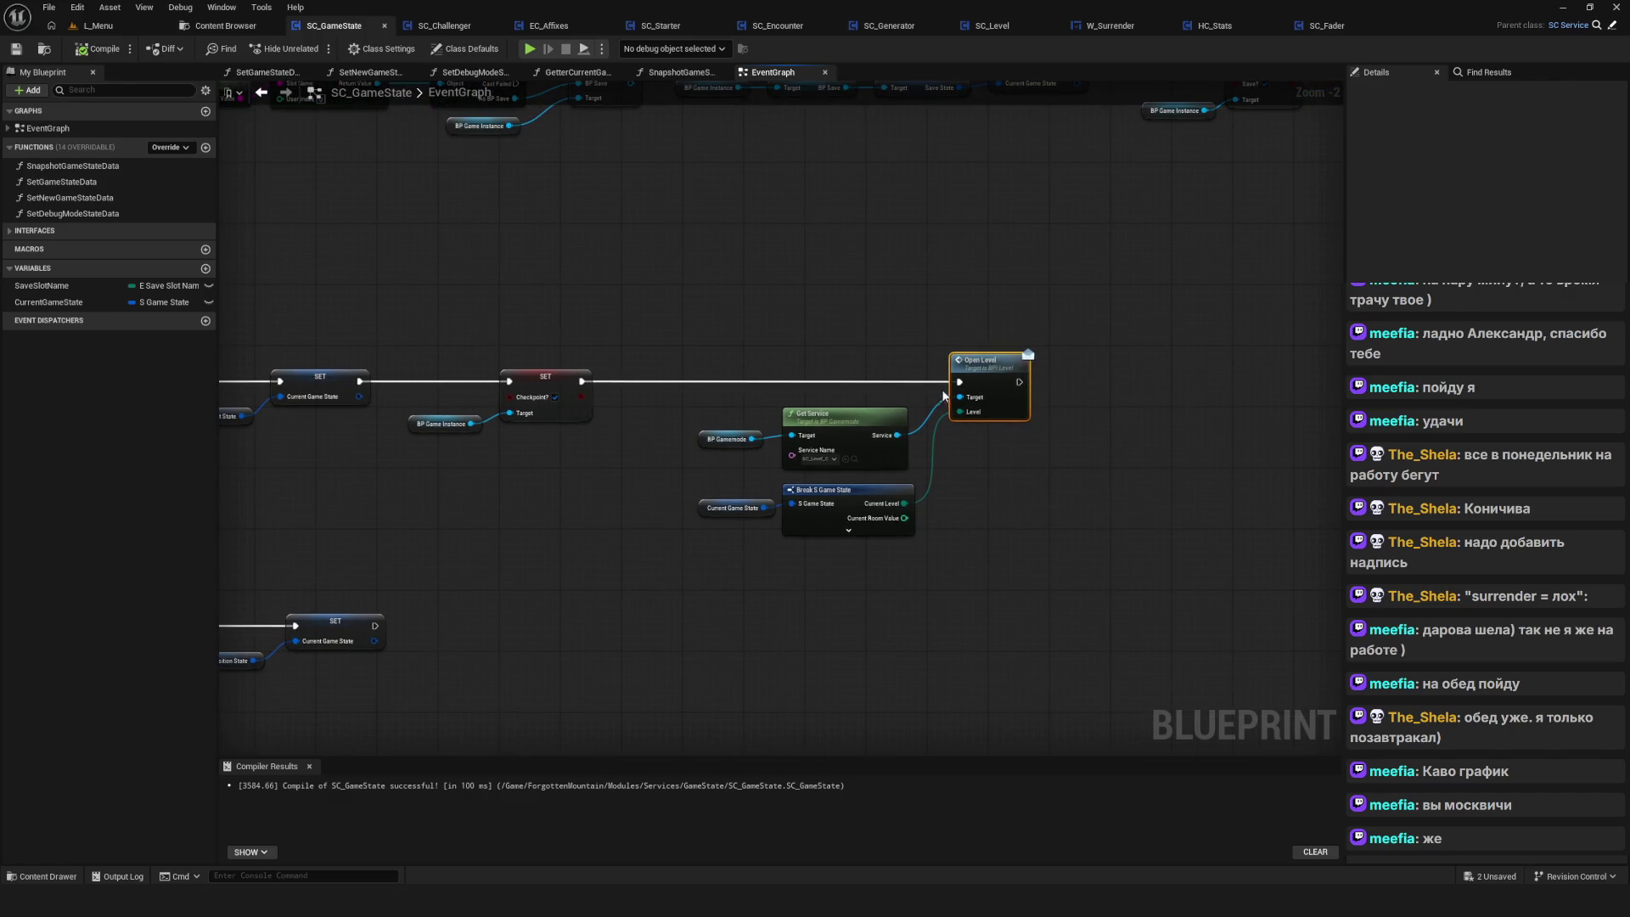
drag(970, 369, 1243, 384)
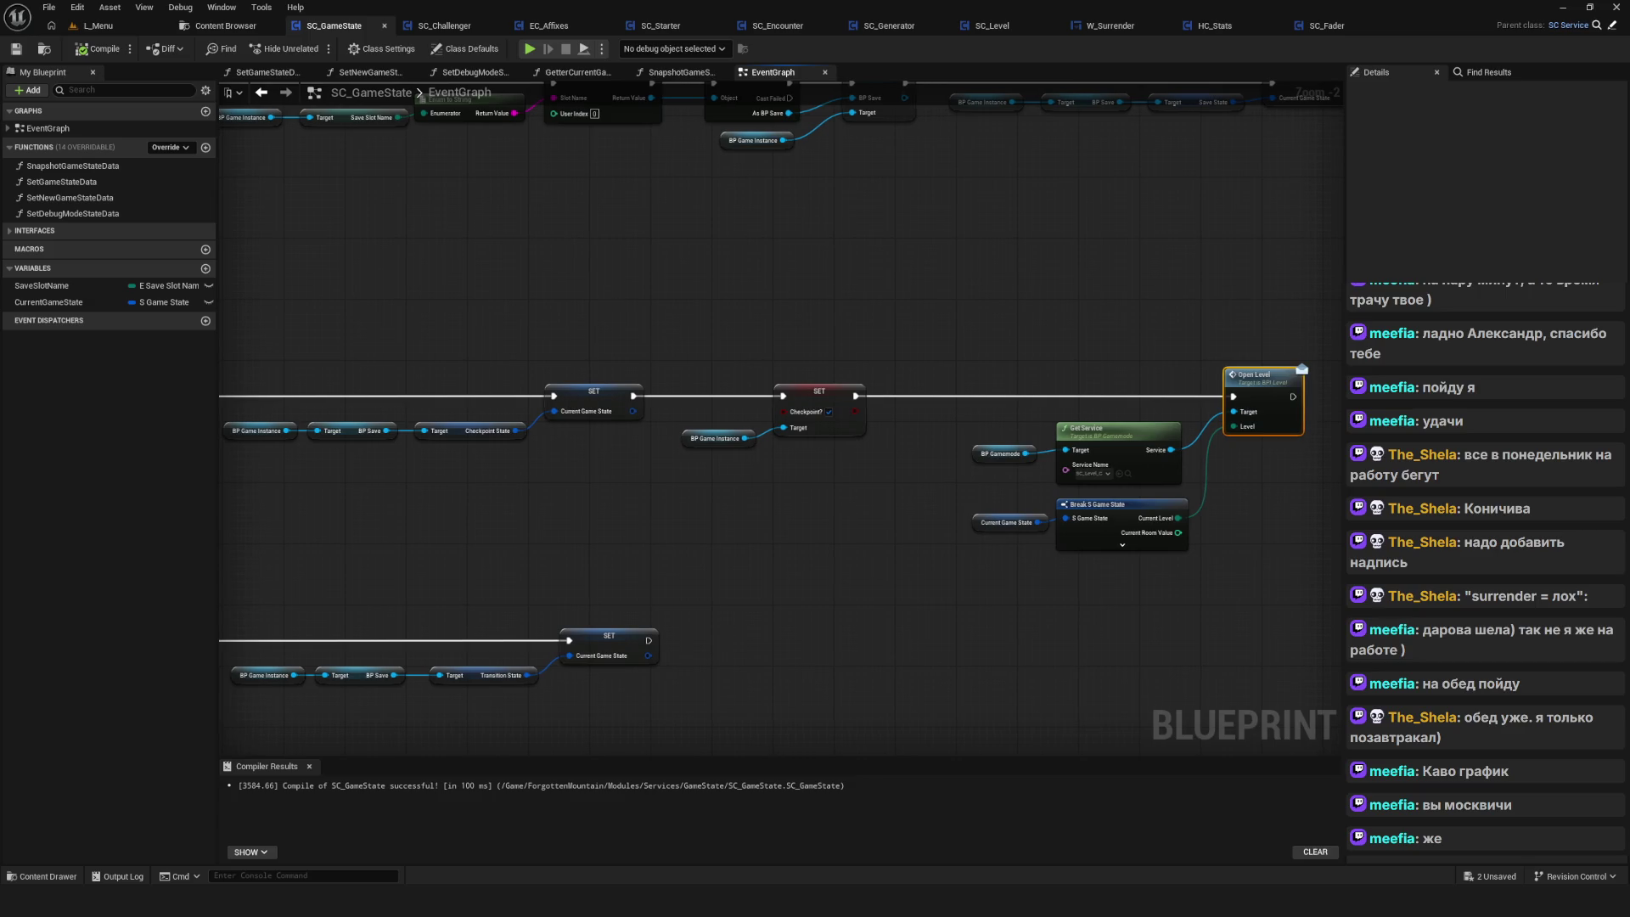
drag(1333, 431, 950, 425)
right_click(836, 384)
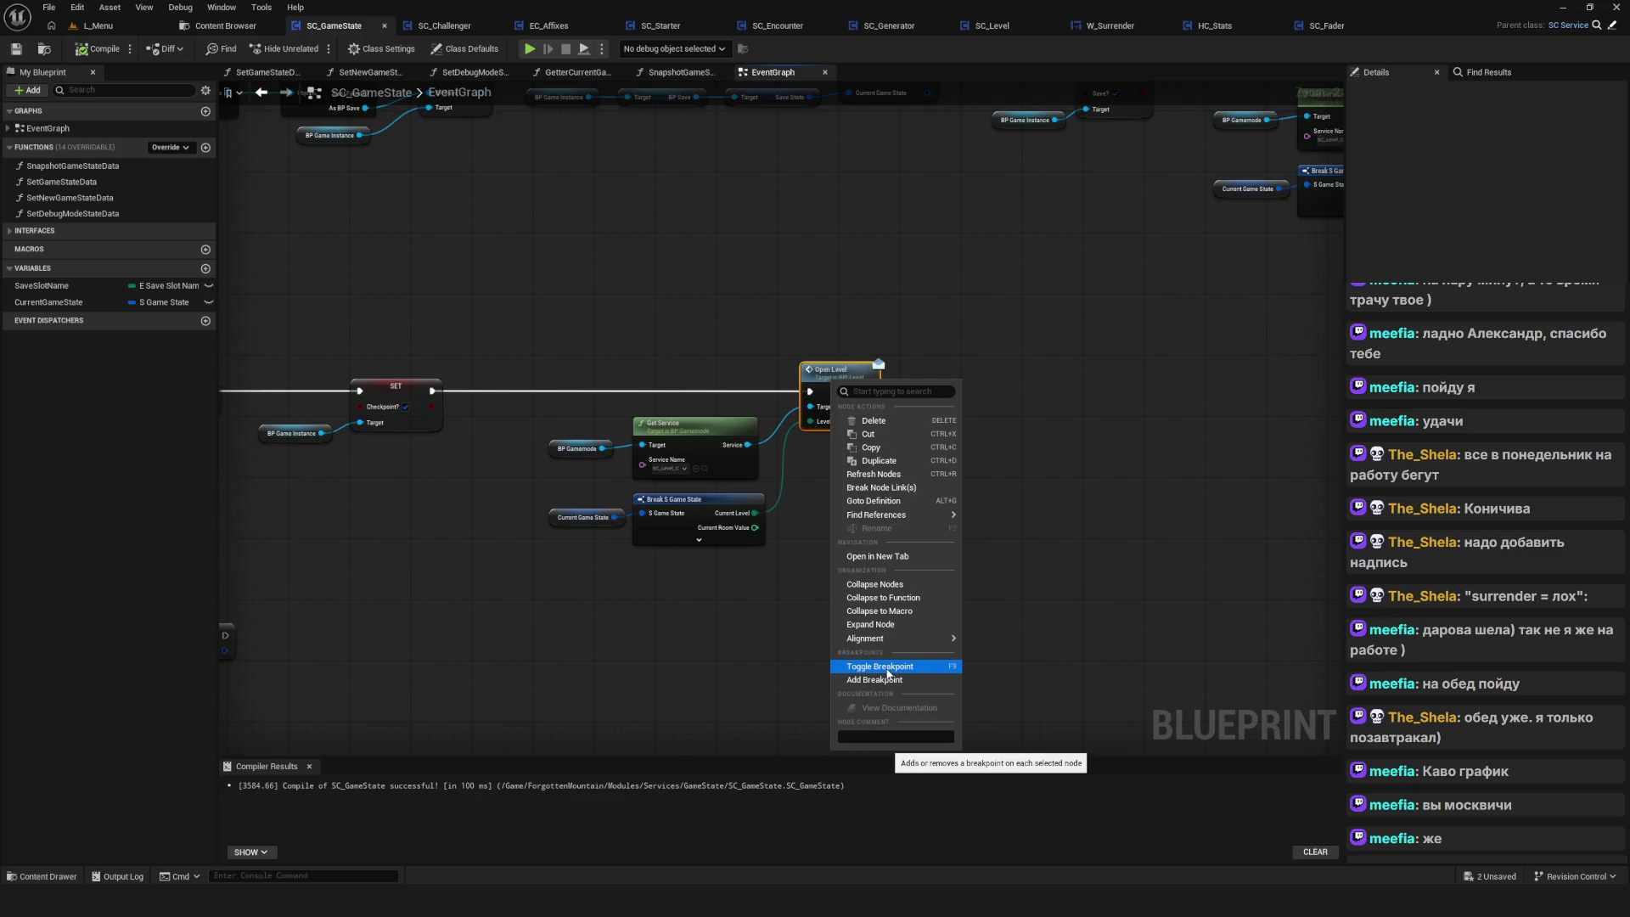
Breakpoint Open Level, start a new game and surrender to hit it, then stop the session
click(887, 671)
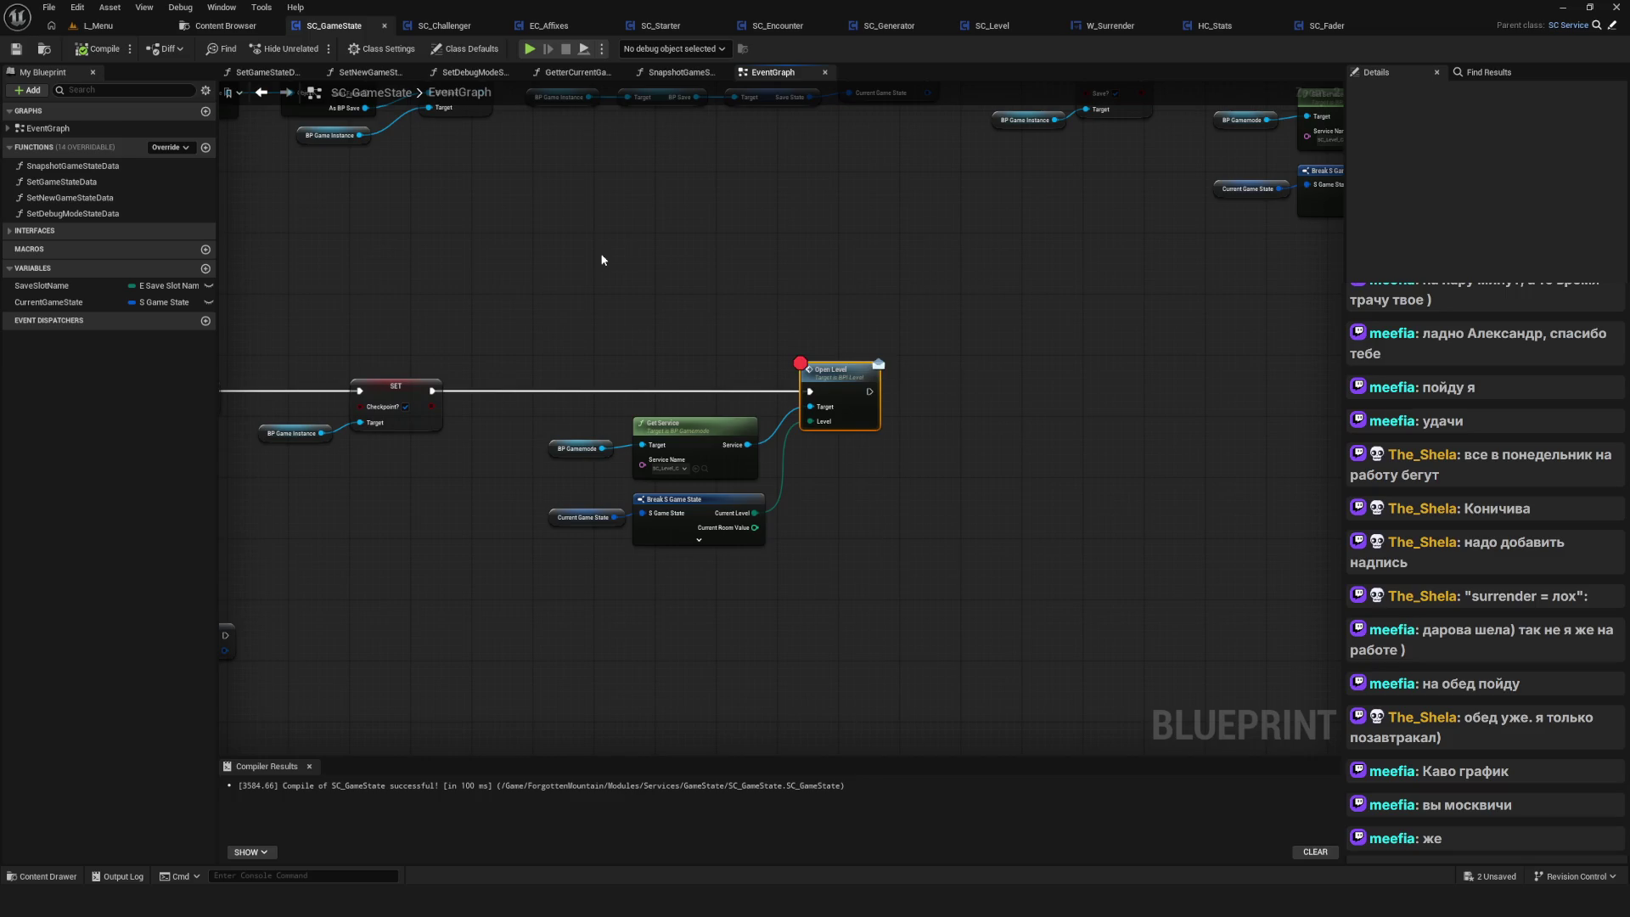
key(alt+p)
click(883, 435)
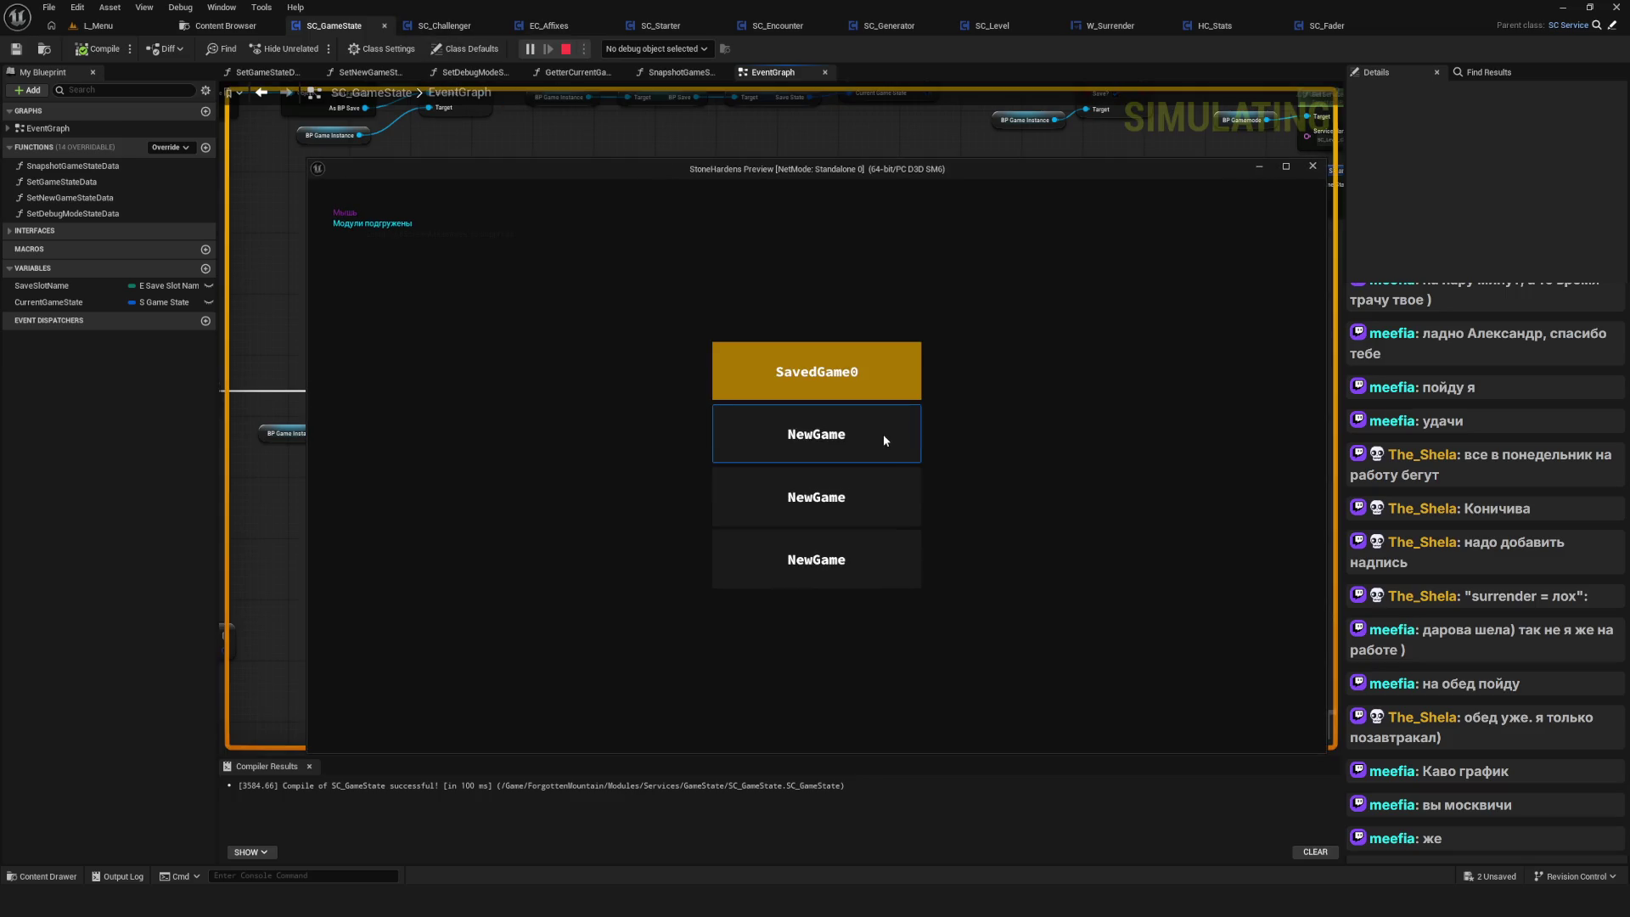
click(870, 425)
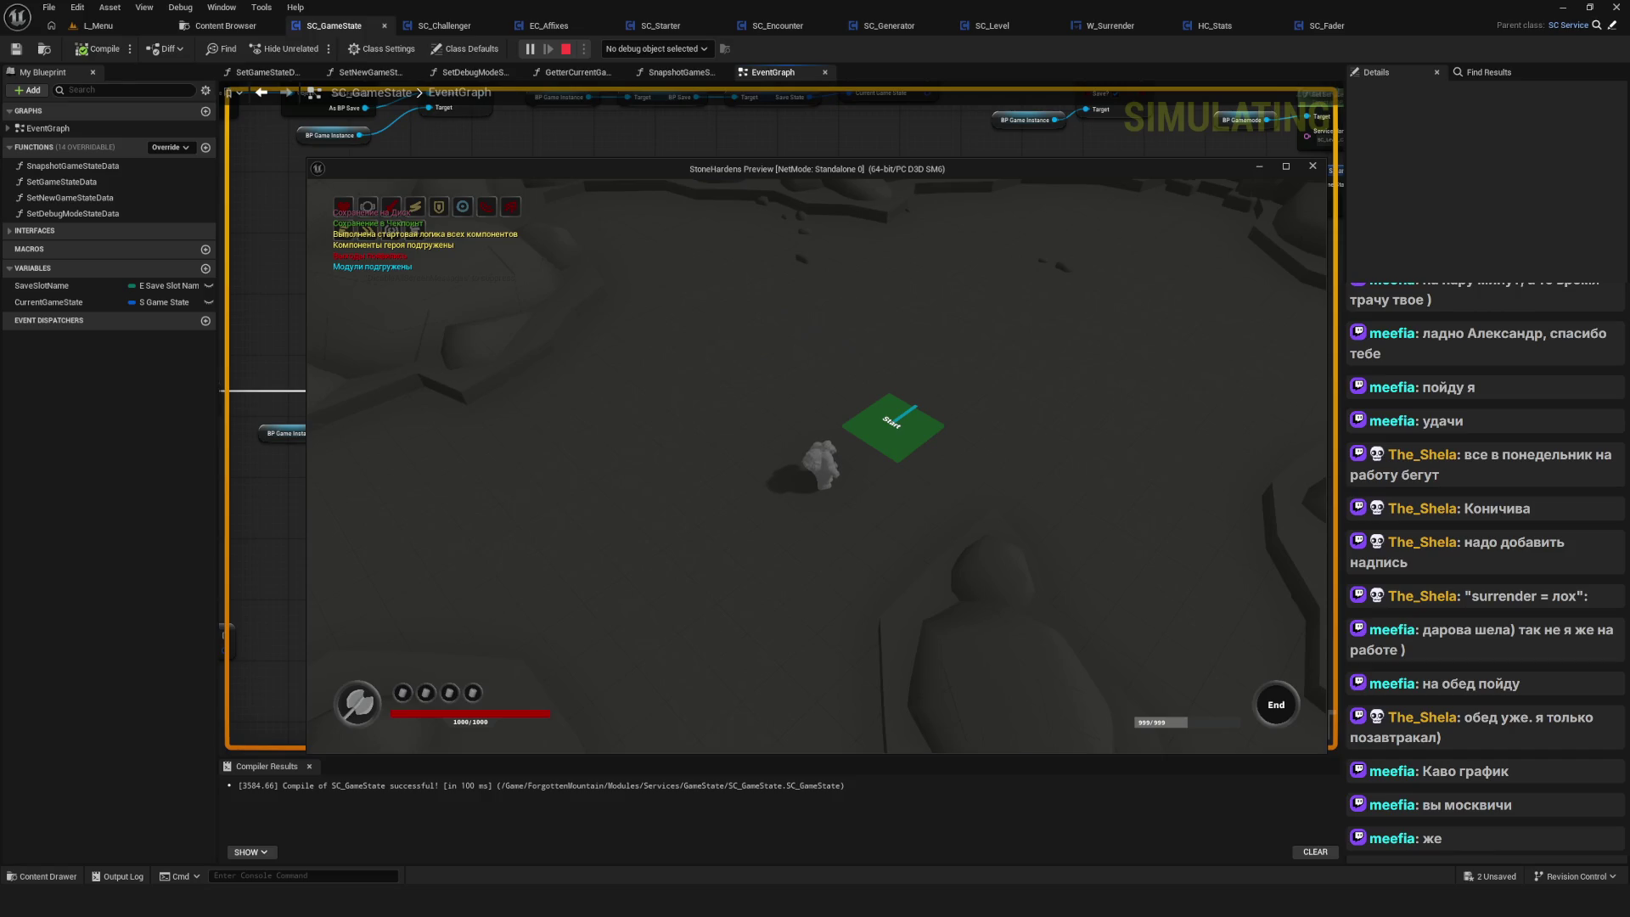
click(900, 663)
click(771, 495)
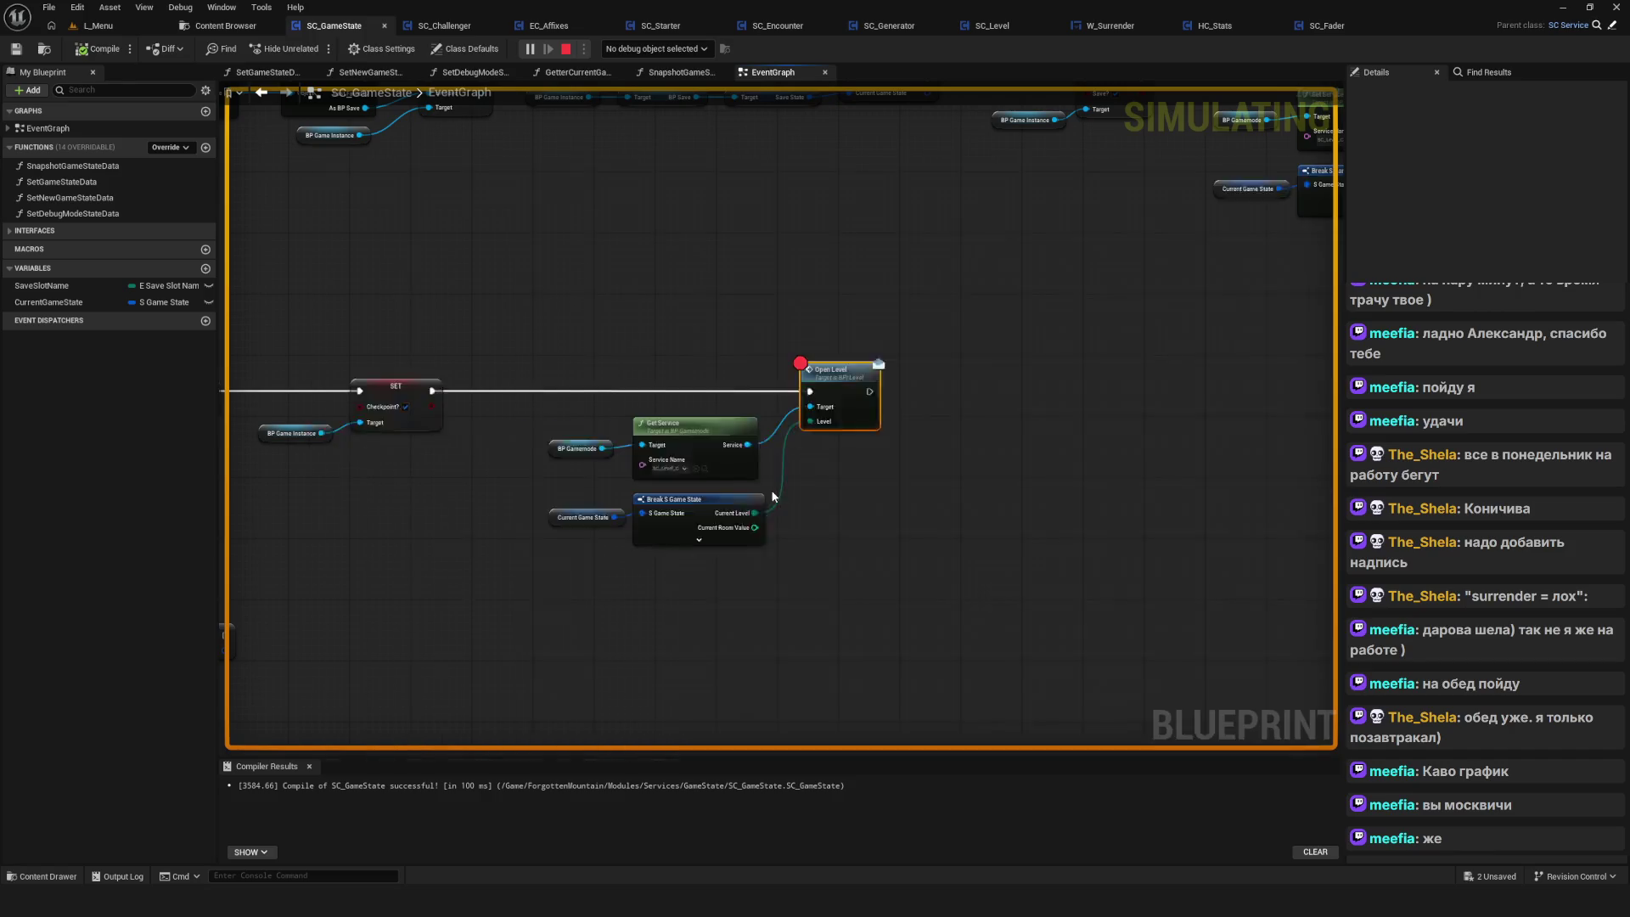
click(566, 48)
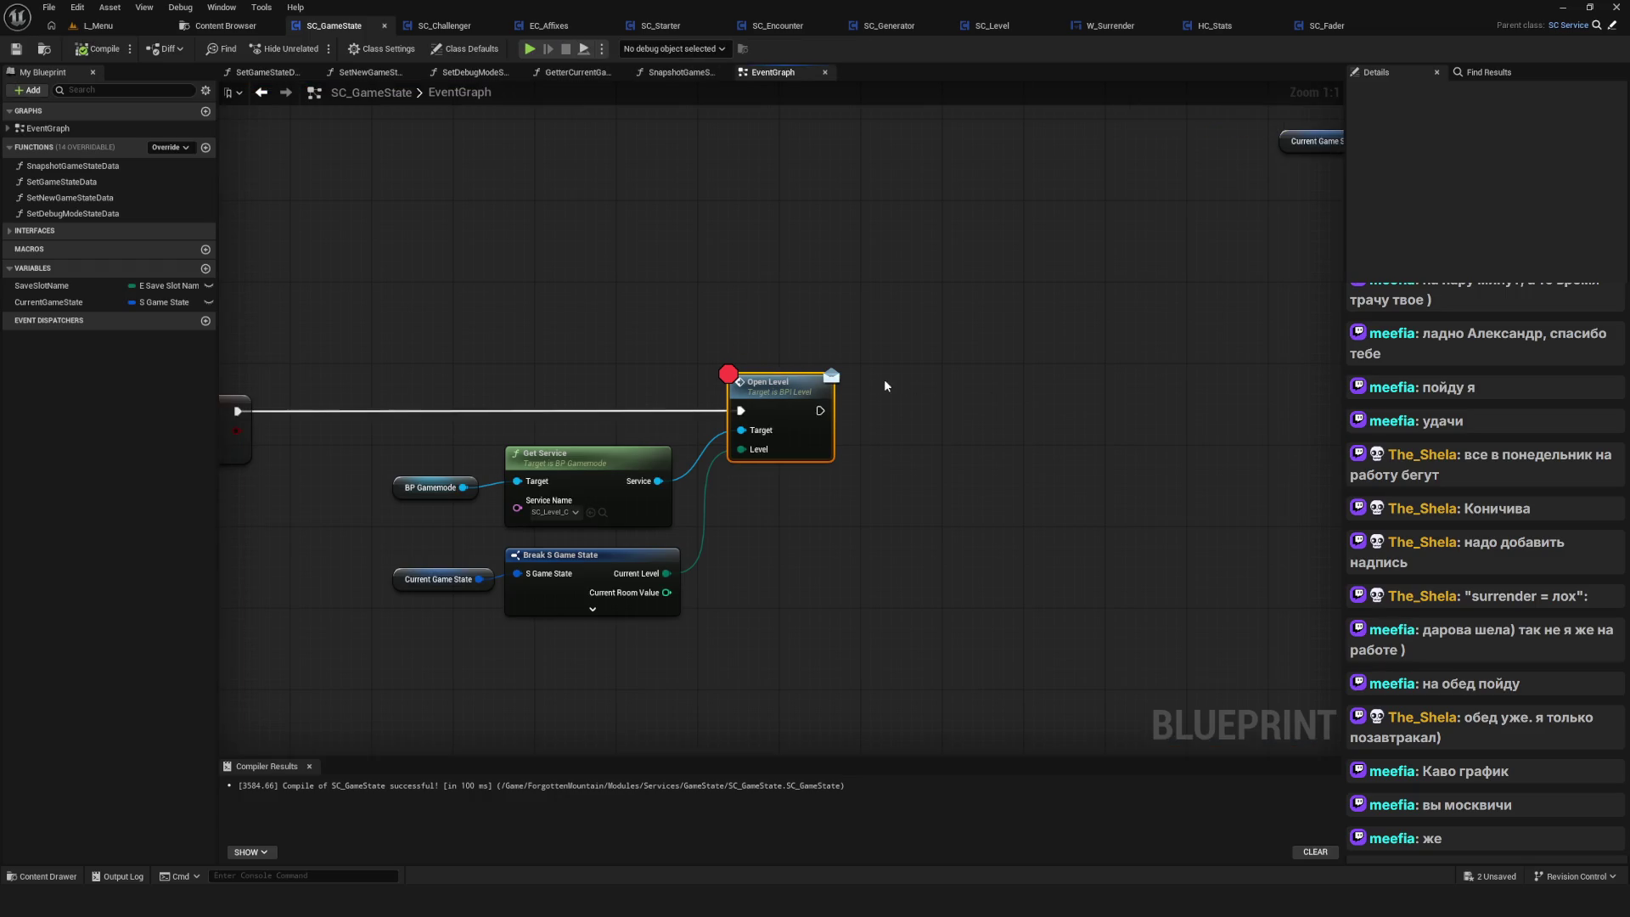
Remove the Open Level breakpoint, fit the graph, and move to SC_Level's event graph
right_click(883, 376)
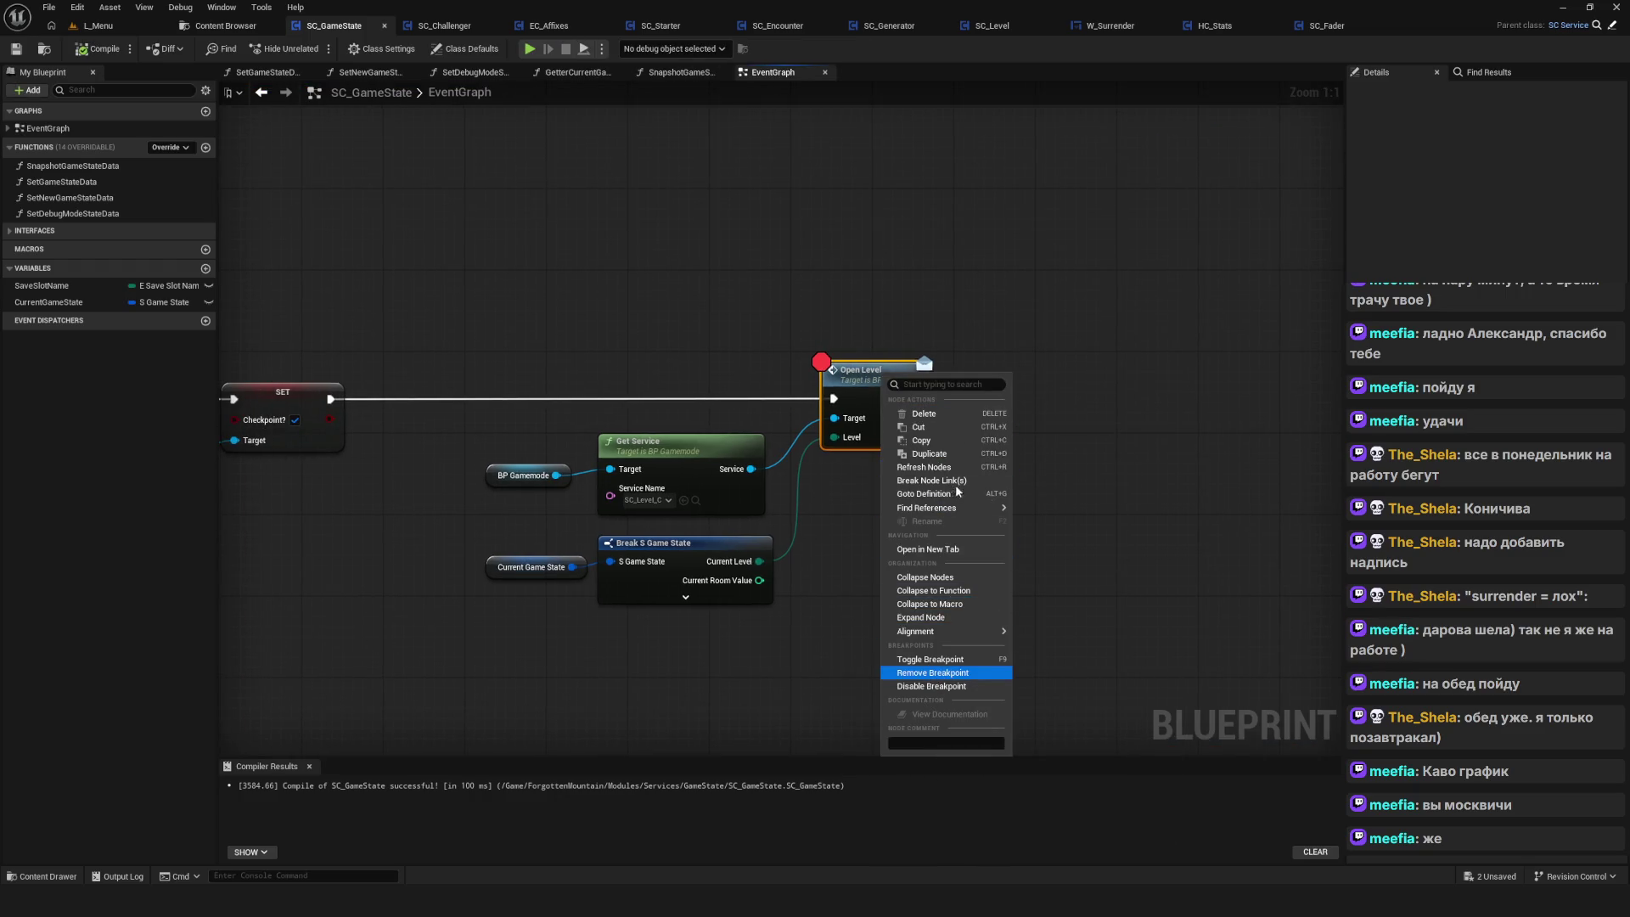
click(930, 673)
key(Home)
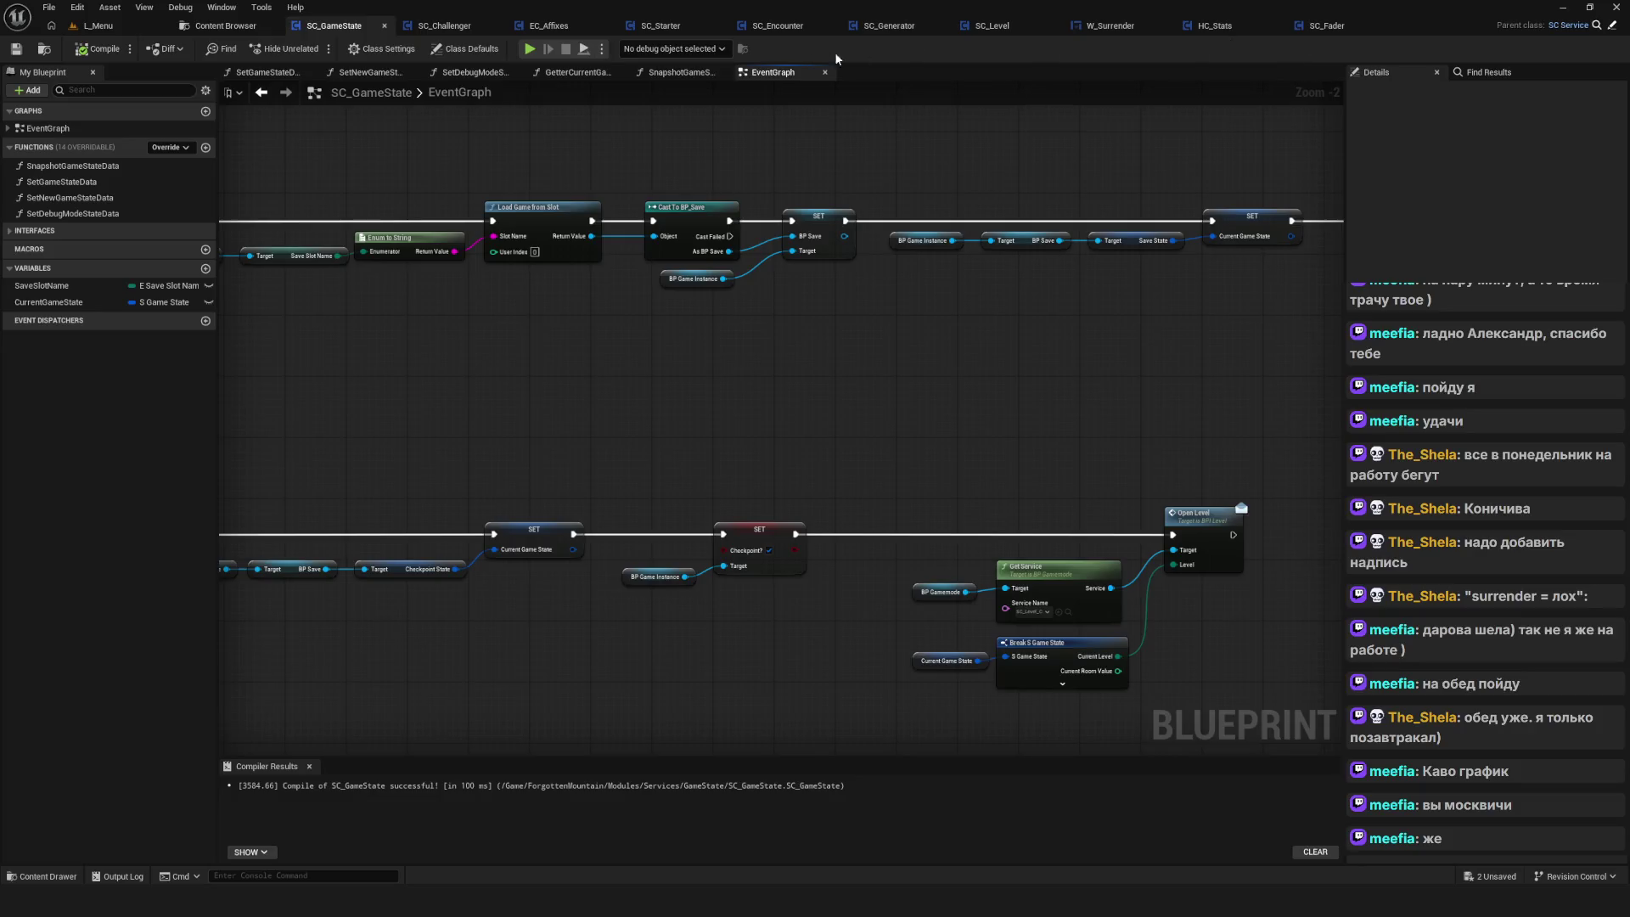
click(1019, 26)
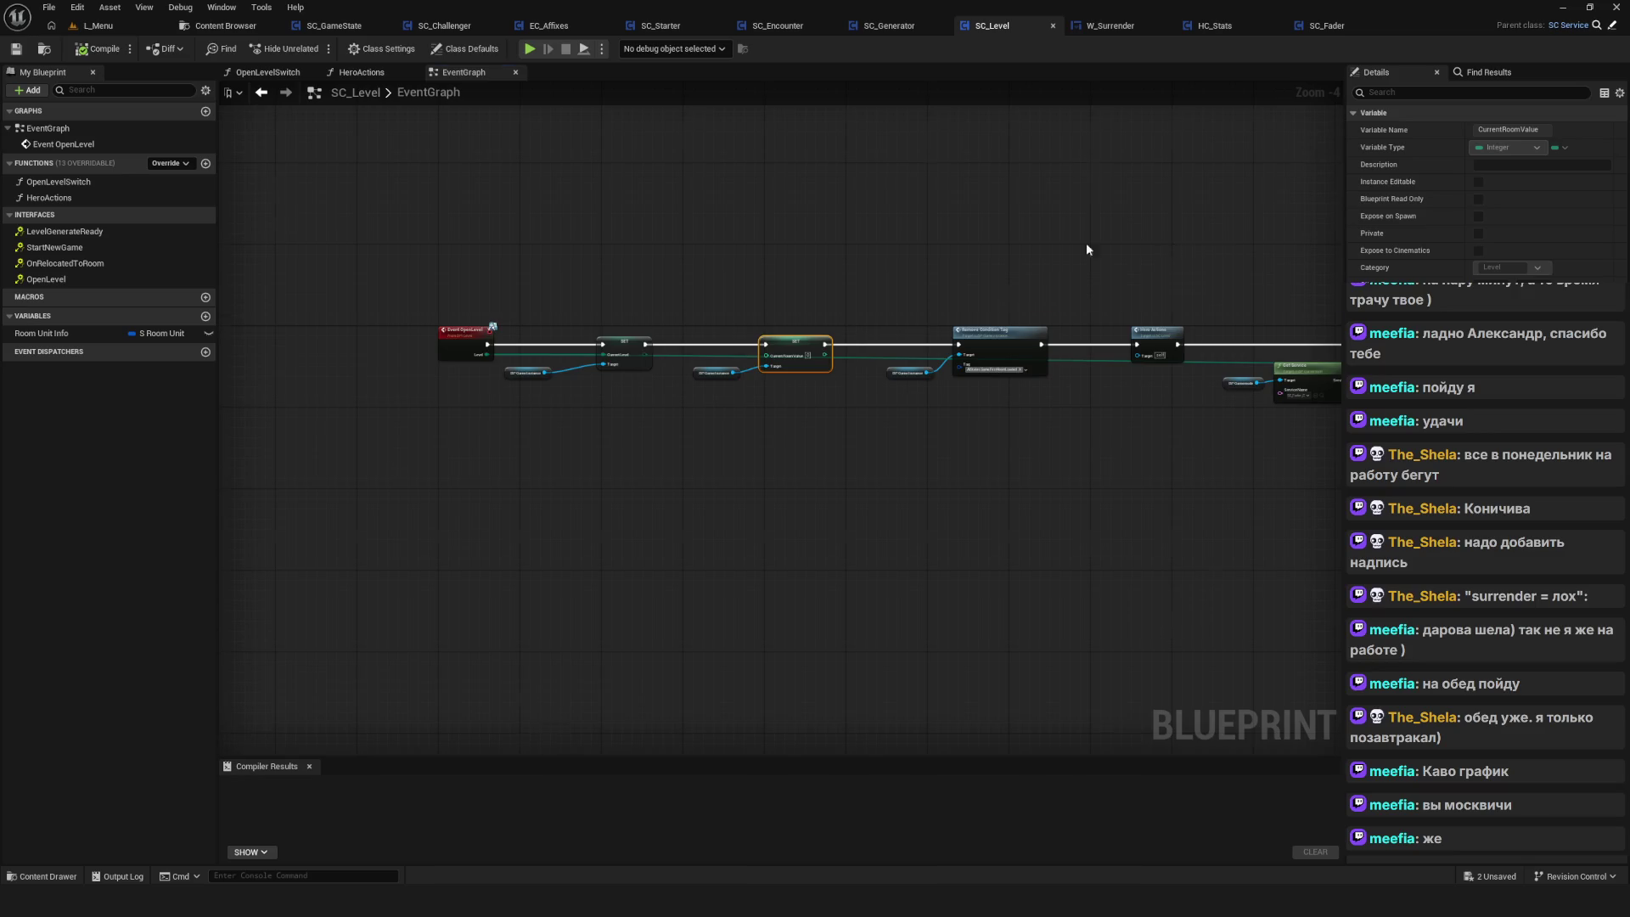
Breakpoint Open Level Switch, confirm a new game stops there, then remove it and resume play
scroll(1126, 253, up, 4)
right_click(1018, 322)
mouse_move(1095, 451)
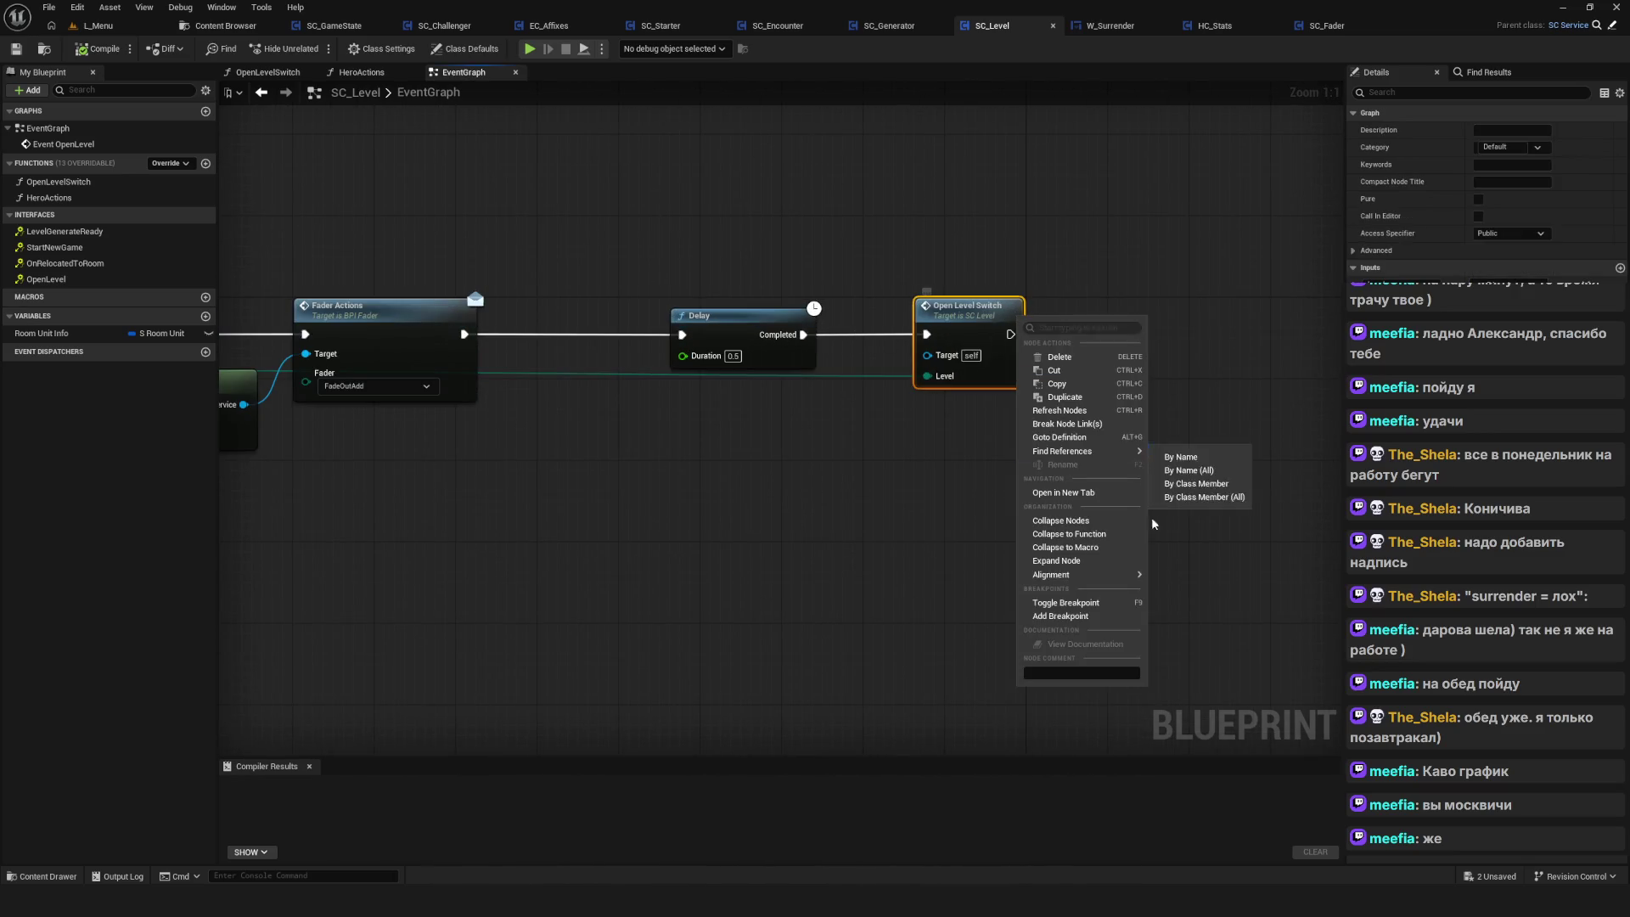
click(1065, 603)
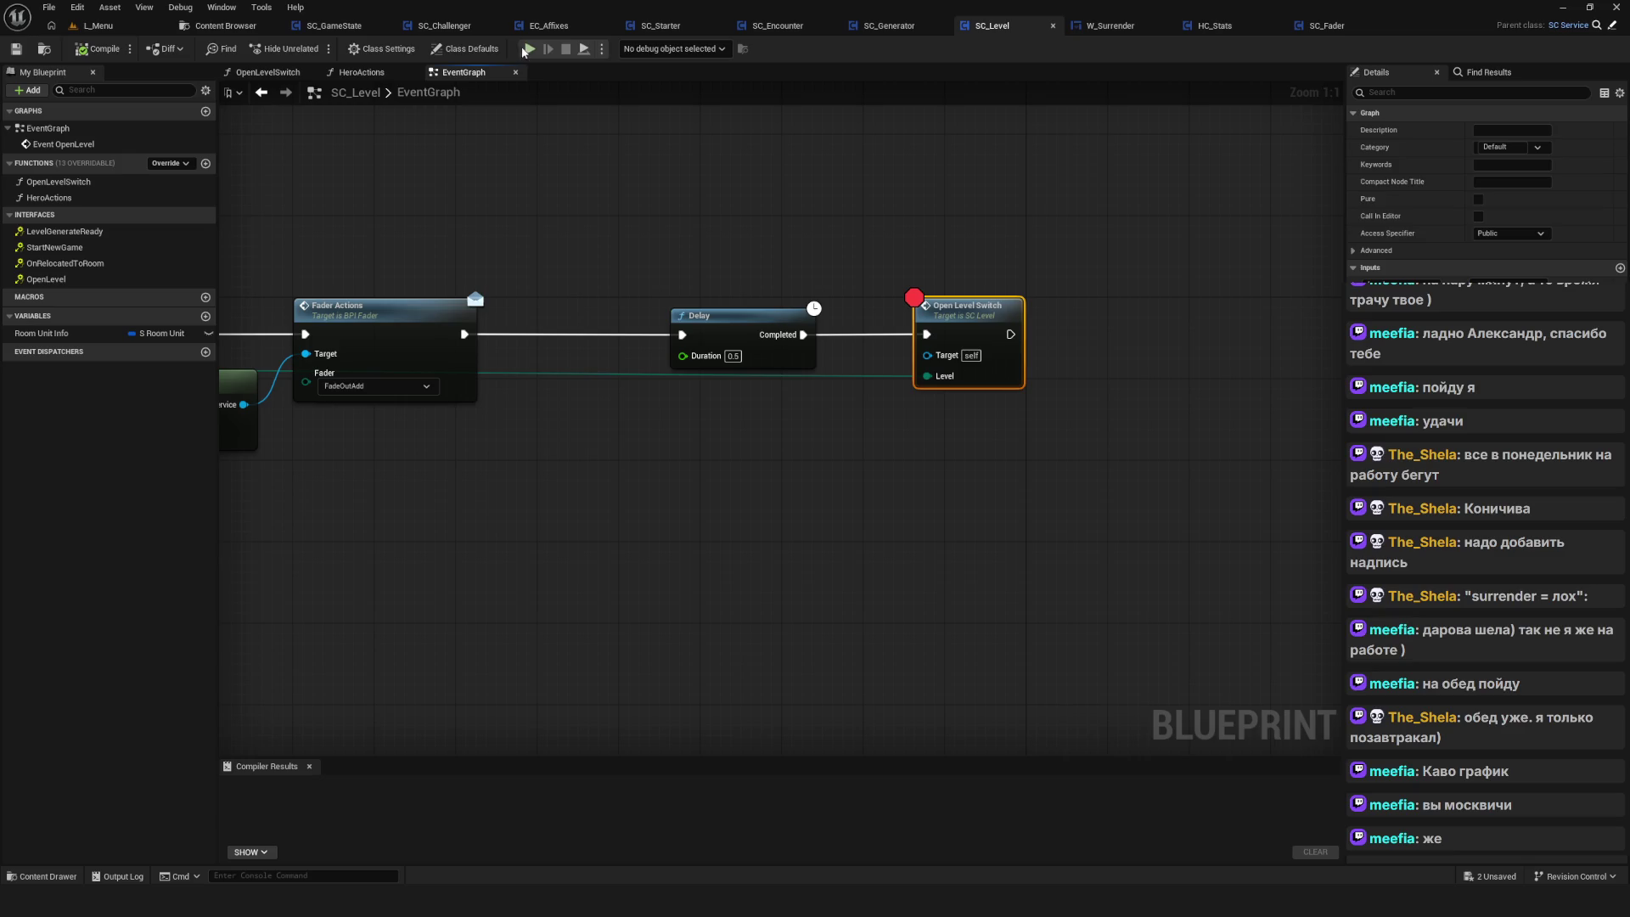
click(524, 49)
click(843, 431)
click(849, 497)
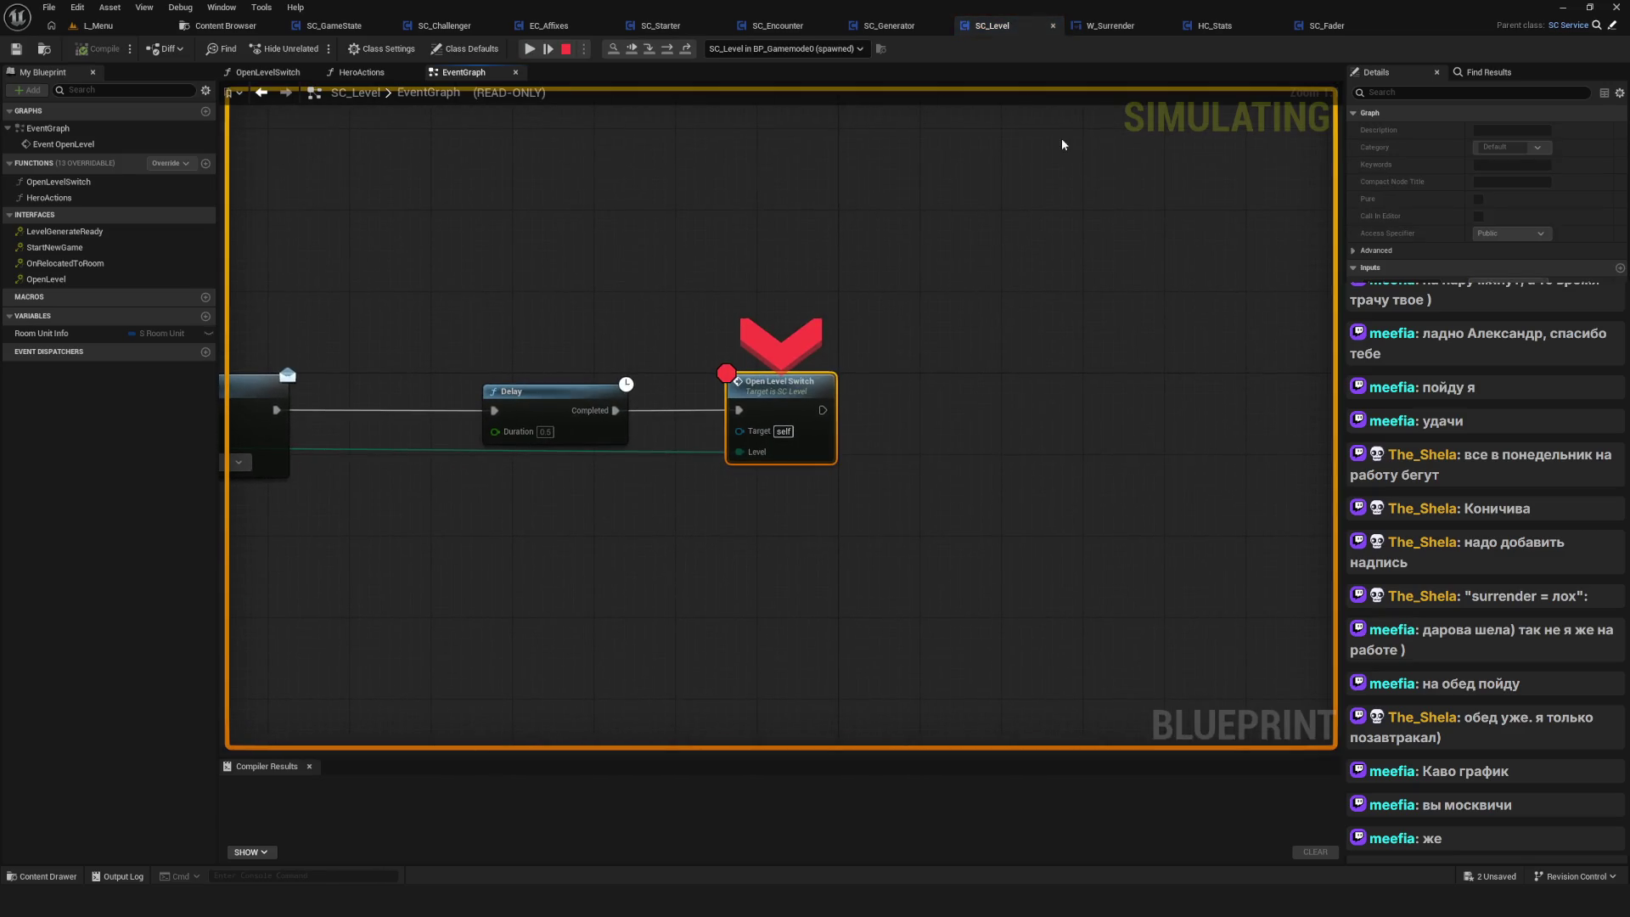
right_click(793, 384)
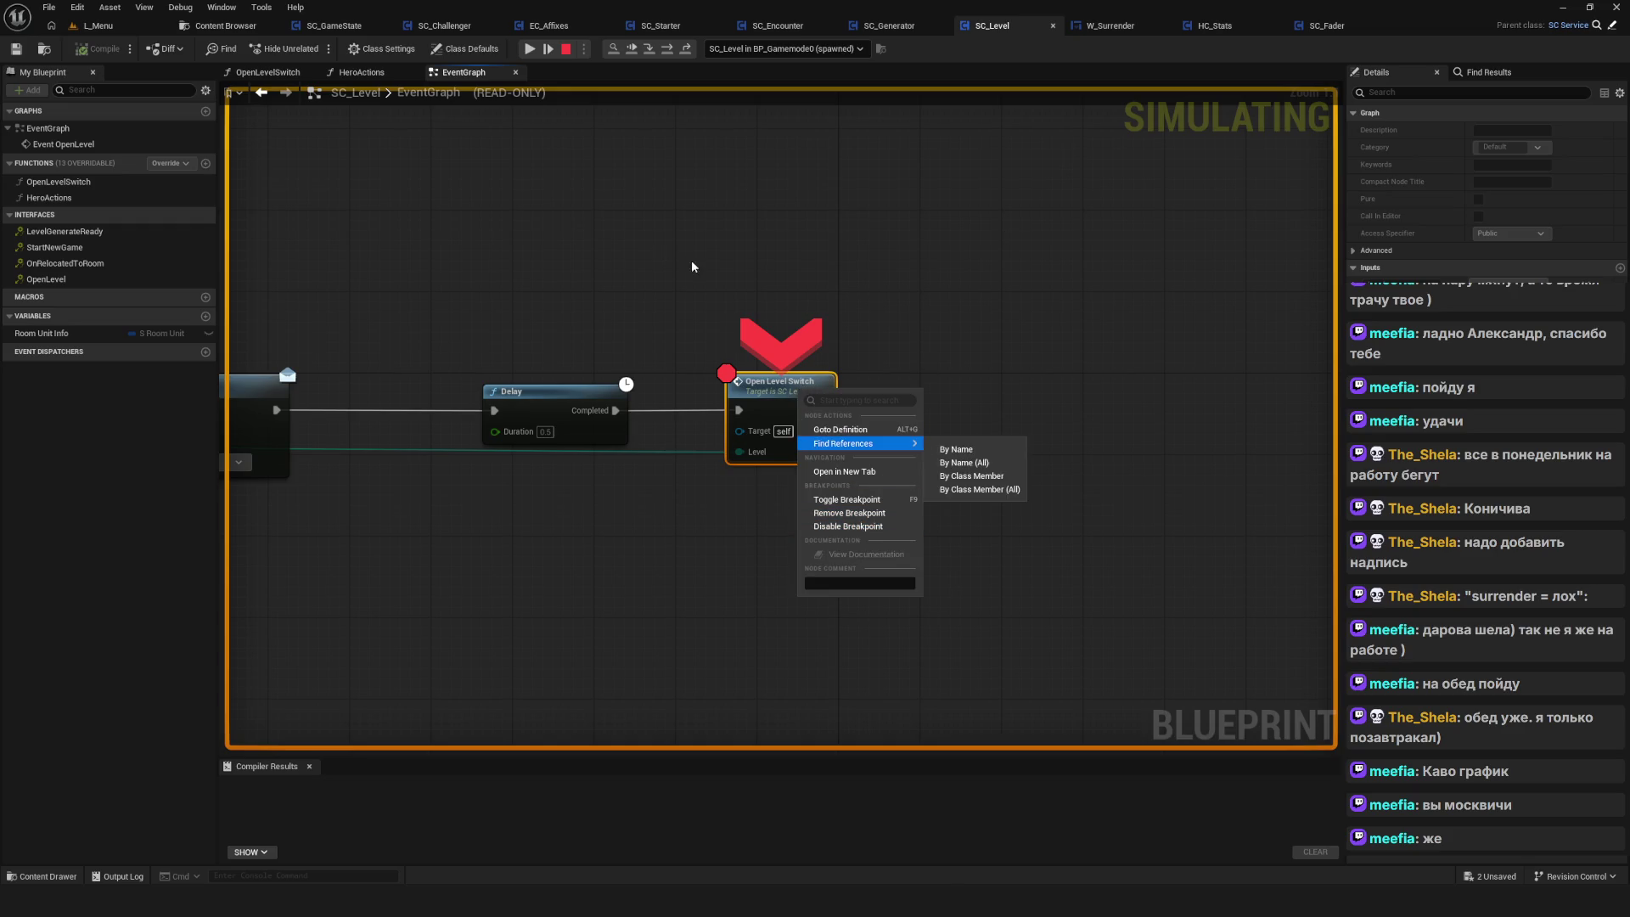
click(858, 512)
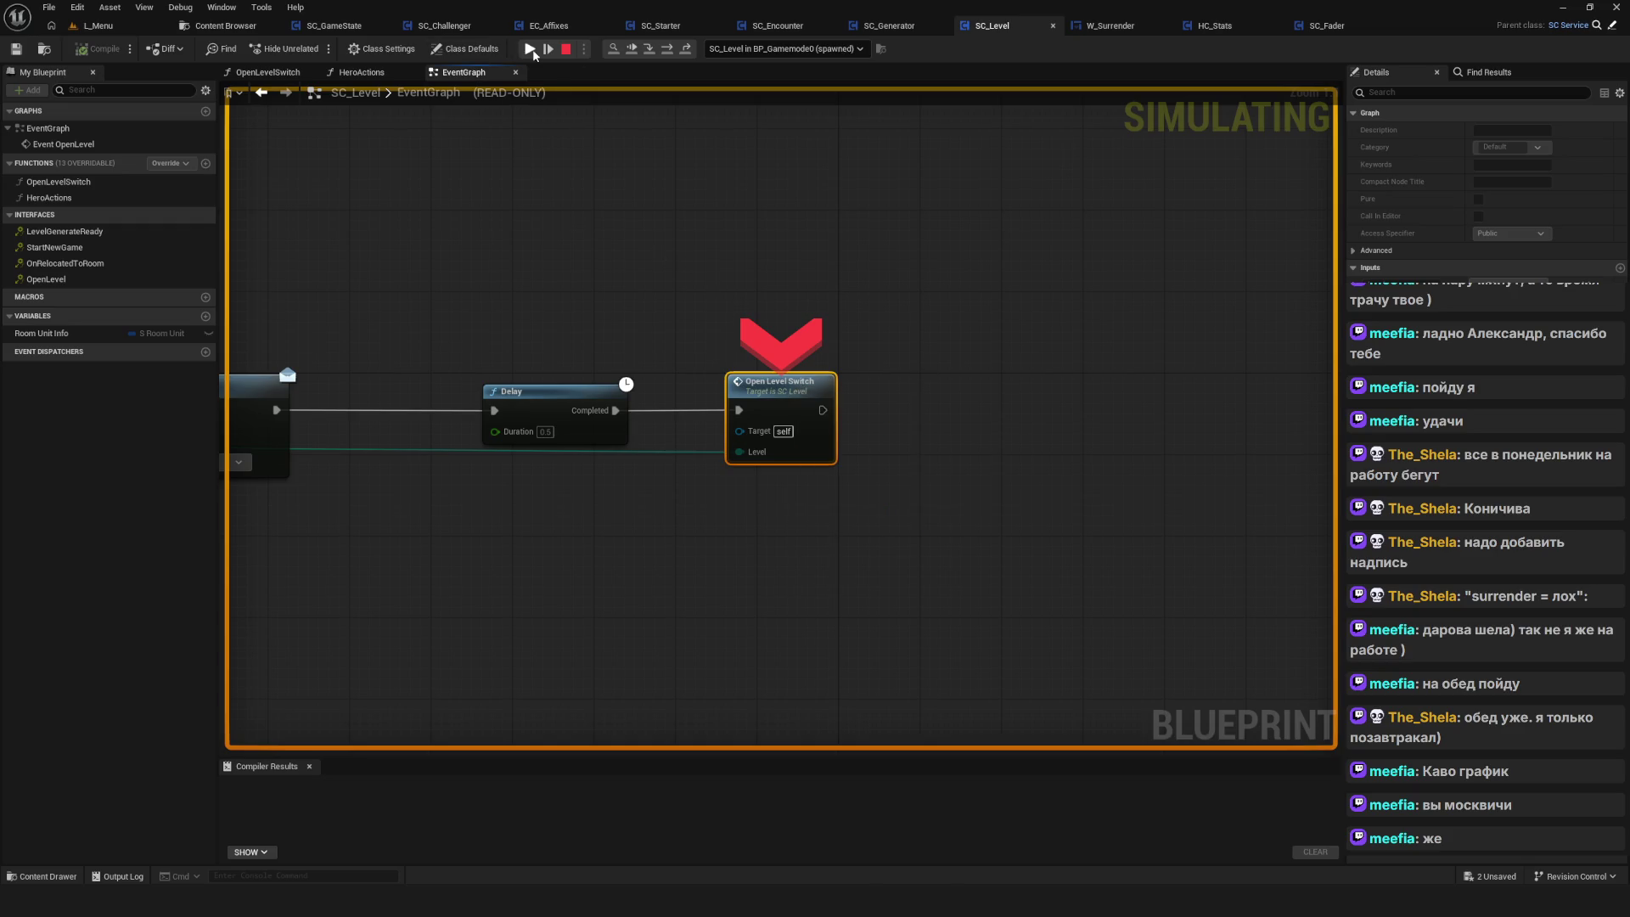
click(530, 49)
key(w+d)
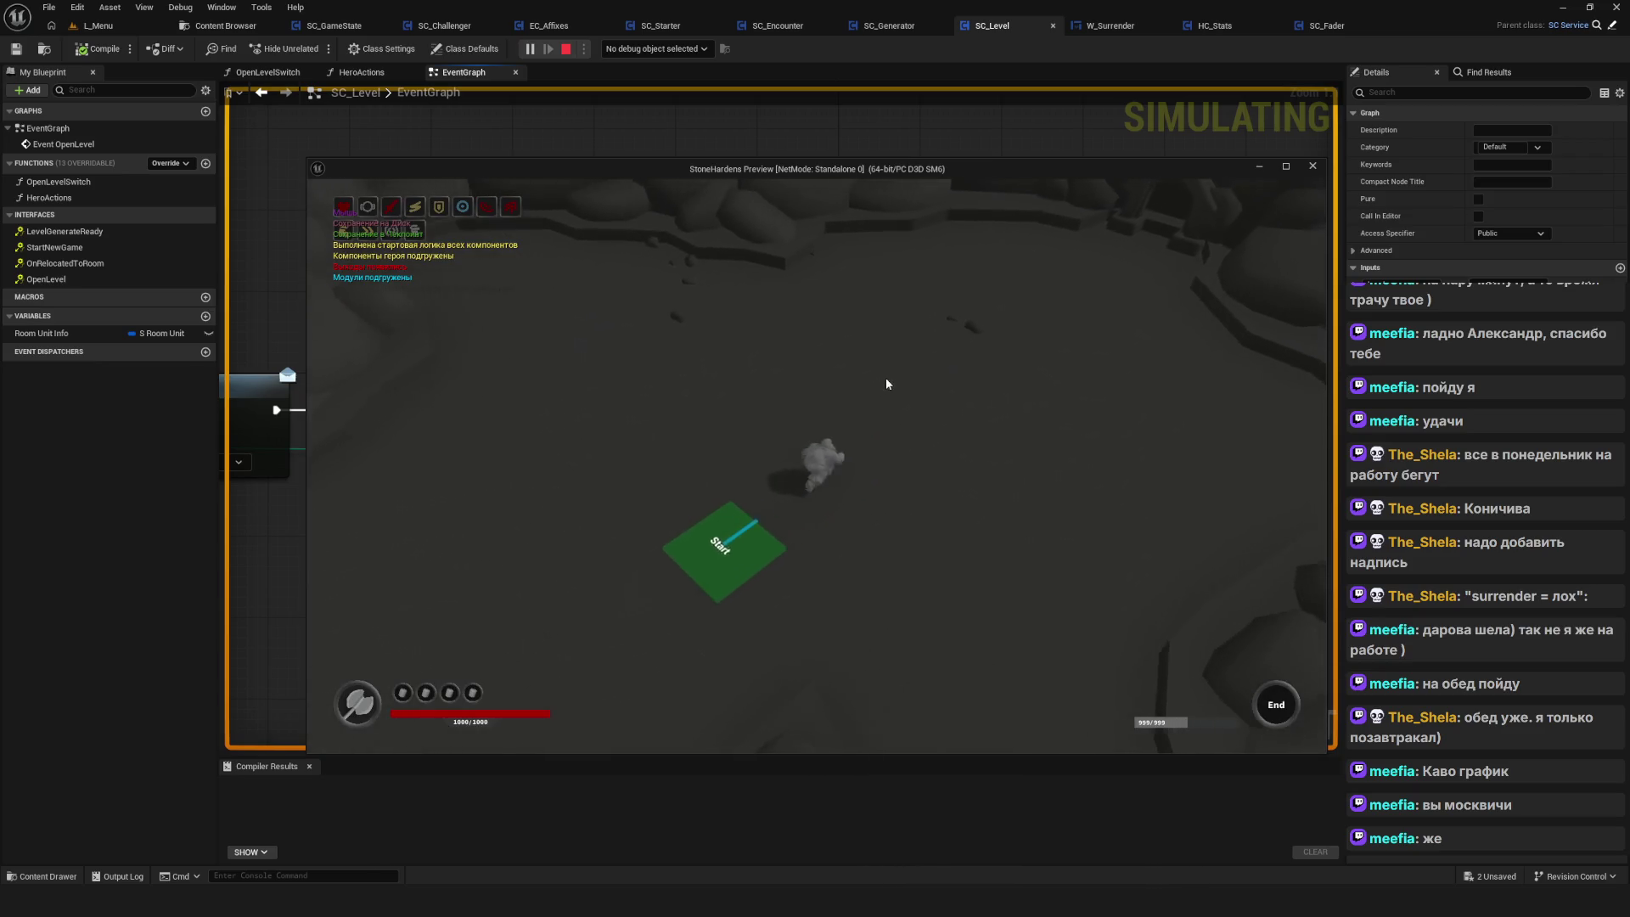
key(Escape)
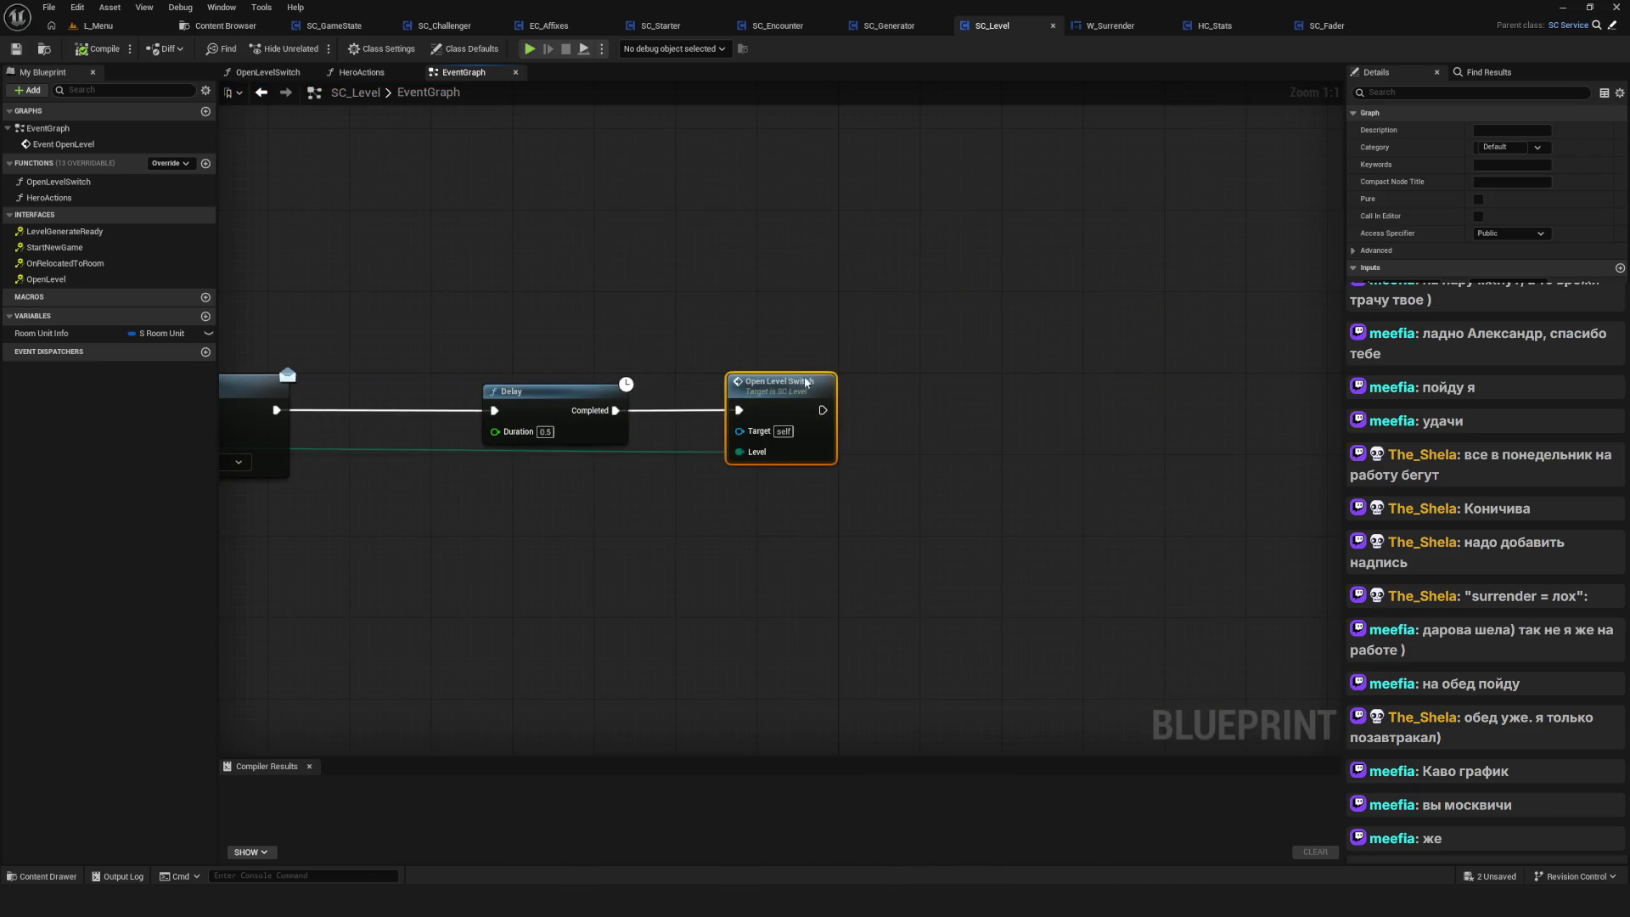
Re-add the Open Level Switch breakpoint, run a new game past it, and surrender with Yes
right_click(815, 377)
click(806, 667)
key(alt+p)
click(847, 450)
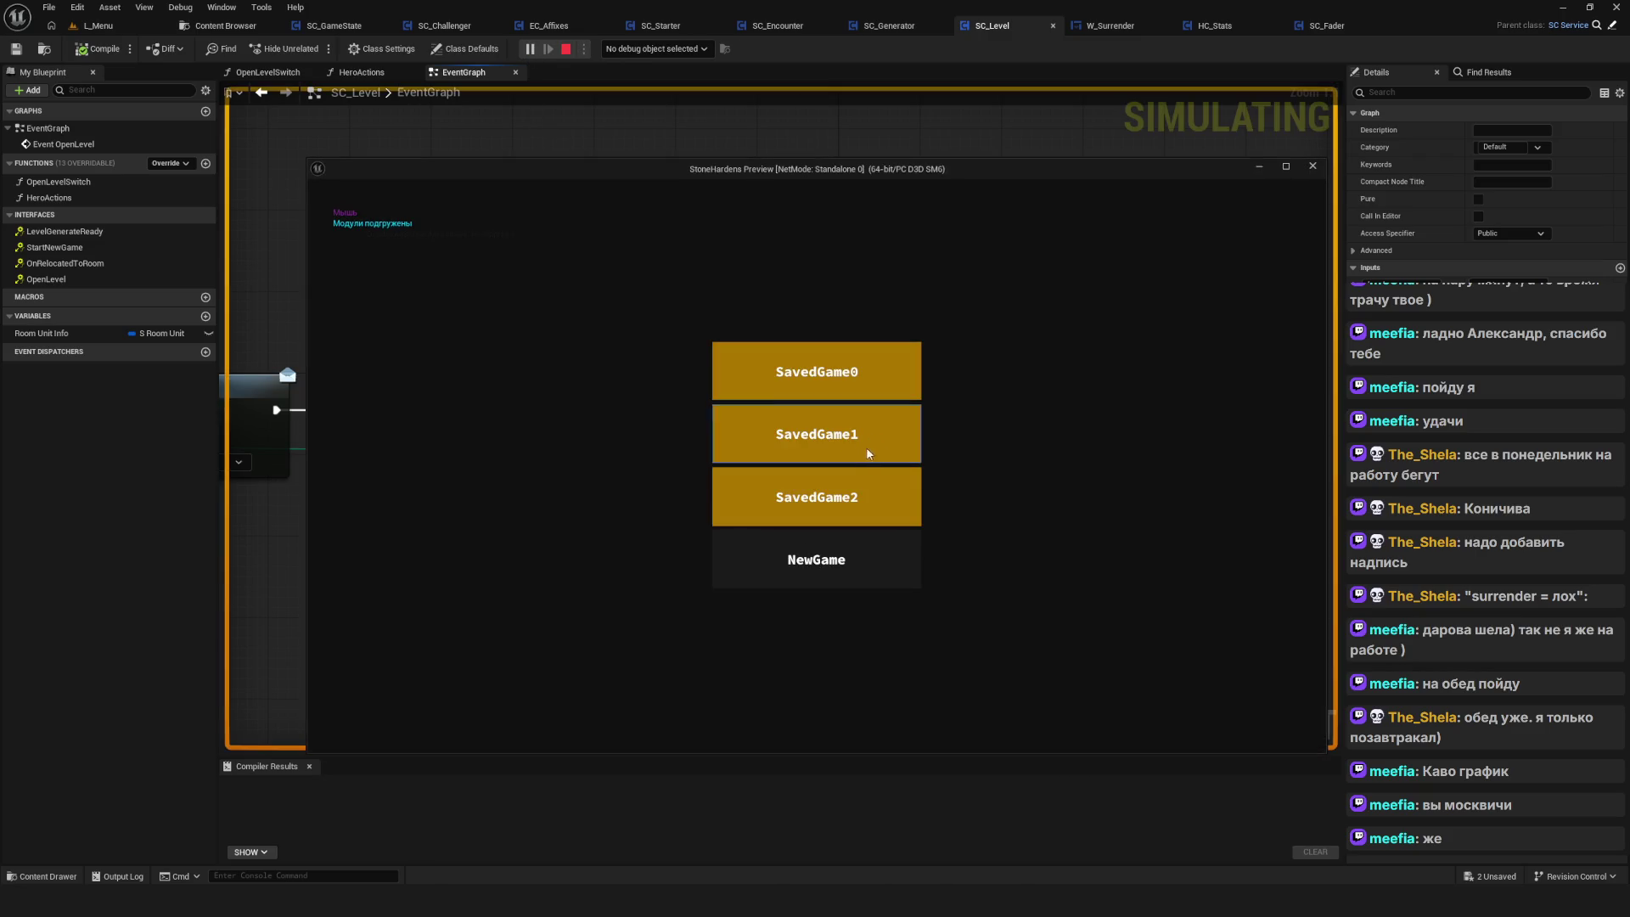
click(836, 544)
right_click(786, 398)
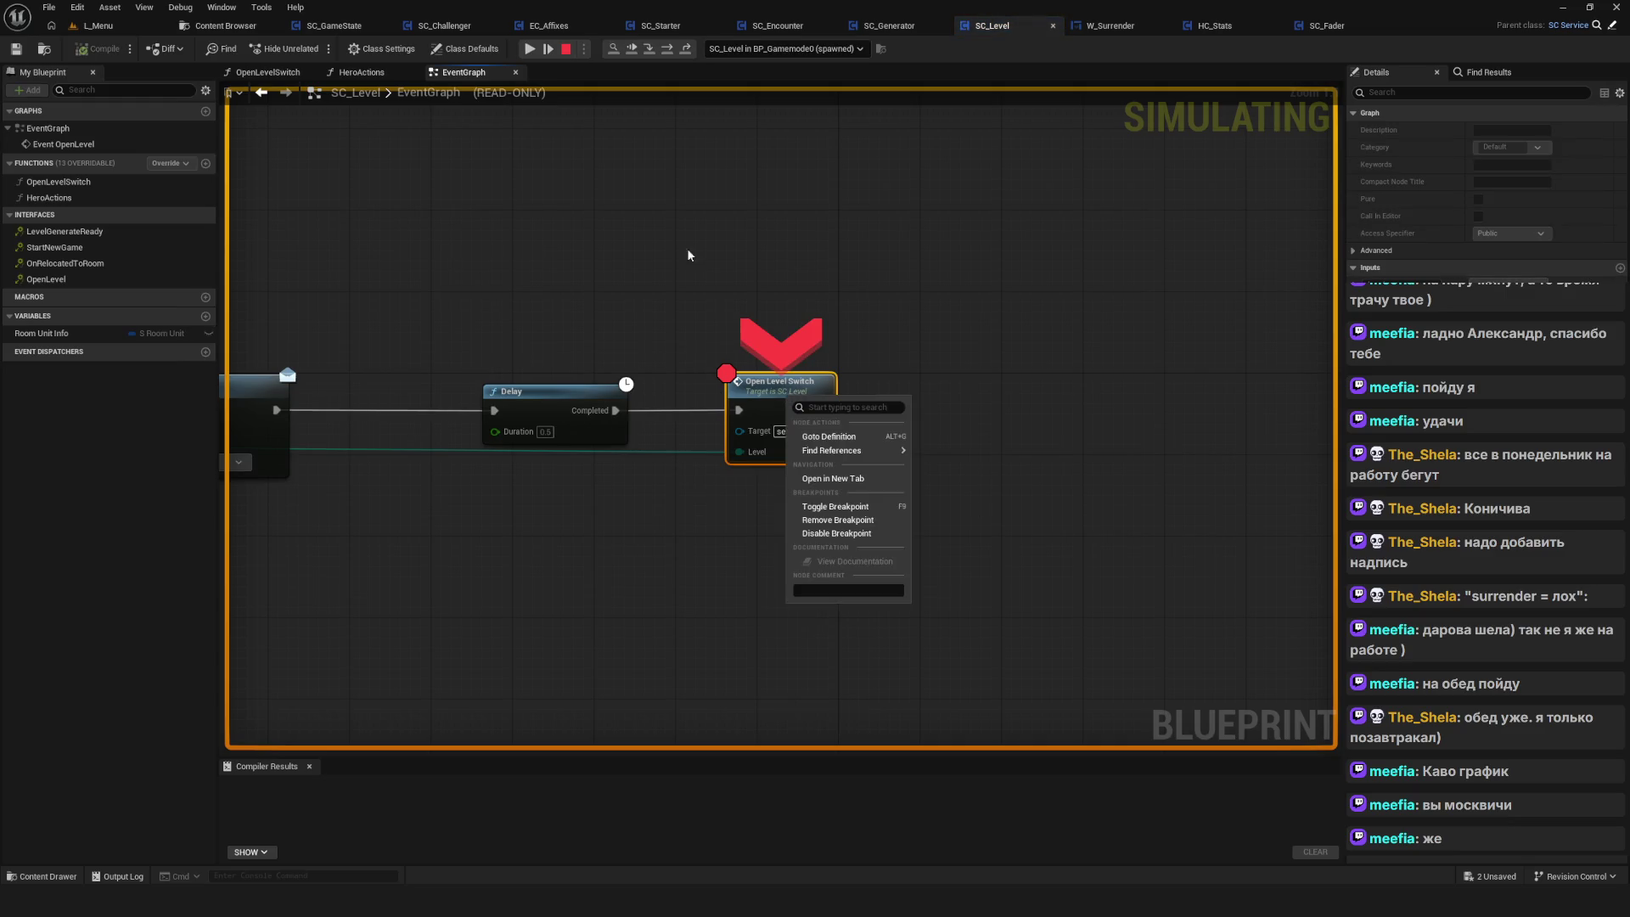
click(526, 51)
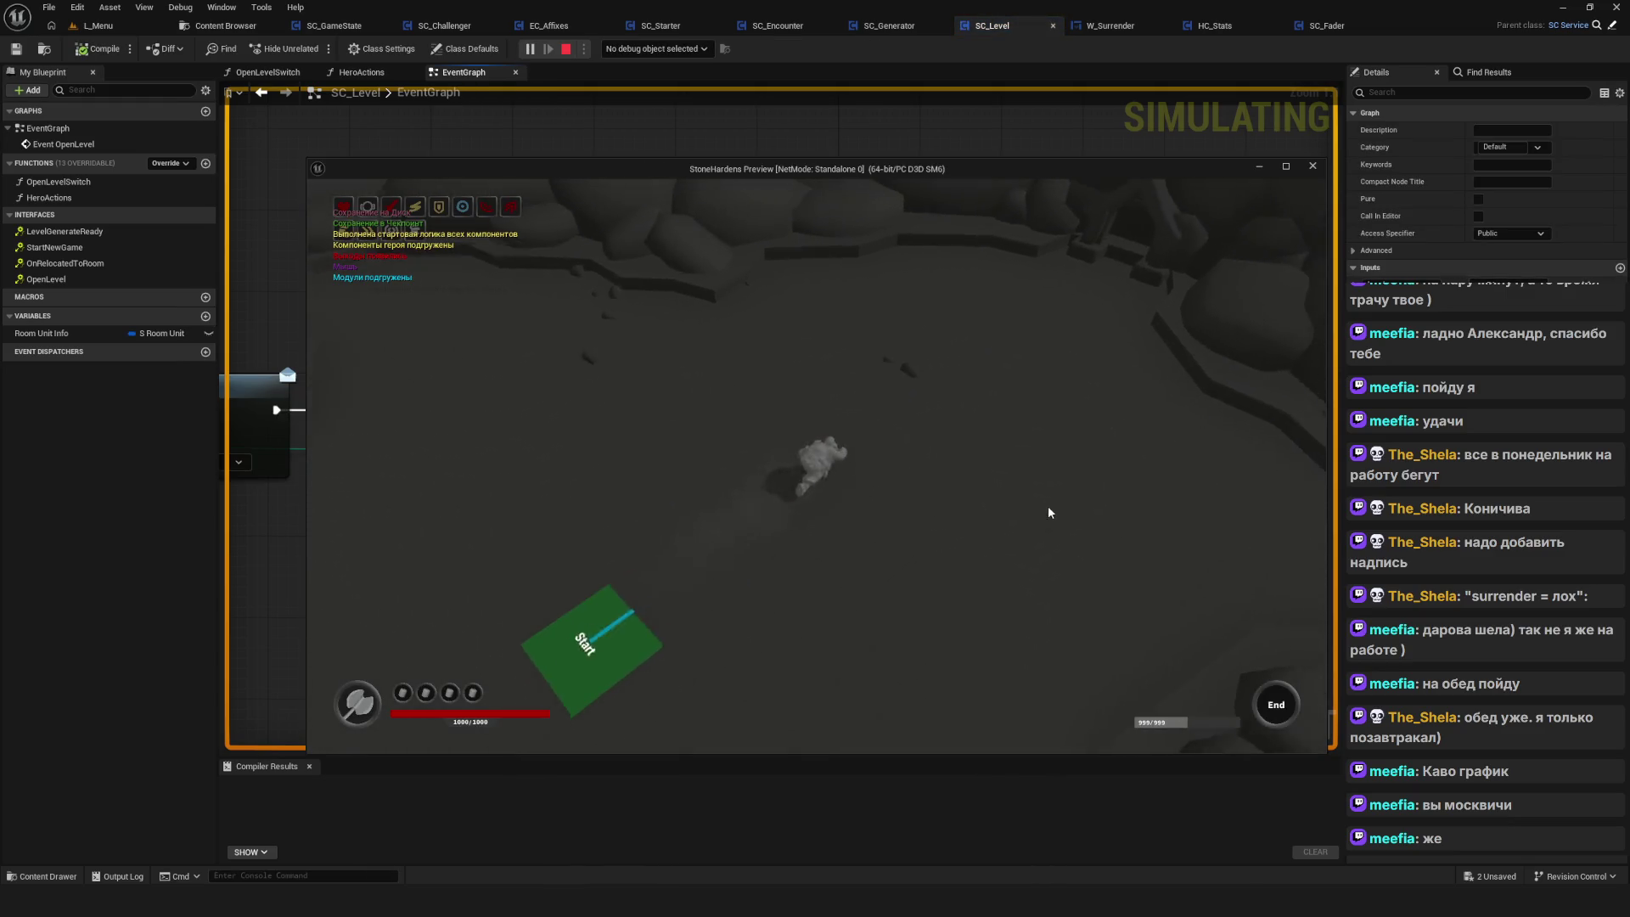
click(912, 671)
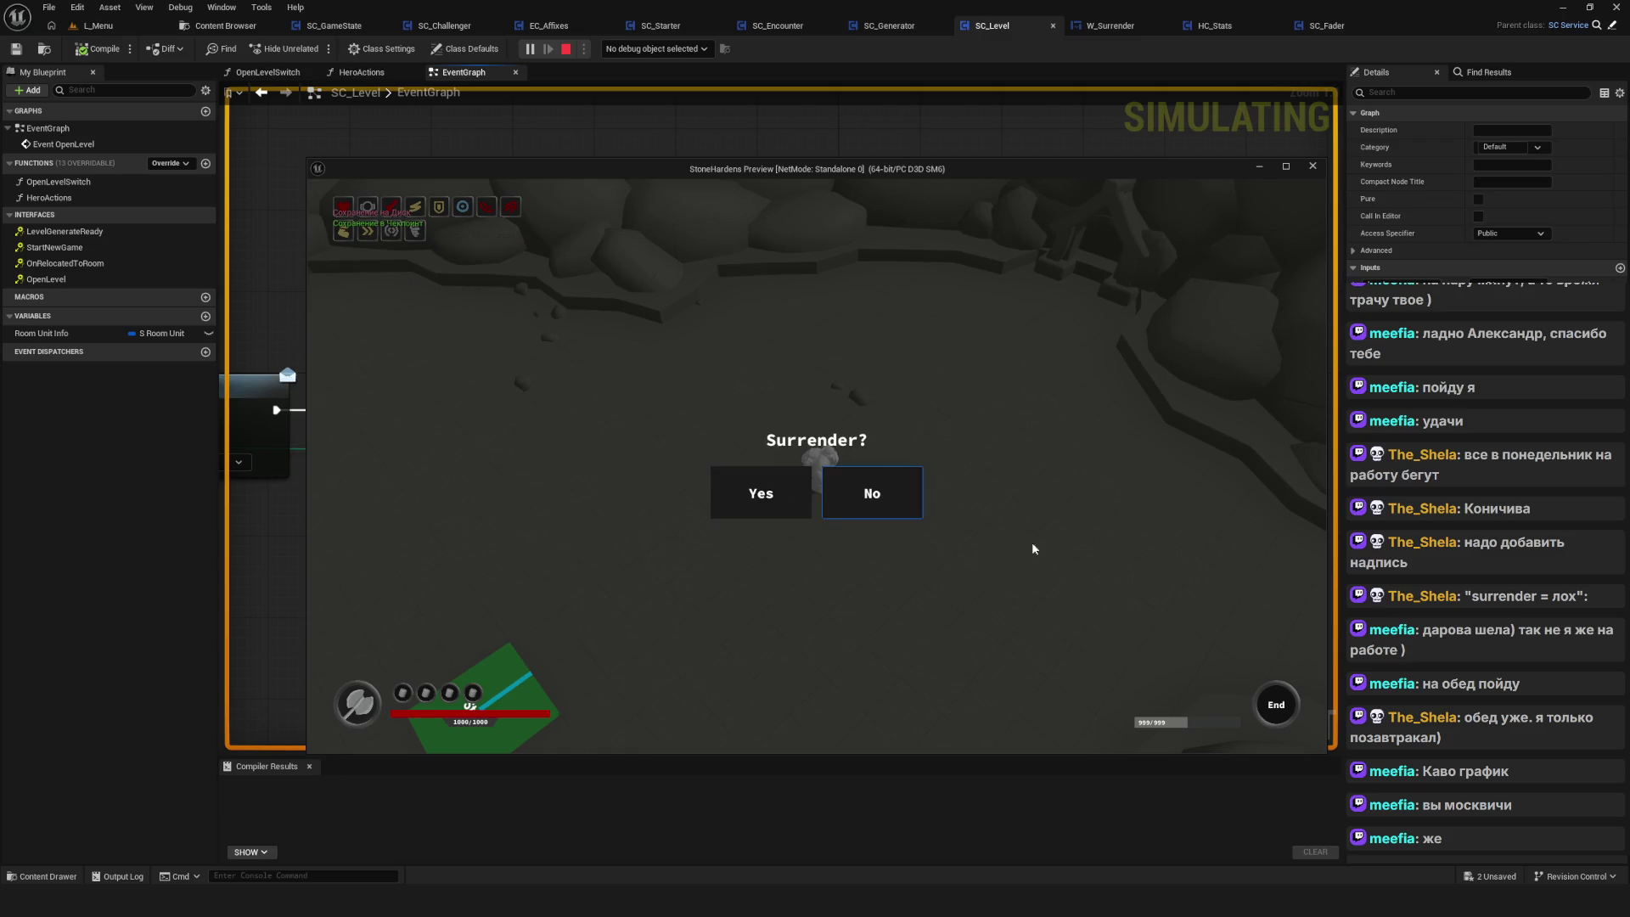
key(Left)
key(Return)
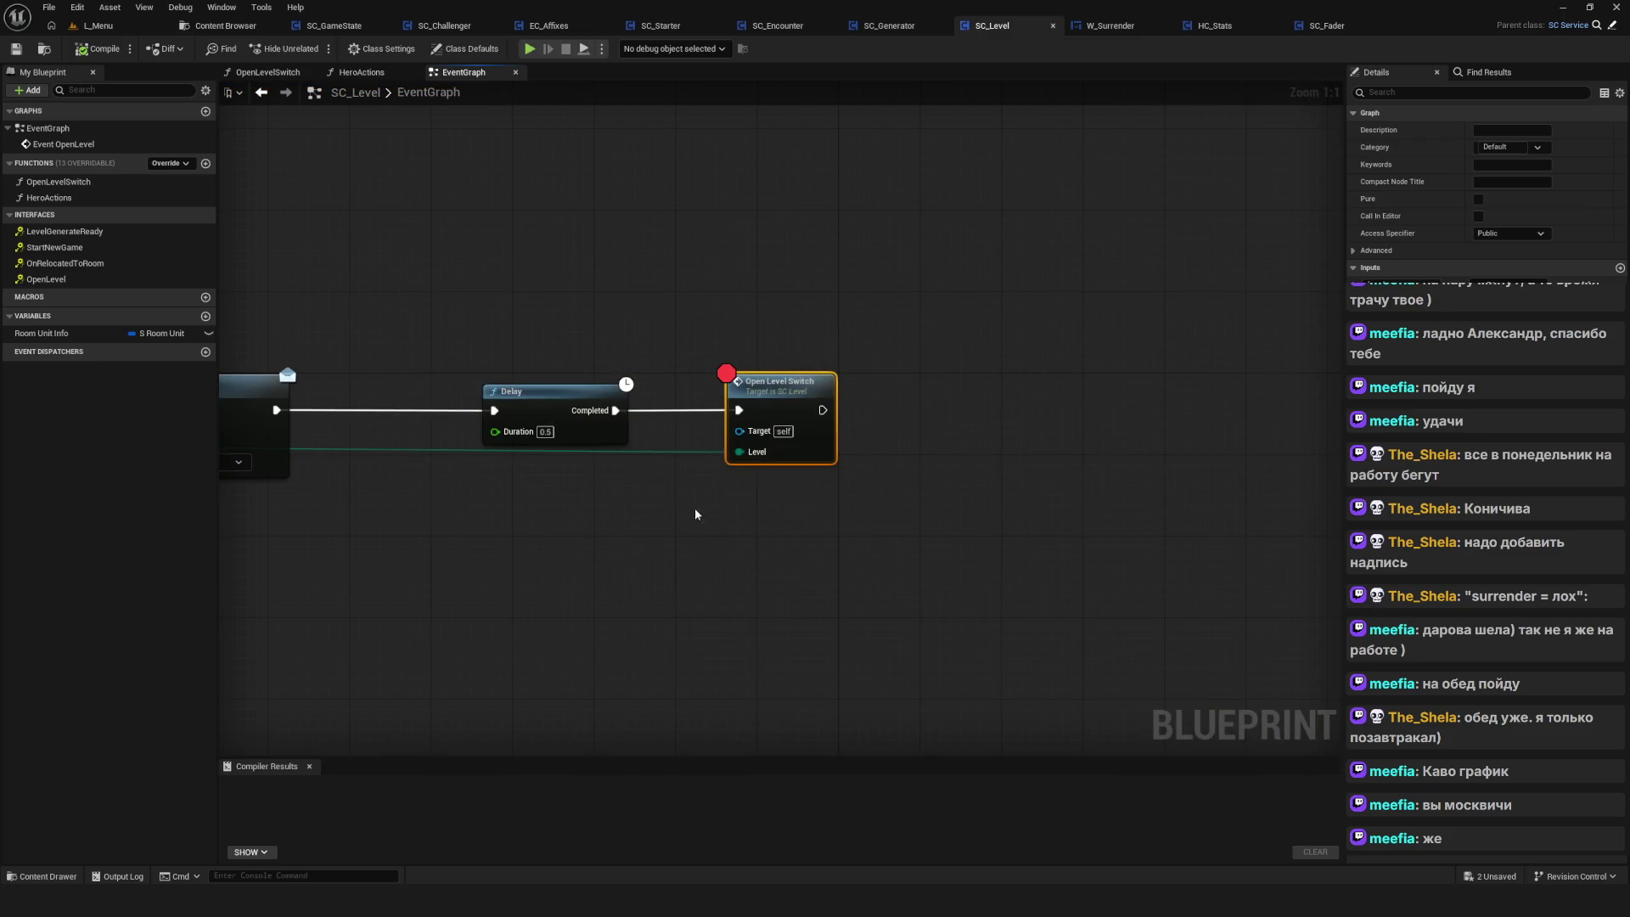
Adjust the SC_Level graph view and go back to SC_GameState's event graph
scroll(925, 462, down, 10)
scroll(847, 442, up, 6)
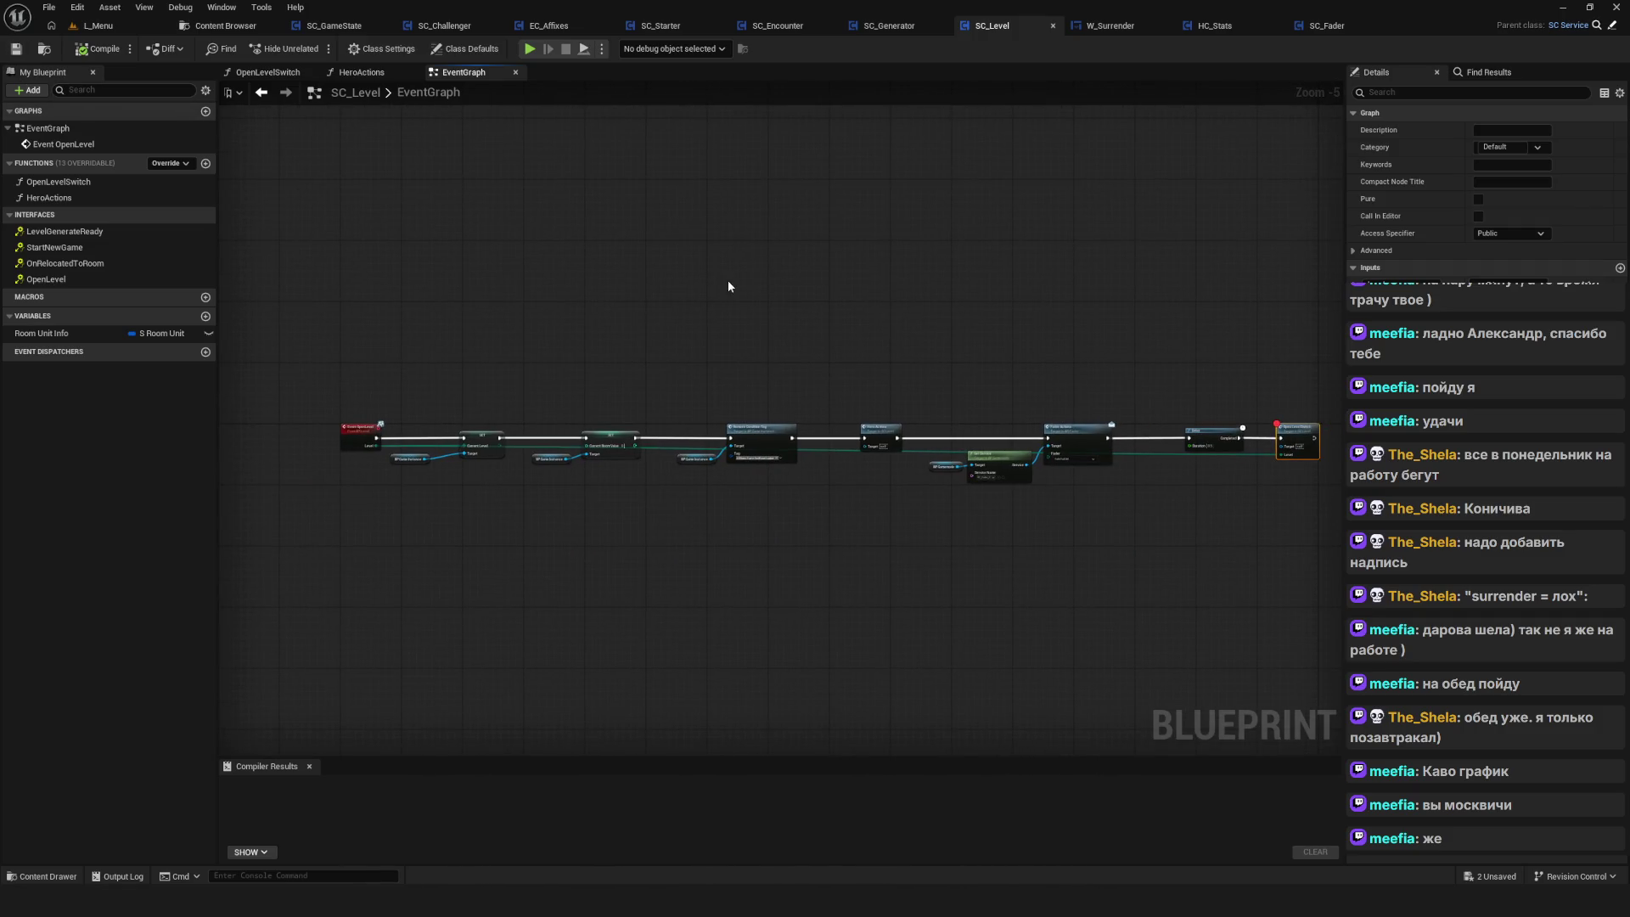
scroll(724, 328, down, 2)
drag(724, 329, 740, 412)
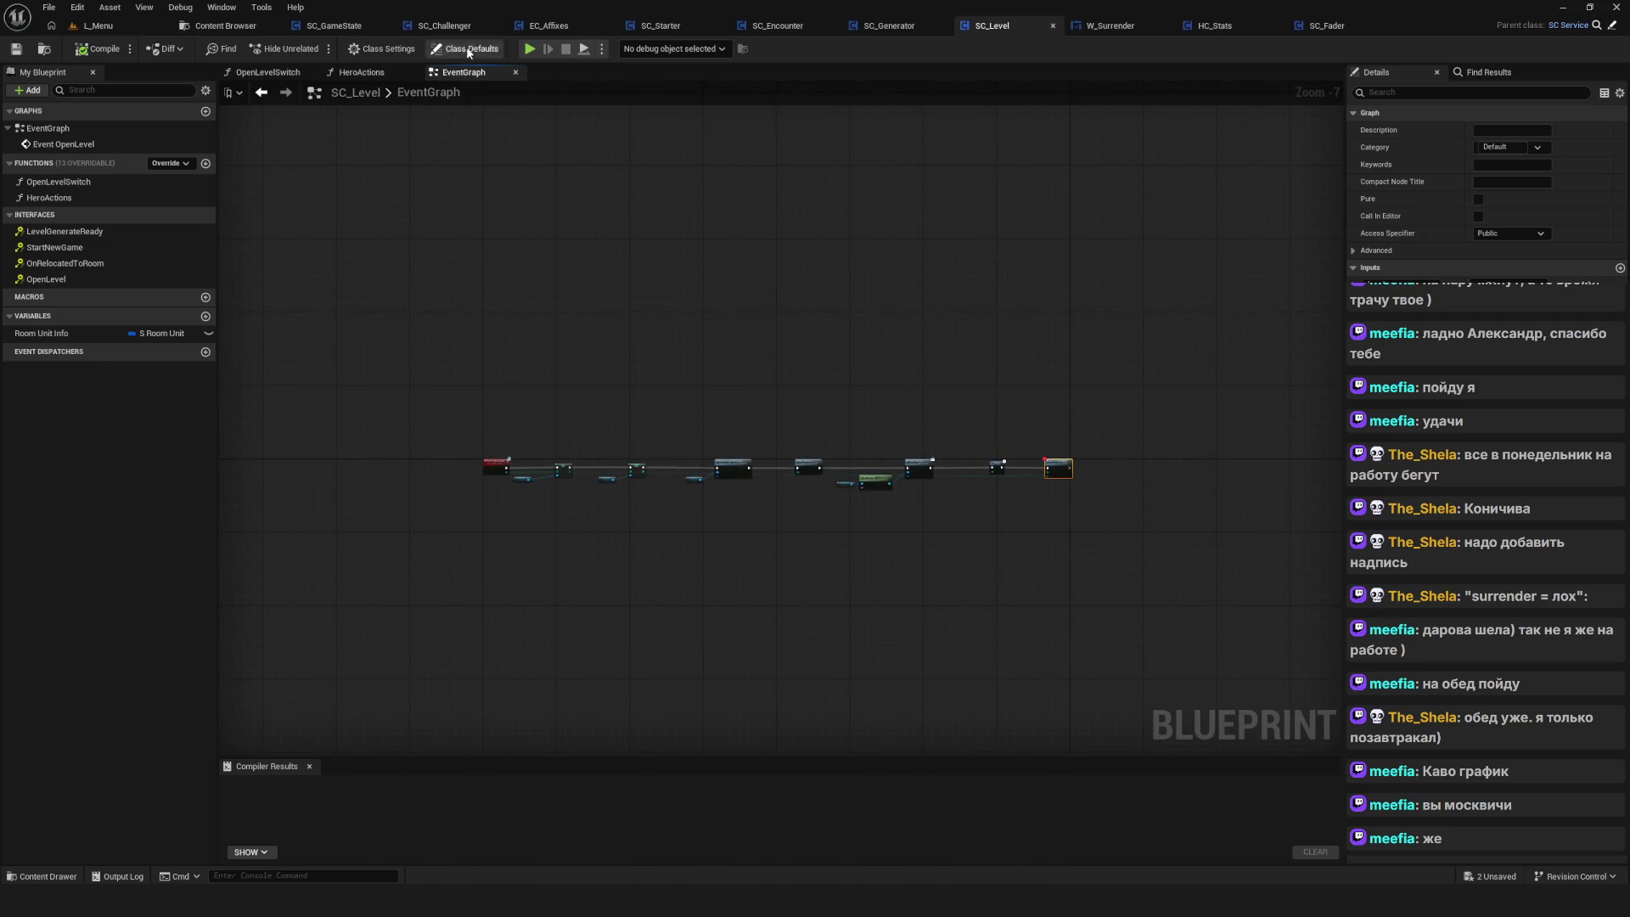
click(334, 27)
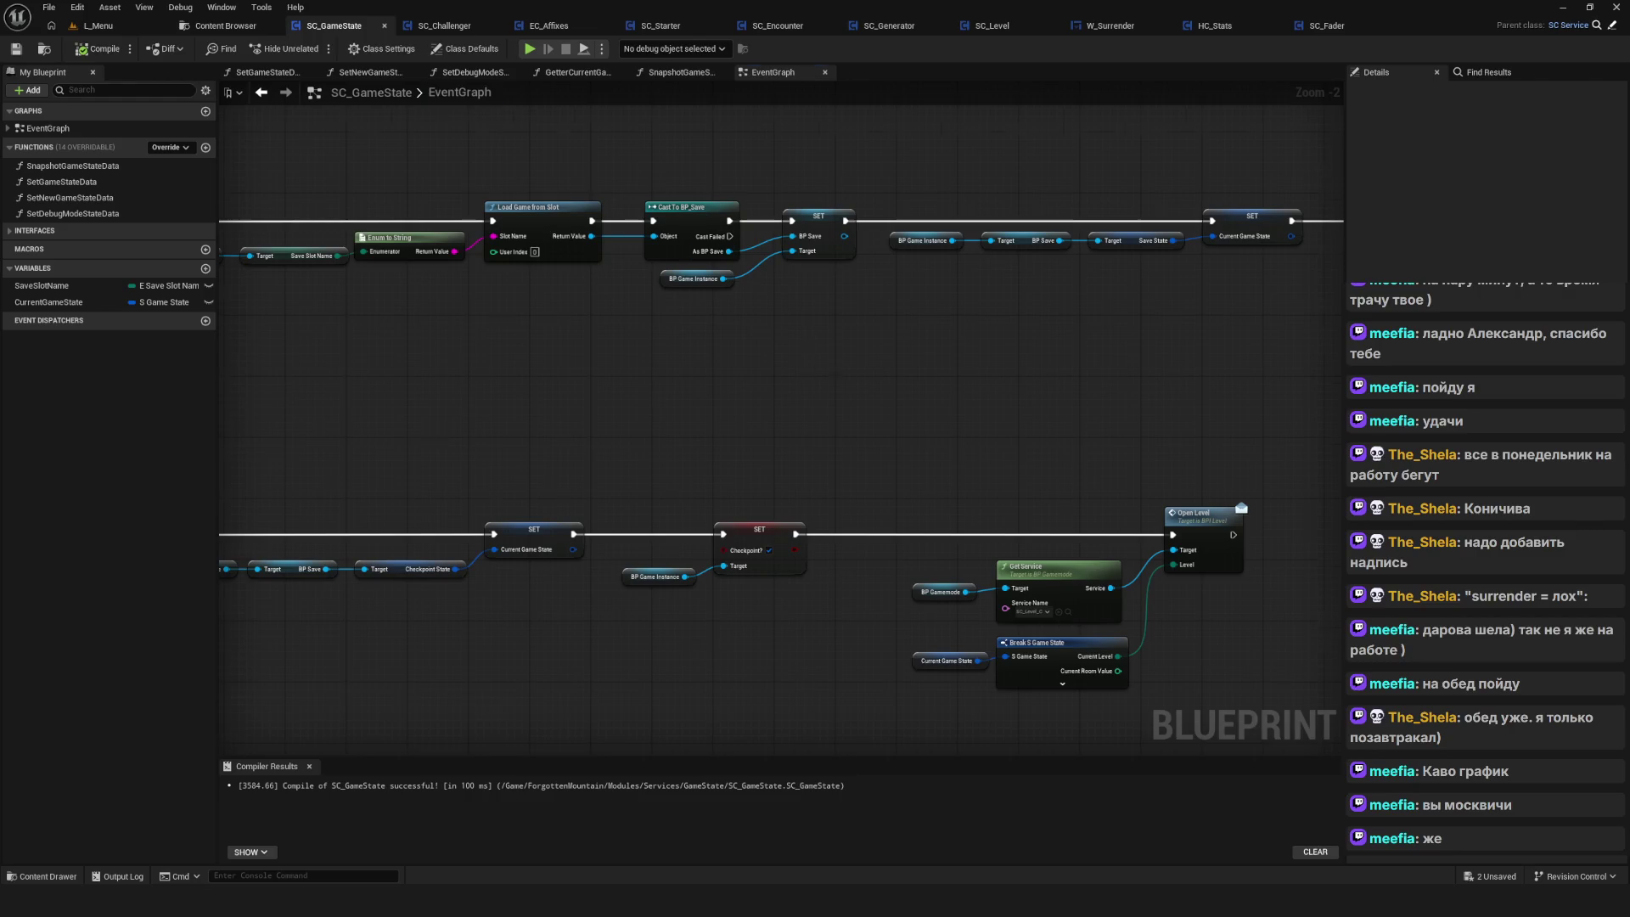
scroll(730, 406, down, 5)
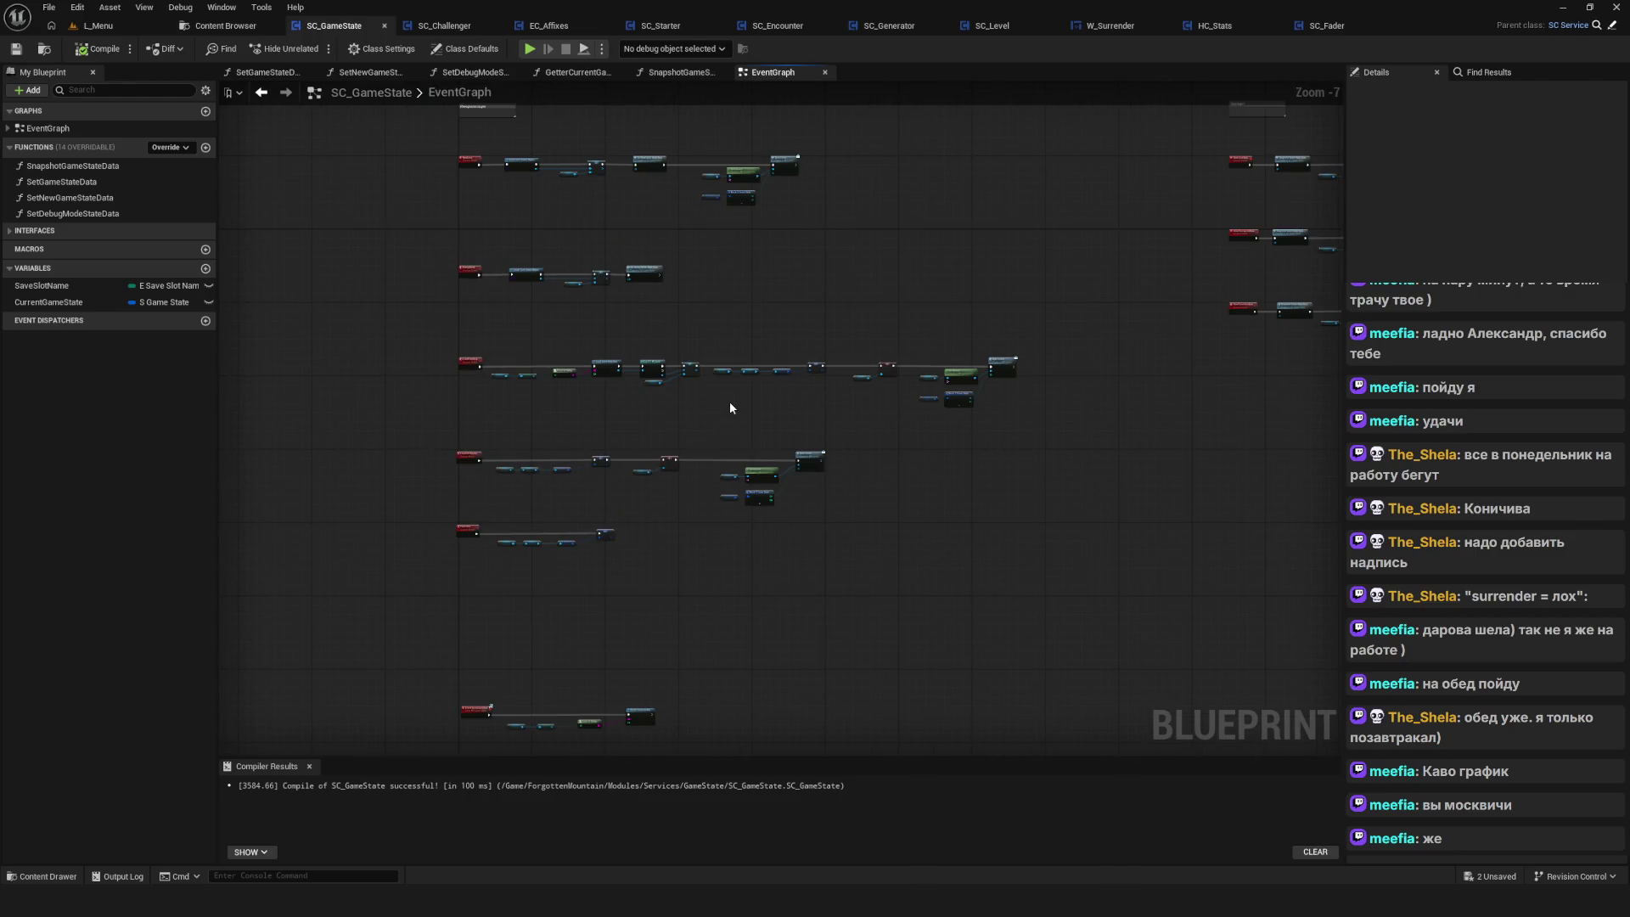
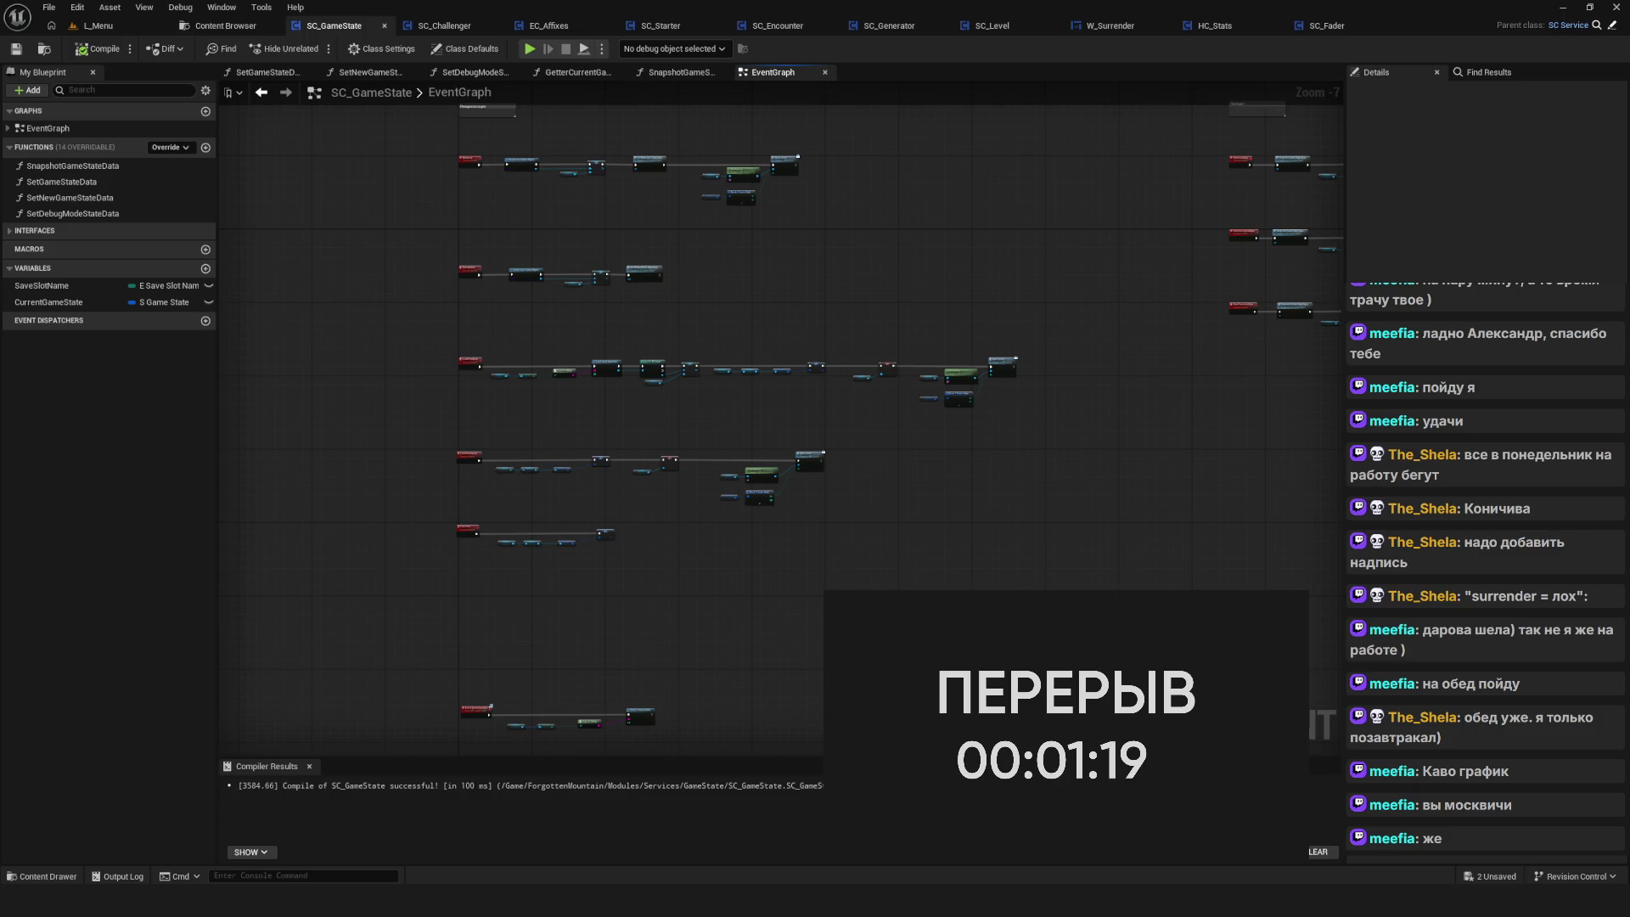
Pan through the SC_GameState event chains to locate the Open Level node
drag(630, 499, 736, 258)
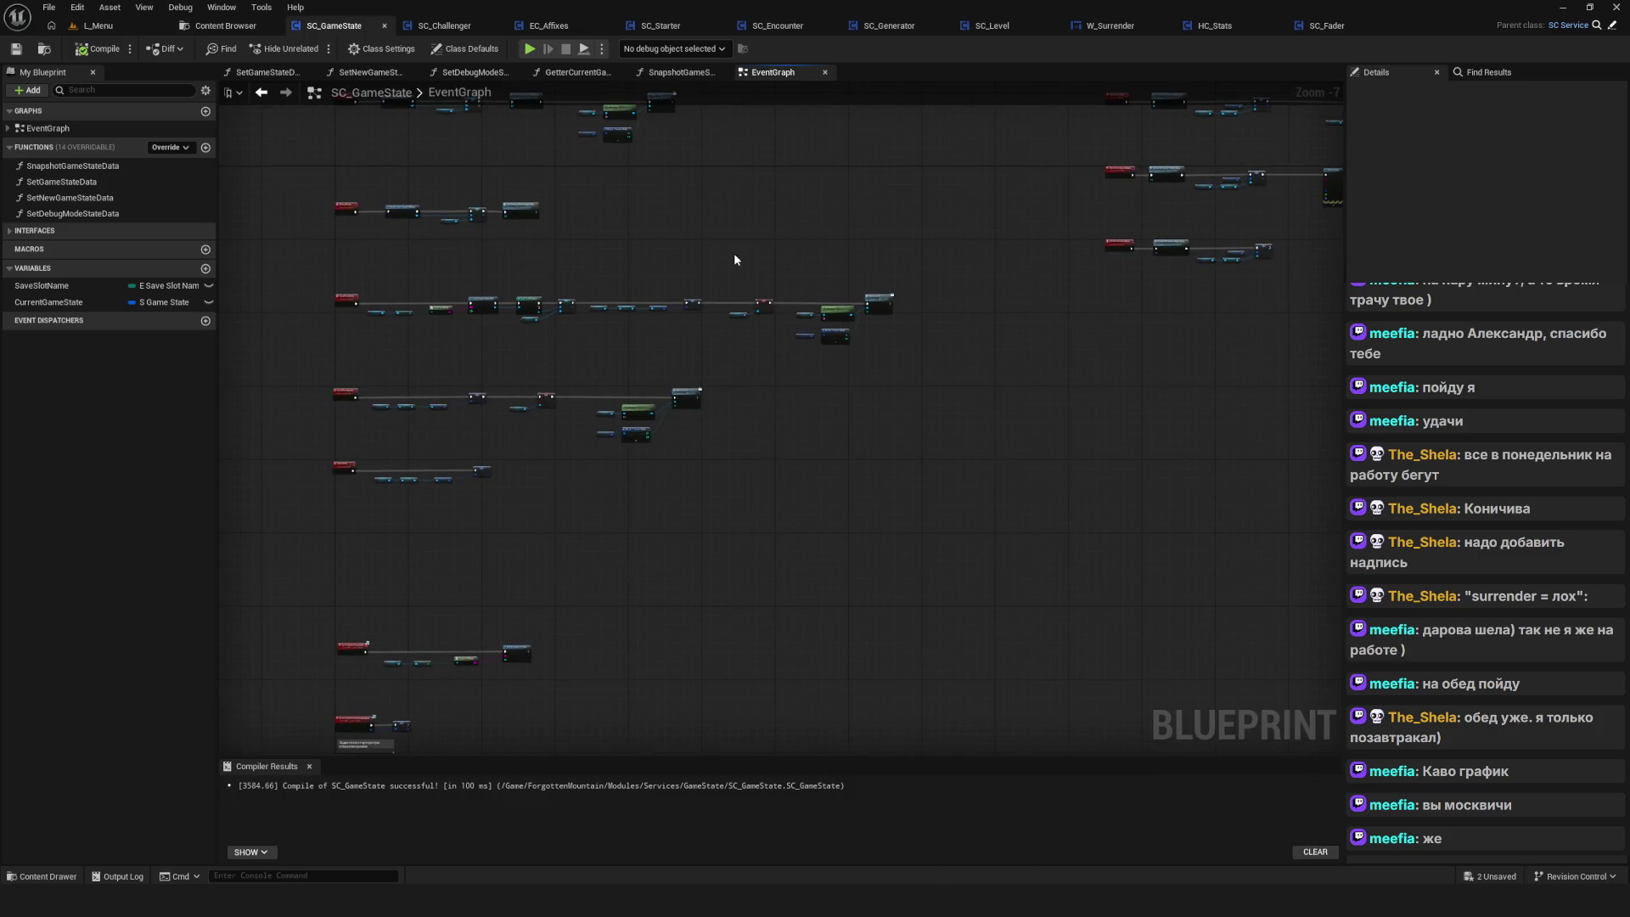
scroll(817, 359, up, 7)
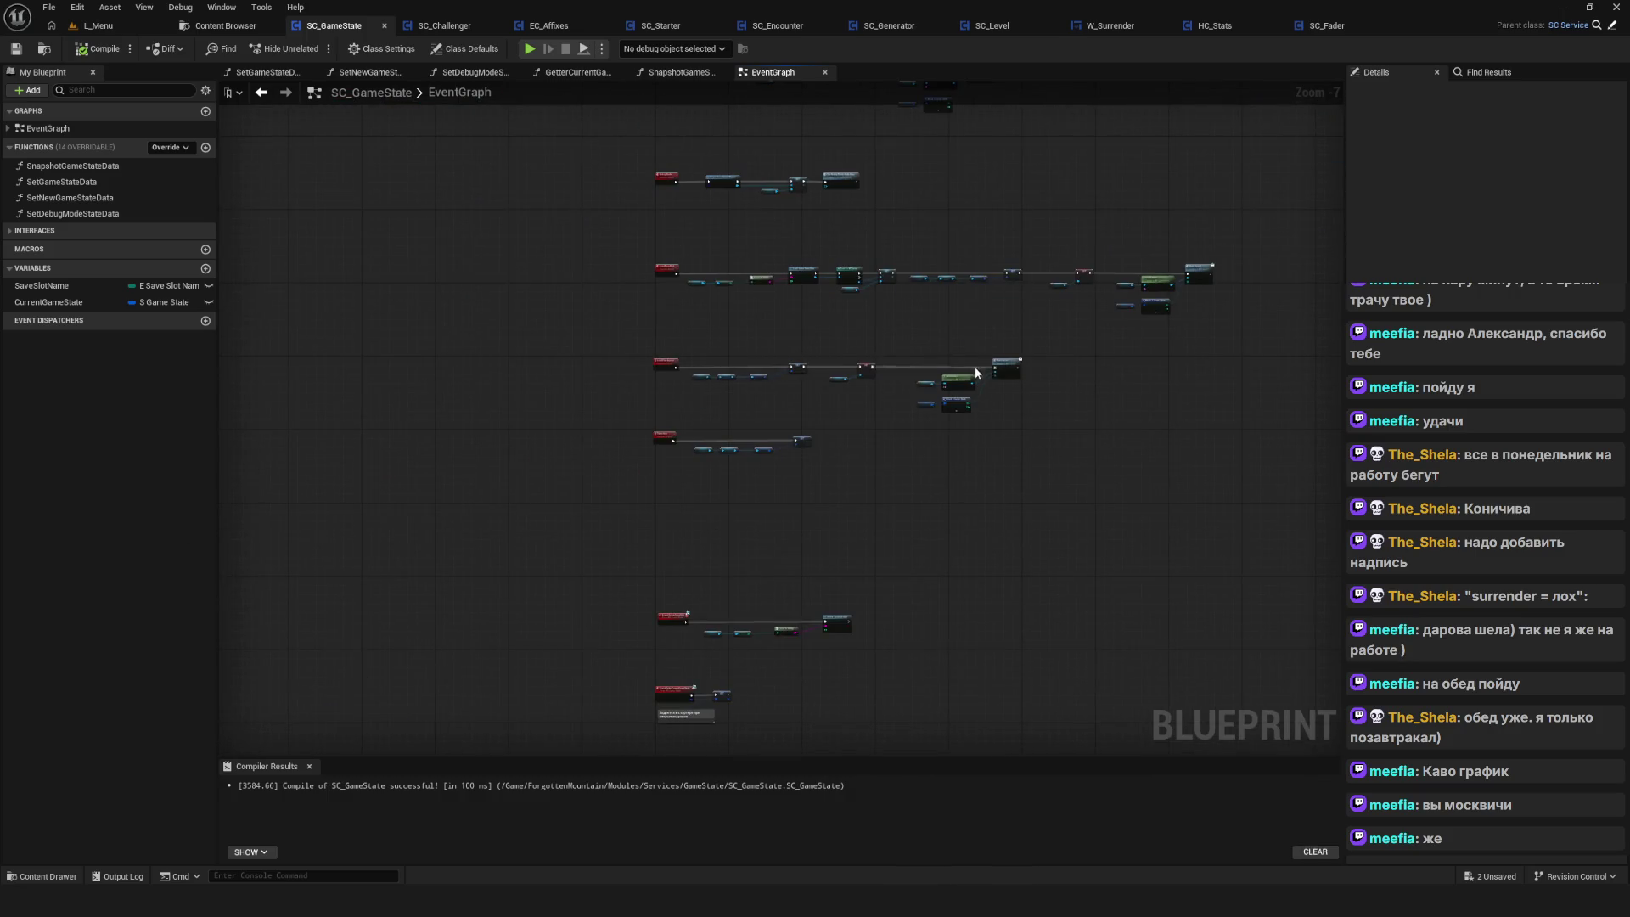
mouse_move(535, 284)
mouse_down()
mouse_move(746, 385)
mouse_move(965, 441)
mouse_move(601, 393)
mouse_up()
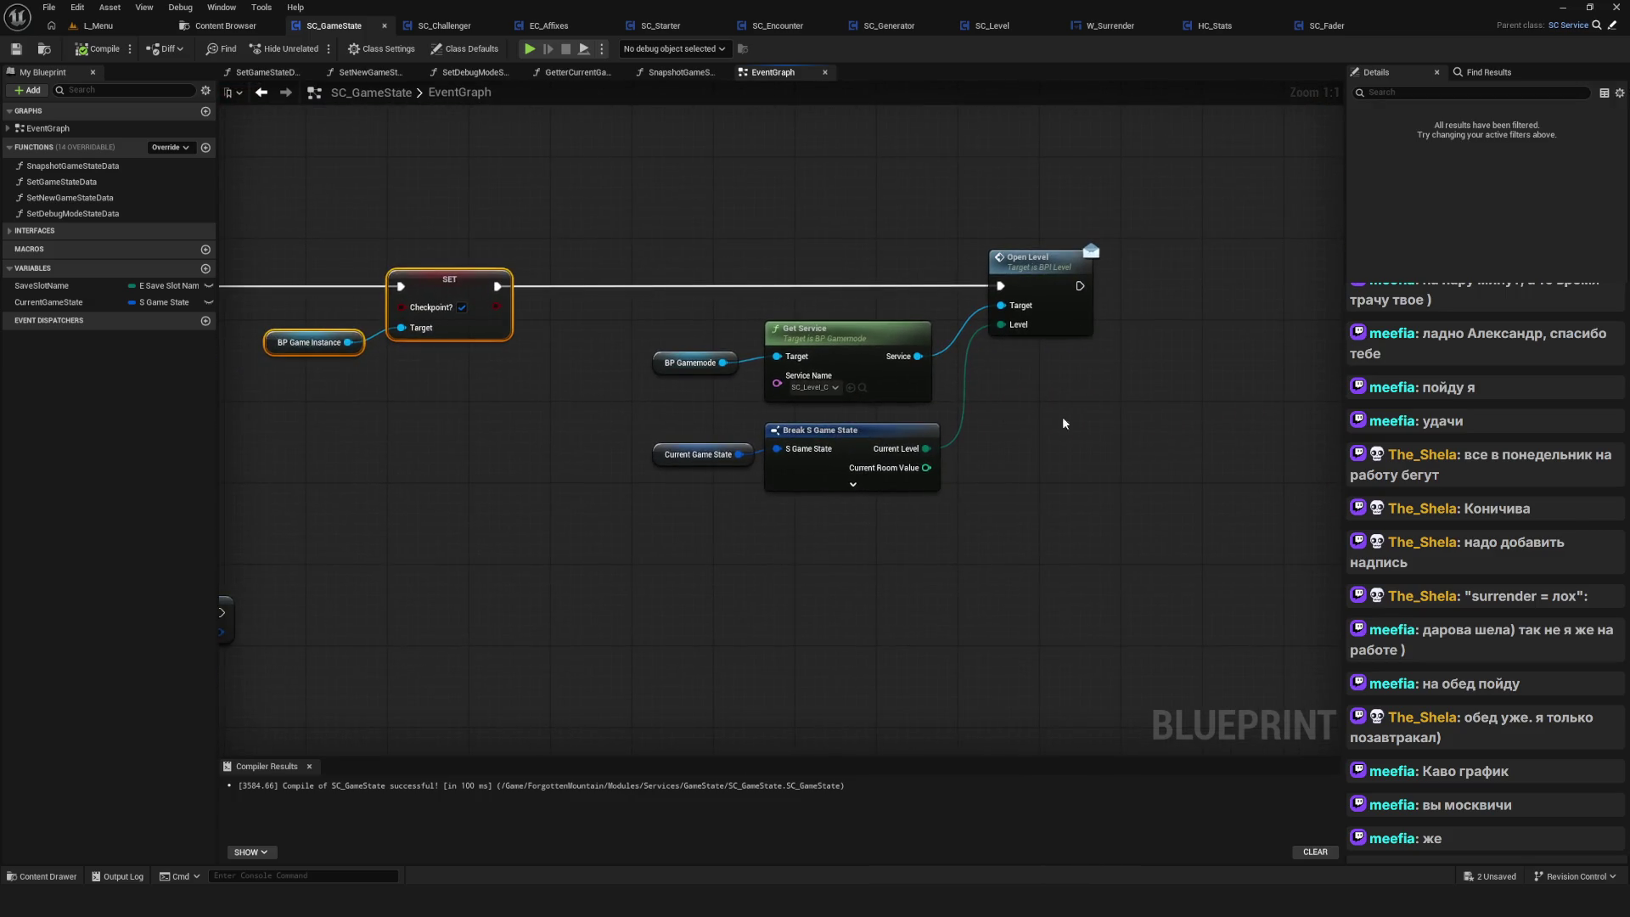
click(1108, 260)
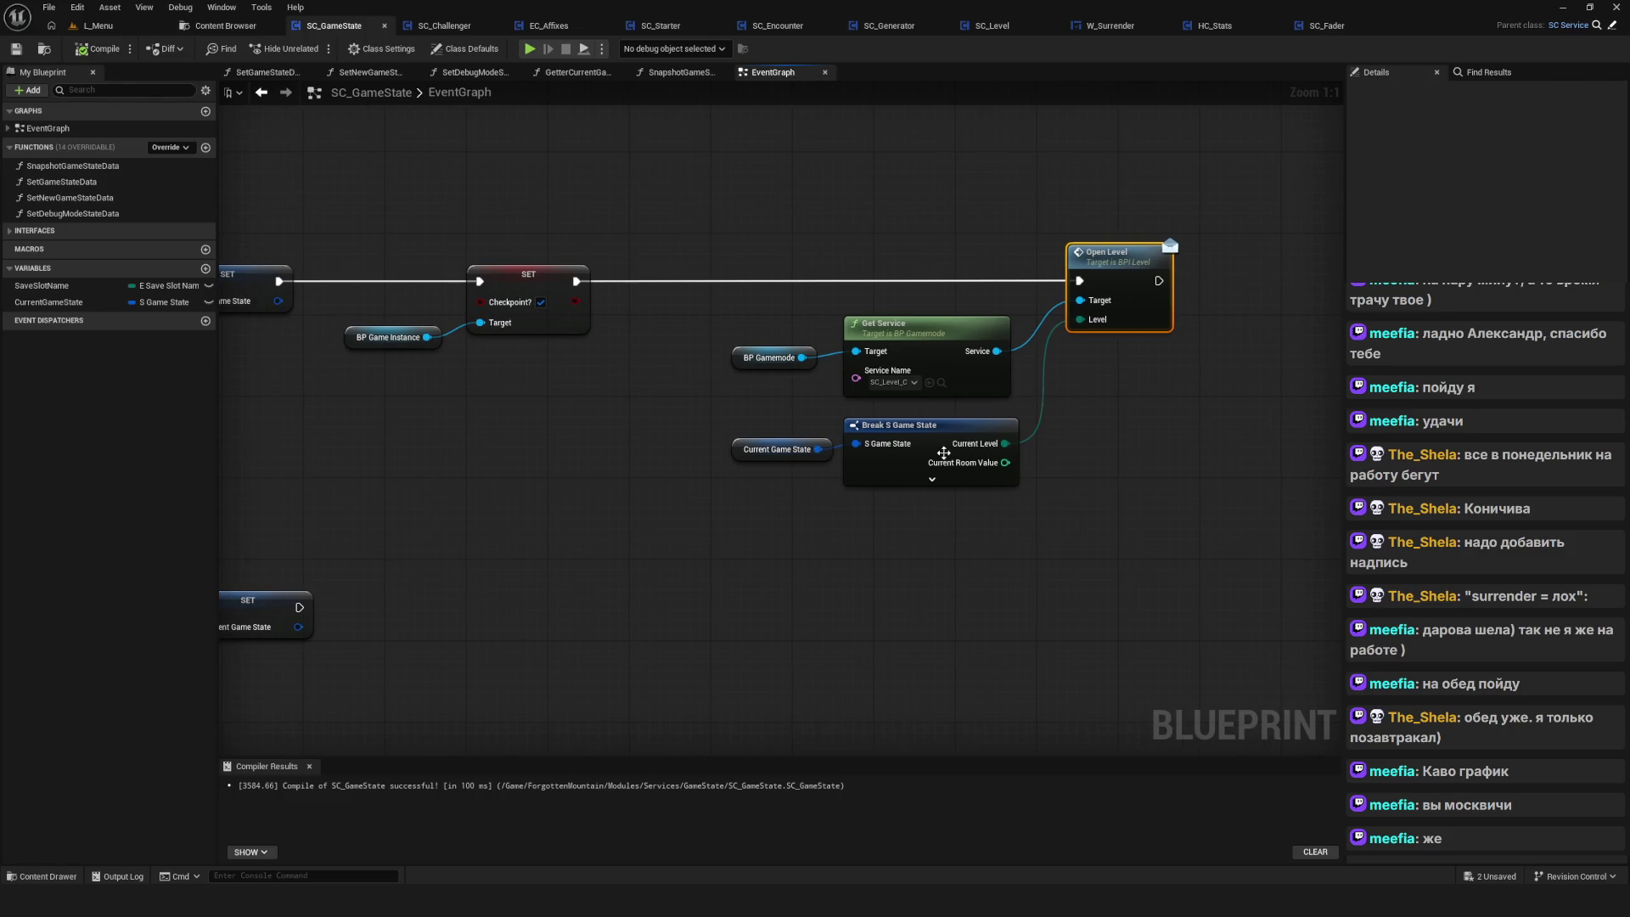
drag(819, 455, 969, 488)
click(970, 489)
drag(770, 467, 1236, 486)
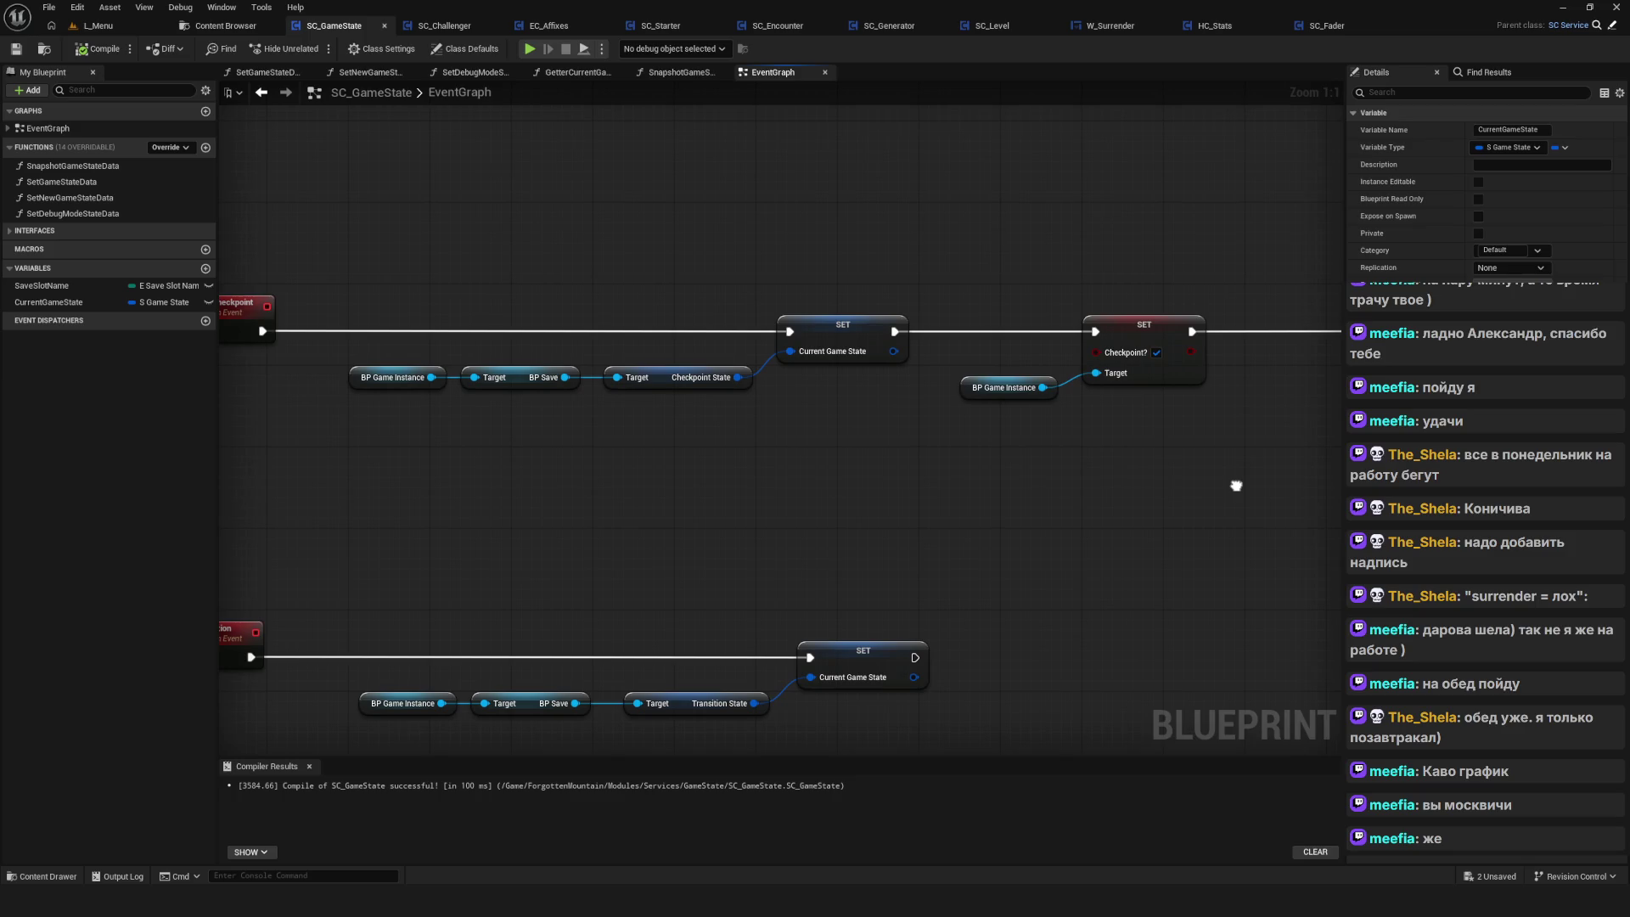
scroll(1236, 484, down, 3)
scroll(1160, 399, up, 2)
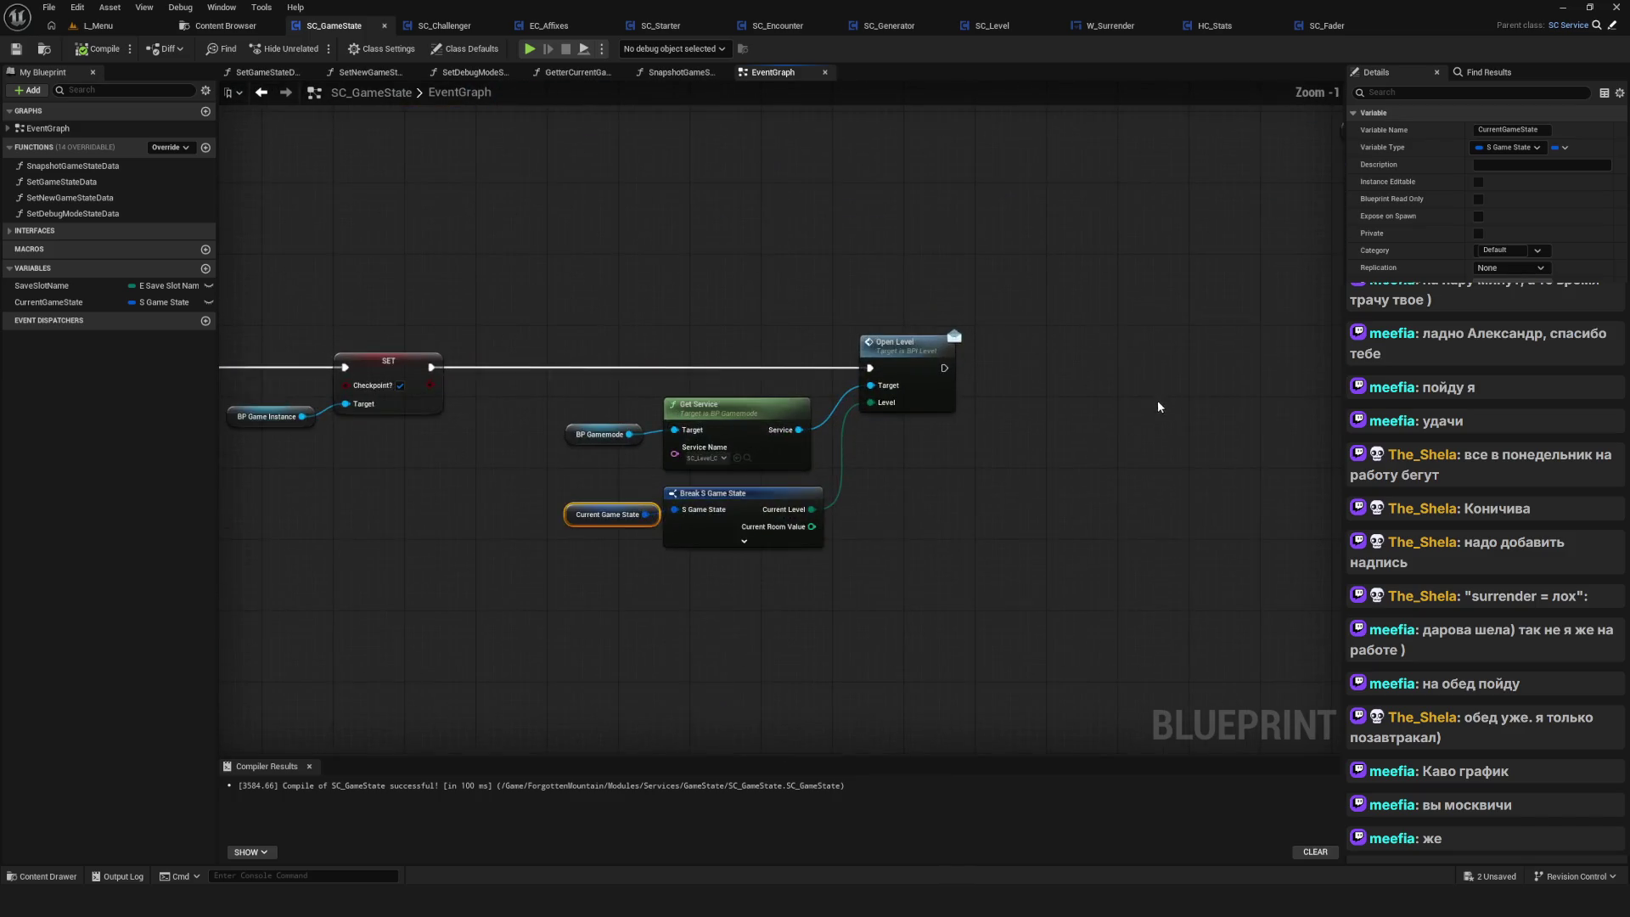
drag(1159, 399, 1200, 399)
Add a breakpoint on Open Level, compile, and start a play-test
right_click(966, 357)
click(1007, 654)
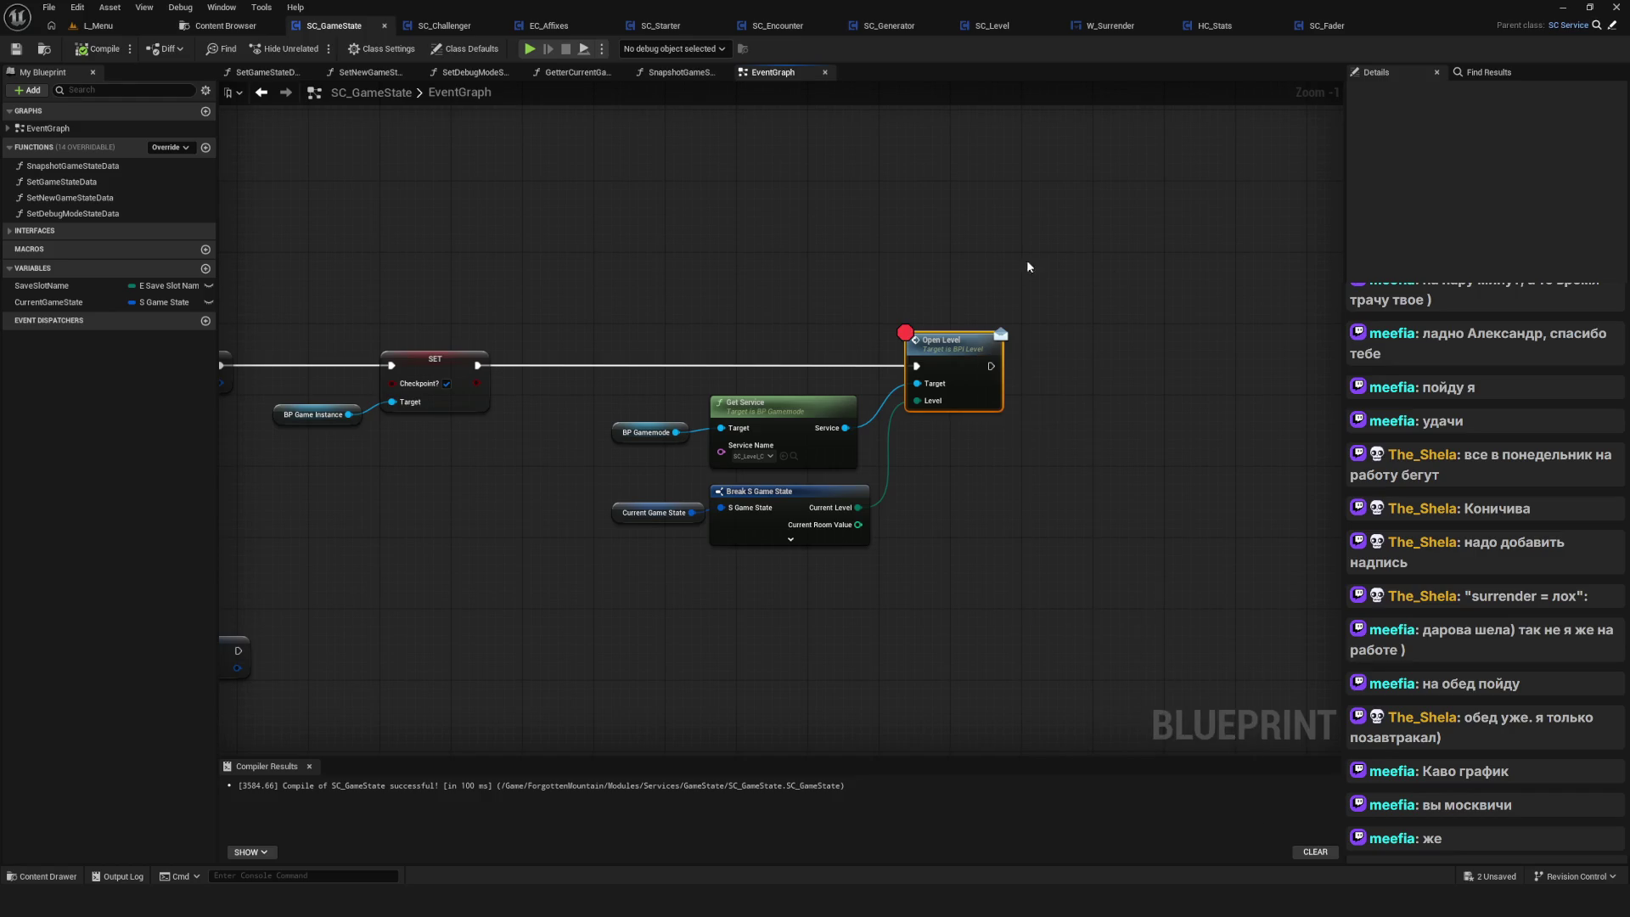
click(90, 52)
click(530, 49)
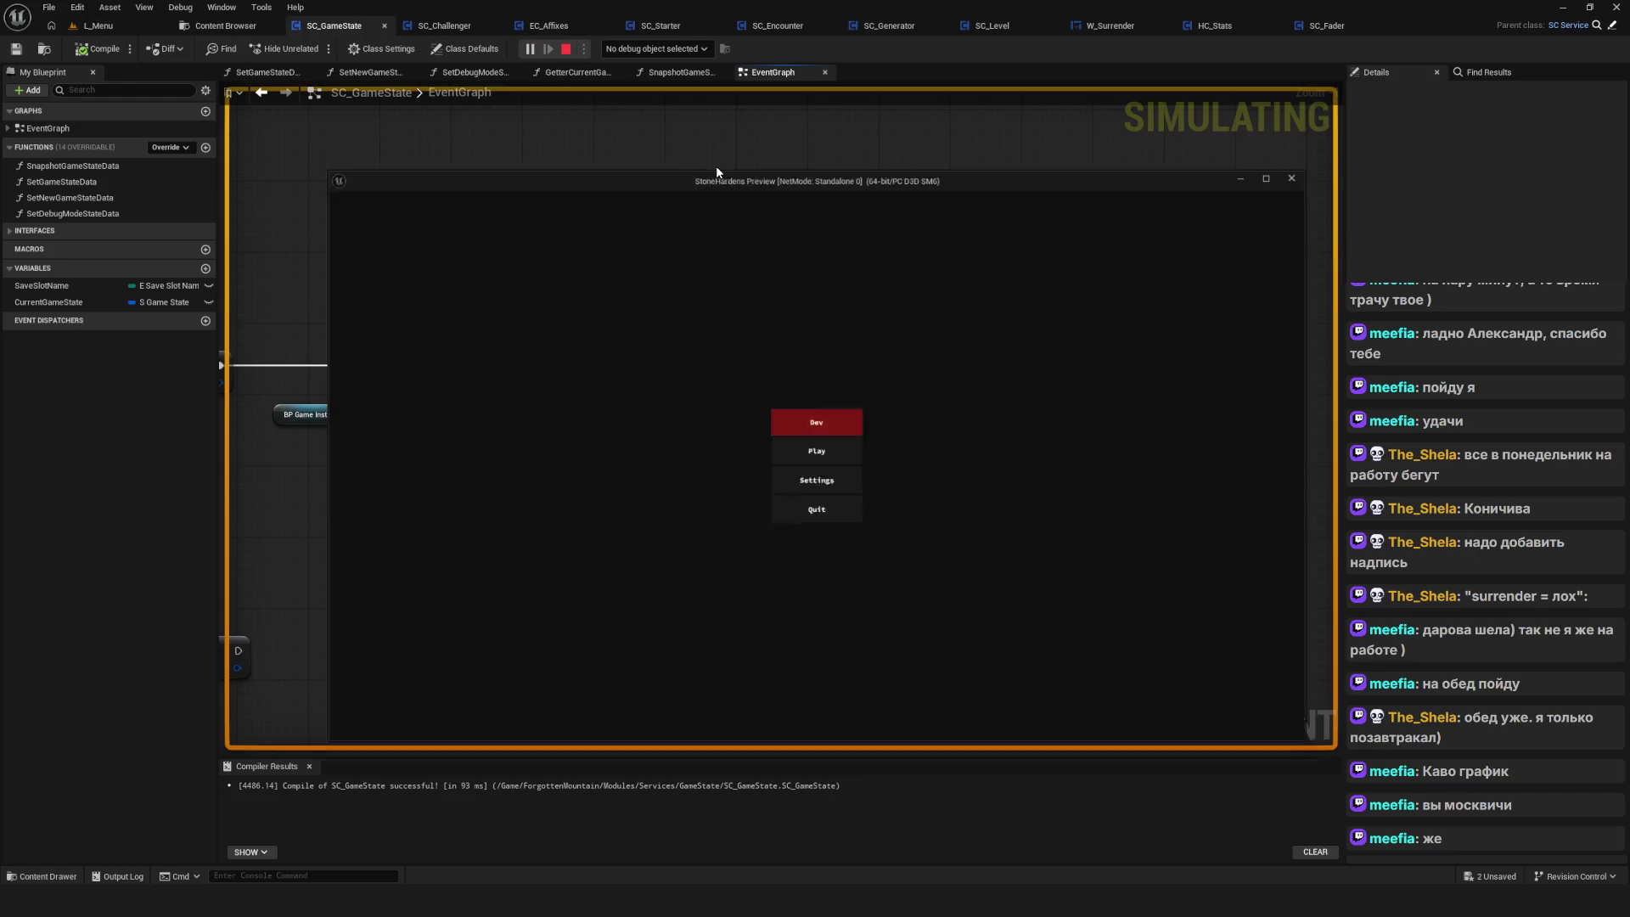
Delete all four save slots, SavedGame3 down to the last, and start a new game
click(848, 438)
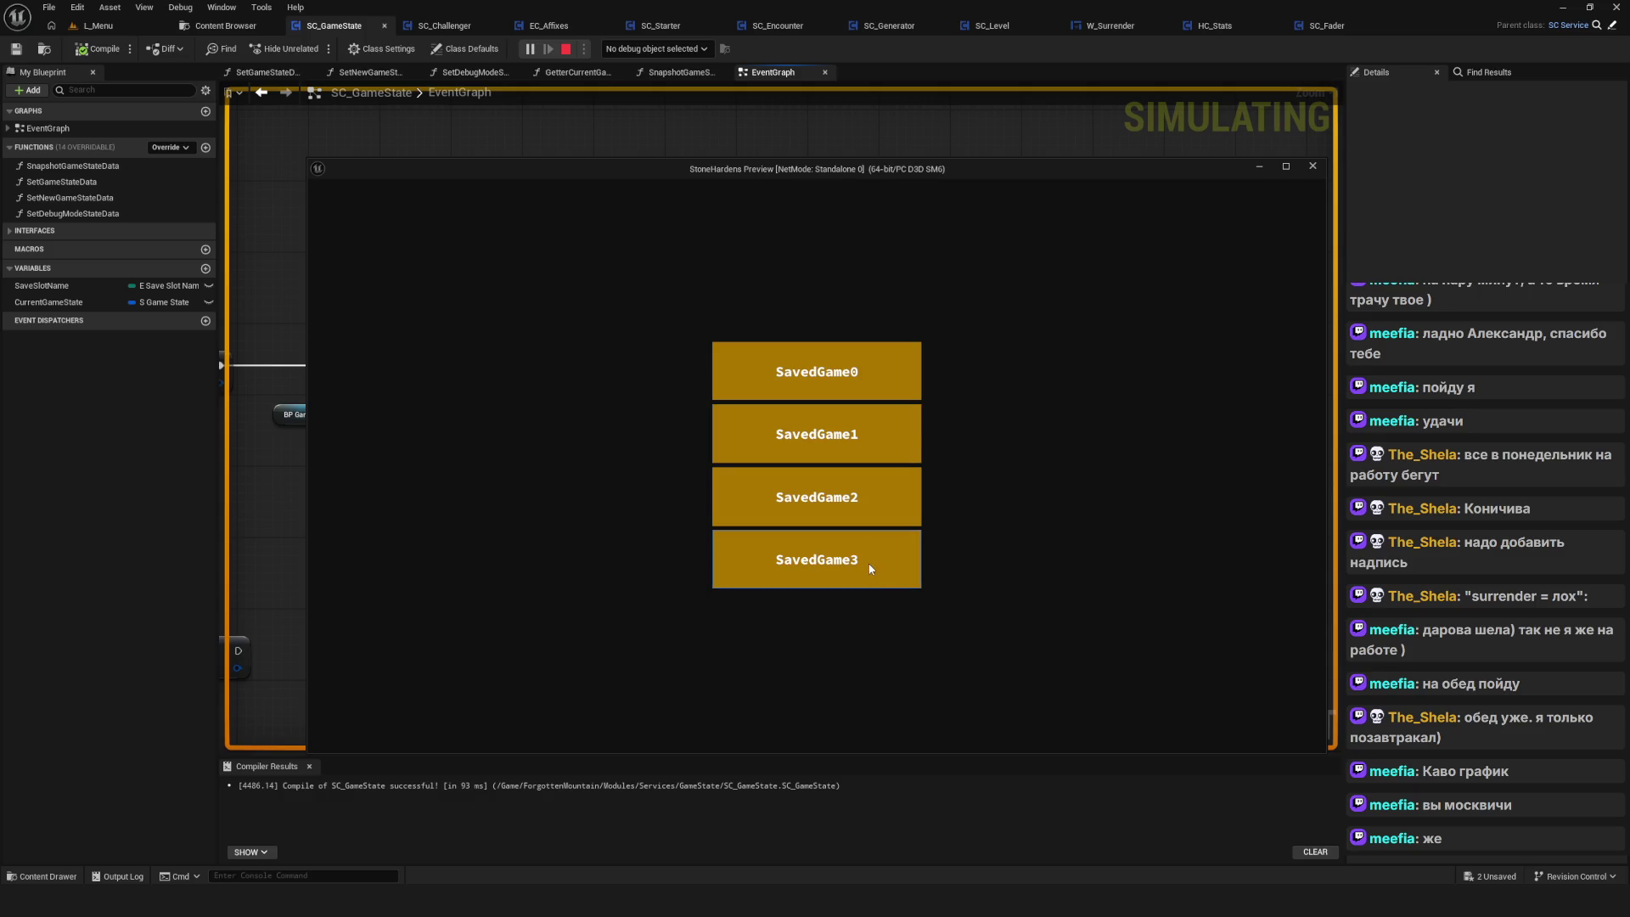
click(862, 560)
click(747, 494)
click(848, 503)
click(764, 495)
click(815, 433)
click(772, 488)
click(824, 374)
click(764, 492)
click(832, 394)
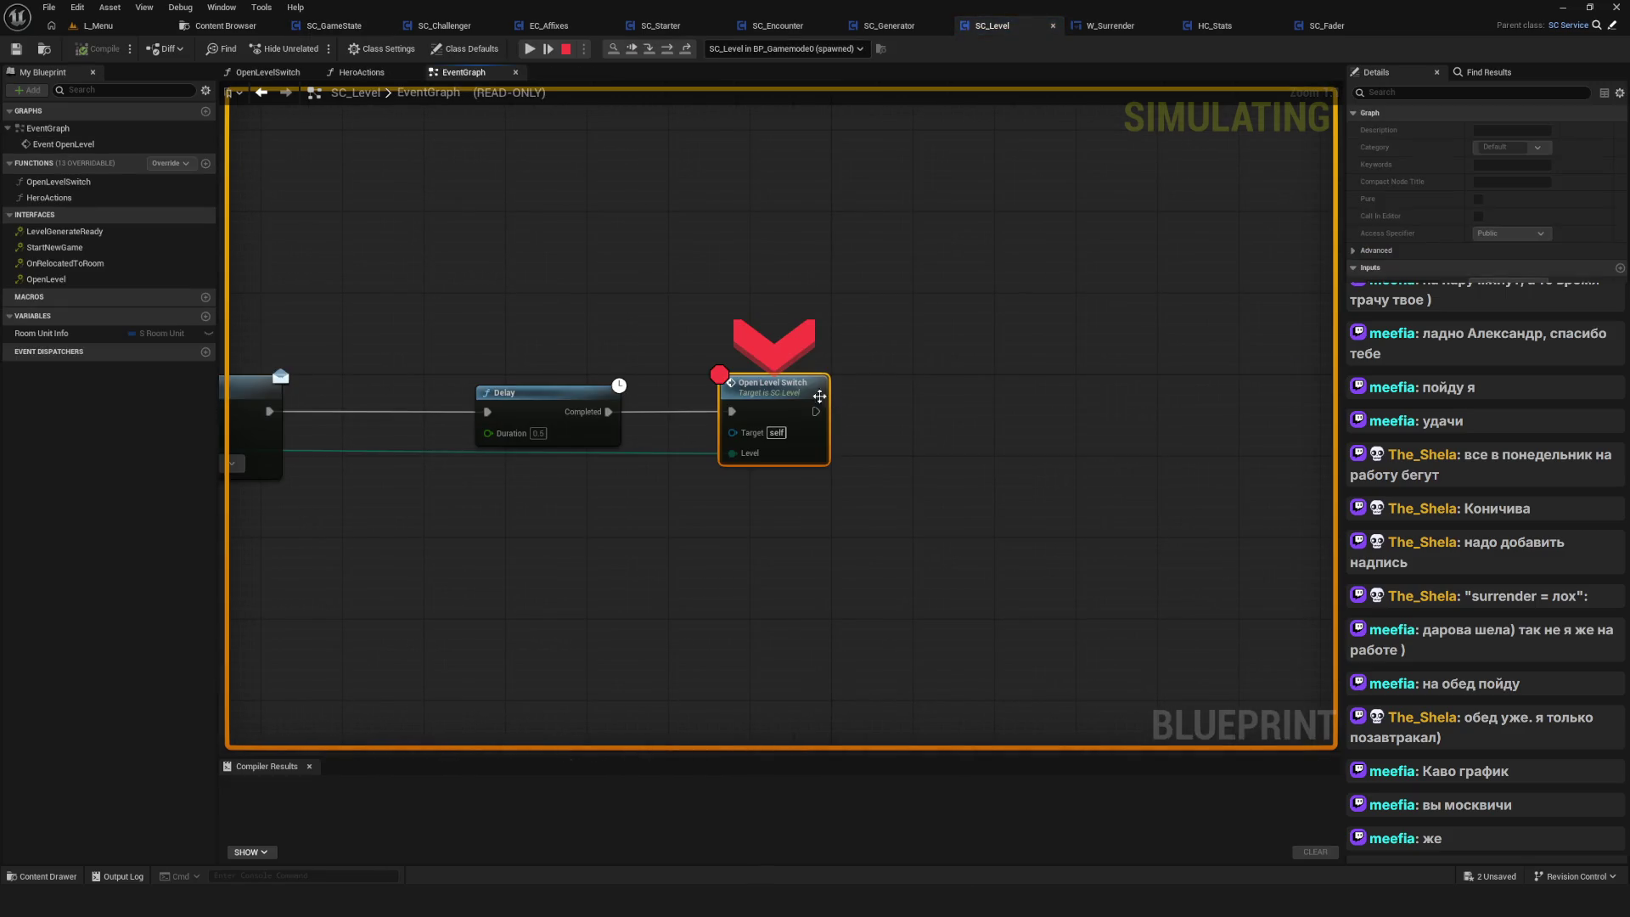
Remove the Open Level Switch breakpoint, resume, surrender the run, and stop the play-test
right_click(781, 386)
click(841, 516)
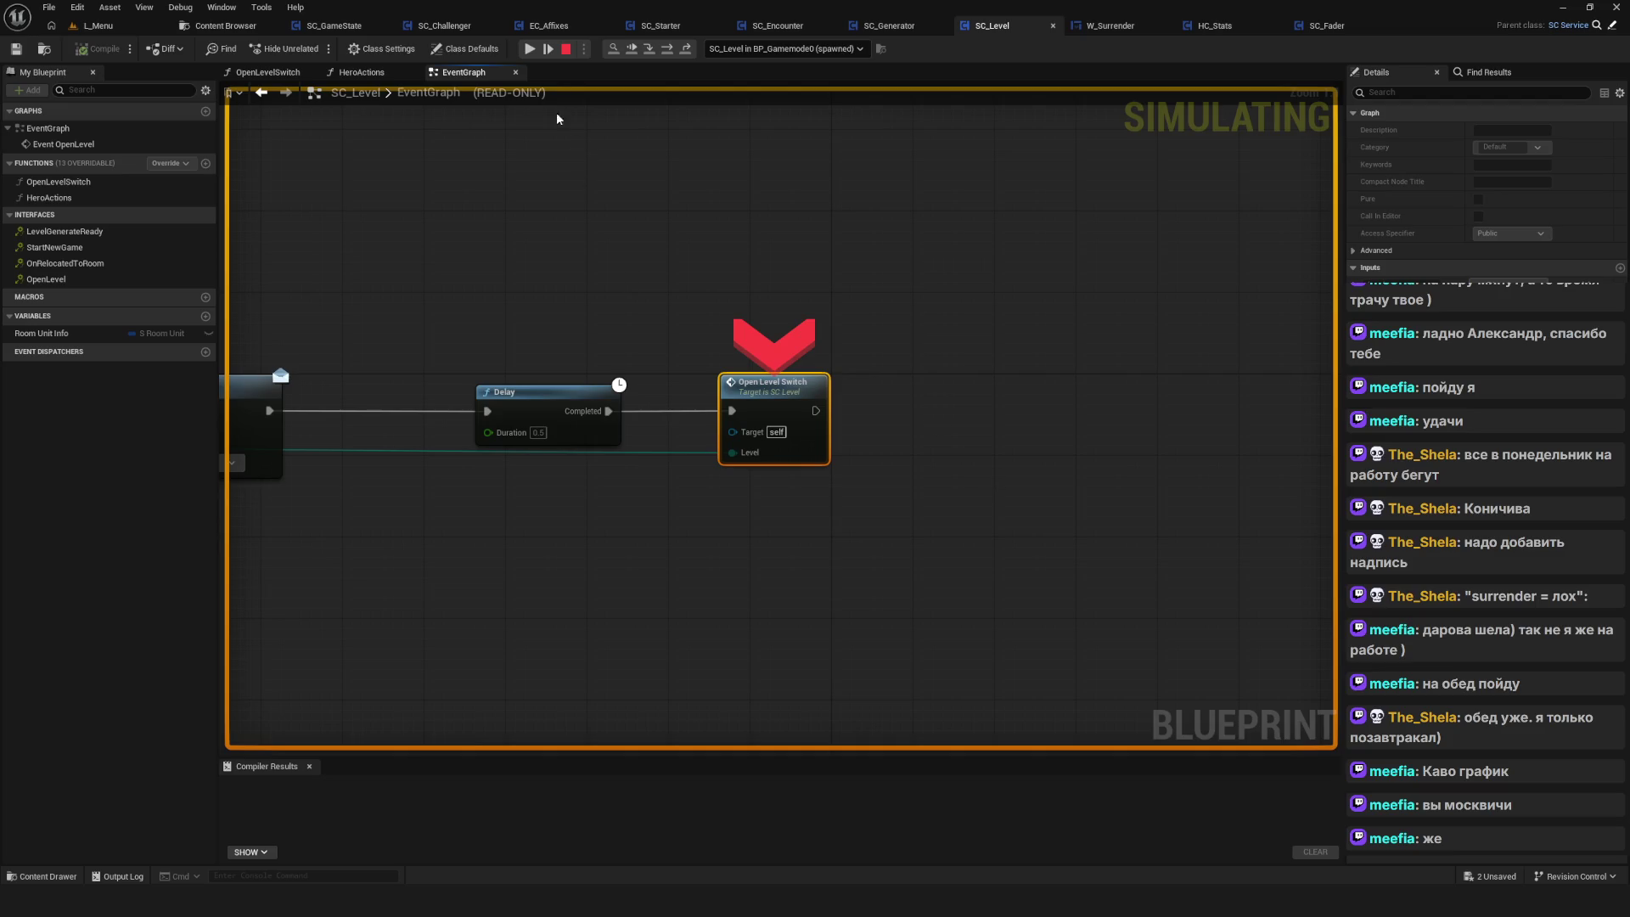
key(F5)
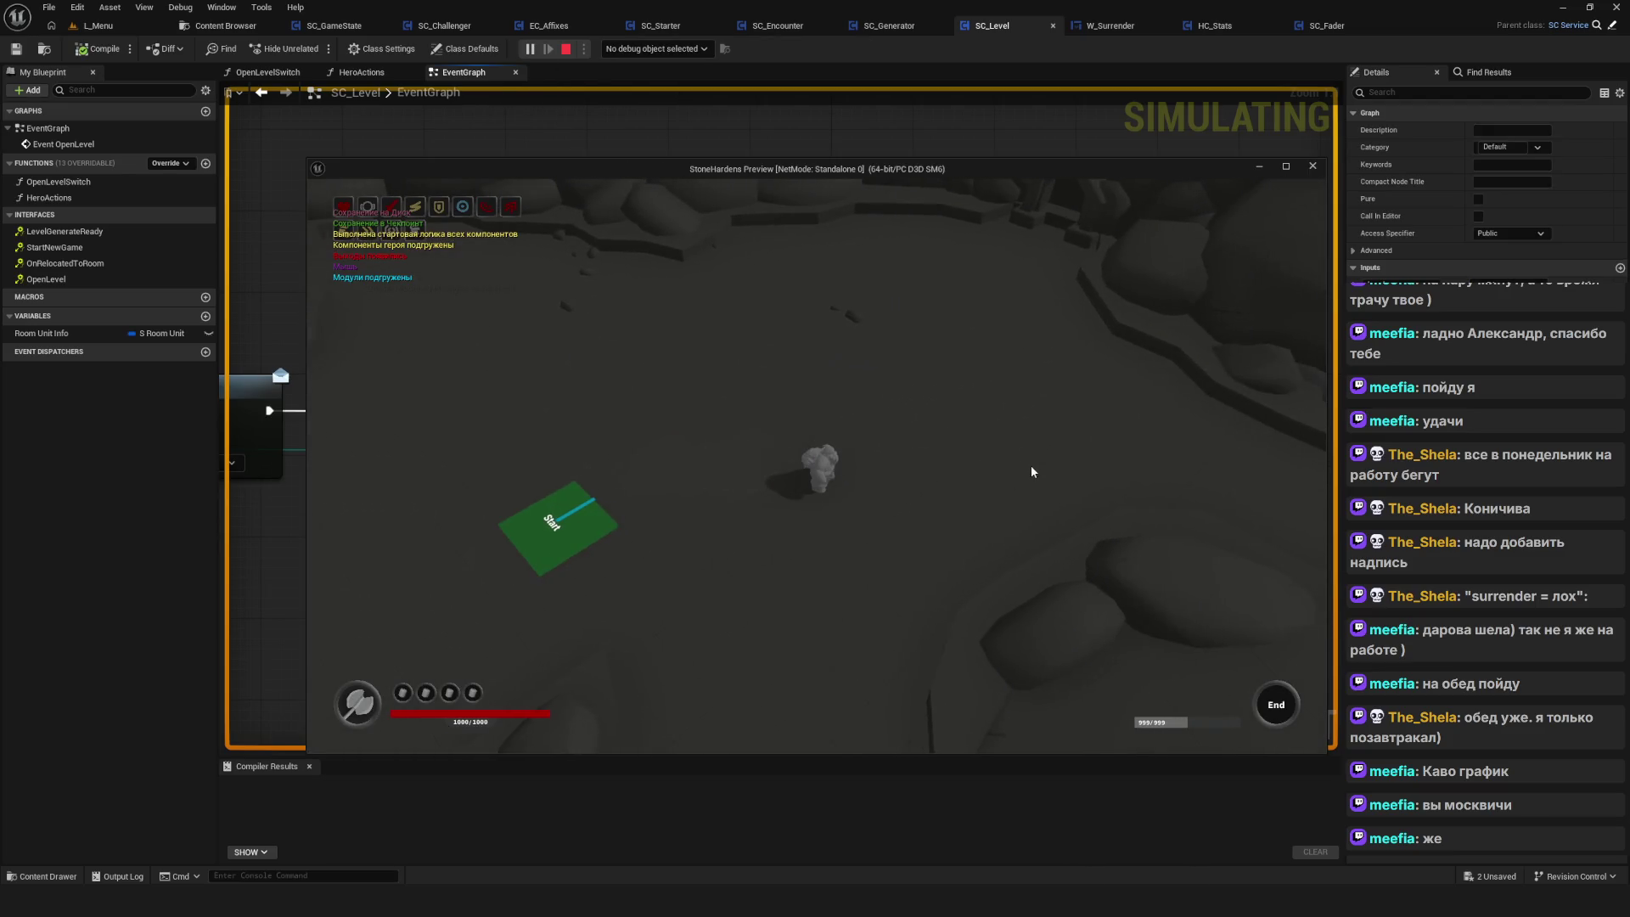
click(900, 669)
click(773, 480)
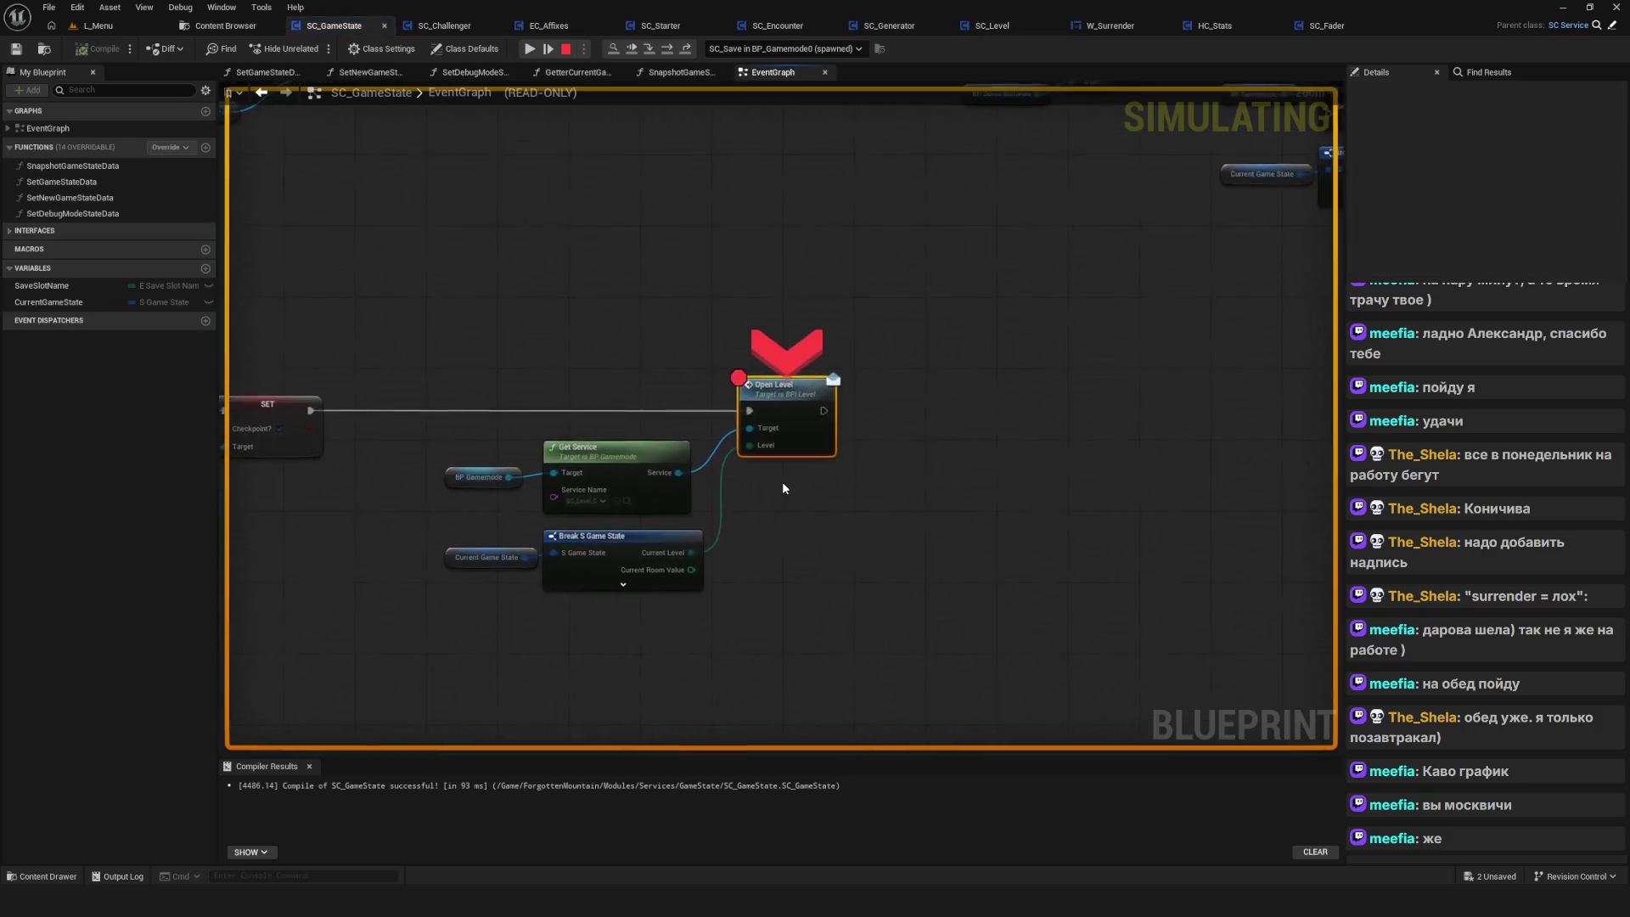
click(566, 49)
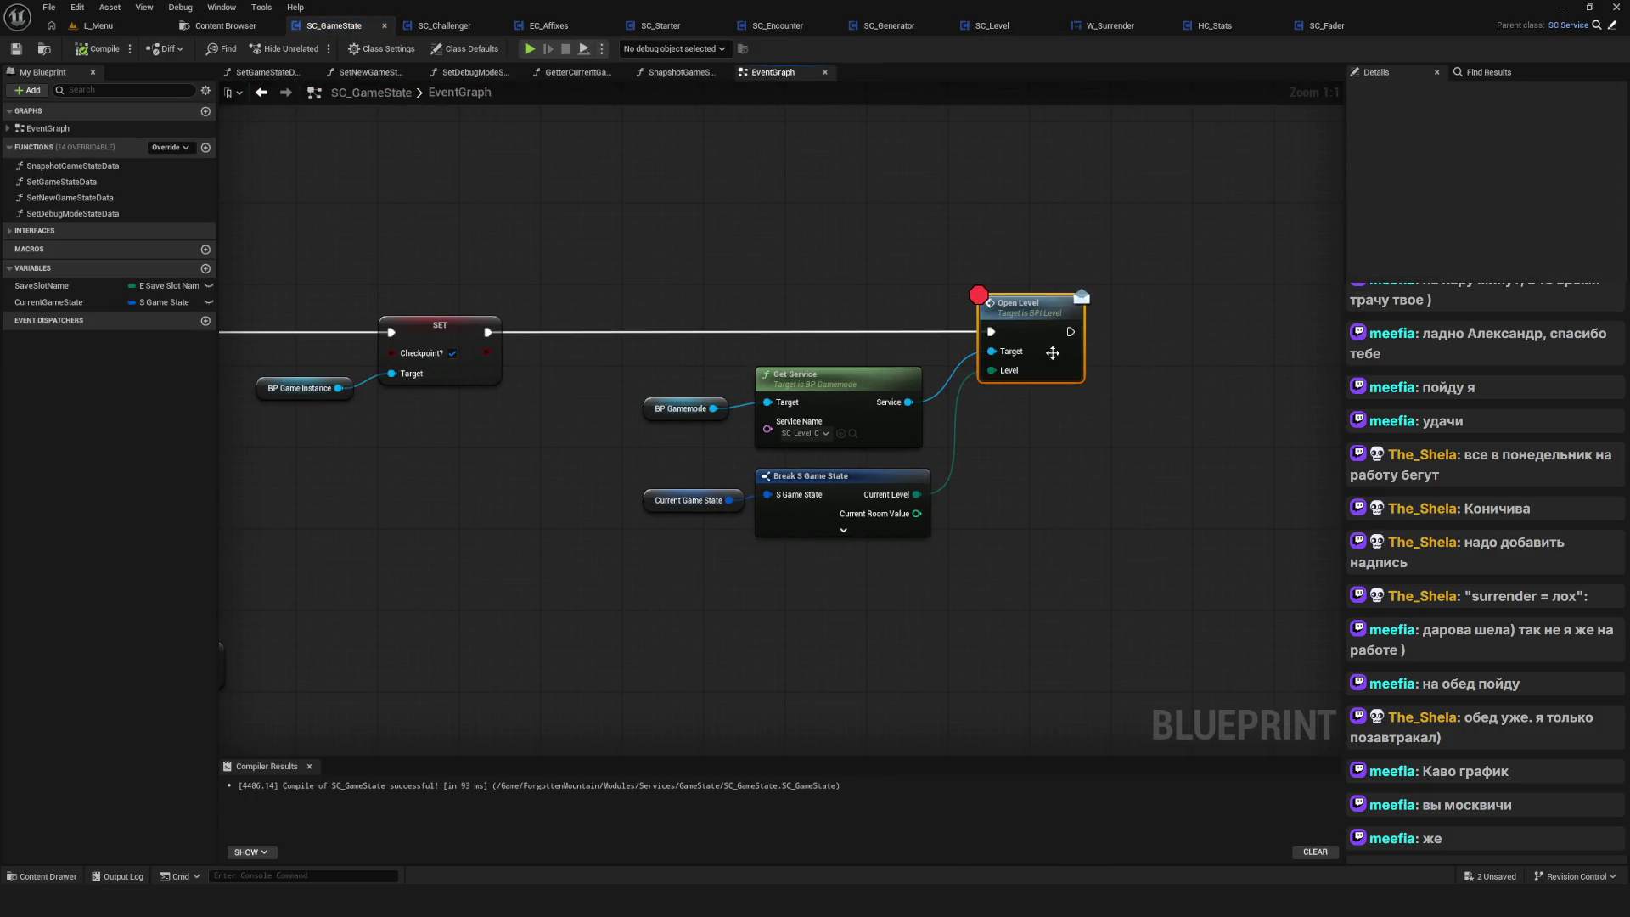
Remove the breakpoint from the Open Level node
right_click(995, 320)
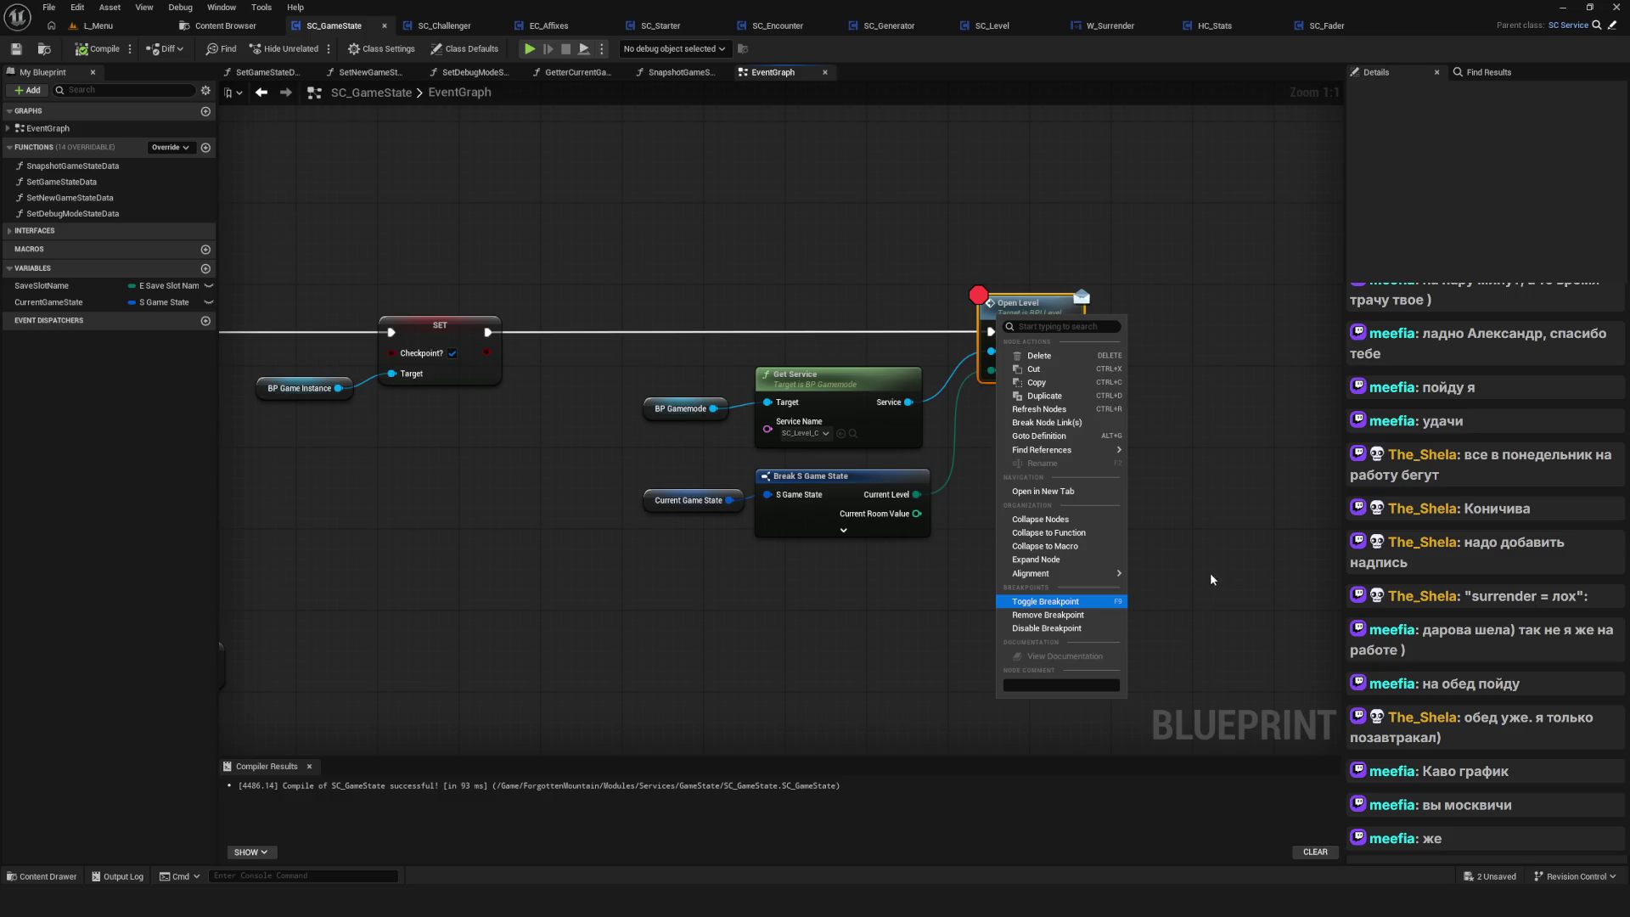
click(1050, 616)
scroll(767, 444, down, 3)
scroll(768, 443, up, 3)
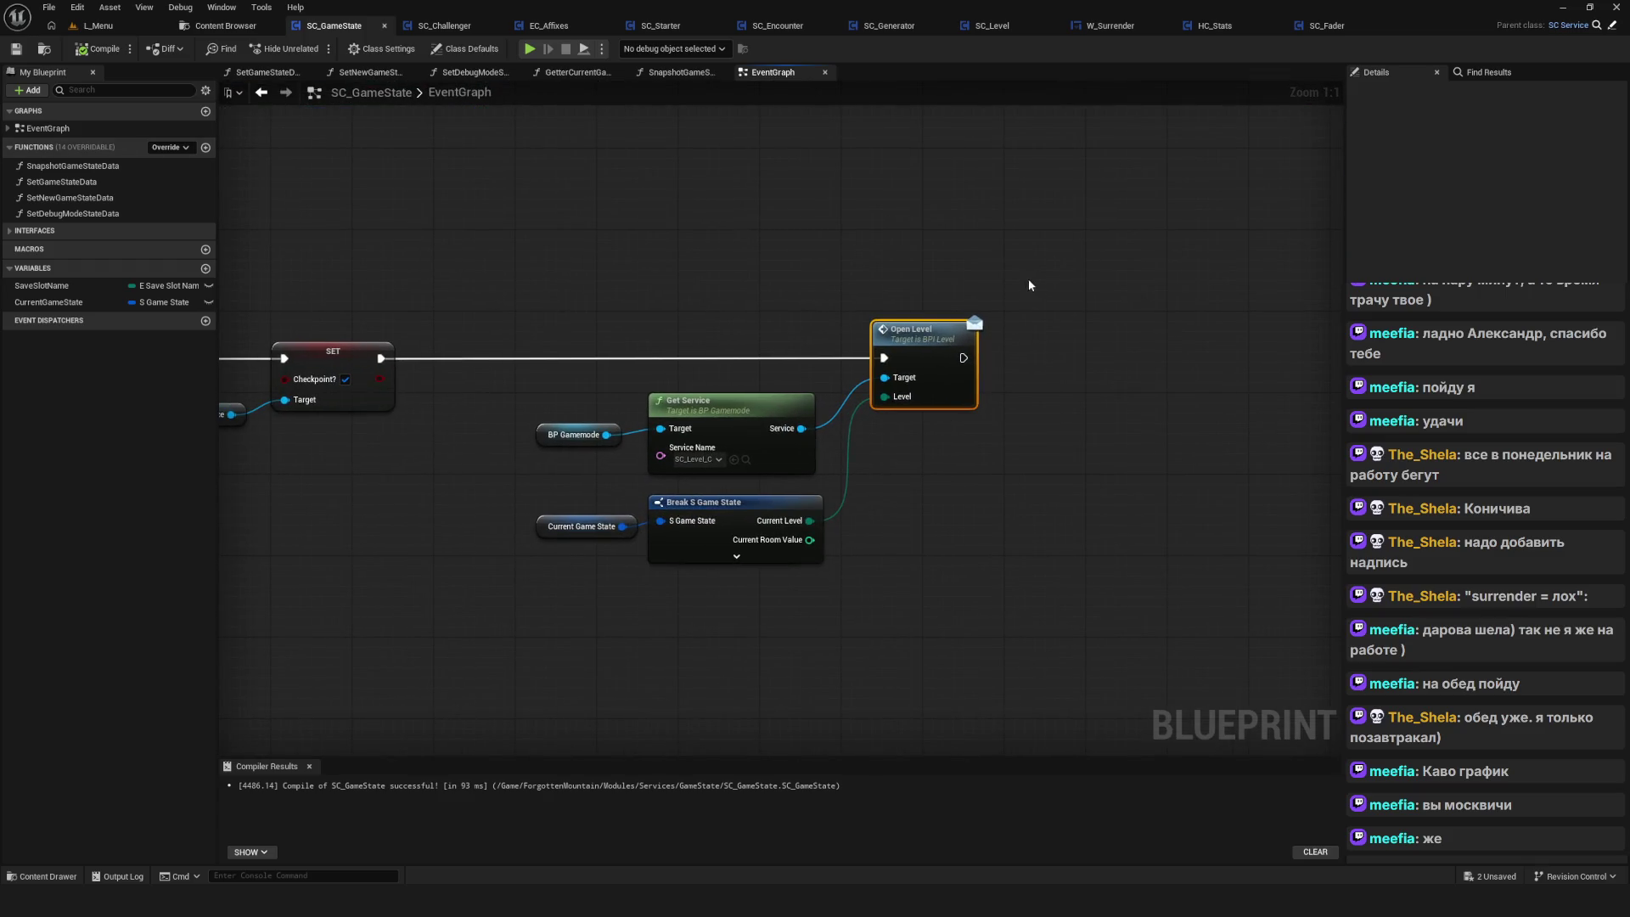
Move Open Level further right and break its Level link from Current Level
drag(900, 344, 1511, 316)
drag(510, 379, 1061, 379)
drag(1273, 379, 178, 371)
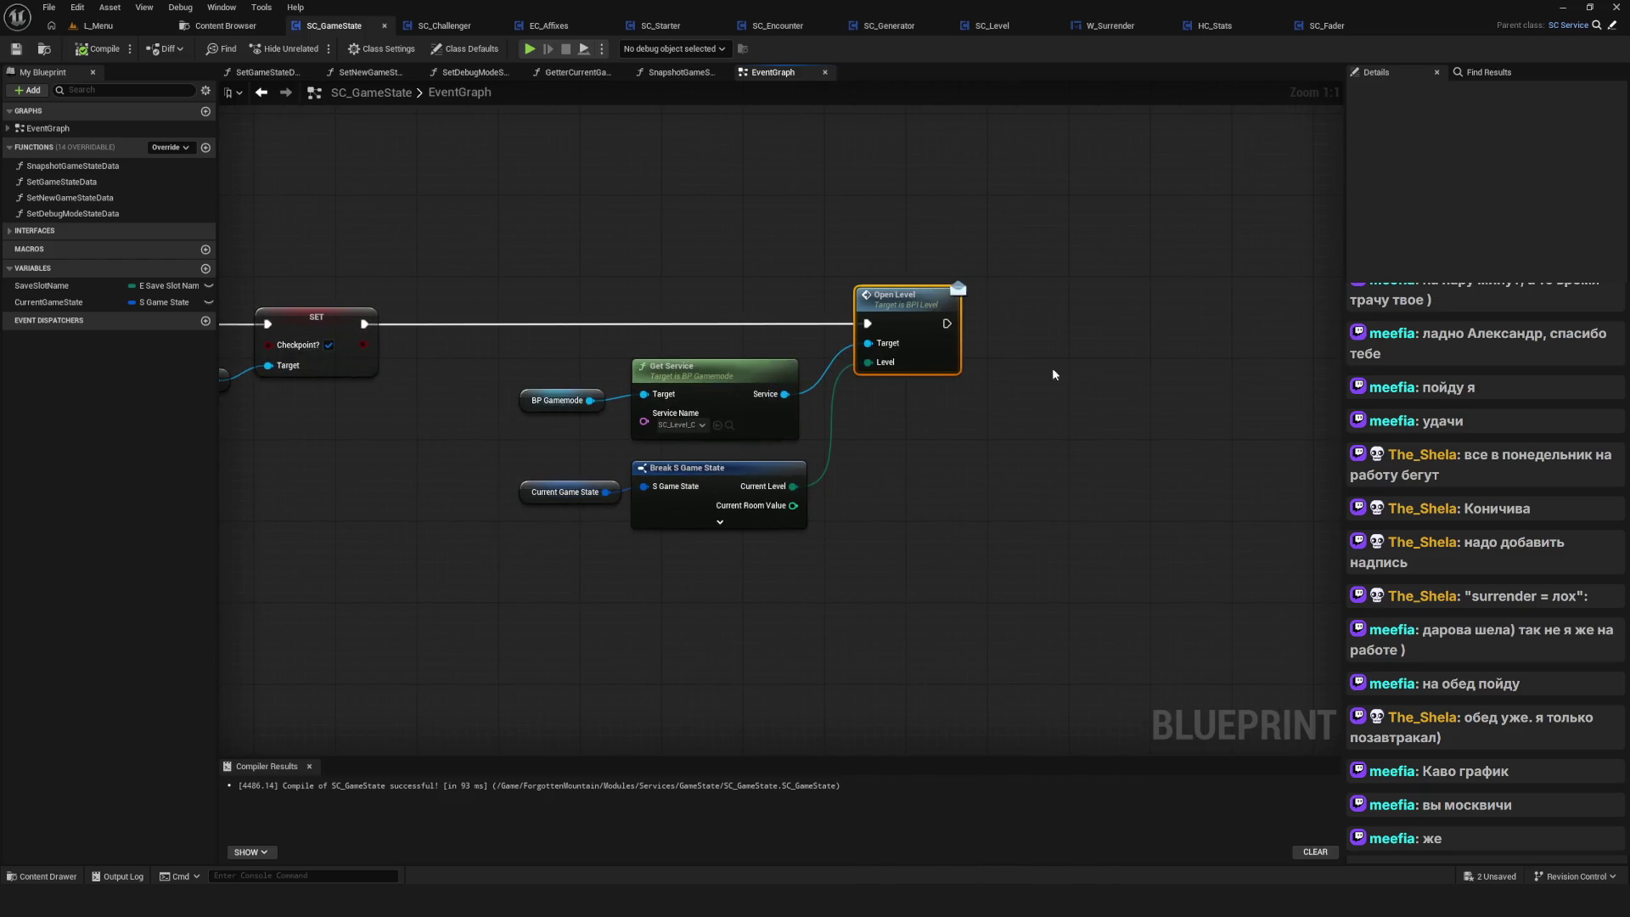
drag(1040, 333, 1138, 352)
drag(606, 472, 1012, 553)
drag(1016, 323, 1342, 325)
alt+click(767, 505)
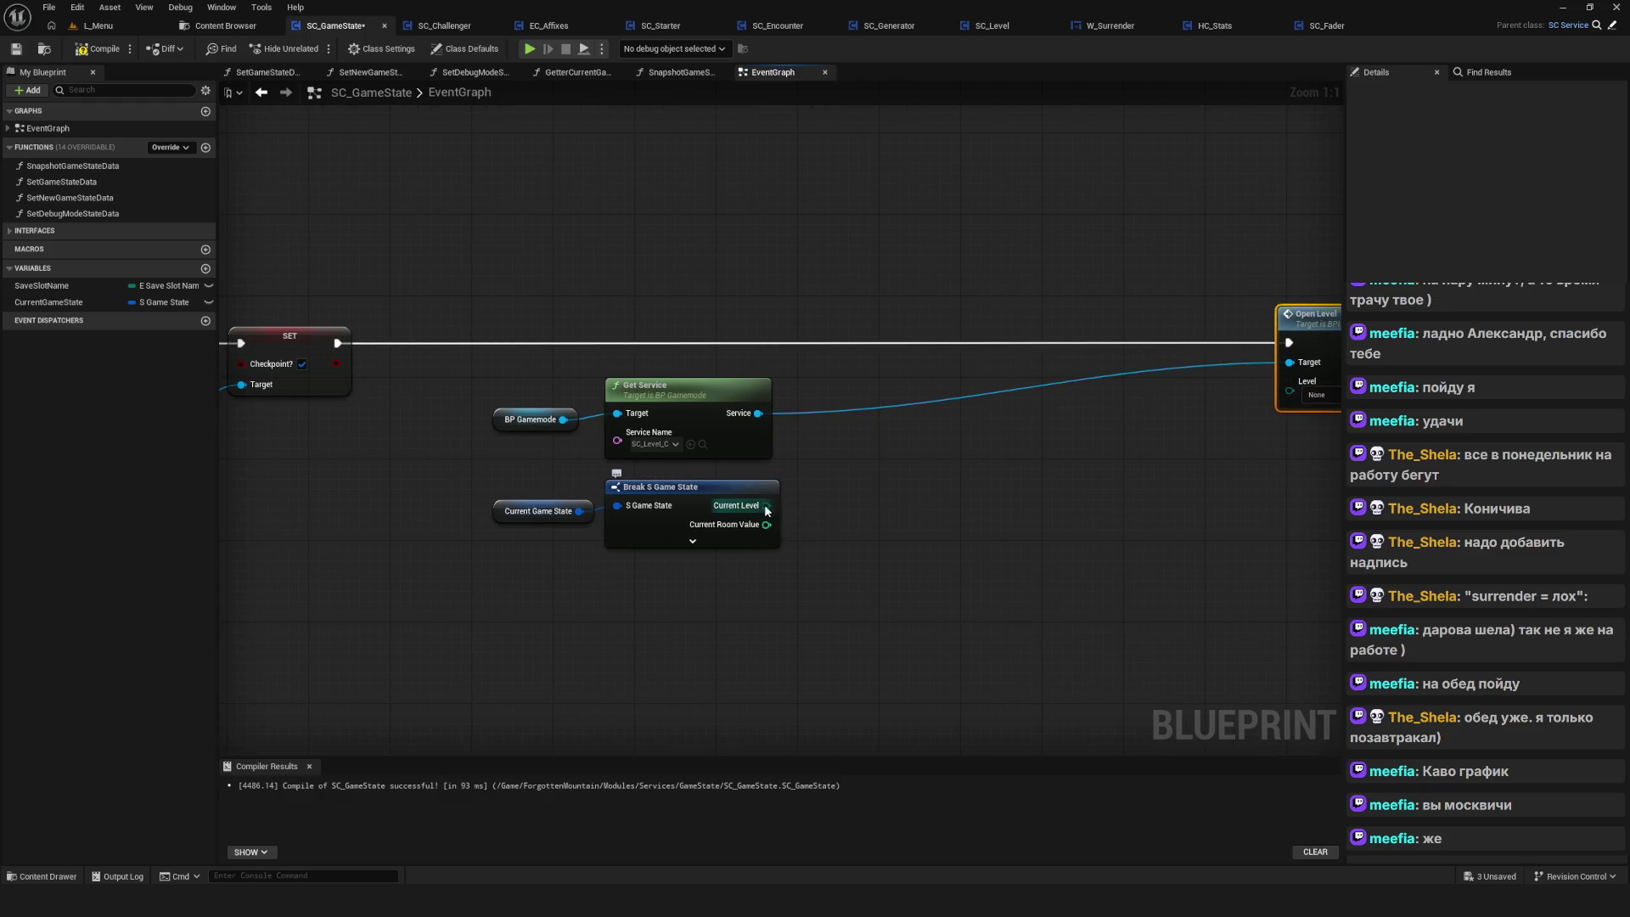
Add a Print String node onto the execution wire before Open Level
drag(766, 505, 905, 449)
text(print)
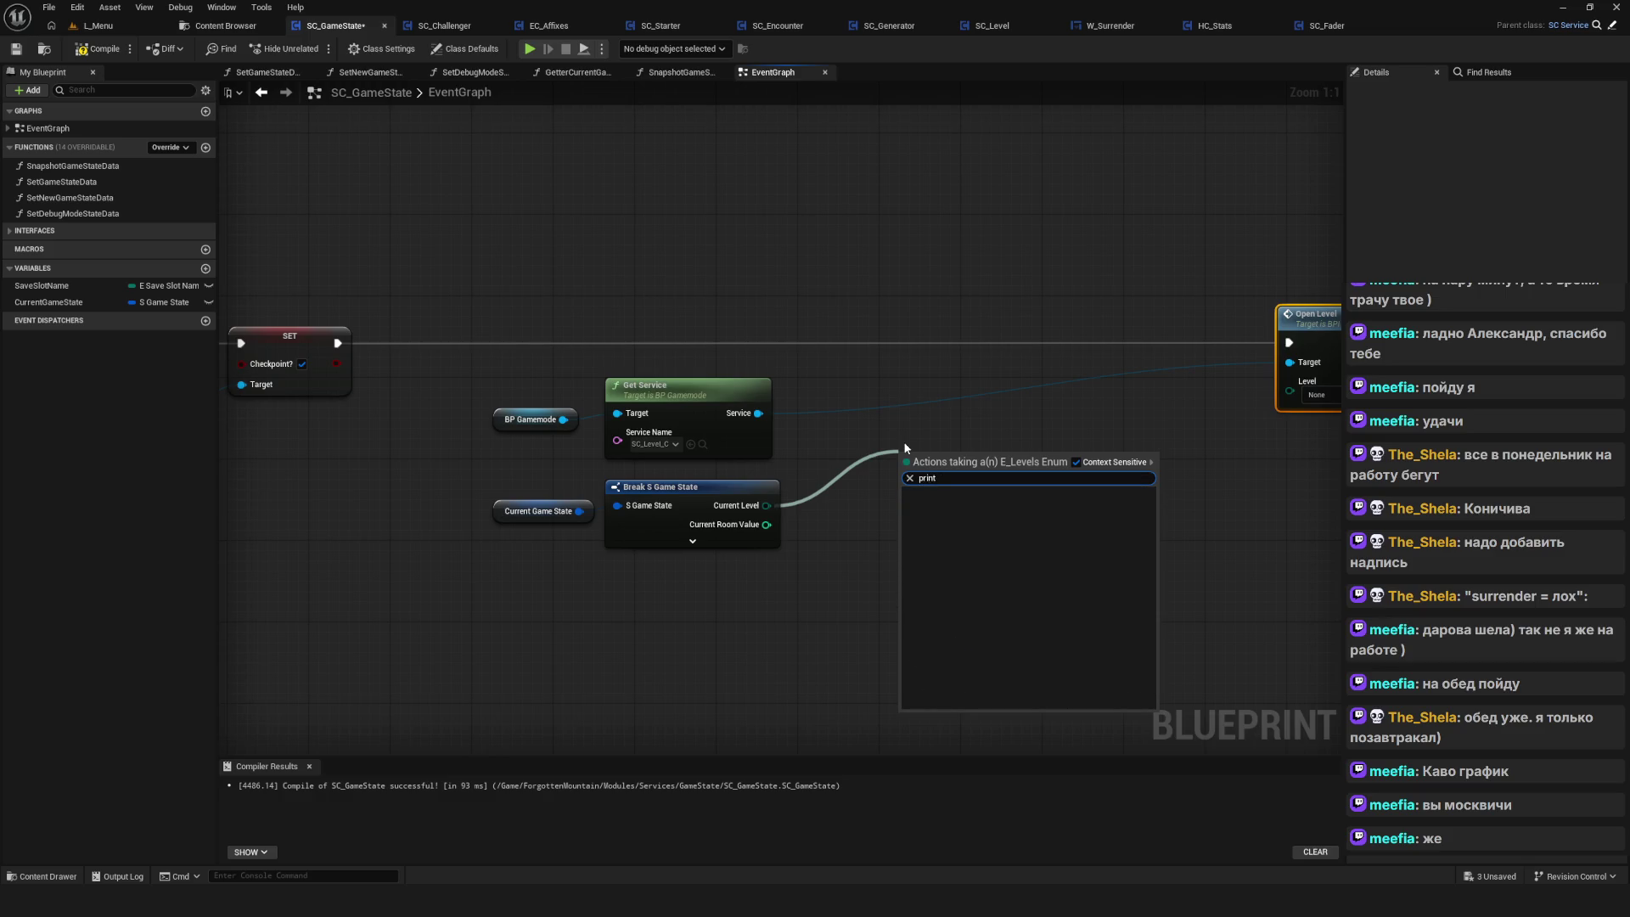
key(Escape)
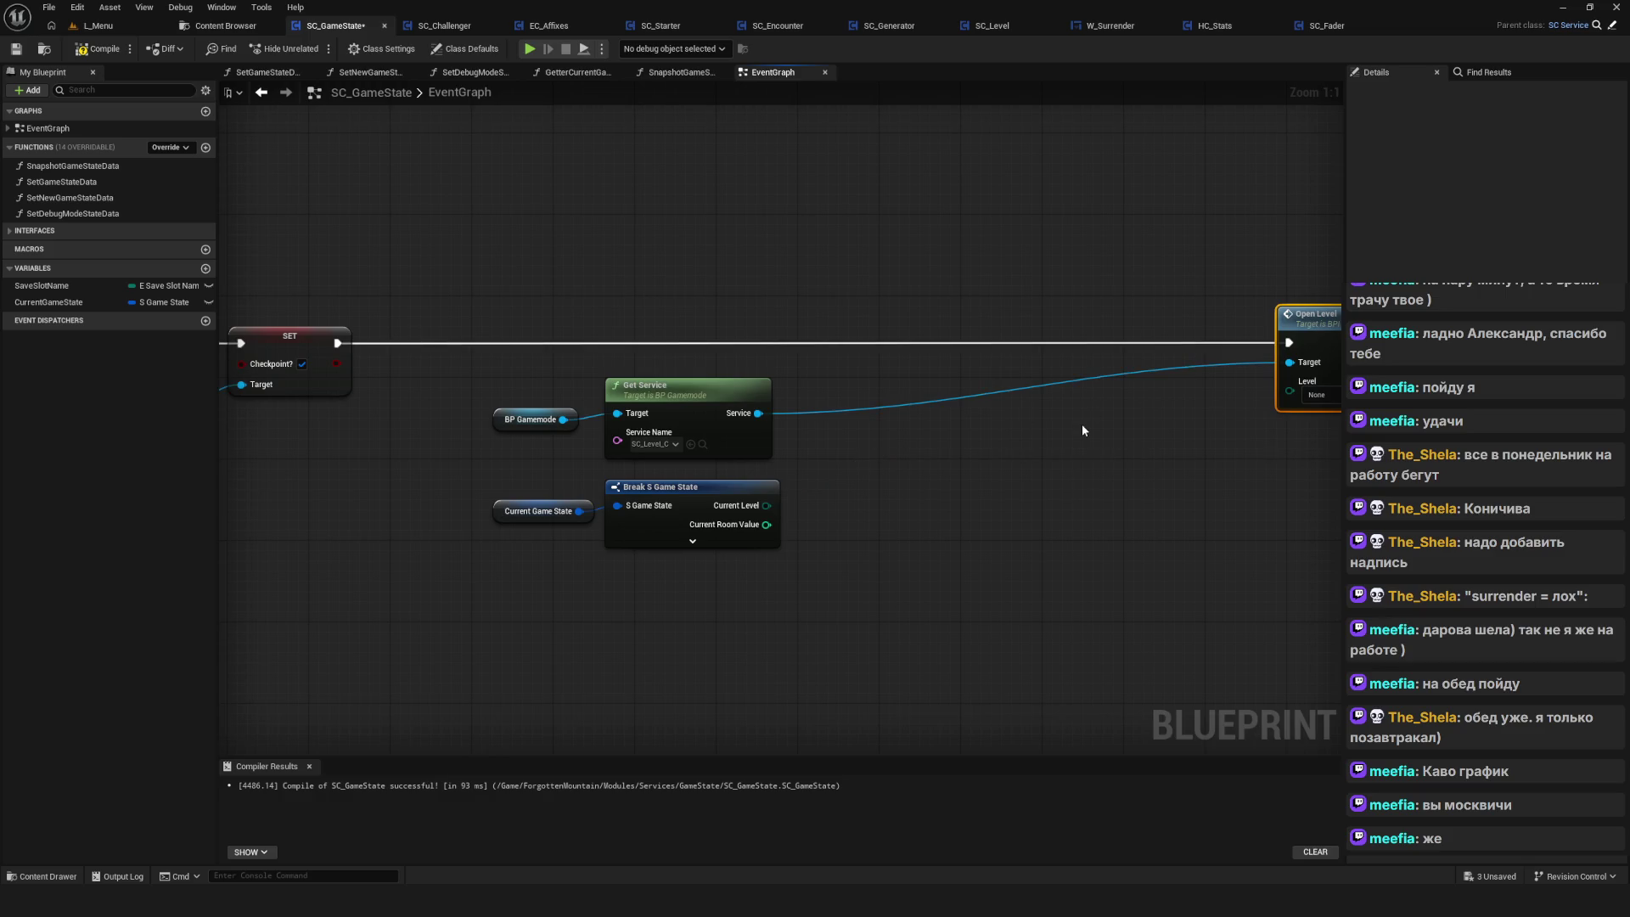
right_click(1083, 425)
text(print)
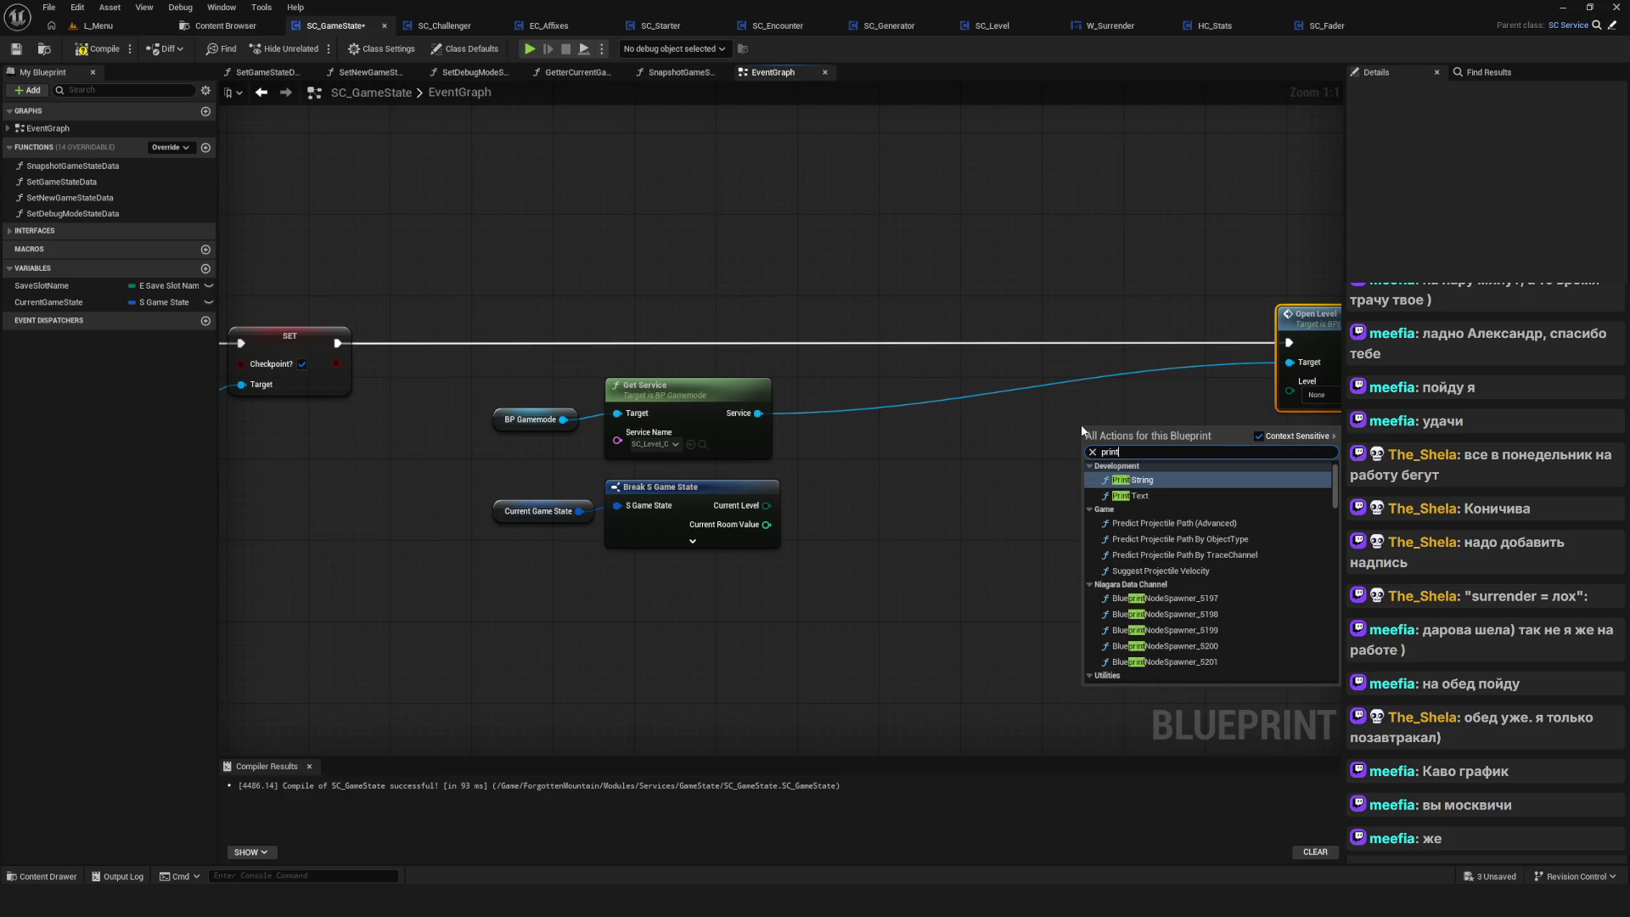
click(1160, 478)
drag(1161, 477, 1039, 377)
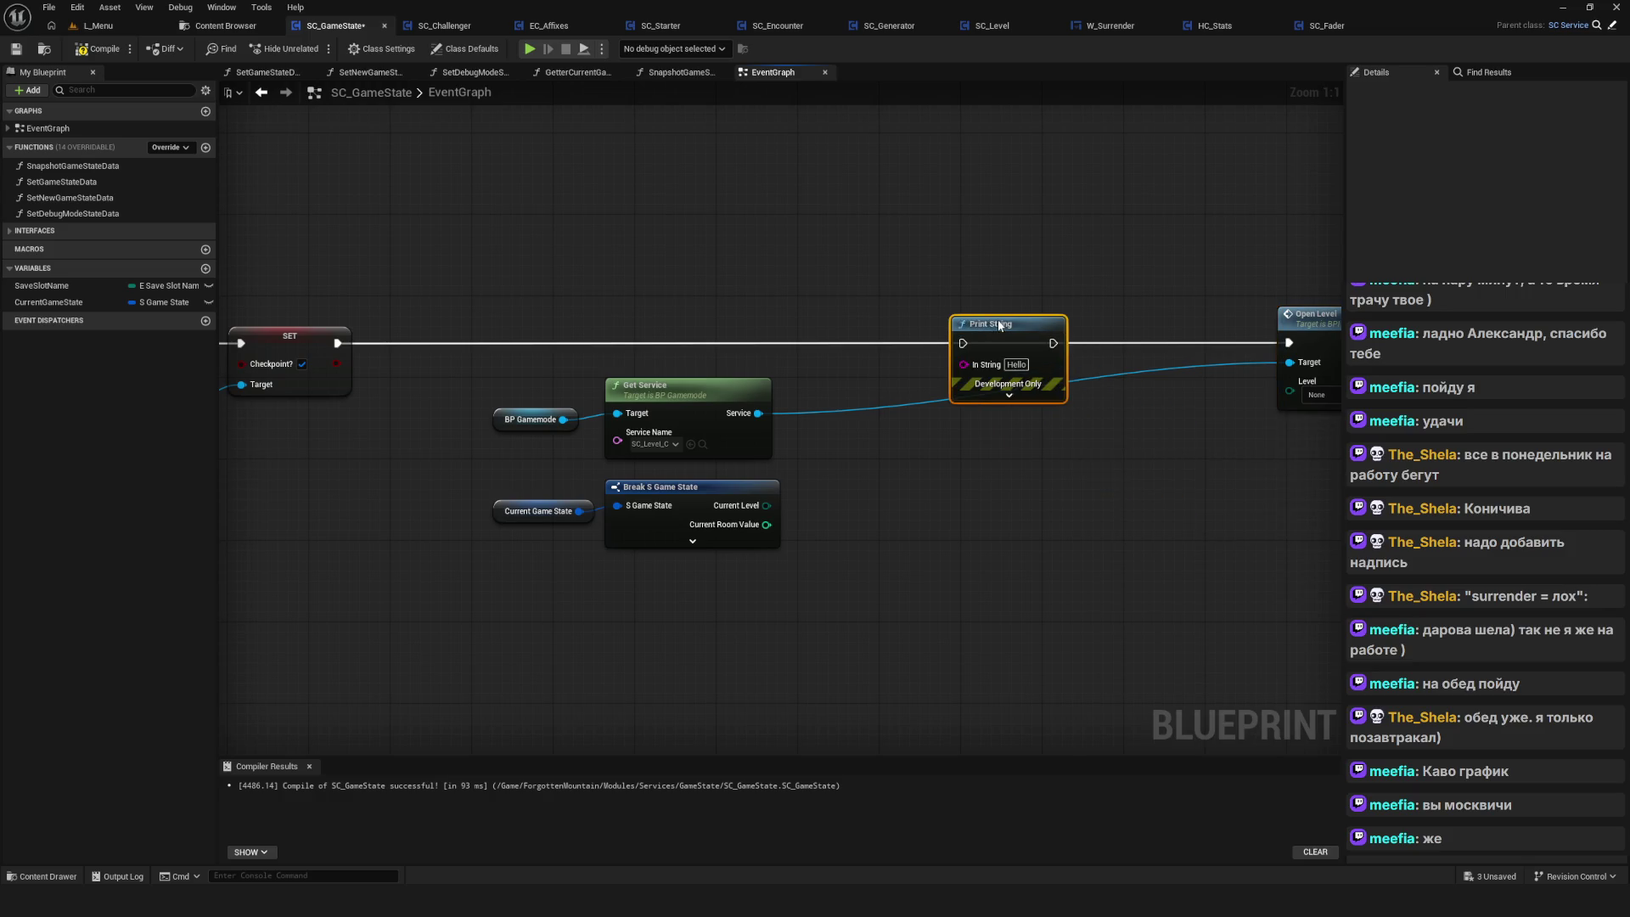
Wire SET through Print String to Open Level, print Current Level as text, and recompile
drag(338, 343, 963, 343)
mouse_move(766, 505)
mouse_down()
mouse_move(964, 363)
mouse_move(1289, 343)
mouse_up()
drag(836, 405, 857, 507)
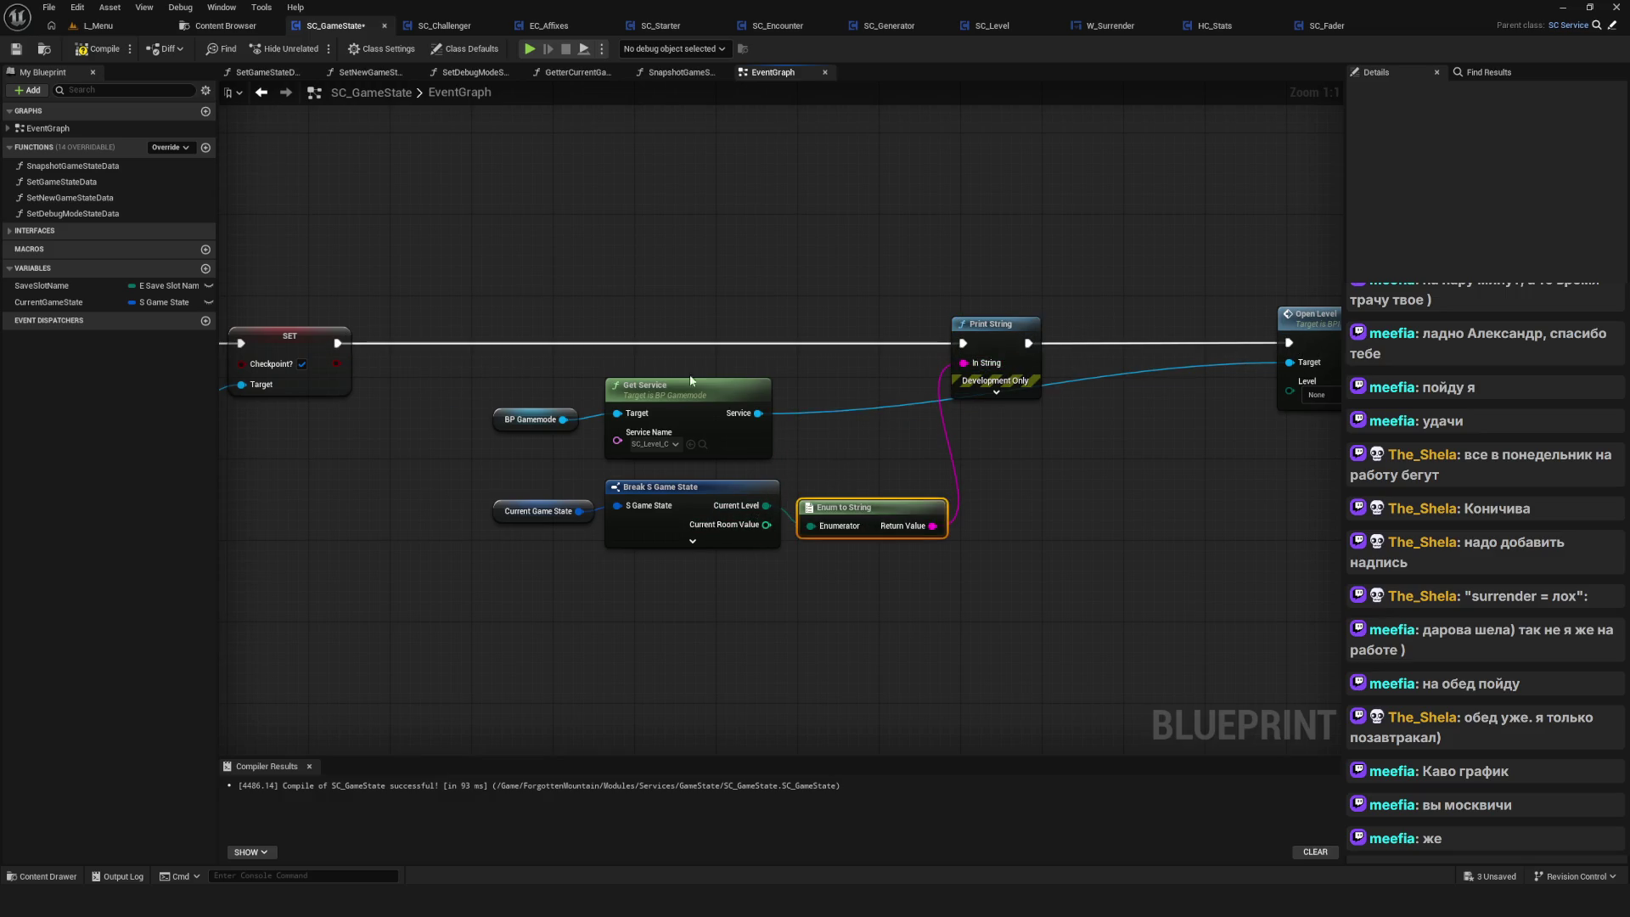
click(104, 53)
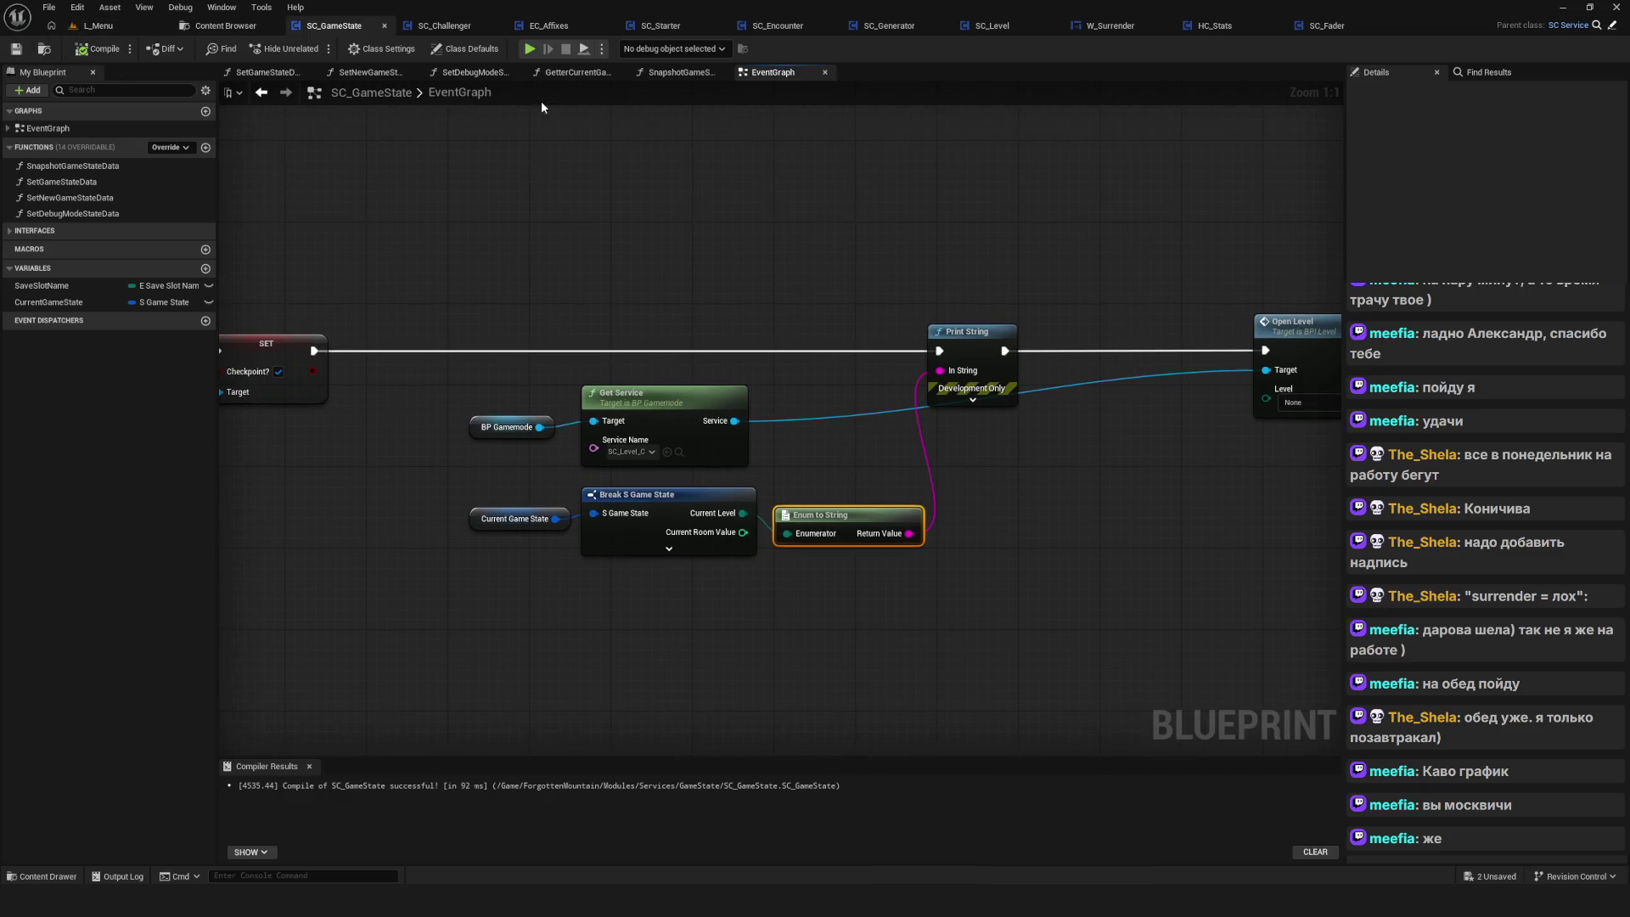
click(528, 49)
Load SavedGame0, walk the character off Start, answer the surrender prompt, and end the test
click(837, 433)
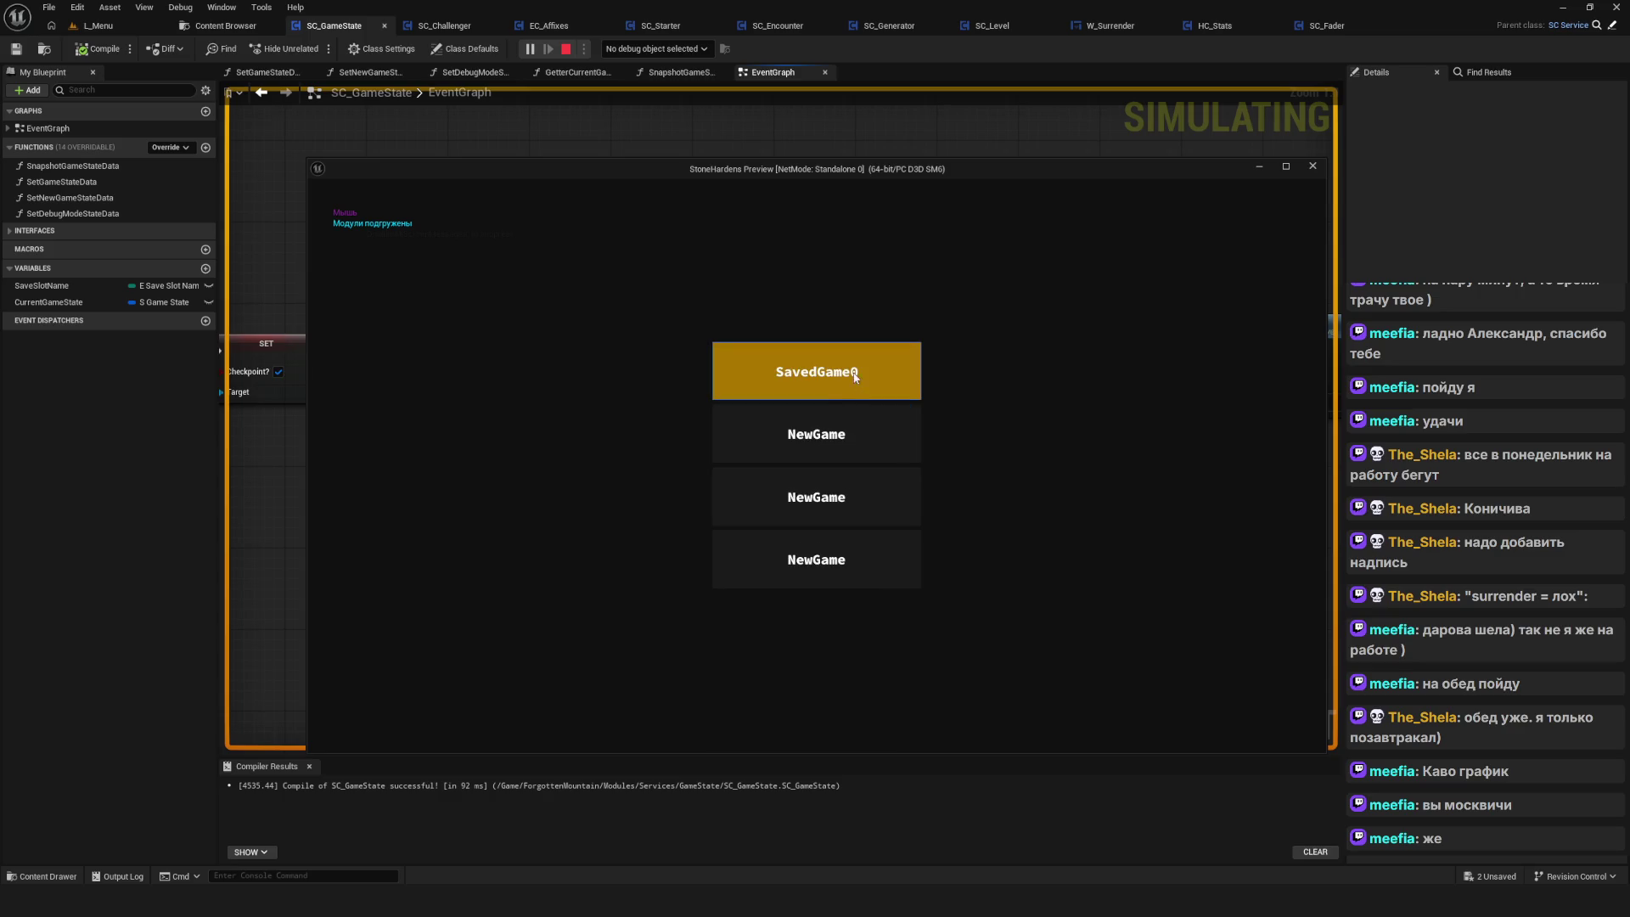
click(853, 430)
drag(856, 429, 867, 431)
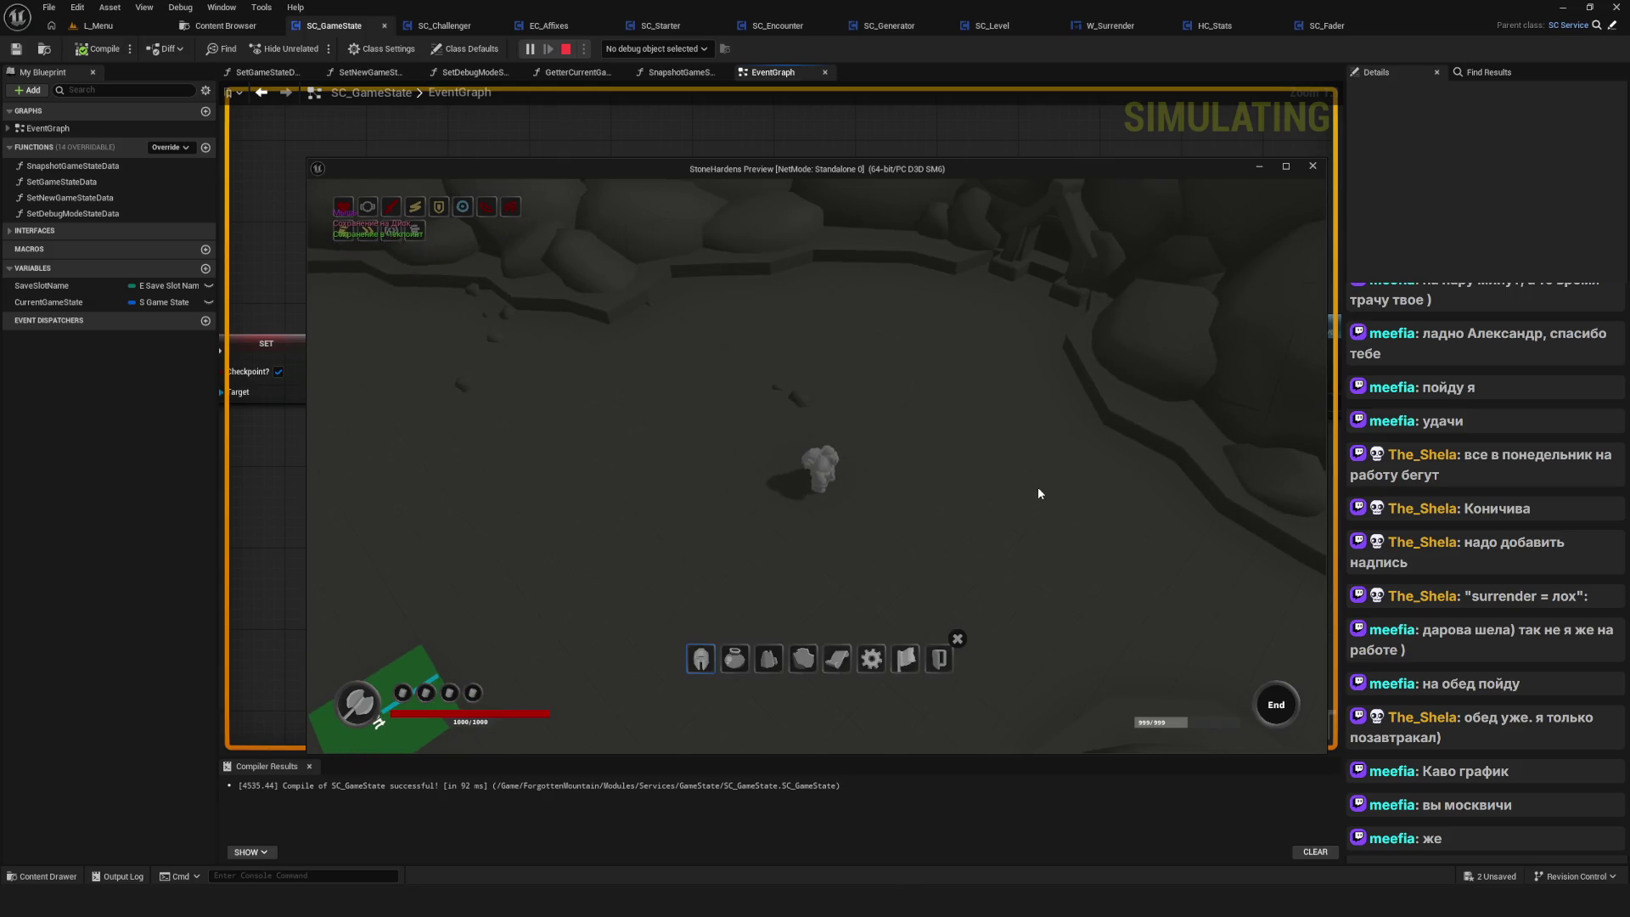
click(913, 657)
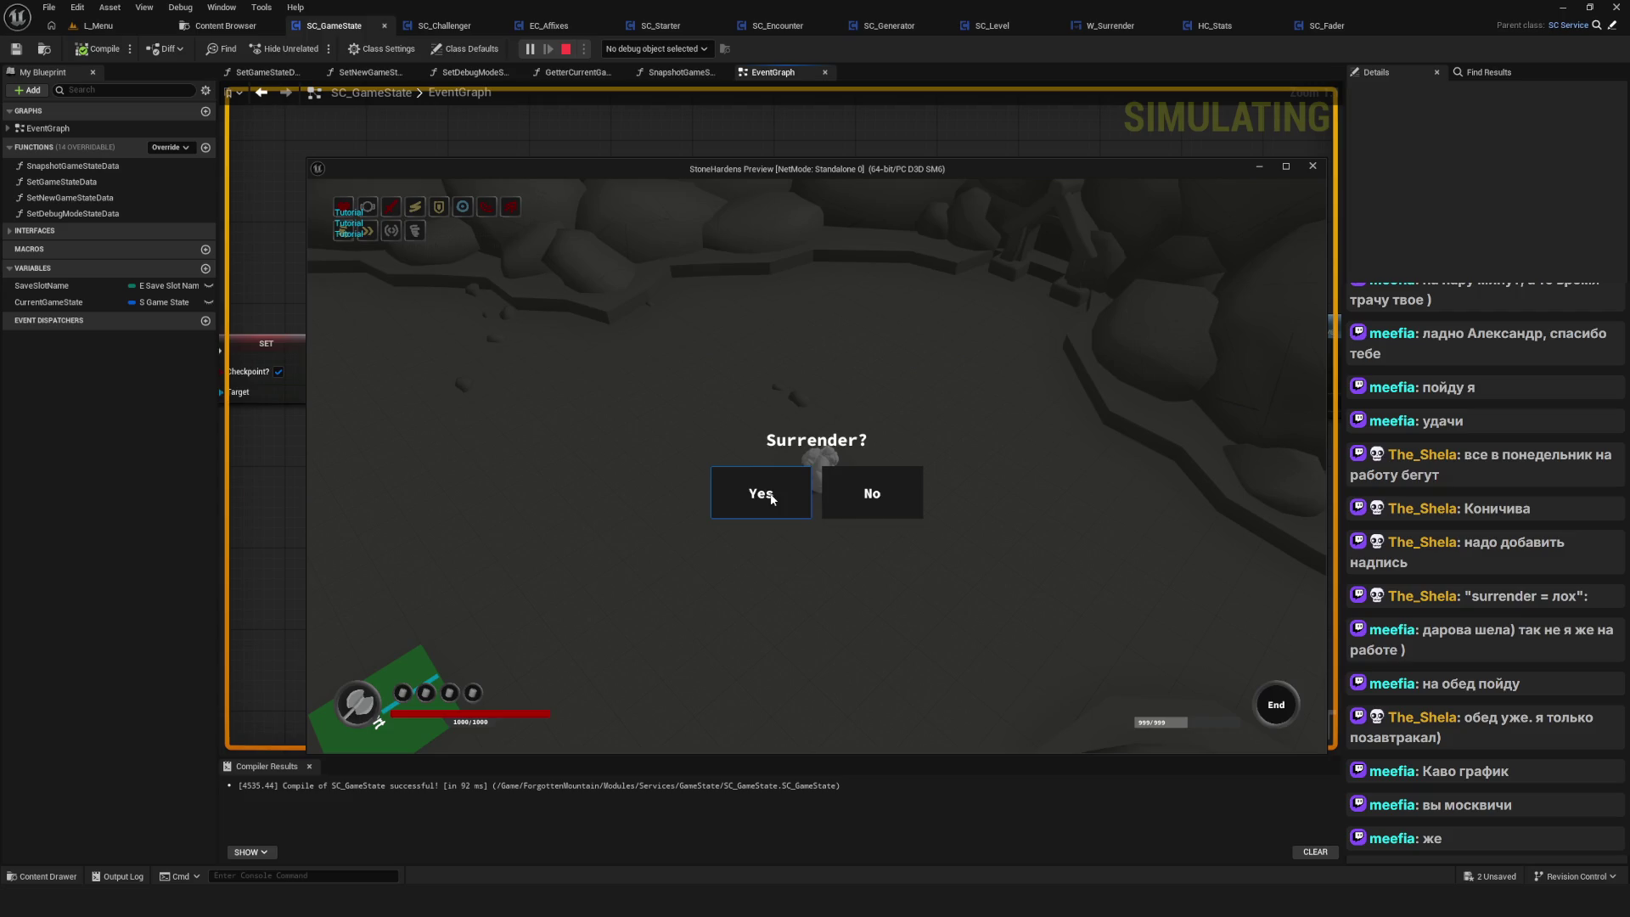
click(889, 495)
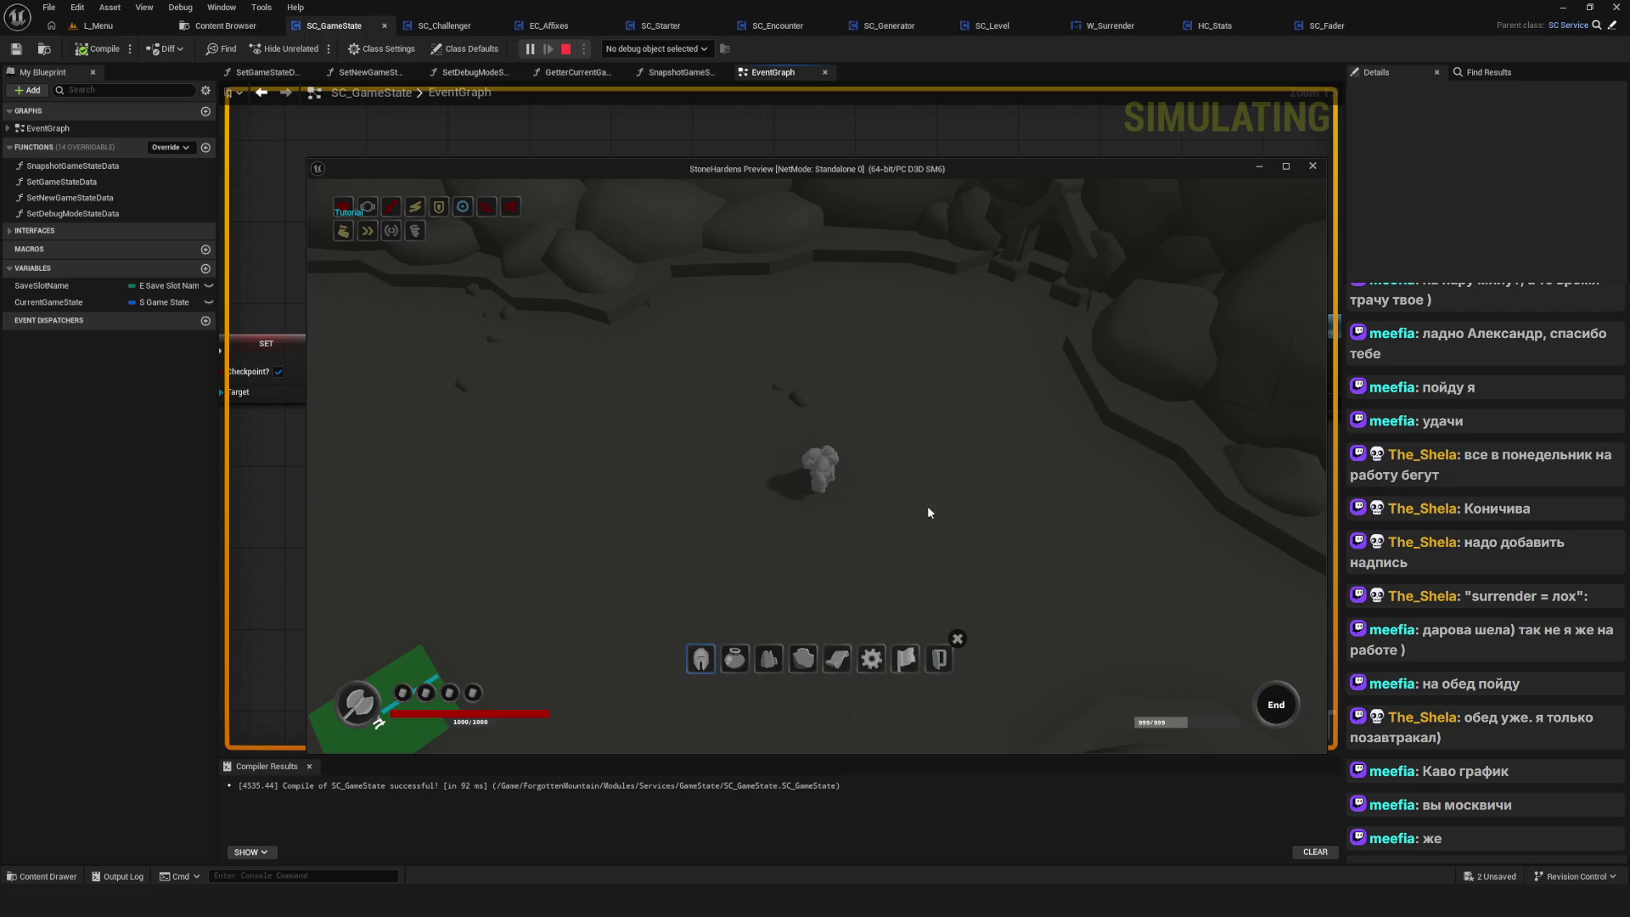
click(958, 638)
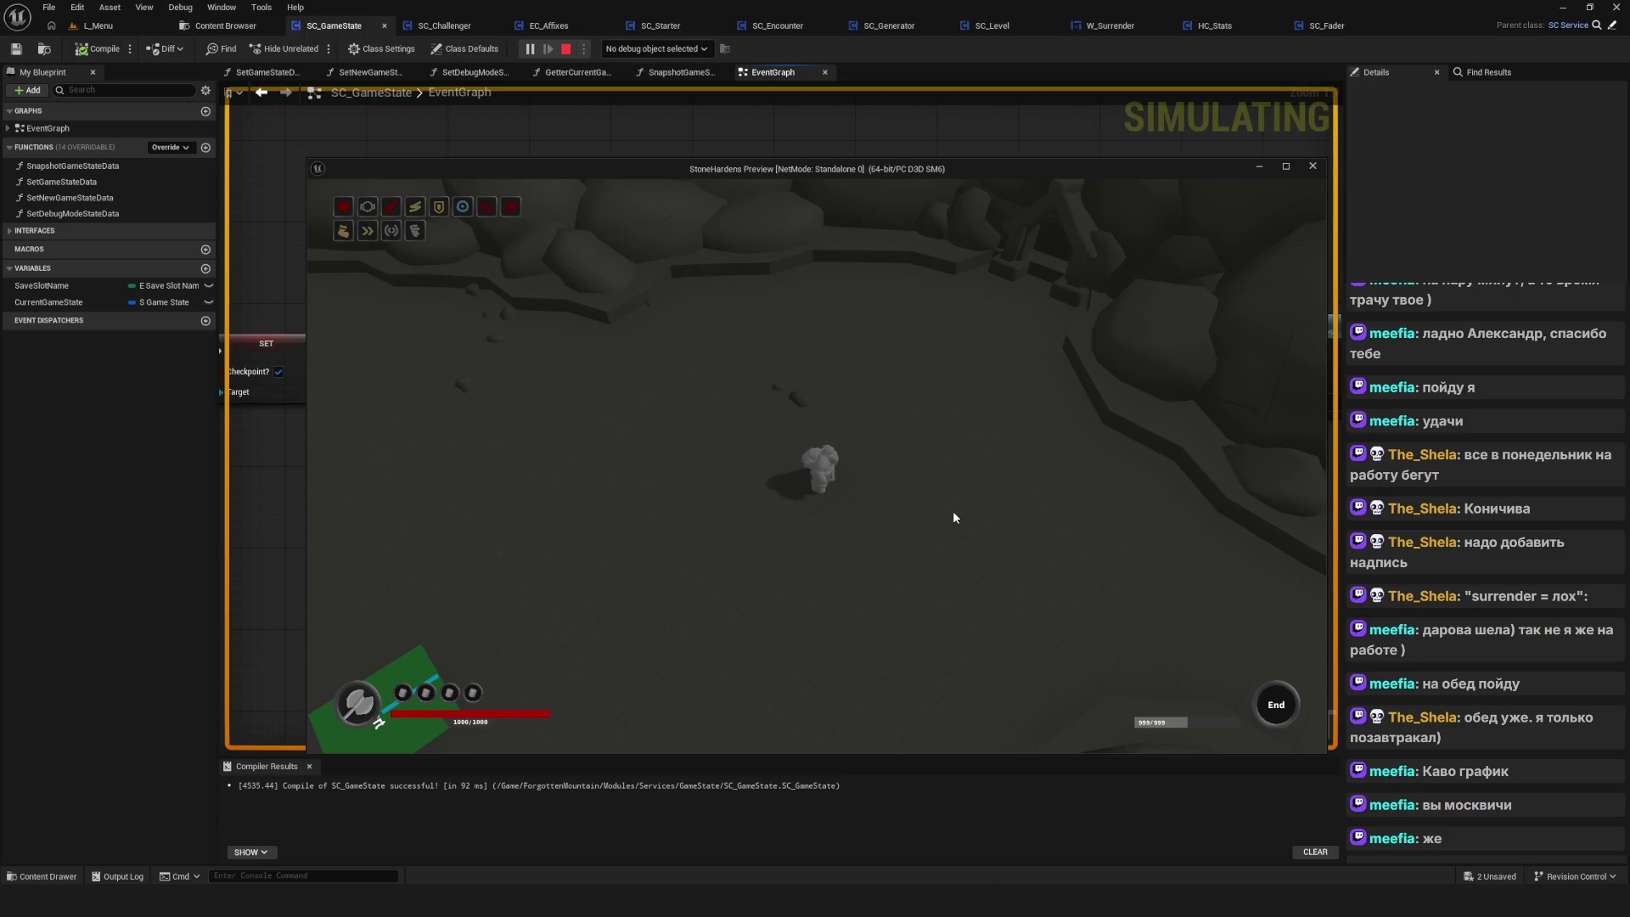
key(Escape)
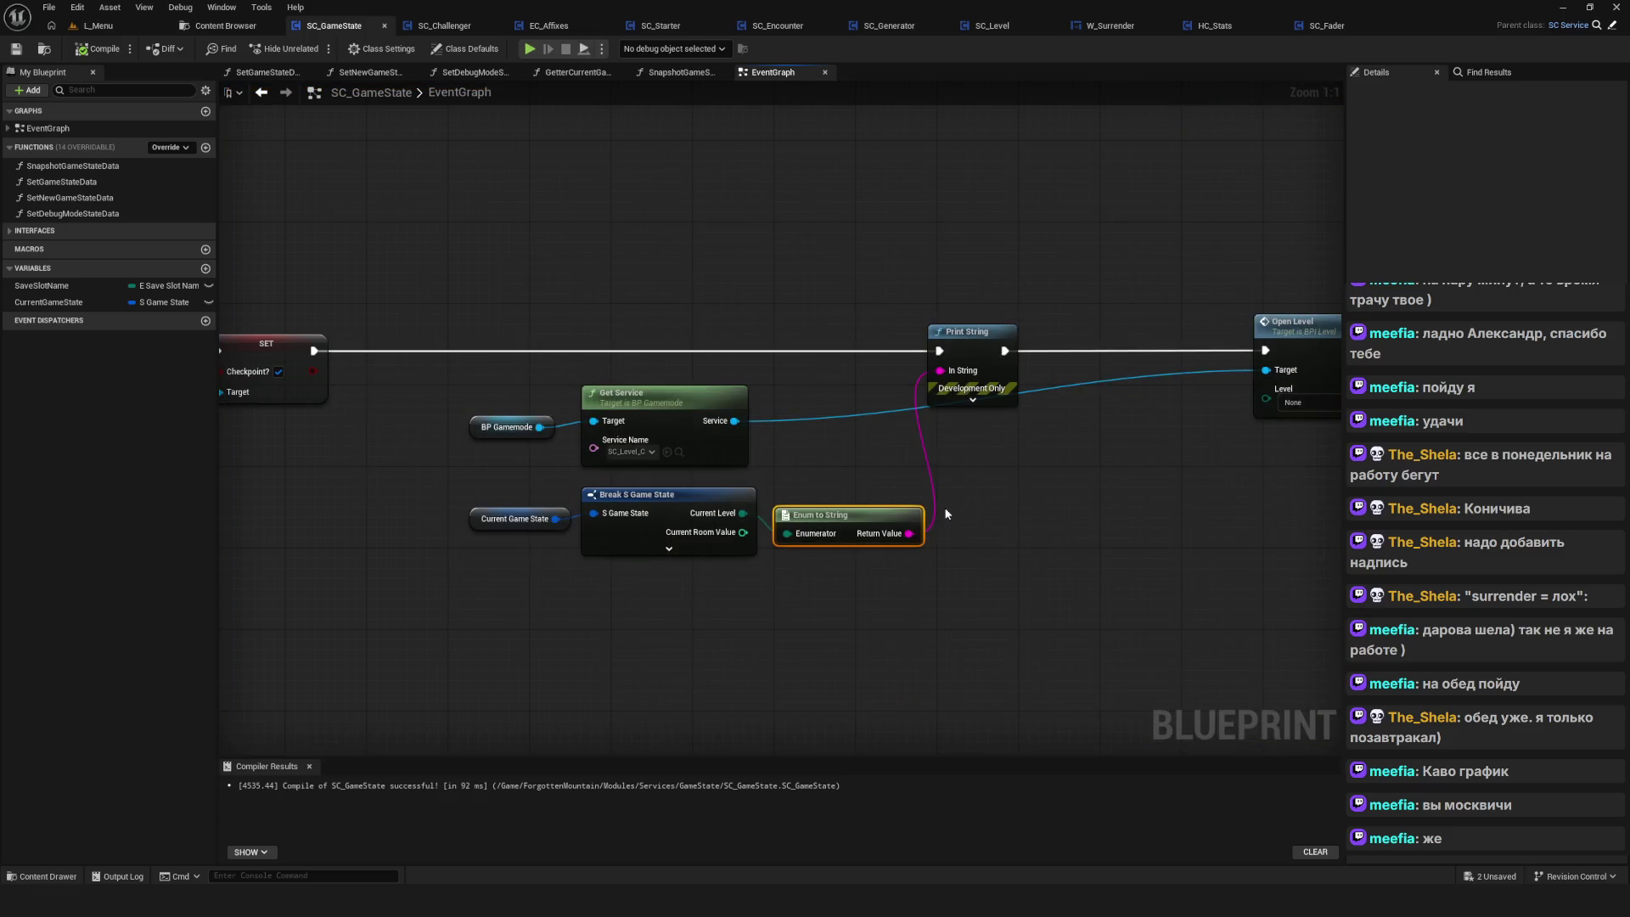
Connect Current Level to Open Level's Level input and recompile SC_GameState
drag(859, 487, 735, 462)
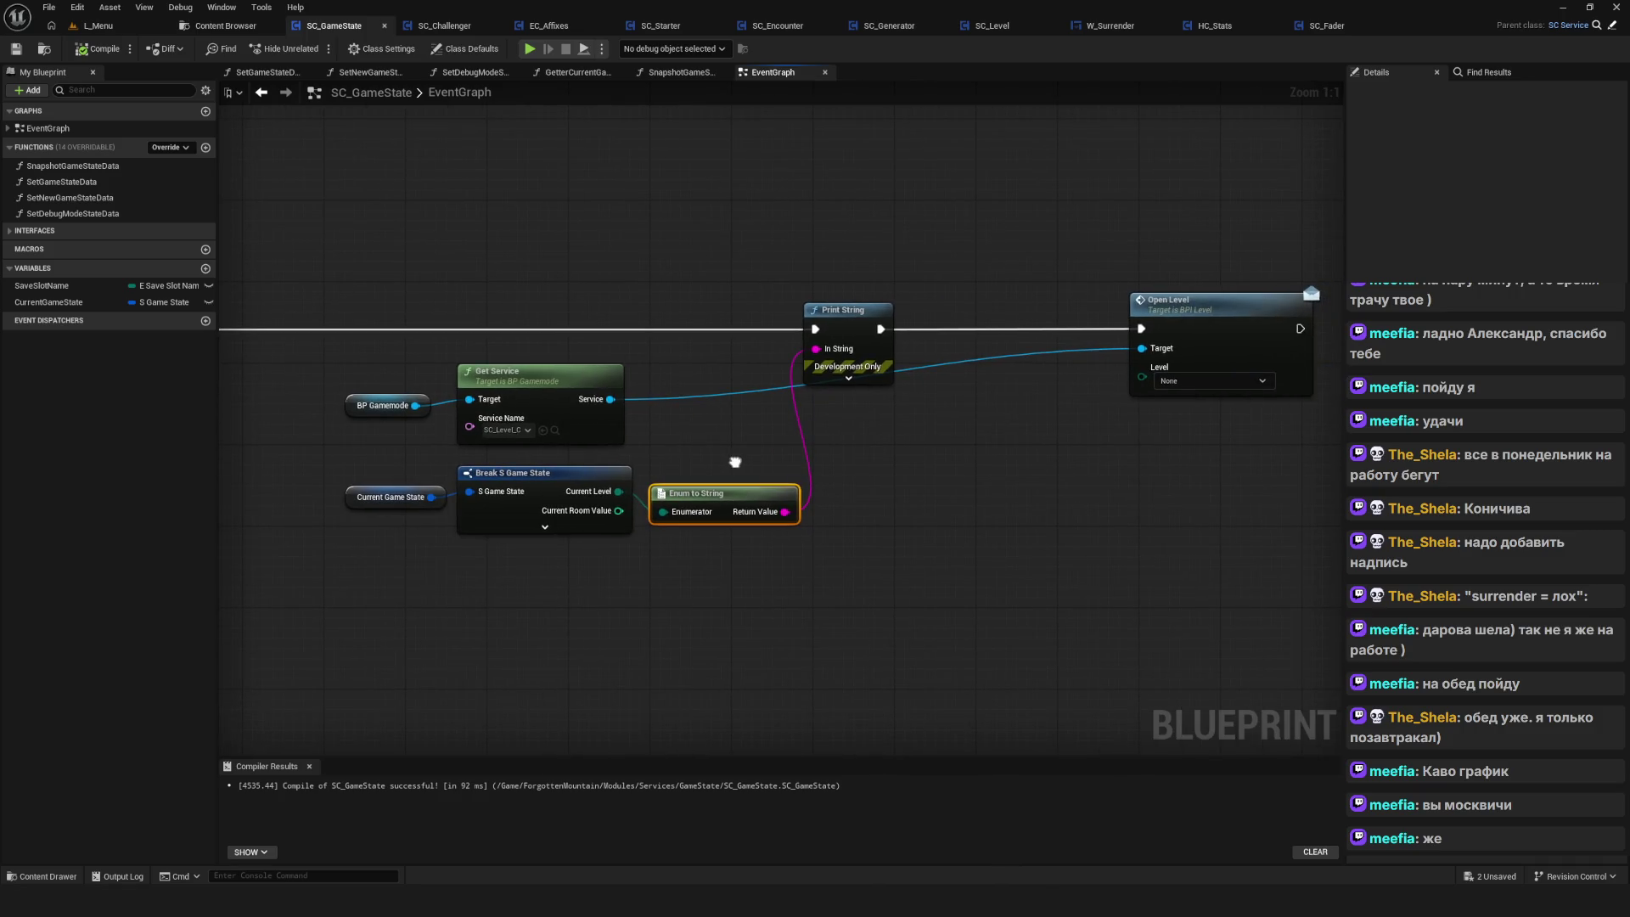
drag(618, 490, 1142, 367)
click(1248, 428)
click(99, 49)
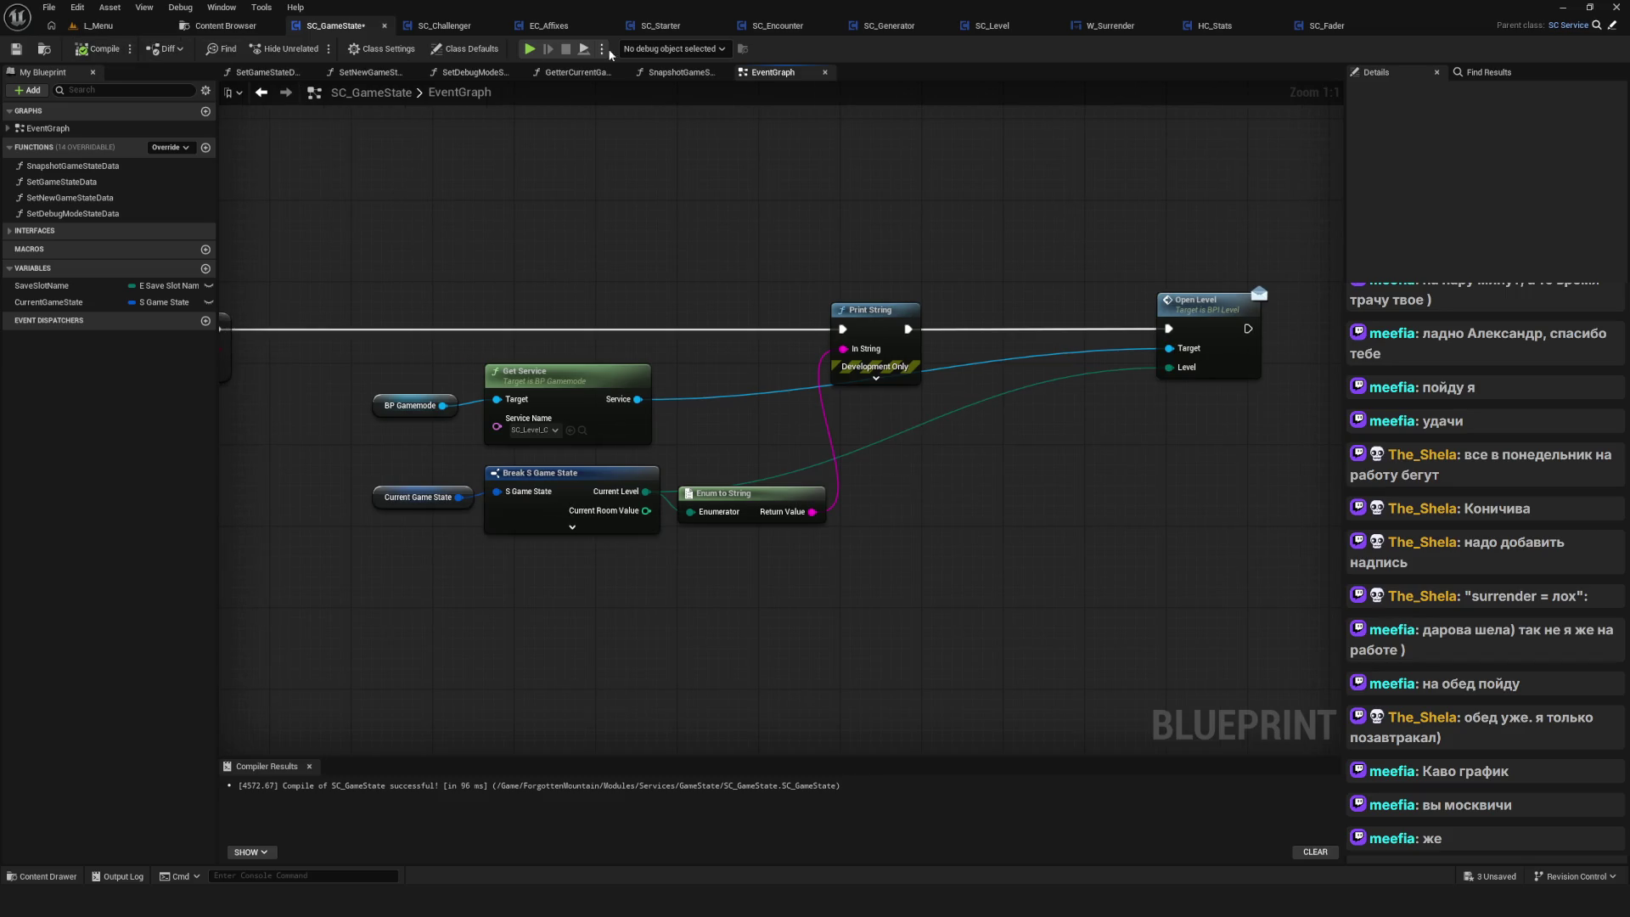
Play-test after deleting SavedGame1 and SavedGame0, starting a new game and surrendering
click(530, 49)
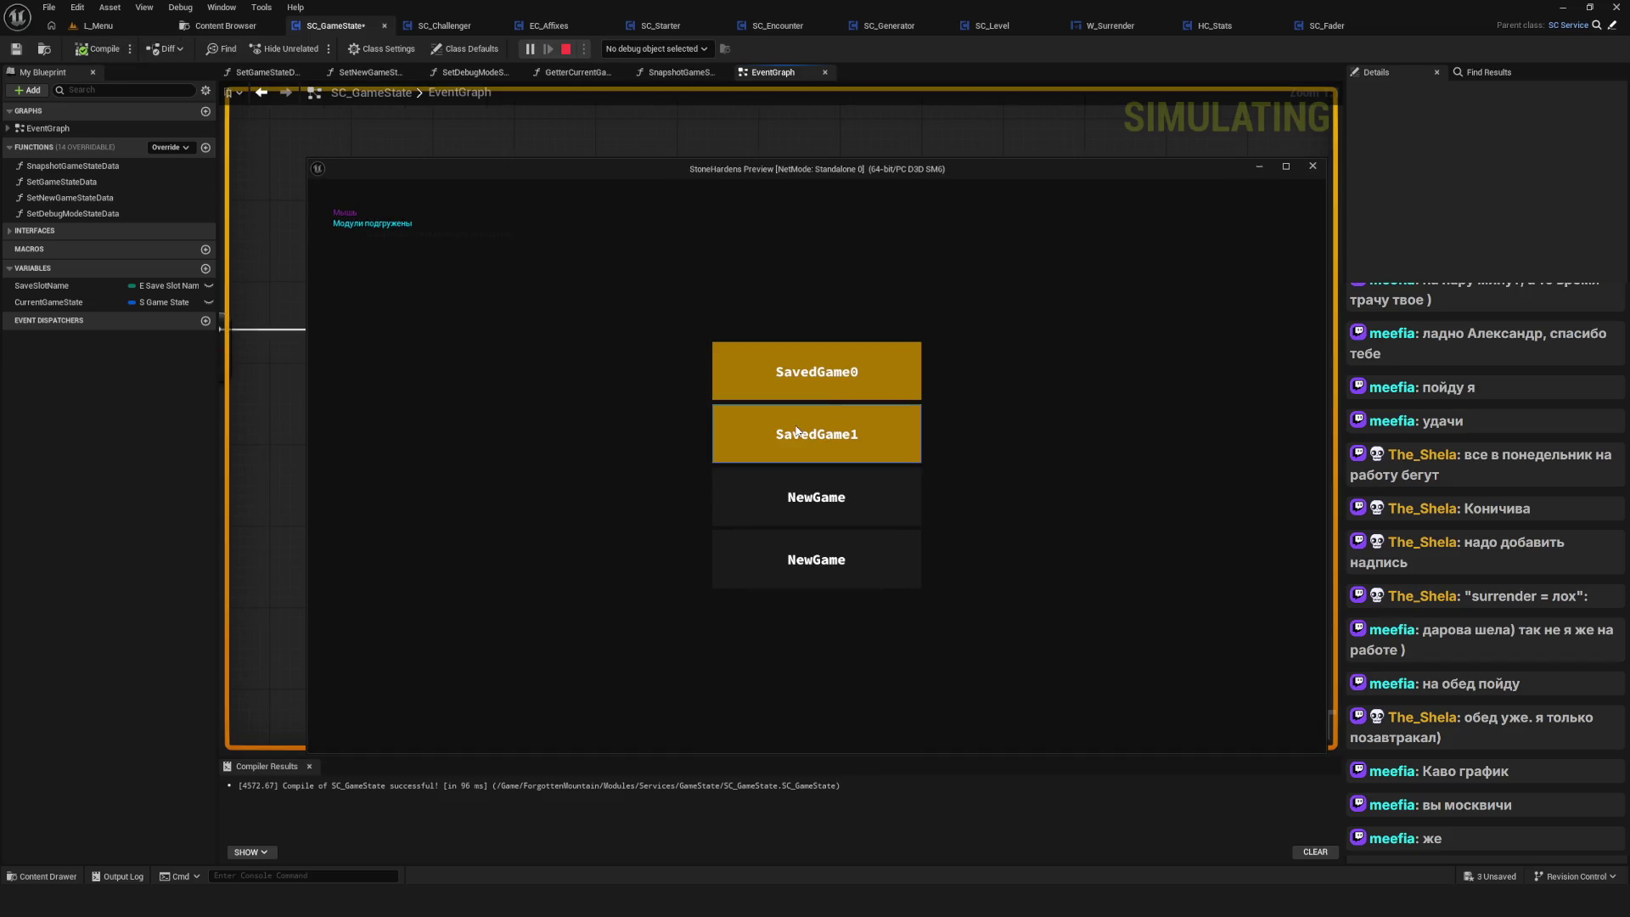
click(796, 432)
click(790, 484)
click(806, 374)
click(788, 479)
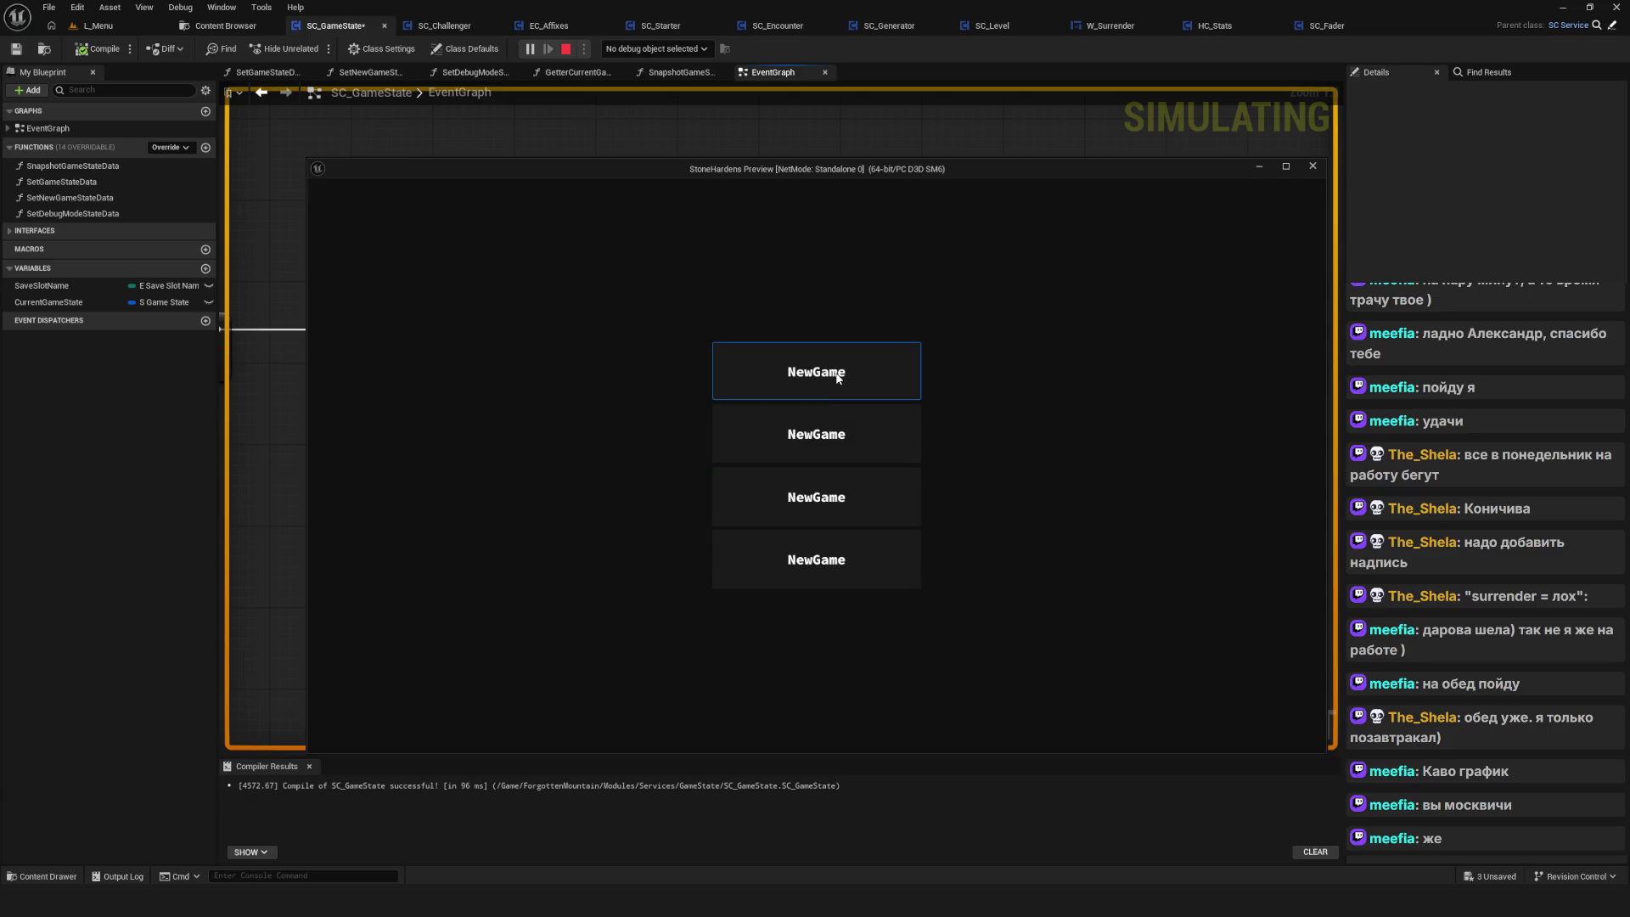
click(837, 377)
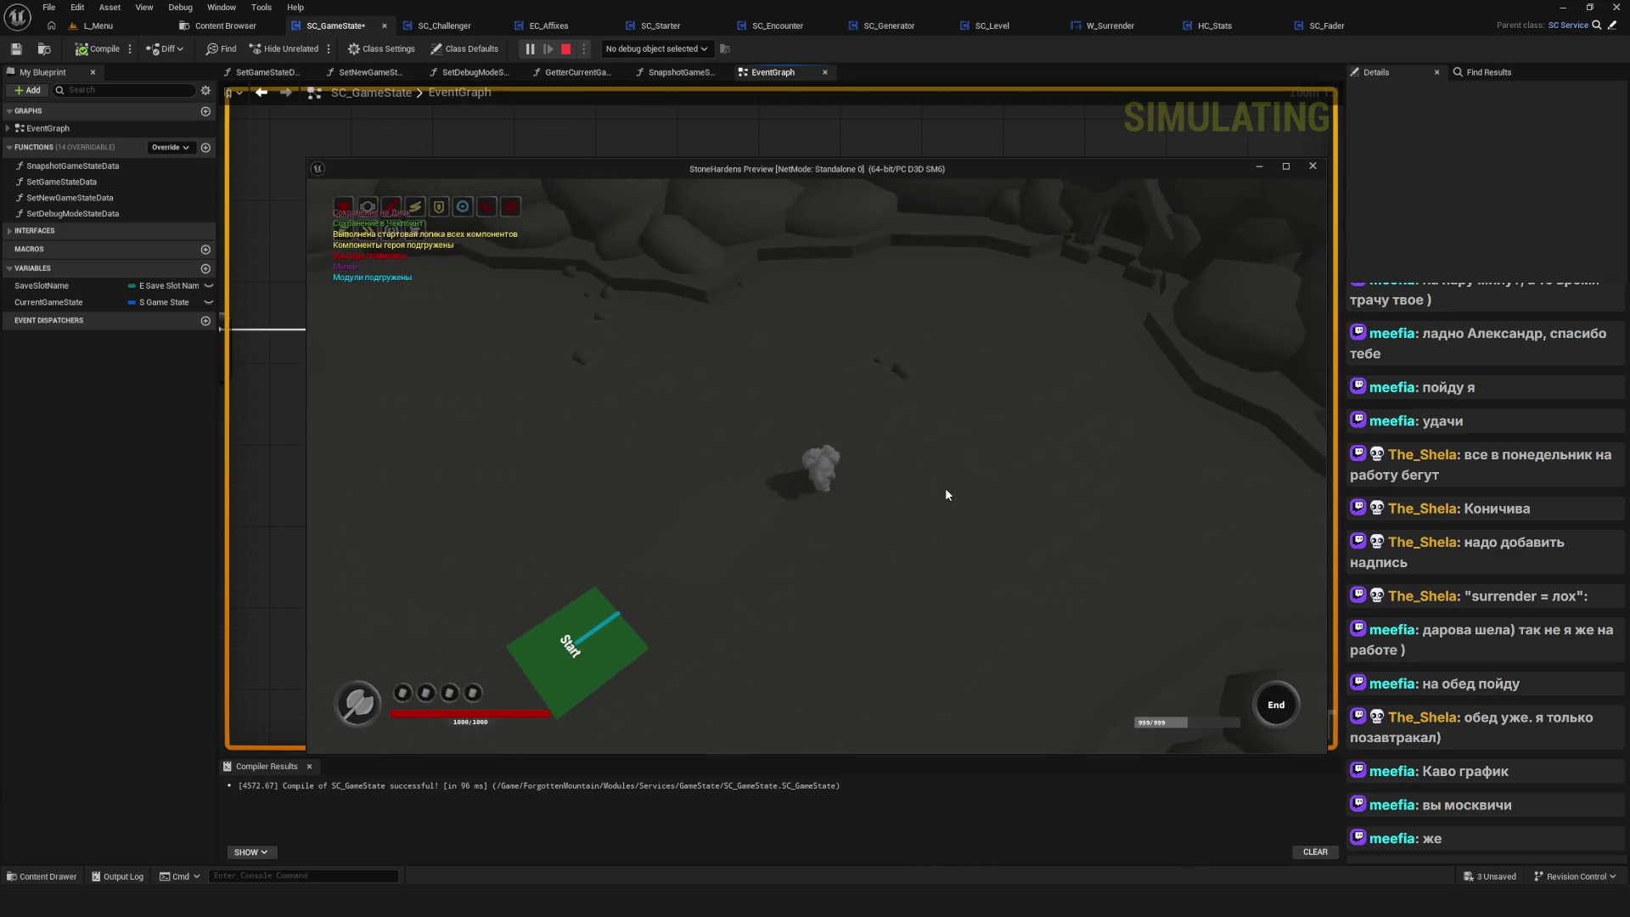
click(905, 659)
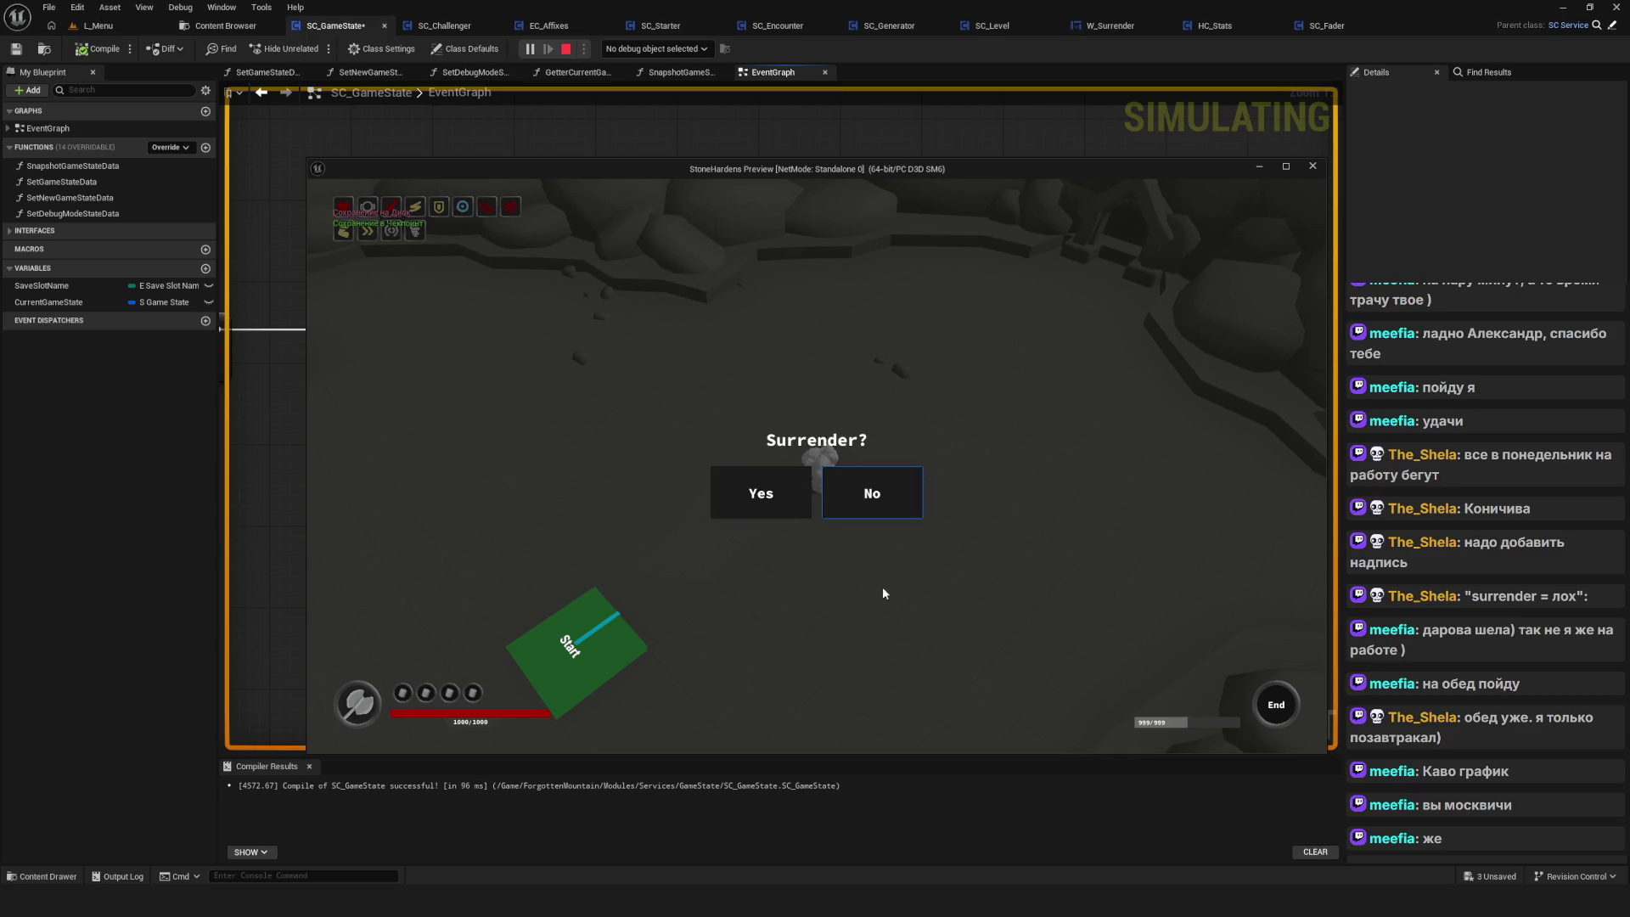
click(754, 503)
click(958, 638)
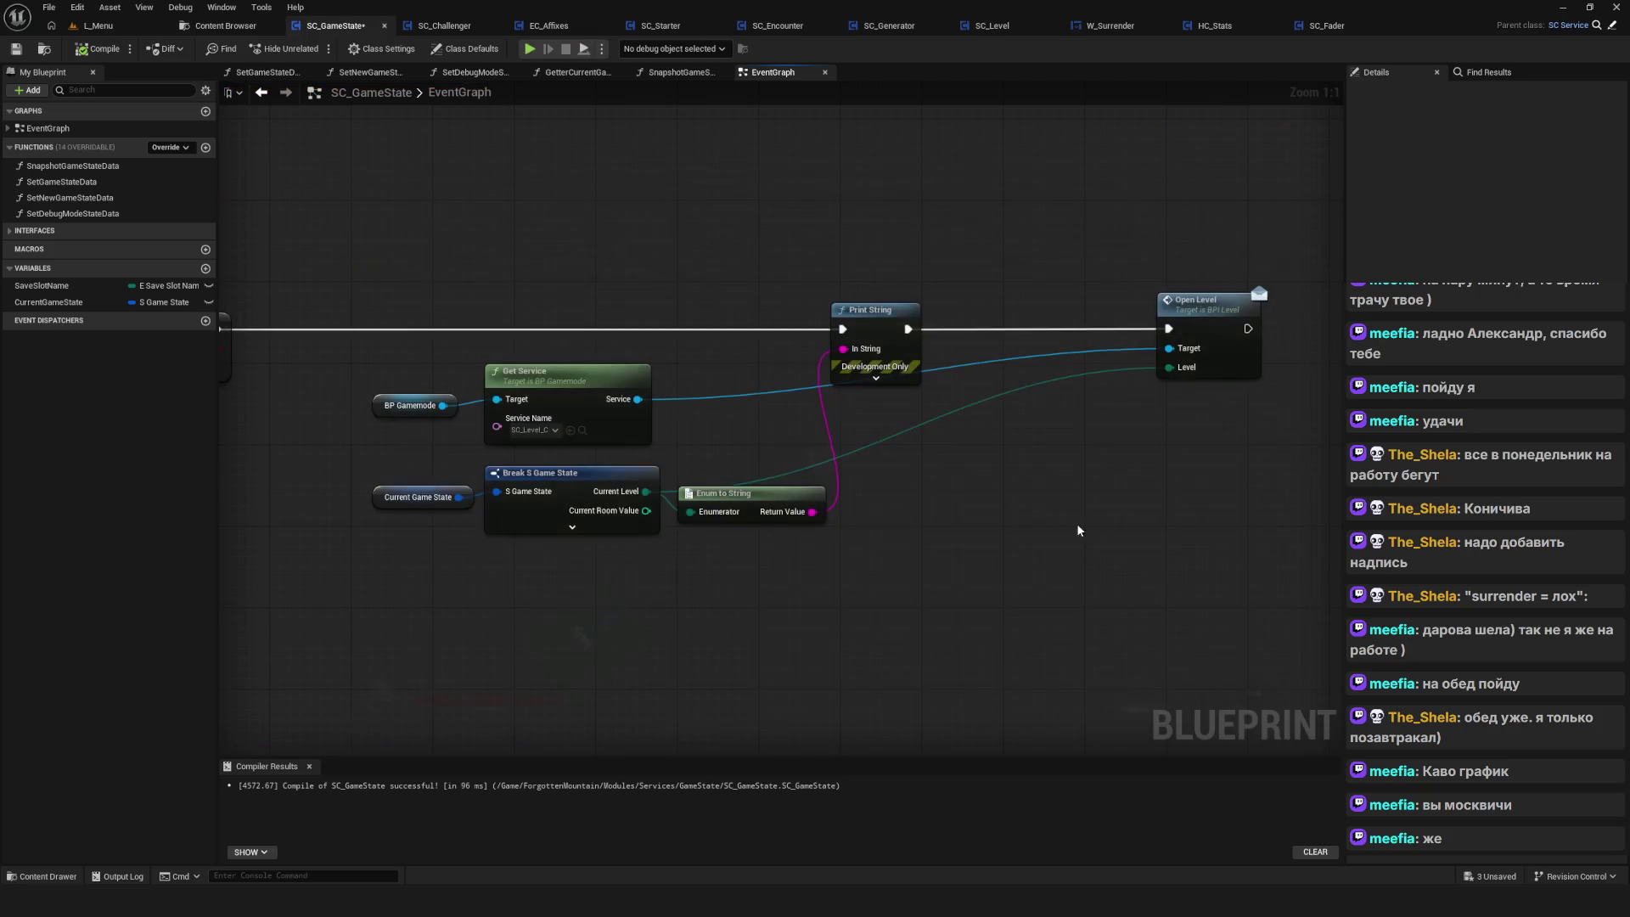
Delete the Print String and Enum to String debug nodes
drag(943, 419, 813, 417)
scroll(820, 408, down, 4)
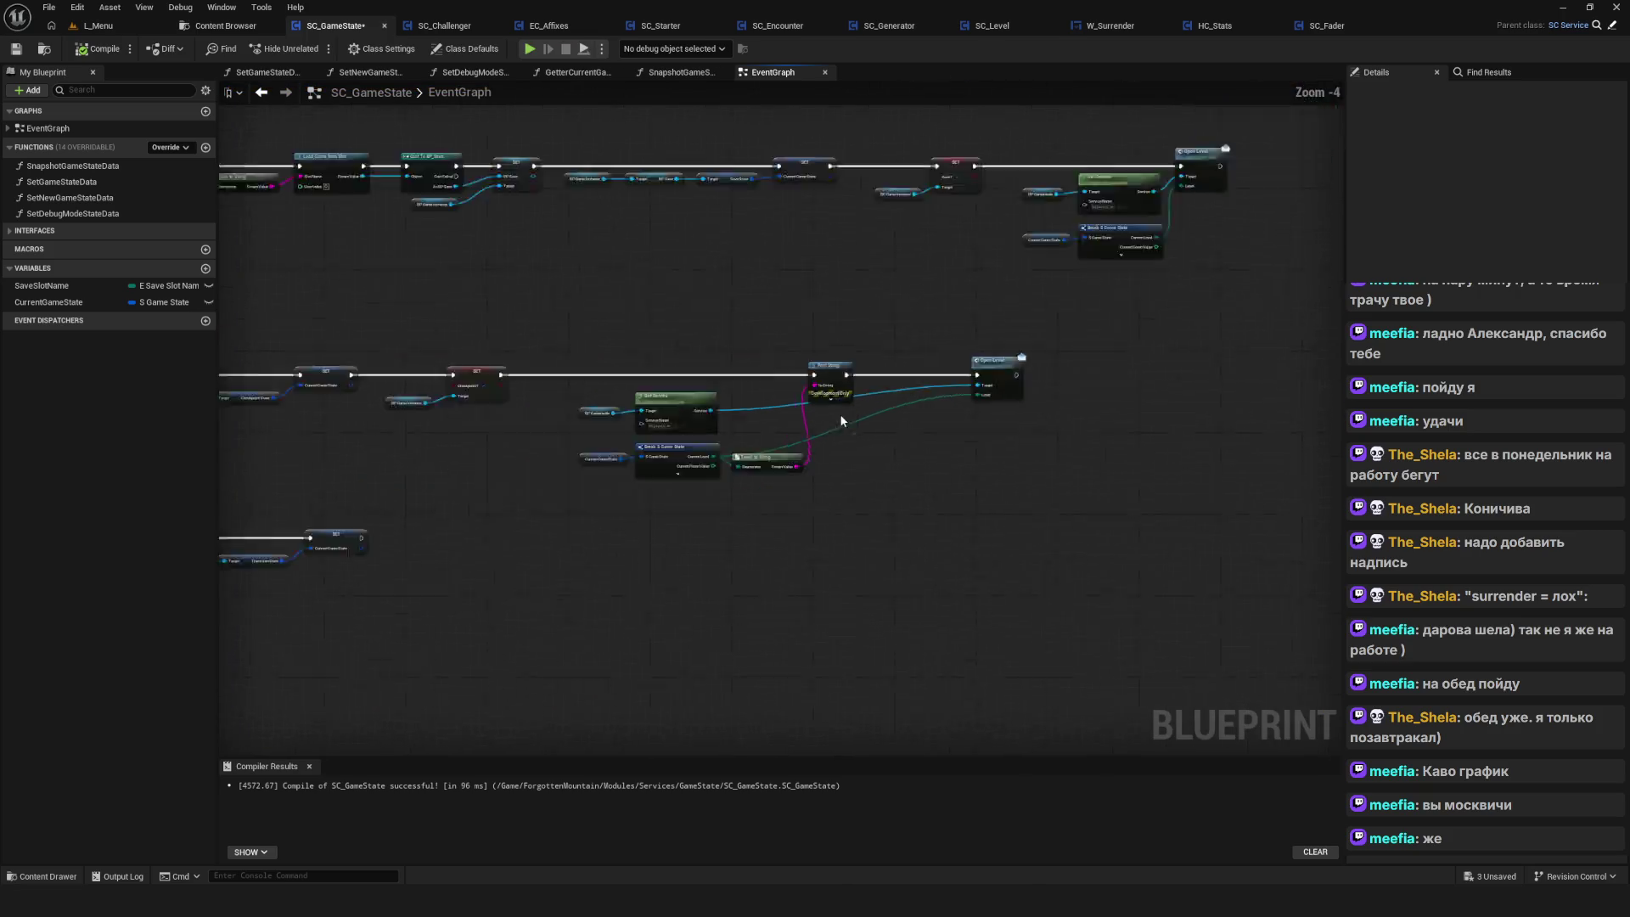
scroll(852, 425, up, 3)
mouse_move(728, 273)
mouse_down()
mouse_move(838, 385)
mouse_move(1019, 397)
mouse_up()
key(Delete)
click(857, 475)
key(Delete)
Wire SET's execution straight into Open Level, then compile and save SC_GameState
mouse_move(400, 330)
mouse_down()
mouse_move(492, 344)
mouse_move(1231, 331)
mouse_up()
drag(1129, 381, 933, 386)
click(97, 50)
click(16, 49)
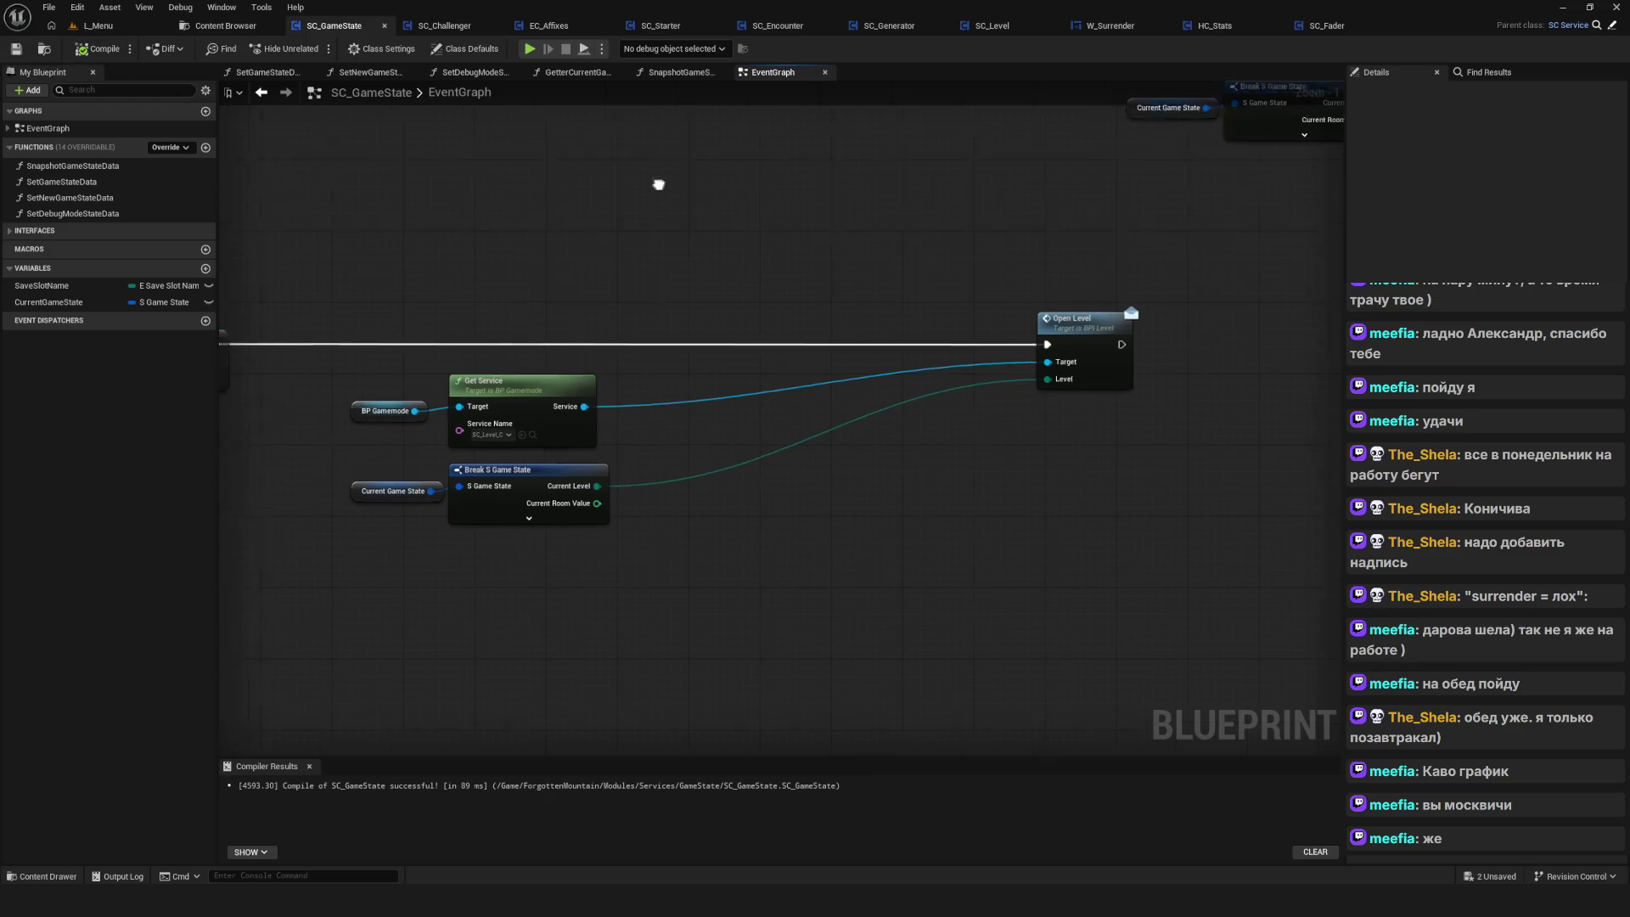
Switch to SC_Level's event graph and nudge the Current Level SET node up
click(992, 25)
scroll(644, 358, down, 10)
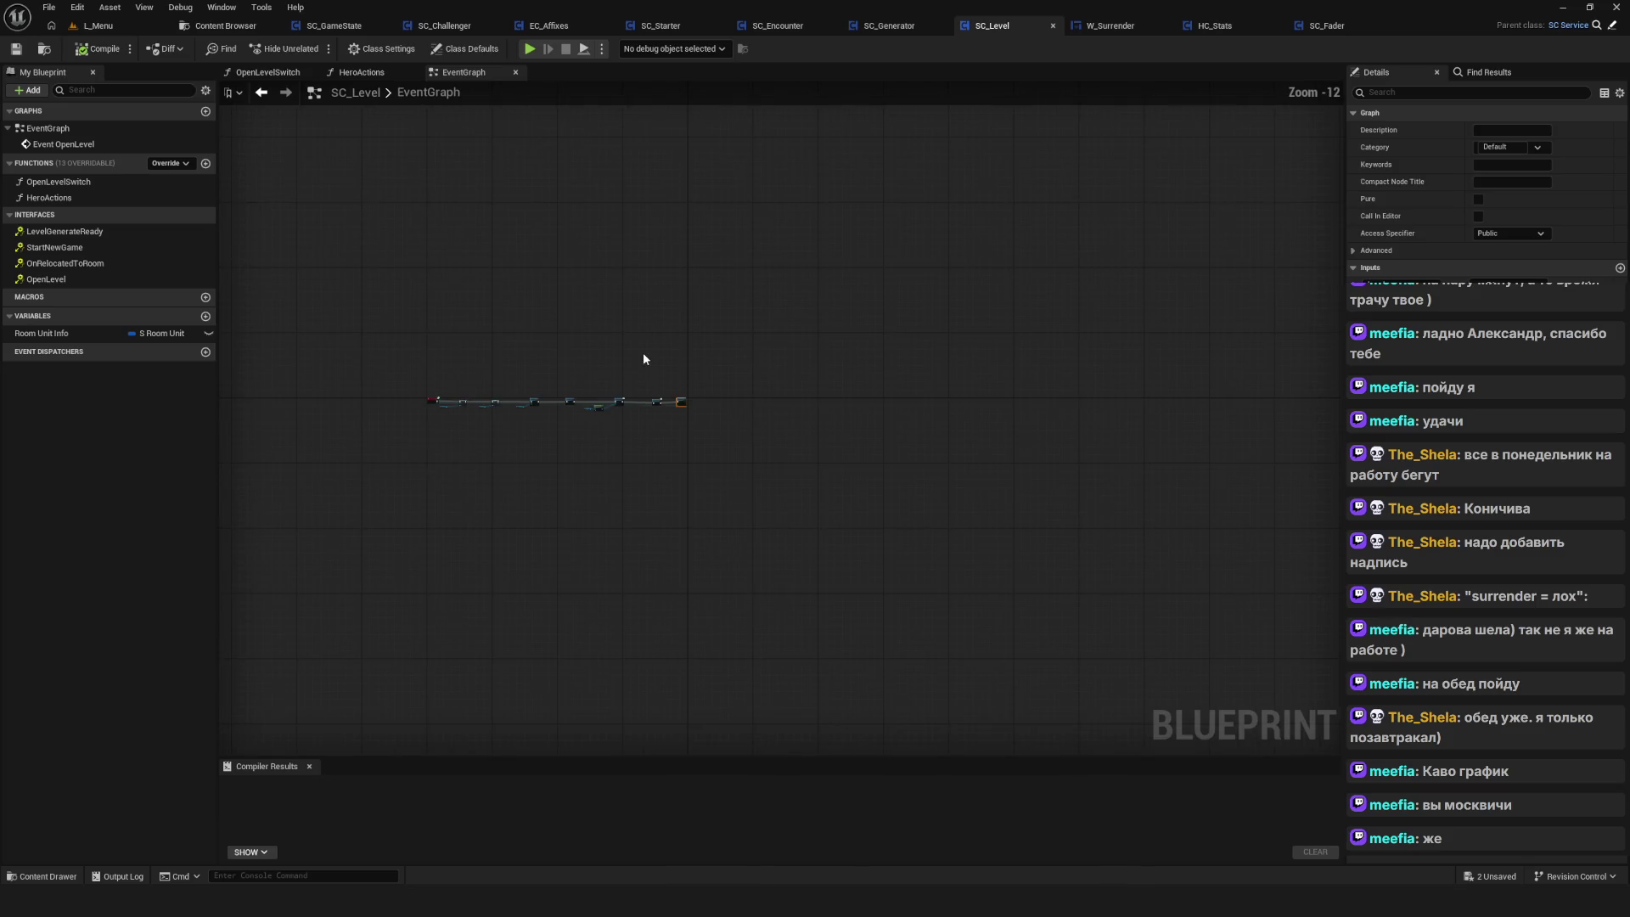
scroll(834, 406, up, 12)
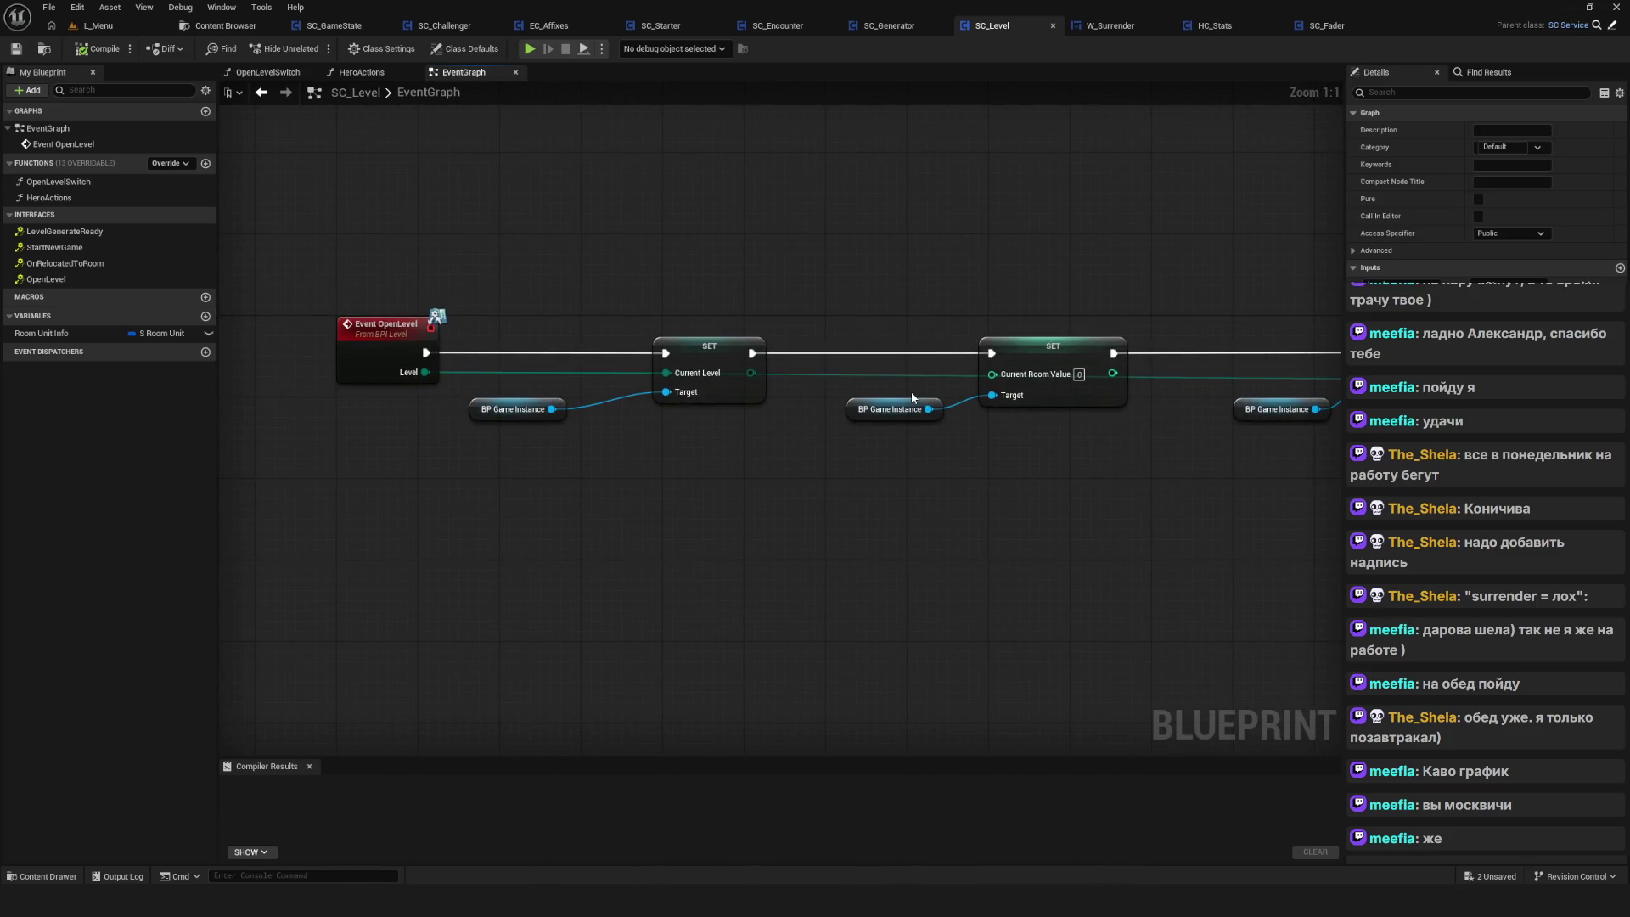
scroll(705, 321, down, 7)
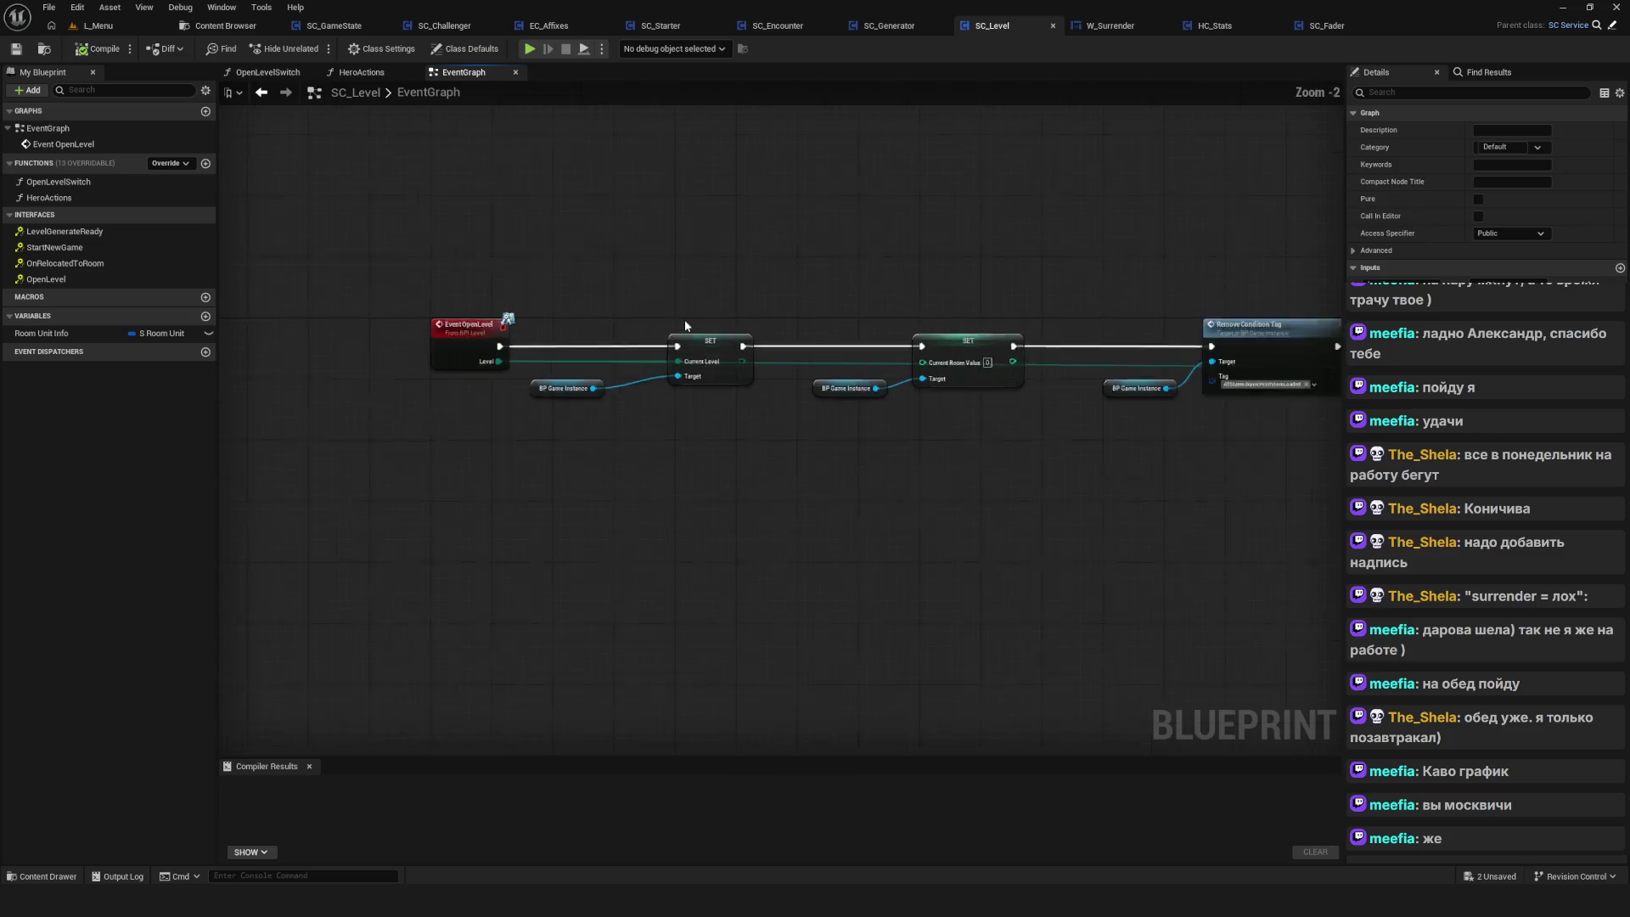
scroll(690, 338, up, 7)
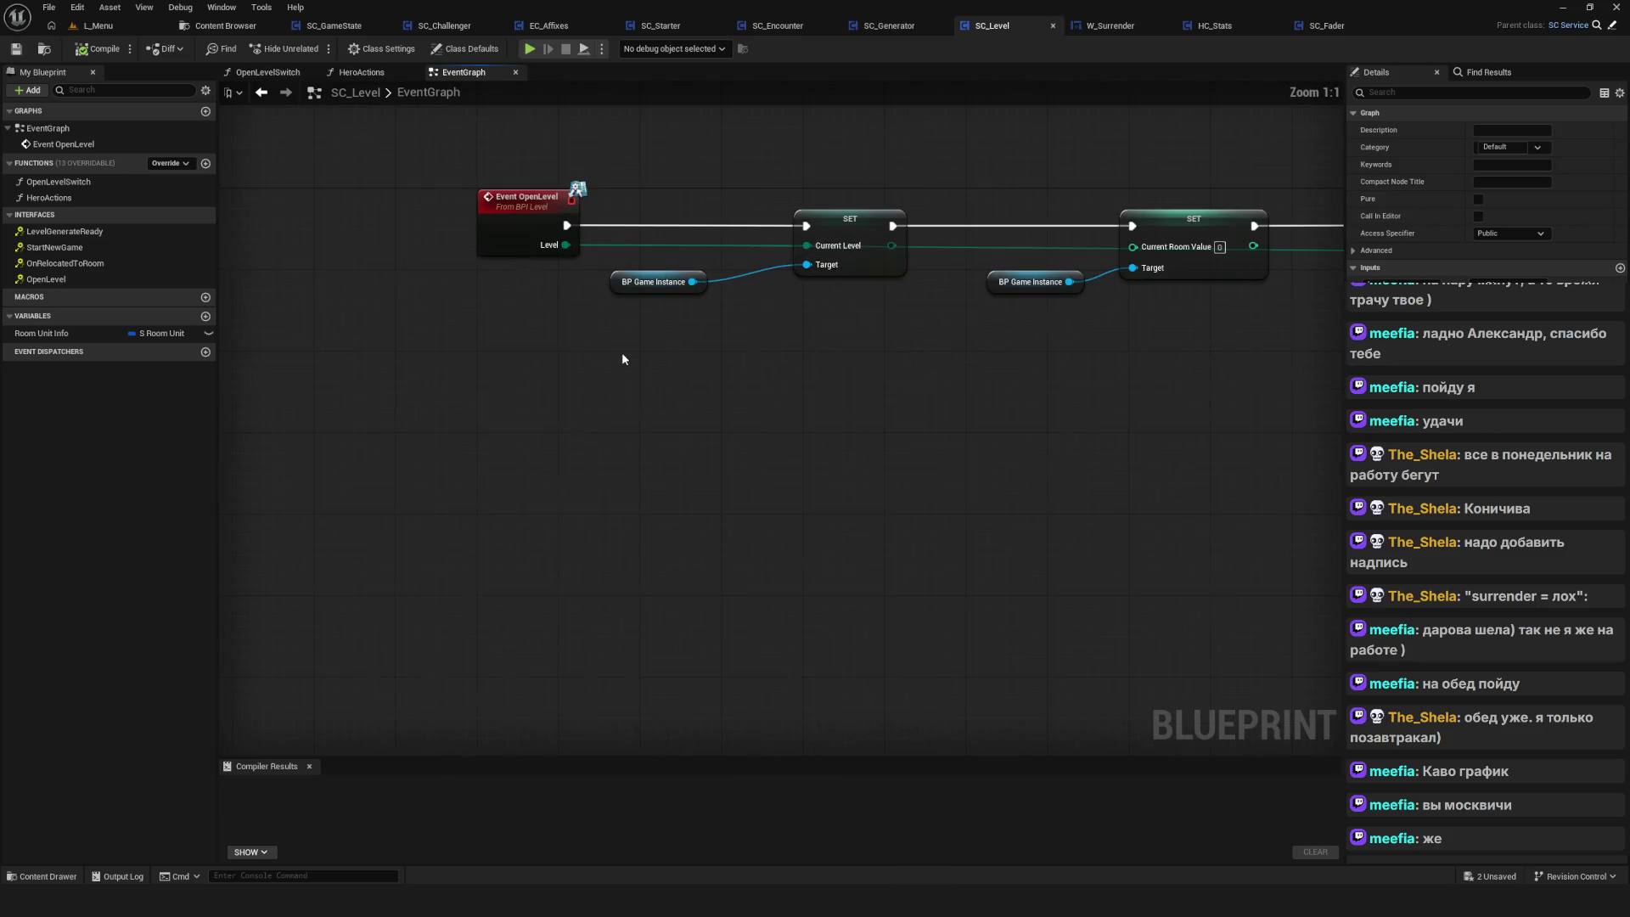
mouse_move(1081, 315)
mouse_down()
mouse_move(1008, 356)
mouse_move(815, 360)
mouse_up()
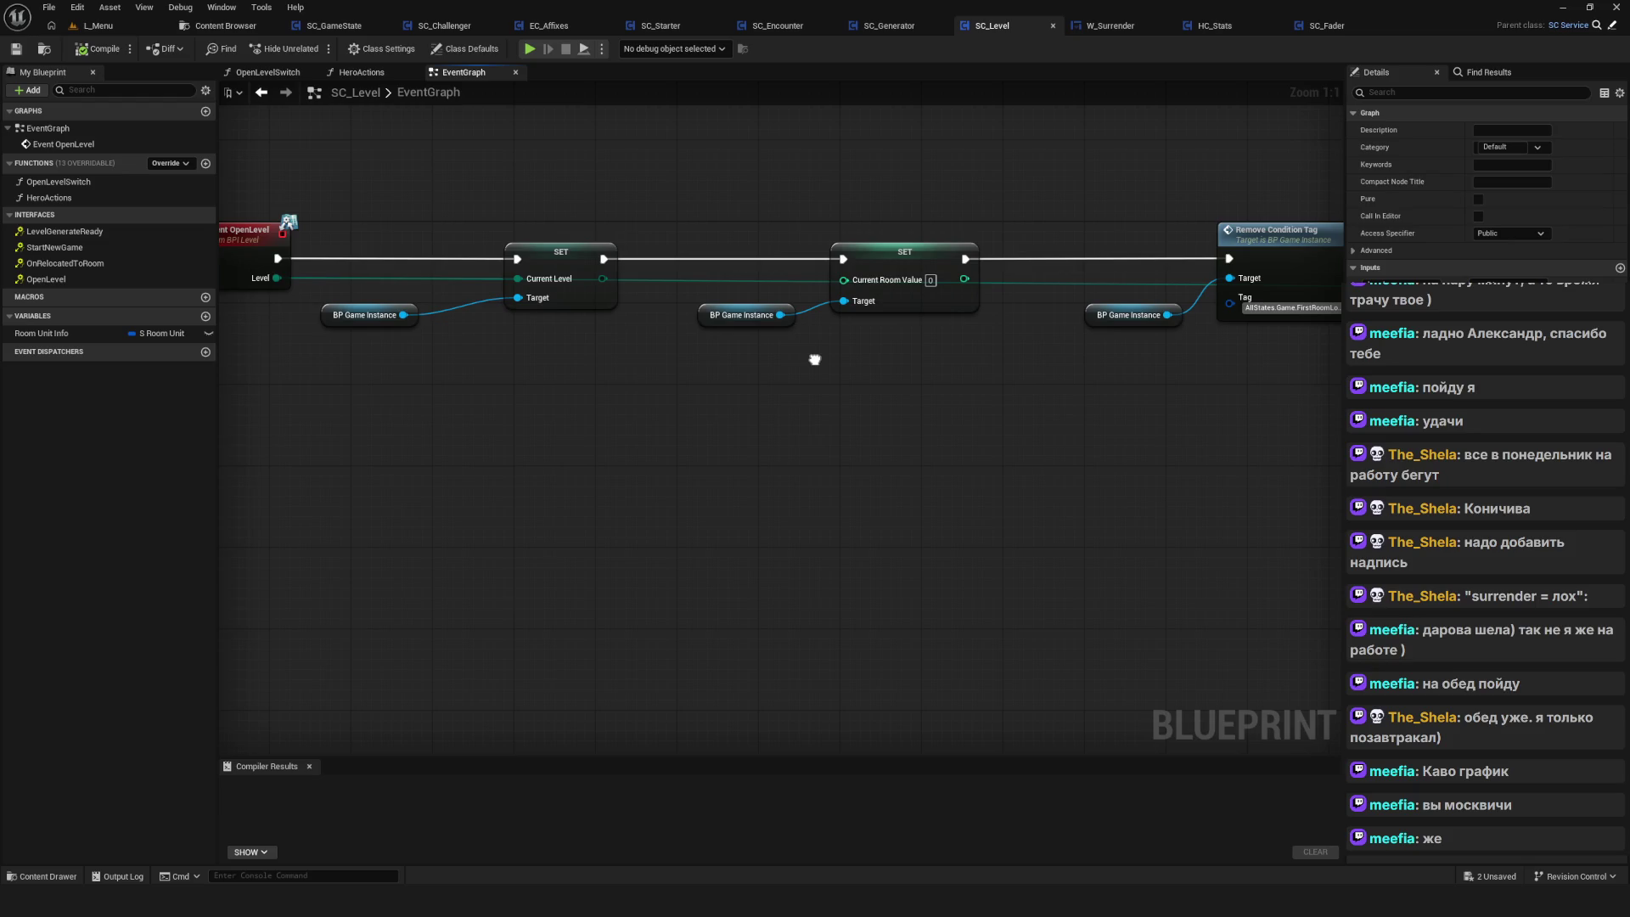
mouse_move(549, 288)
mouse_down()
mouse_move(548, 247)
mouse_move(549, 274)
mouse_up()
mouse_move(1053, 401)
mouse_down()
mouse_move(990, 433)
mouse_move(562, 417)
mouse_up()
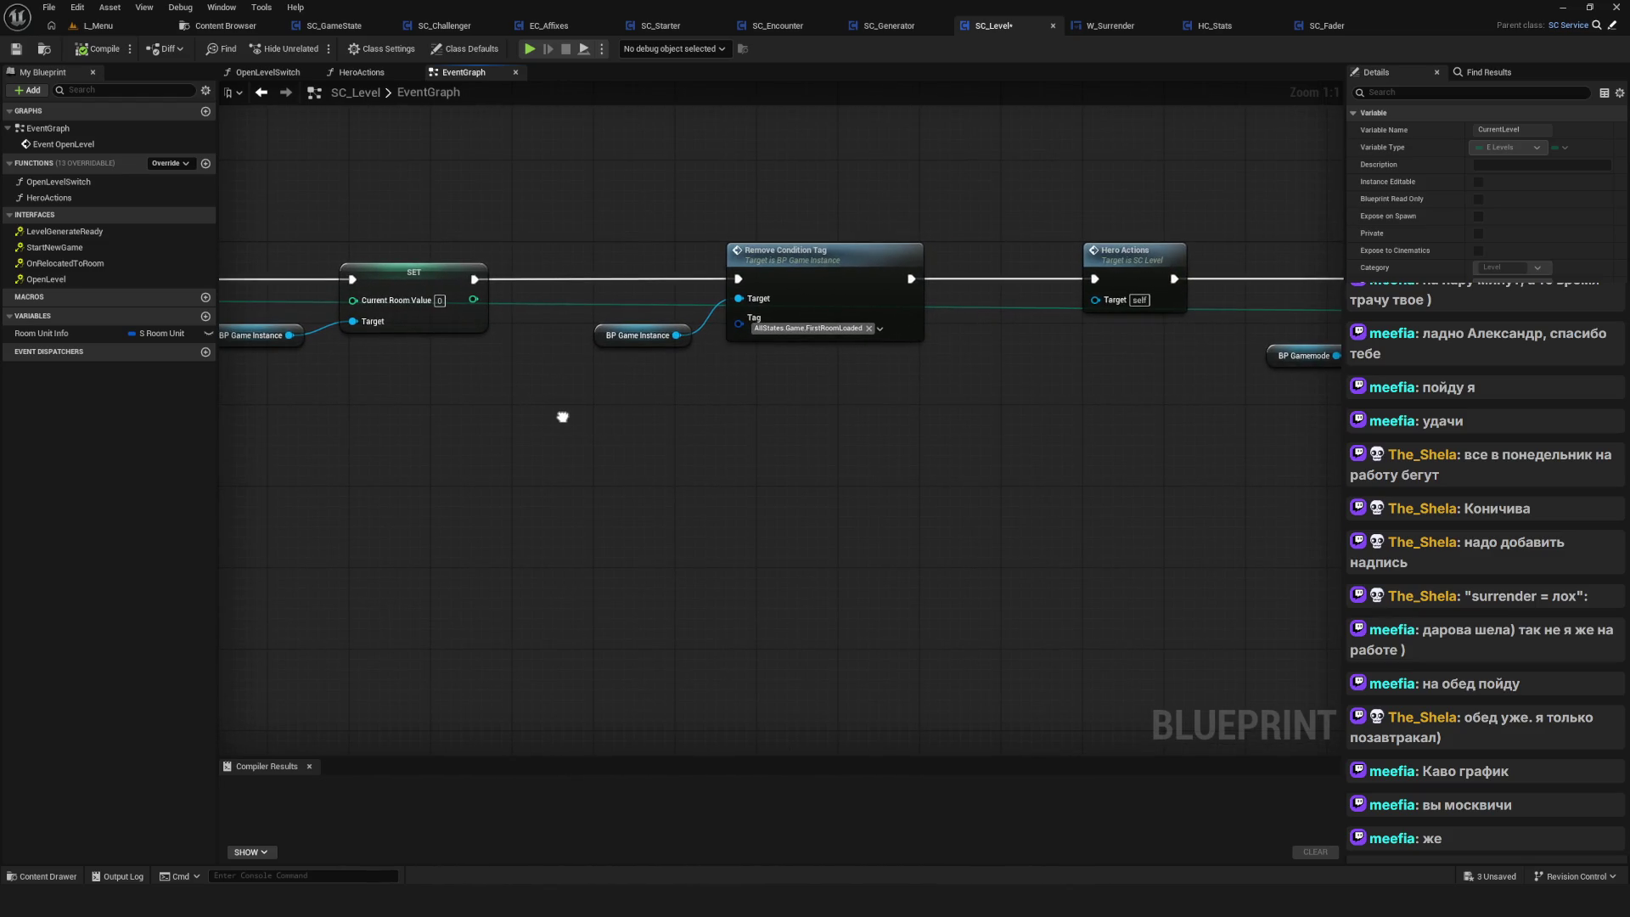
Follow the chain to Fader Actions, Delay and Open Level Switch, and open the OpenLevelSwitch function
drag(643, 213, 893, 447)
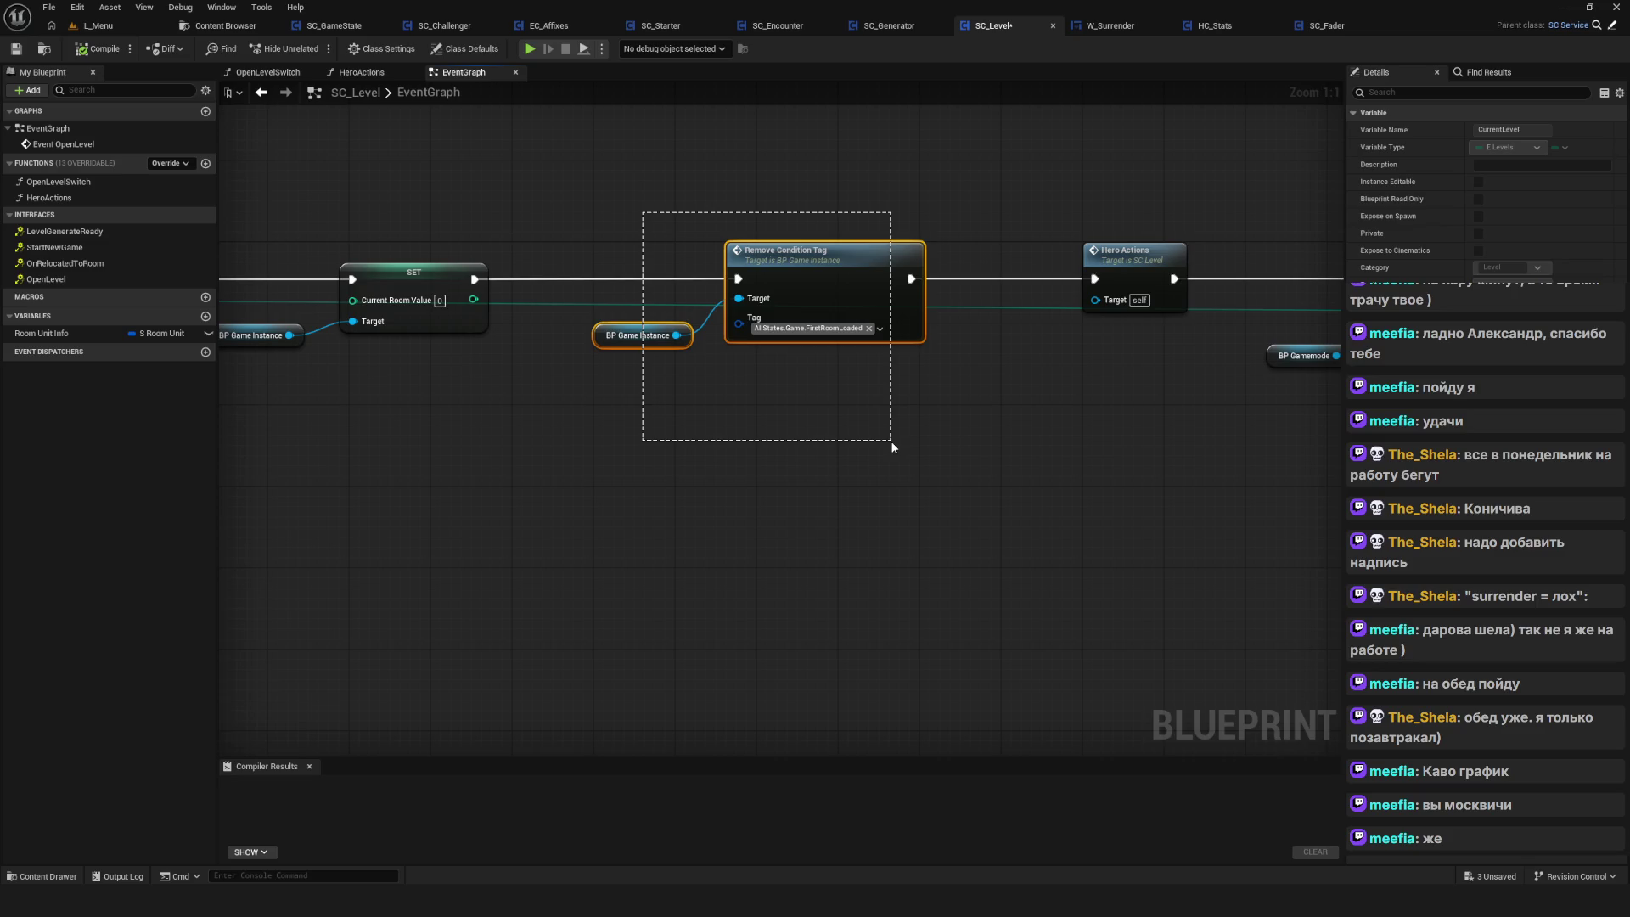
mouse_move(892, 448)
mouse_down()
mouse_move(991, 487)
mouse_move(657, 464)
mouse_move(655, 506)
mouse_up()
click(777, 316)
drag(976, 222, 494, 248)
drag(1142, 517, 611, 552)
drag(680, 226, 953, 444)
click(869, 321)
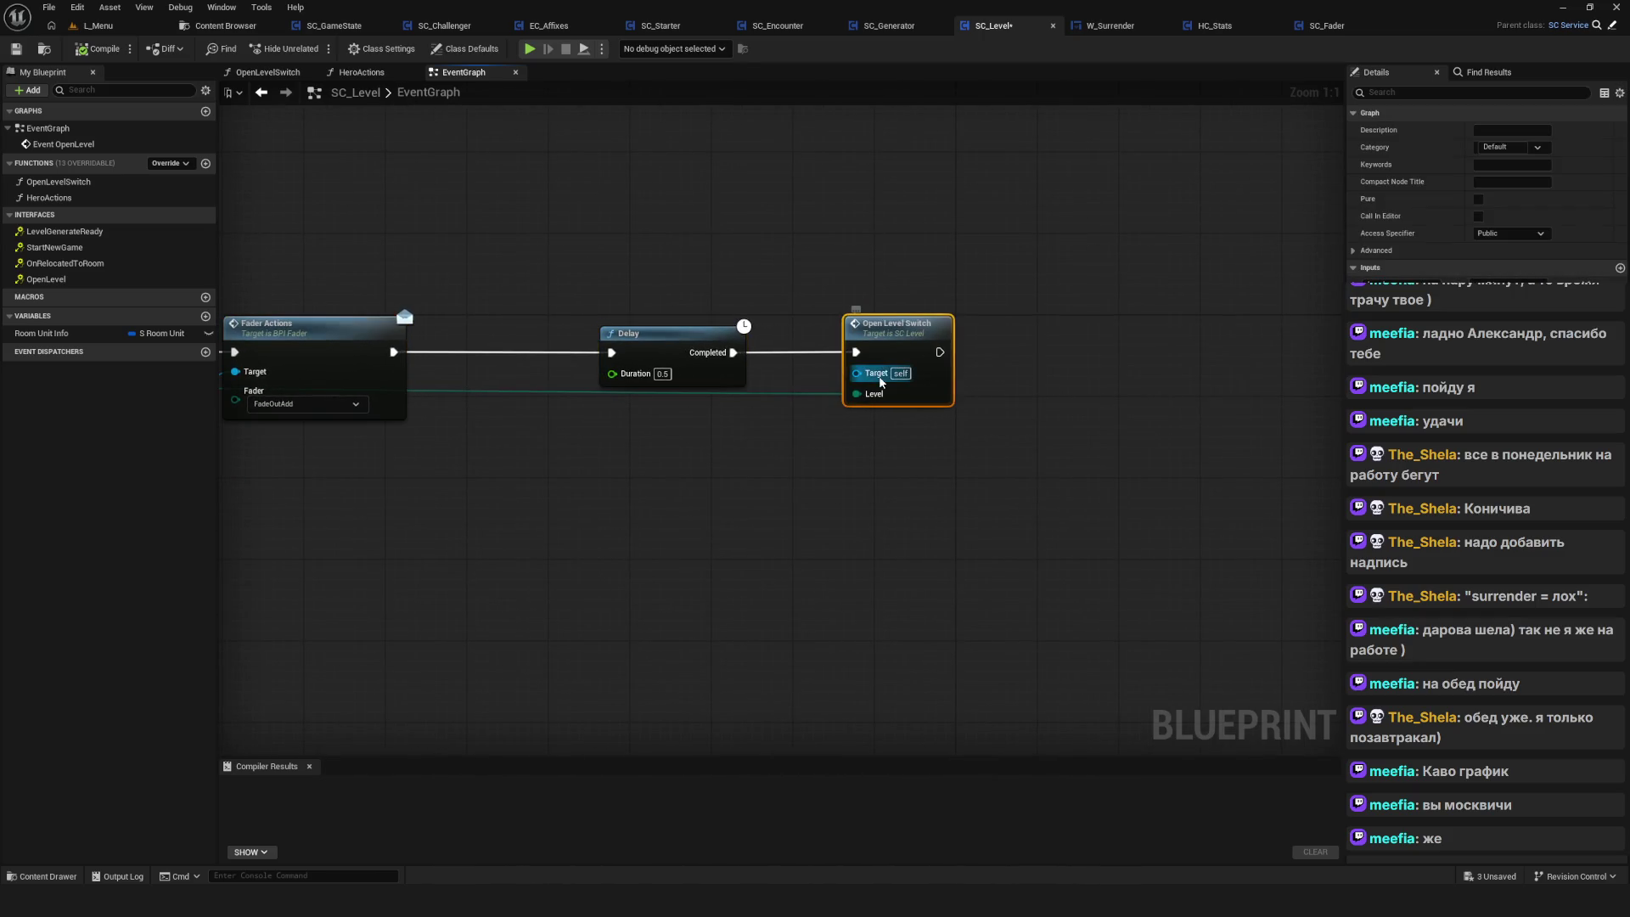
double_click(904, 328)
Move the Tutorial Open Level node lower, then compile and save SC_Level
mouse_move(1017, 385)
mouse_down()
mouse_move(787, 211)
mouse_move(817, 11)
mouse_up()
drag(873, 391, 872, 472)
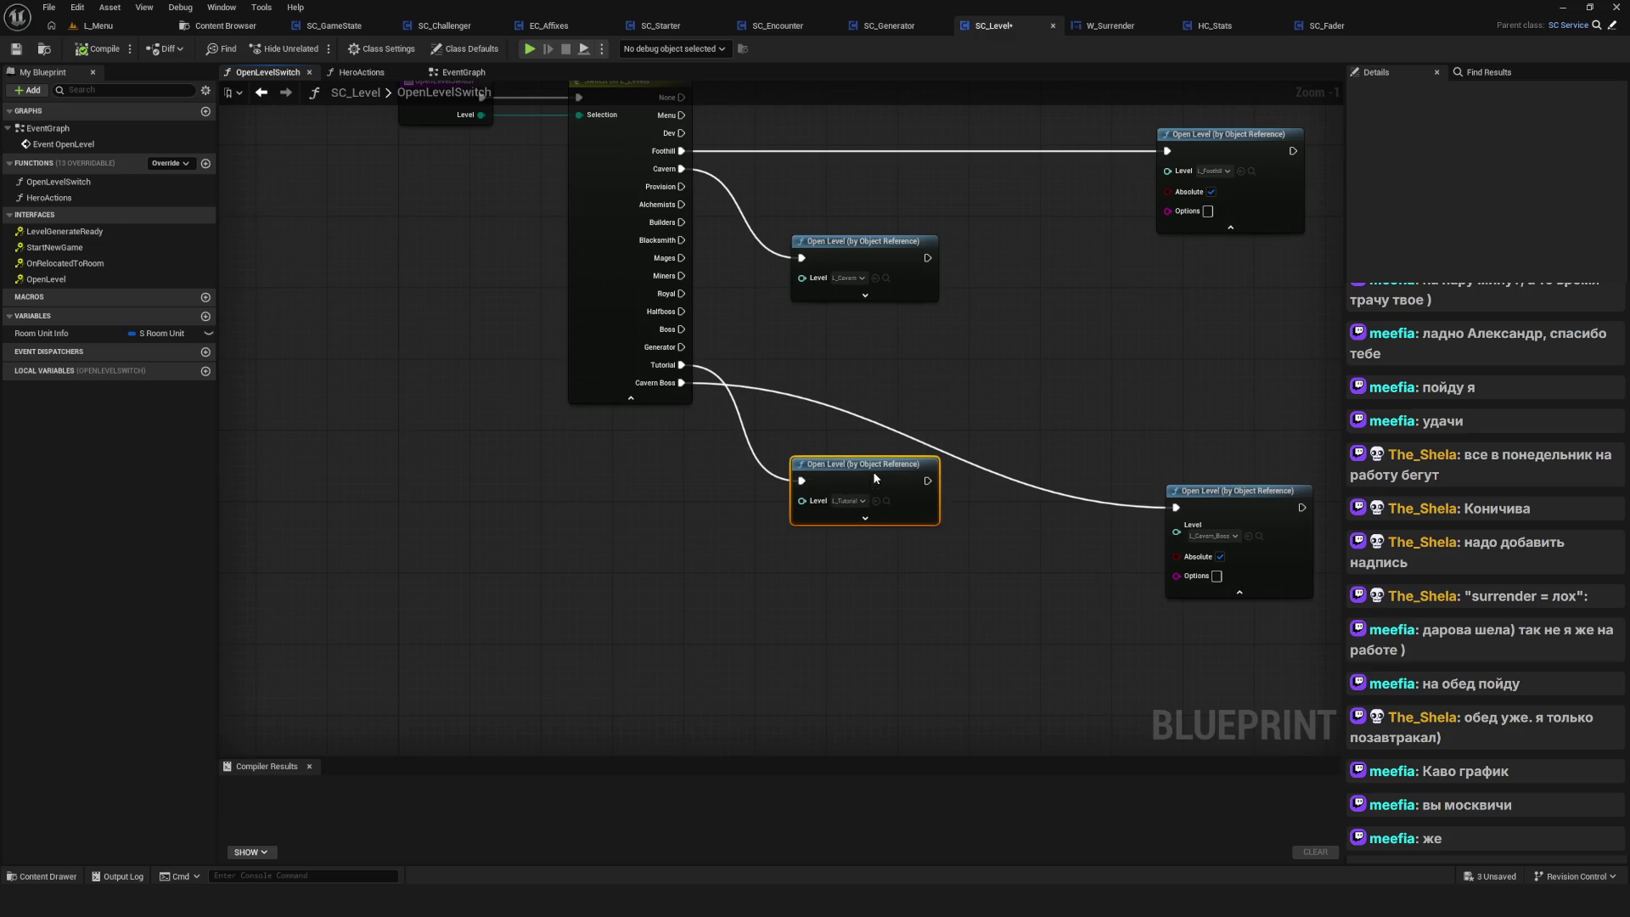
drag(1030, 411, 1018, 397)
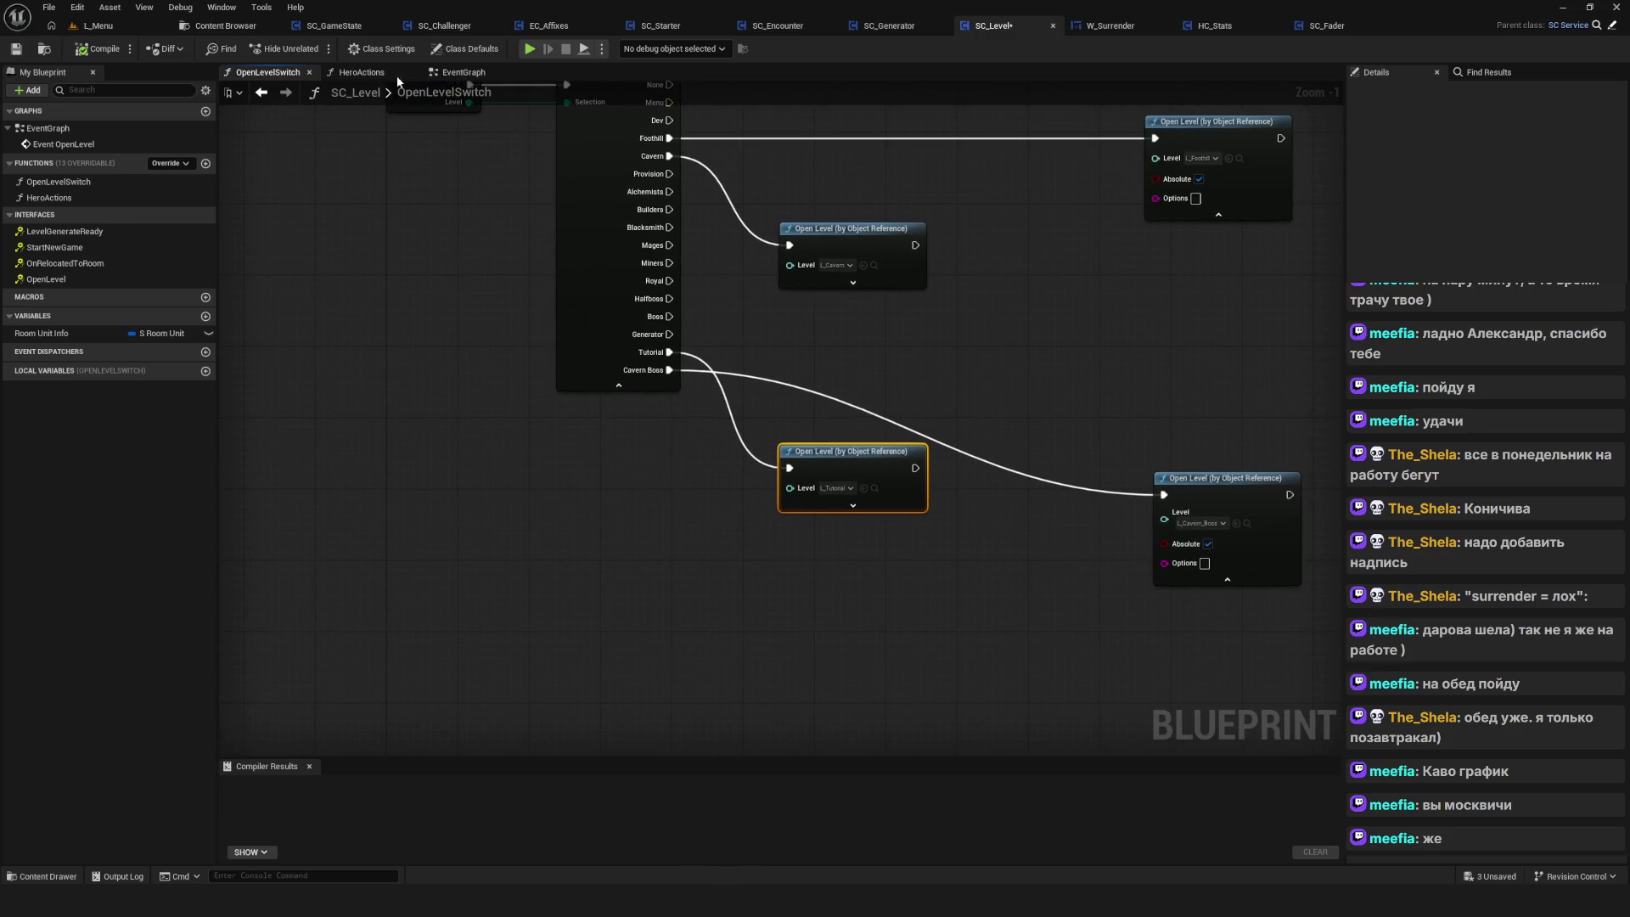
click(88, 51)
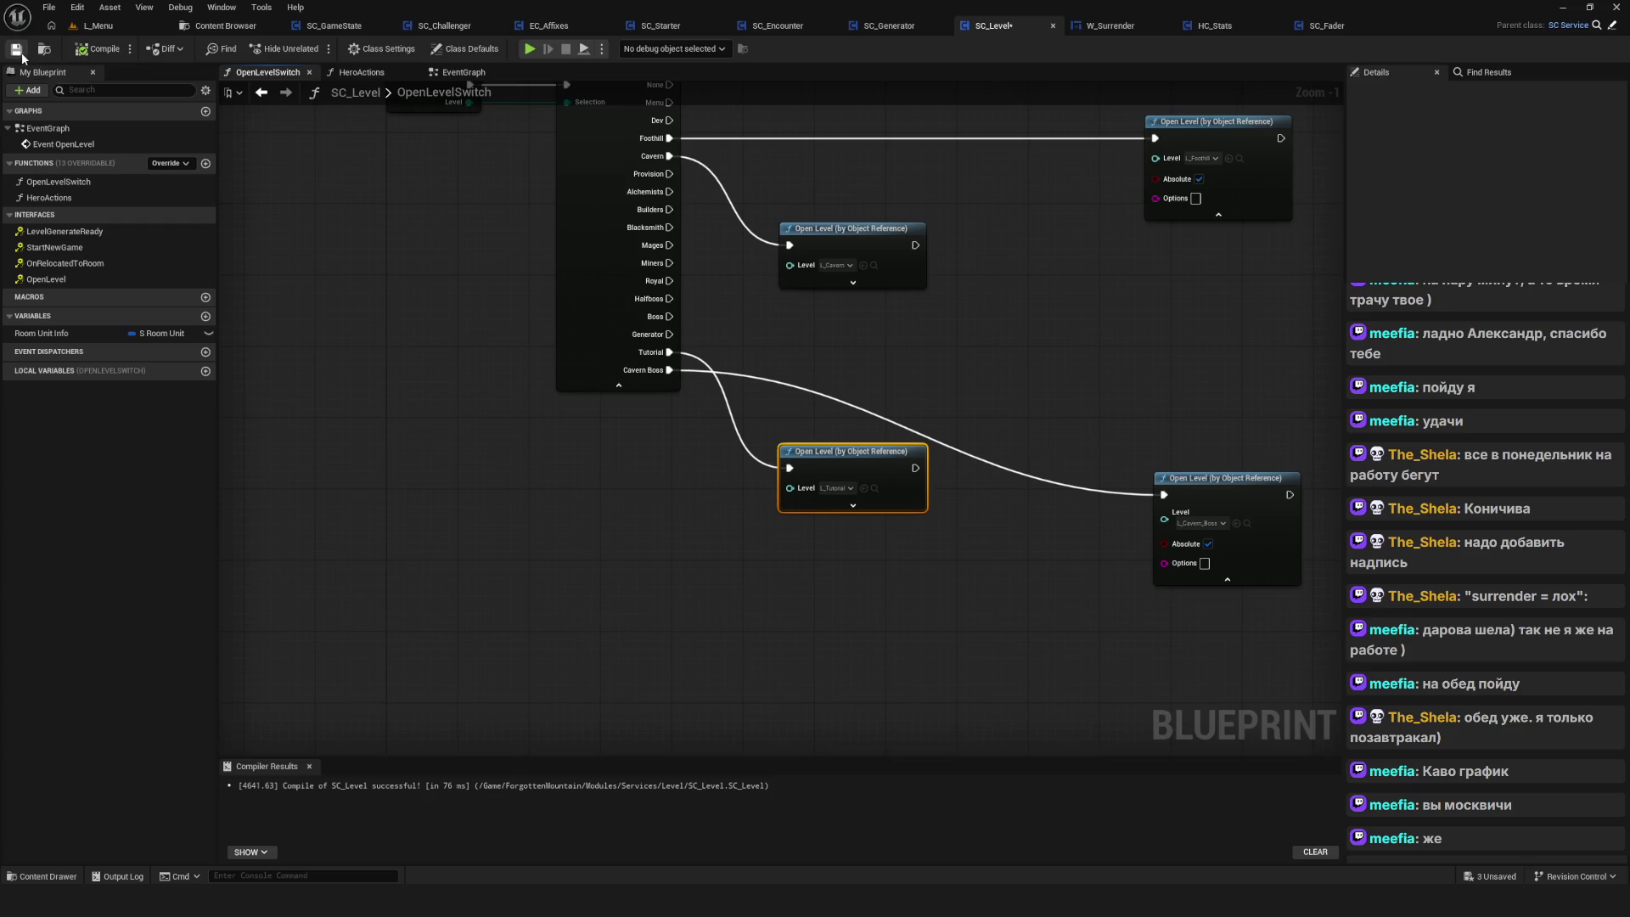
click(22, 54)
drag(930, 343, 964, 384)
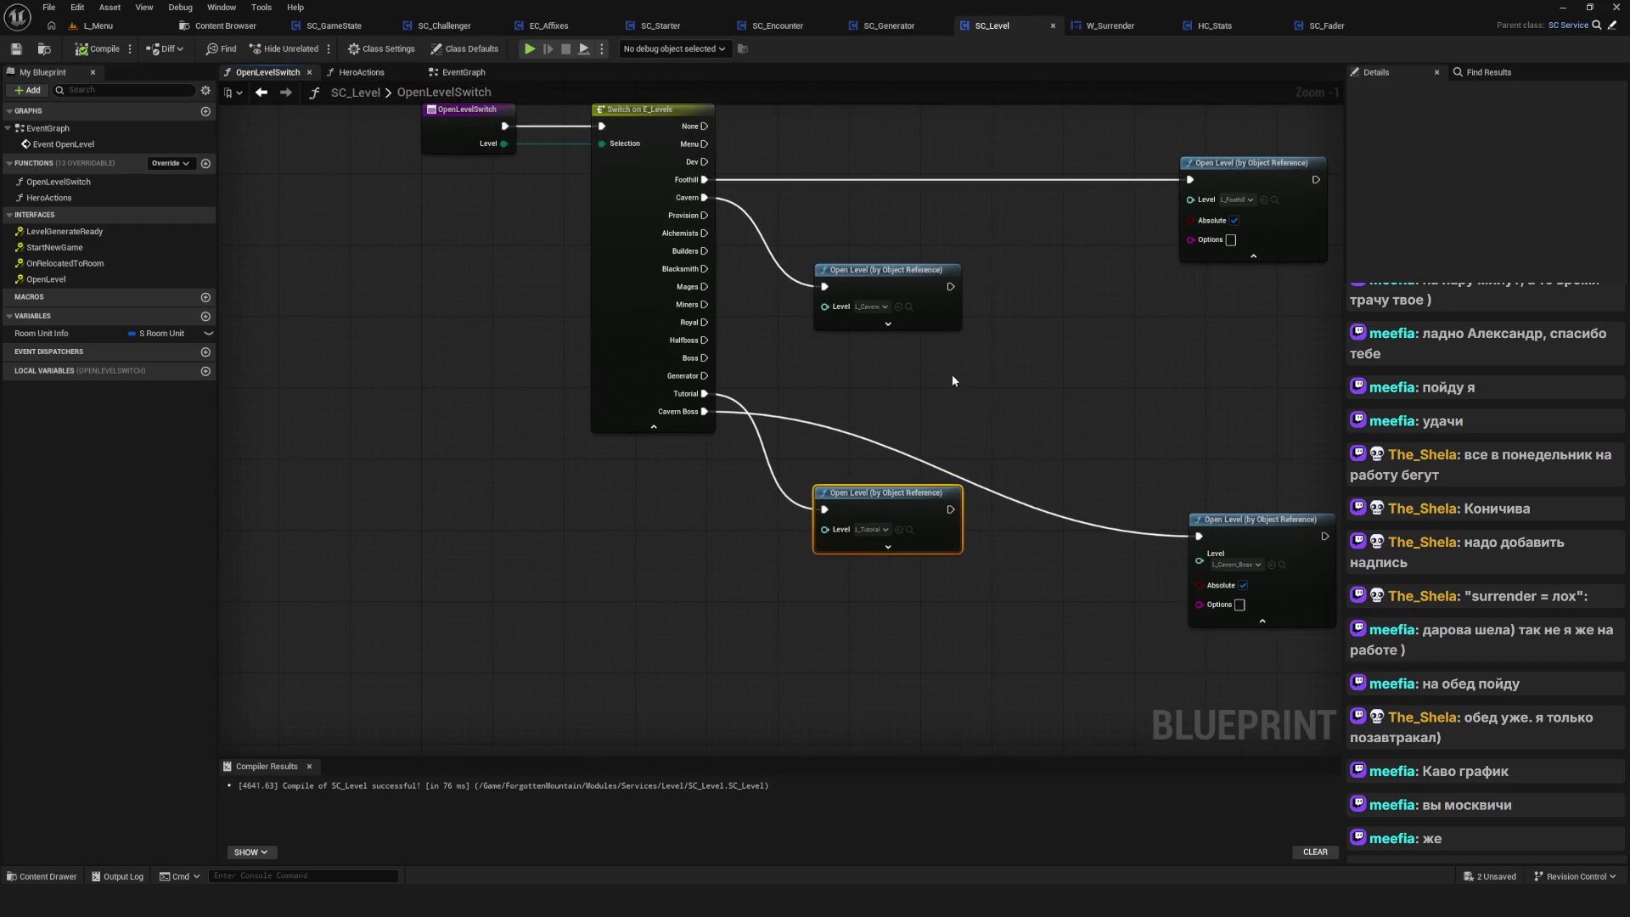
Back in the EventGraph, shift the Delay and Open Level Switch nodes left toward Fader Actions
click(261, 92)
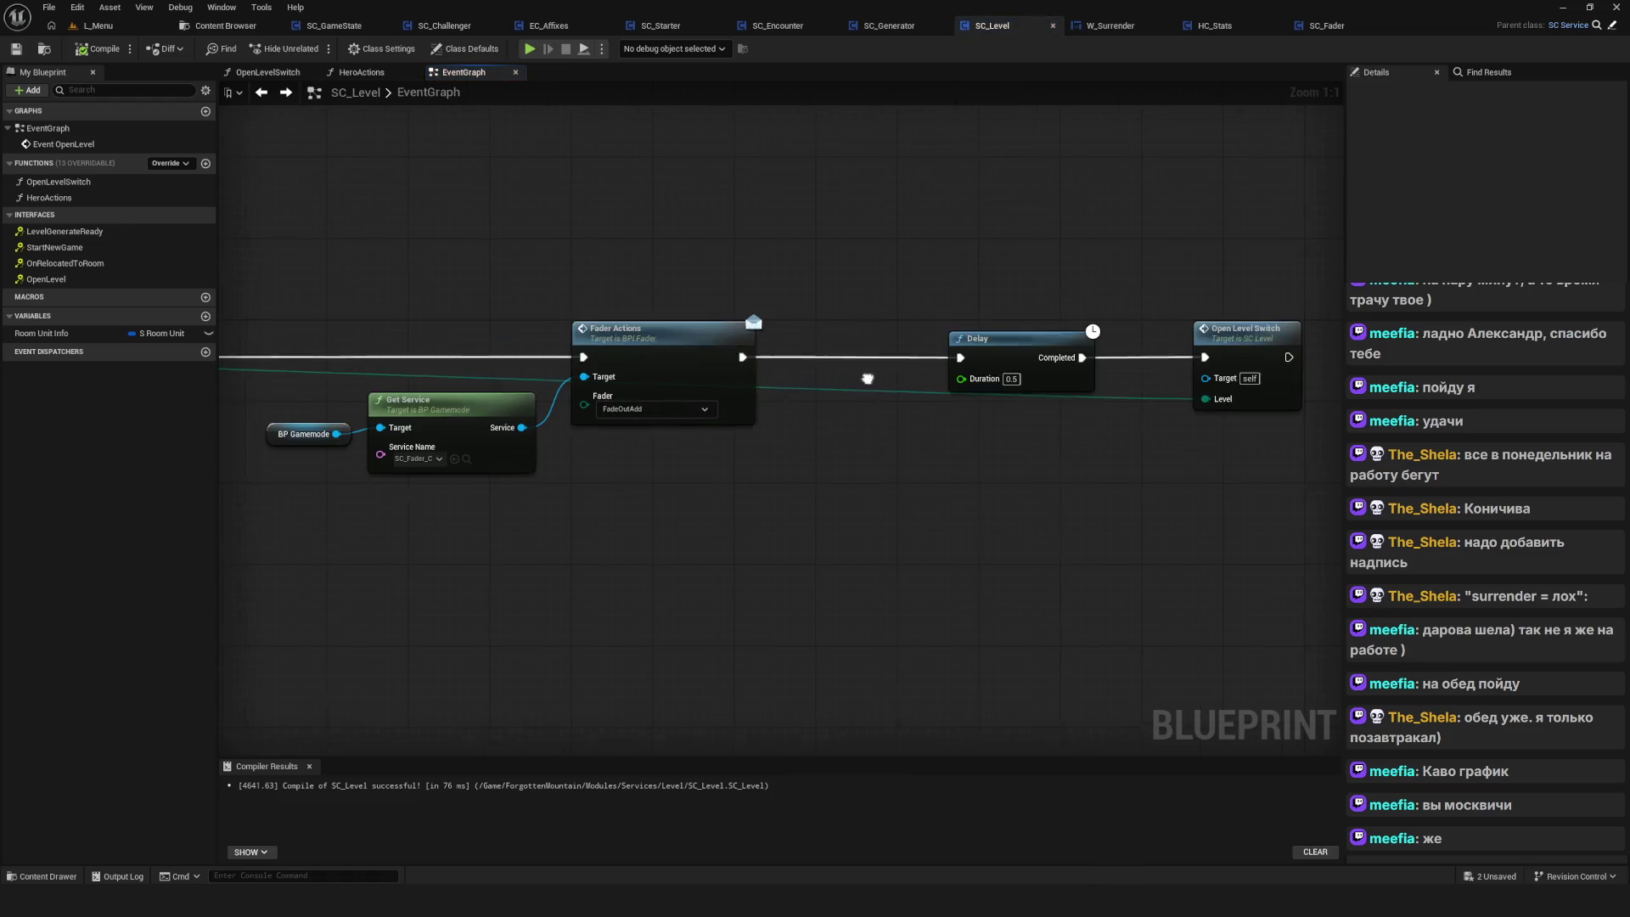
scroll(928, 375, down, 5)
scroll(976, 436, up, 5)
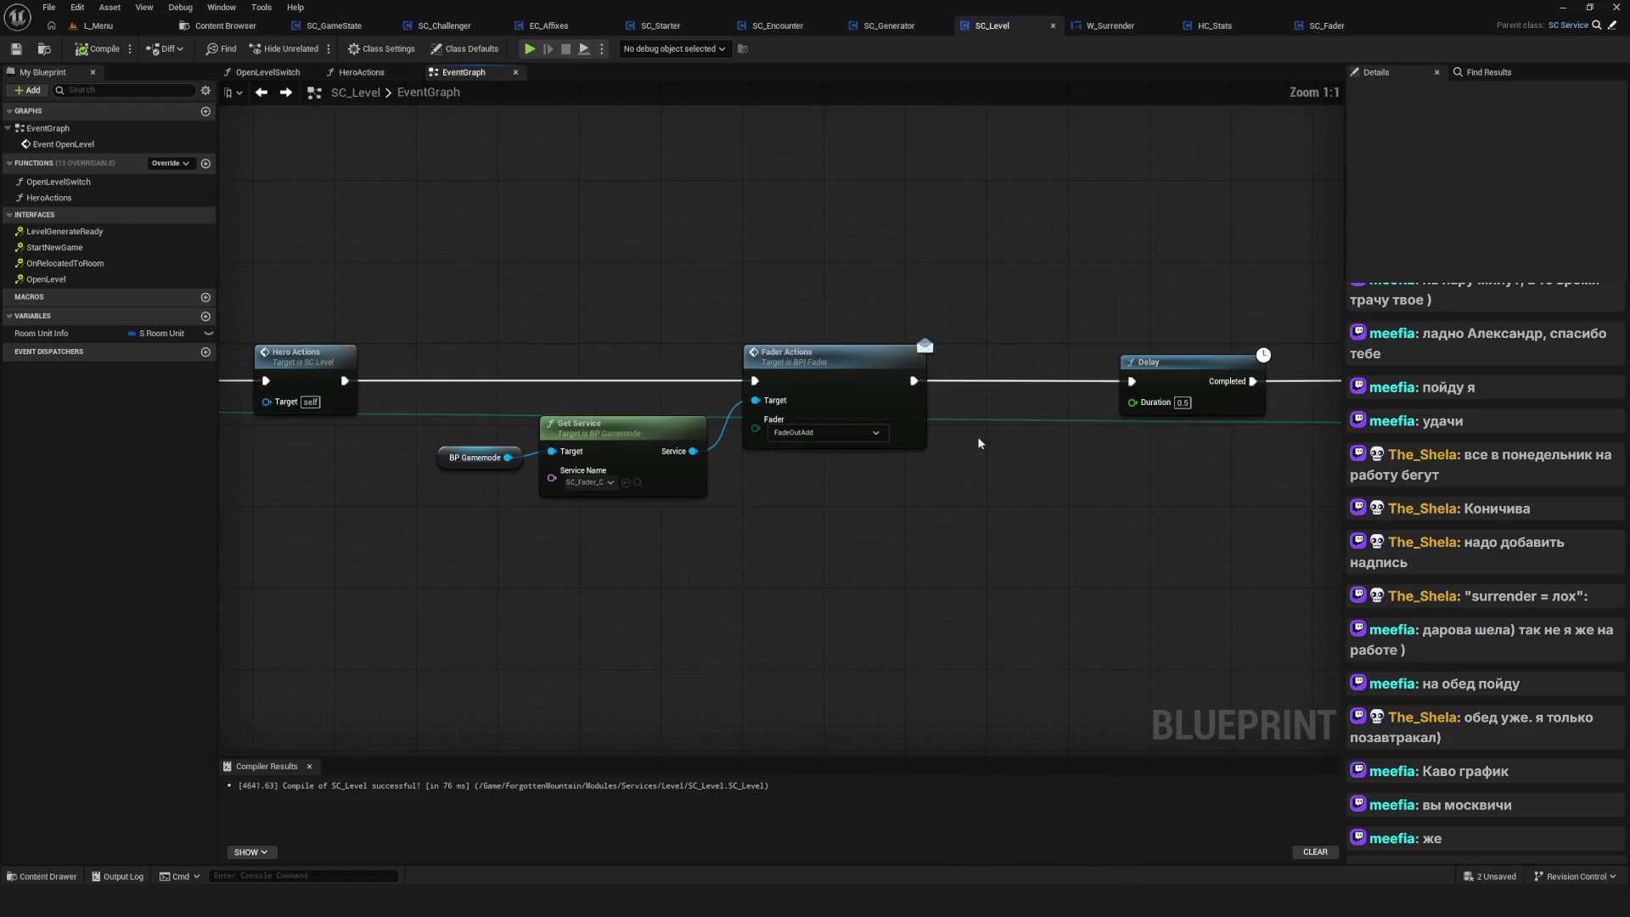
drag(1028, 491, 504, 421)
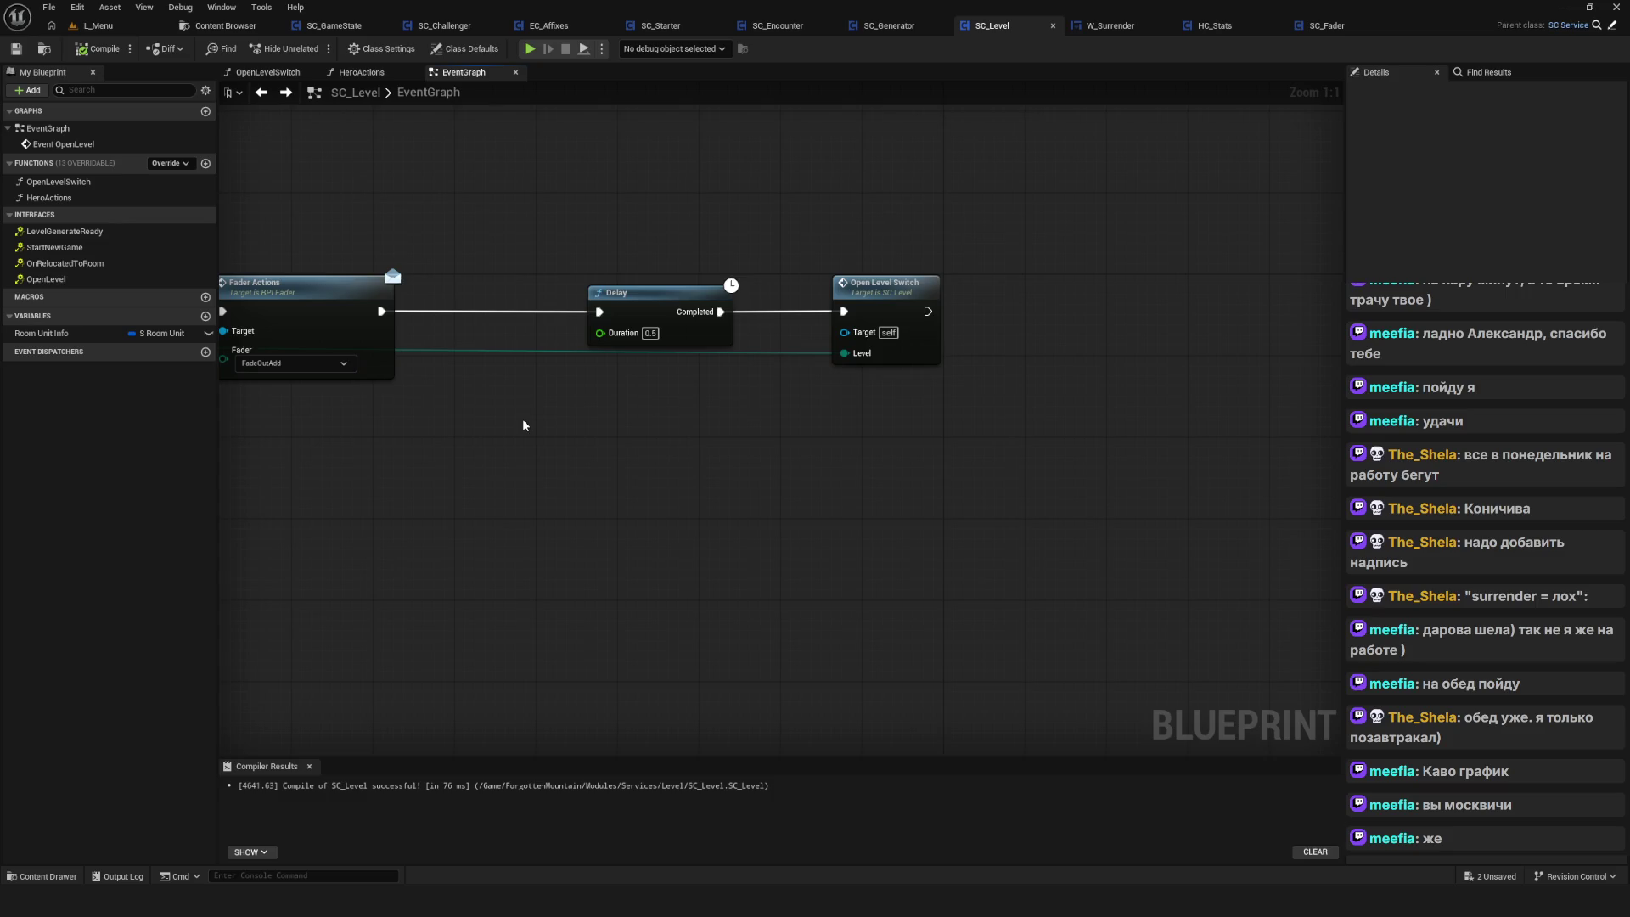
drag(696, 430, 900, 433)
drag(813, 241, 1171, 372)
drag(848, 307, 762, 309)
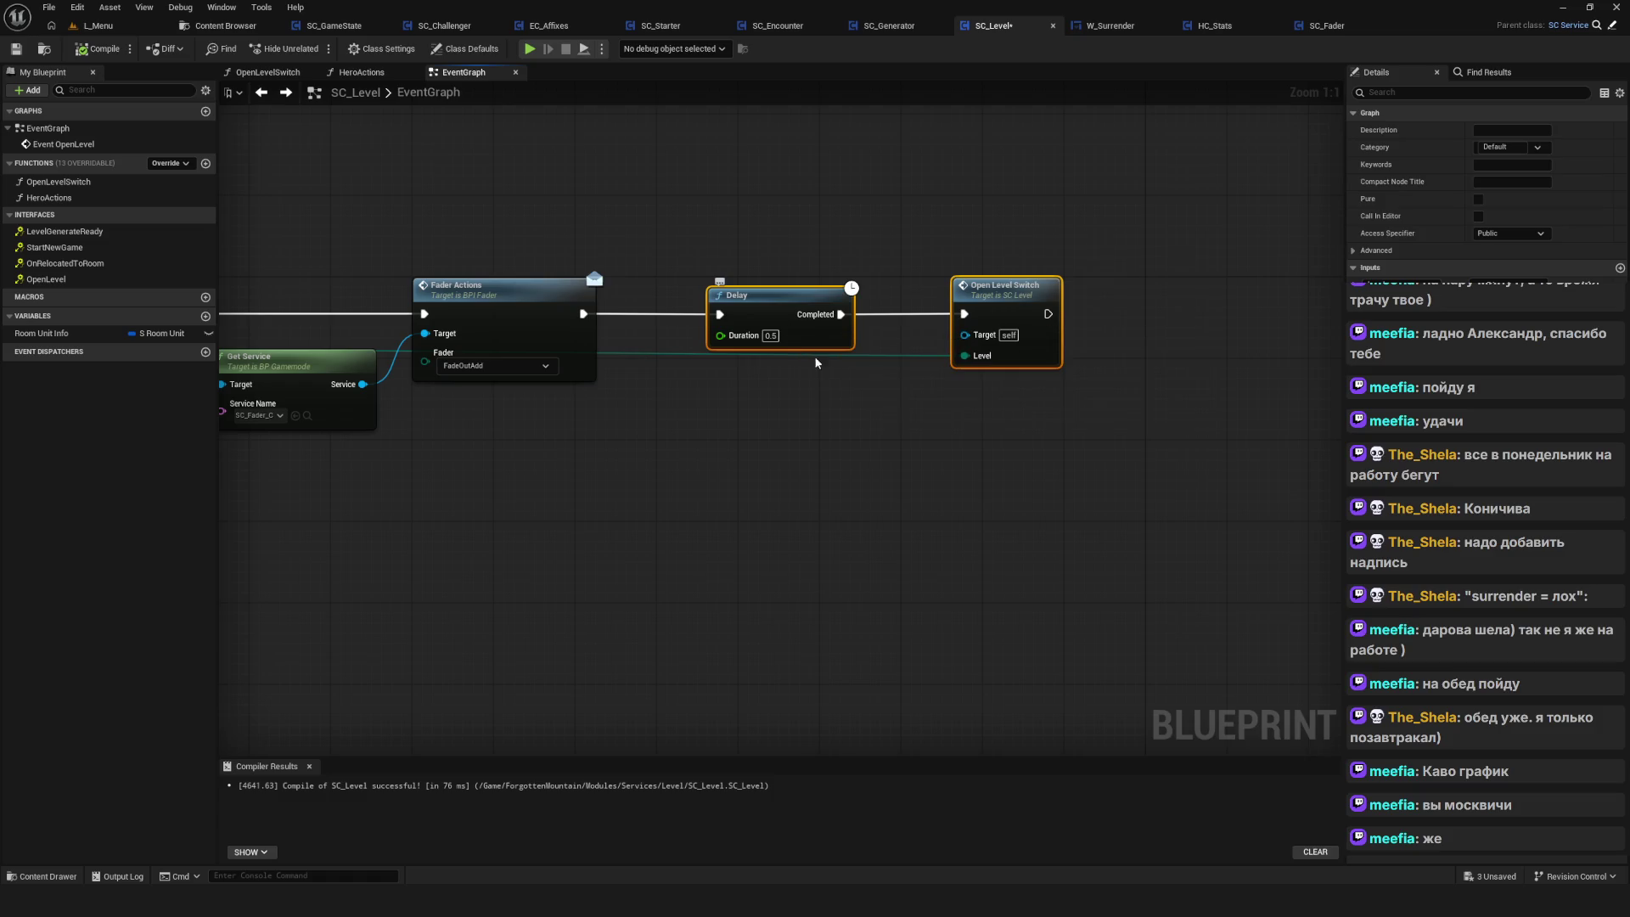
scroll(779, 431, down, 8)
scroll(717, 439, up, 9)
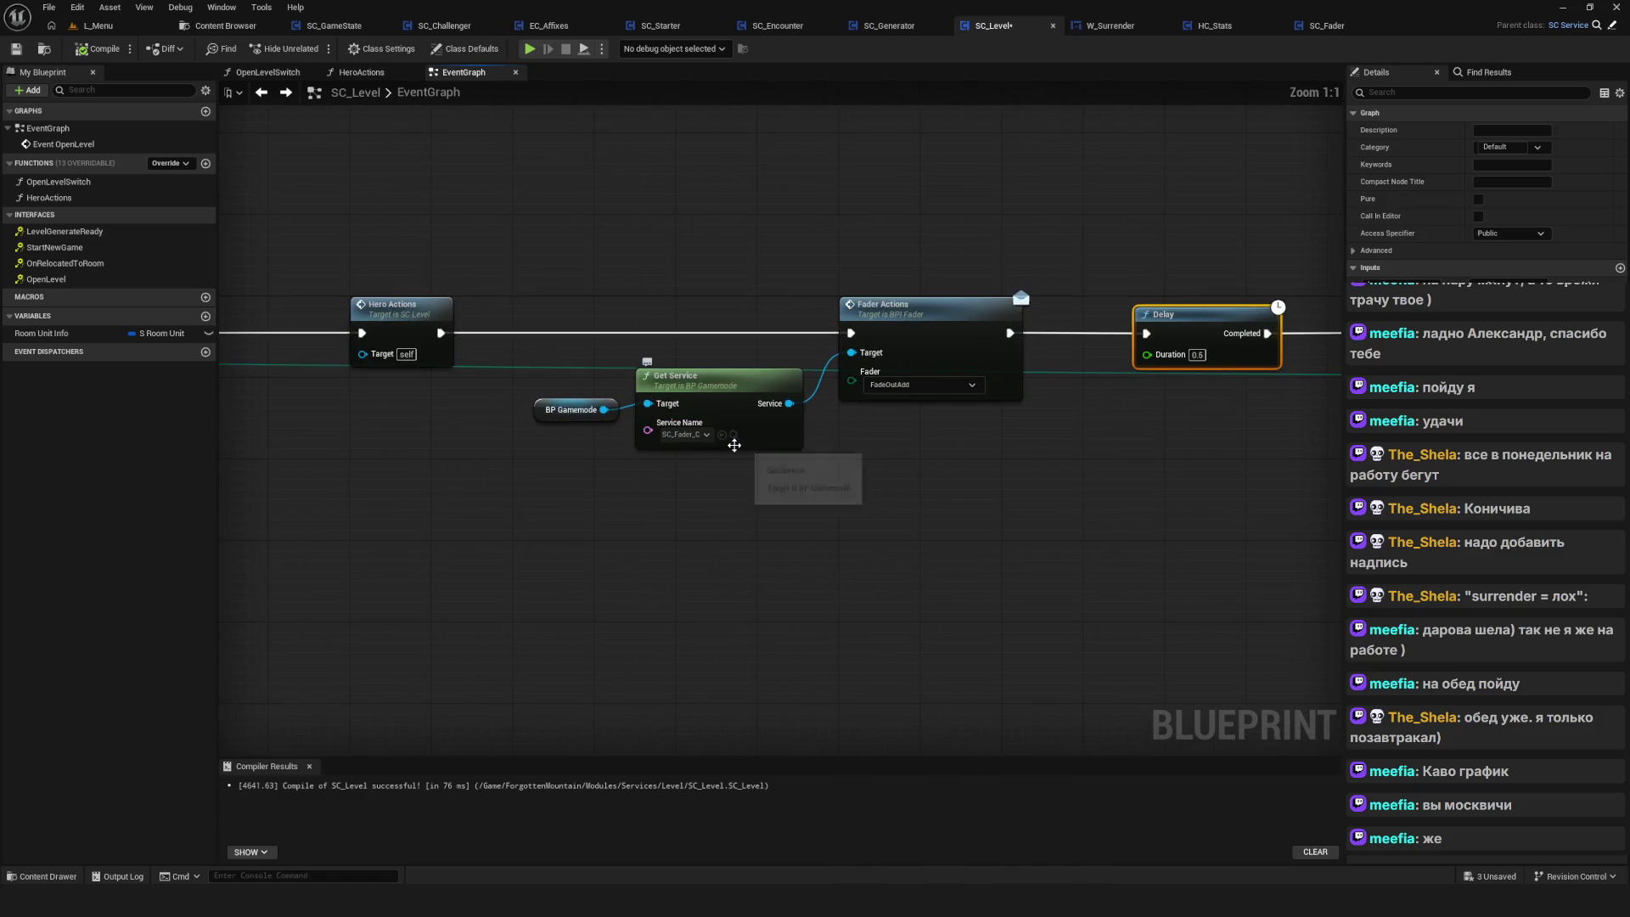
scroll(623, 418, down, 1)
mouse_move(1198, 511)
mouse_down()
mouse_move(668, 500)
mouse_move(647, 464)
mouse_up()
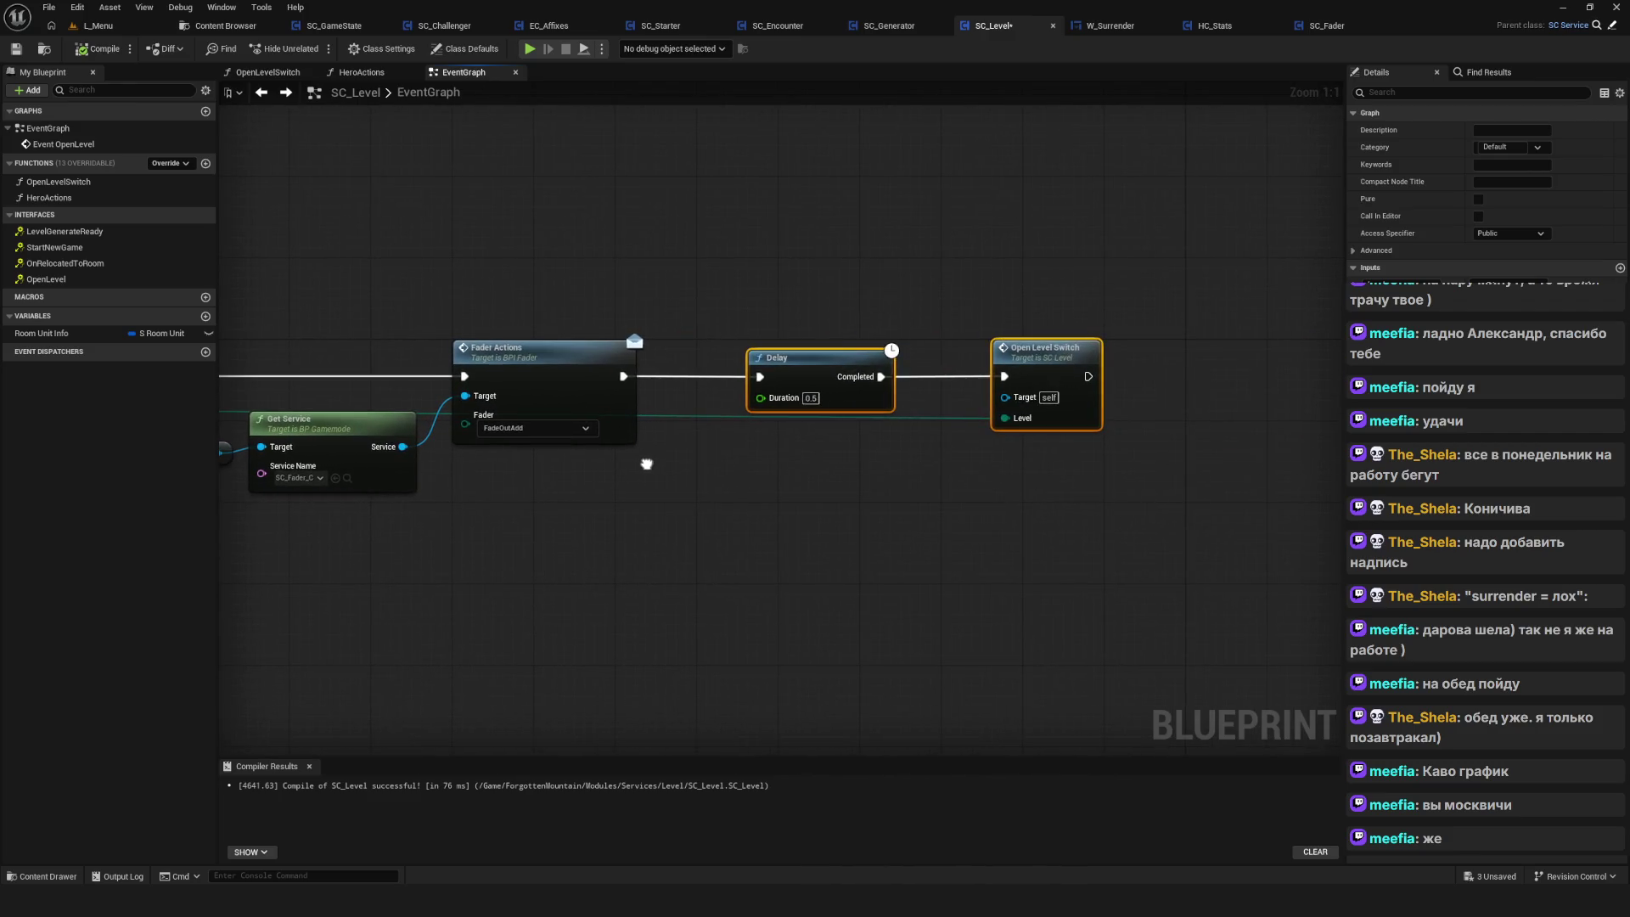
click(1049, 362)
right_click(1053, 366)
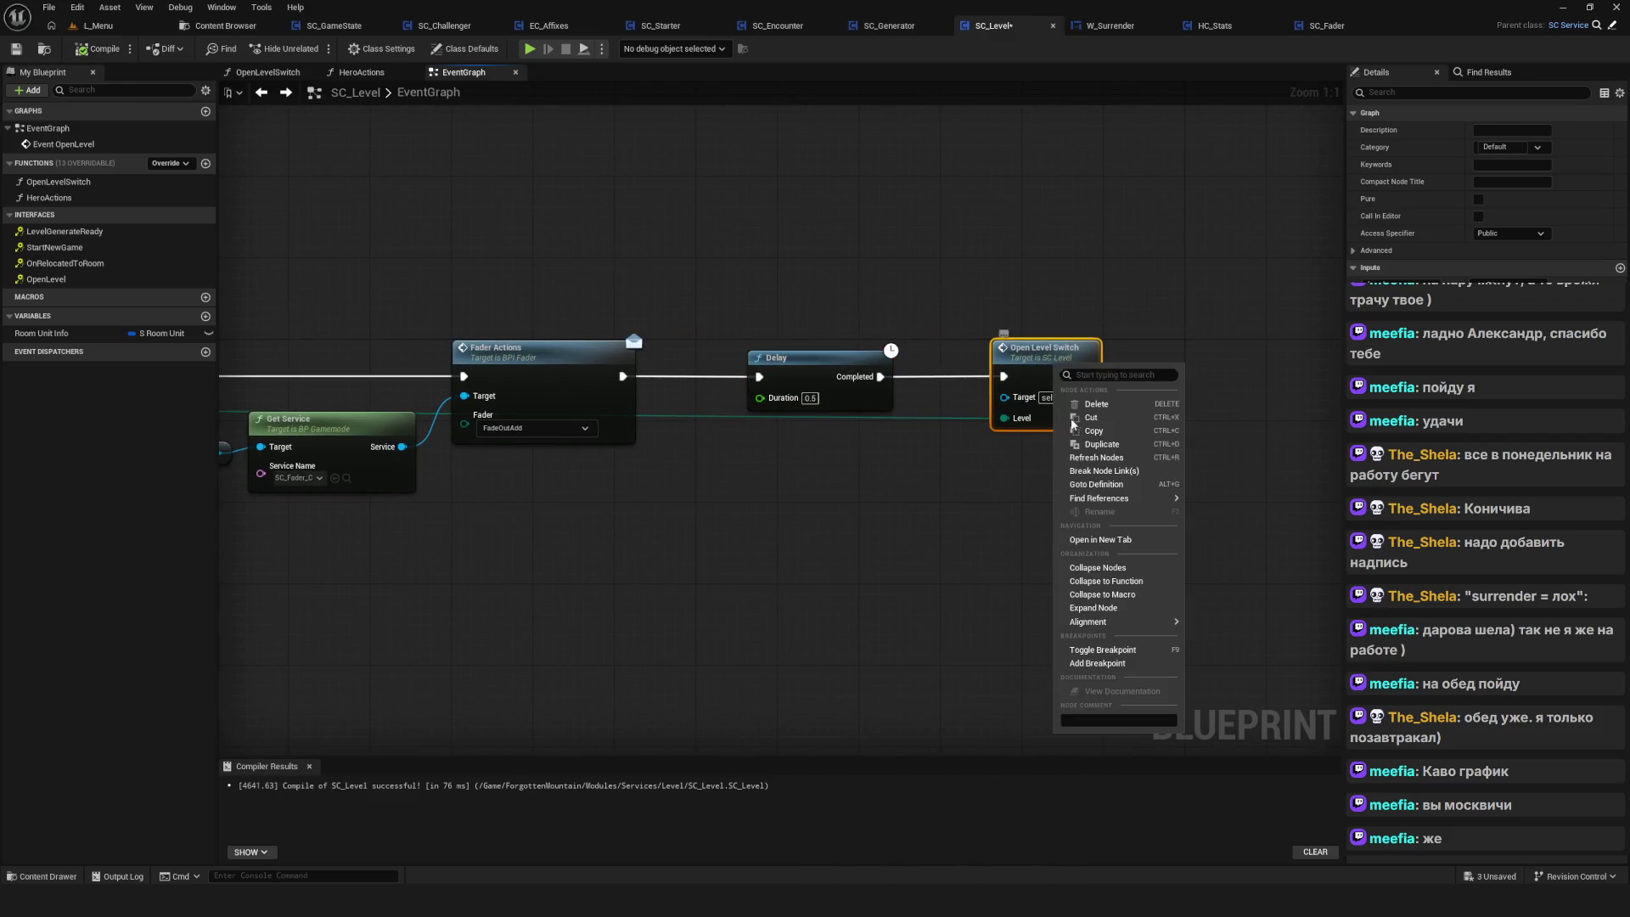
Break on Open Level Switch, recompile, and play a new game past the breakpoint before stopping
click(1159, 664)
click(77, 49)
click(528, 48)
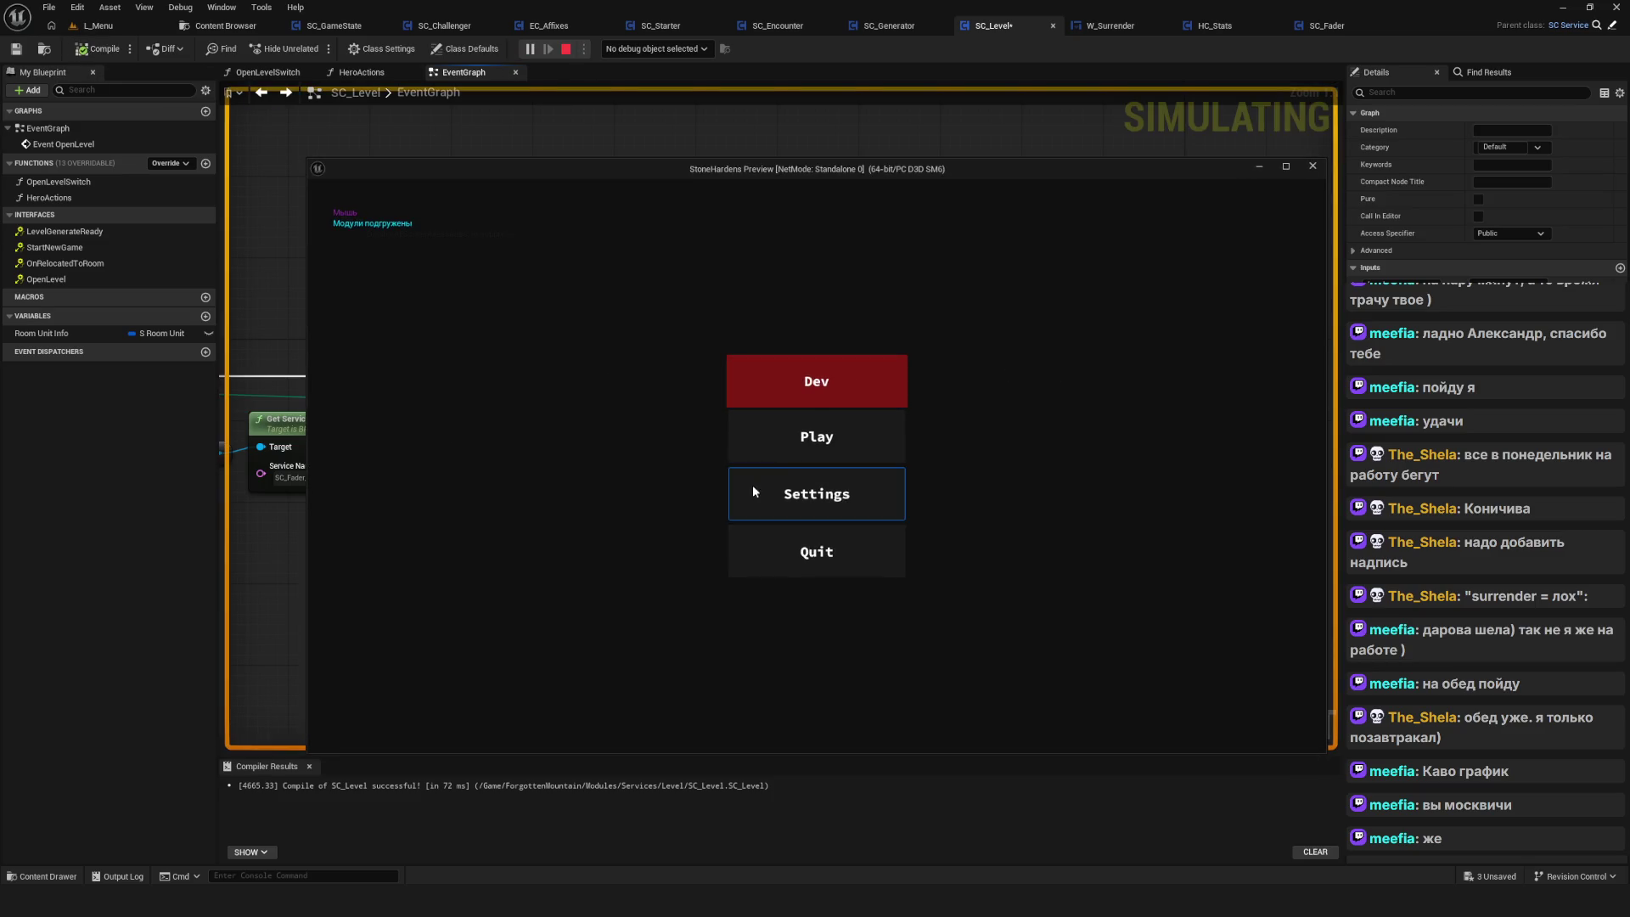
click(813, 457)
click(826, 435)
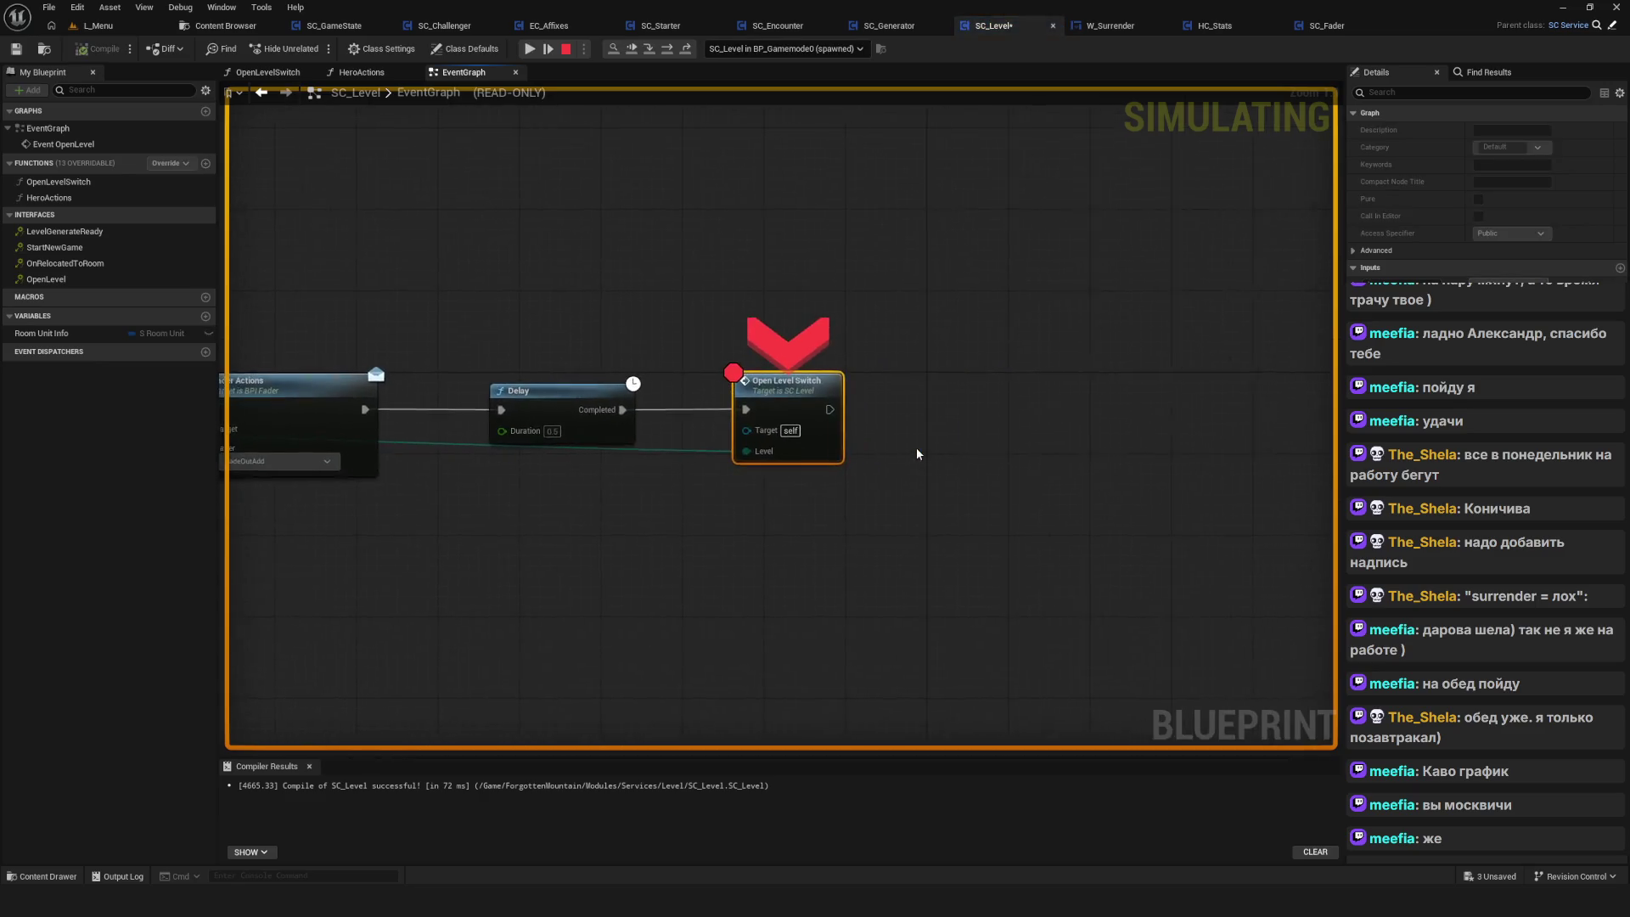
key(F5)
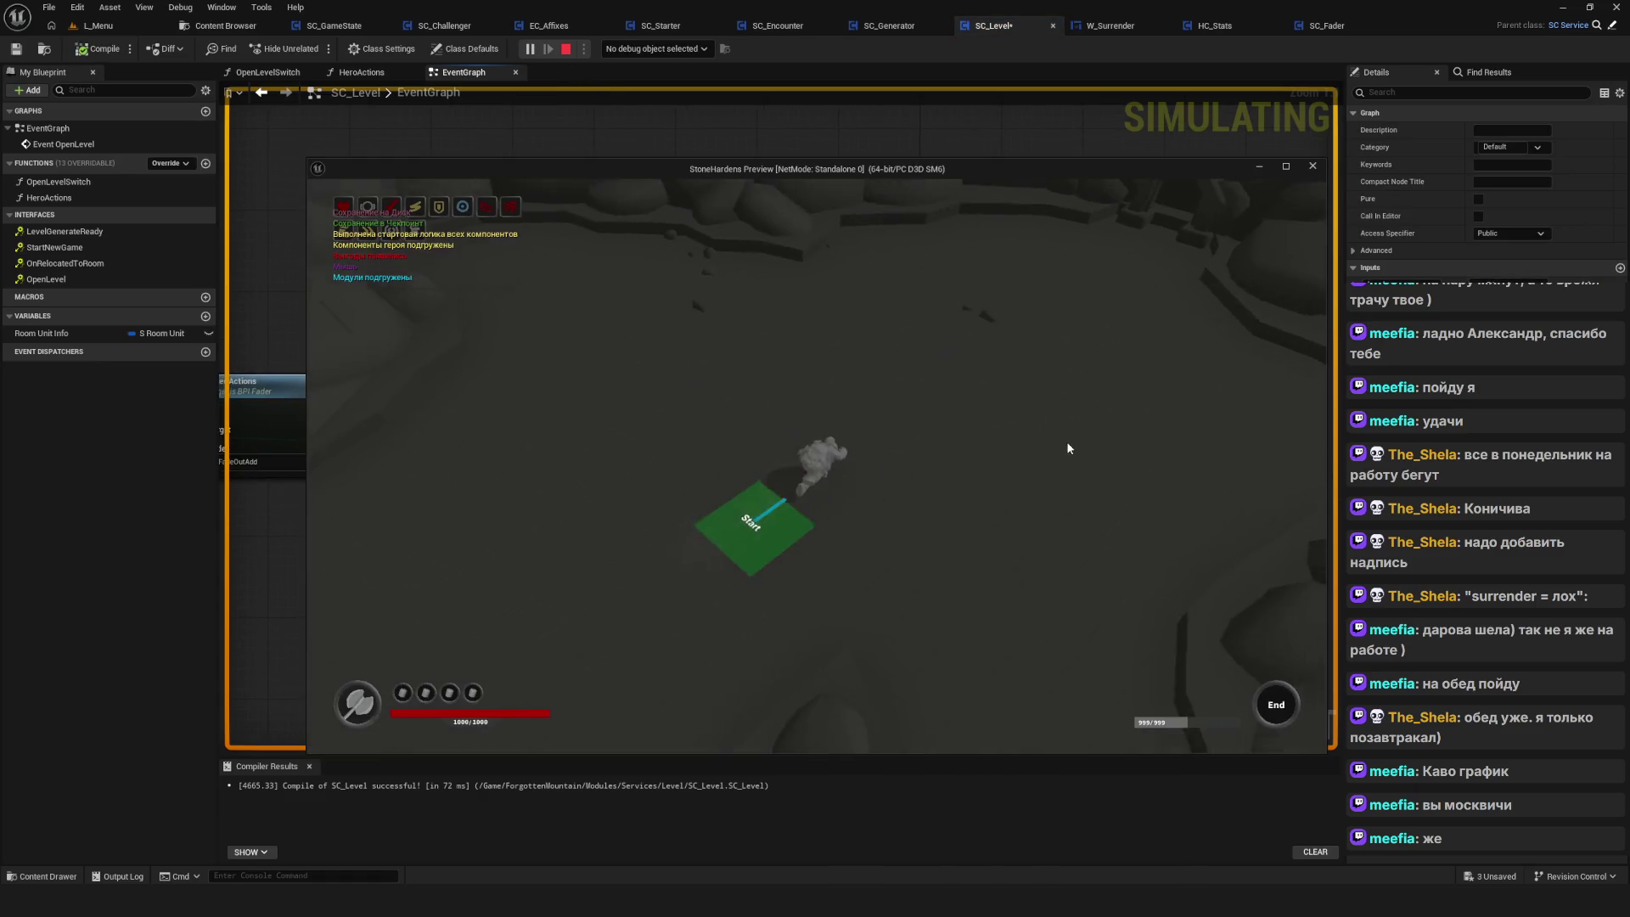
key(Escape)
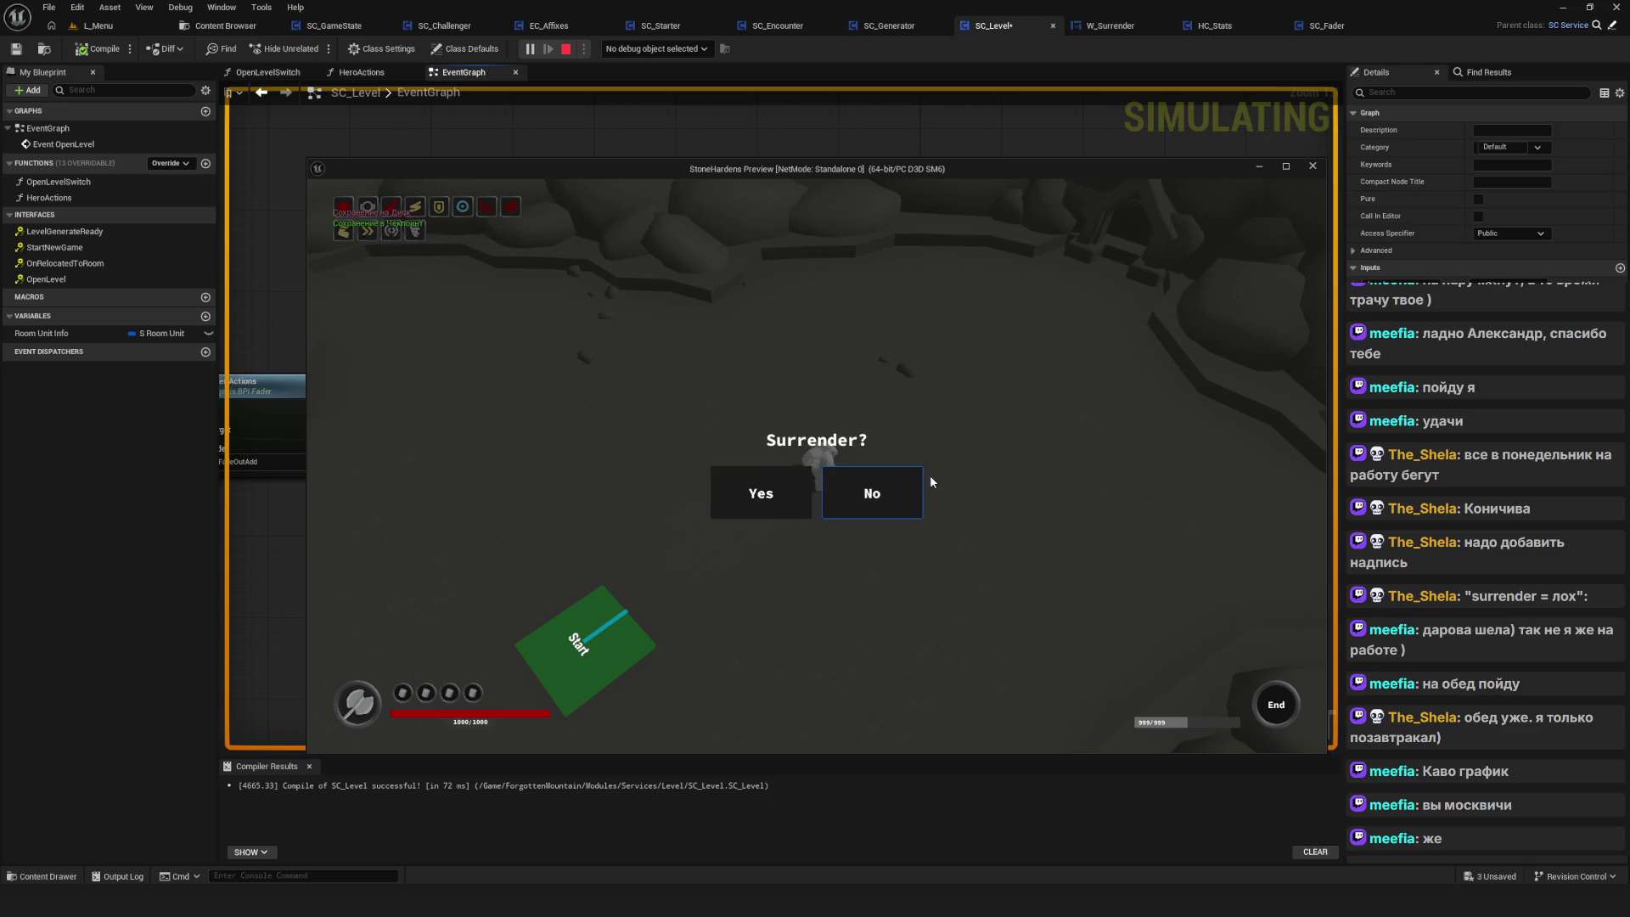
click(1313, 166)
Place a breakpoint on the Event OpenLevel node
right_click(768, 393)
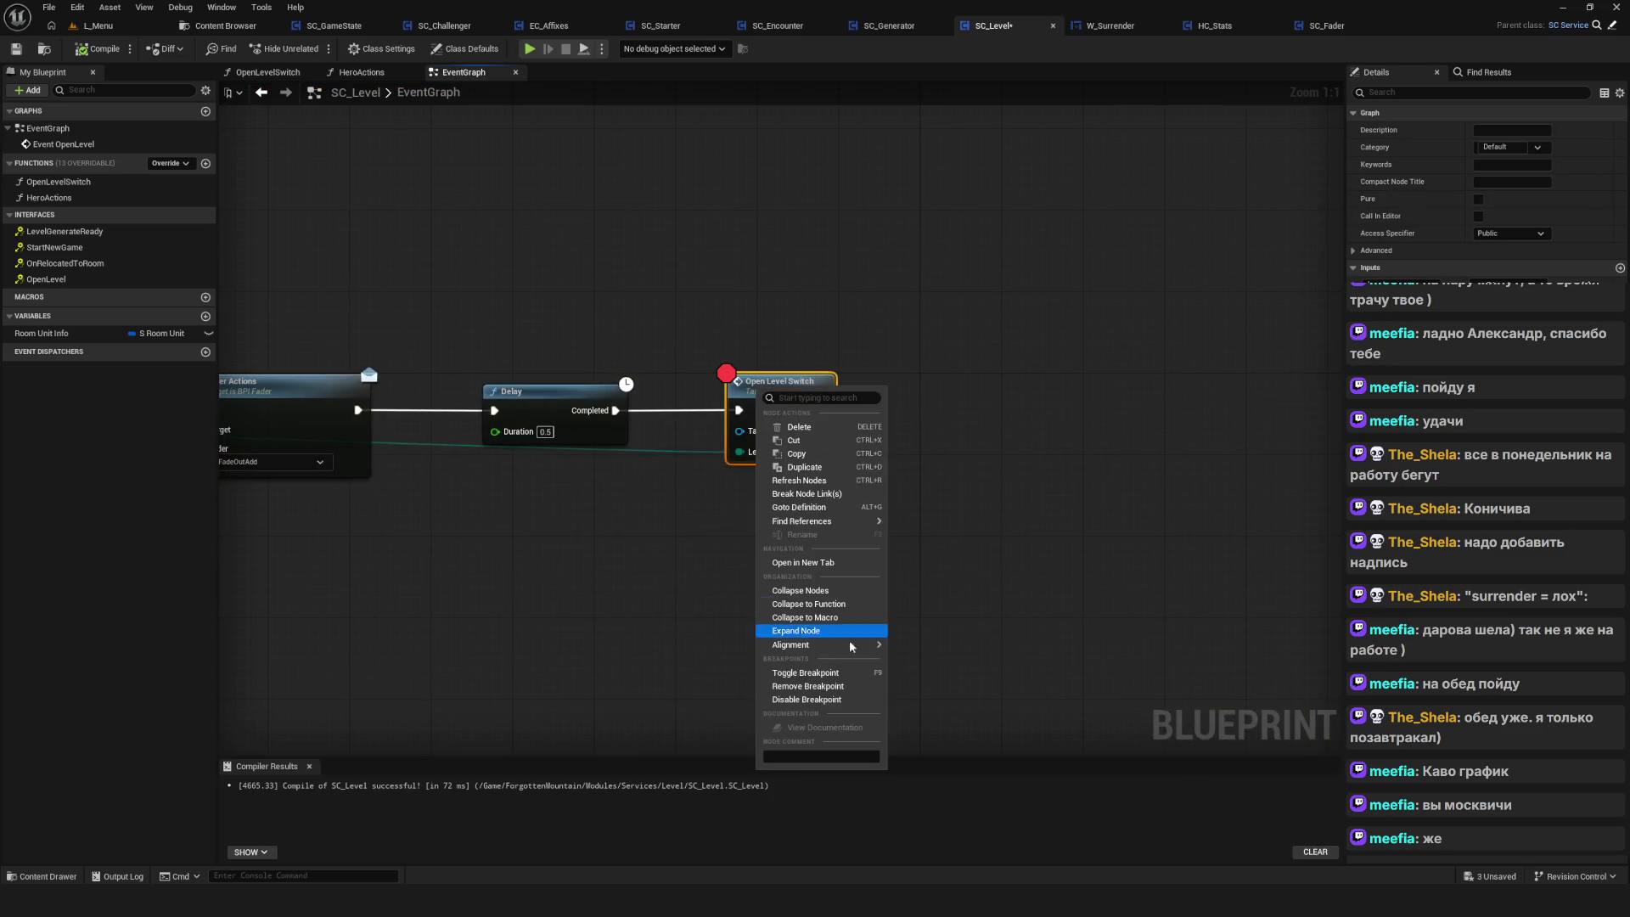
drag(500, 462, 1231, 436)
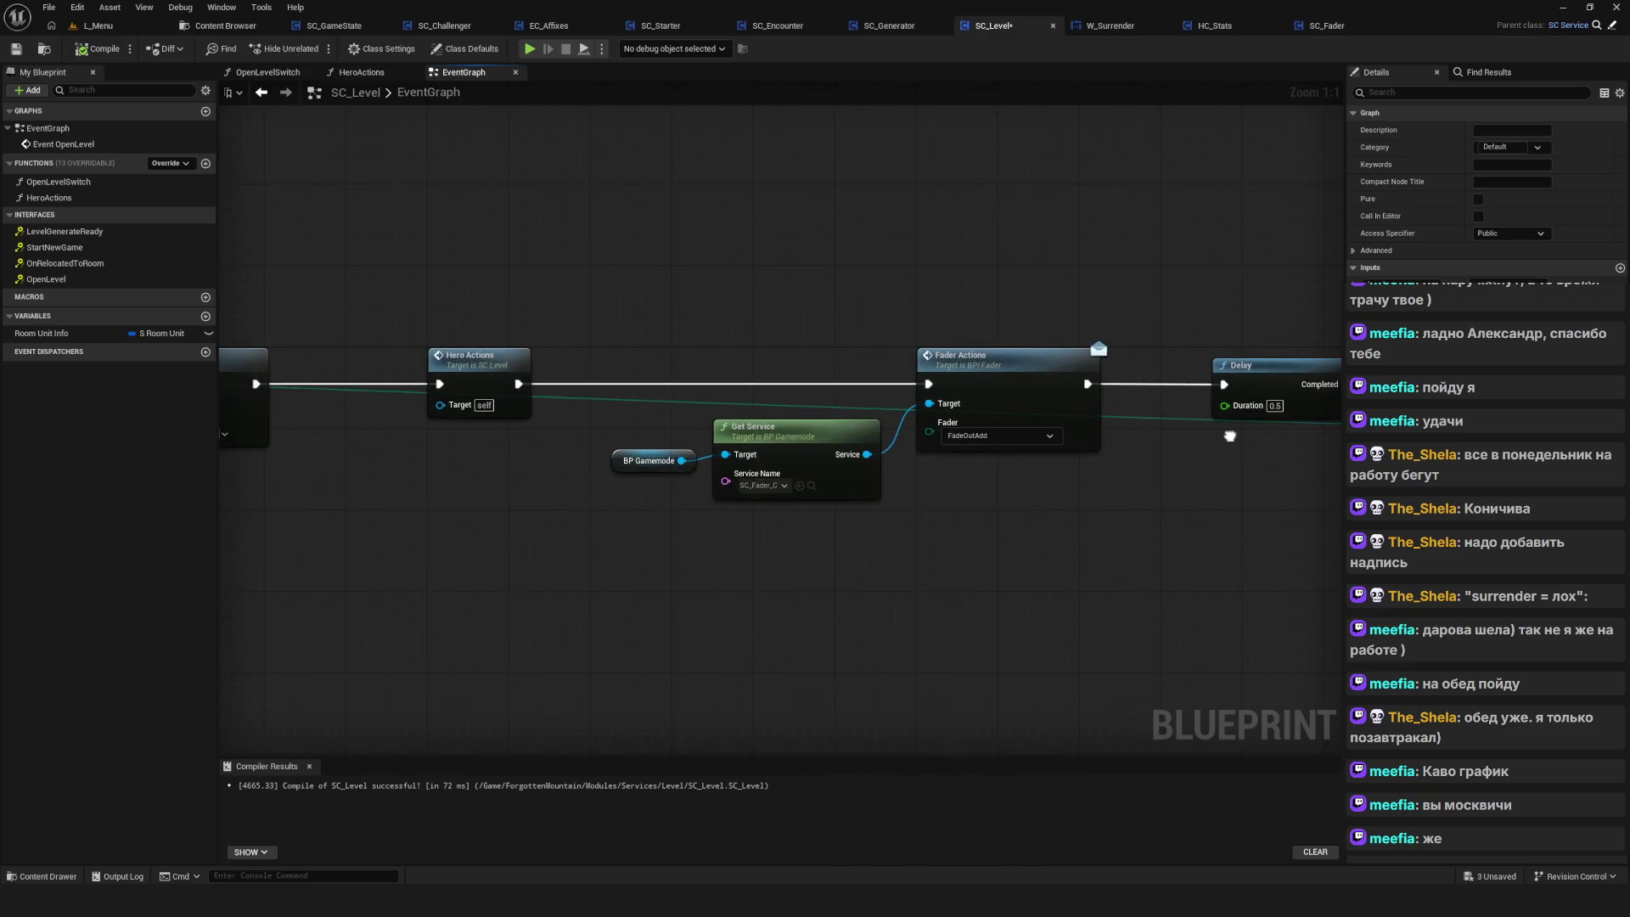
drag(474, 448, 1123, 432)
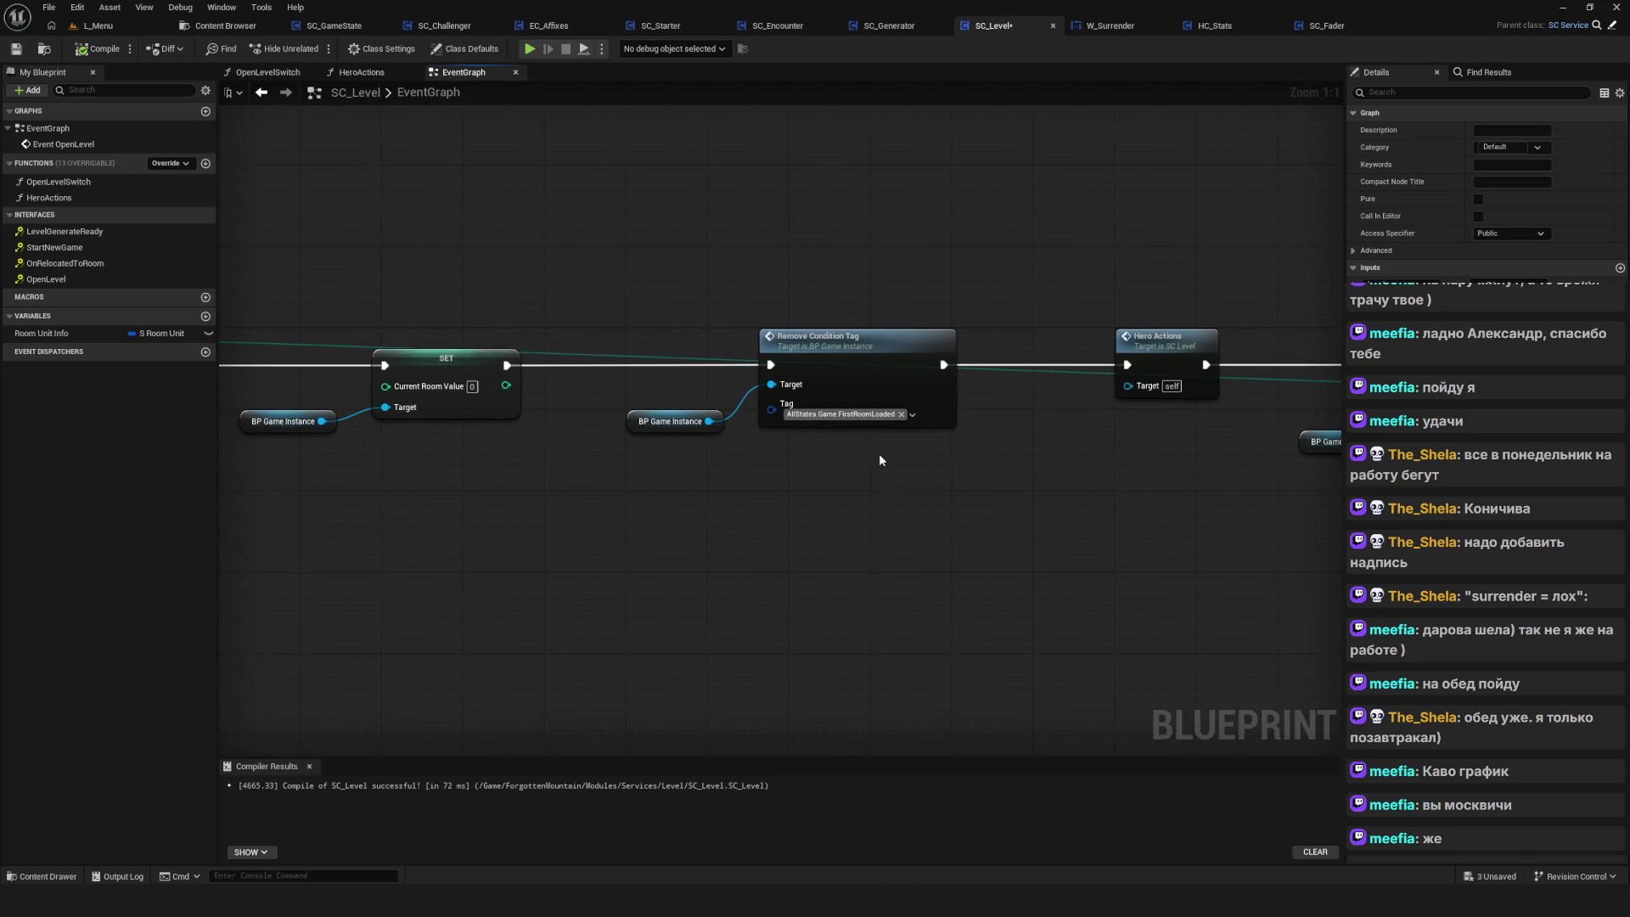
scroll(841, 457, down, 6)
scroll(774, 448, up, 5)
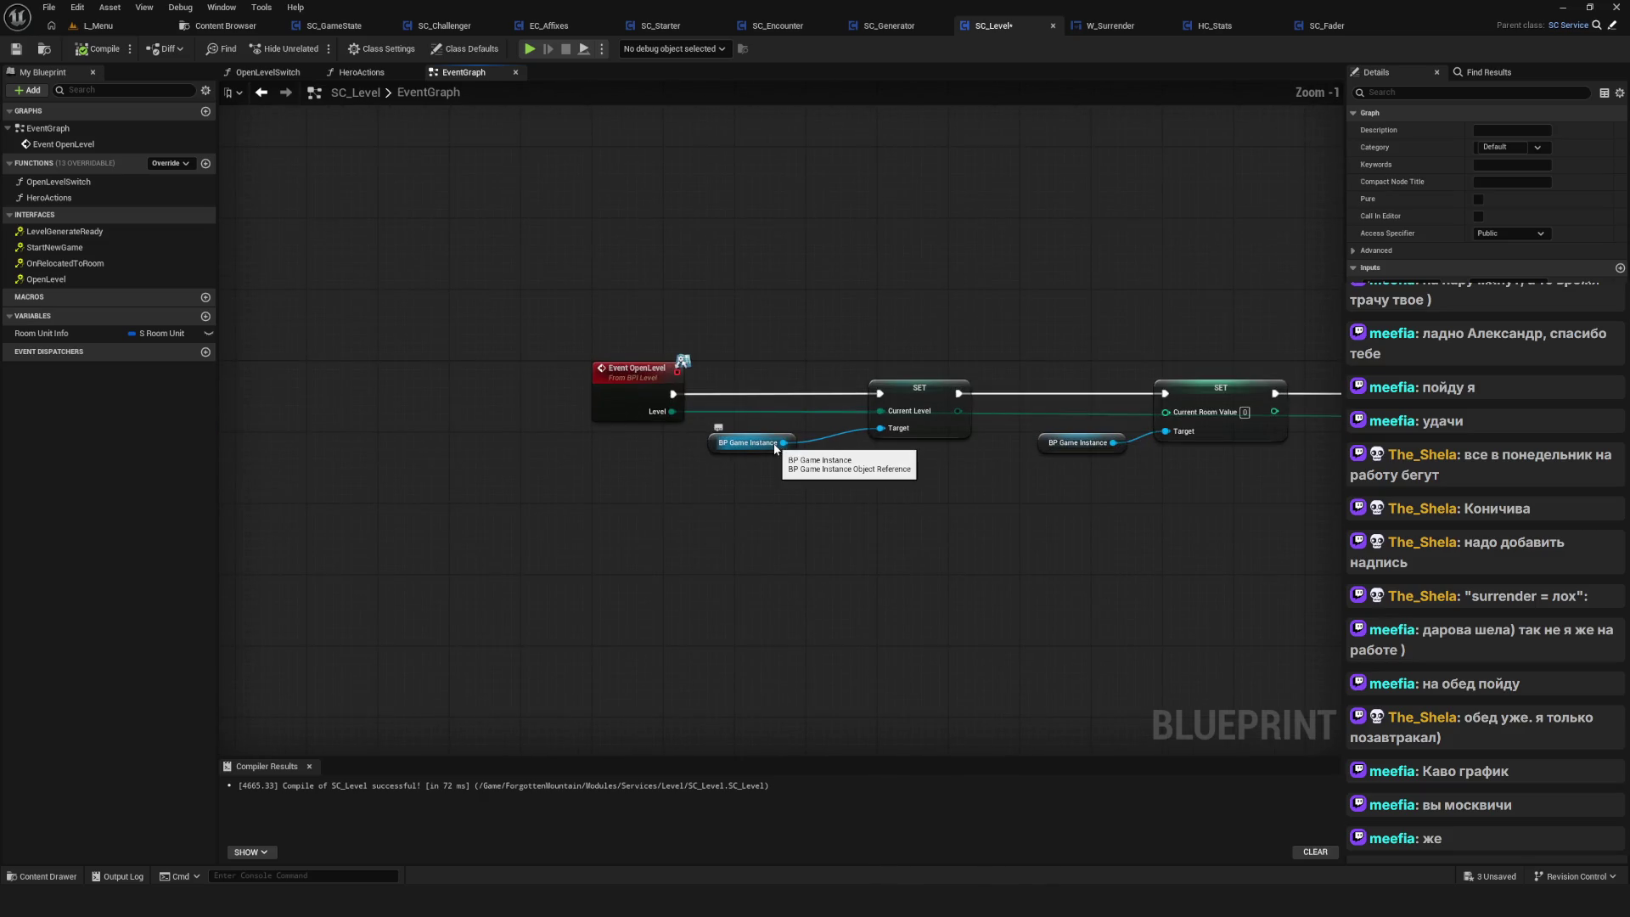
right_click(627, 377)
mouse_move(717, 645)
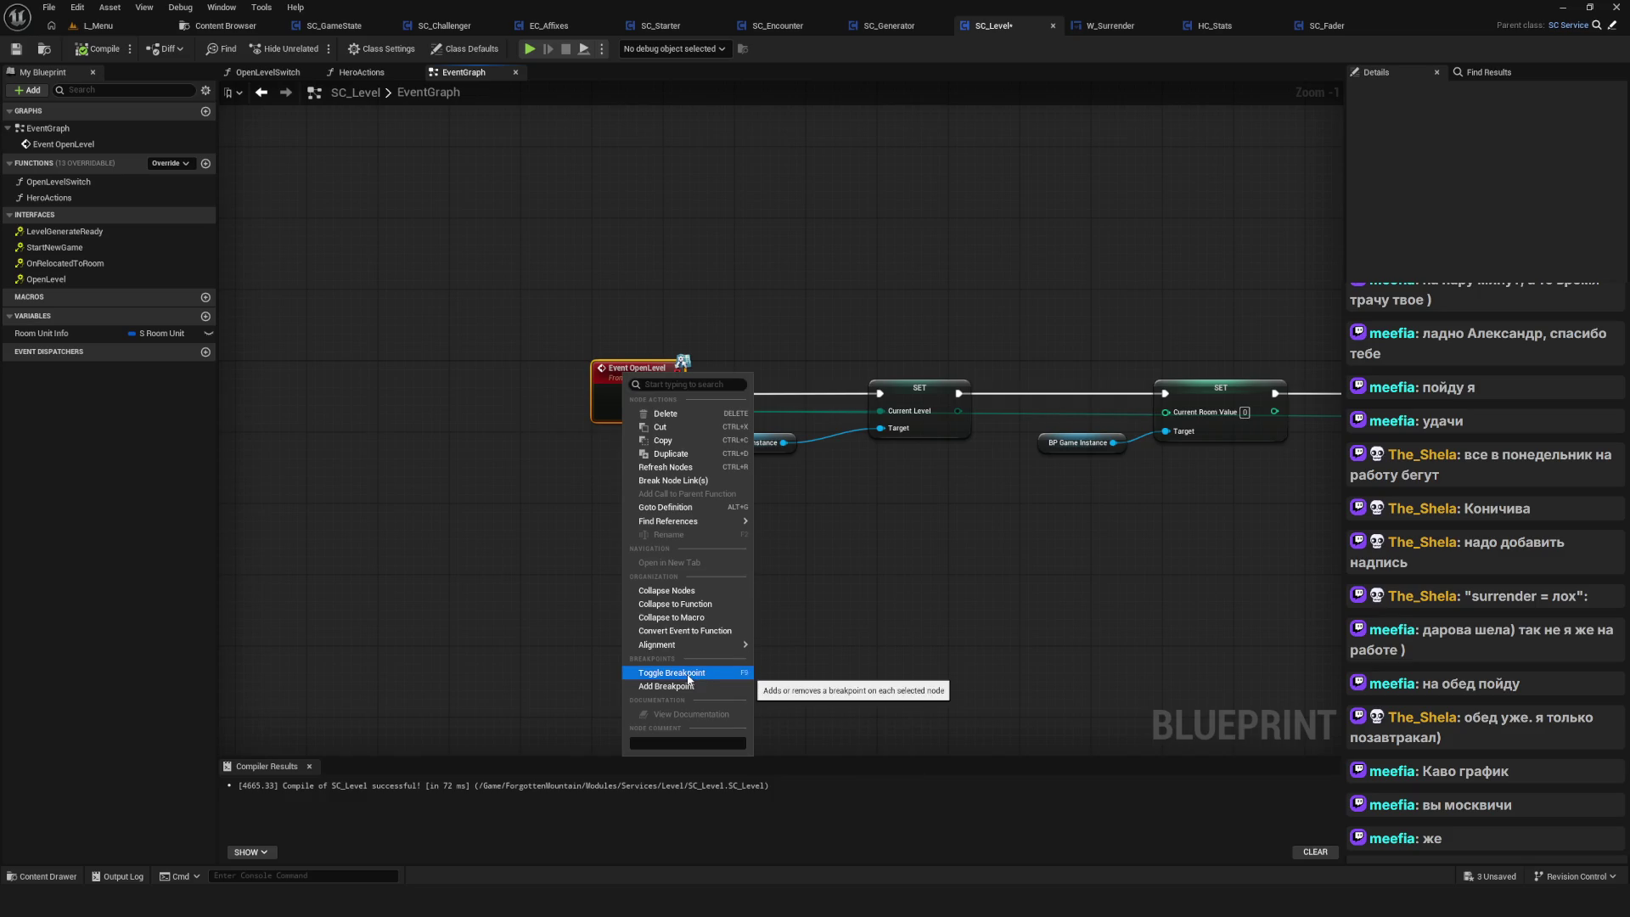
click(688, 675)
Put a breakpoint on Event OpenLevel and recompile the SC_Level blueprint
click(688, 679)
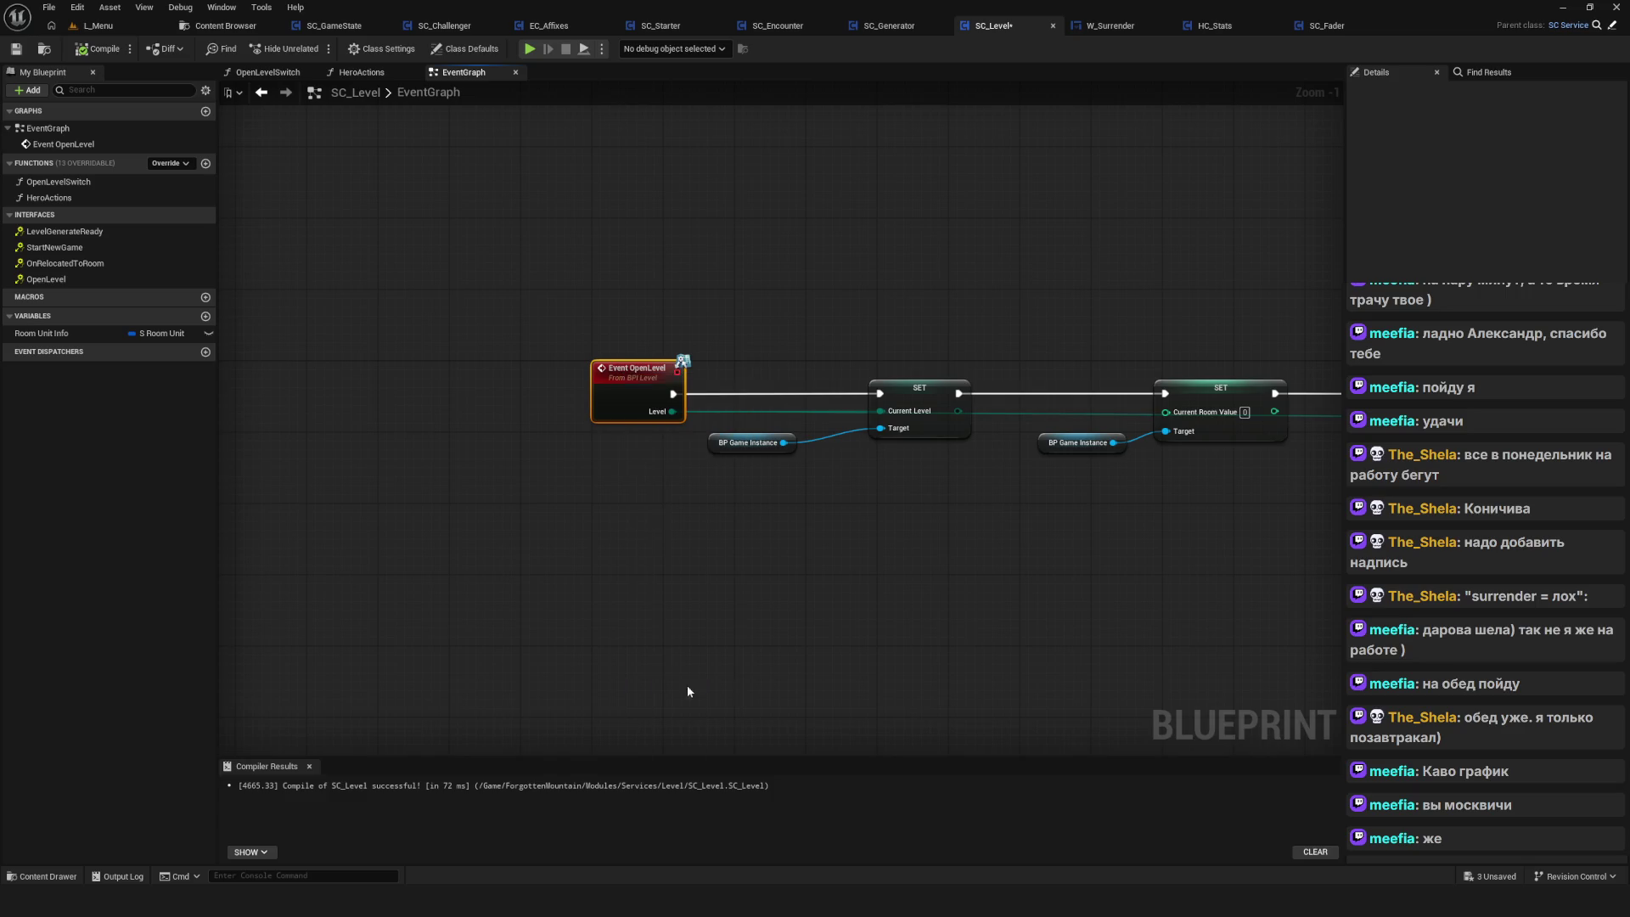
scroll(561, 351, up, 1)
click(106, 49)
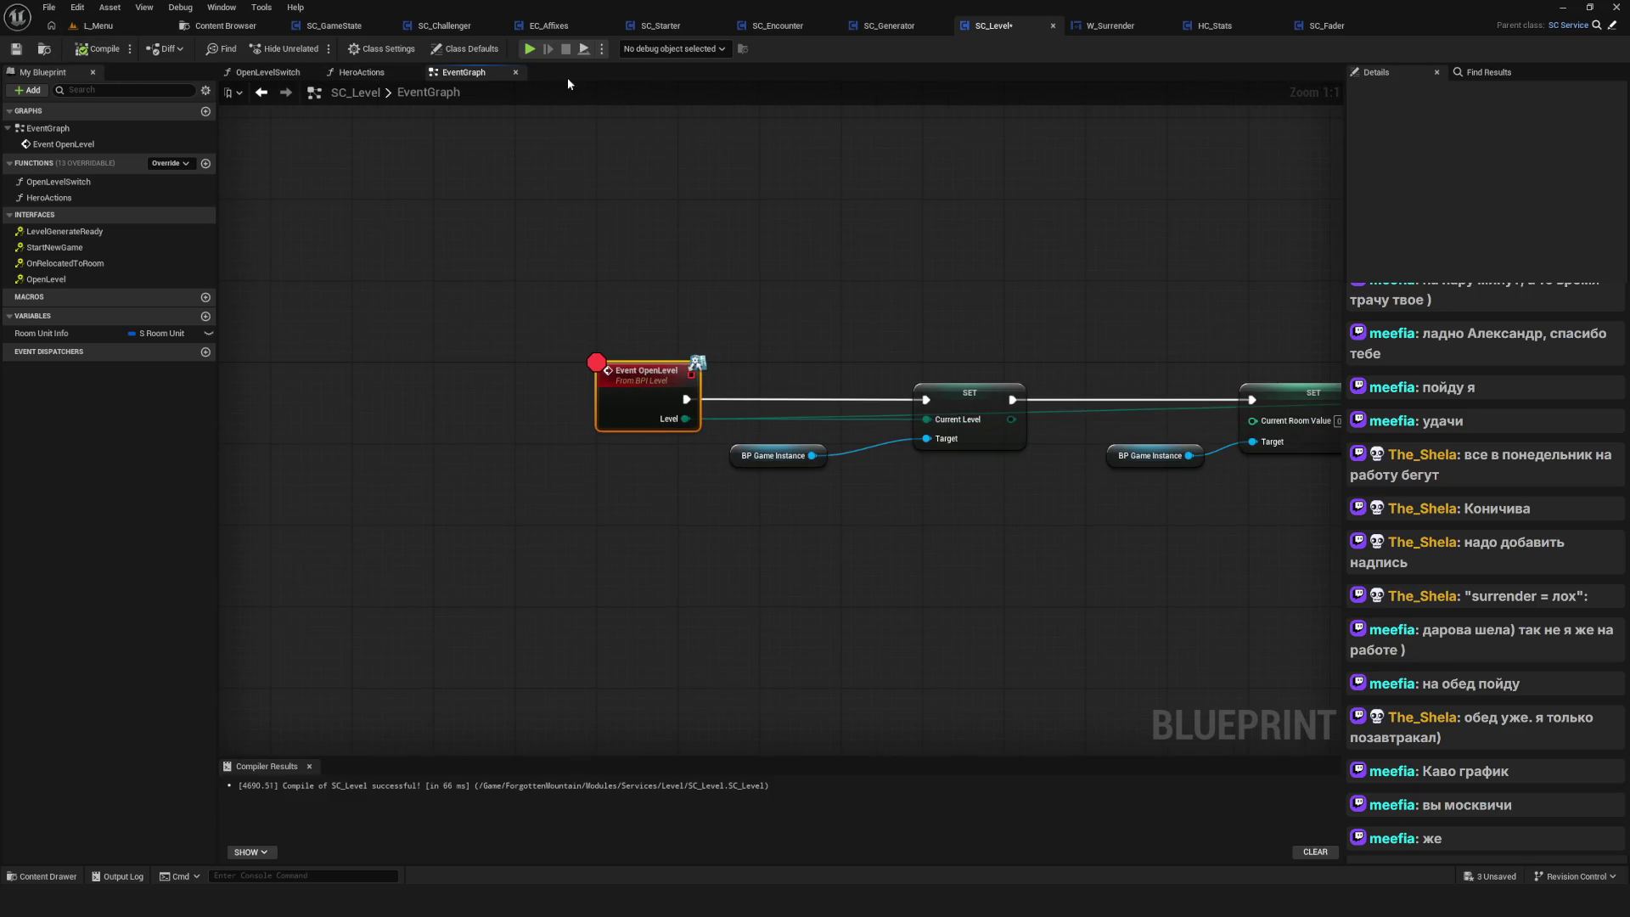
Play-test loading SavedGame1, resume past the breakpoint, surrender in-game, then stop the session
click(529, 49)
click(815, 434)
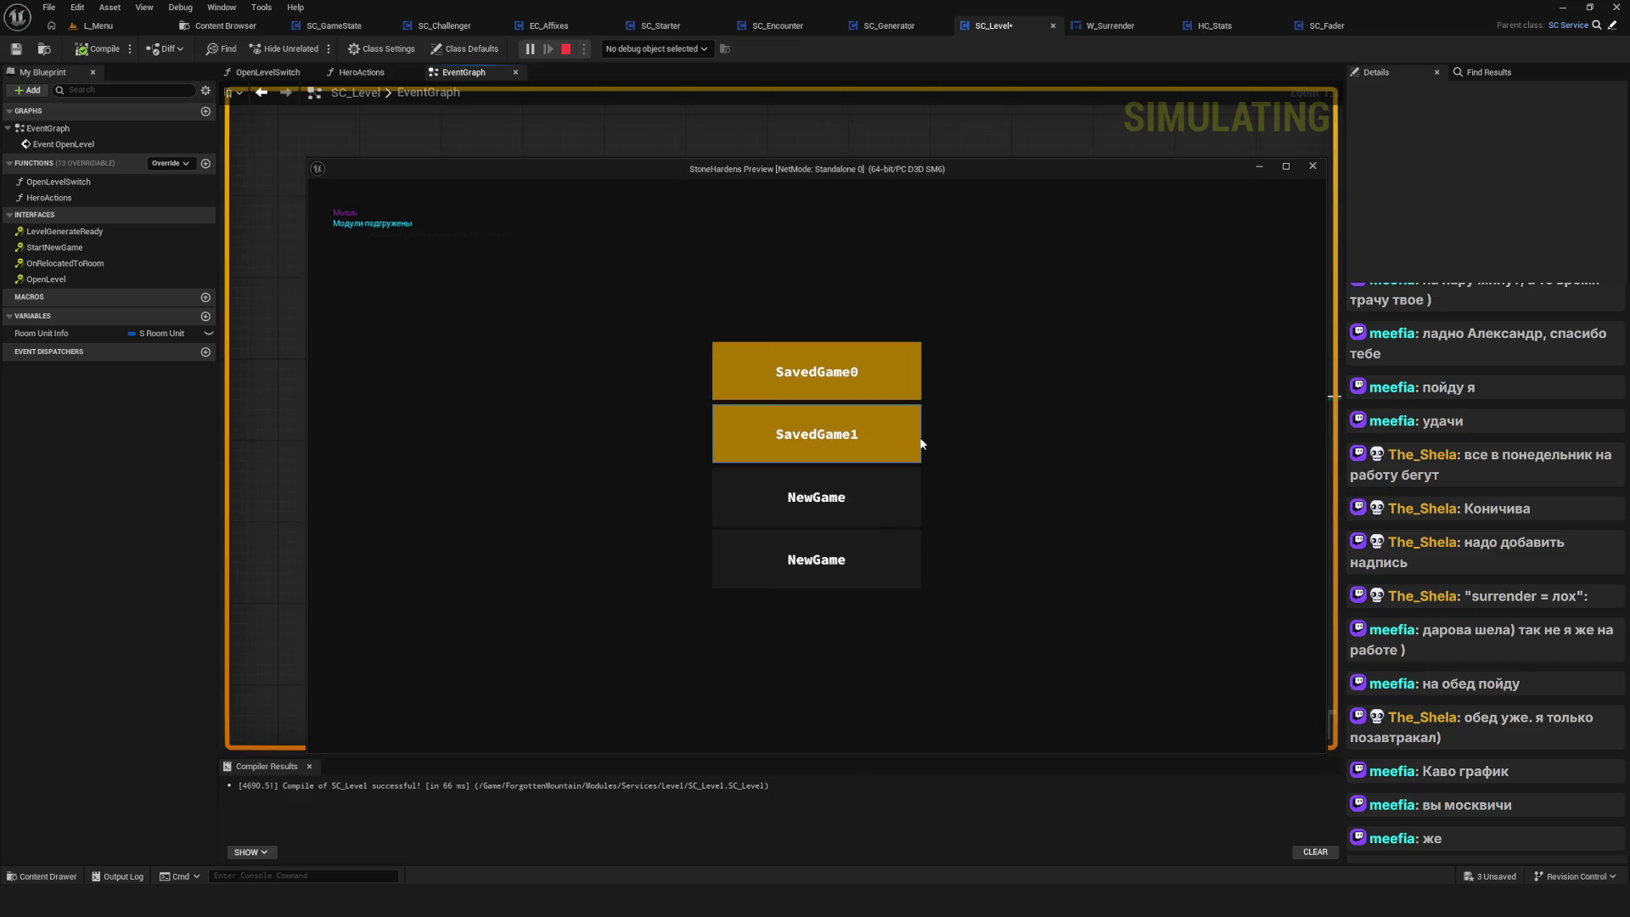
click(842, 441)
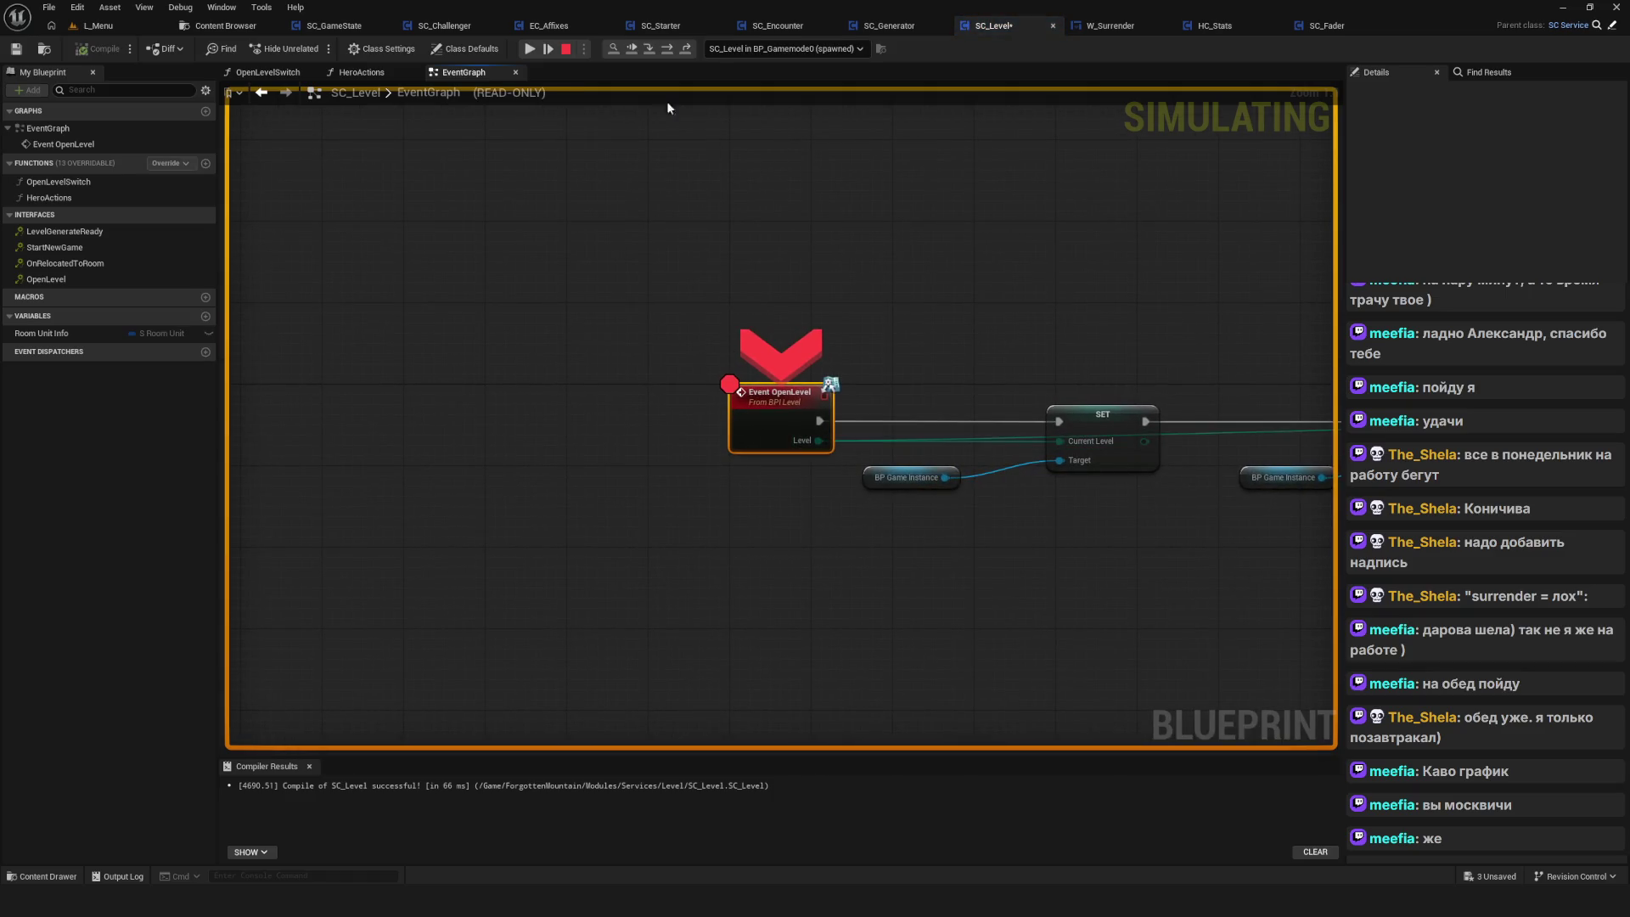
click(529, 48)
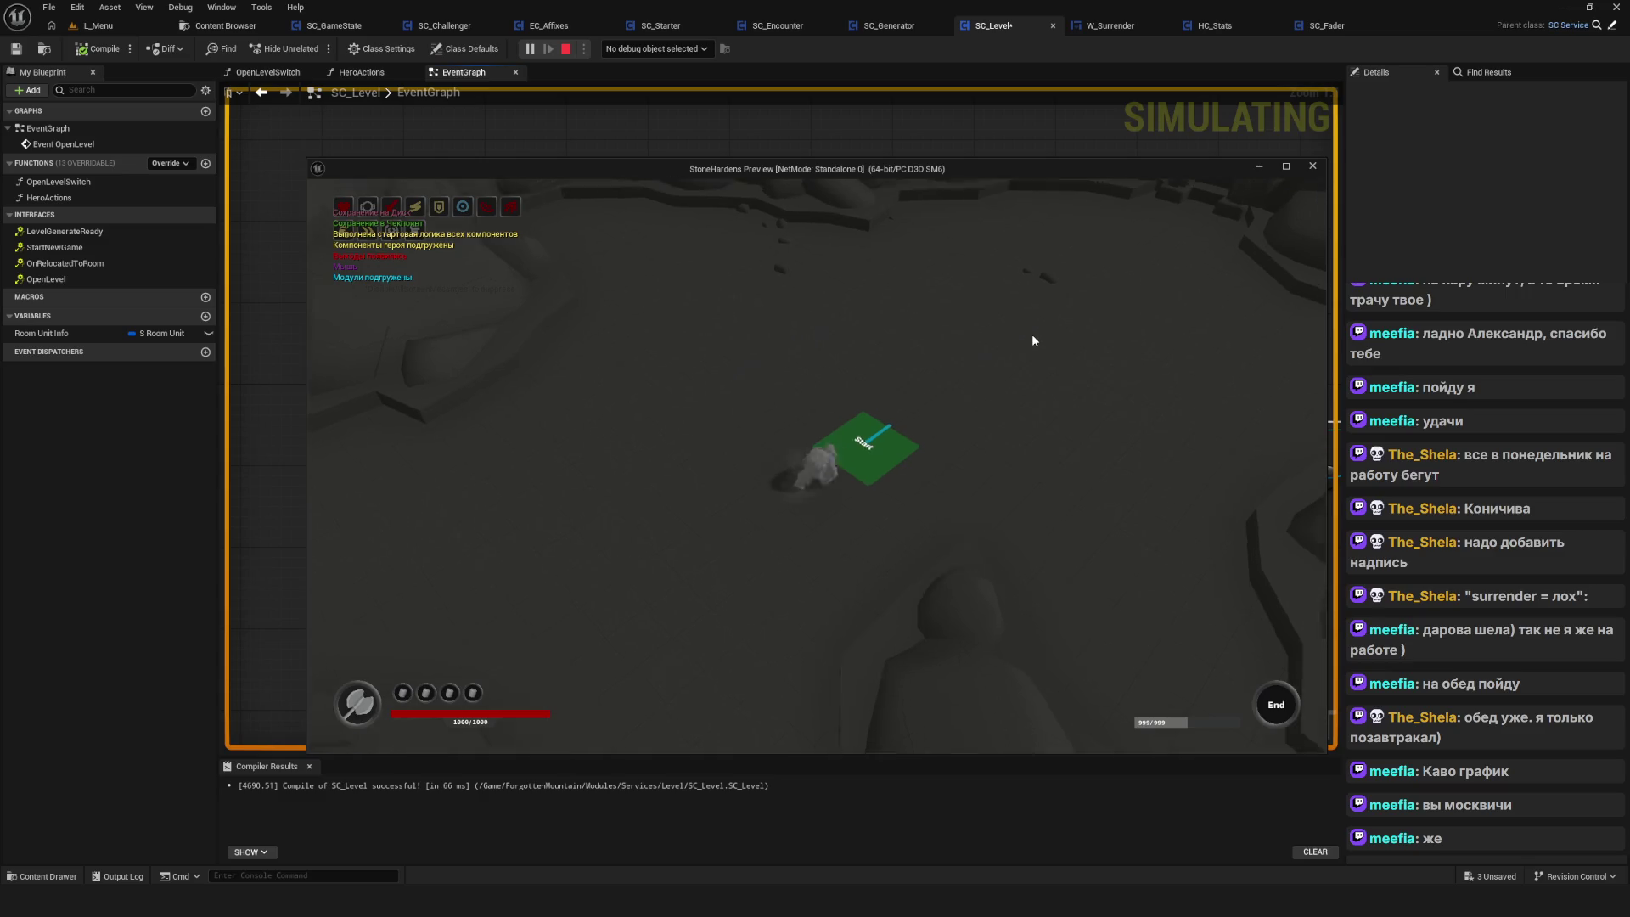
key(Escape)
click(737, 484)
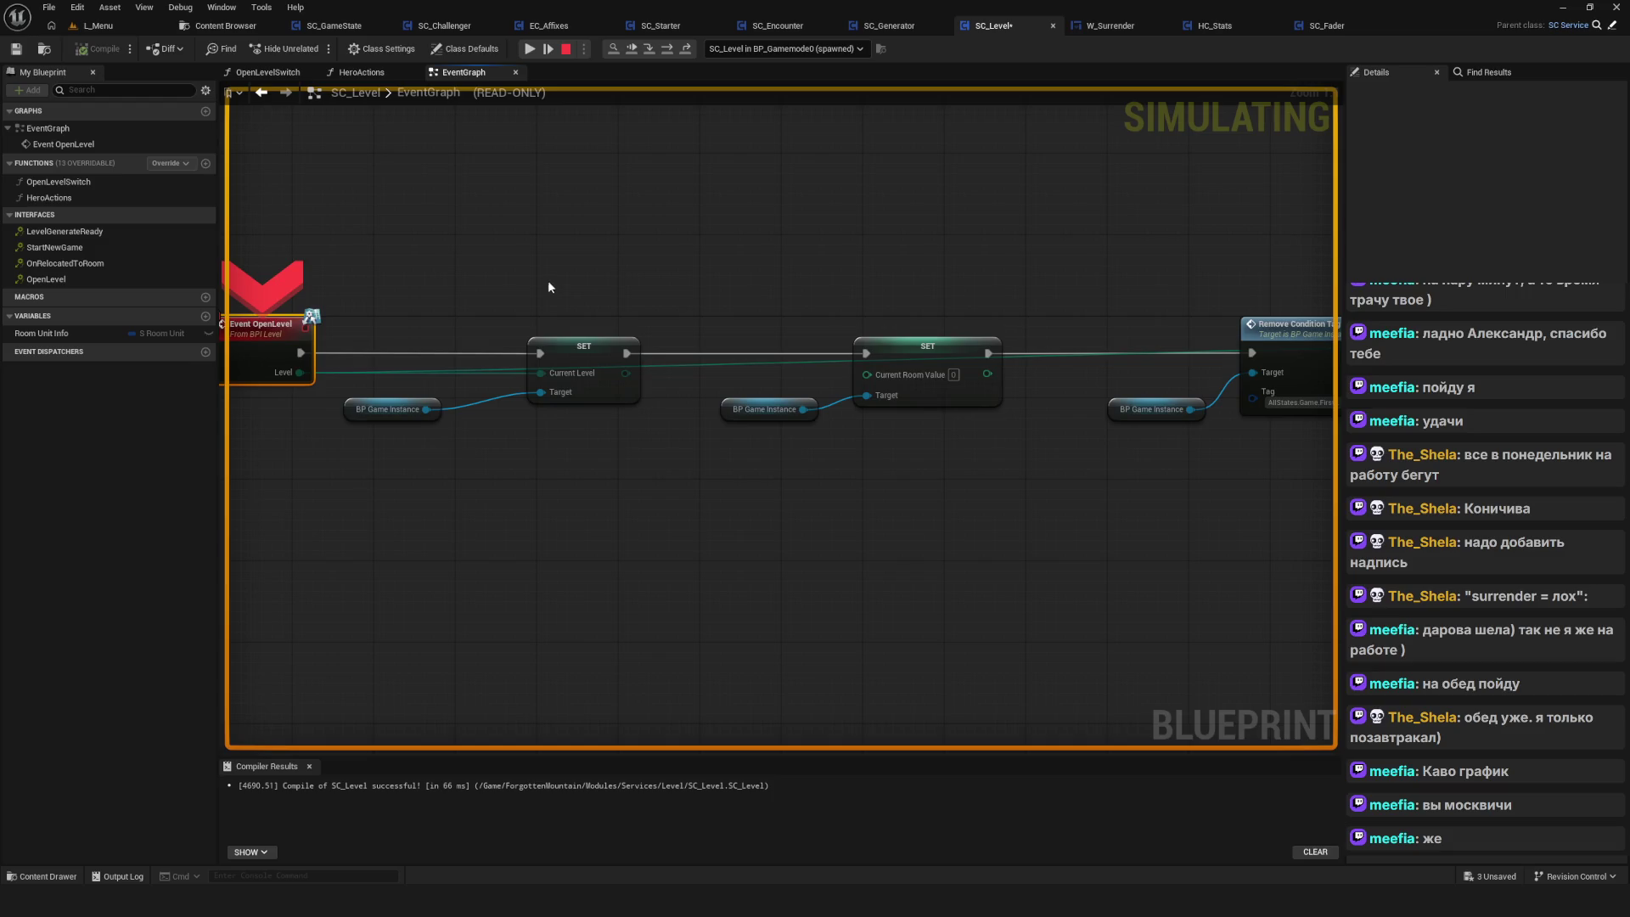
click(531, 50)
click(866, 503)
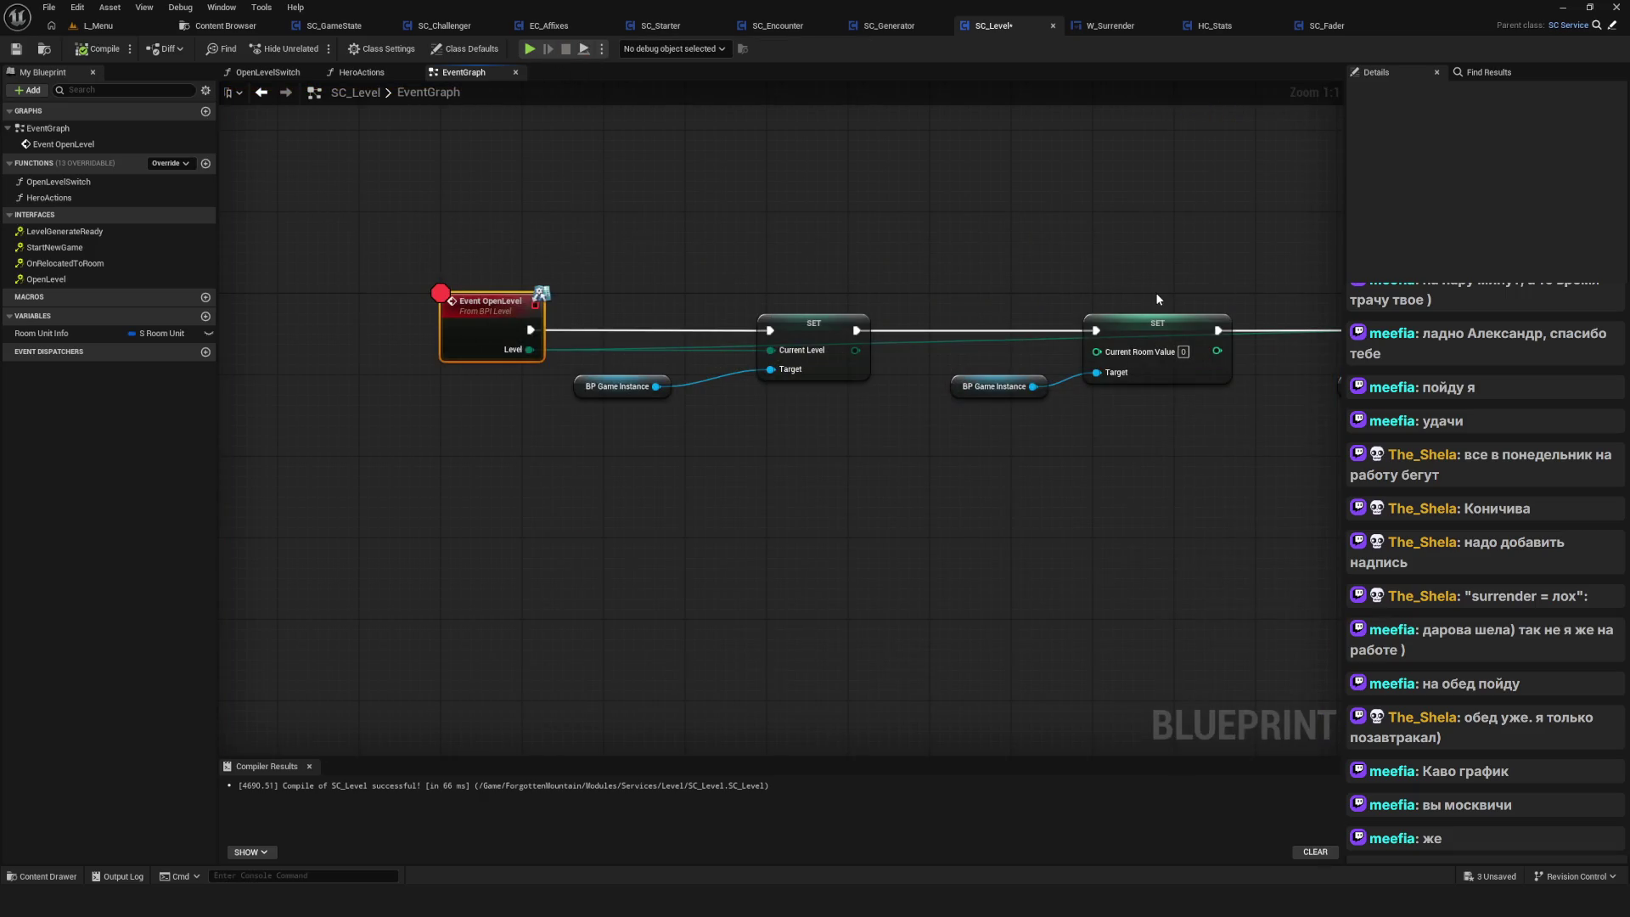
scroll(656, 294, down, 6)
scroll(695, 345, up, 2)
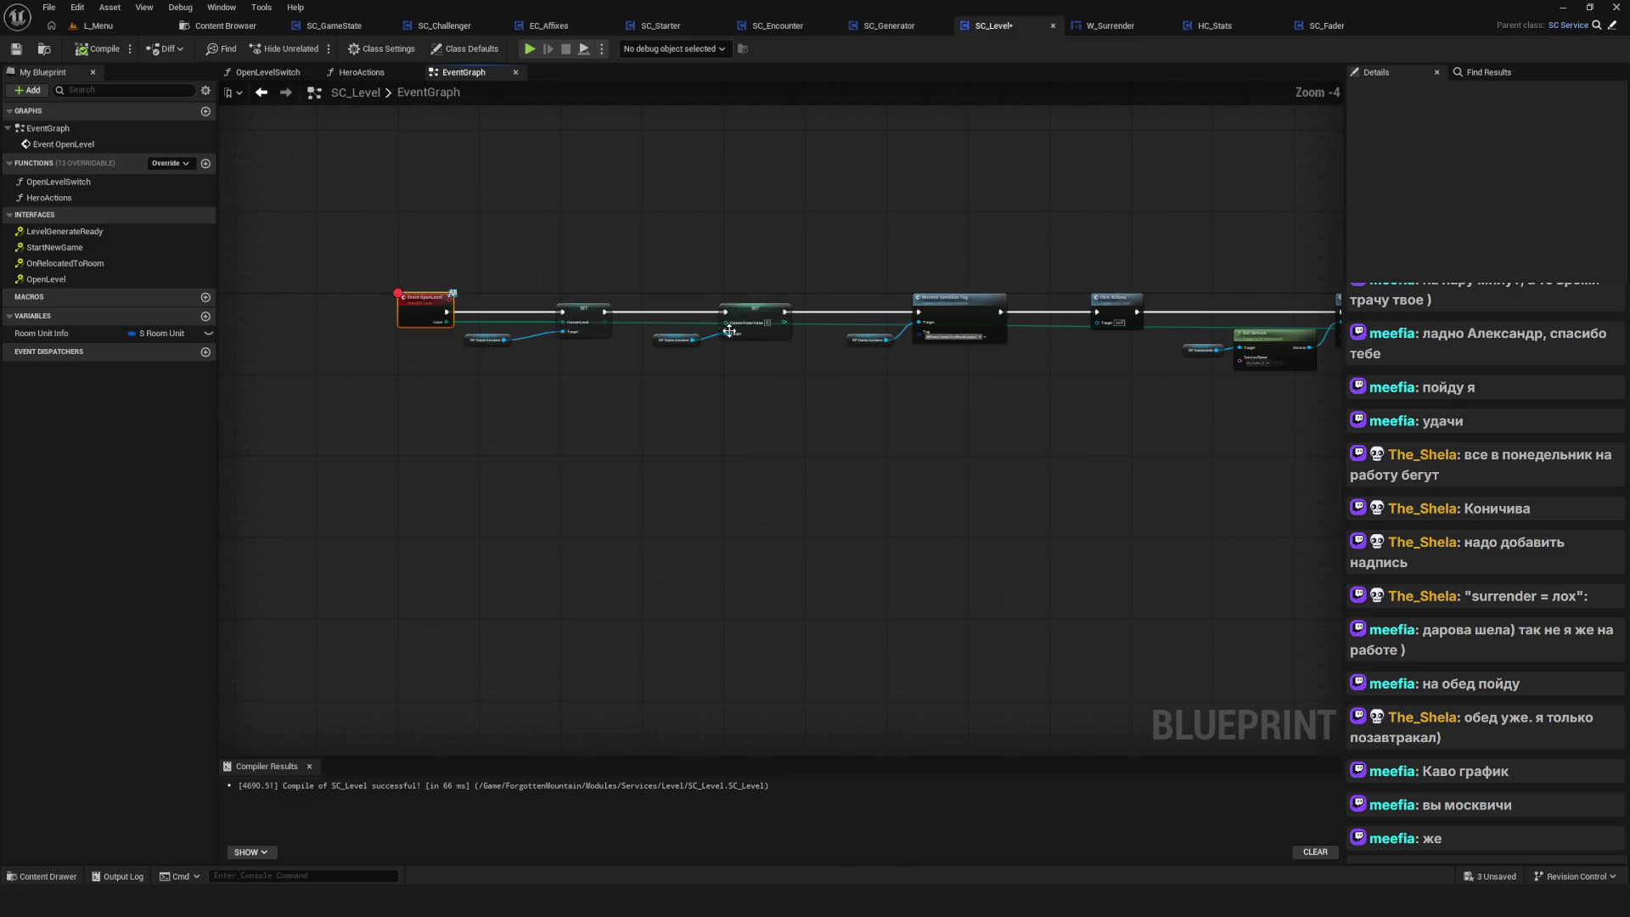
scroll(695, 346, up, 4)
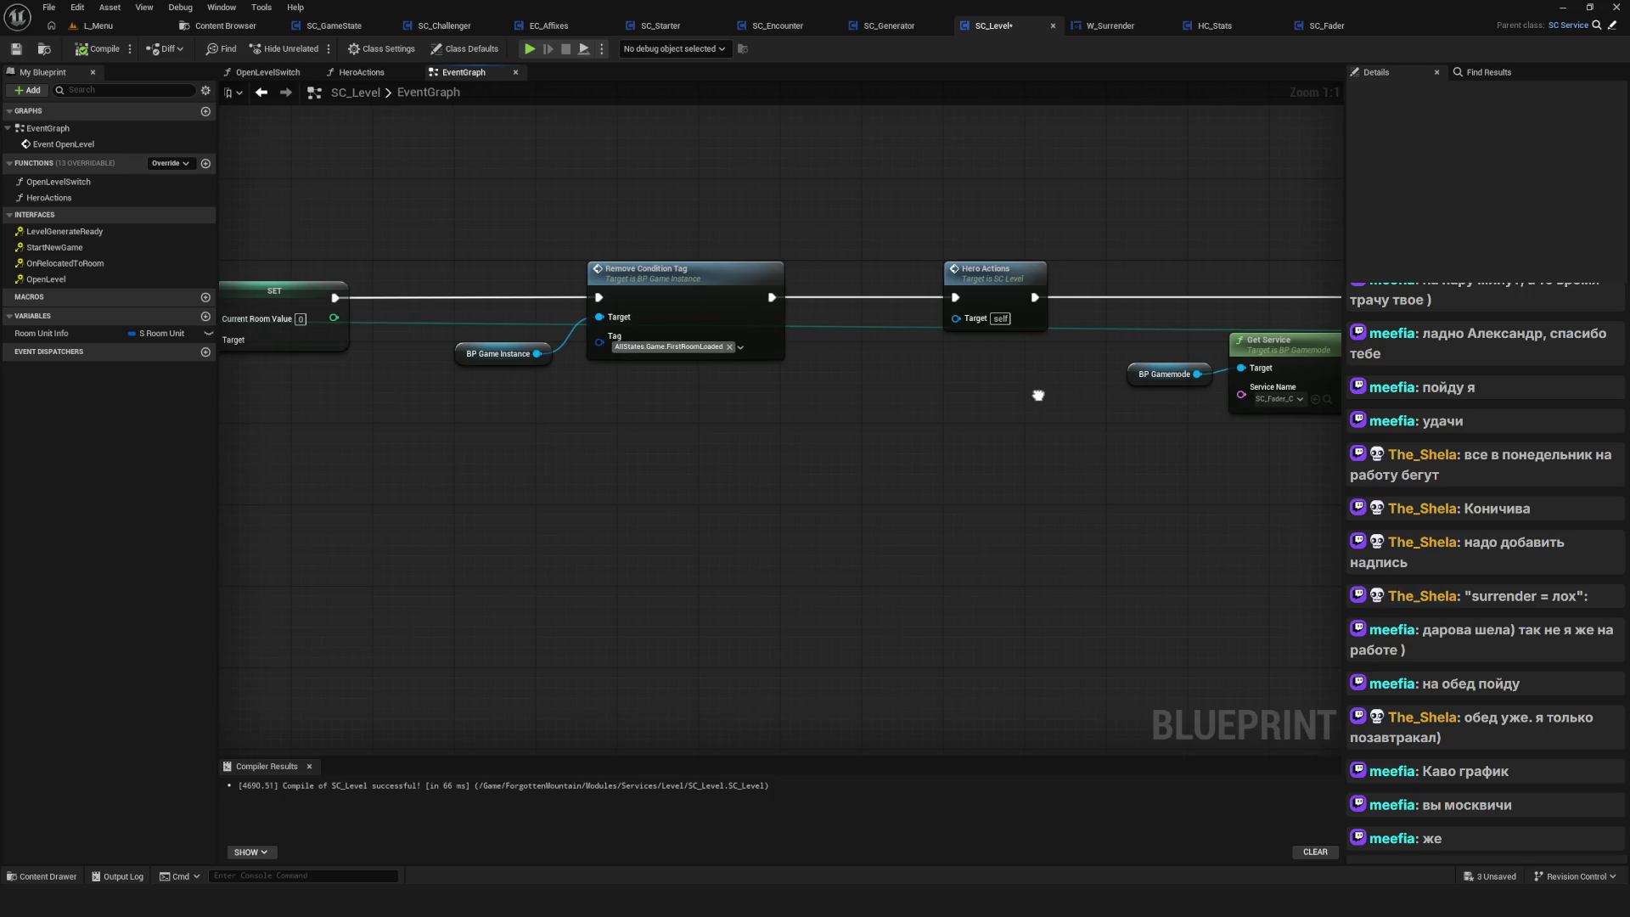
drag(1038, 395, 465, 357)
scroll(568, 389, down, 5)
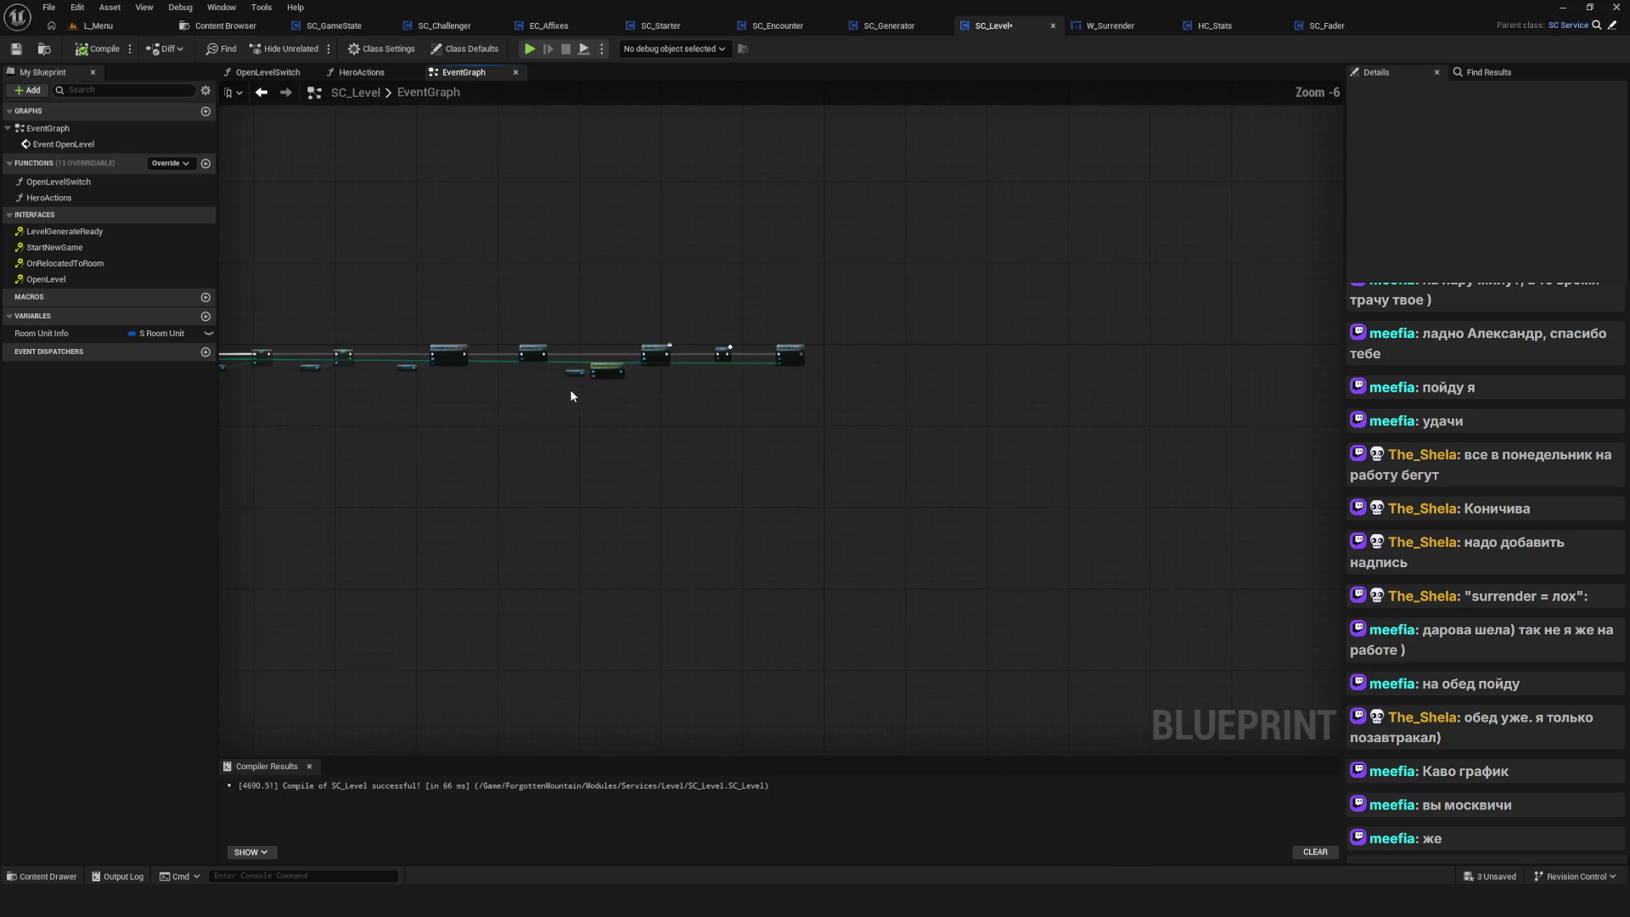
scroll(680, 387, up, 5)
drag(782, 386, 827, 383)
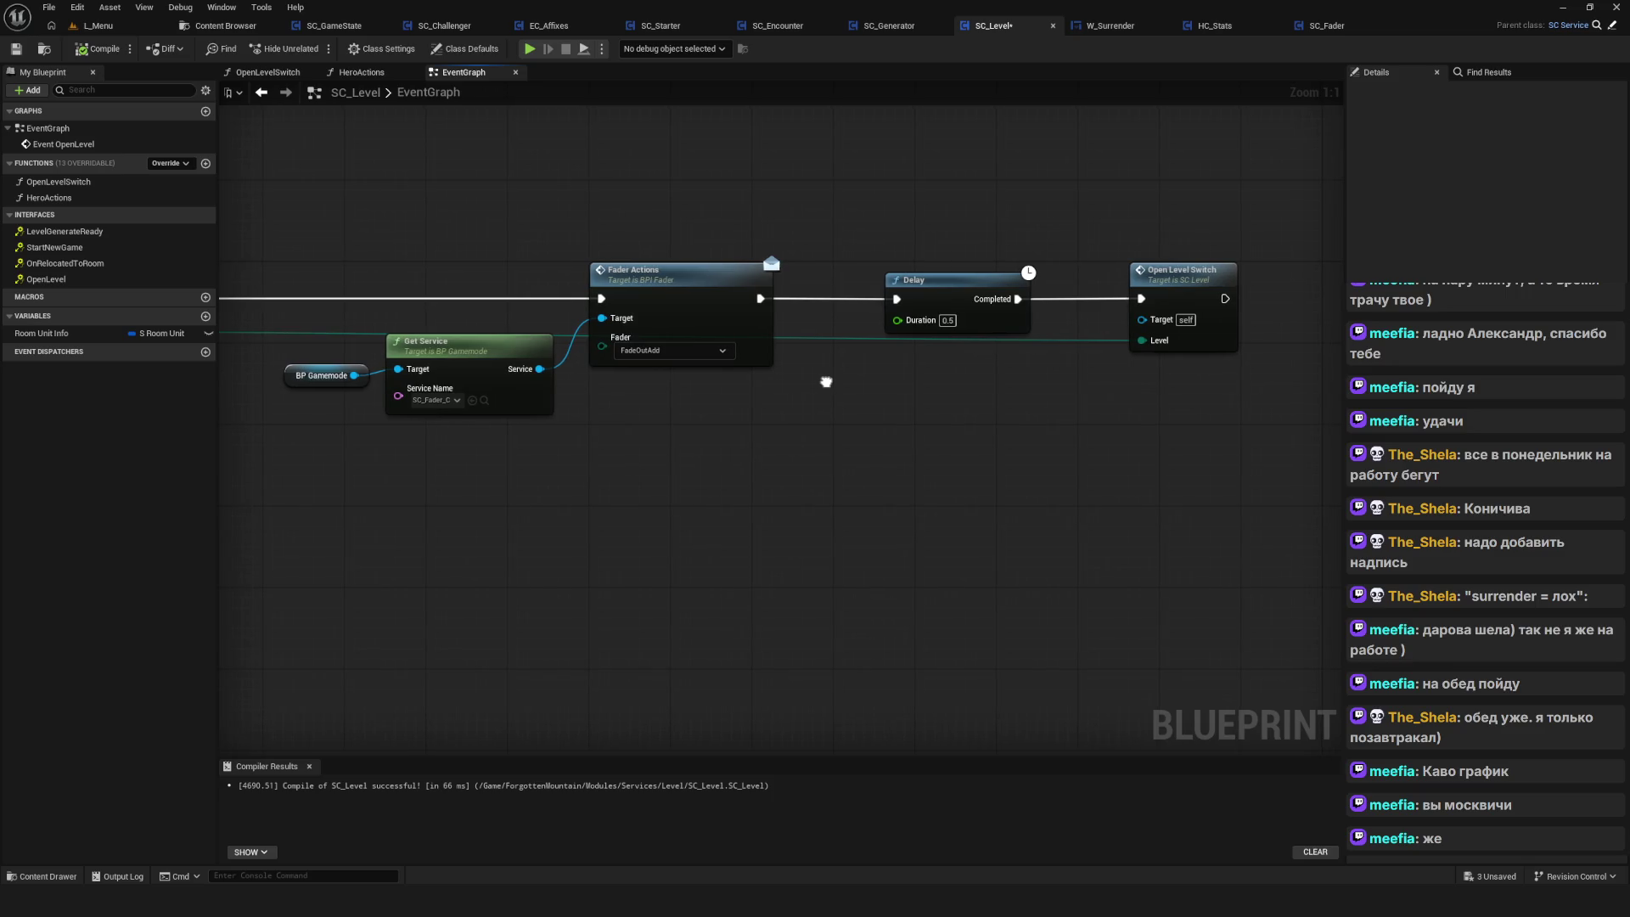
click(1169, 276)
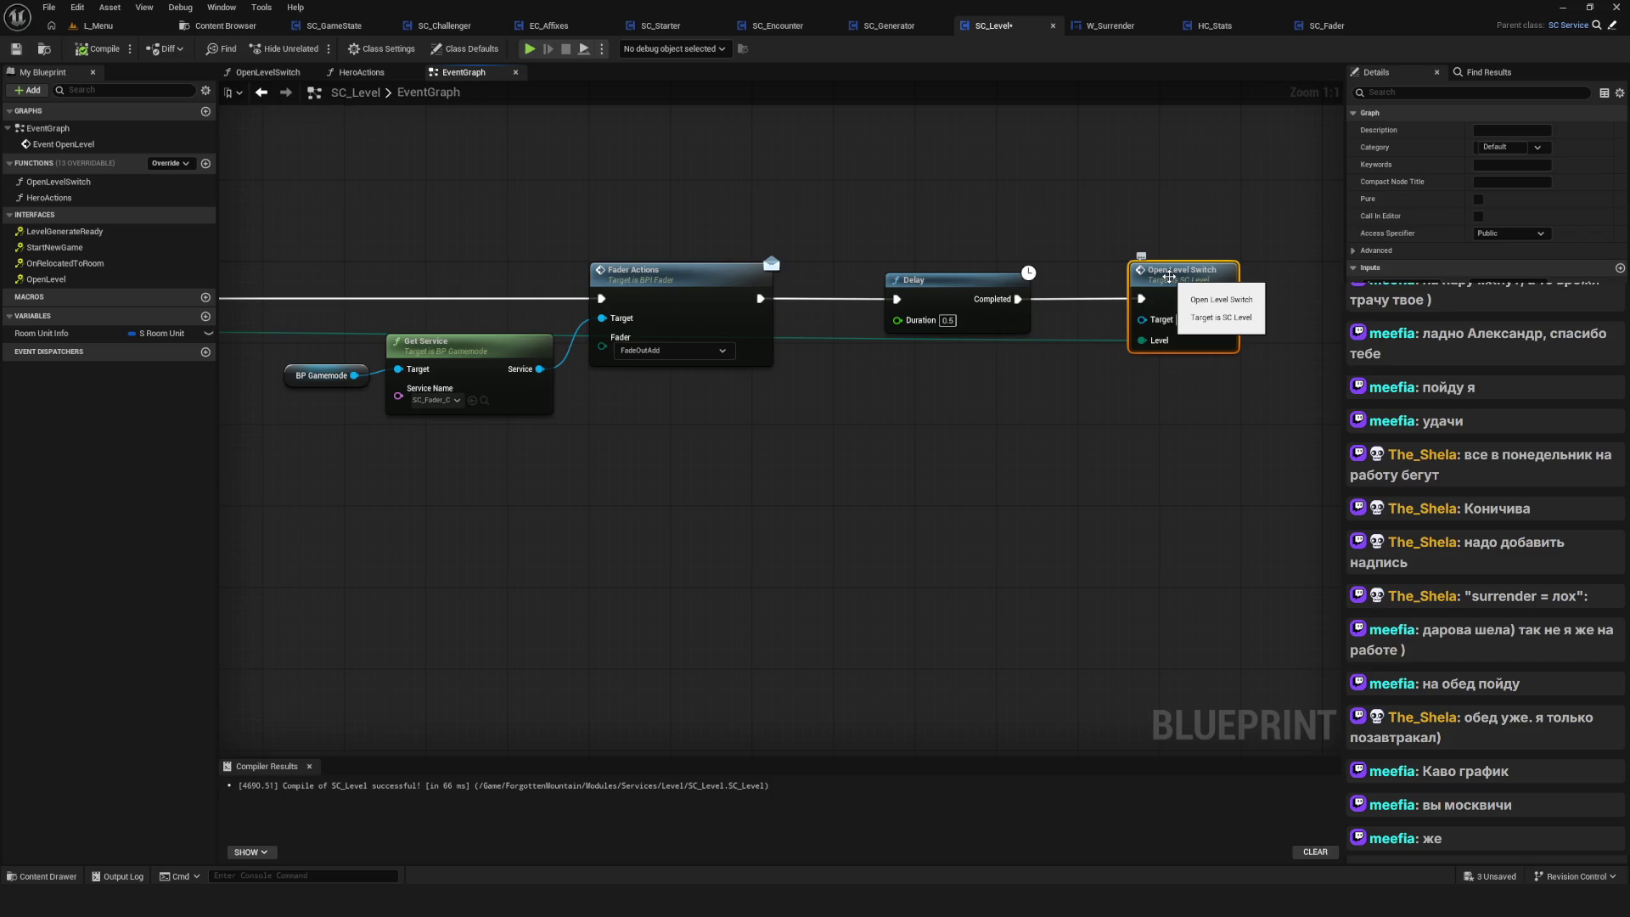
Save SC_Level from the OpenLevelSwitch function, inspect its Open Level routes, then return to EventGraph
double_click(1169, 276)
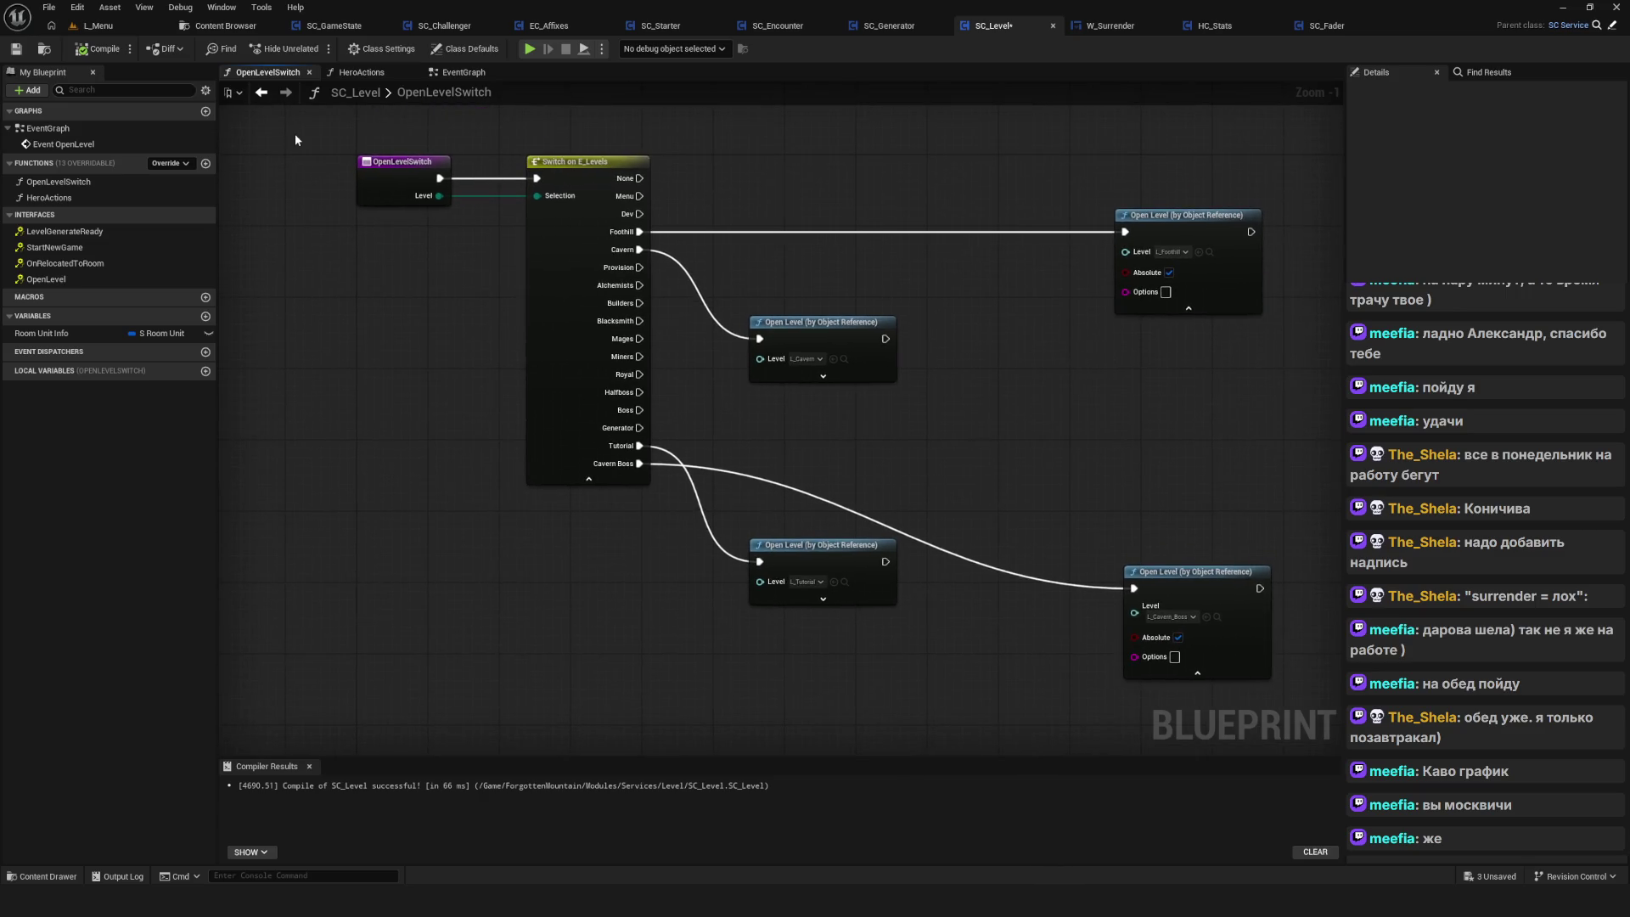
key(ctrl+s)
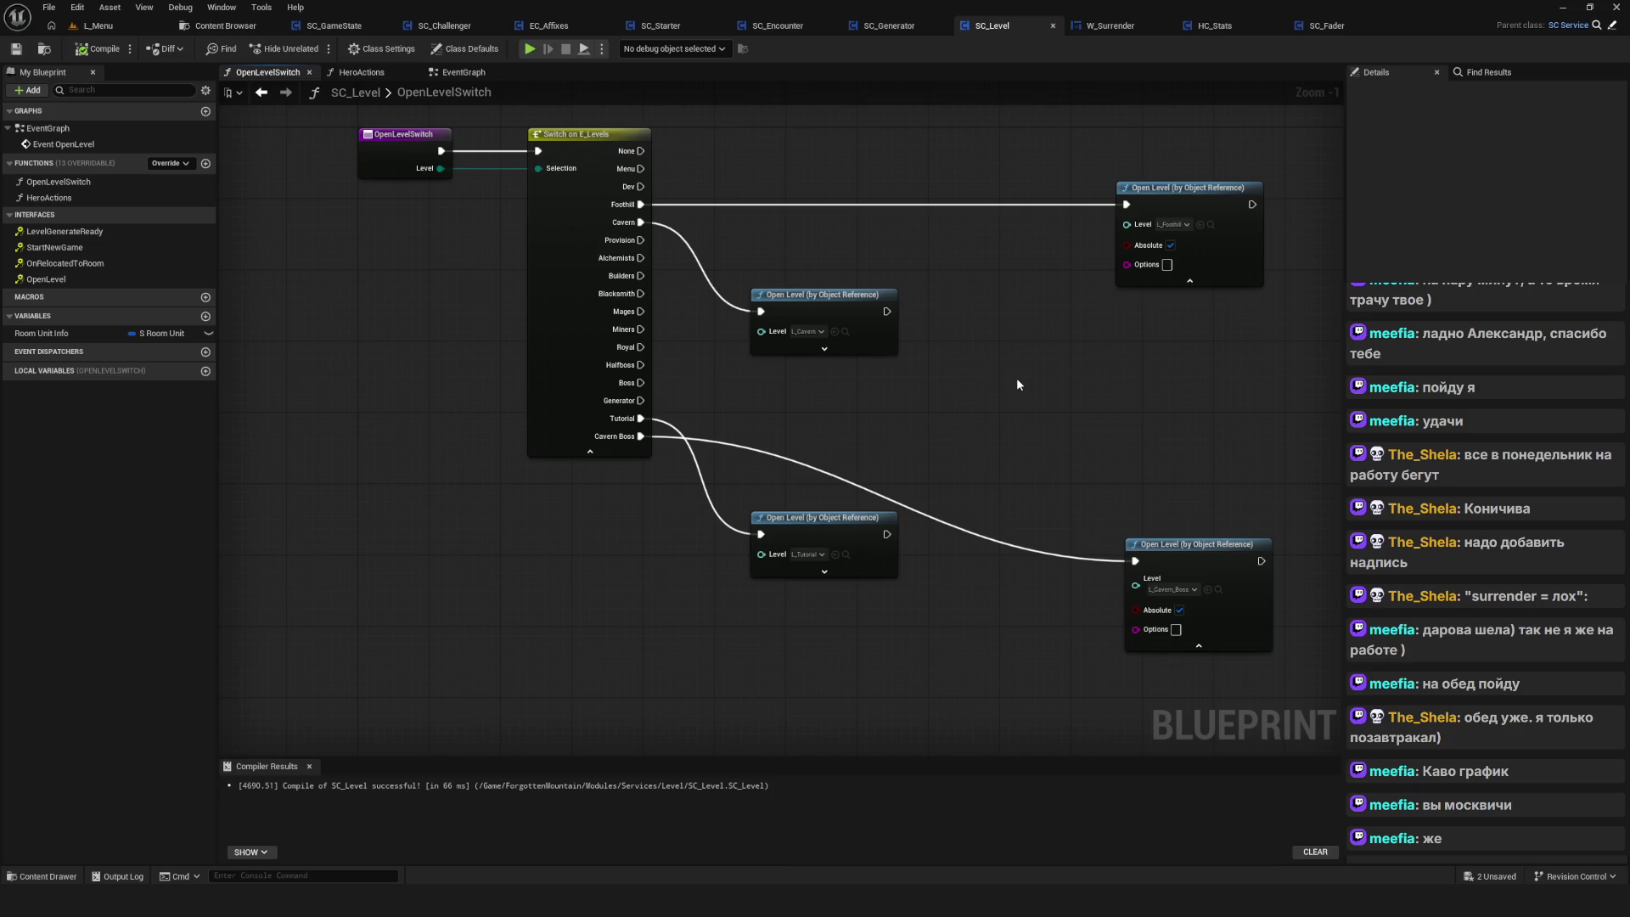
drag(837, 344, 849, 340)
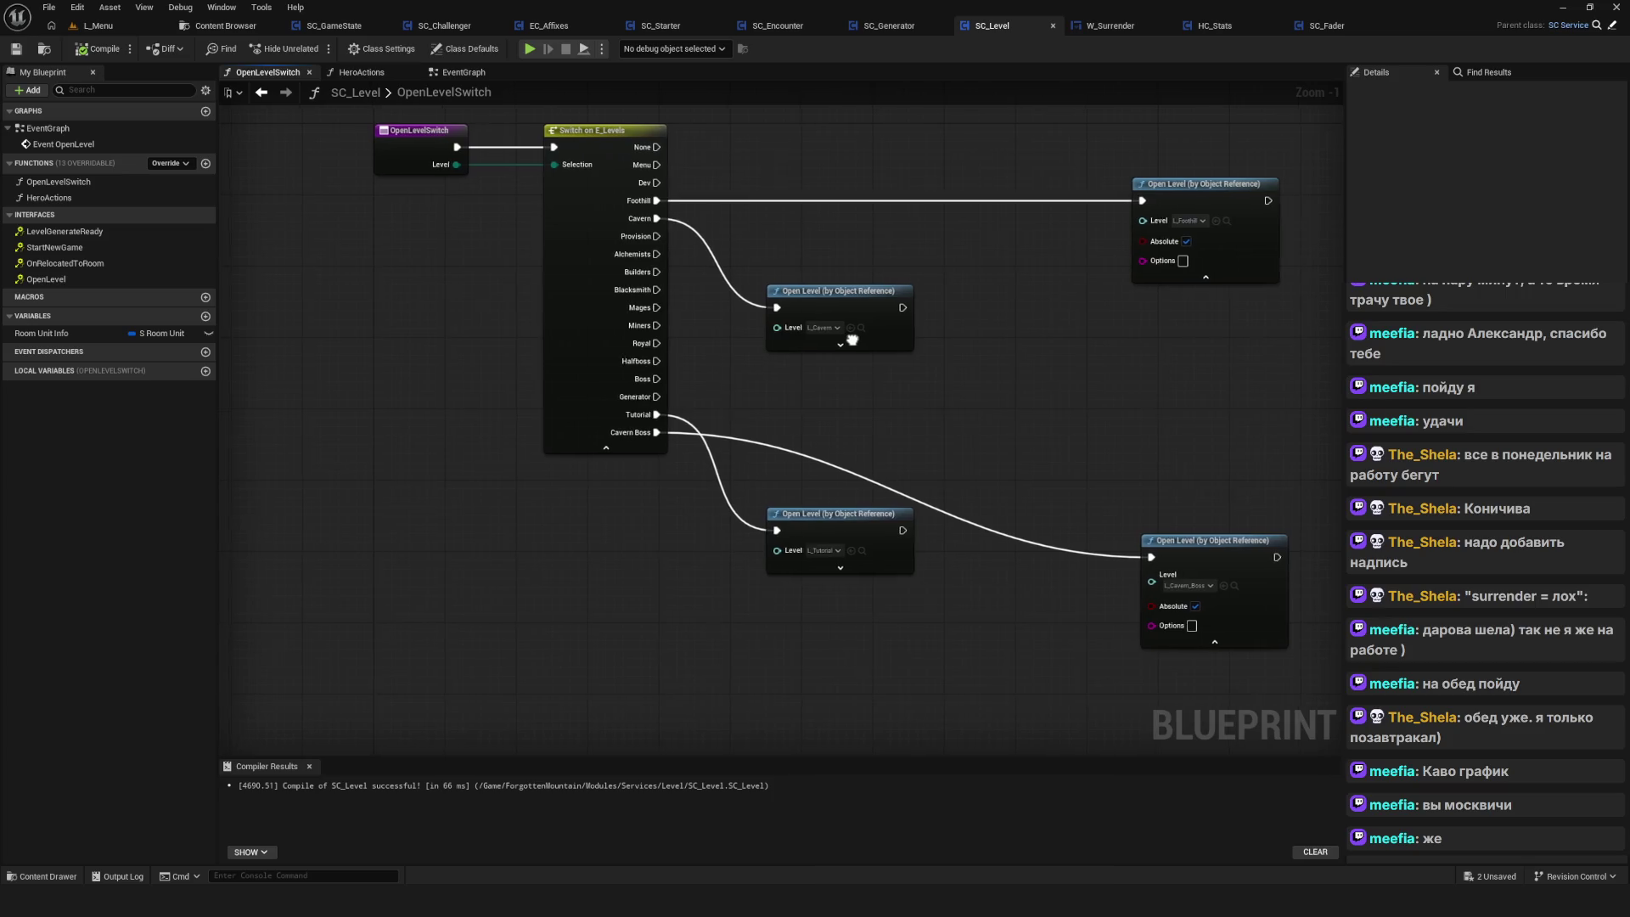
drag(849, 339, 888, 354)
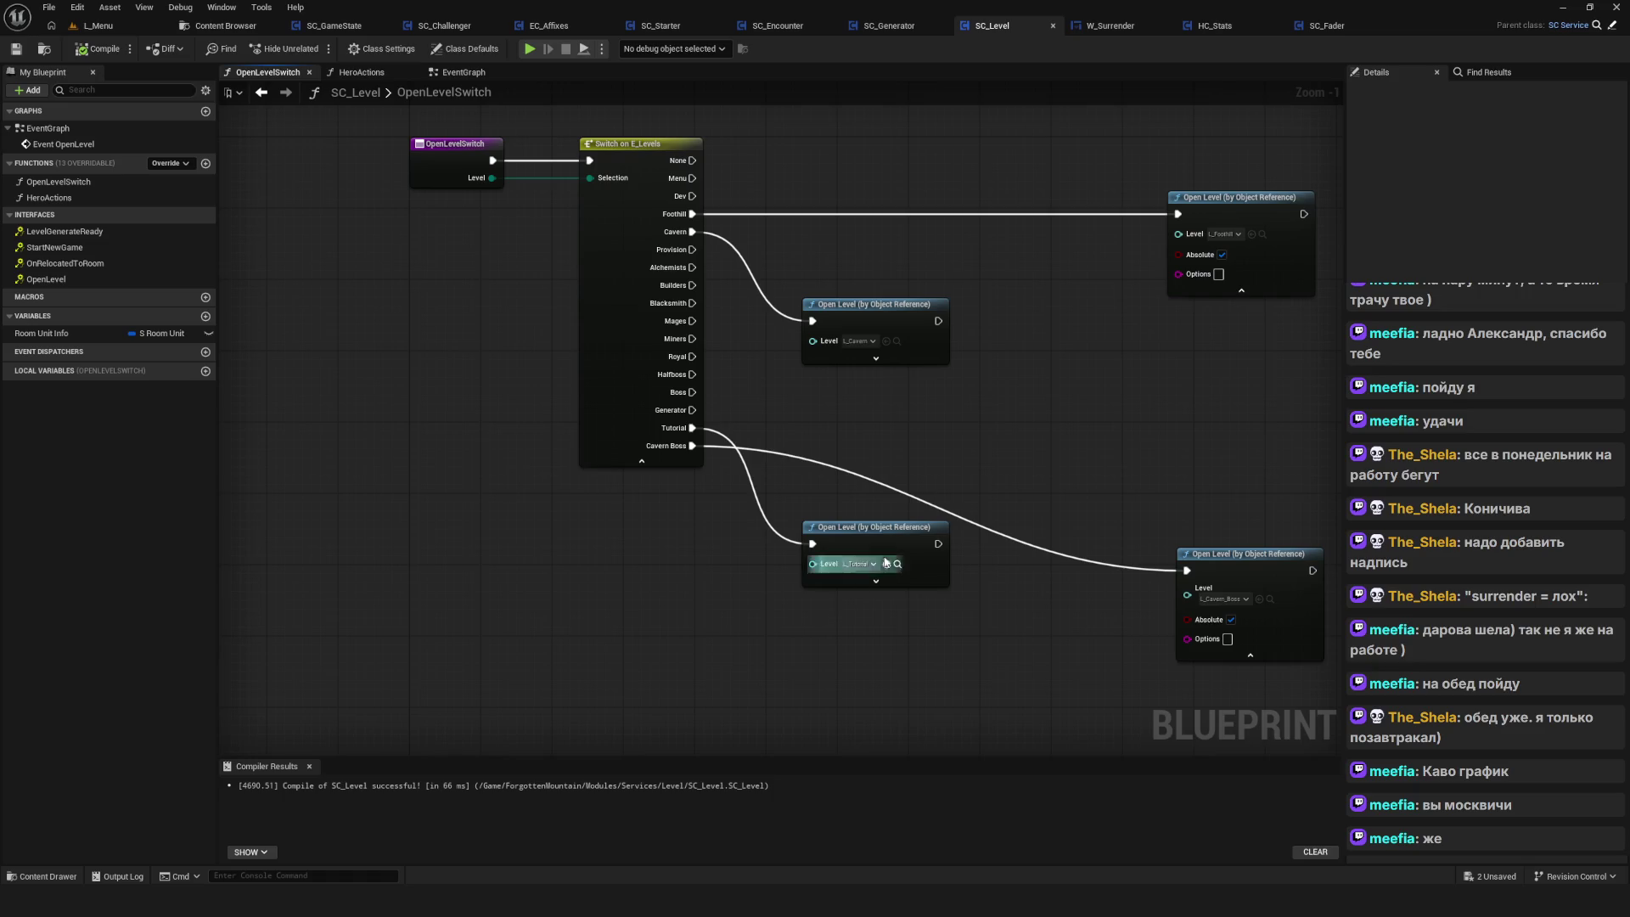
right_click(873, 529)
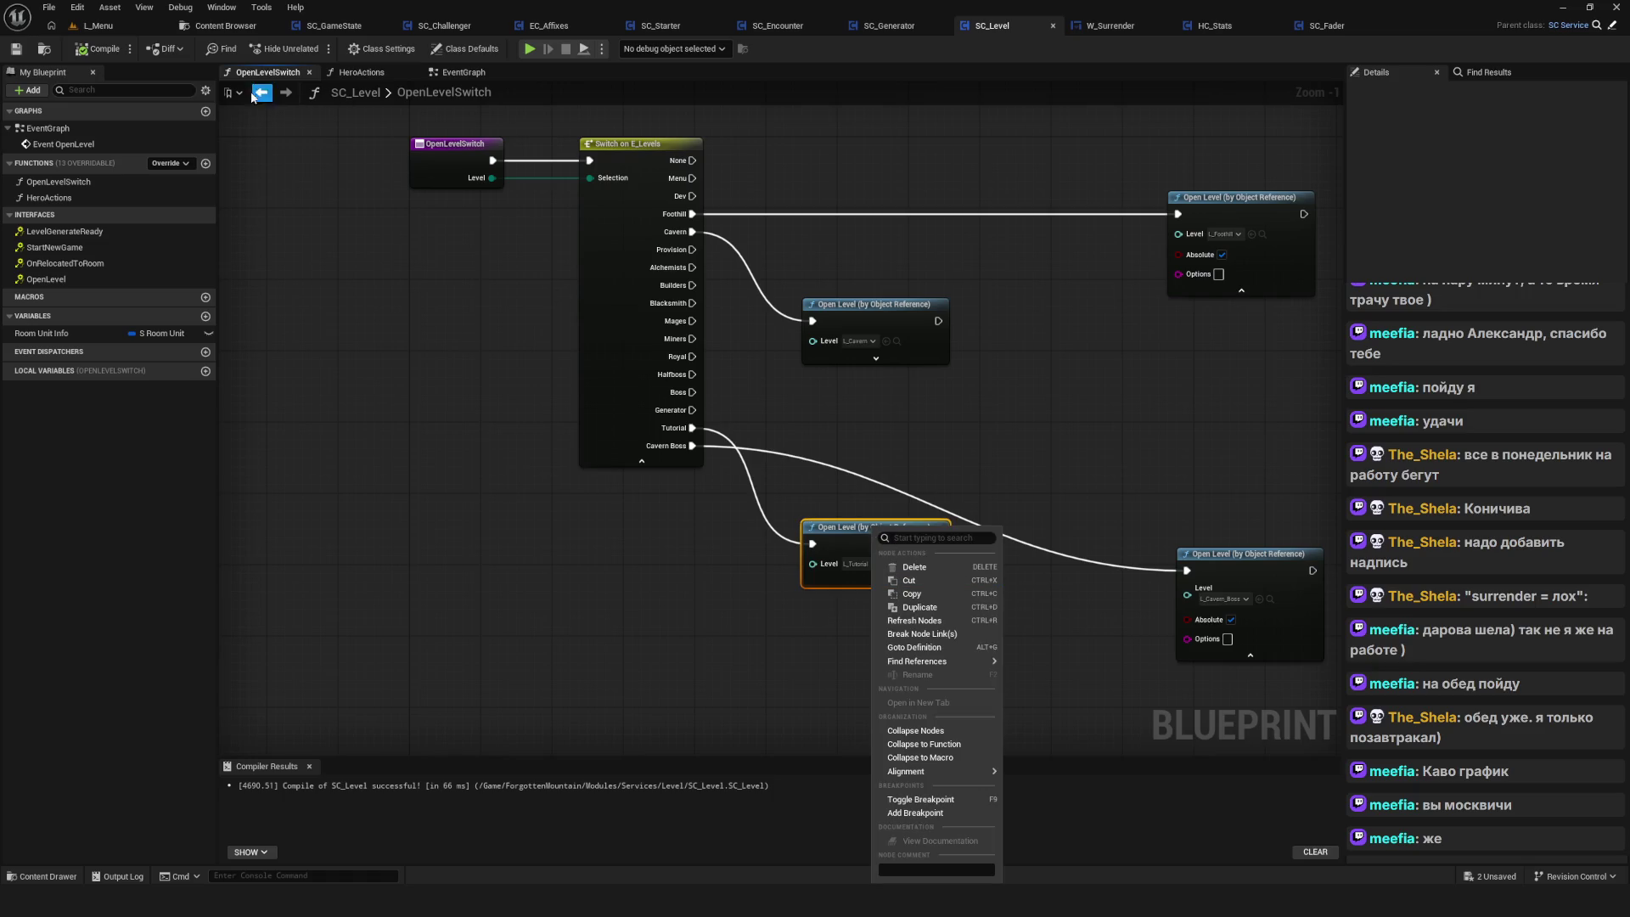
click(262, 91)
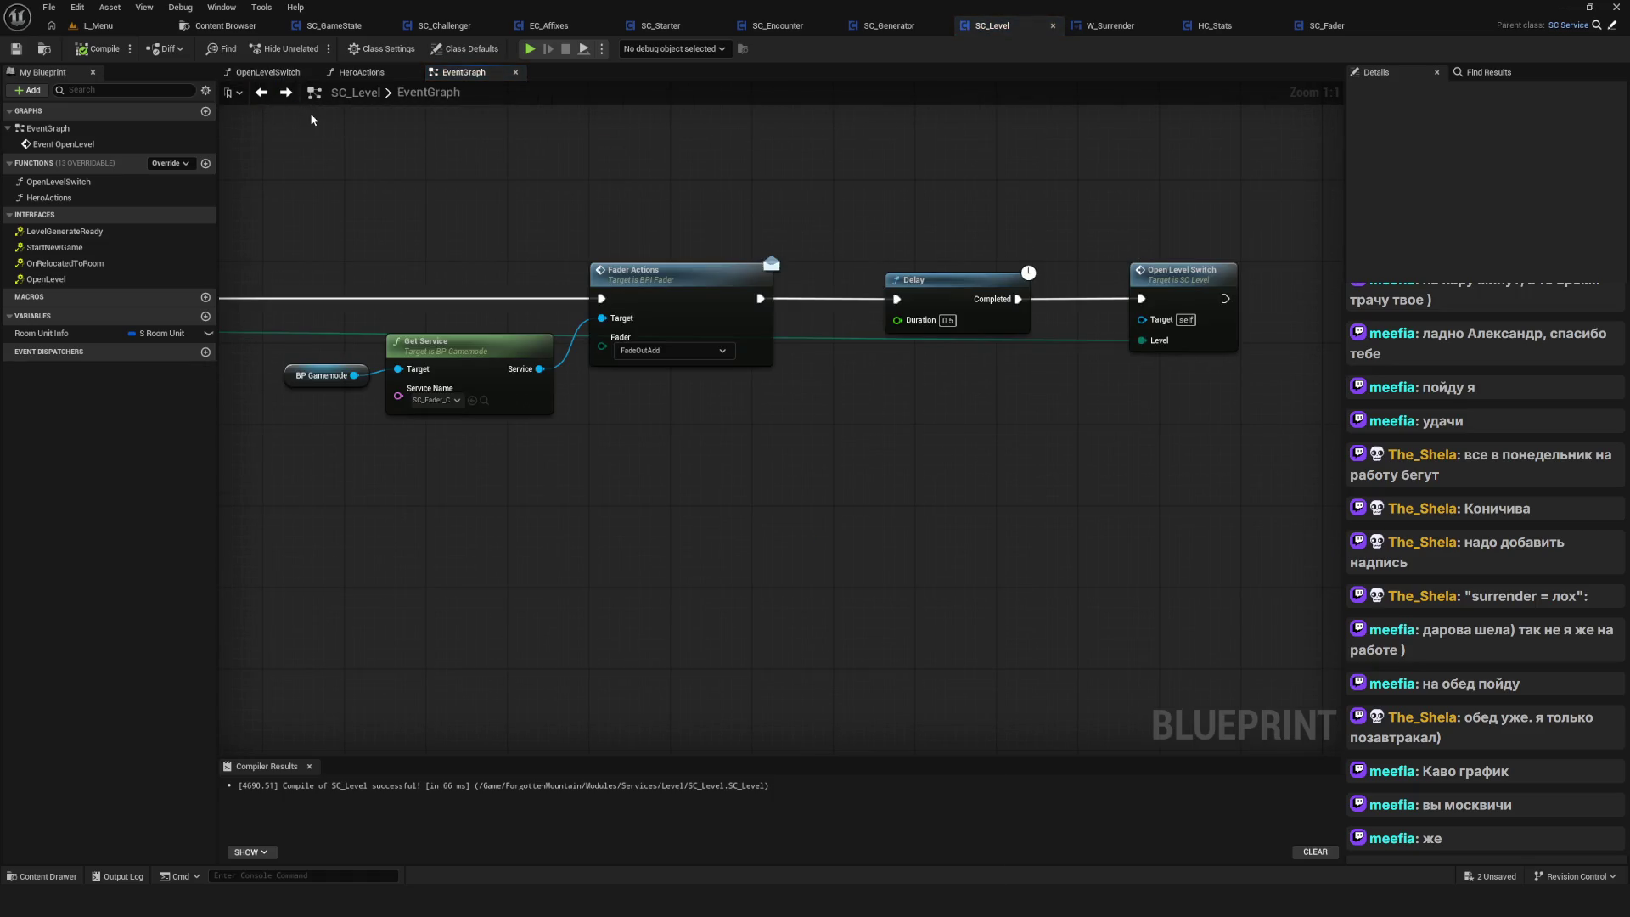
Add a breakpoint to the Hero Actions node and recompile SC_Level
mouse_move(510, 156)
mouse_down()
mouse_move(751, 202)
mouse_move(1115, 204)
mouse_up()
right_click(732, 299)
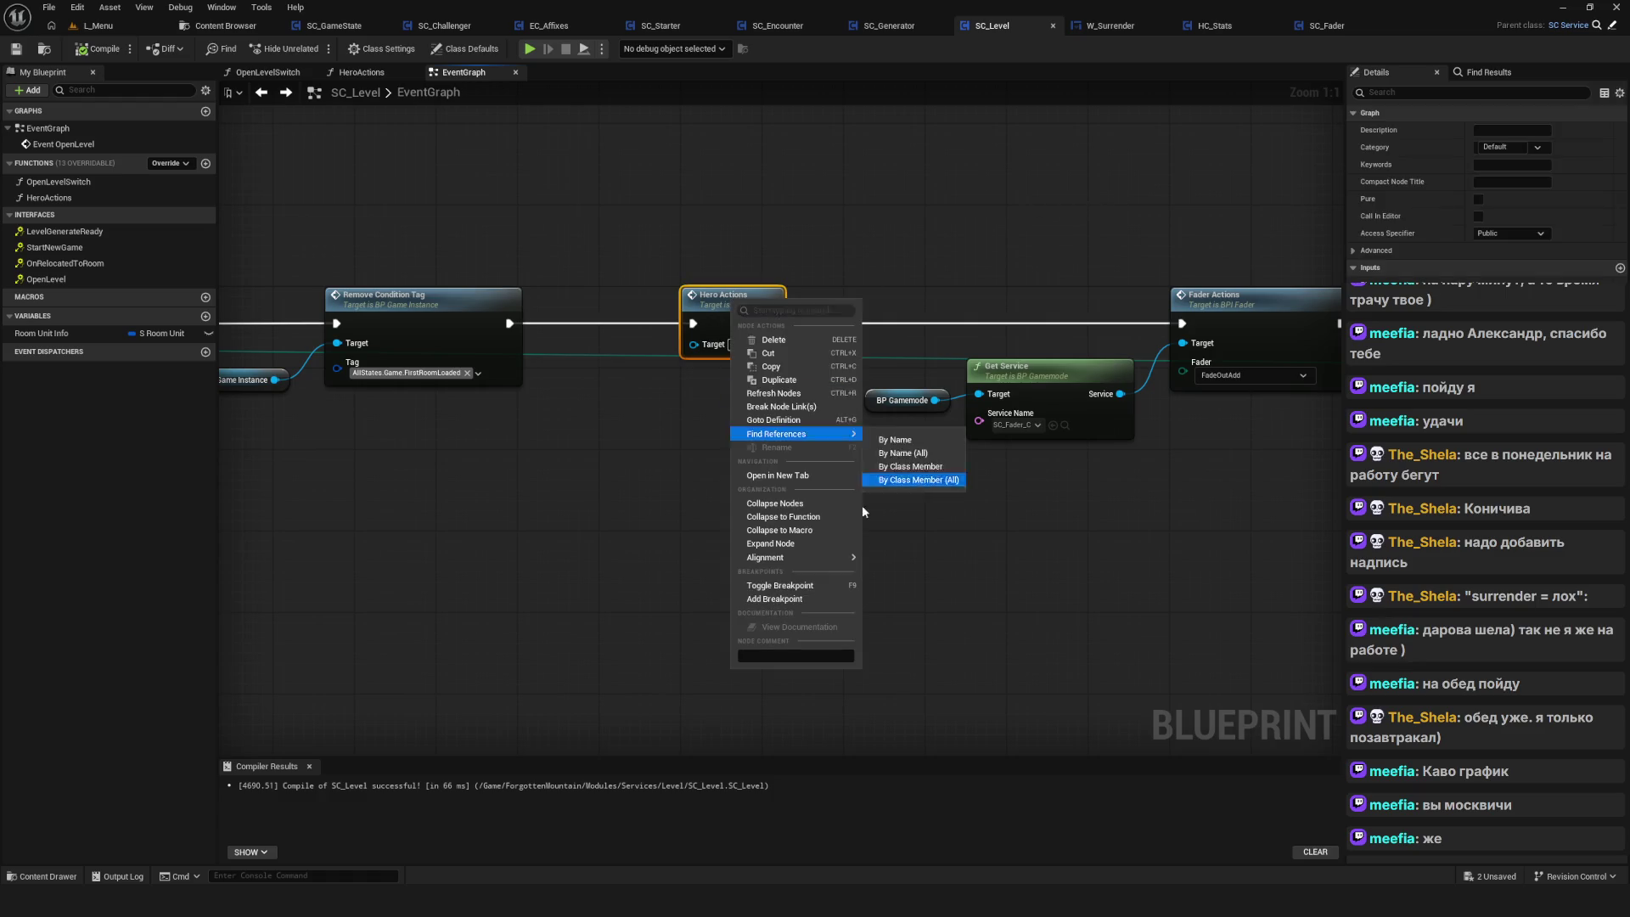
click(801, 594)
click(86, 52)
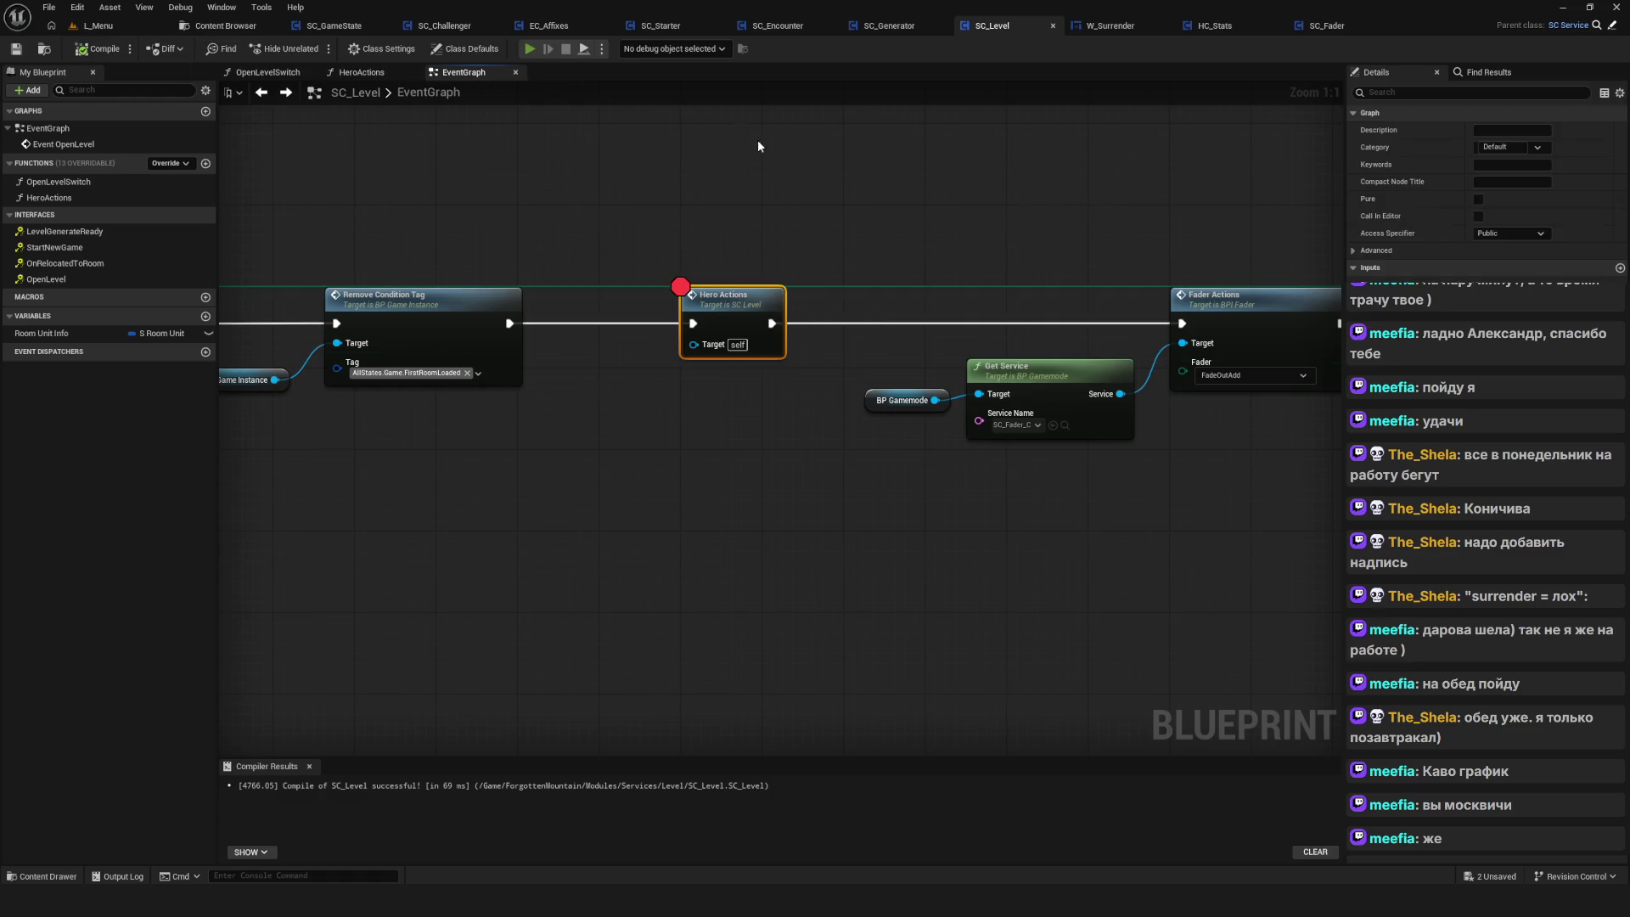
Start a play-test and choose NewGame from the save slots
key(alt+p)
click(837, 458)
click(847, 550)
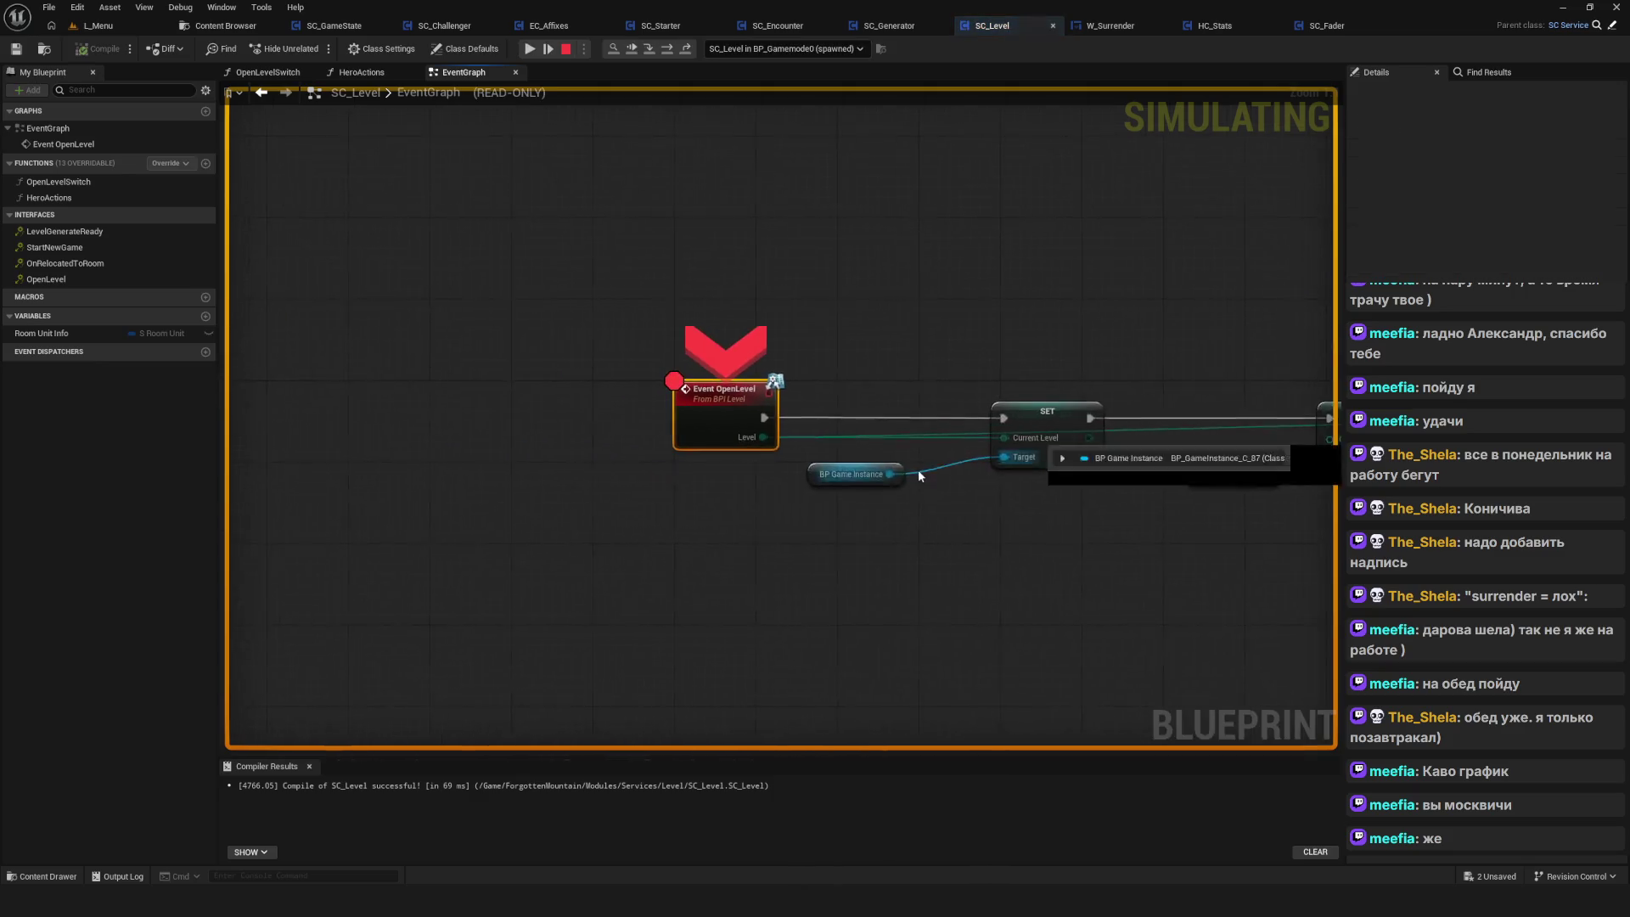
Start a new game, surrender, resume past Event OpenLevel and Hero Actions, decline, then stop and frame Delay
click(529, 49)
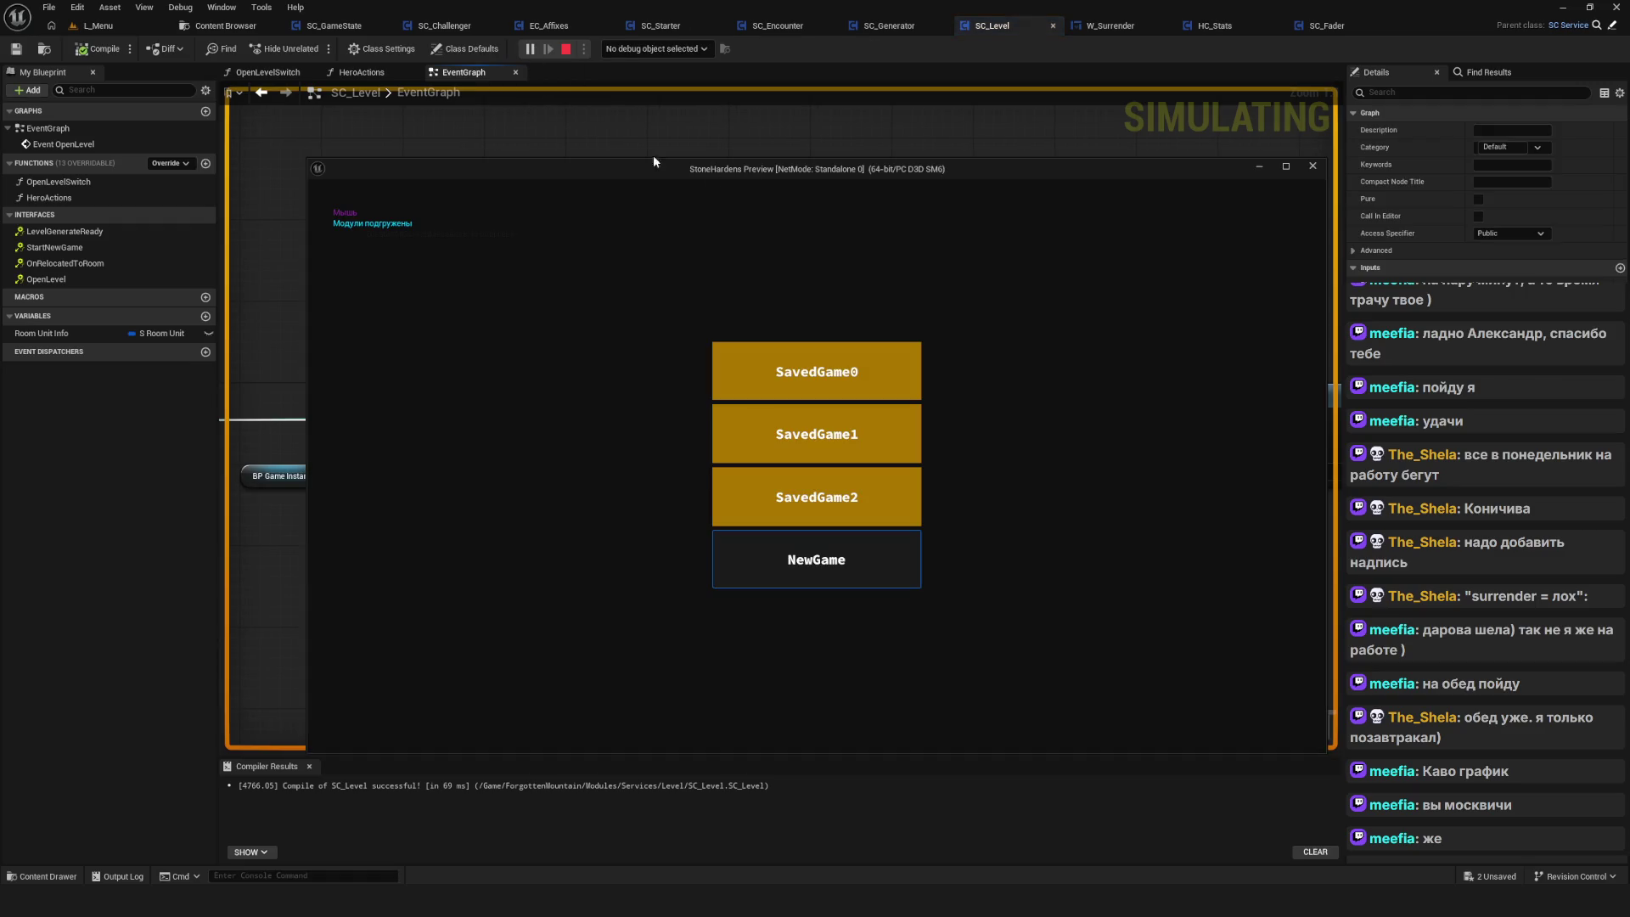
click(858, 572)
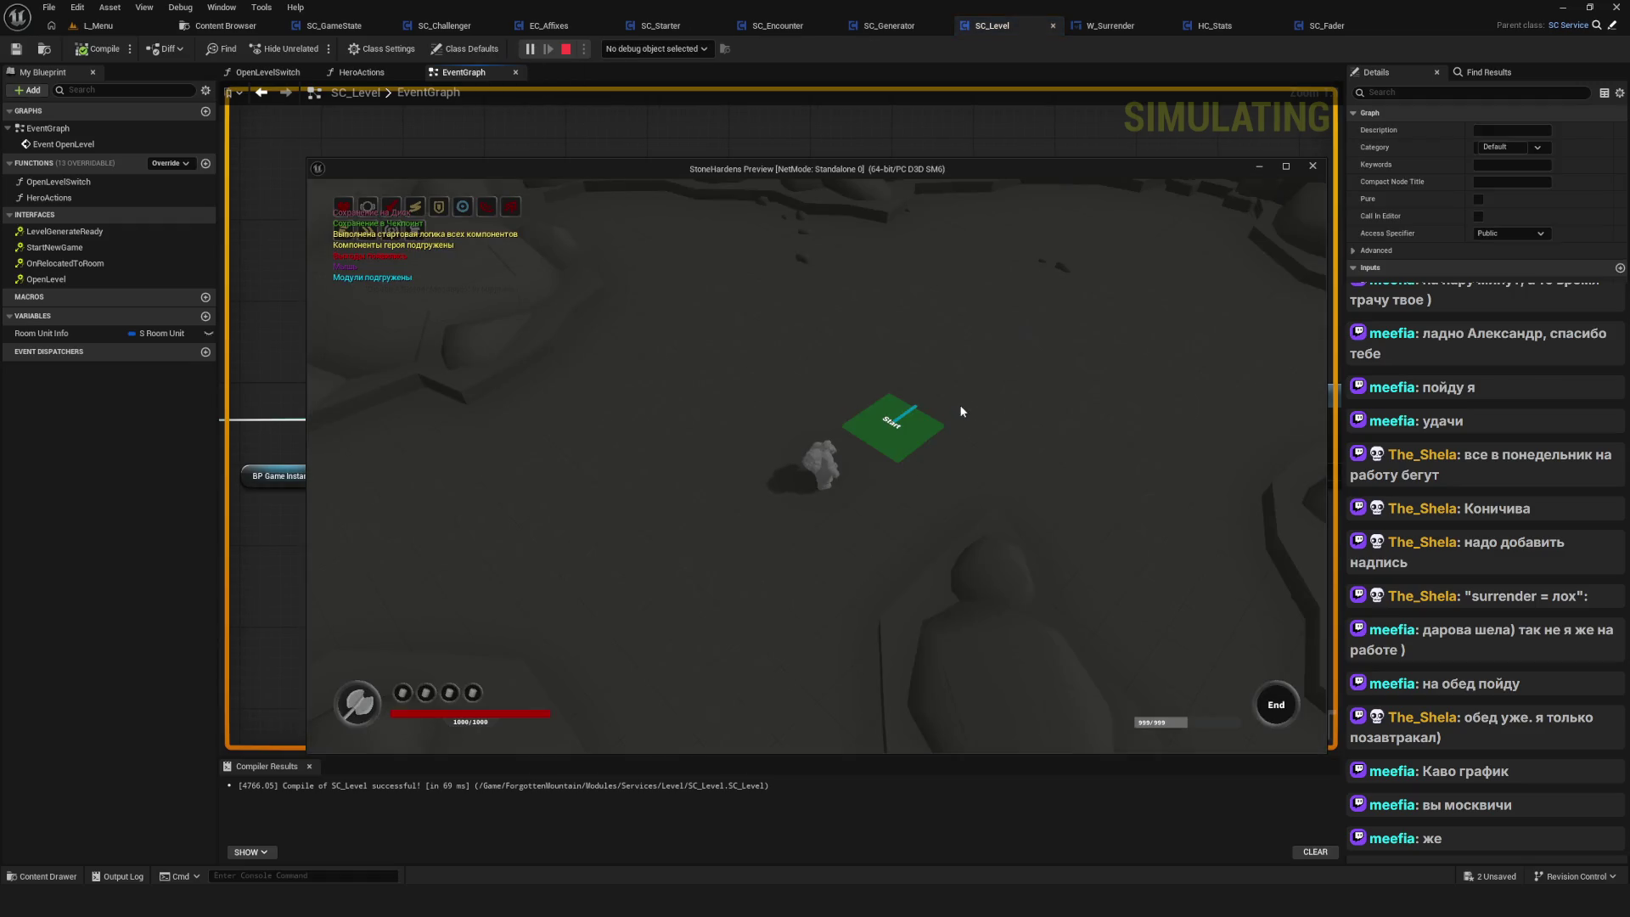
key(Left)
key(Return)
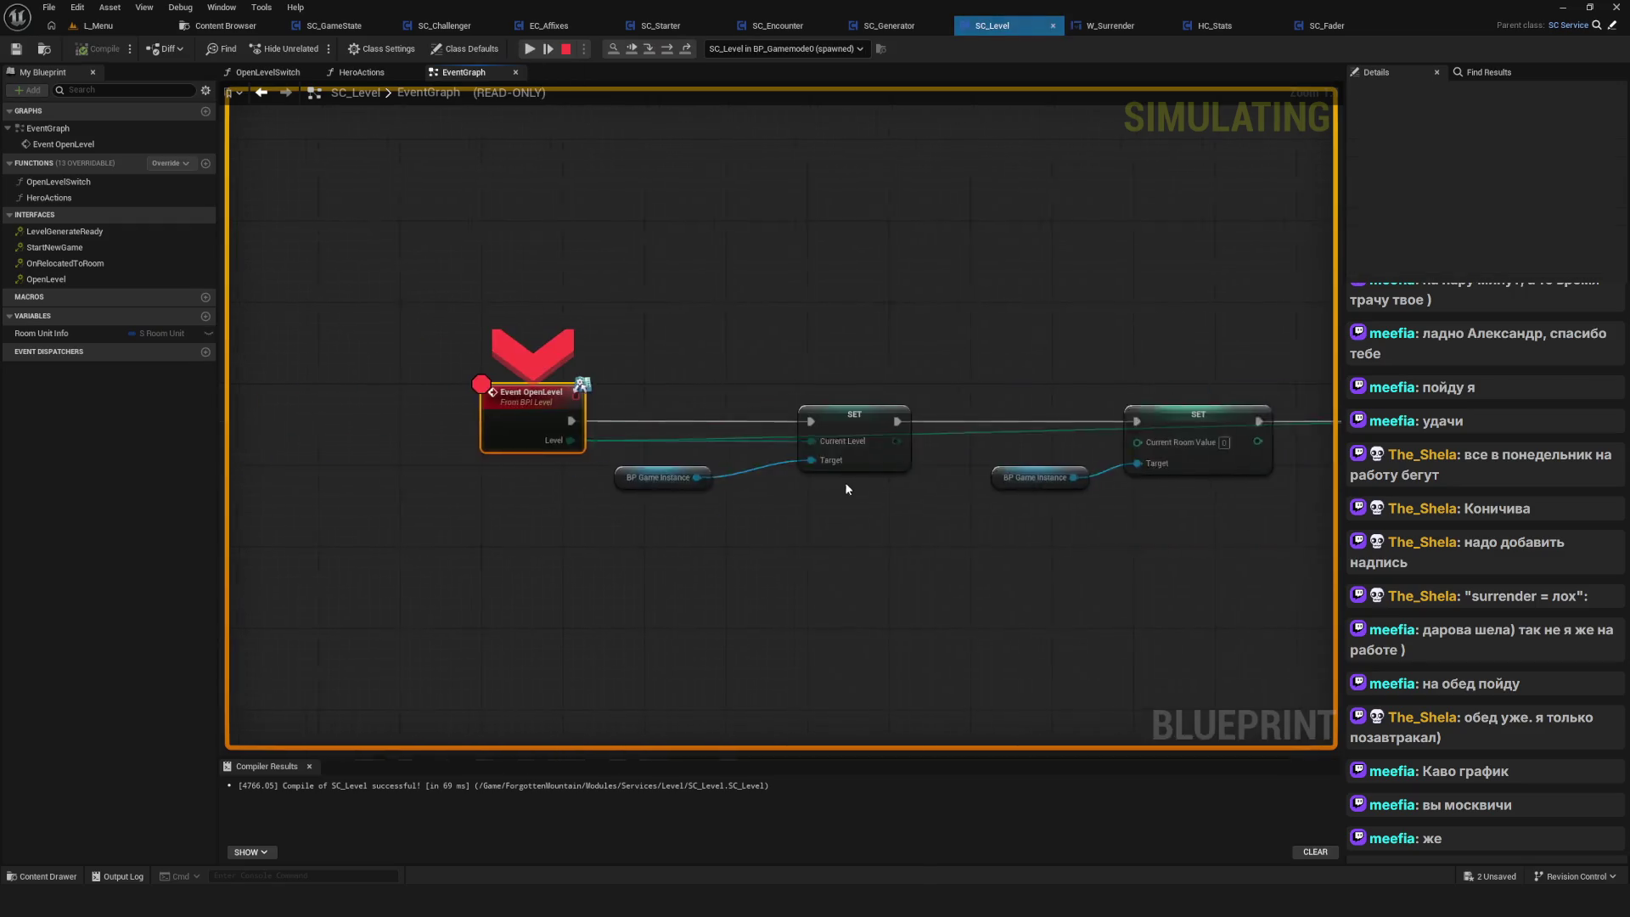
click(530, 49)
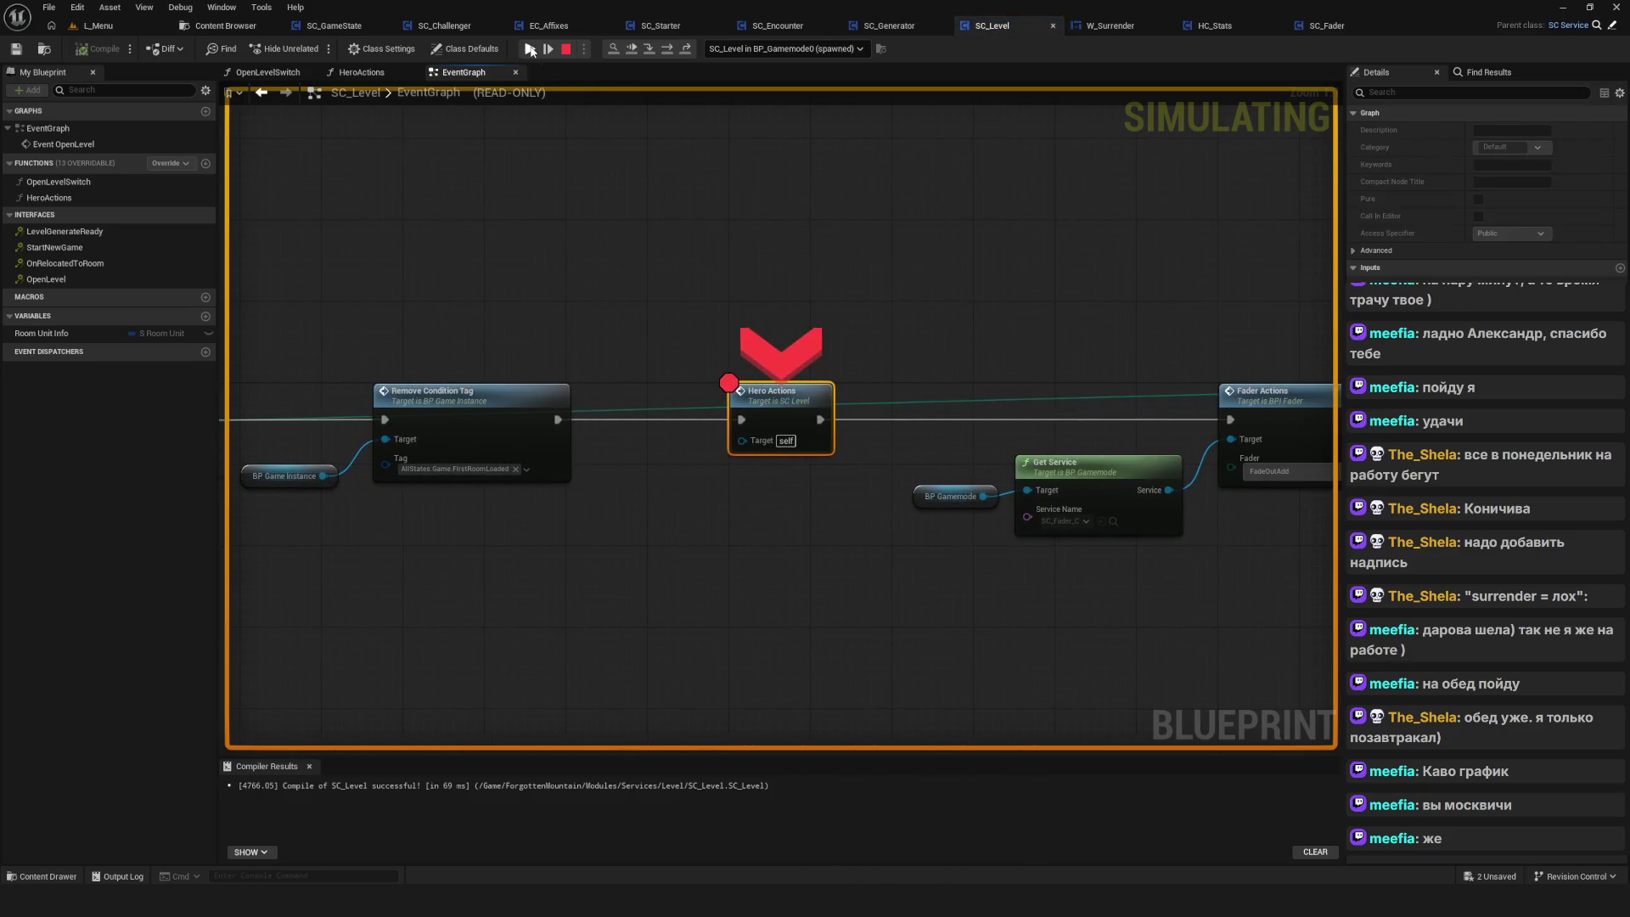
click(530, 49)
click(899, 501)
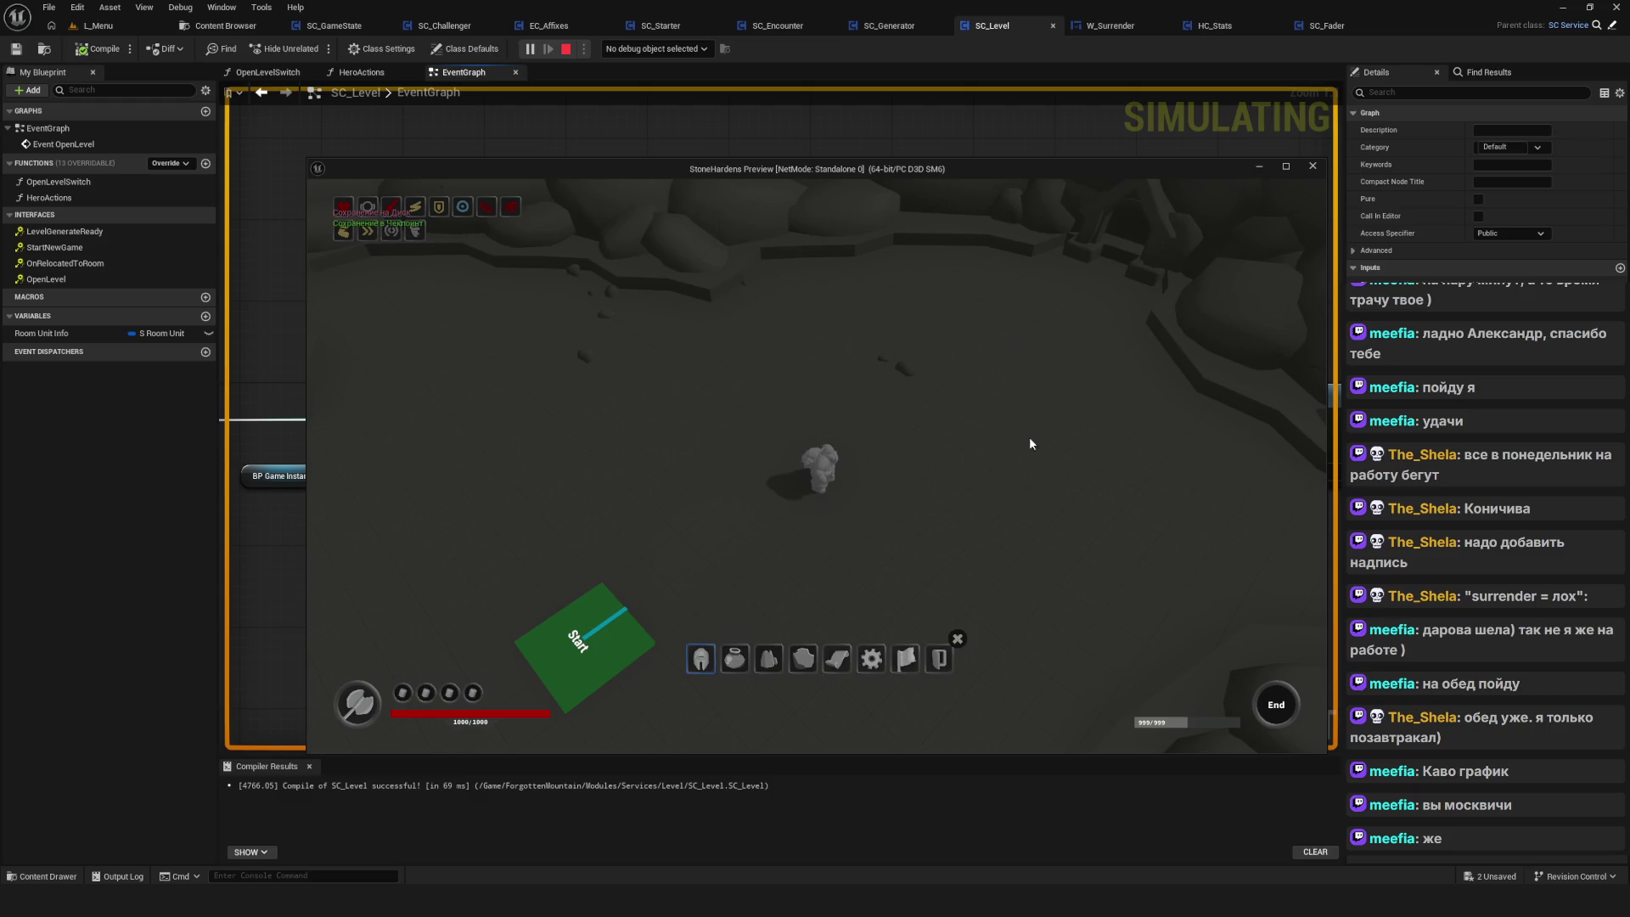
key(Escape)
drag(1008, 441, 726, 289)
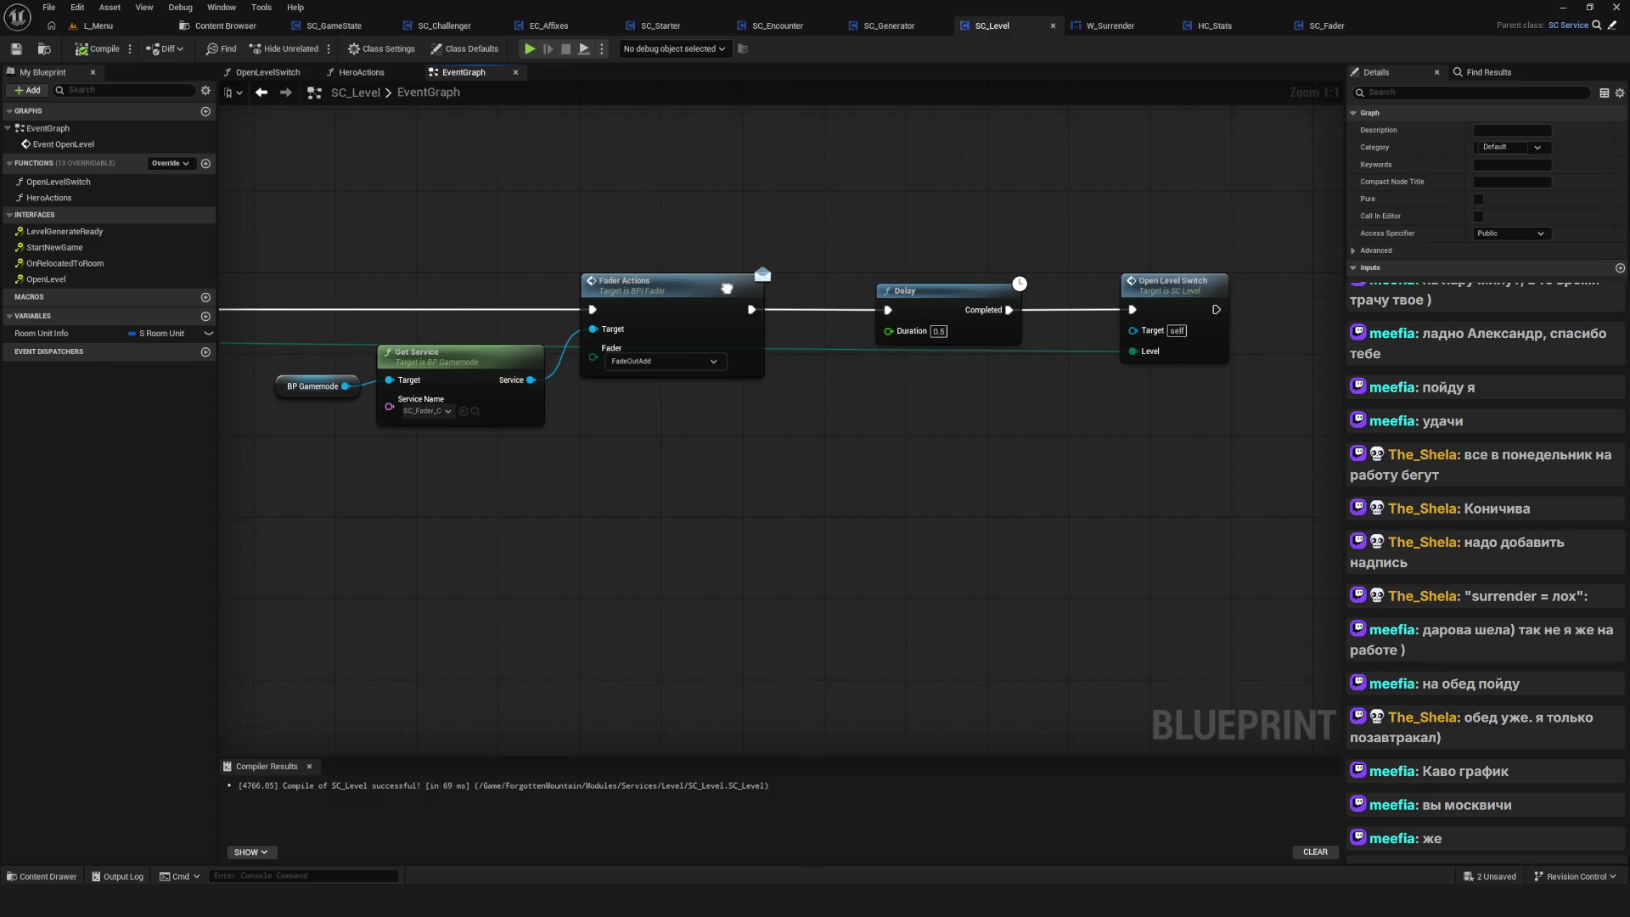
Add breakpoints to the Delay and Open Level Switch nodes and launch a play session
click(1027, 532)
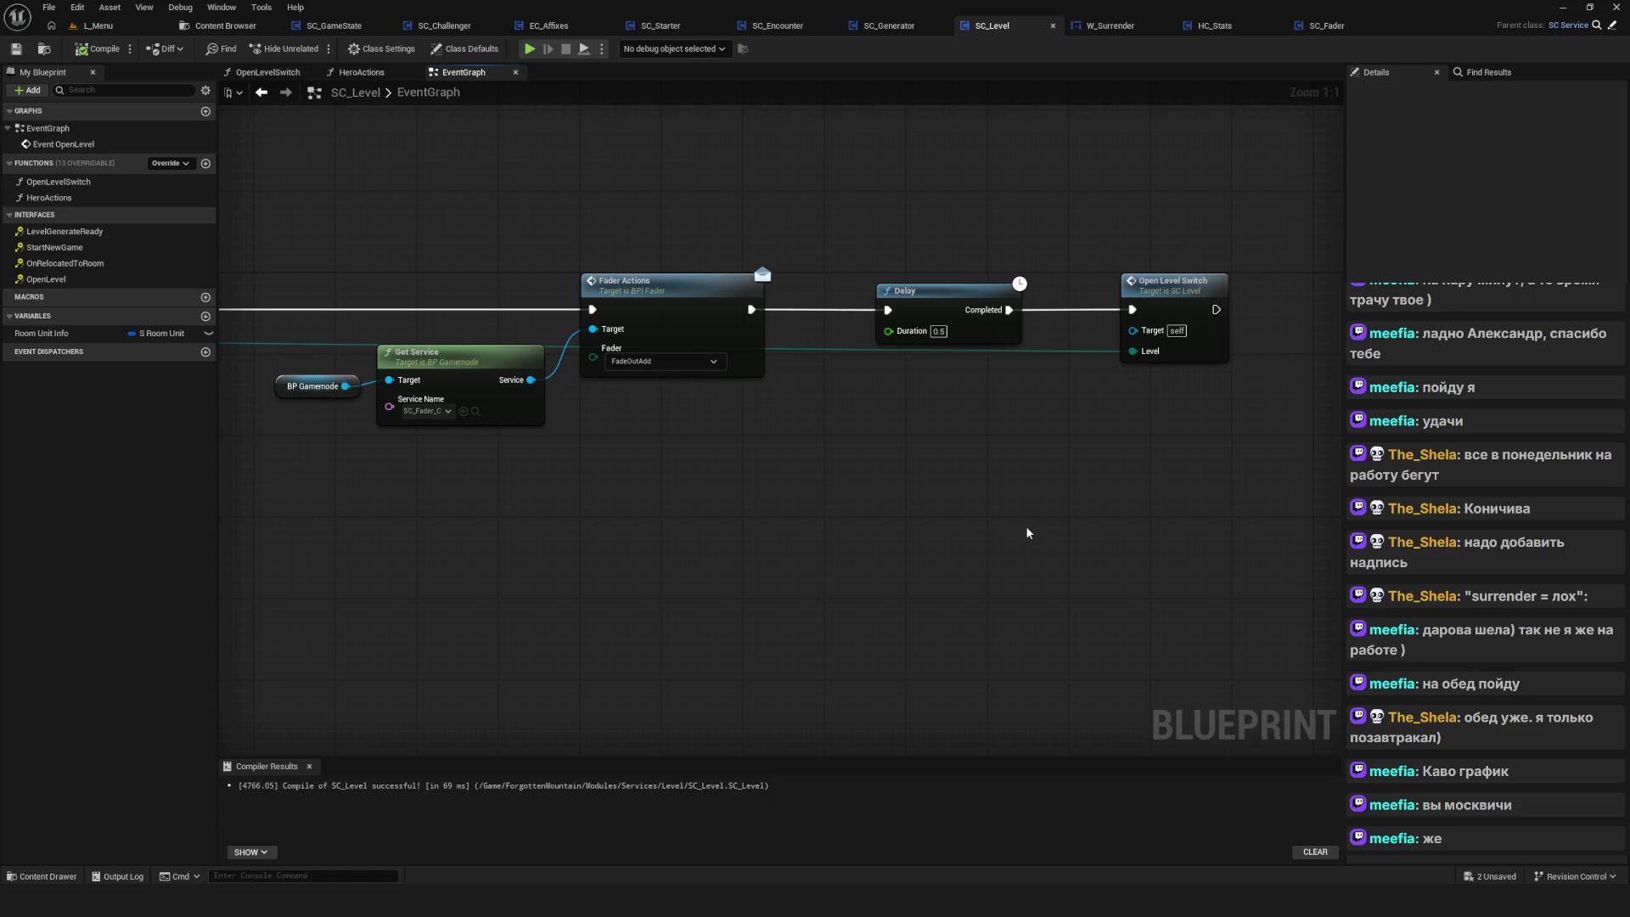
scroll(907, 207, down, 6)
scroll(977, 255, up, 4)
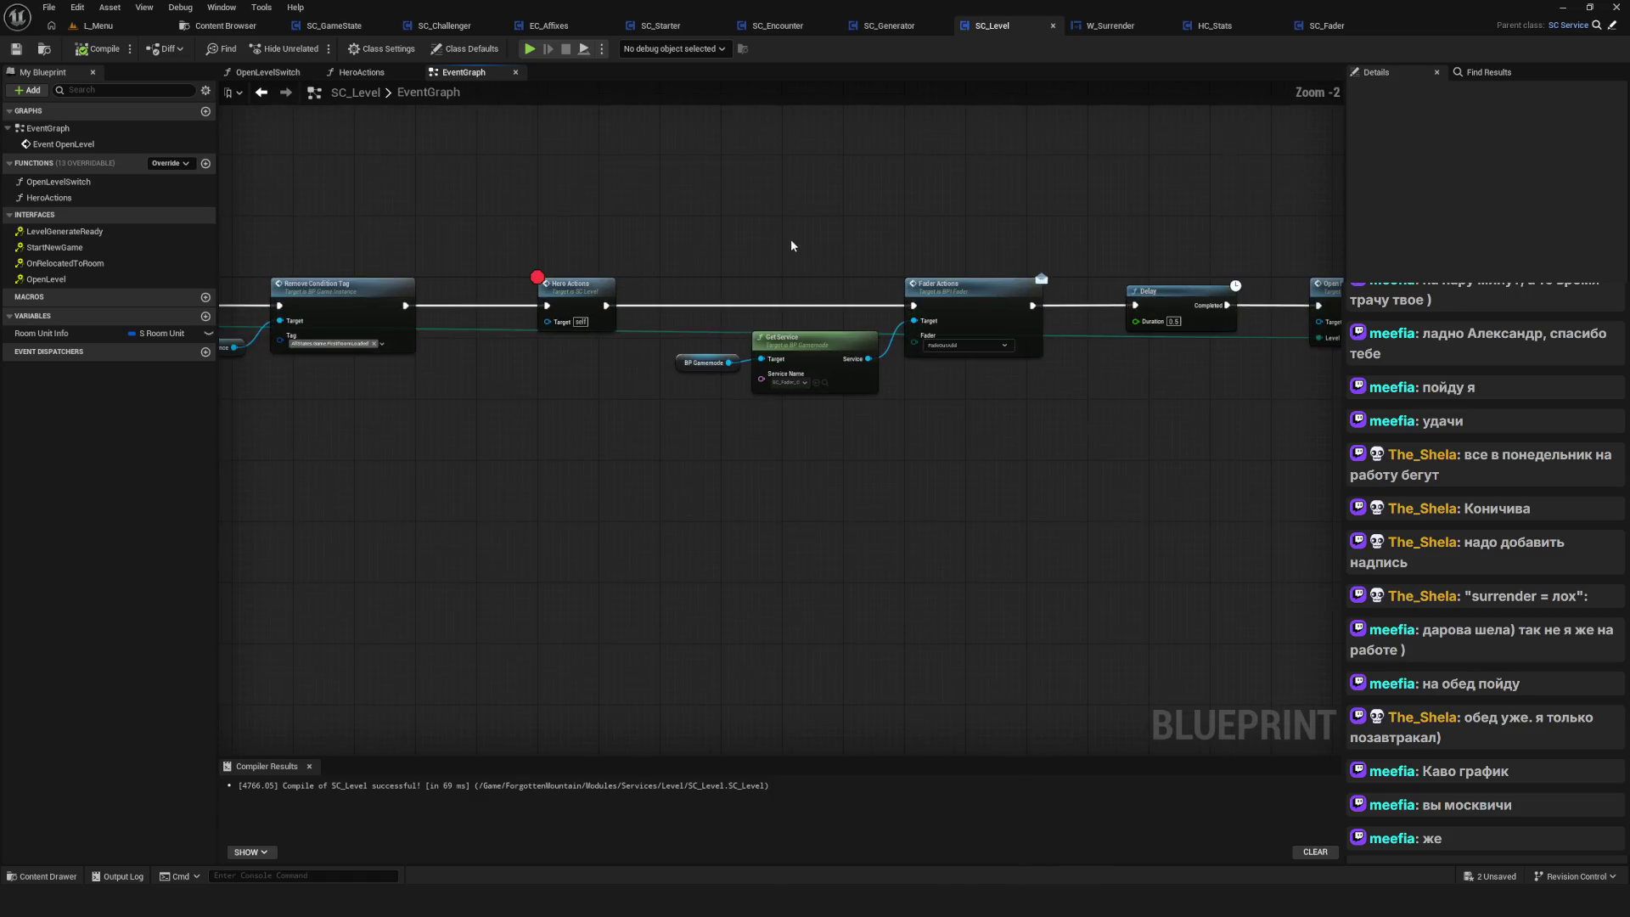
drag(1044, 278, 739, 302)
right_click(827, 321)
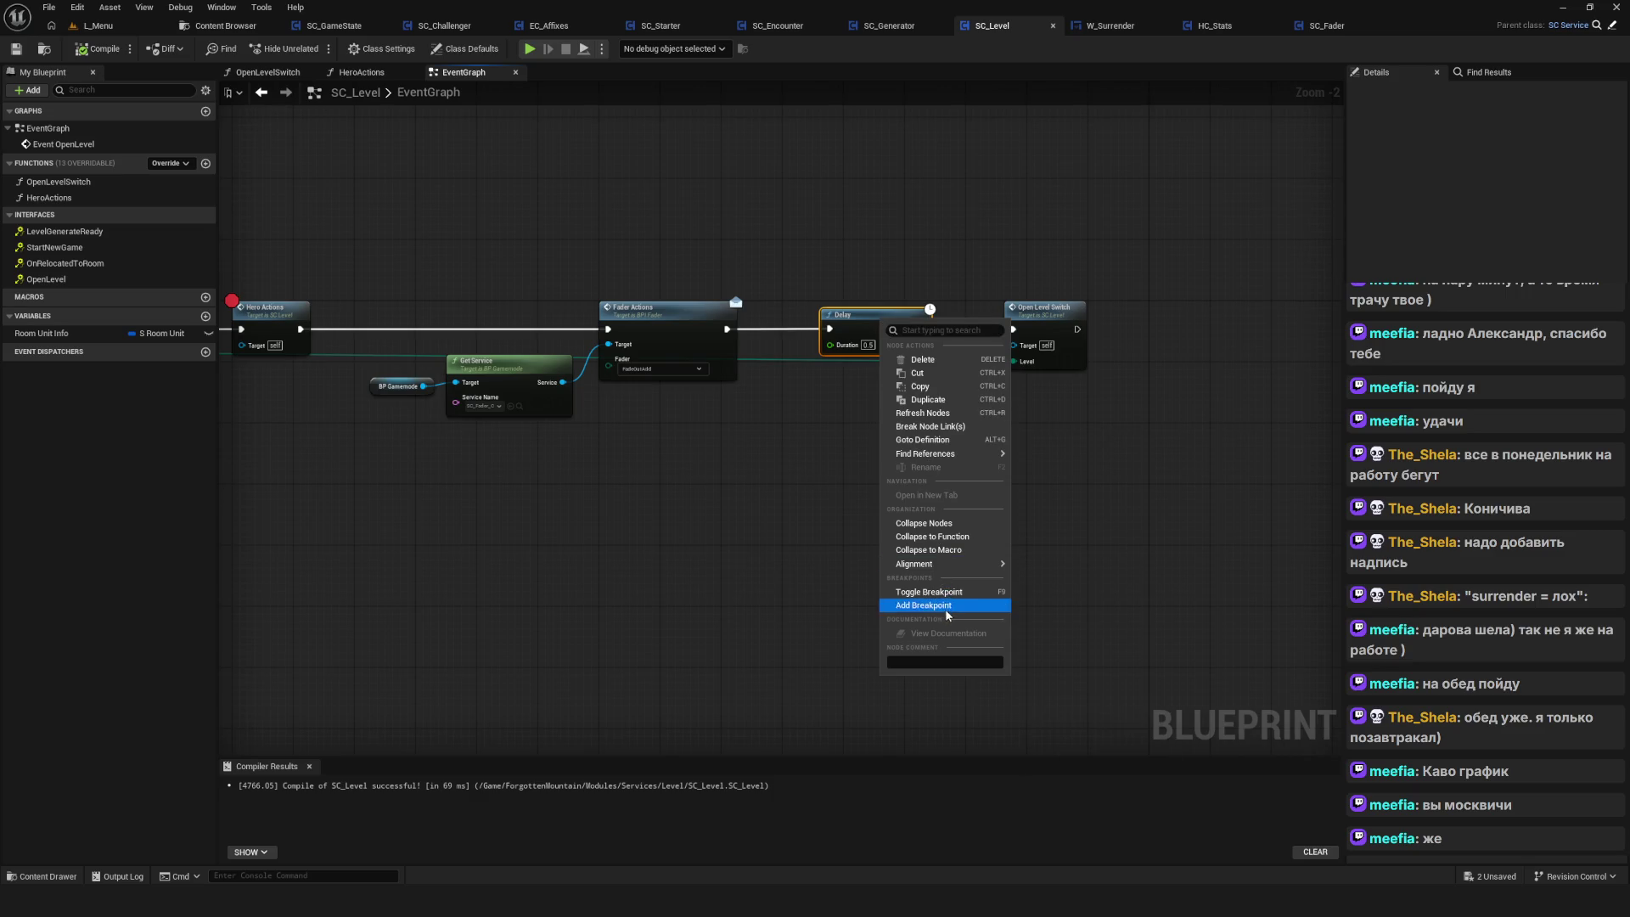
click(917, 601)
right_click(1044, 314)
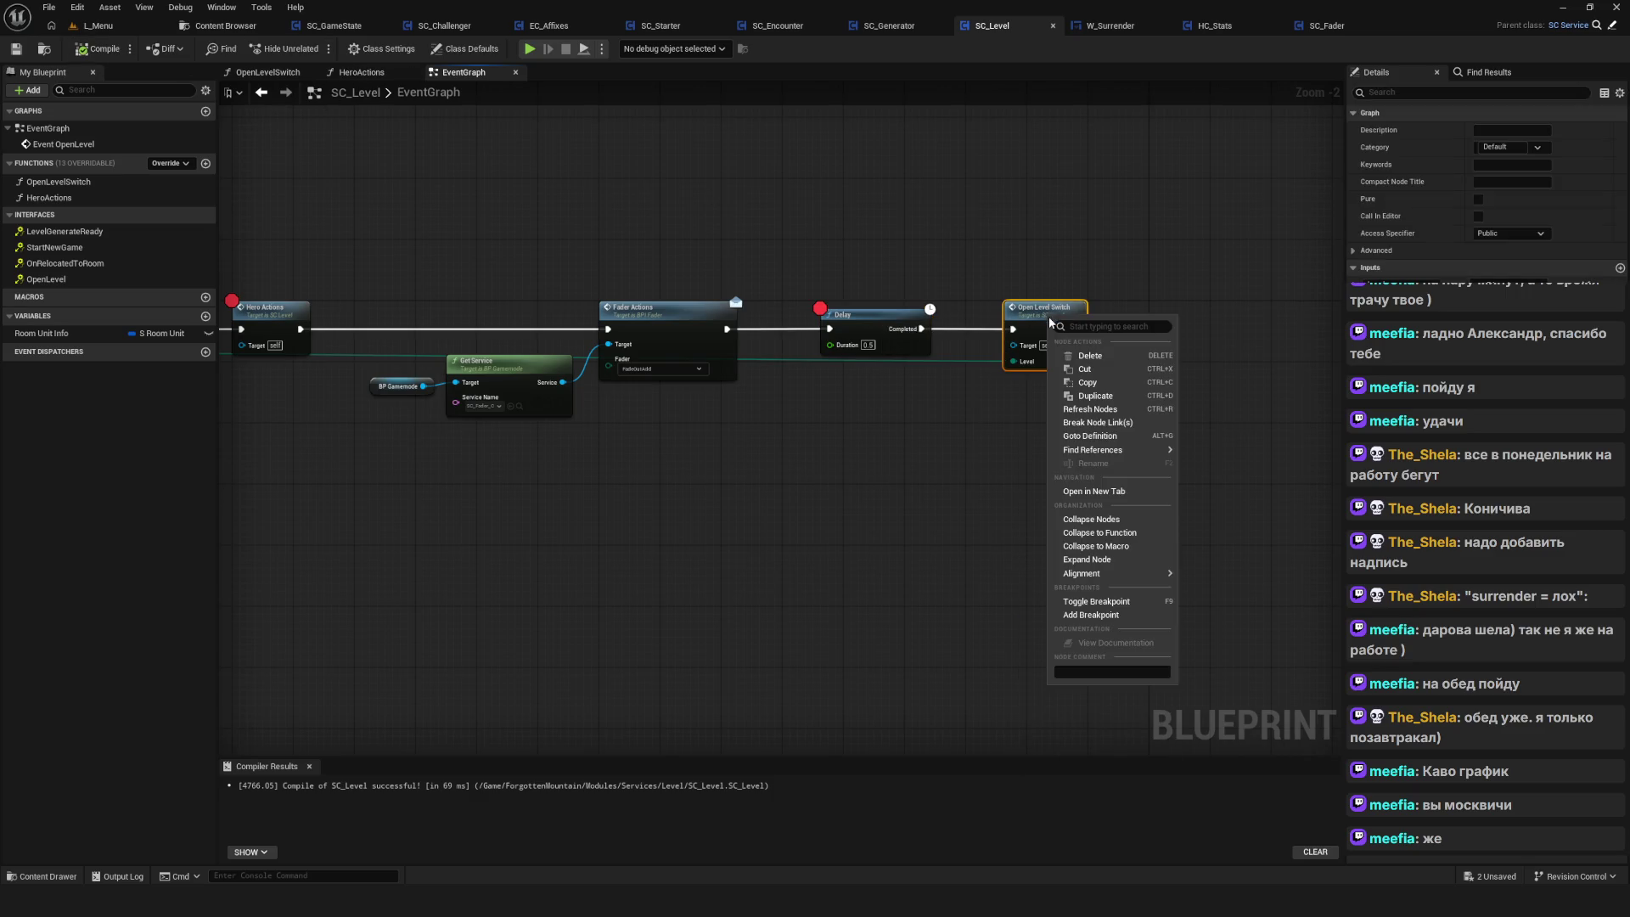
click(1104, 617)
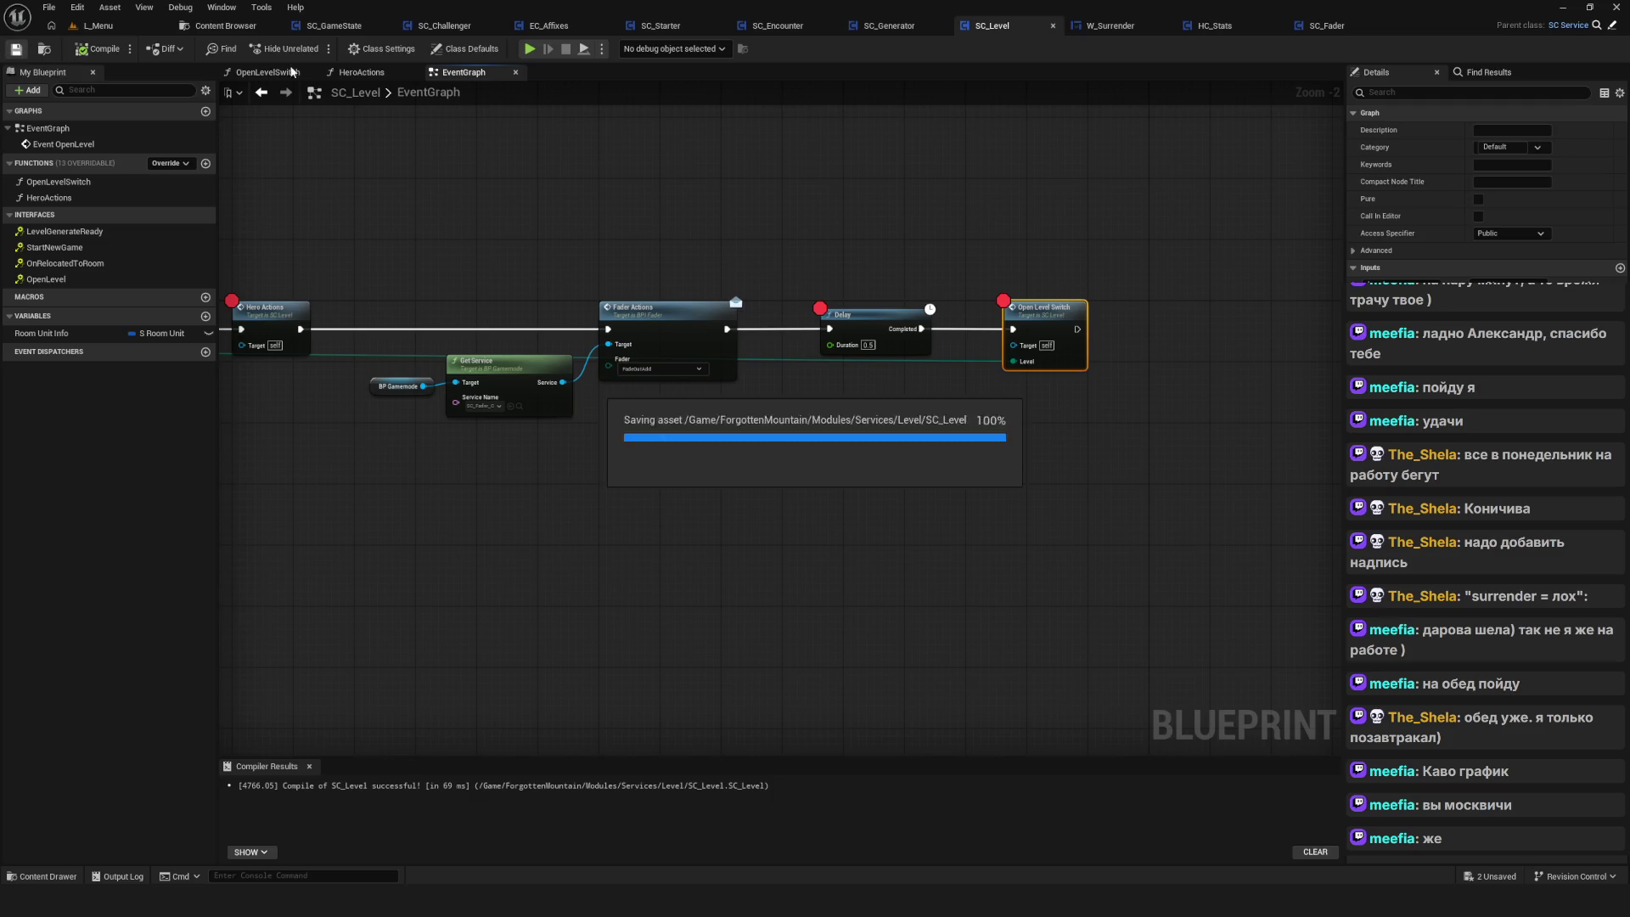
click(530, 49)
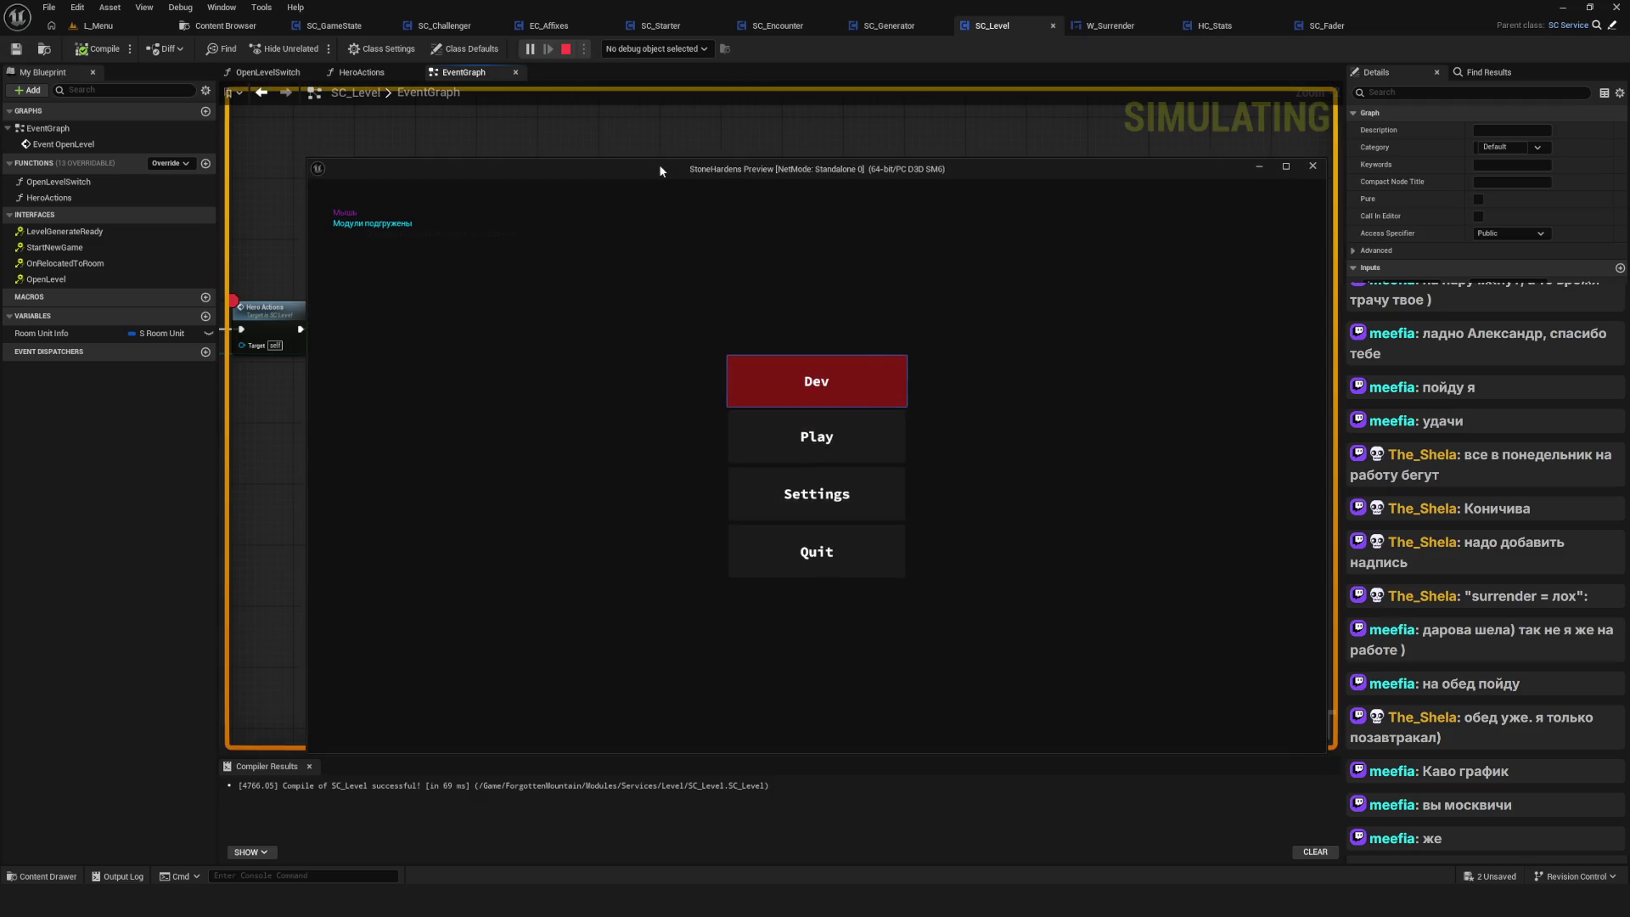
Delete every saved game slot, including SavedGame2, SavedGame1 and SavedGame0
click(844, 442)
click(858, 562)
click(854, 493)
click(791, 501)
click(786, 501)
click(815, 433)
click(780, 505)
click(811, 388)
click(764, 490)
Start a new game and resume through the Event OpenLevel, Delay and Open Level Switch breakpoints
click(839, 395)
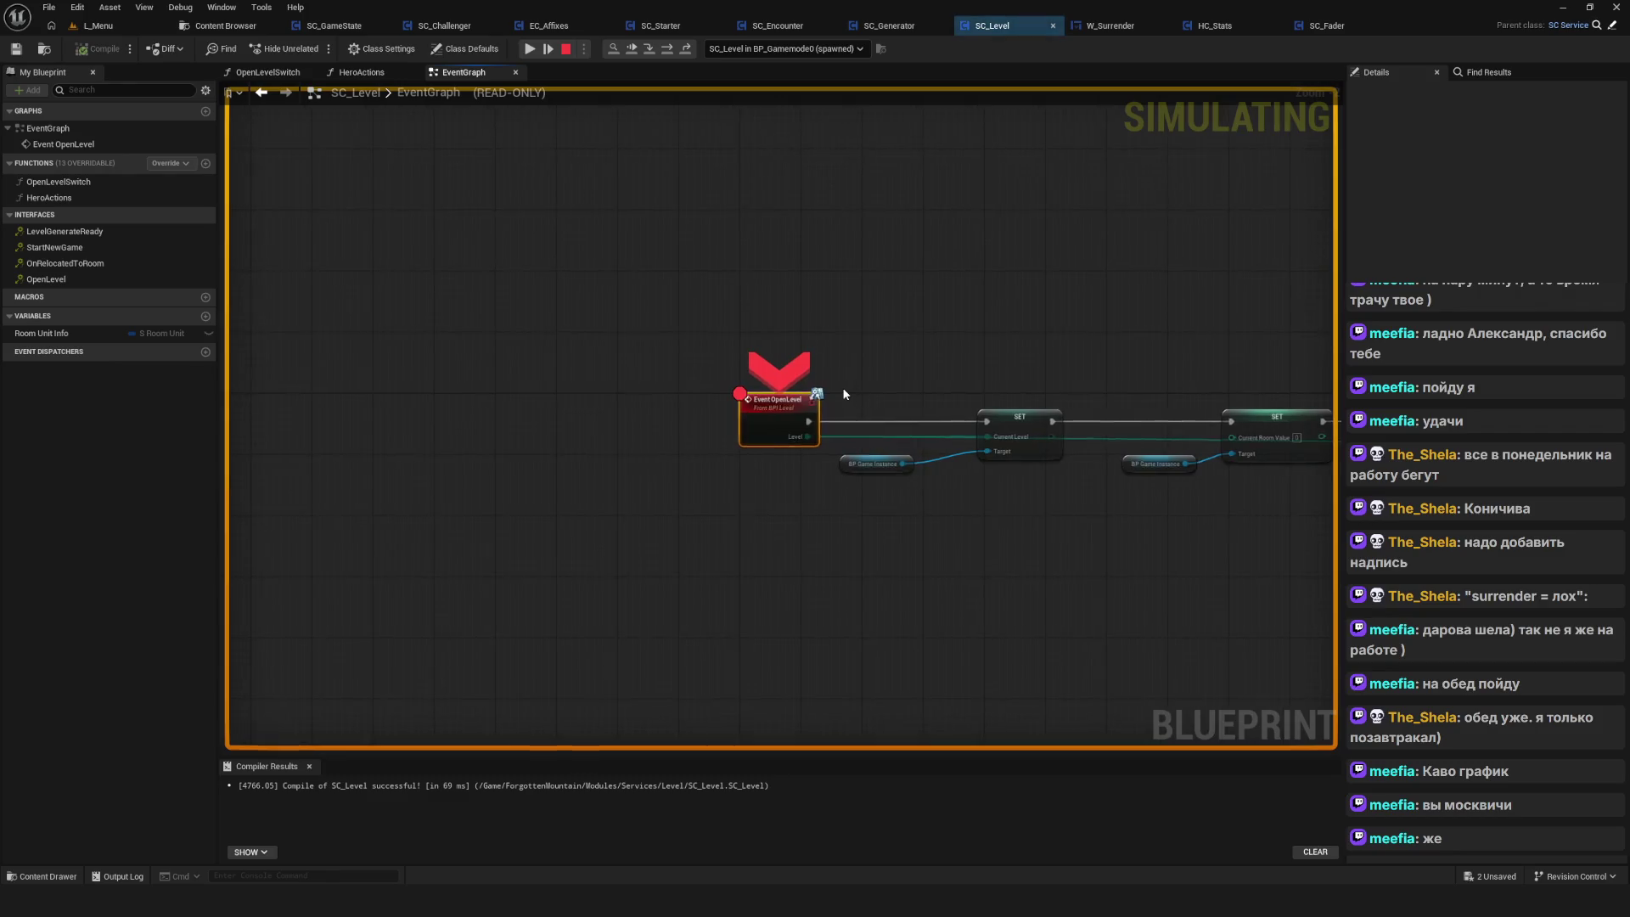
click(529, 49)
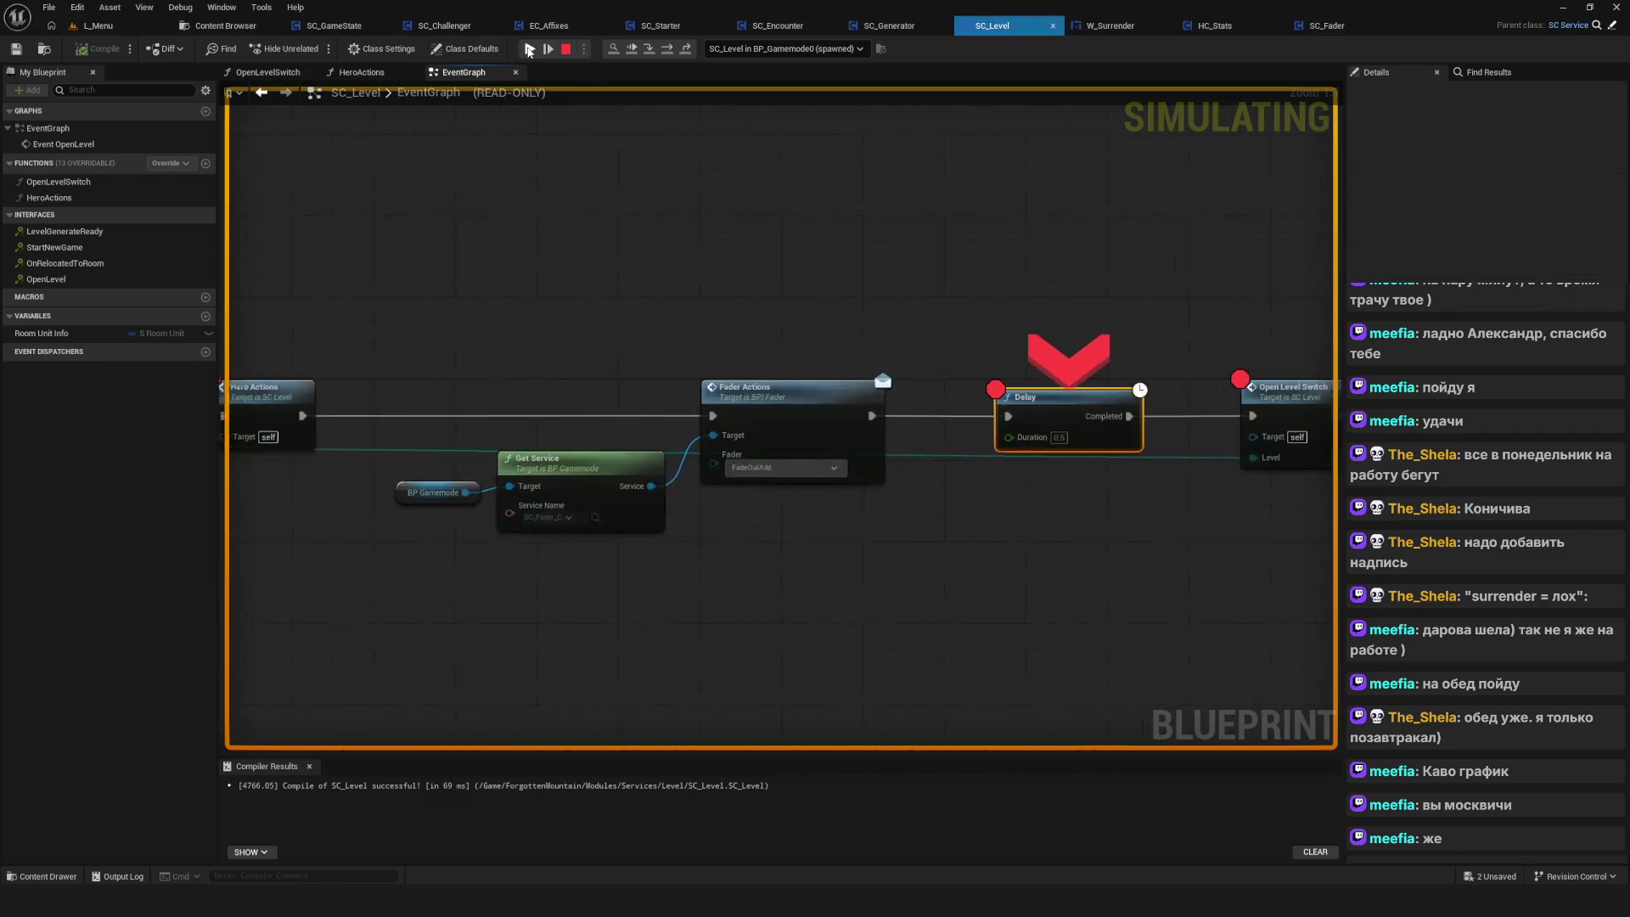
click(529, 49)
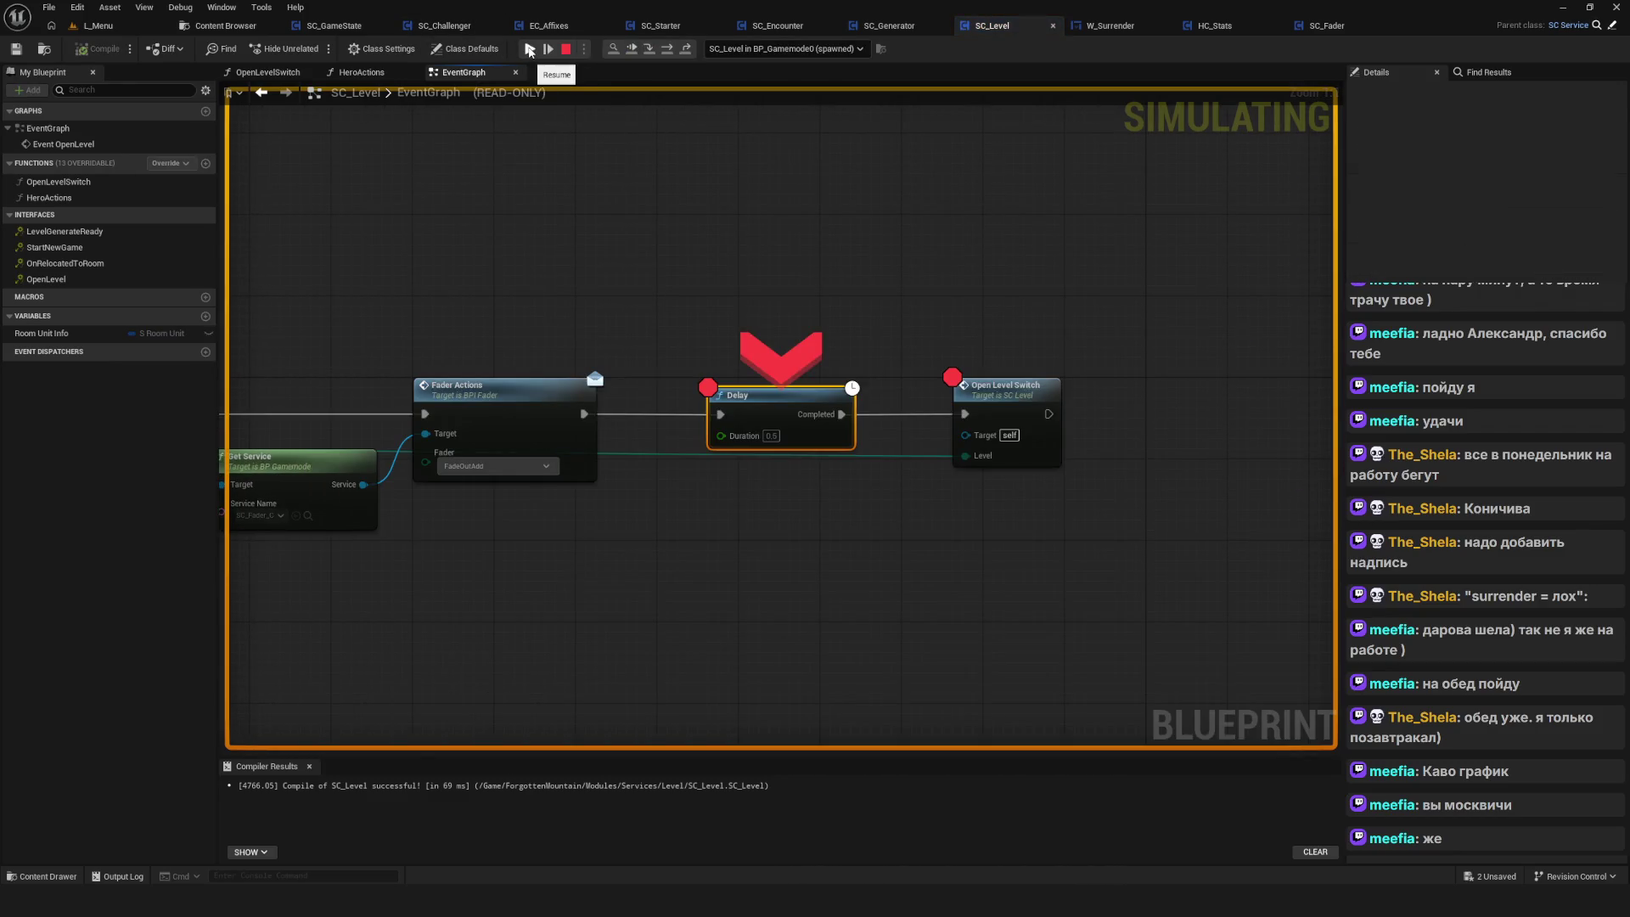
click(529, 49)
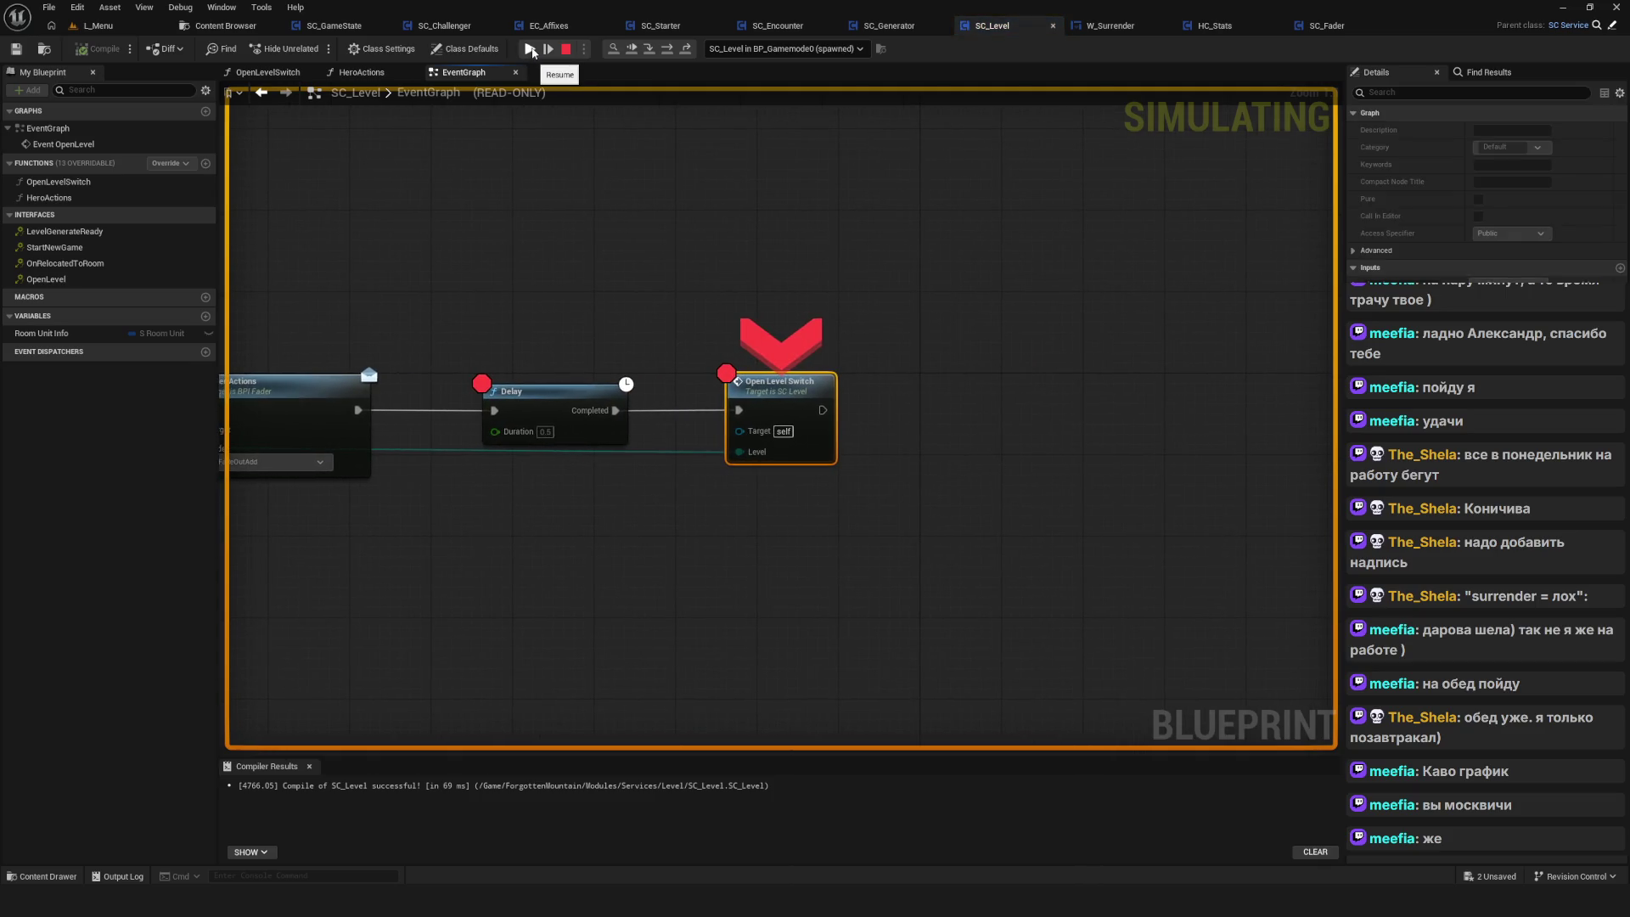
click(530, 49)
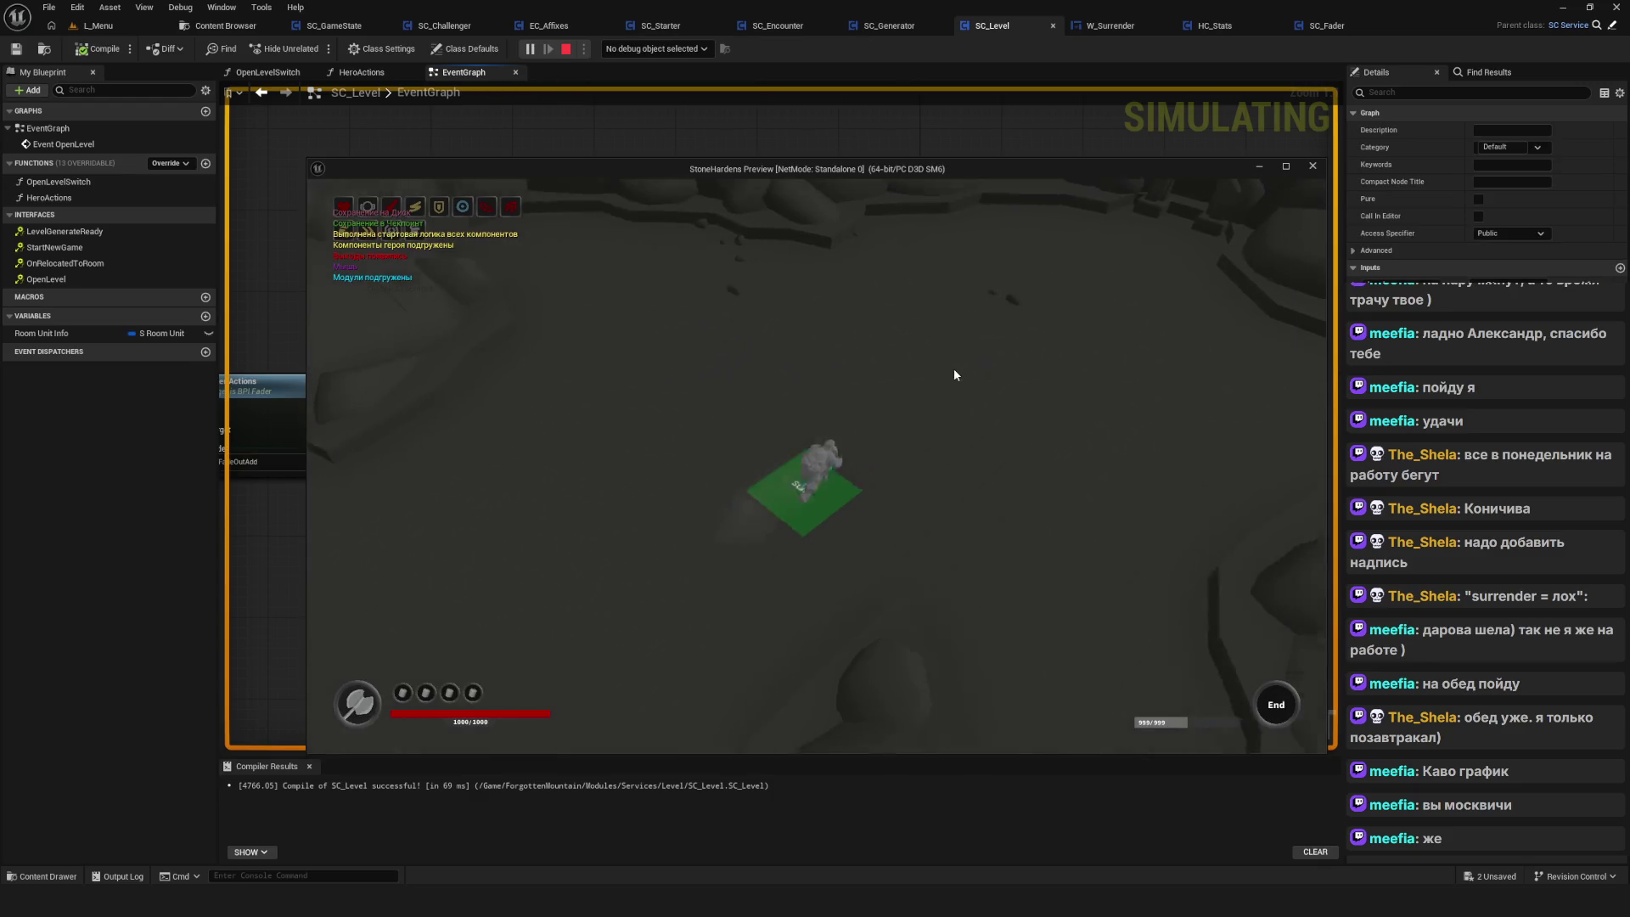
Surrender in-game, resume through the Delay breakpoint, then decline the surrender prompt
key(Escape)
click(760, 493)
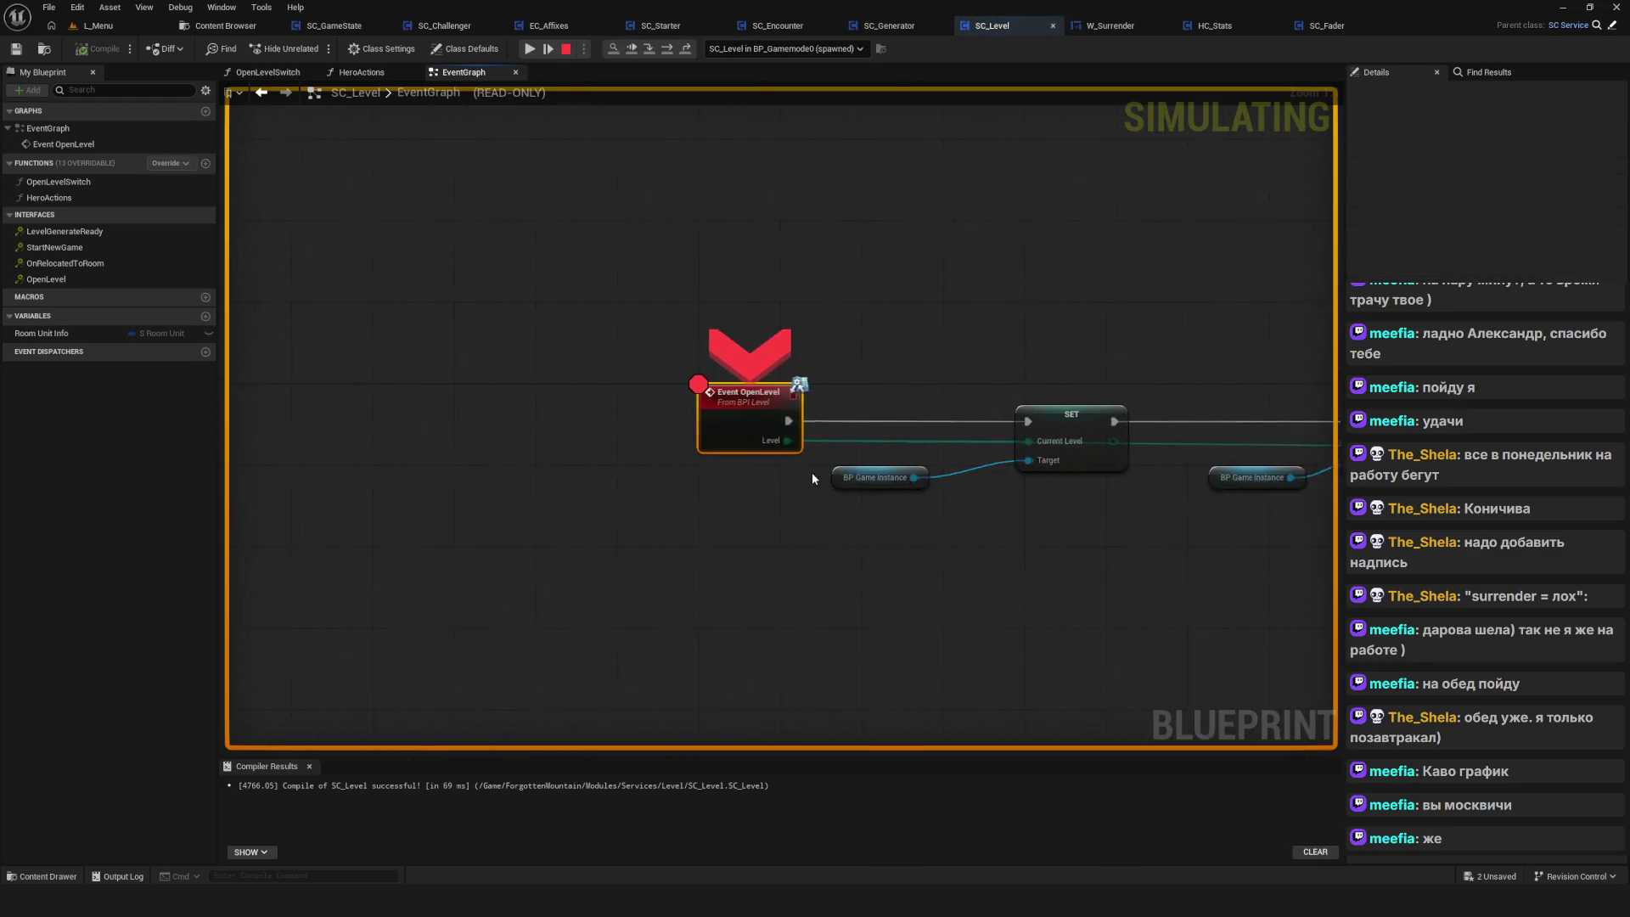
click(529, 49)
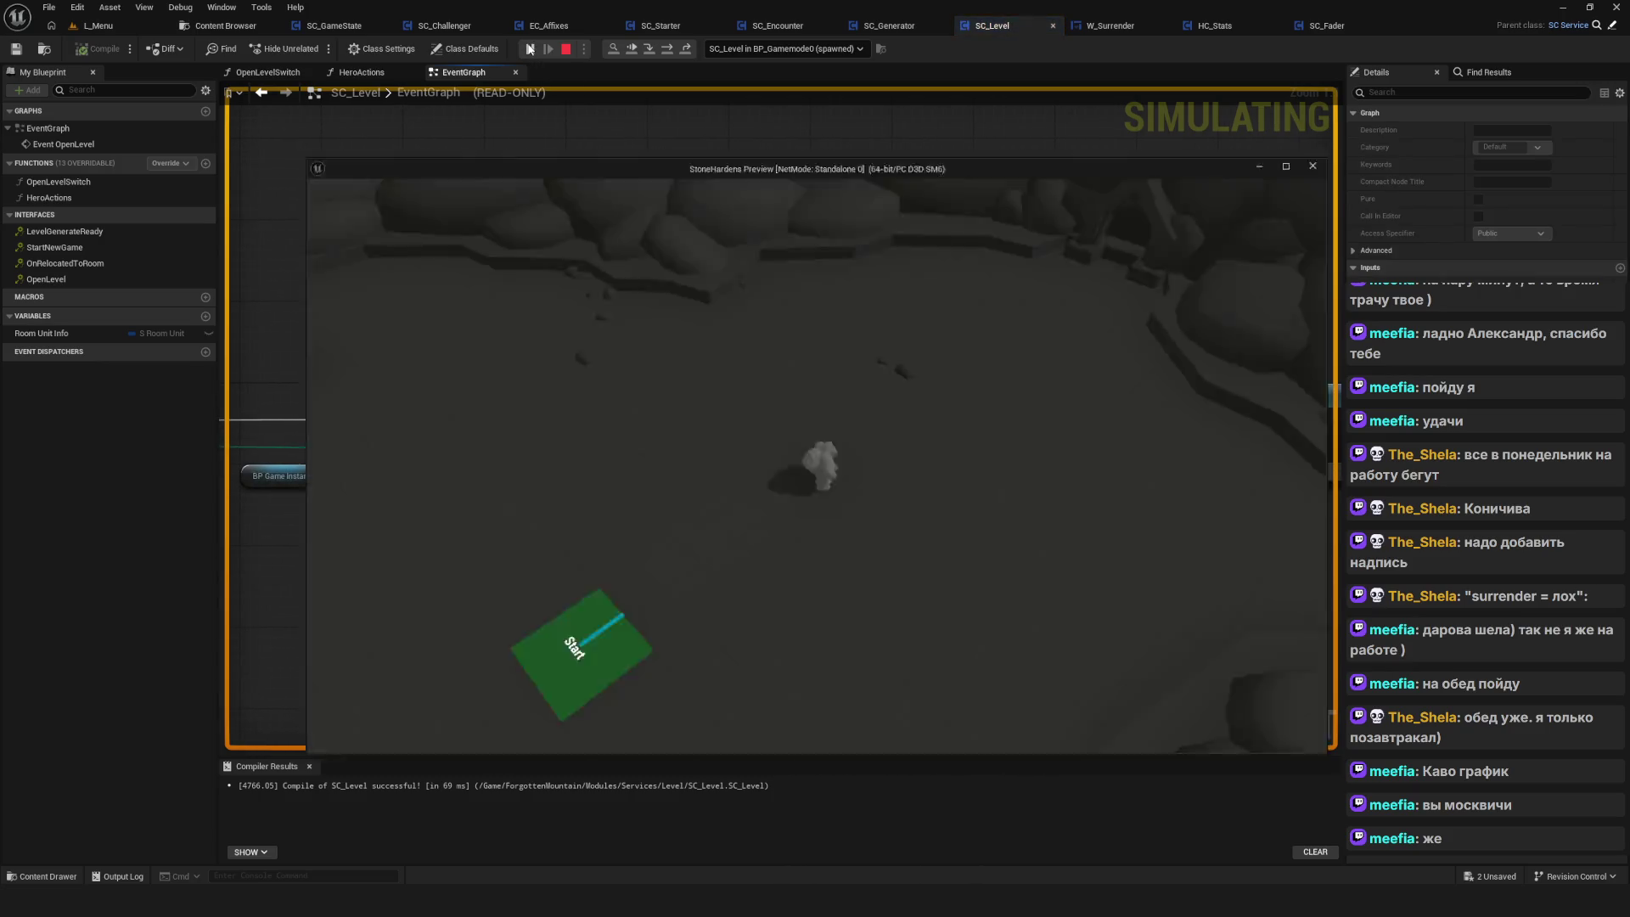
click(530, 50)
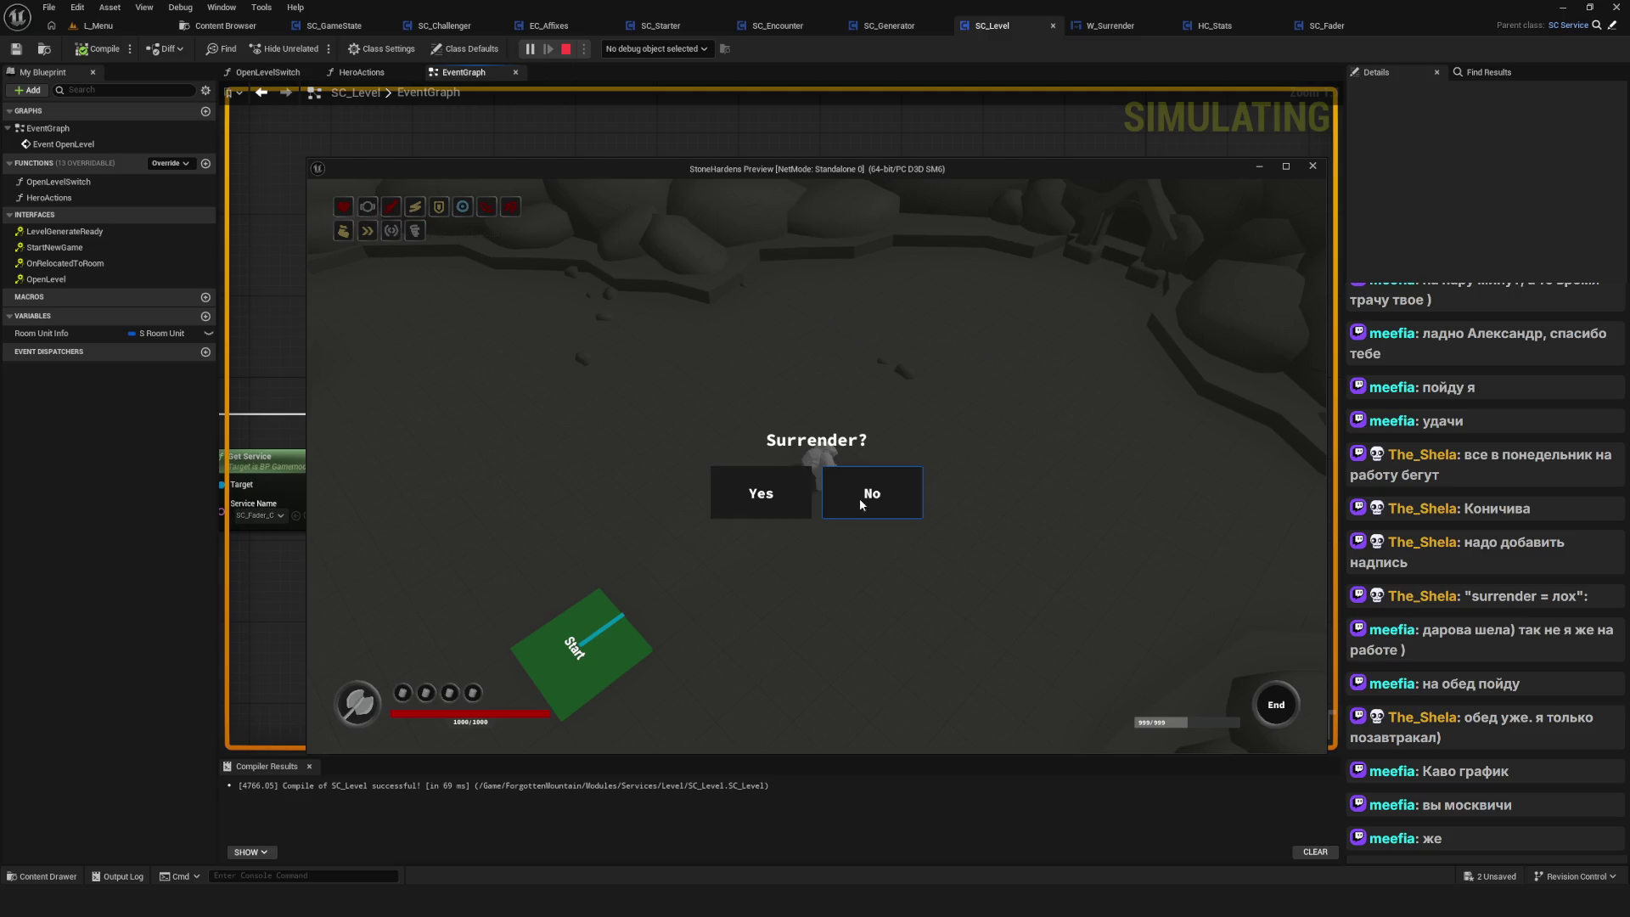
click(901, 506)
click(956, 641)
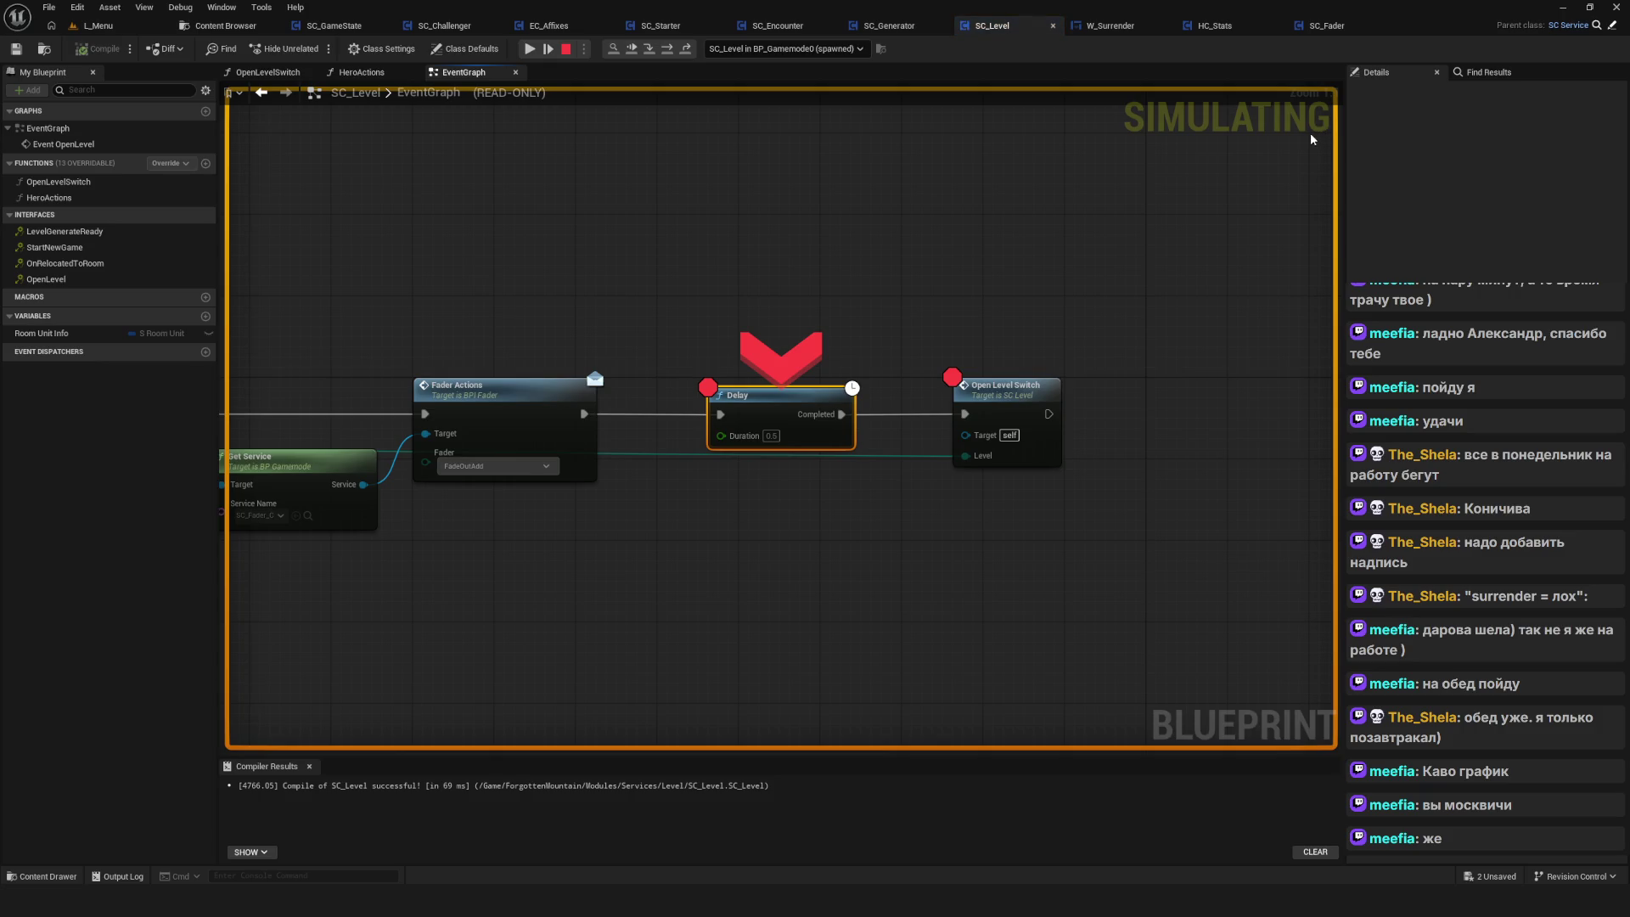
Centre the Fader, Delay and Open Level Switch chain and select the Delay node
click(411, 89)
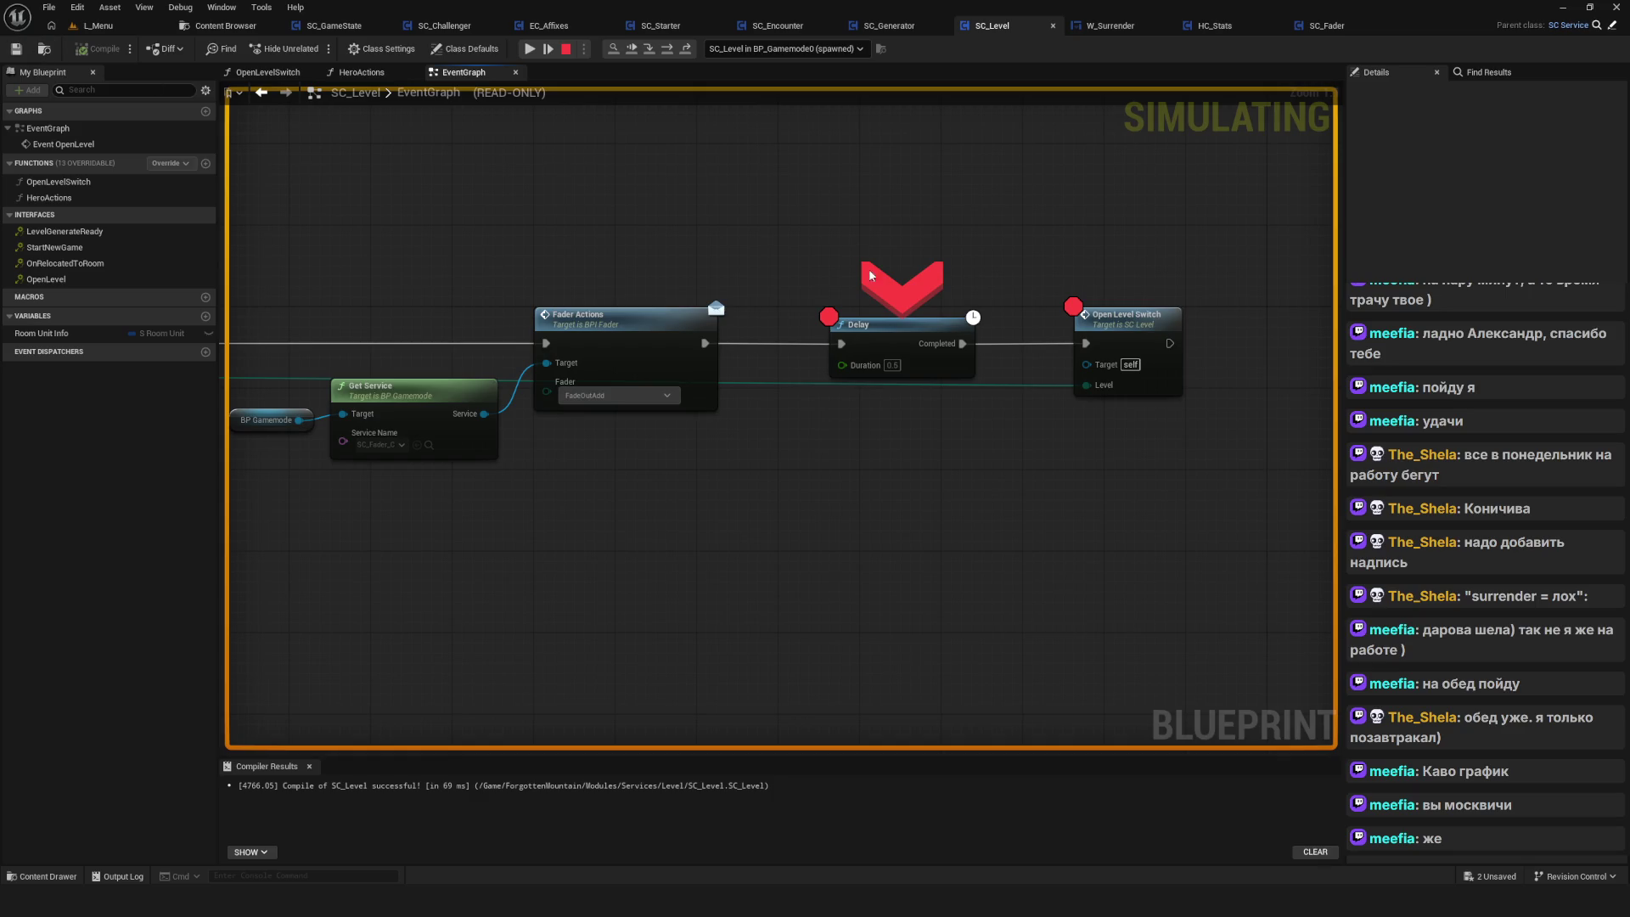
mouse_move(782, 323)
mouse_down()
mouse_move(672, 334)
mouse_move(703, 330)
mouse_up()
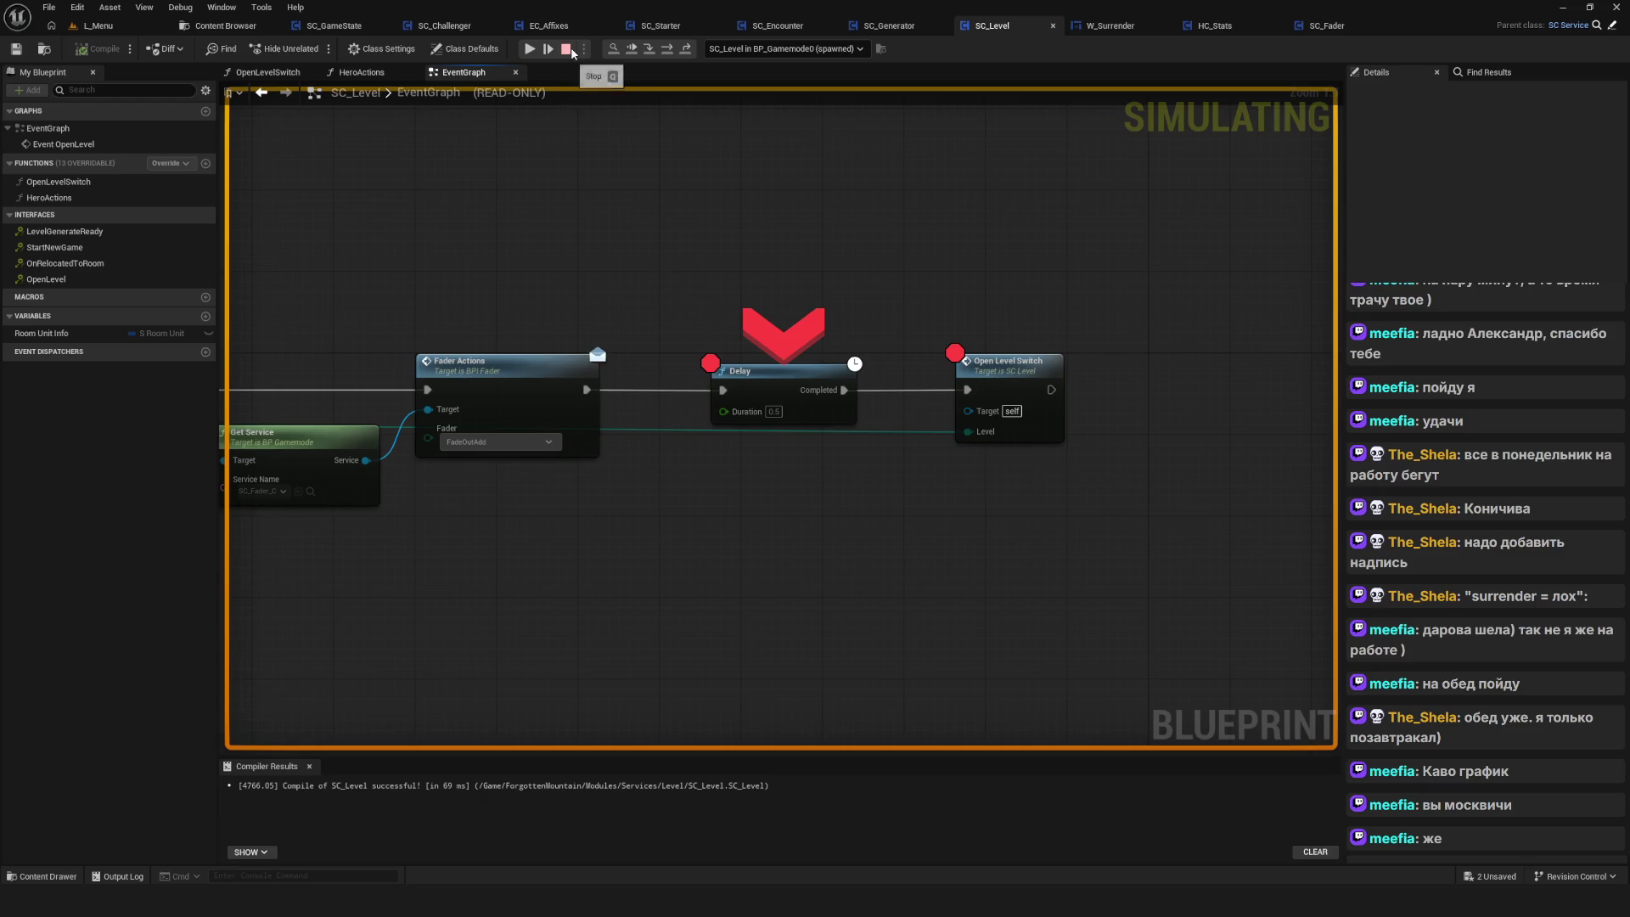
click(990, 360)
click(819, 380)
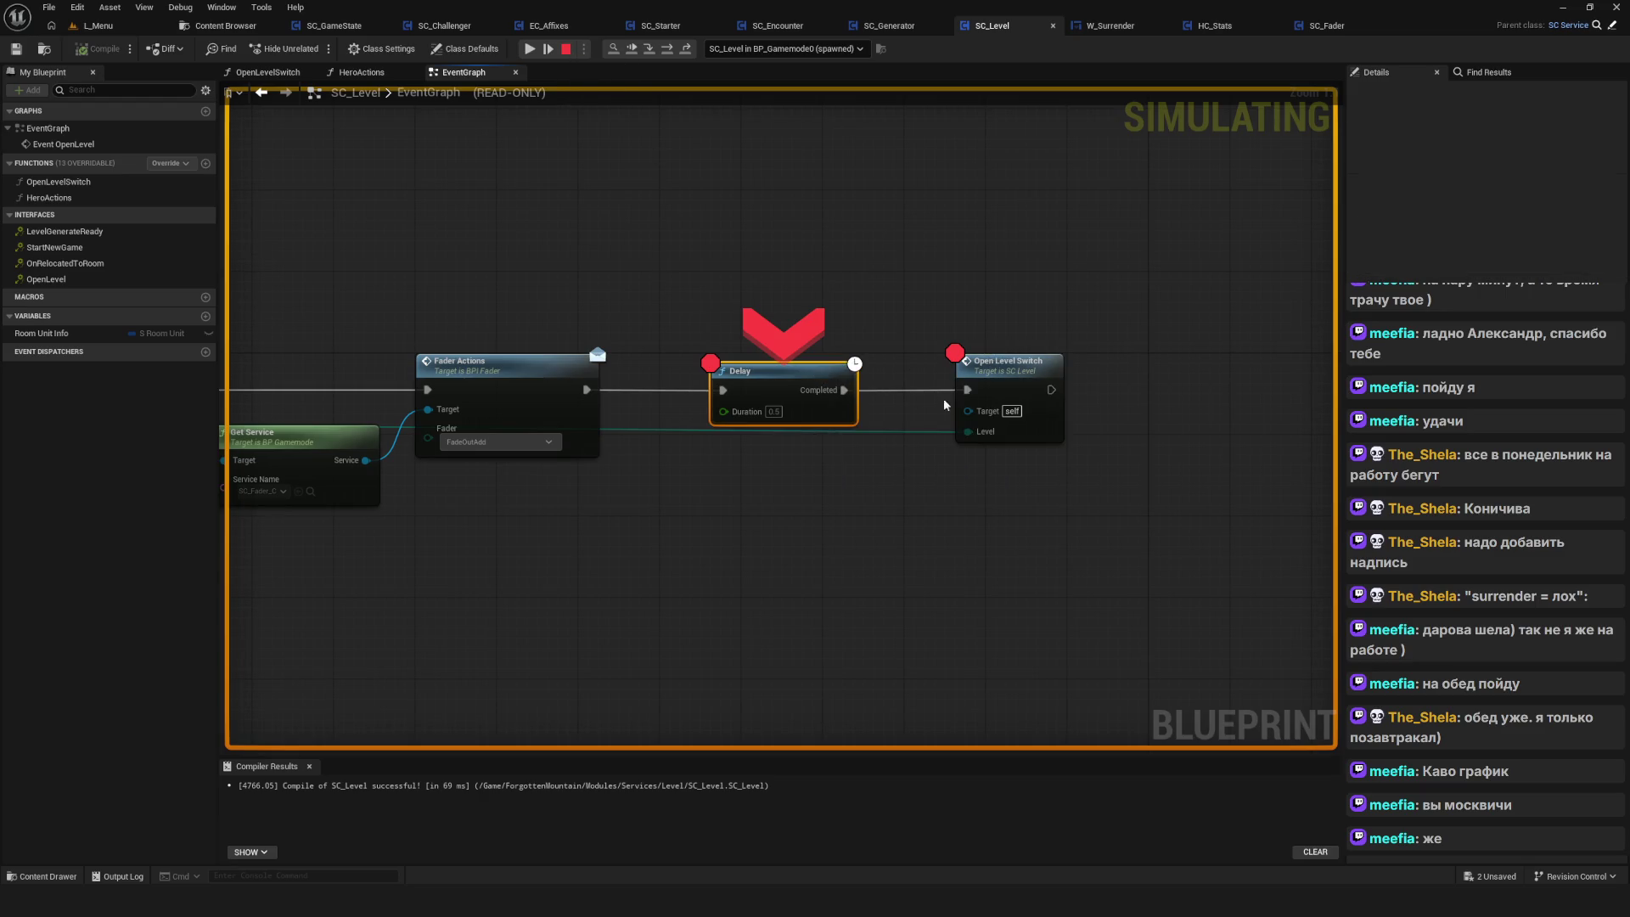
drag(1146, 414, 1115, 393)
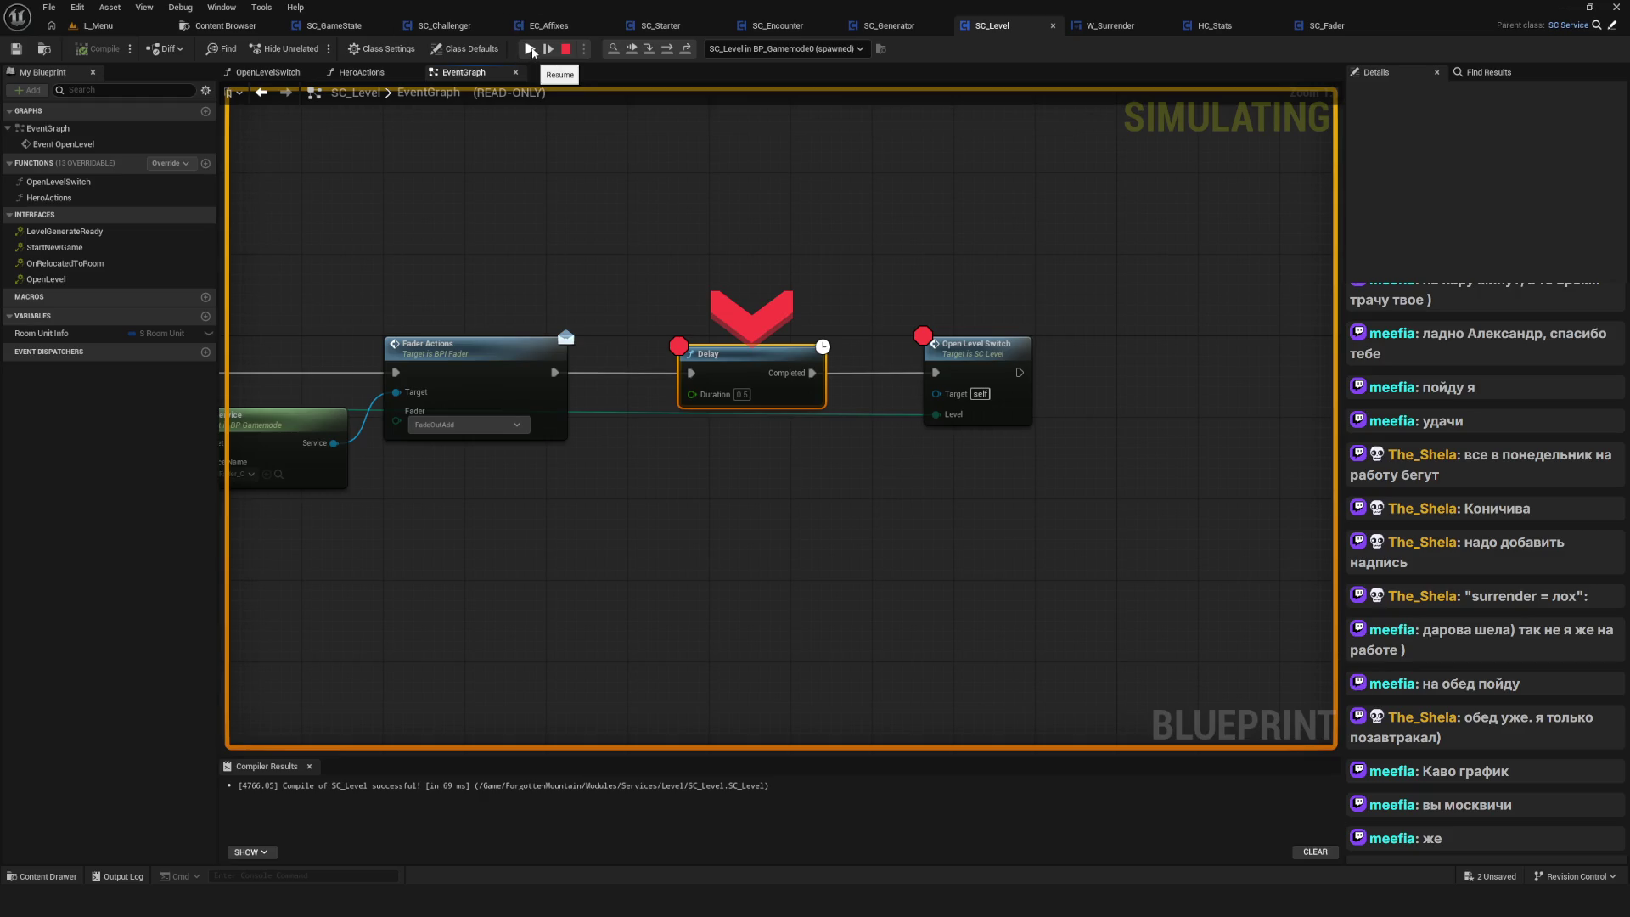
Resume past Delay and Open Level Switch, then confirm surrendering the run
click(532, 51)
click(533, 51)
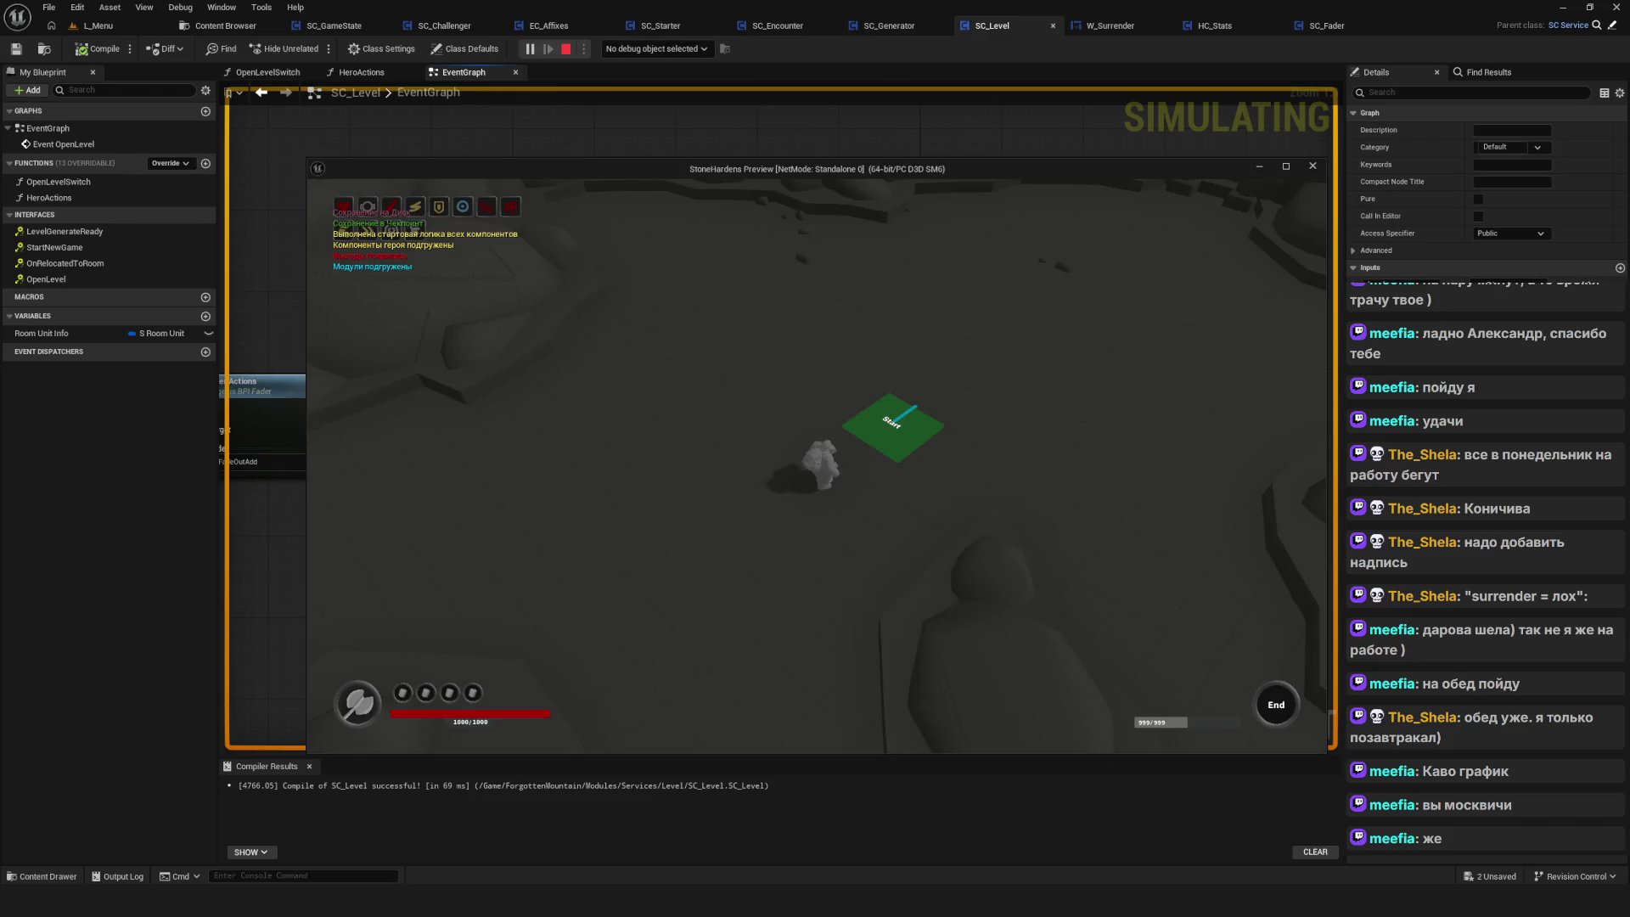
key(Escape)
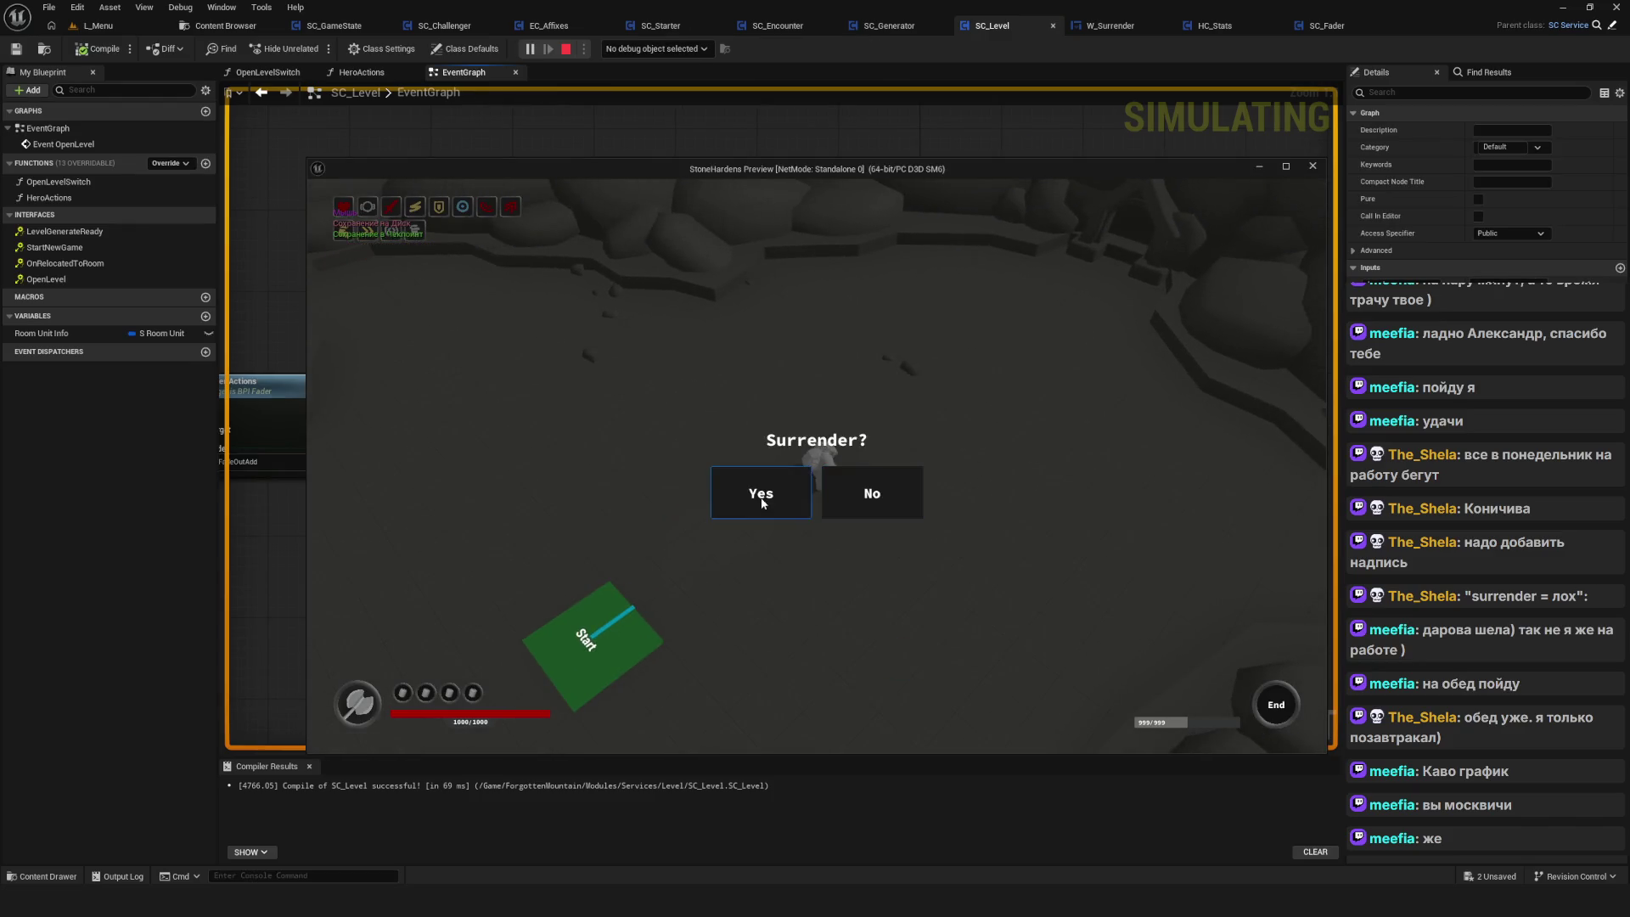
click(765, 503)
Resume through Event OpenLevel, Delay and Open Level Switch, decline surrender, and stop the session
click(529, 50)
click(529, 49)
click(529, 49)
click(529, 50)
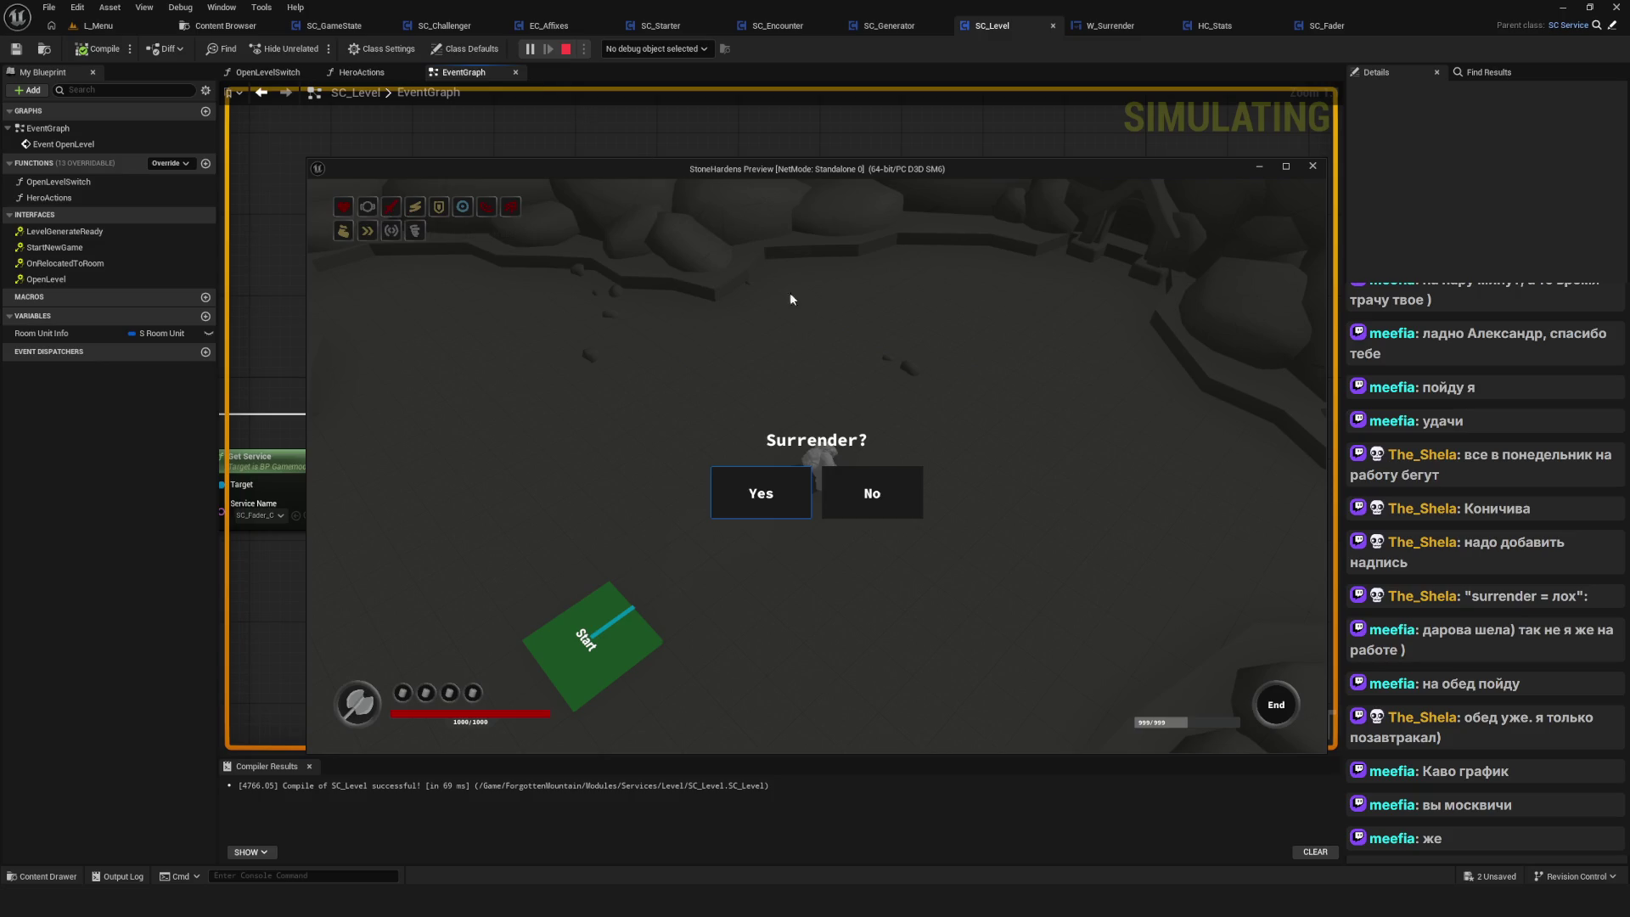
click(902, 496)
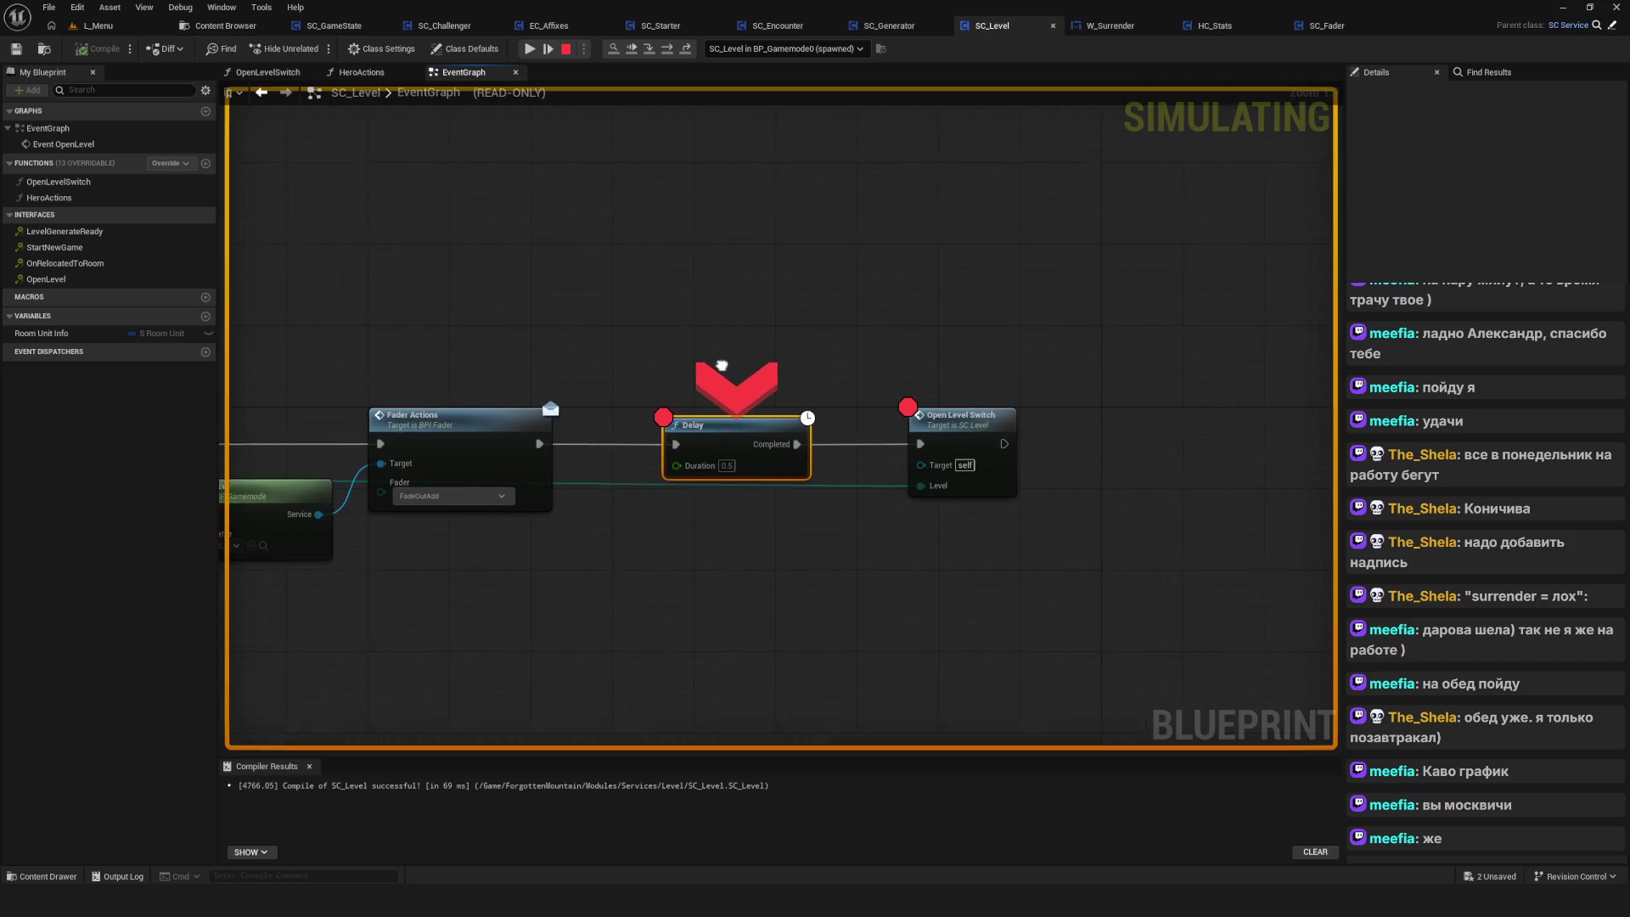
key(Escape)
scroll(910, 408, down, 9)
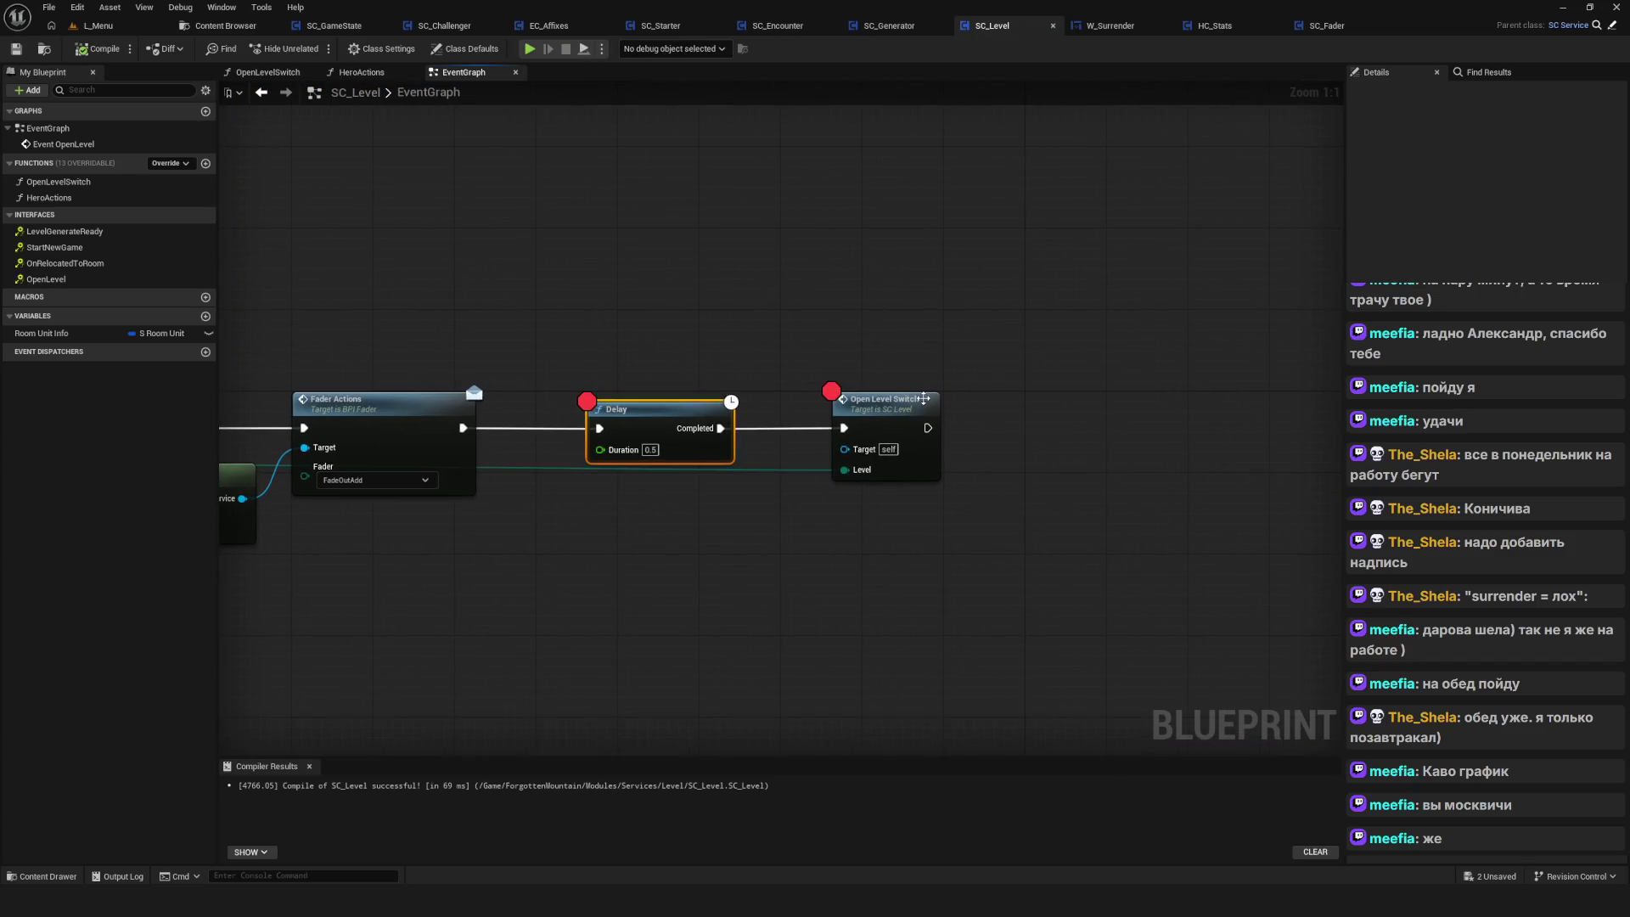
Check the OpenLevelSwitch function, then frame Fader Actions, Delay and Open Level Switch in EventGraph
scroll(910, 407, up, 9)
click(893, 410)
double_click(869, 402)
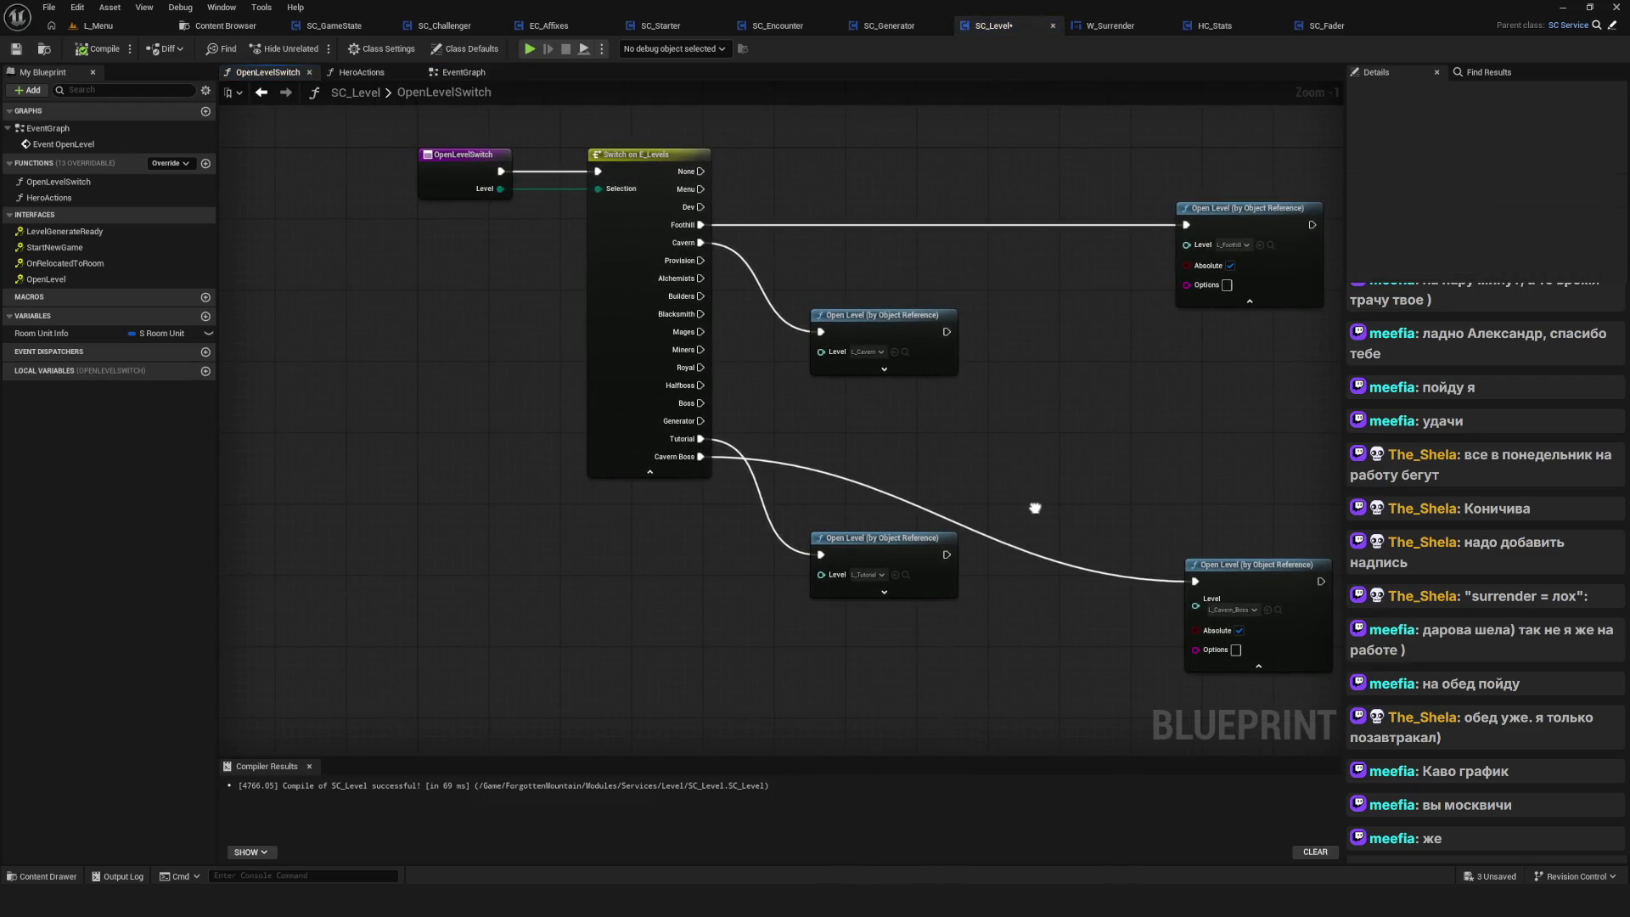
click(262, 92)
scroll(945, 389, down, 10)
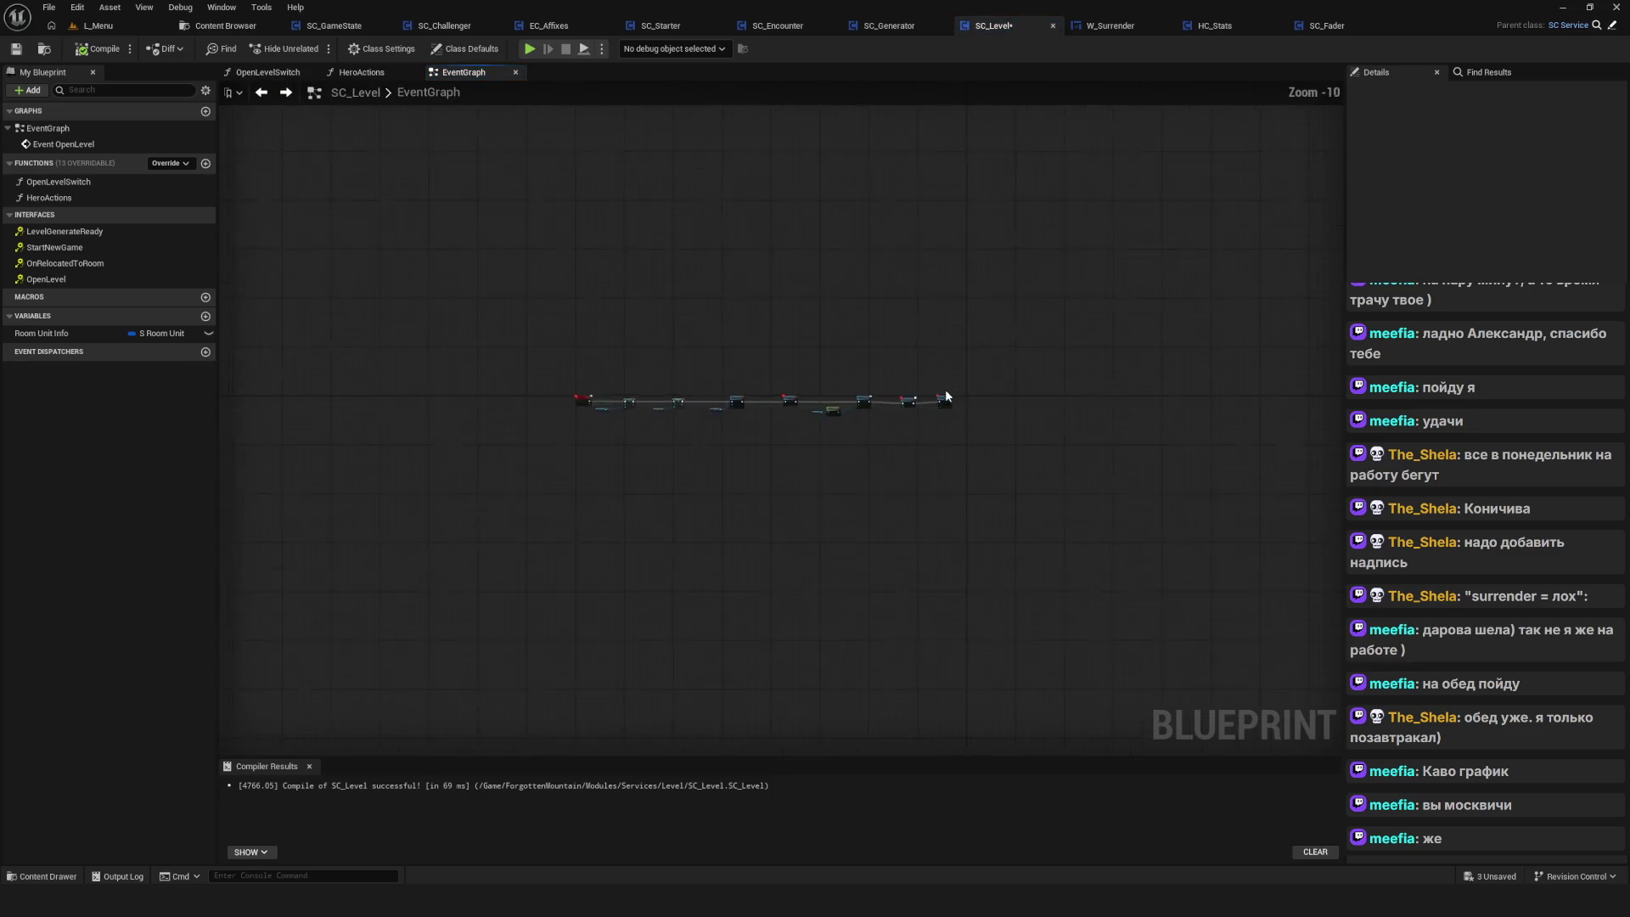
scroll(737, 421, up, 4)
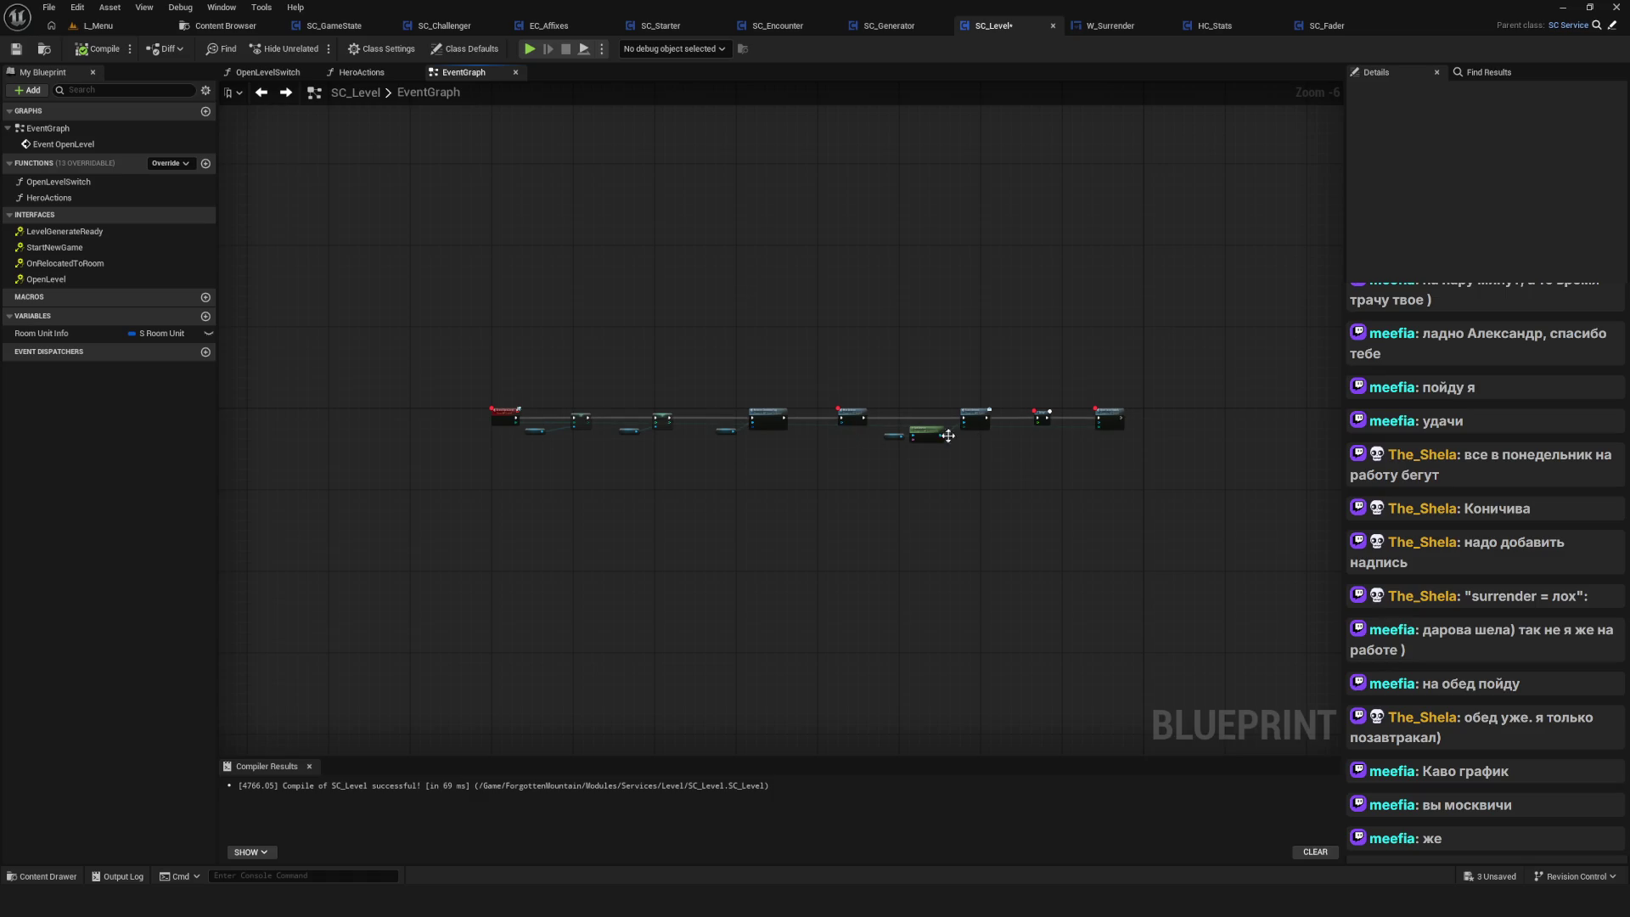
scroll(1104, 413, up, 6)
drag(1129, 513, 953, 500)
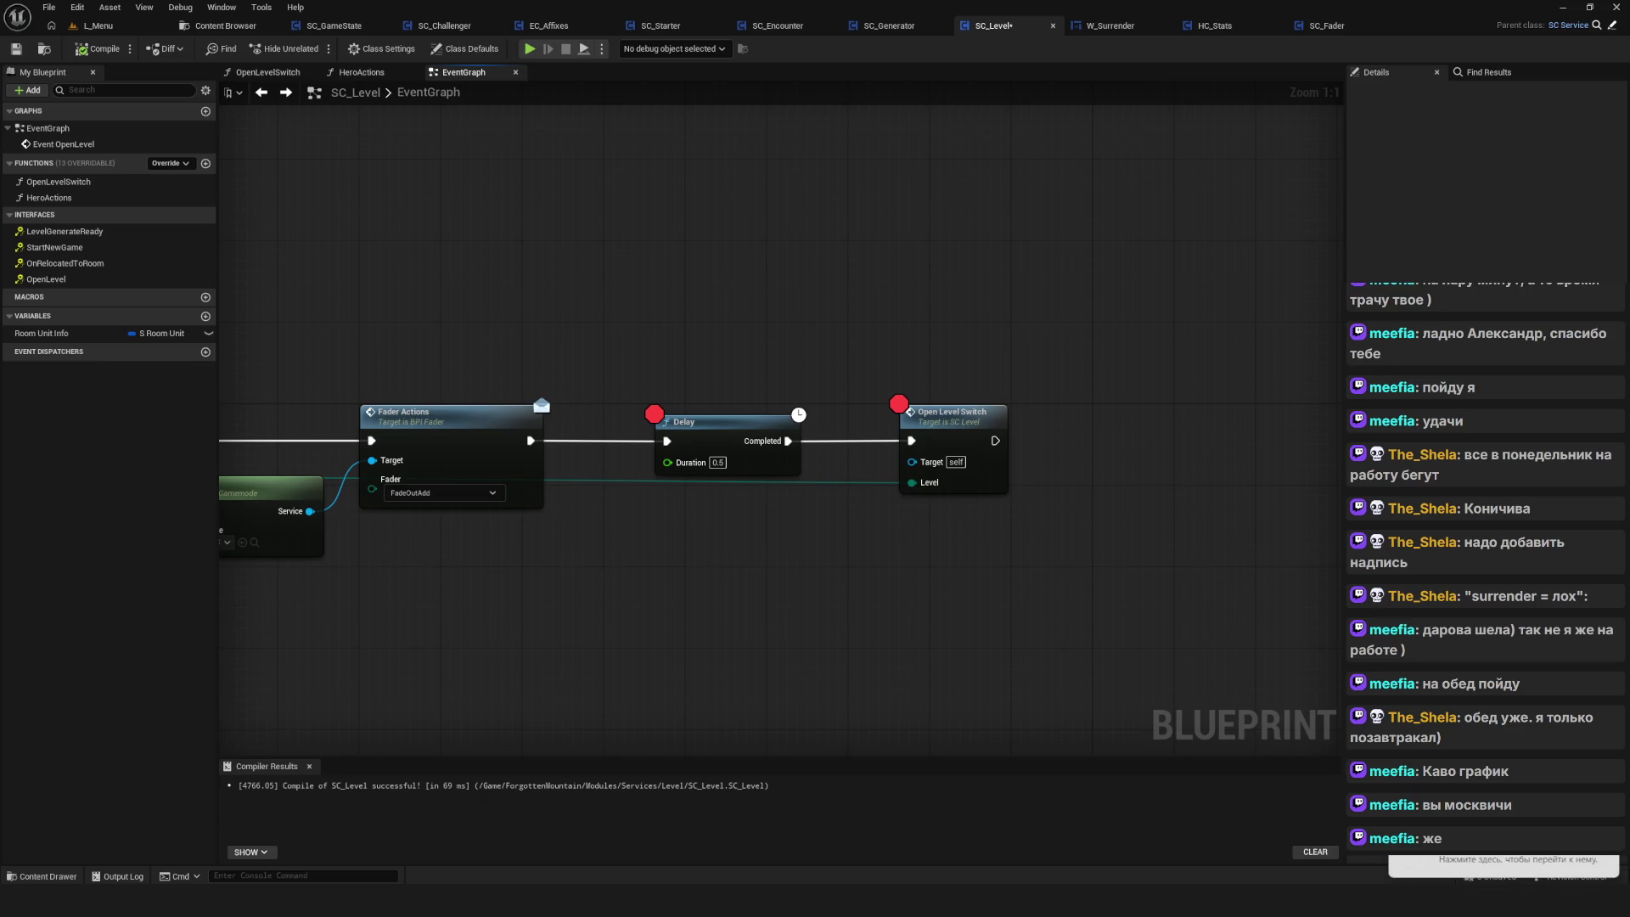
scroll(752, 489, down, 10)
scroll(553, 389, up, 5)
scroll(1010, 416, up, 6)
Remove Delay, paste a loose copy above, wire Fader Actions to Open Level Switch, and compile
drag(886, 380, 970, 559)
key(Delete)
mouse_move(766, 481)
mouse_down()
mouse_move(834, 481)
mouse_move(797, 481)
mouse_up()
key(ctrl+v)
drag(968, 357, 942, 333)
drag(818, 485, 1167, 484)
click(100, 49)
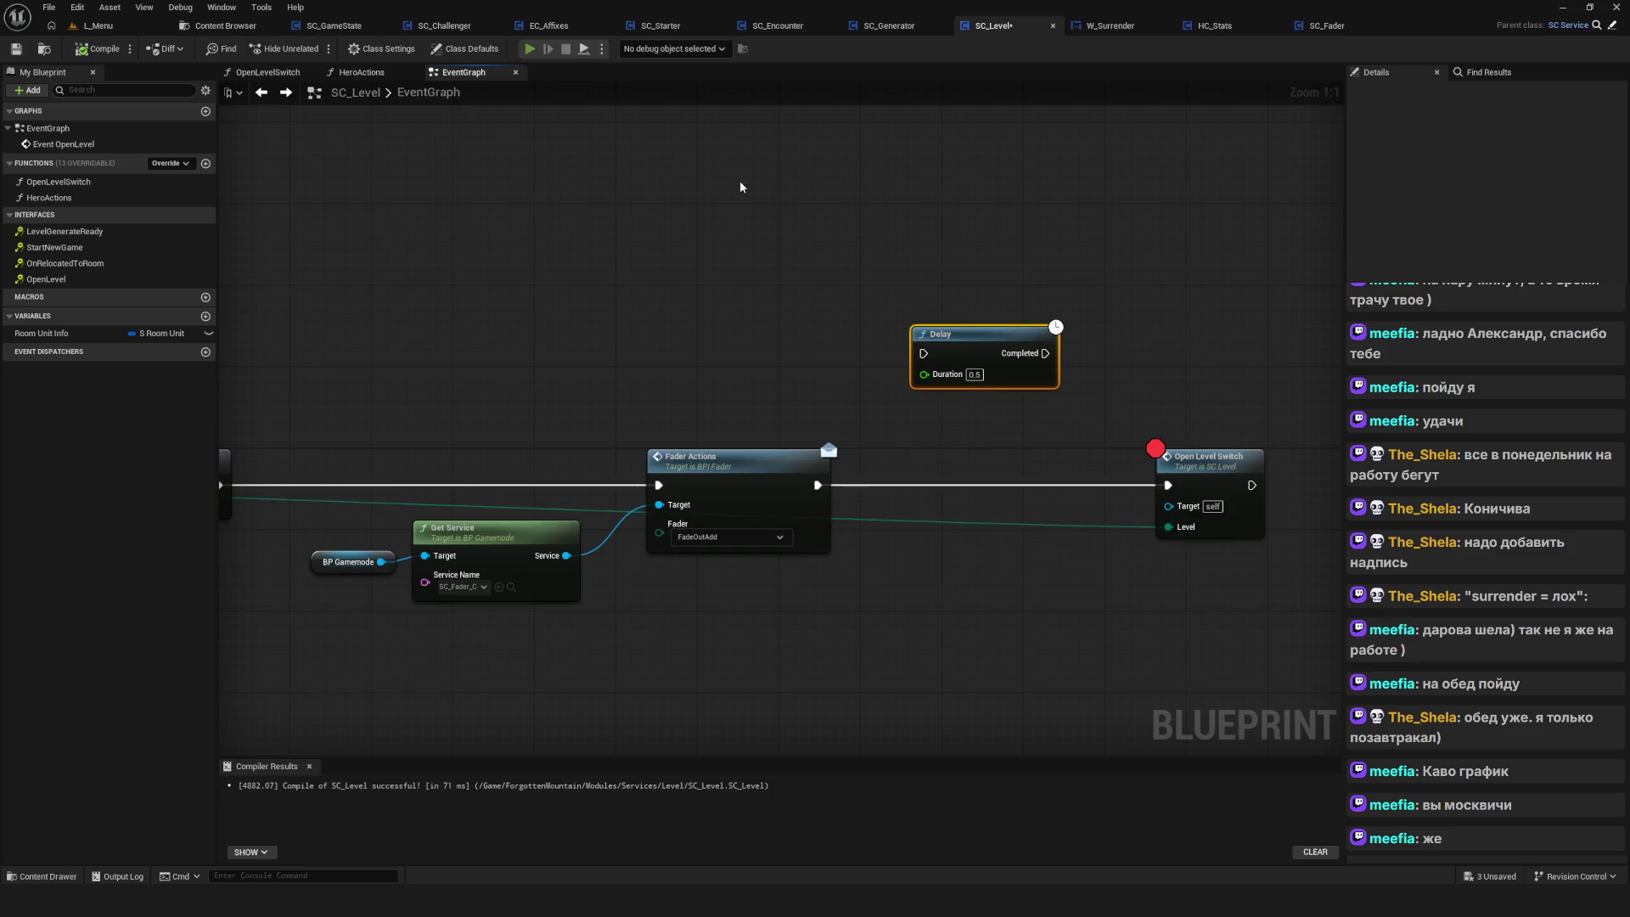
Start a play-test and step from Event OpenLevel through the breakpoints back into the game
key(alt+p)
click(864, 436)
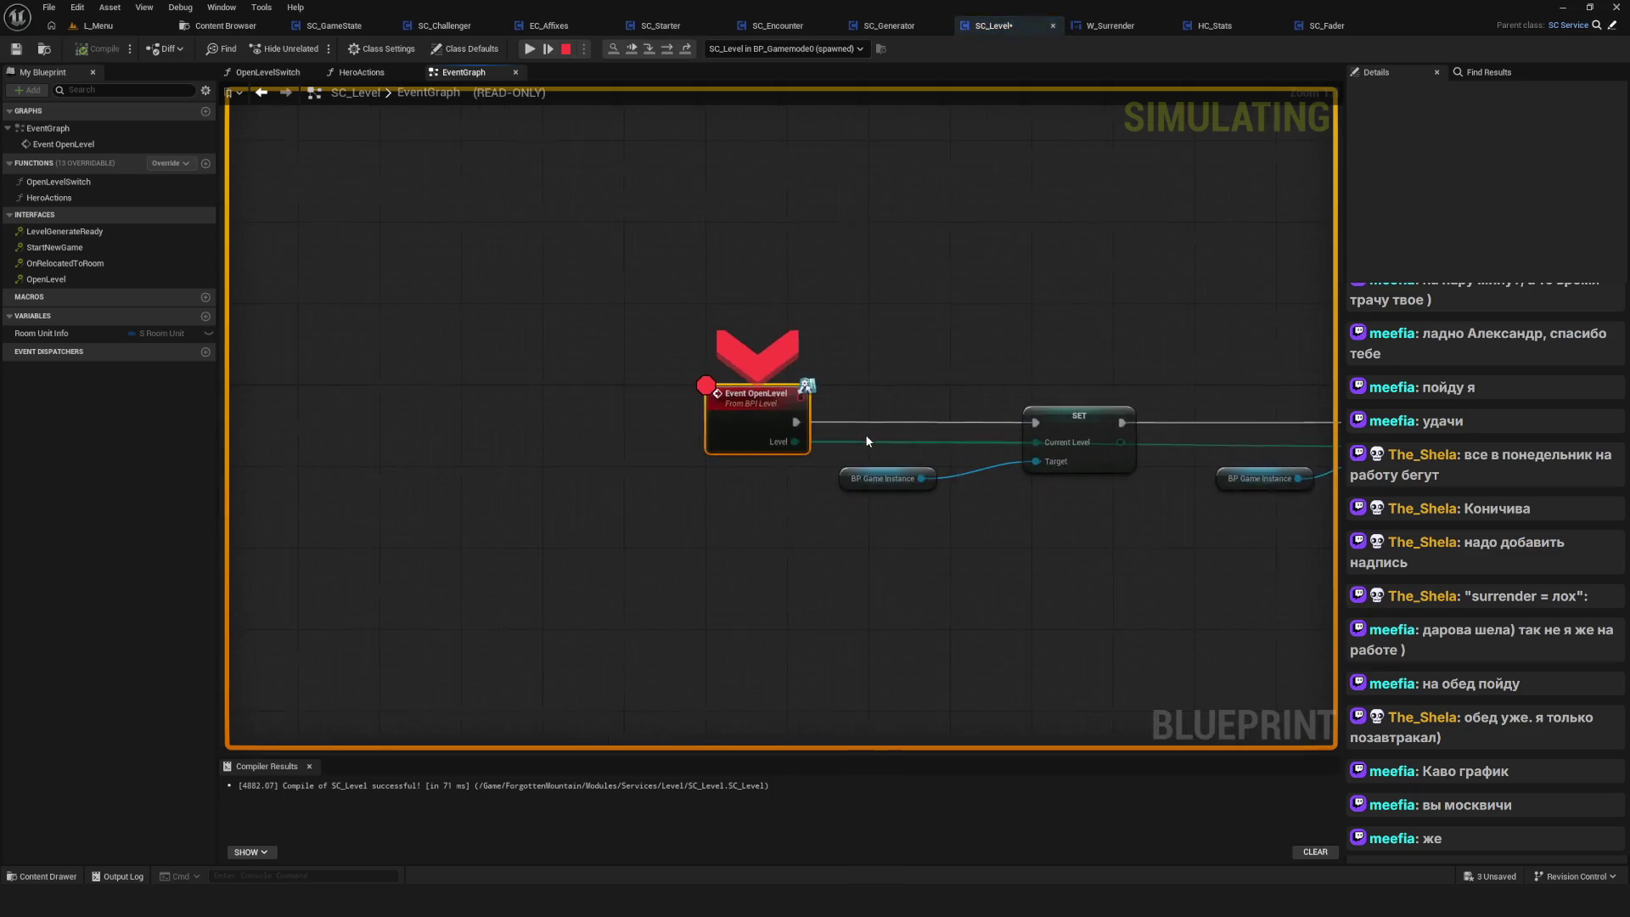
click(530, 49)
click(529, 49)
click(530, 48)
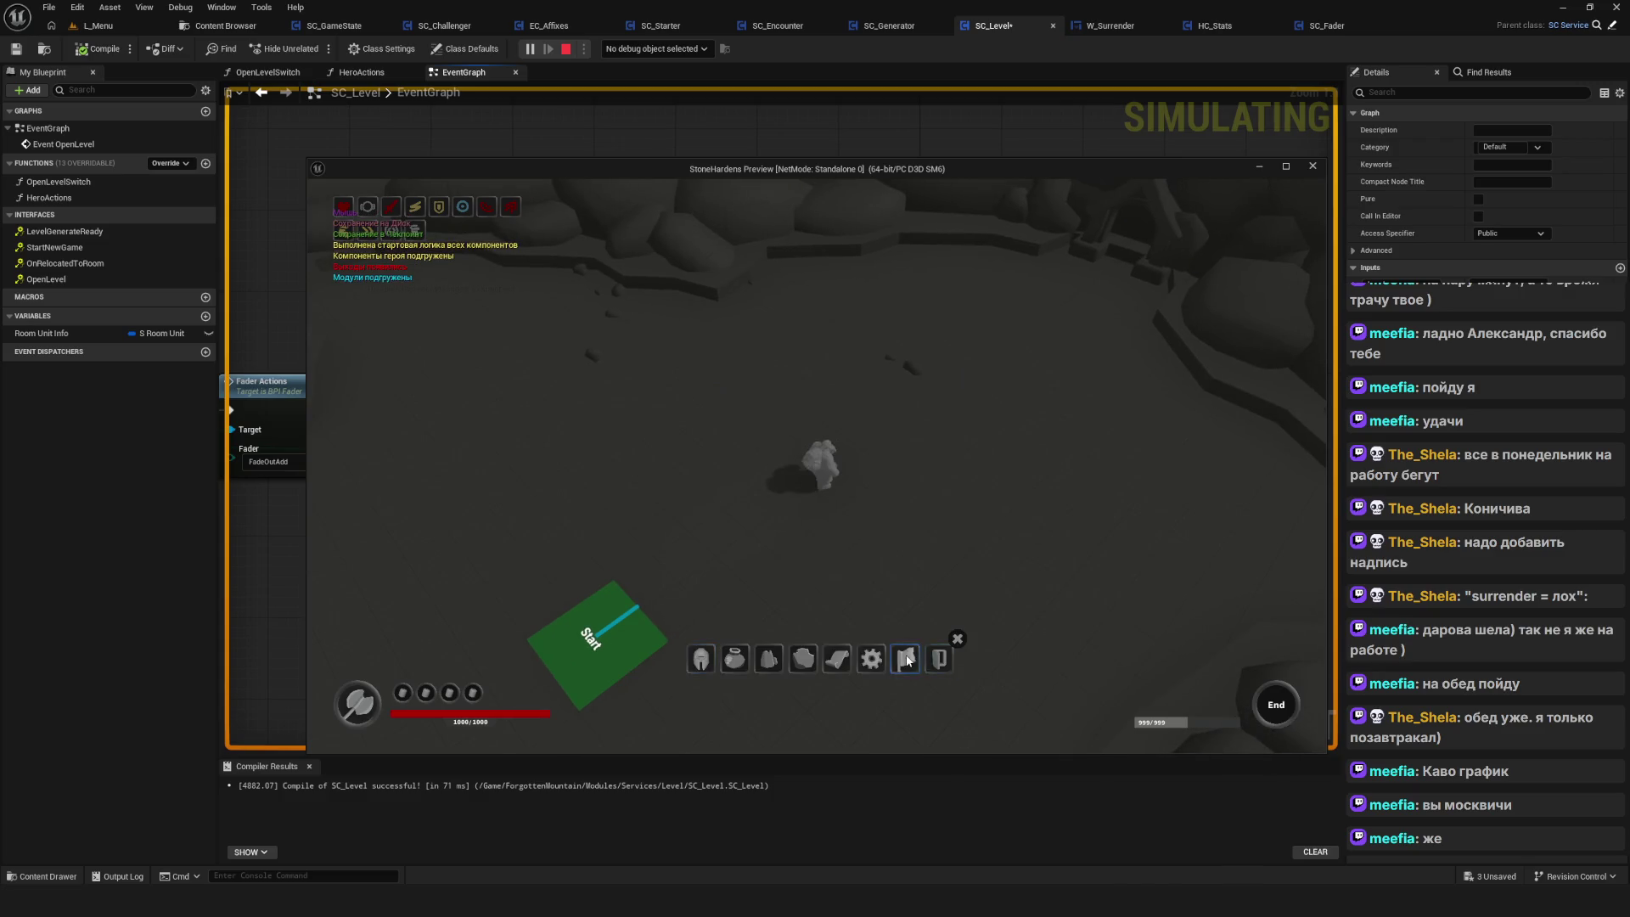
Surrender via the flag, step to Open Level Switch, stop the test, and nudge the loose Delay right
click(907, 660)
click(742, 481)
click(528, 48)
click(530, 48)
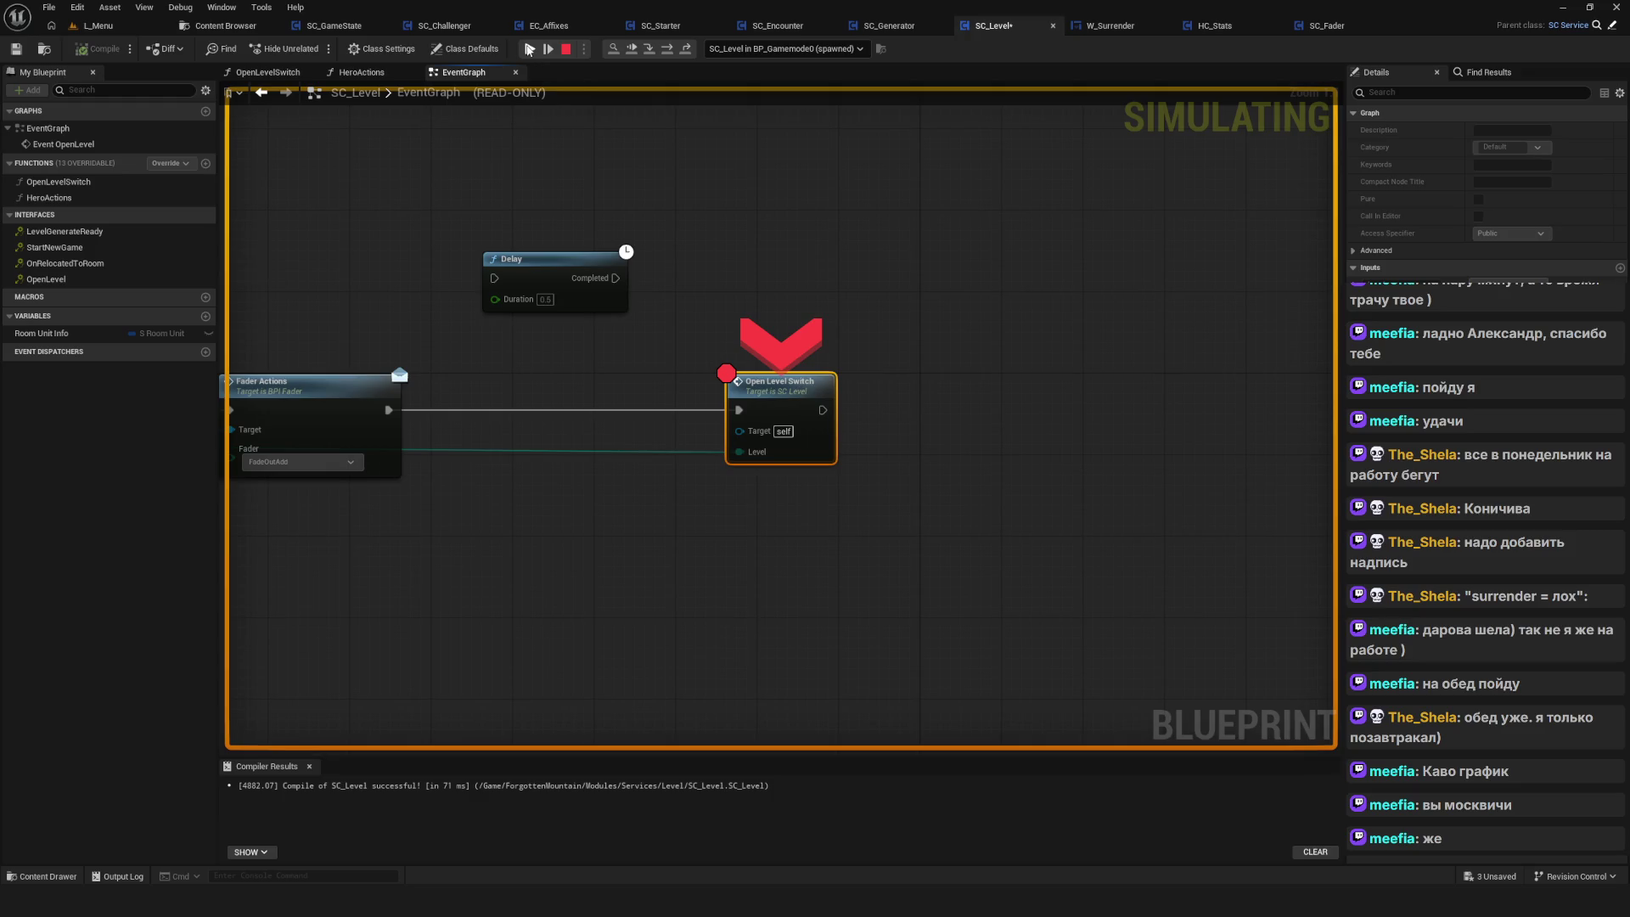
click(529, 49)
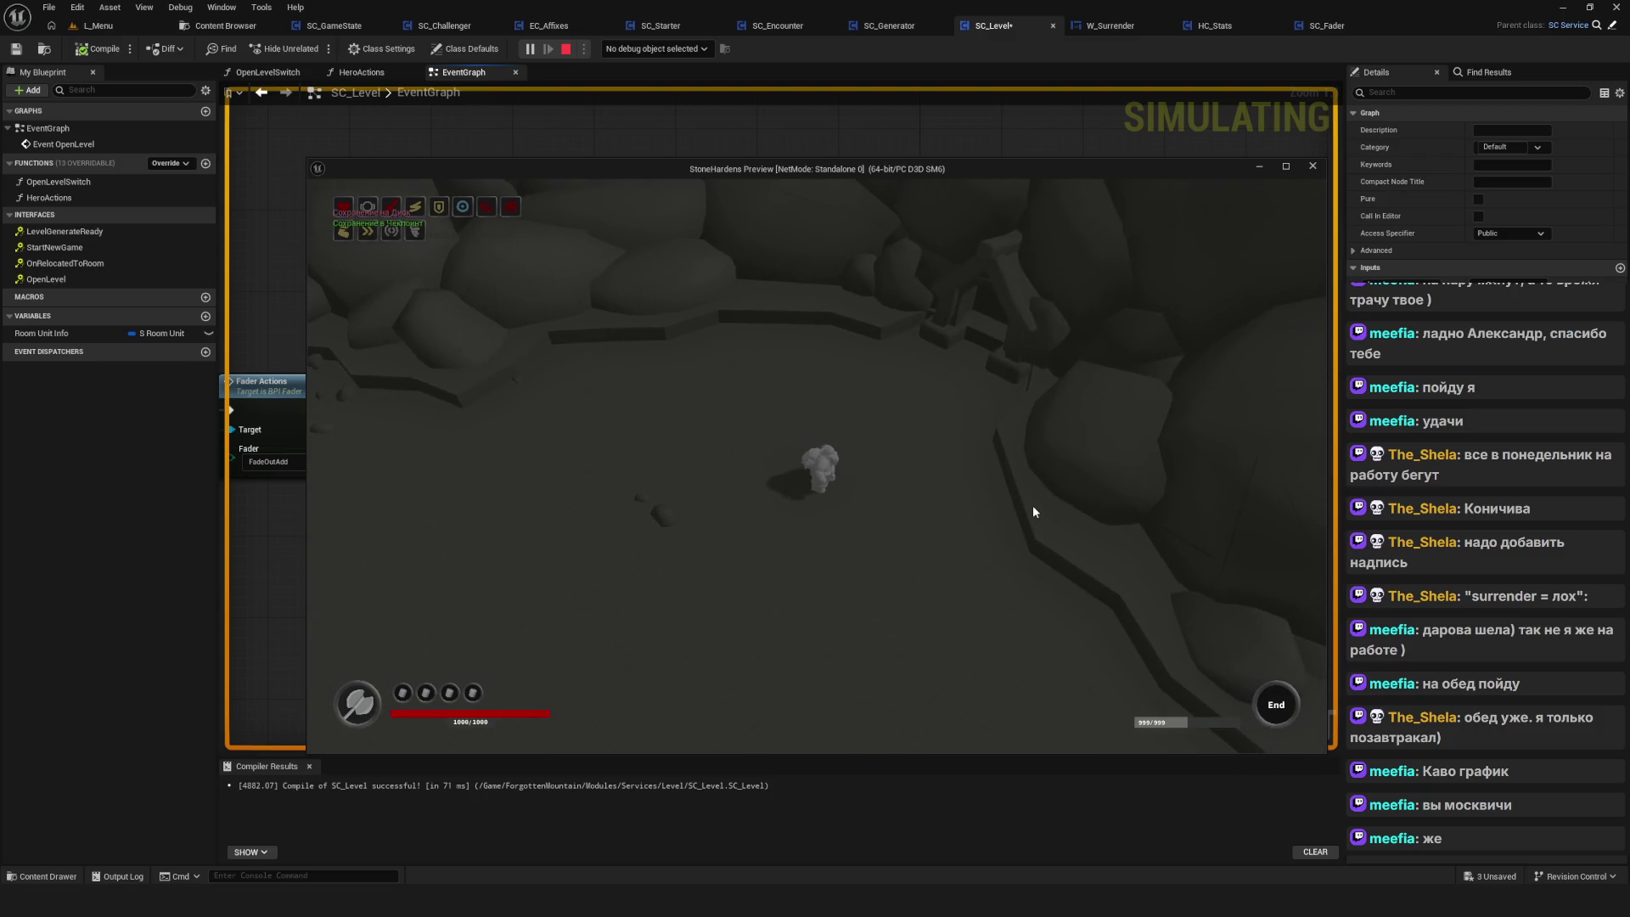
click(1311, 166)
mouse_move(757, 284)
mouse_down()
mouse_move(827, 262)
mouse_move(768, 261)
mouse_up()
scroll(1026, 353, down, 9)
scroll(1066, 345, up, 9)
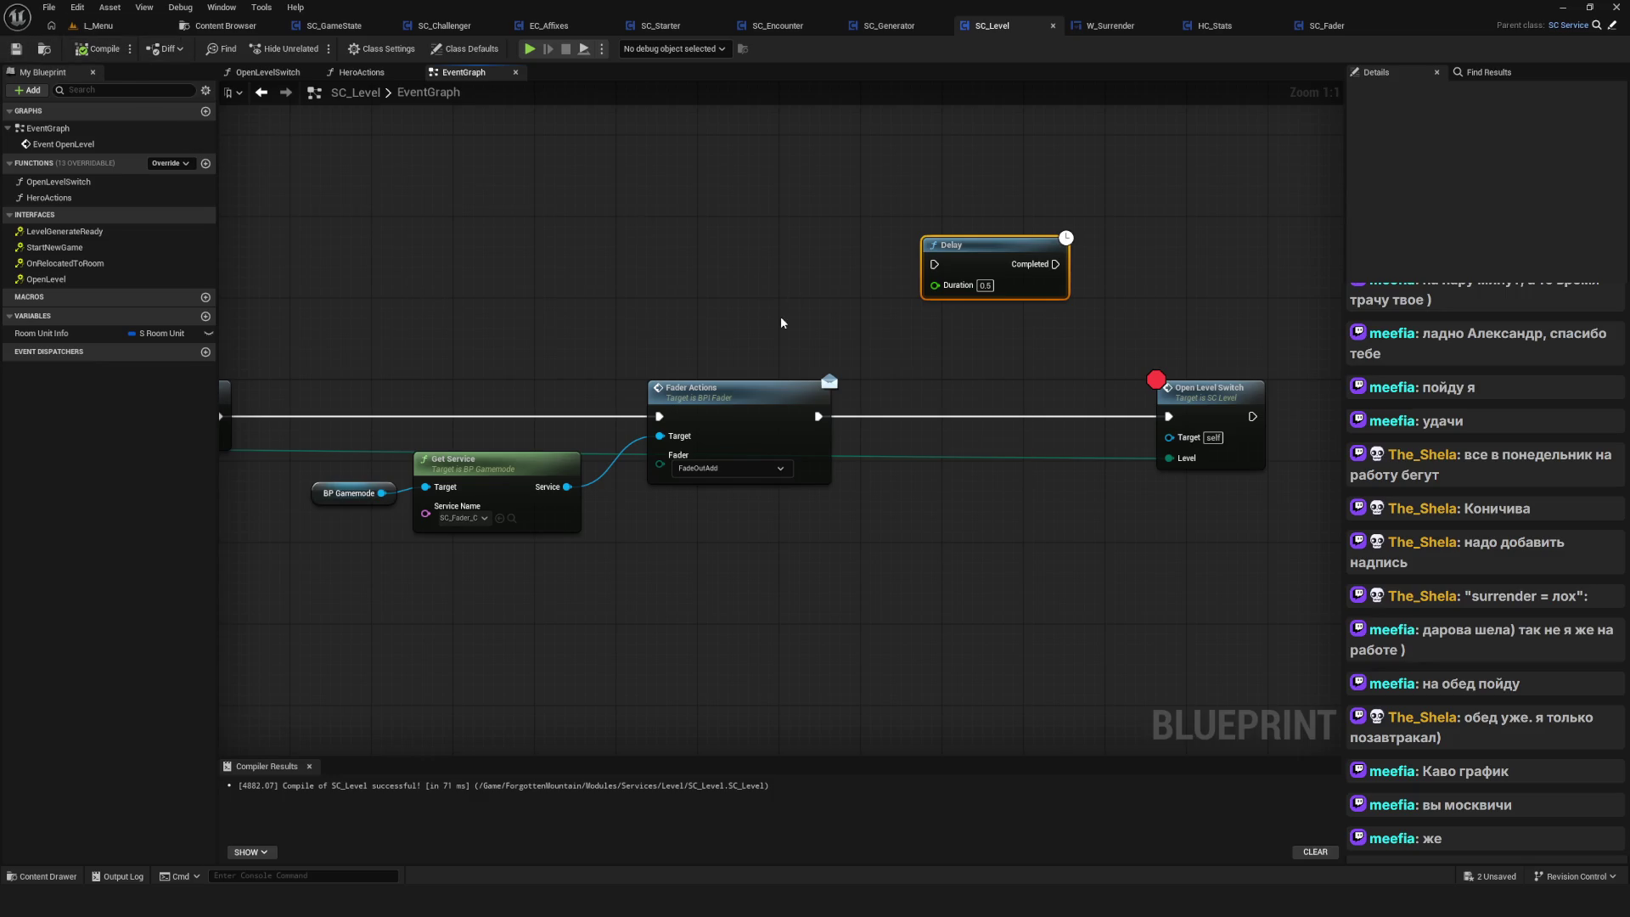
Remove the breakpoints from Event OpenLevel and Hero Actions
scroll(781, 322, down, 5)
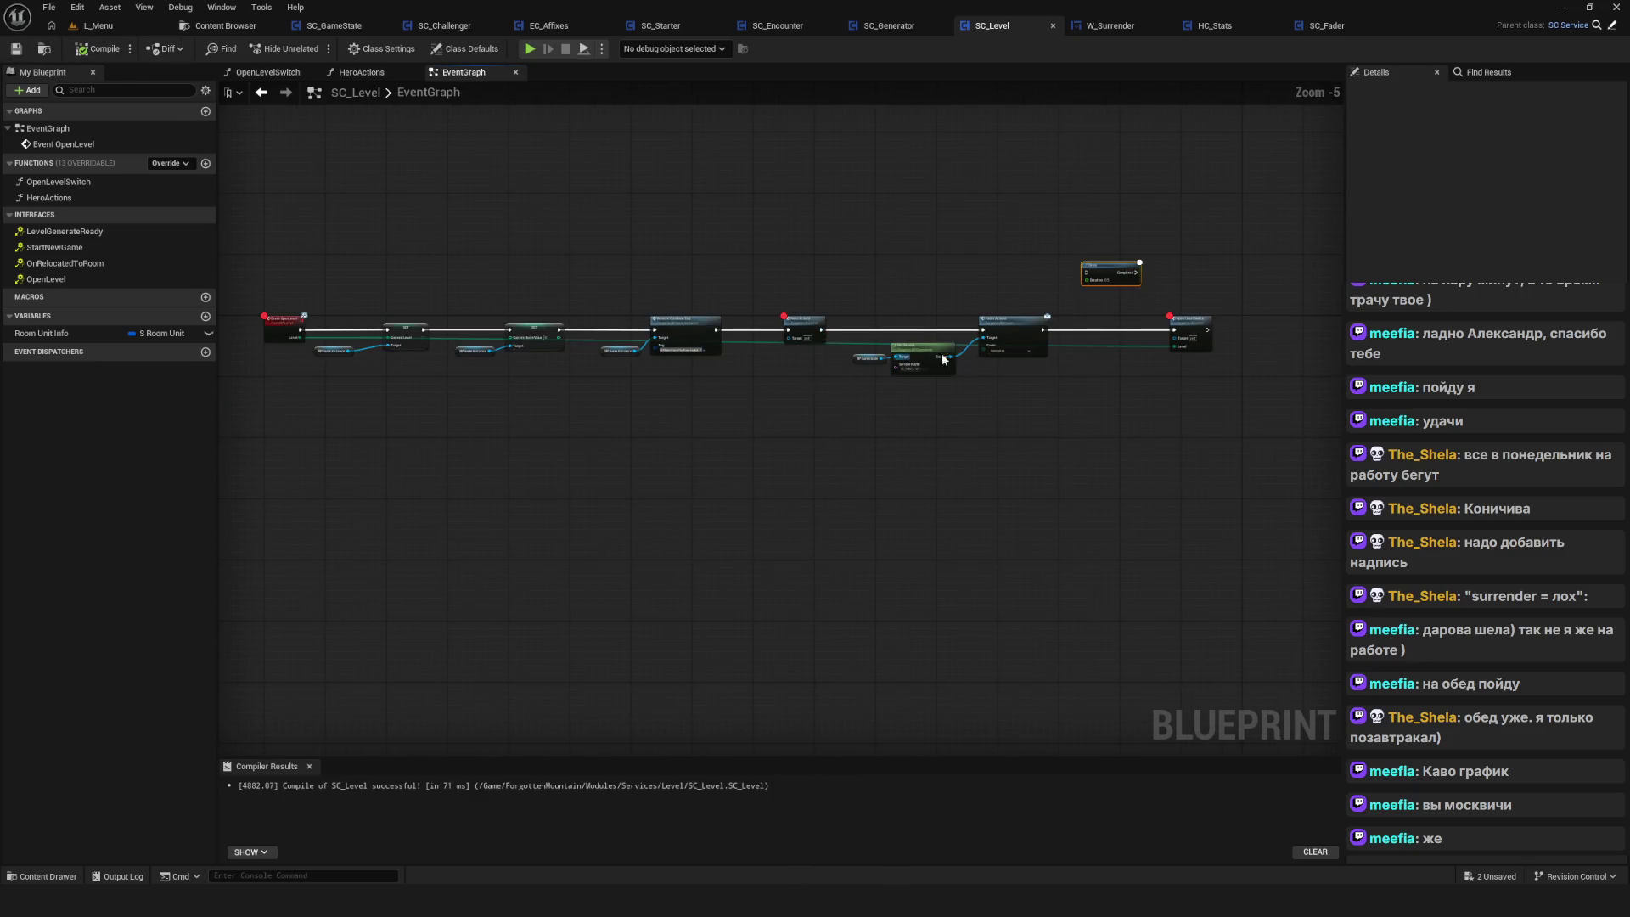
drag(995, 346, 1077, 357)
scroll(888, 363, up, 5)
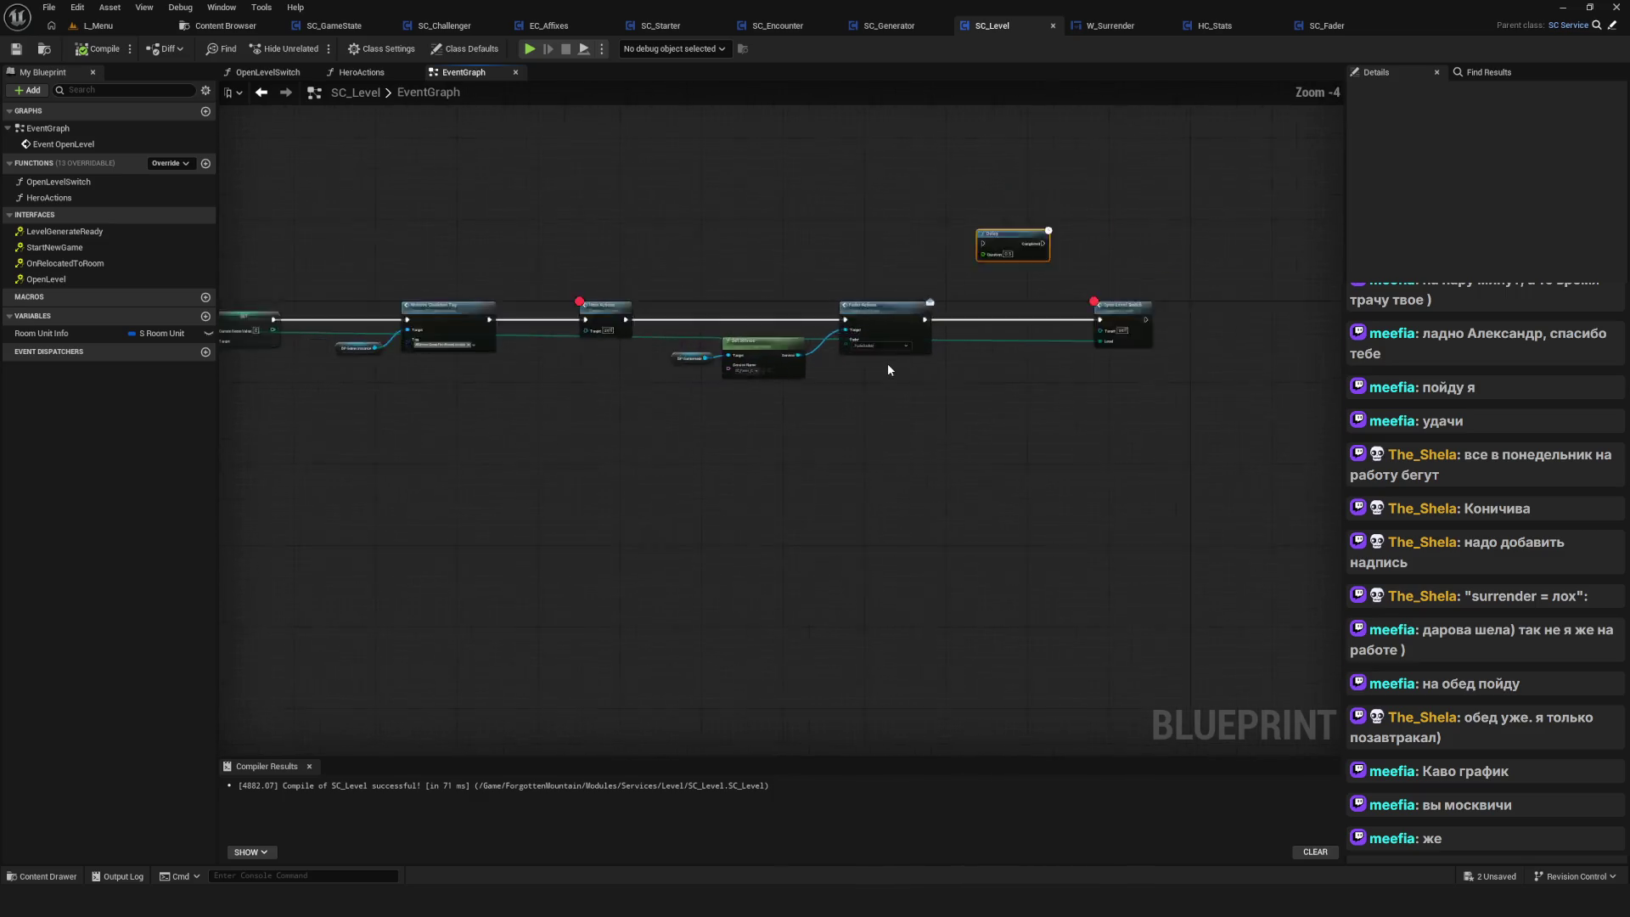
mouse_move(888, 363)
mouse_down()
mouse_move(1019, 375)
mouse_move(911, 381)
mouse_up()
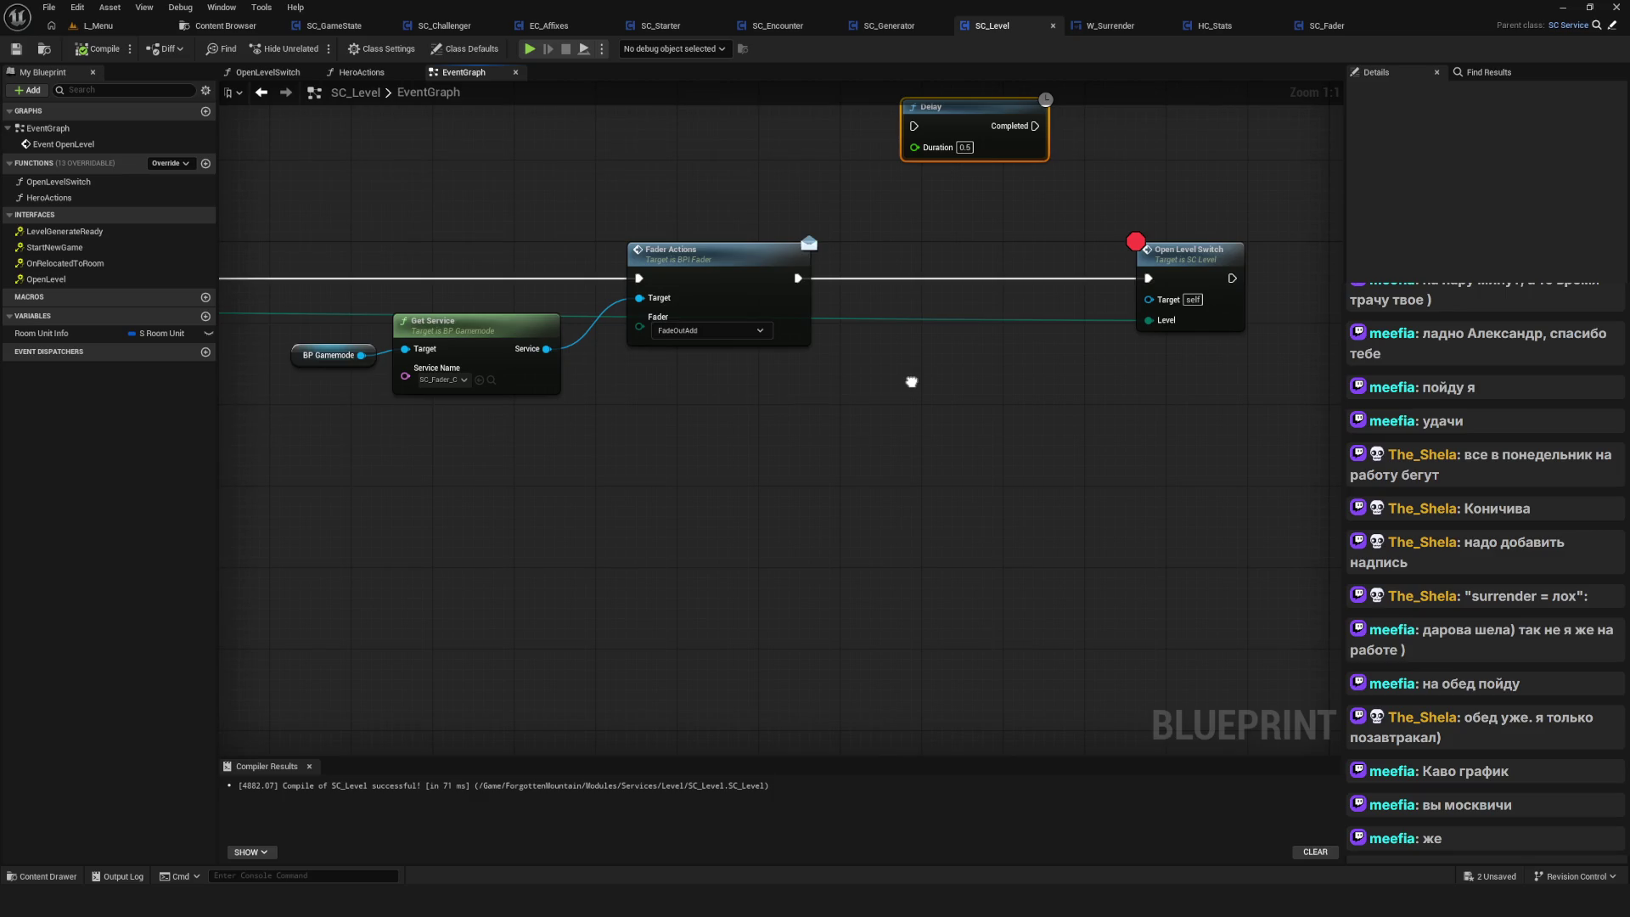
drag(911, 381, 938, 477)
scroll(938, 477, down, 7)
scroll(543, 442, up, 3)
right_click(460, 459)
click(534, 765)
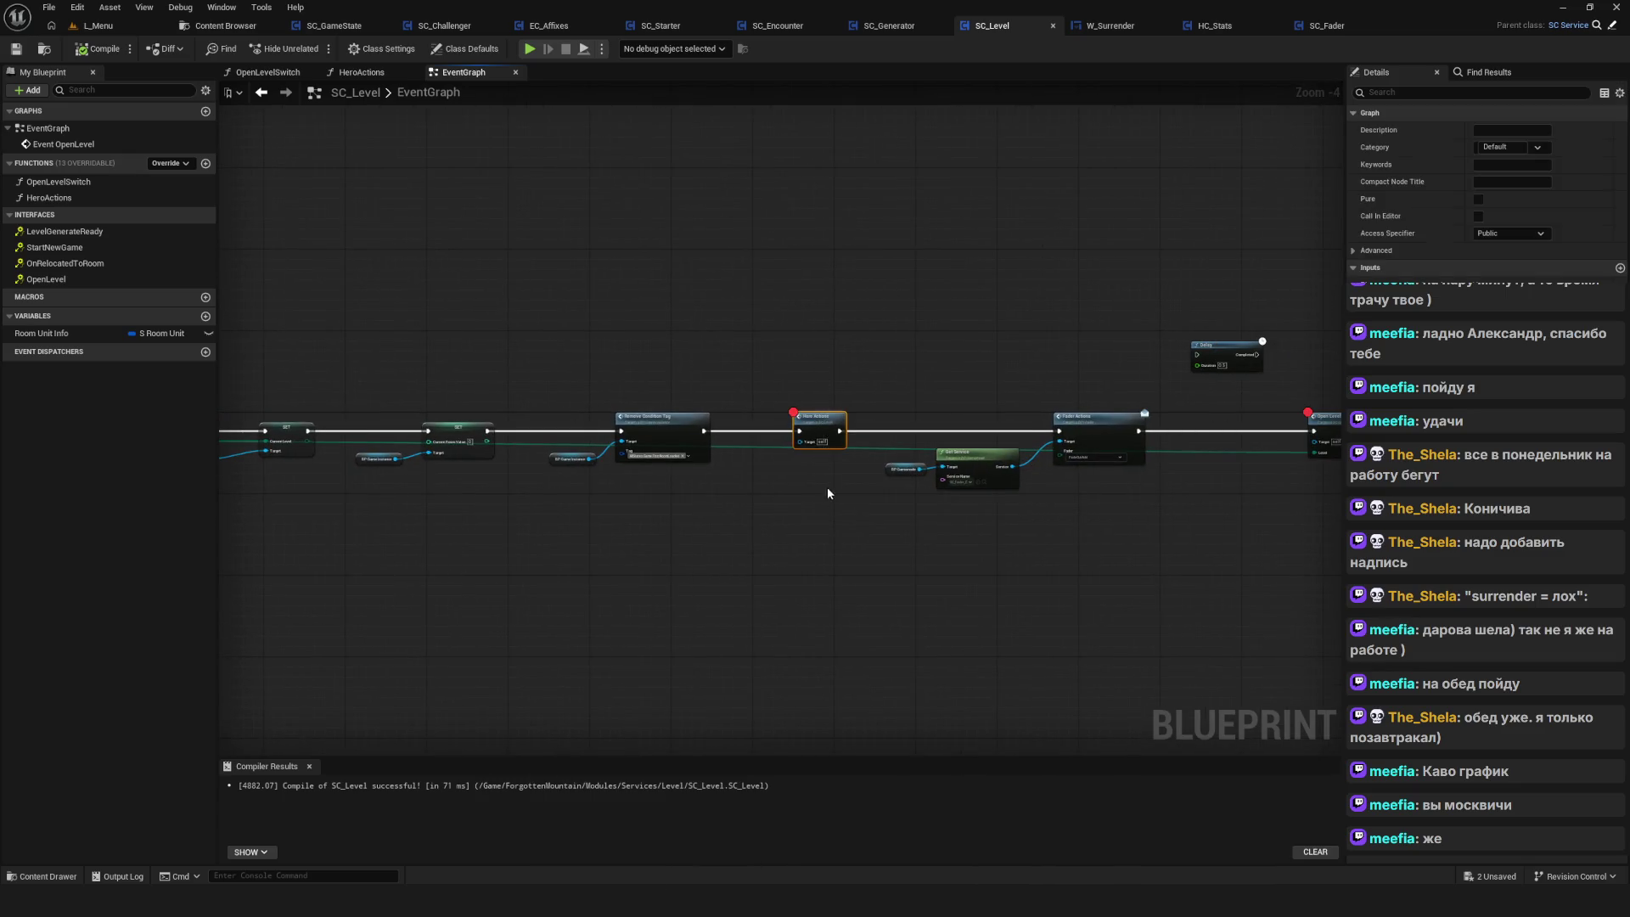
scroll(823, 424, up, 4)
right_click(828, 413)
click(904, 718)
Remove the Open Level Switch breakpoint, recompile SC_Level, and start a new play-test
drag(903, 712, 583, 348)
click(1080, 271)
right_click(1080, 271)
click(1138, 566)
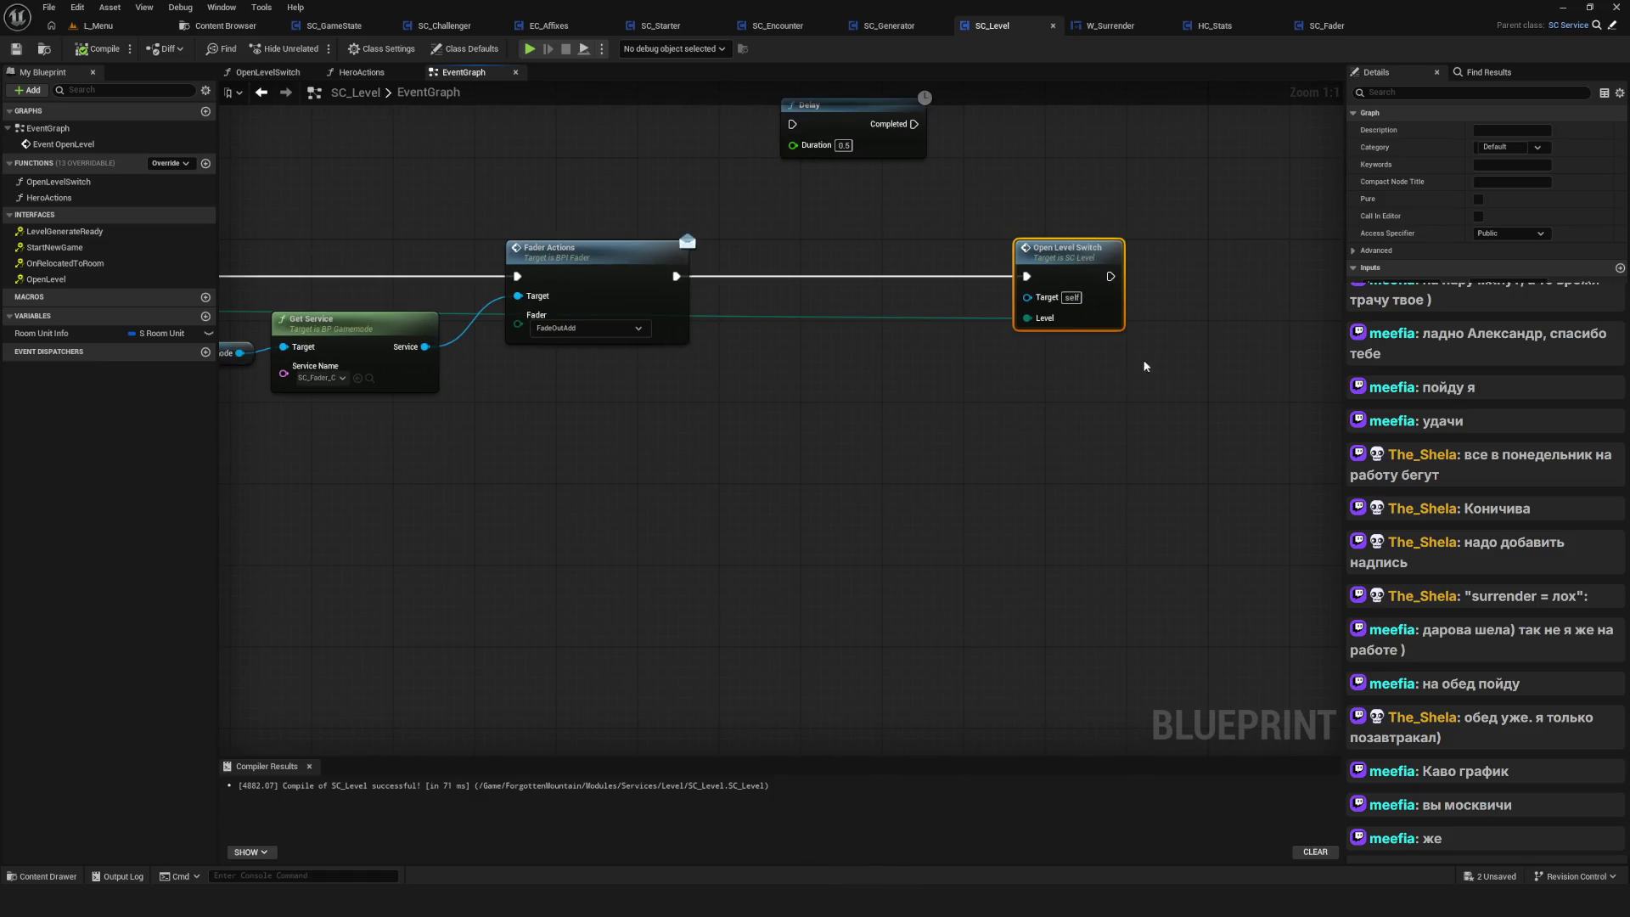
right_click(1061, 255)
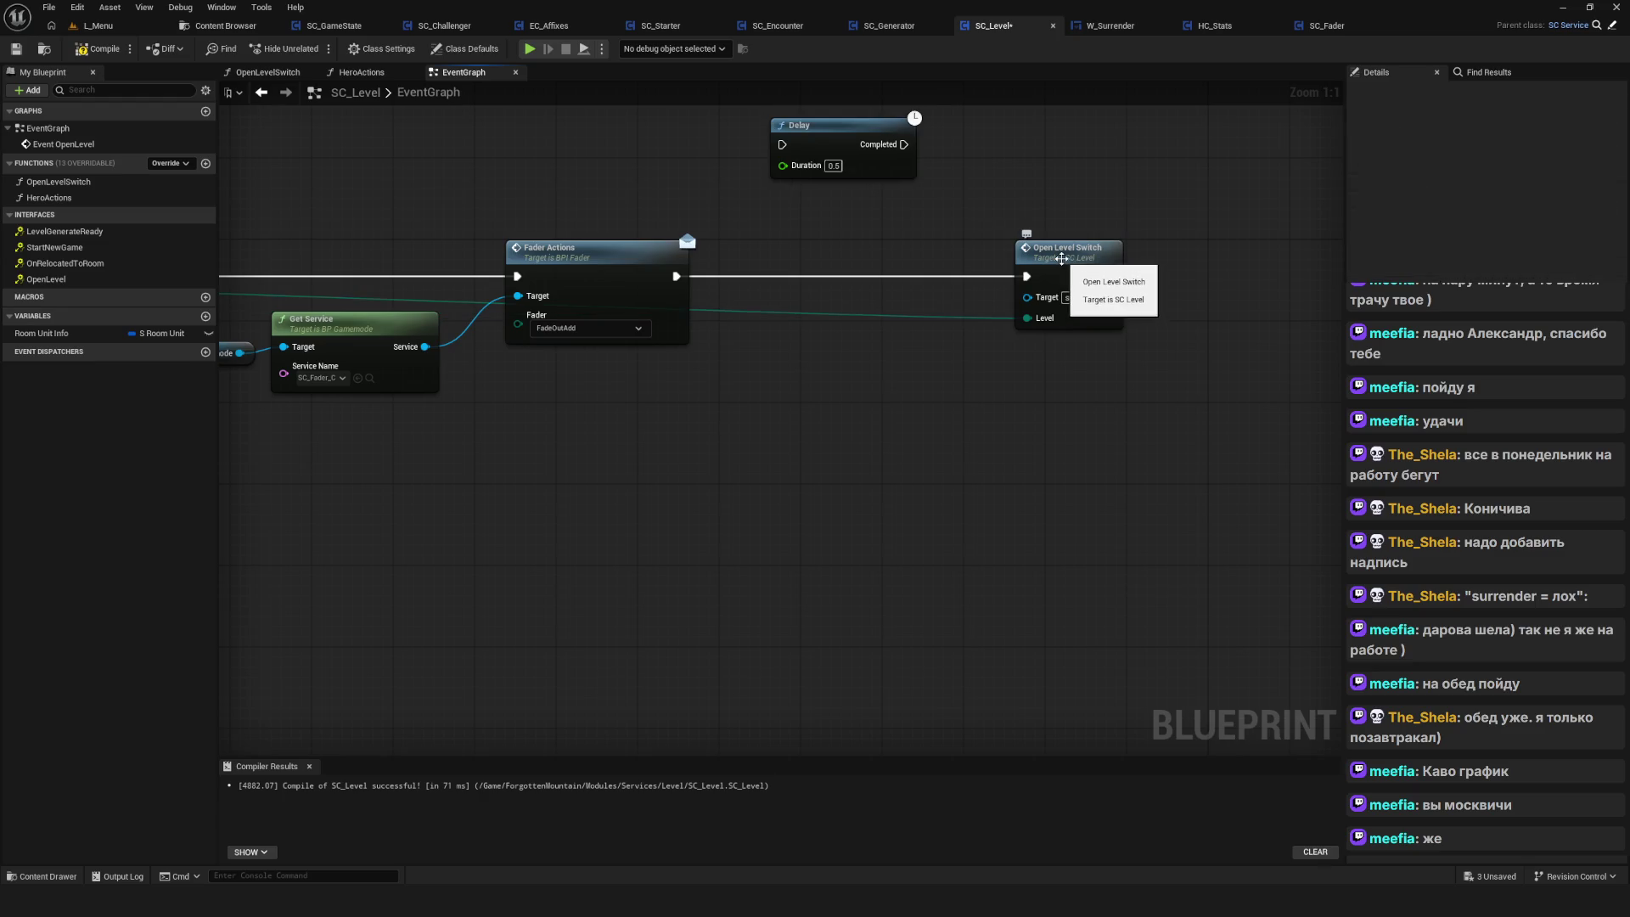
click(1104, 286)
scroll(1126, 371, down, 7)
scroll(1113, 340, up, 5)
click(874, 223)
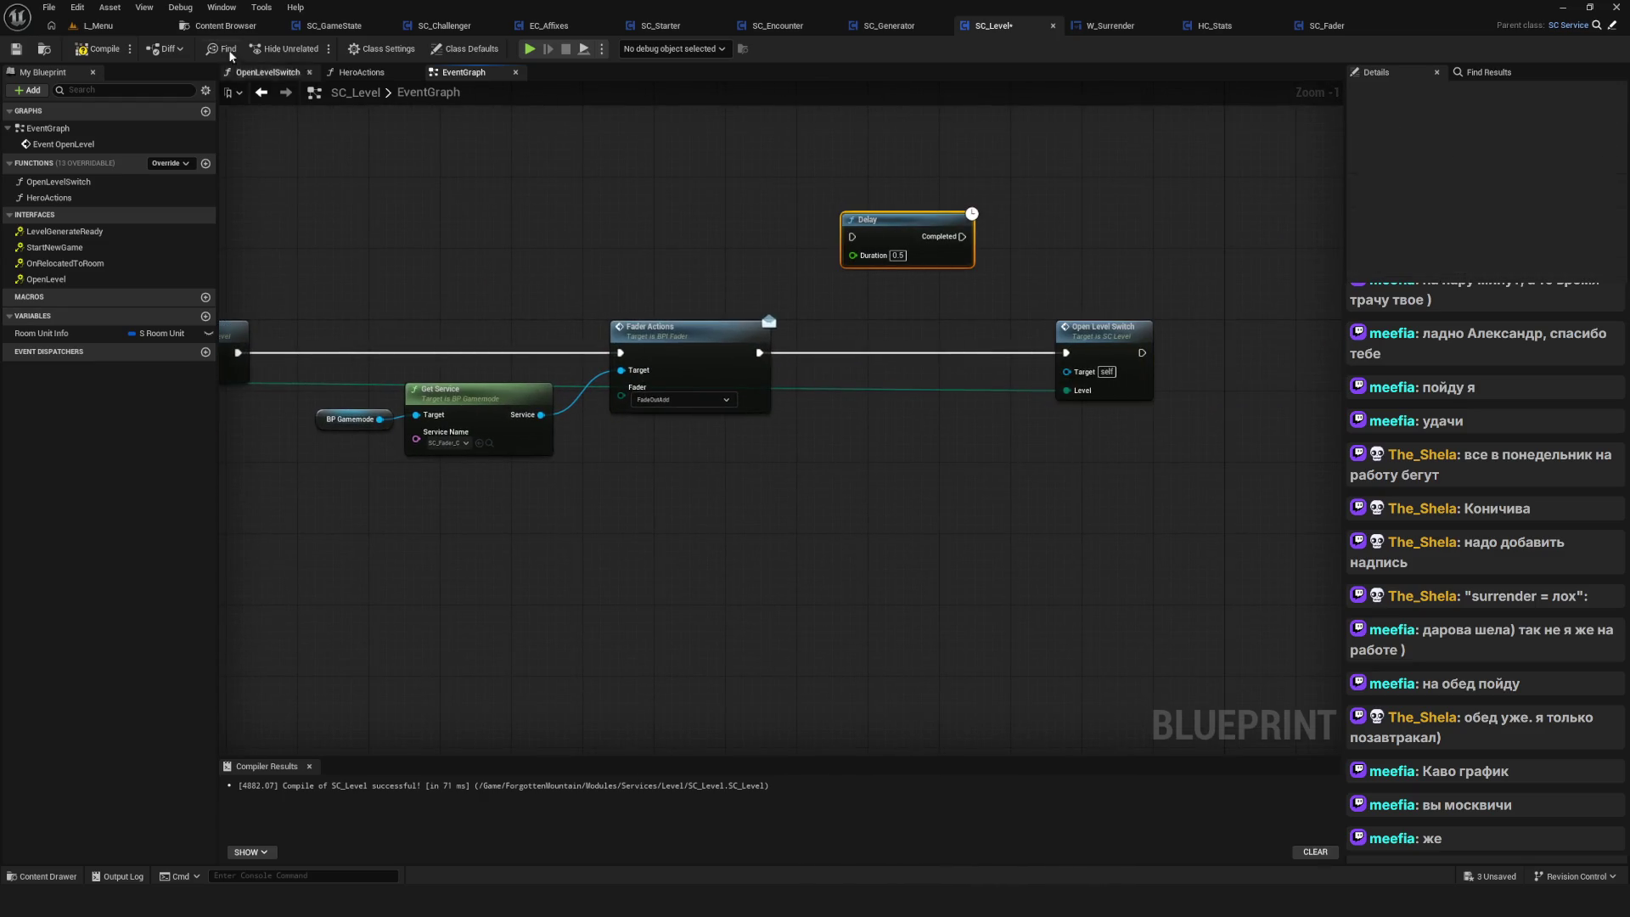
click(88, 51)
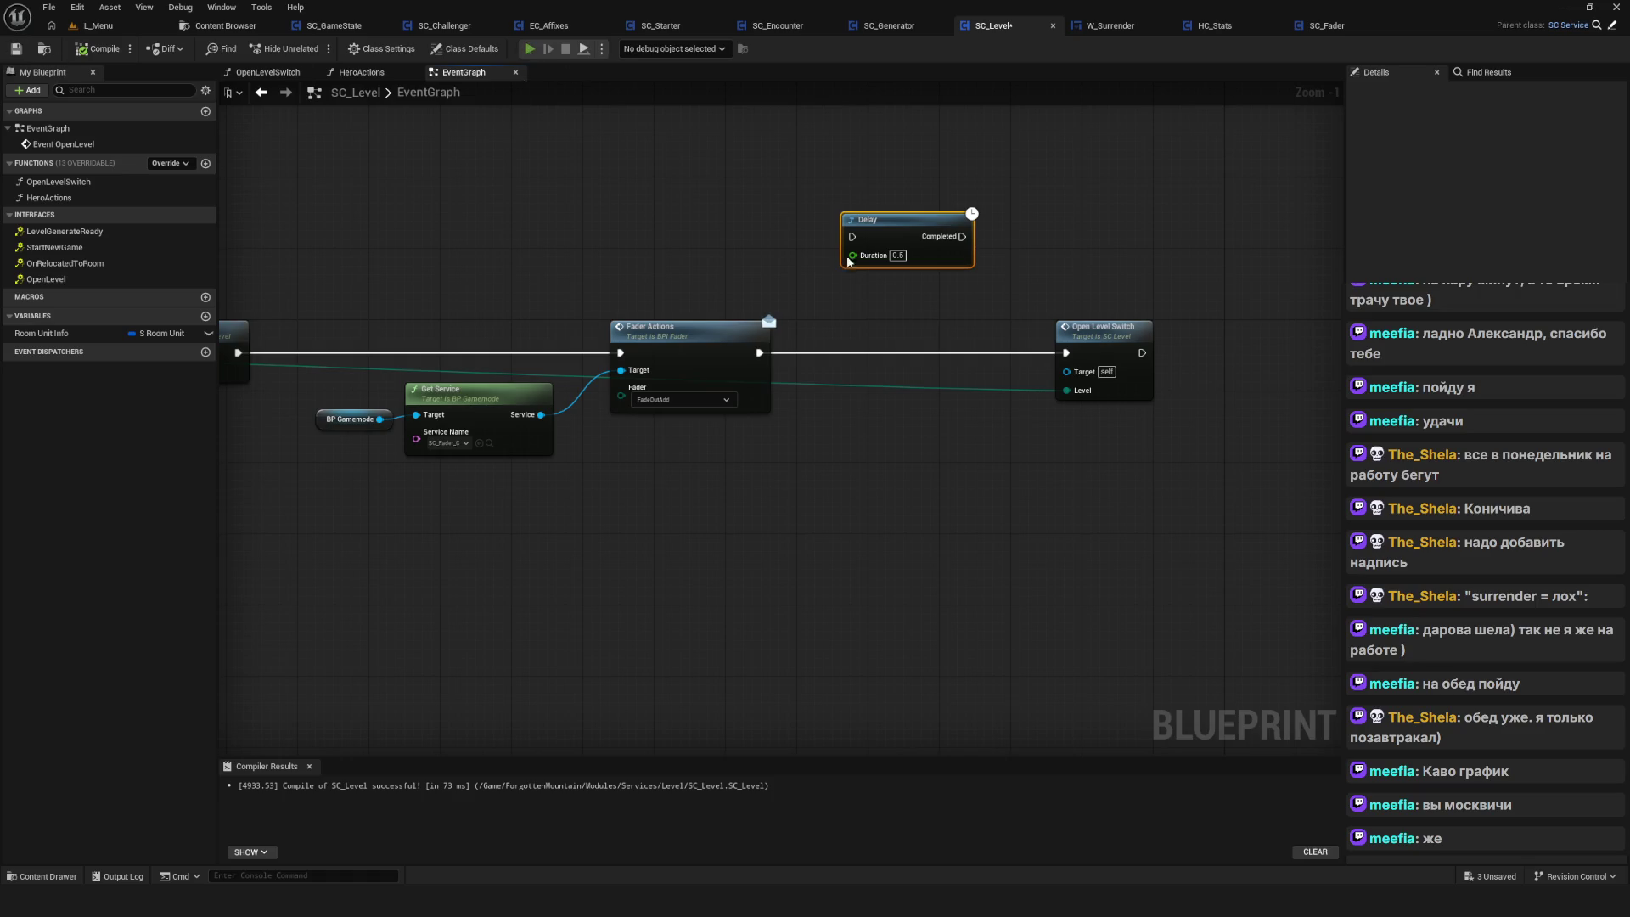
key(alt+p)
click(838, 442)
Start a new game and surrender three times to check the level restarts
click(859, 491)
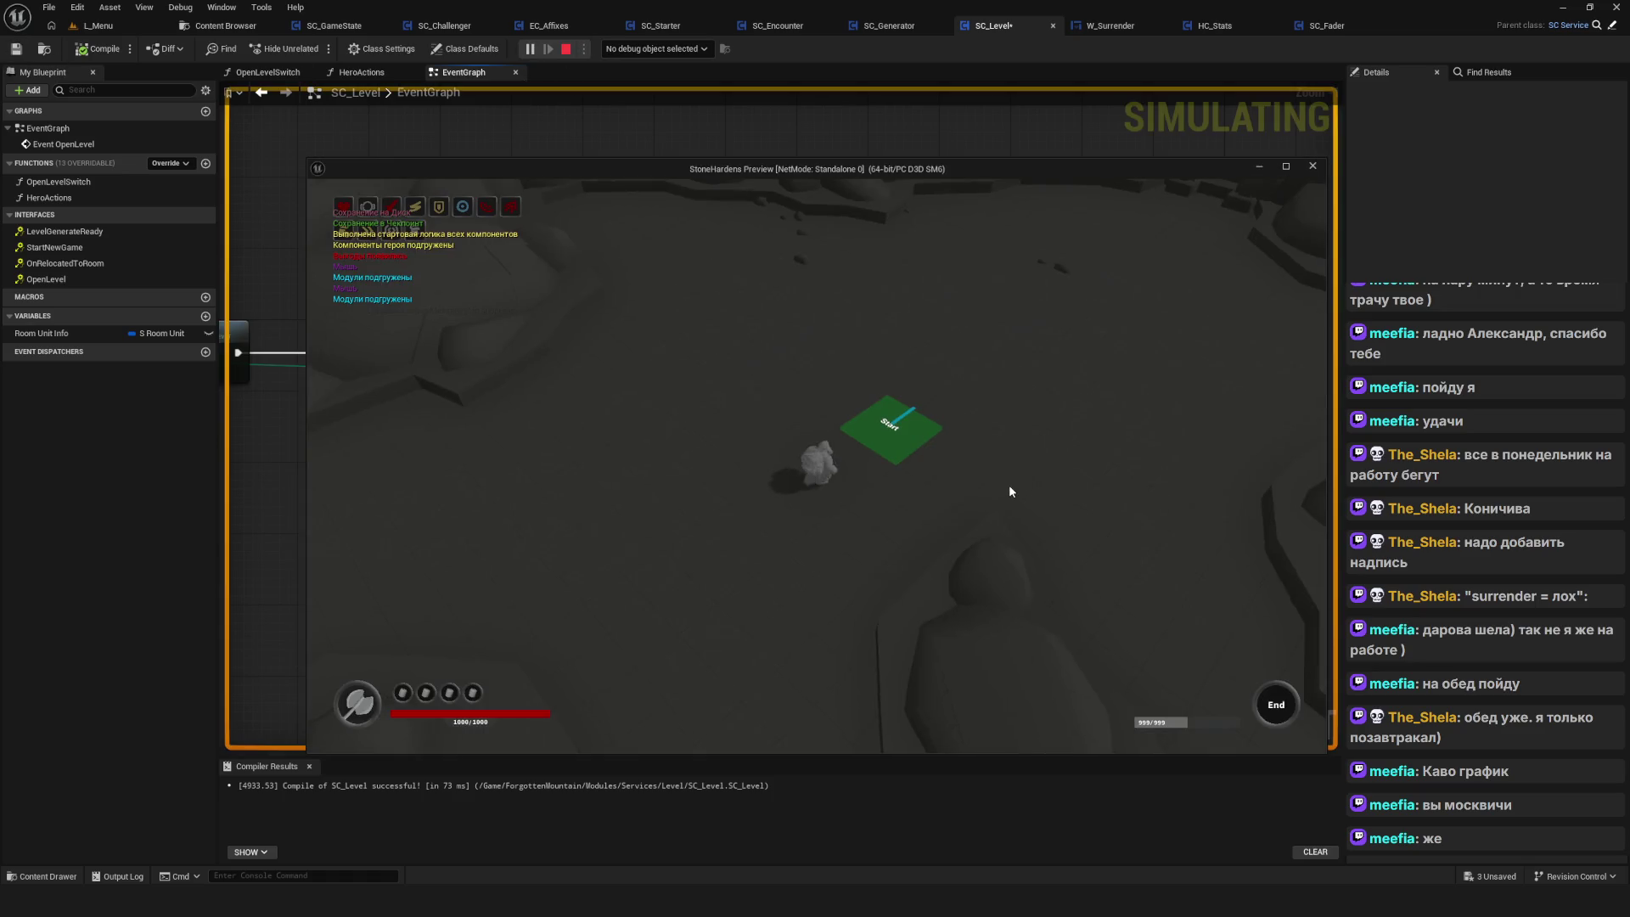
key(Escape)
click(777, 508)
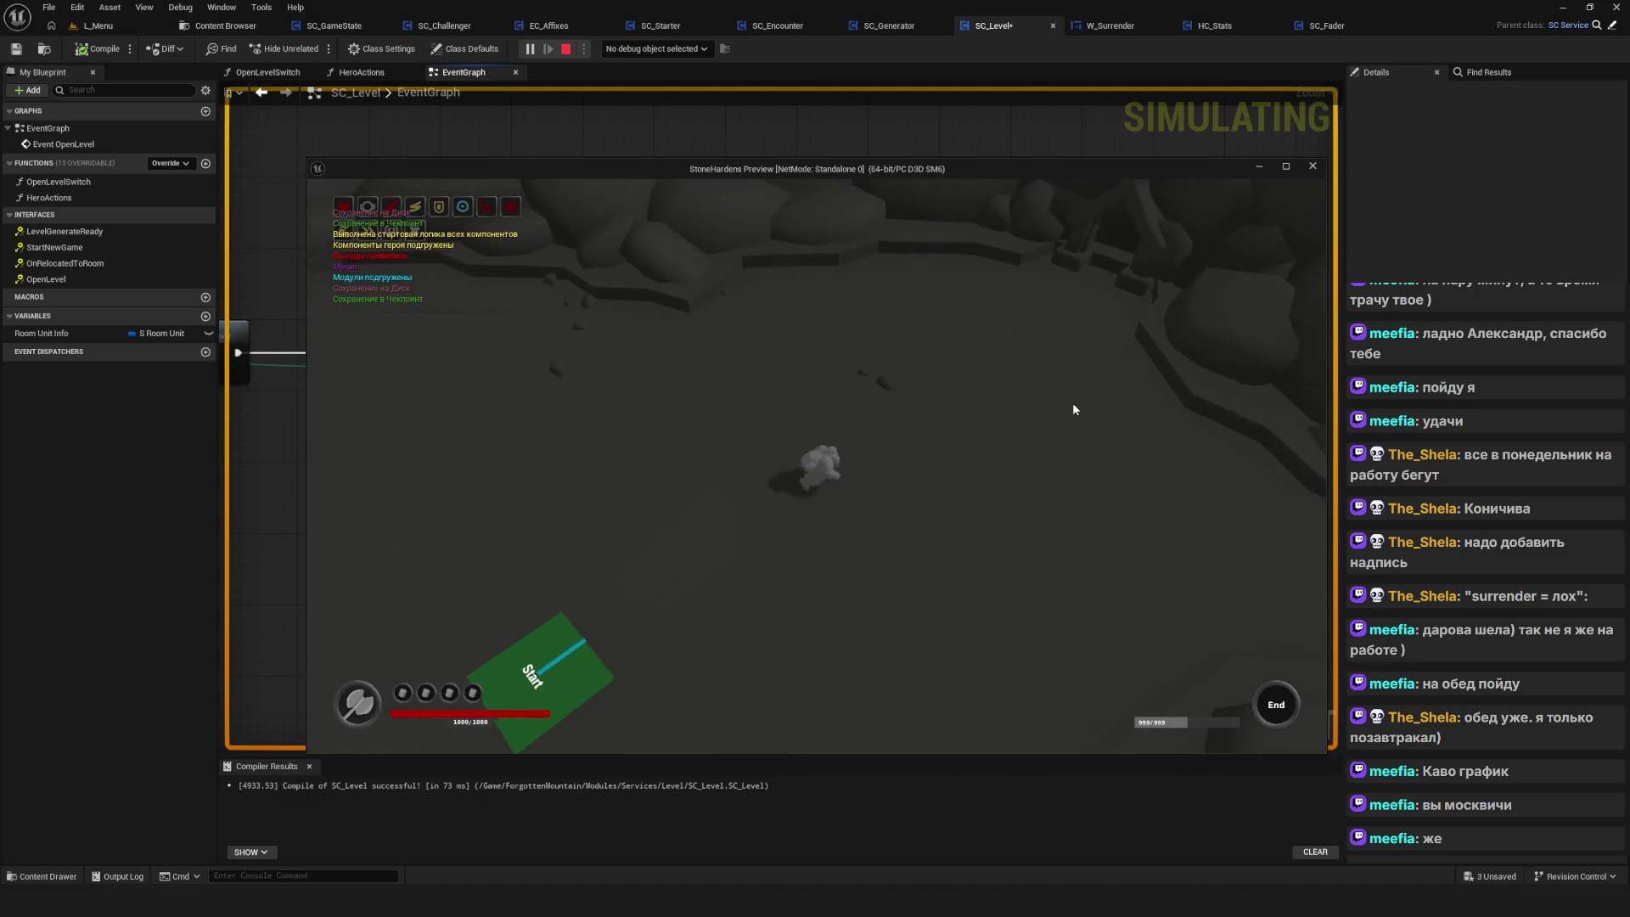
key(Escape)
click(758, 499)
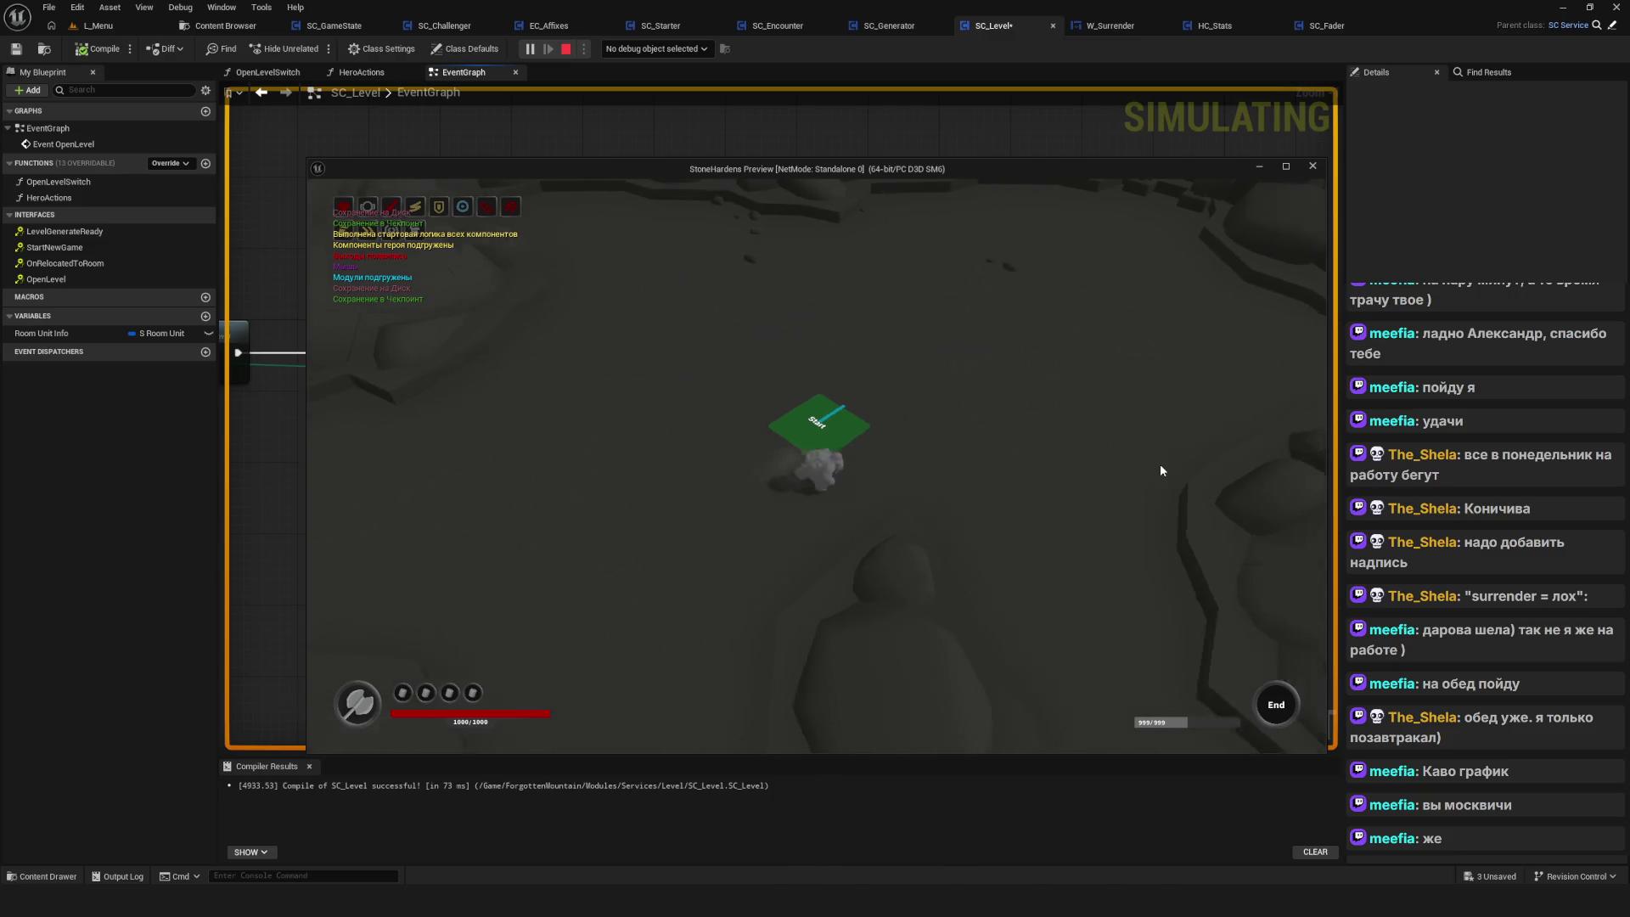
click(1161, 470)
key(Escape)
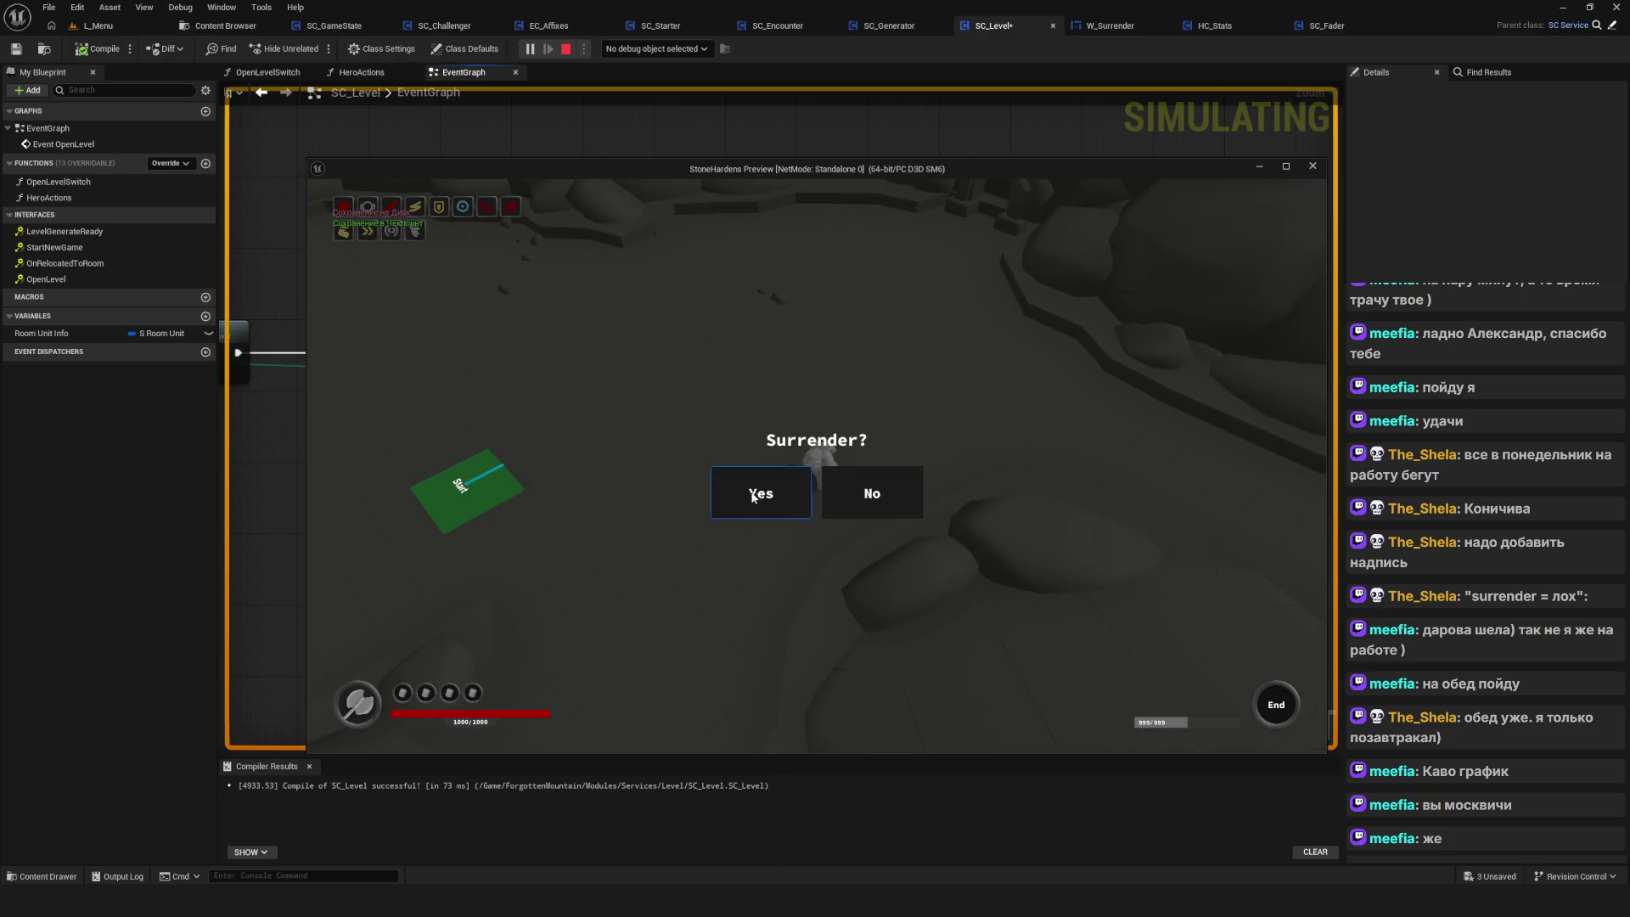
click(752, 496)
Stop the test, drop the 0.5-second Delay onto the Fader Actions–Open Level Switch wire, and recompile
key(Escape)
drag(906, 223, 912, 339)
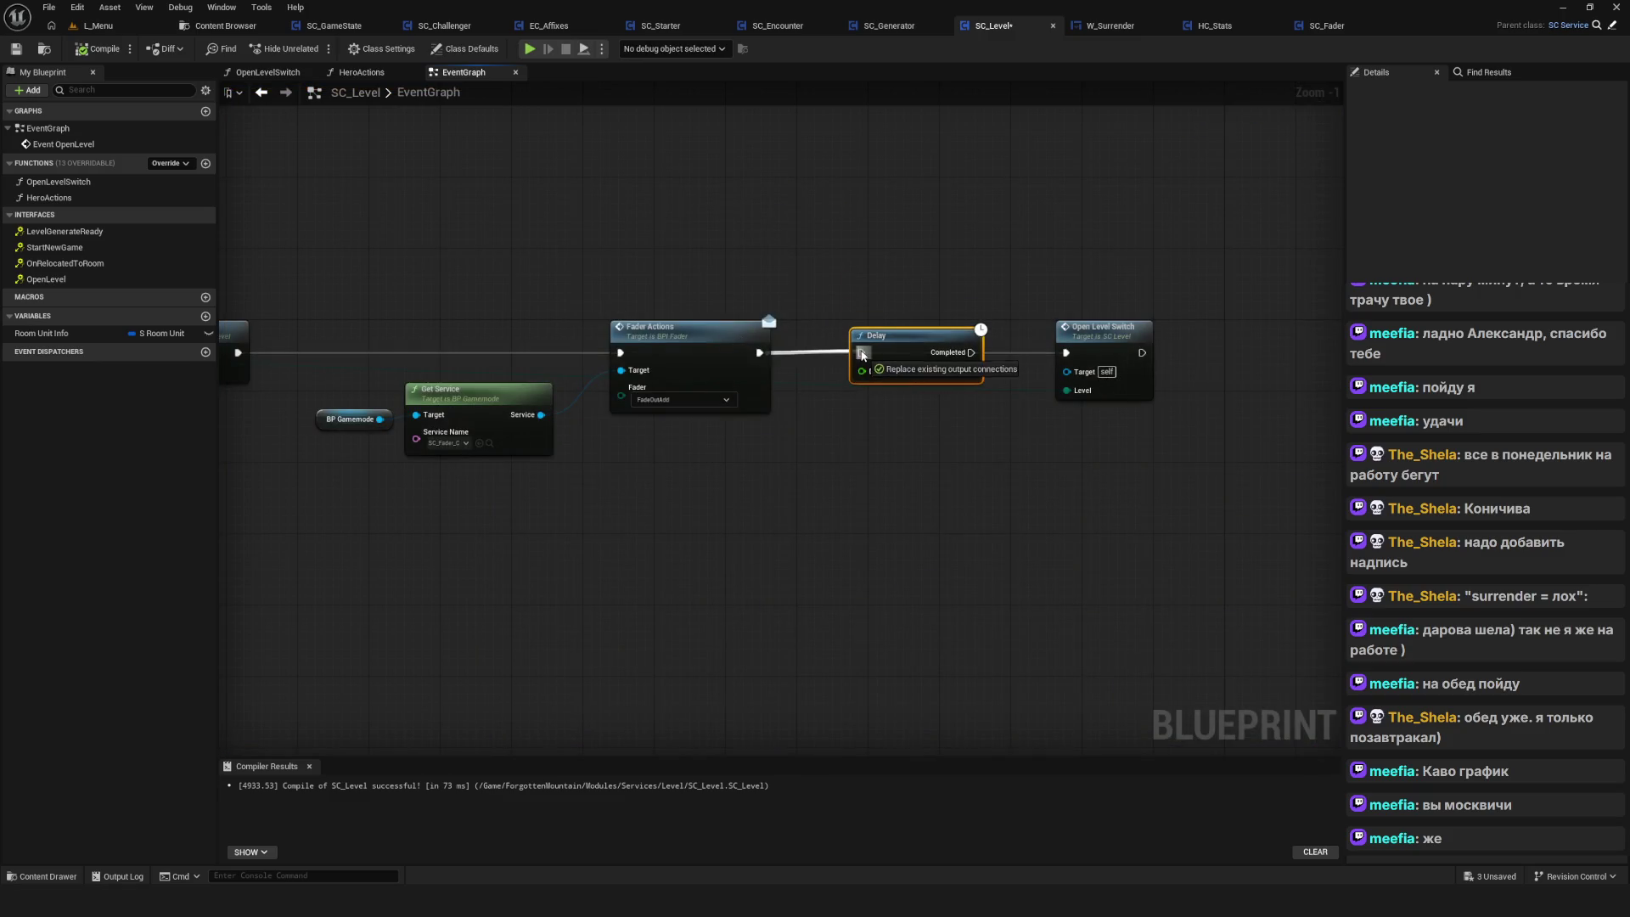
click(98, 48)
Play-test again by loading a saved game and surrendering
click(529, 48)
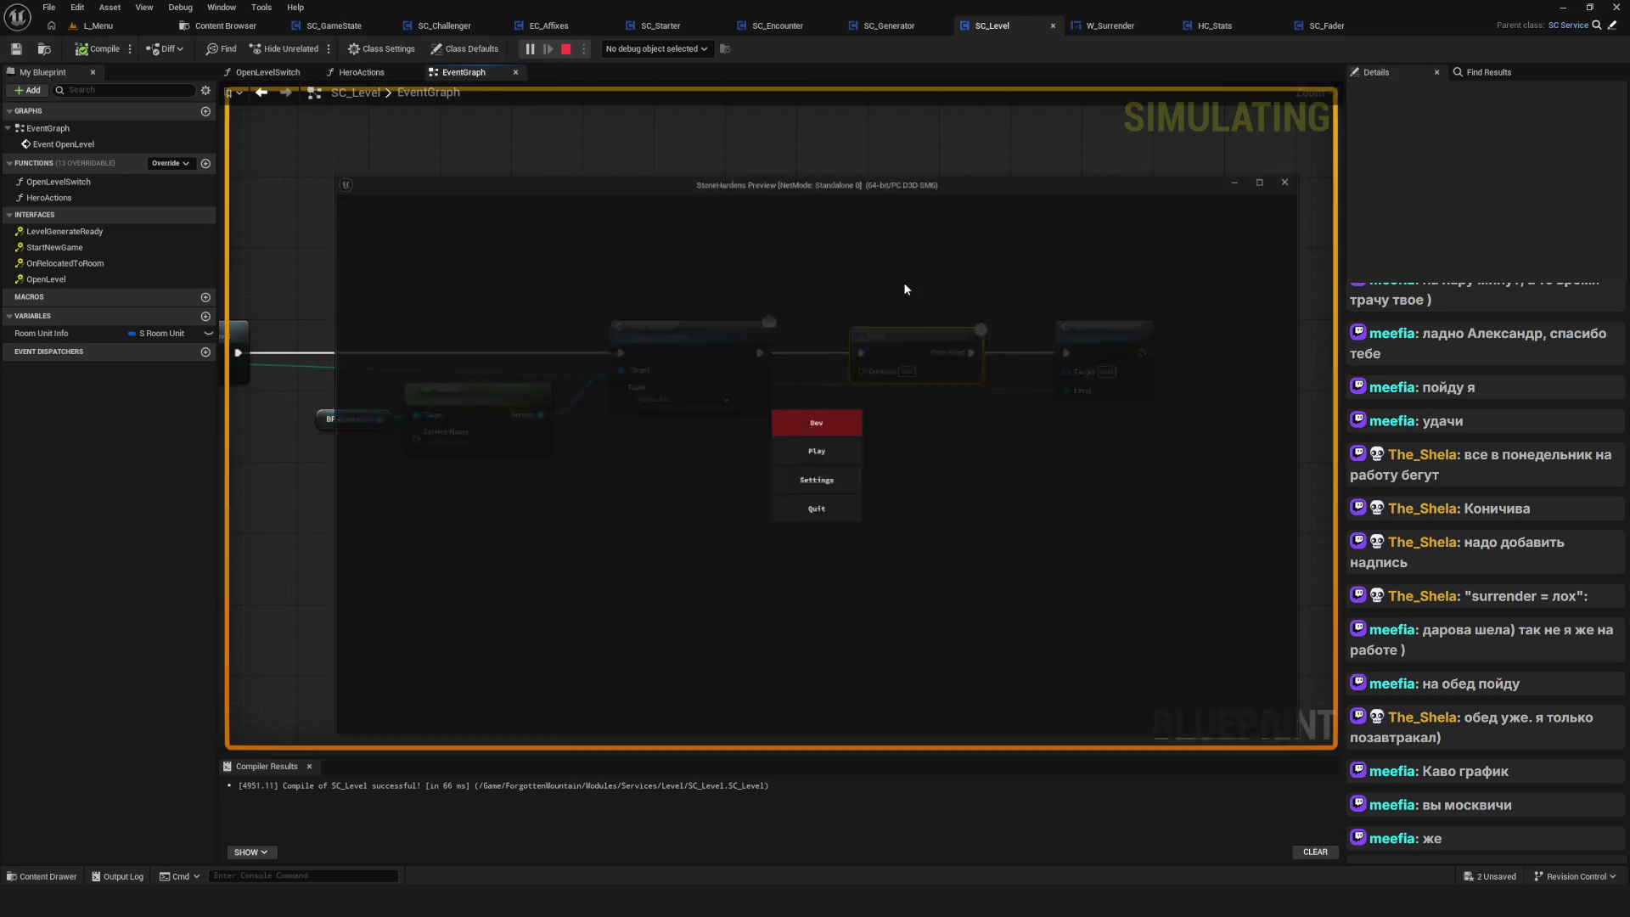
click(847, 449)
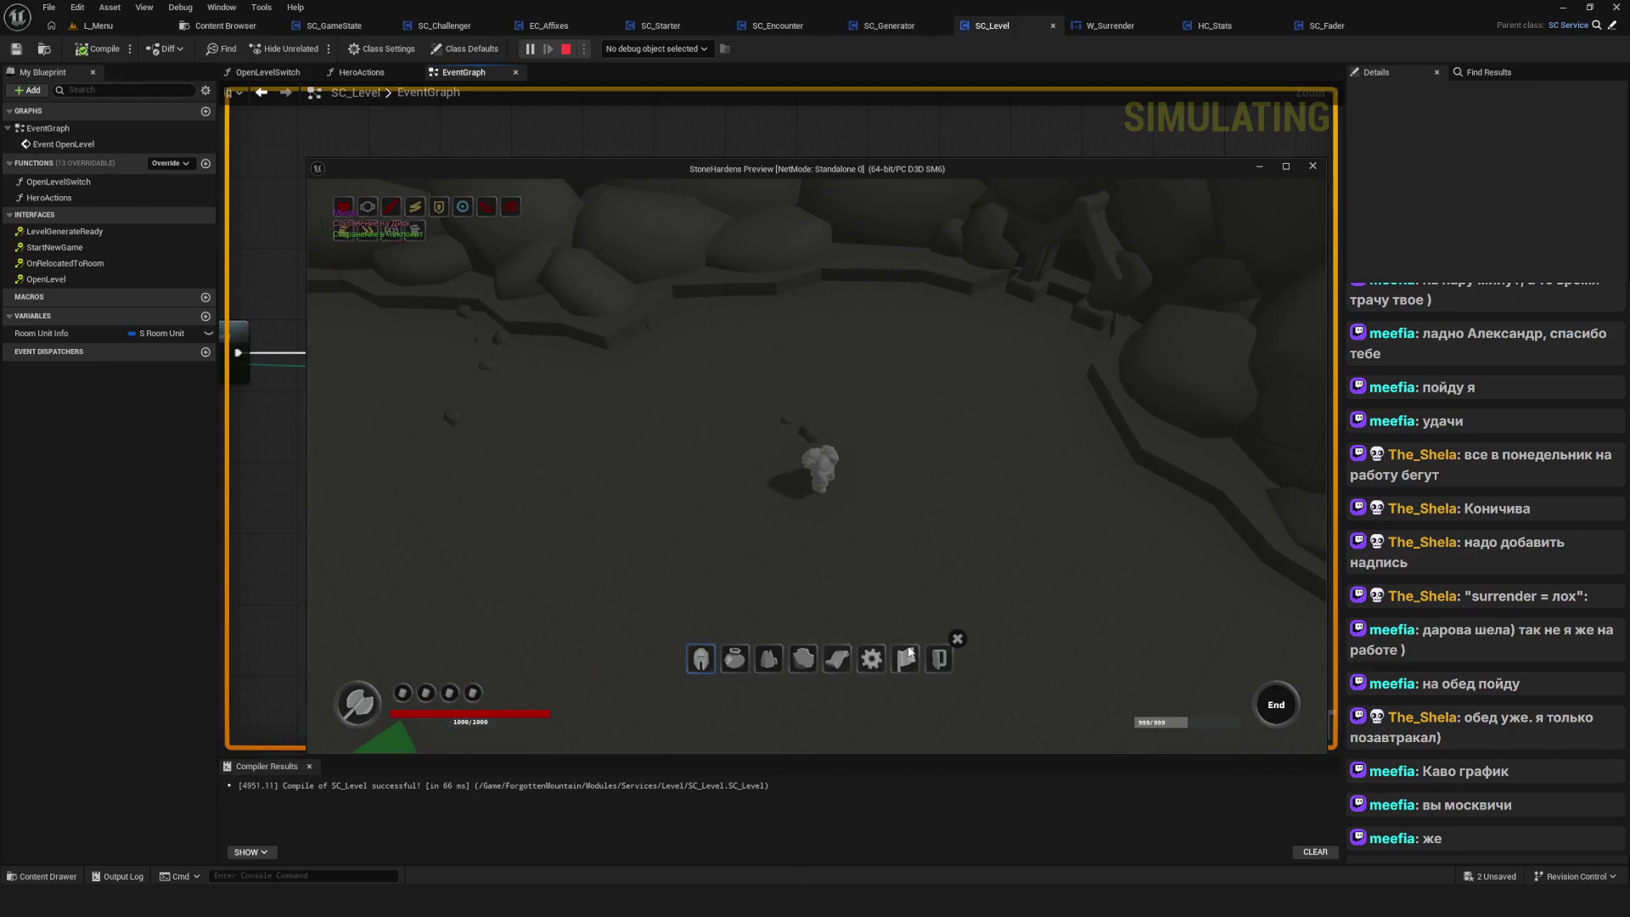
click(912, 650)
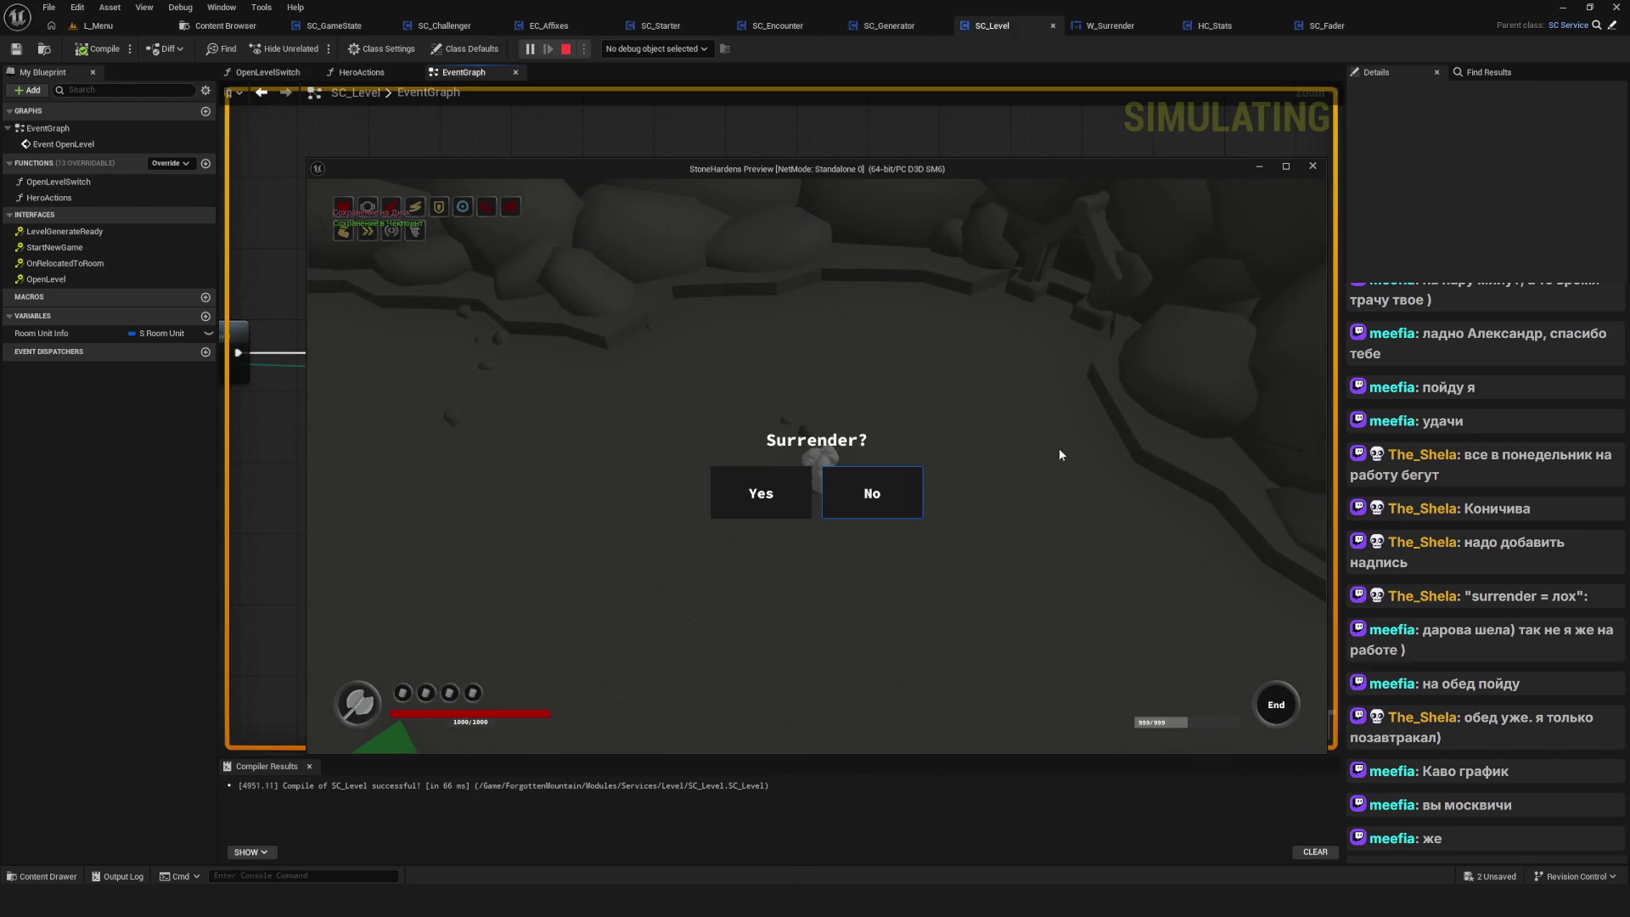
click(800, 476)
scroll(849, 526, down, 10)
scroll(905, 579, up, 12)
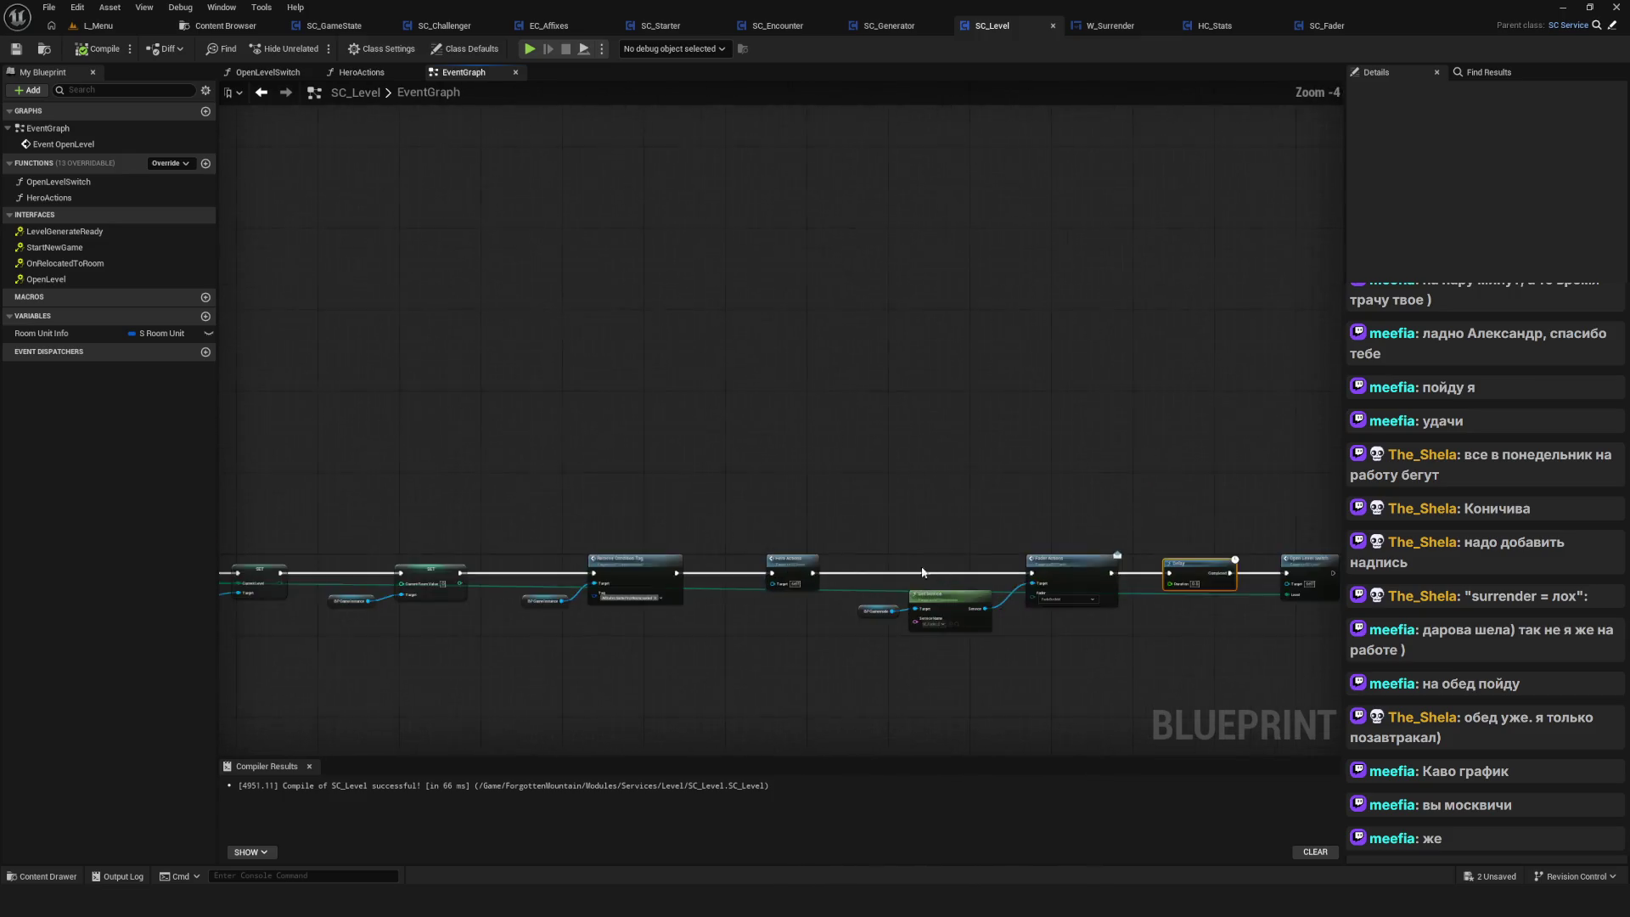
Add a Retriggerable Delay node below the existing Delay near Fader Actions
drag(1063, 518, 916, 515)
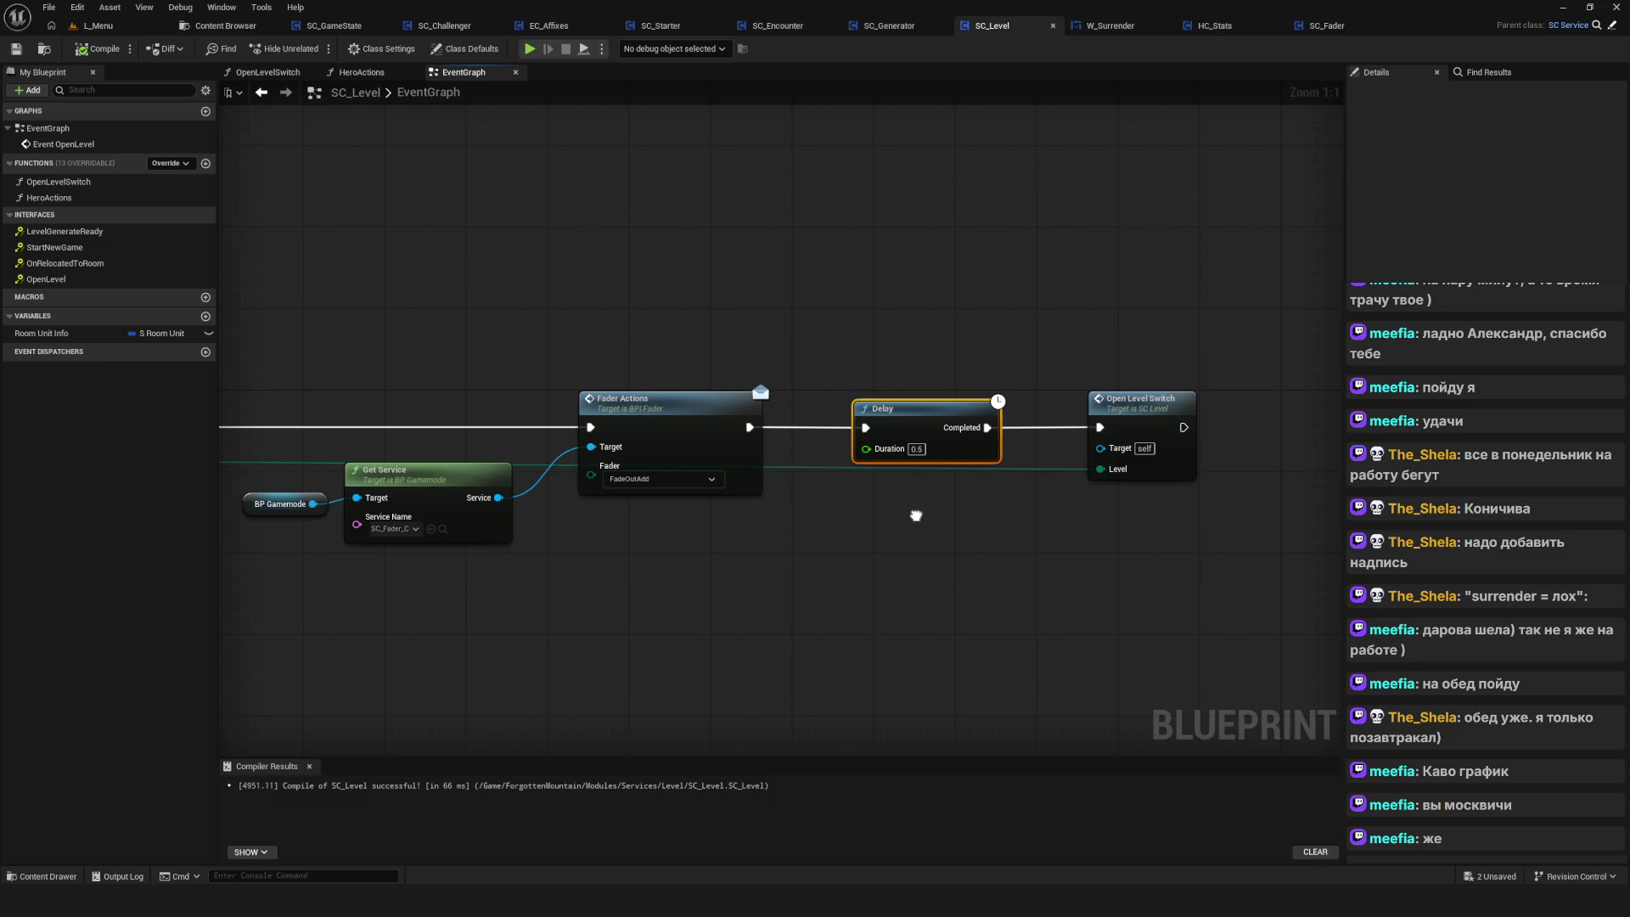
mouse_move(916, 515)
mouse_down()
mouse_move(1255, 564)
mouse_move(1118, 520)
mouse_up()
drag(941, 329, 639, 366)
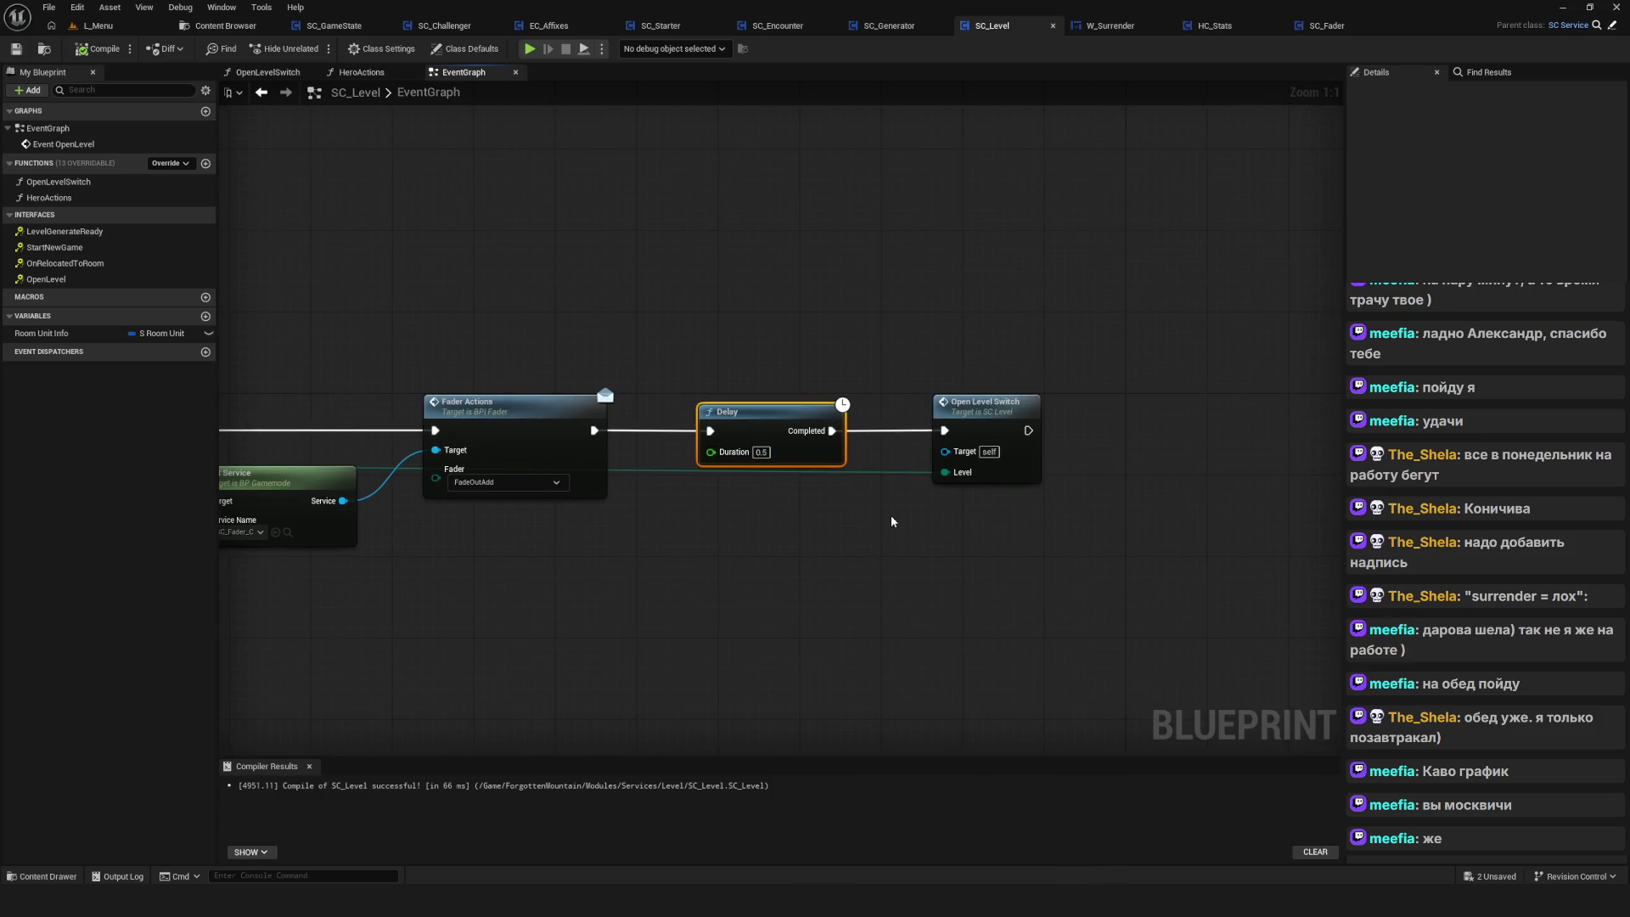
mouse_move(794, 541)
mouse_down()
mouse_move(838, 535)
mouse_move(844, 515)
mouse_move(890, 541)
mouse_up()
scroll(813, 449, up, 1)
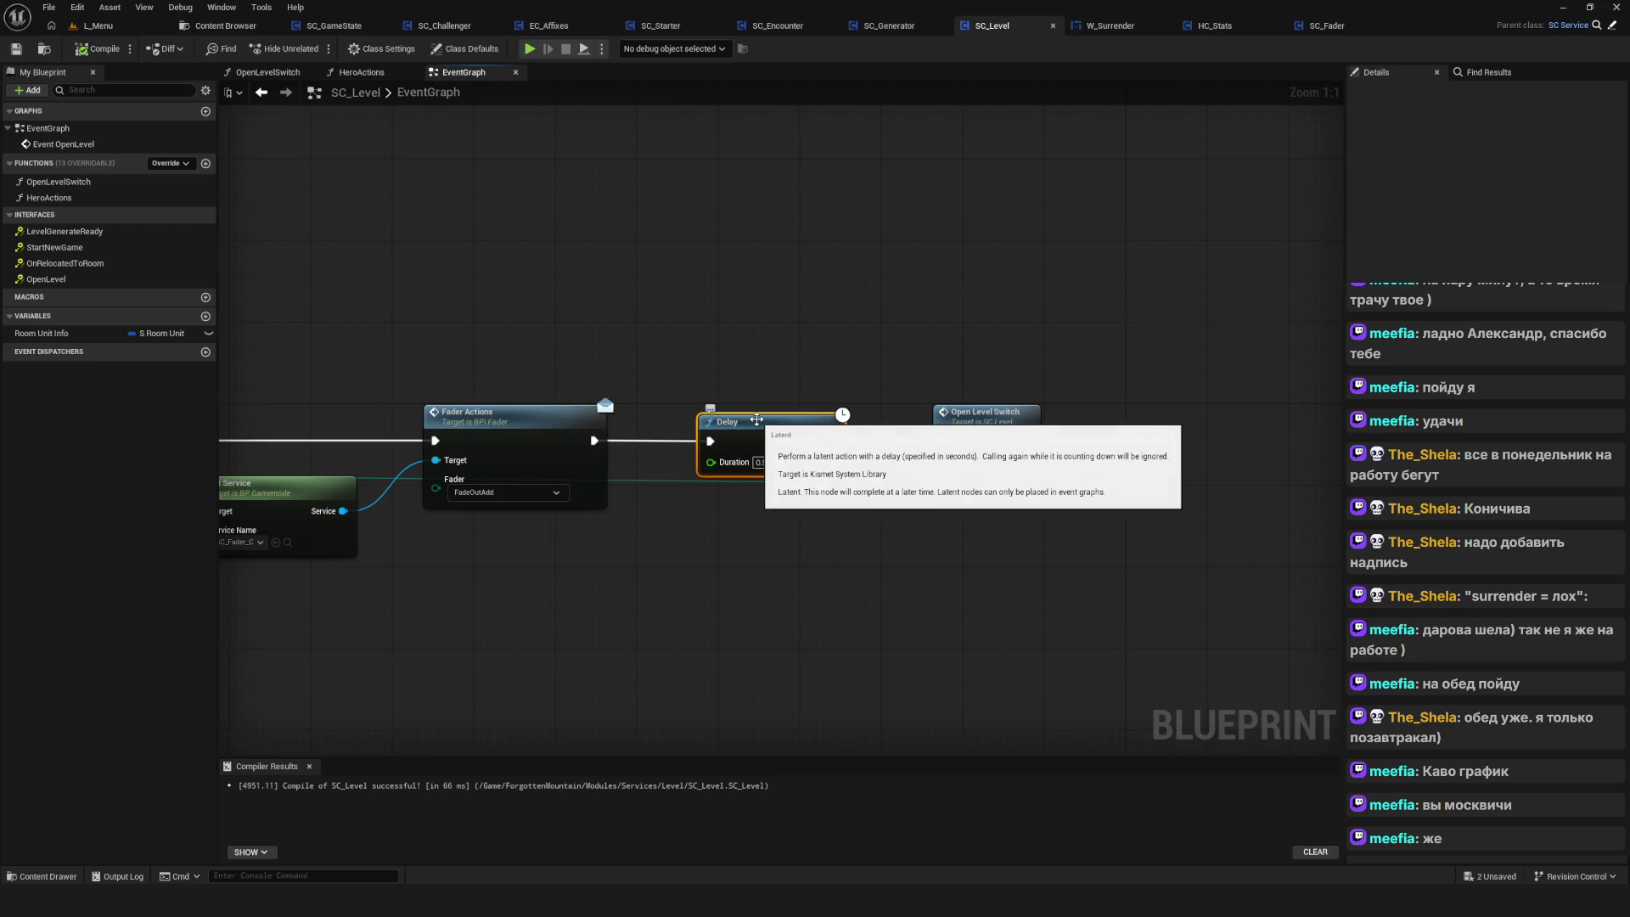
mouse_move(756, 420)
mouse_down()
mouse_move(1225, 428)
mouse_move(637, 422)
mouse_up()
scroll(1224, 428, down, 5)
scroll(1203, 440, up, 5)
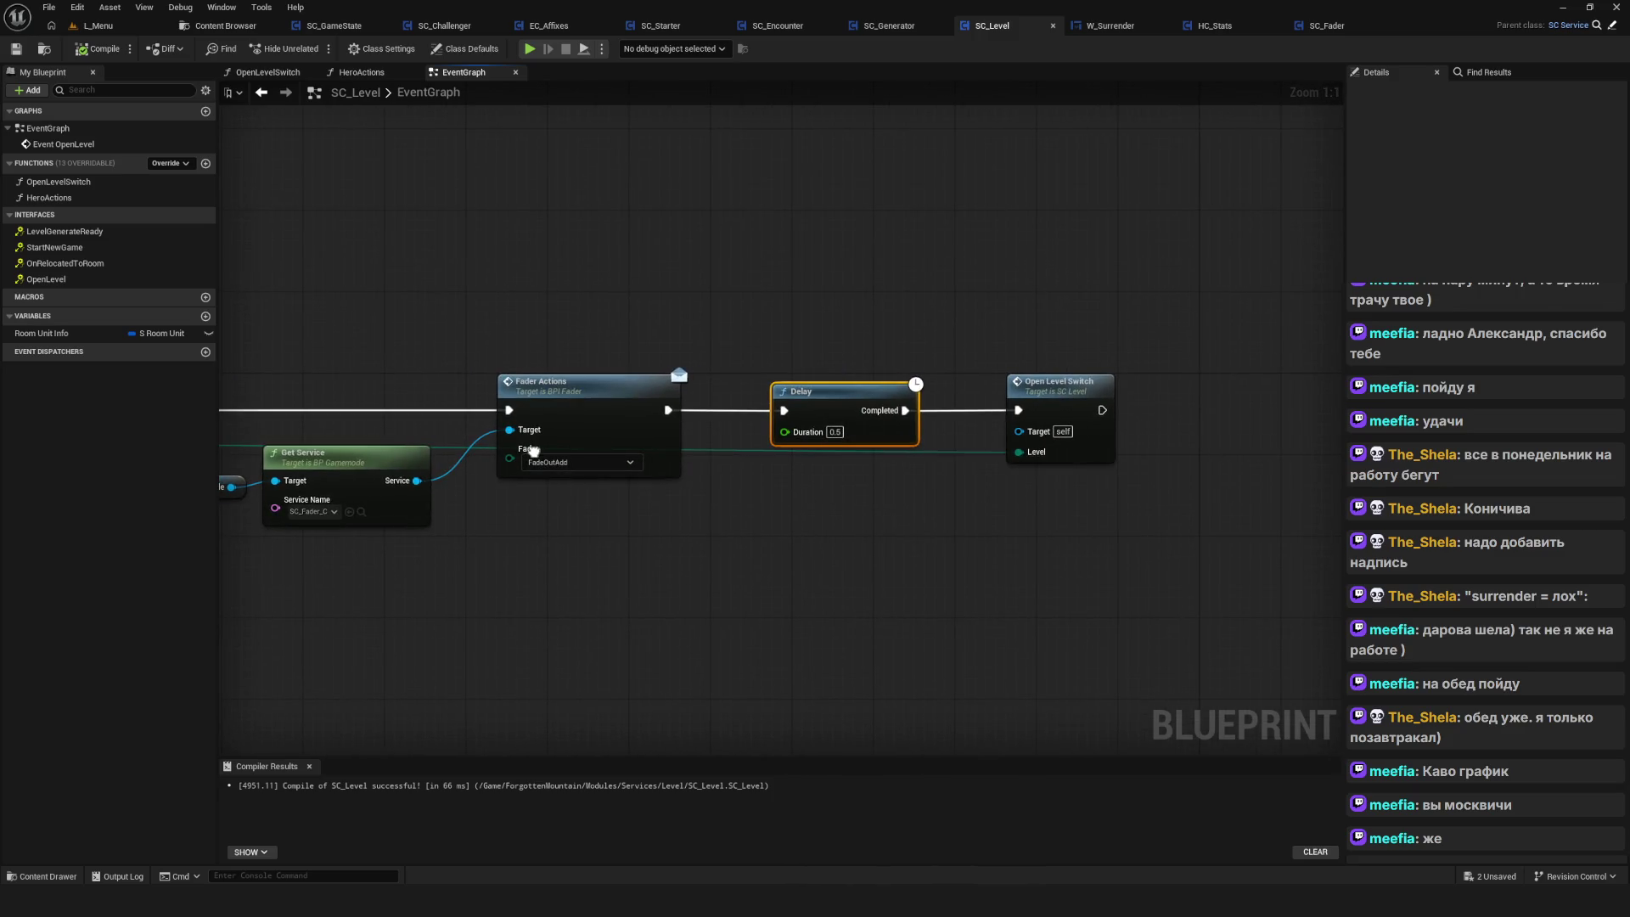
drag(533, 450, 547, 458)
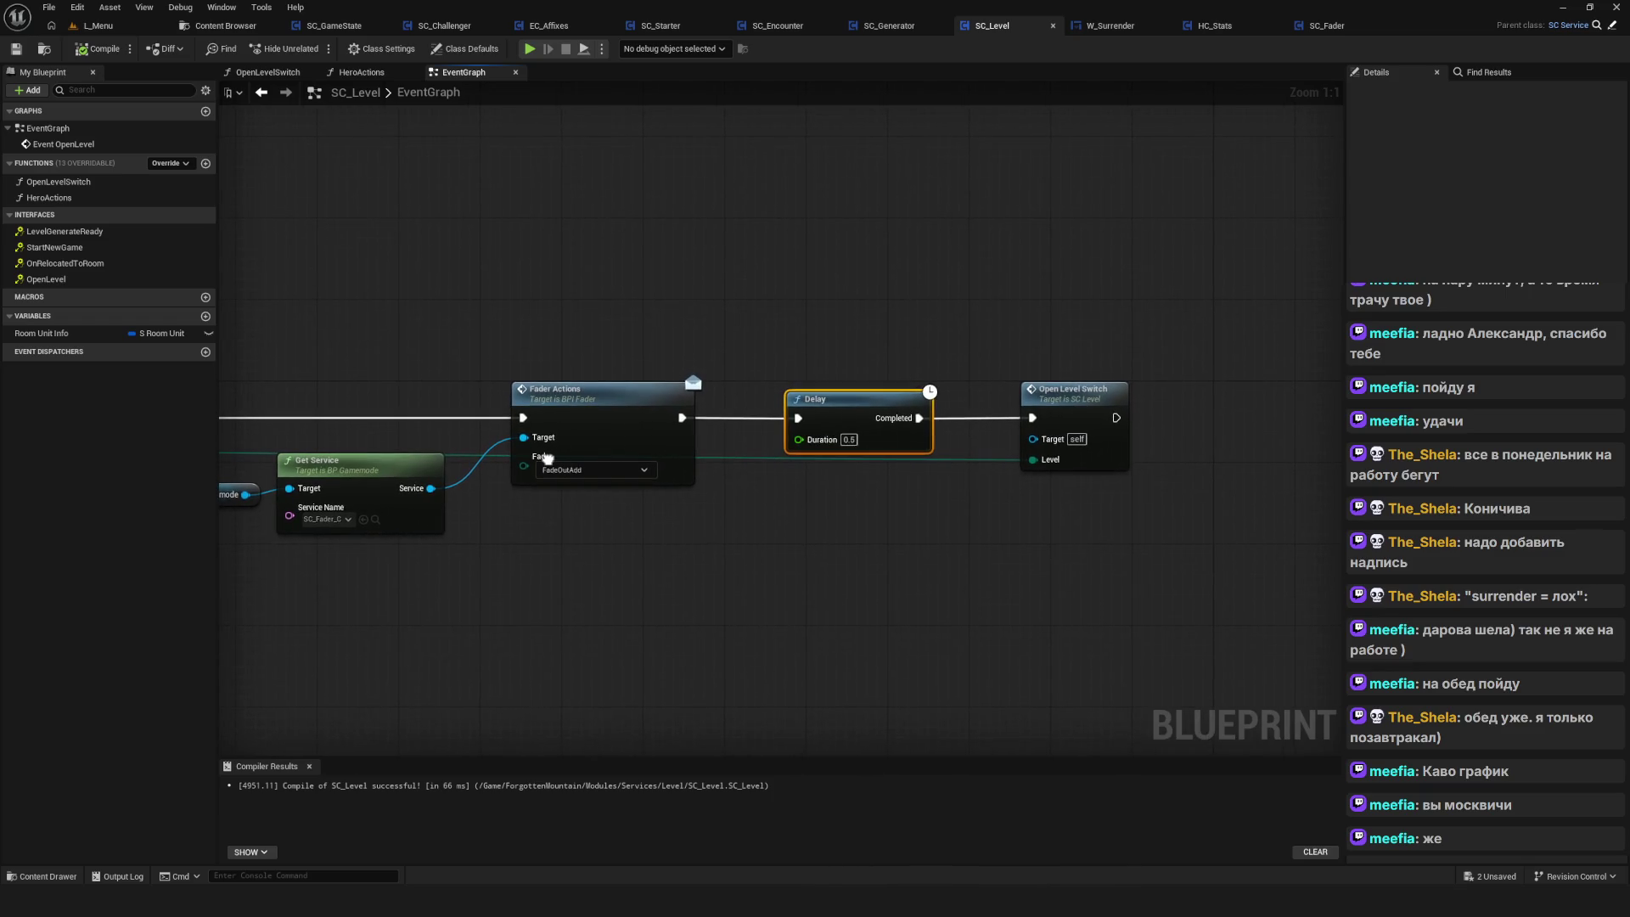
right_click(1000, 501)
text(delay)
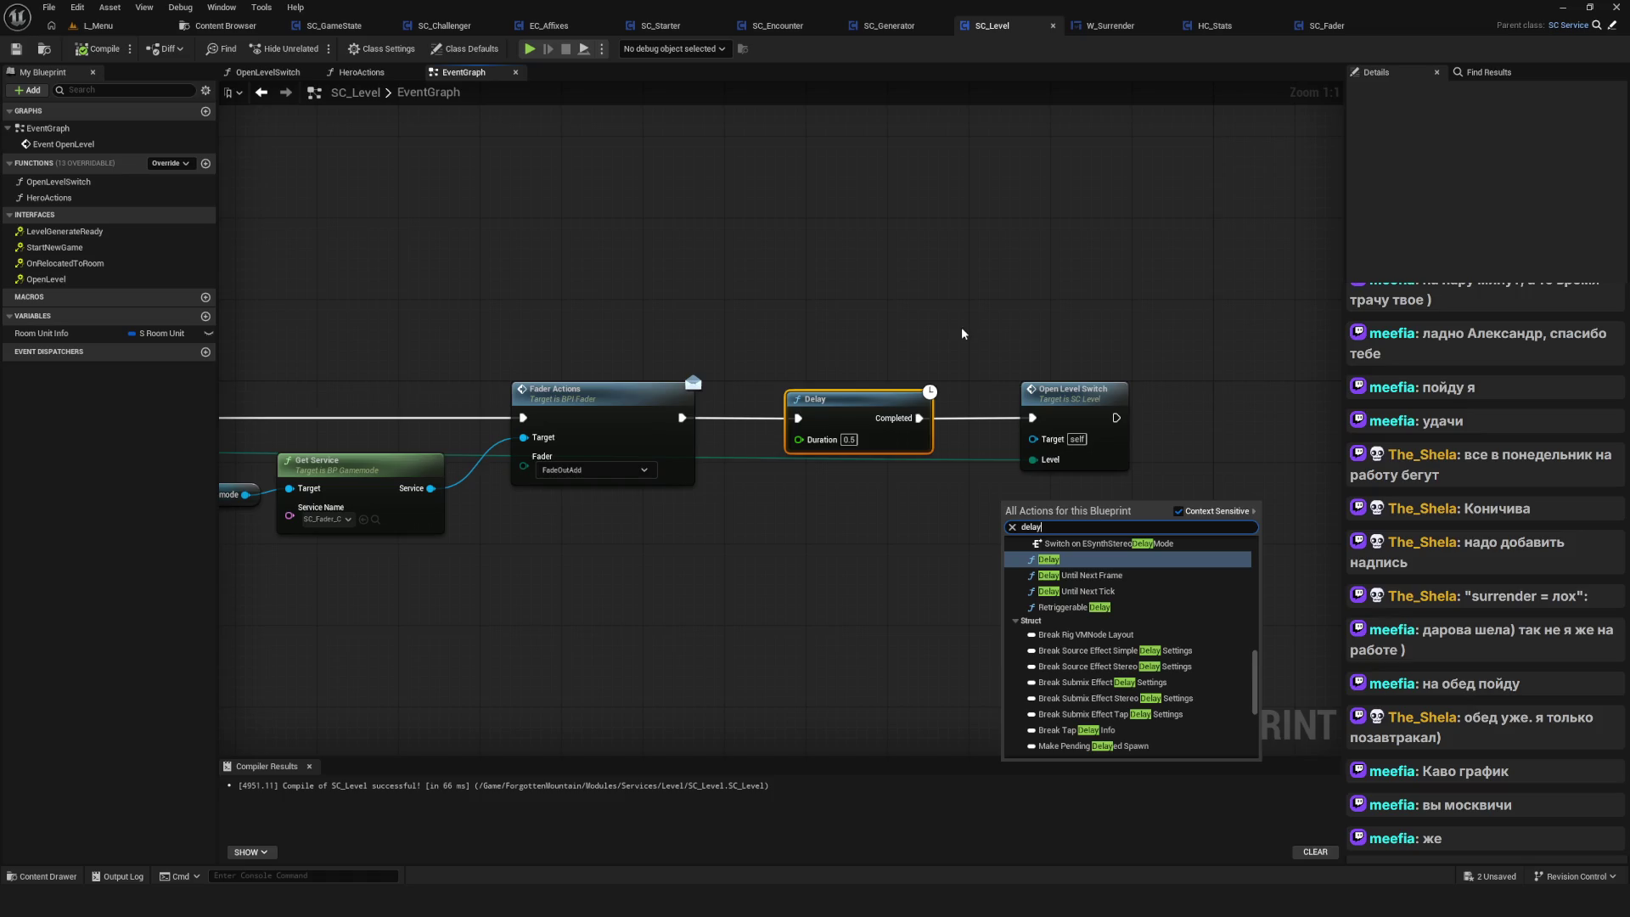
click(1102, 611)
drag(1086, 528, 902, 551)
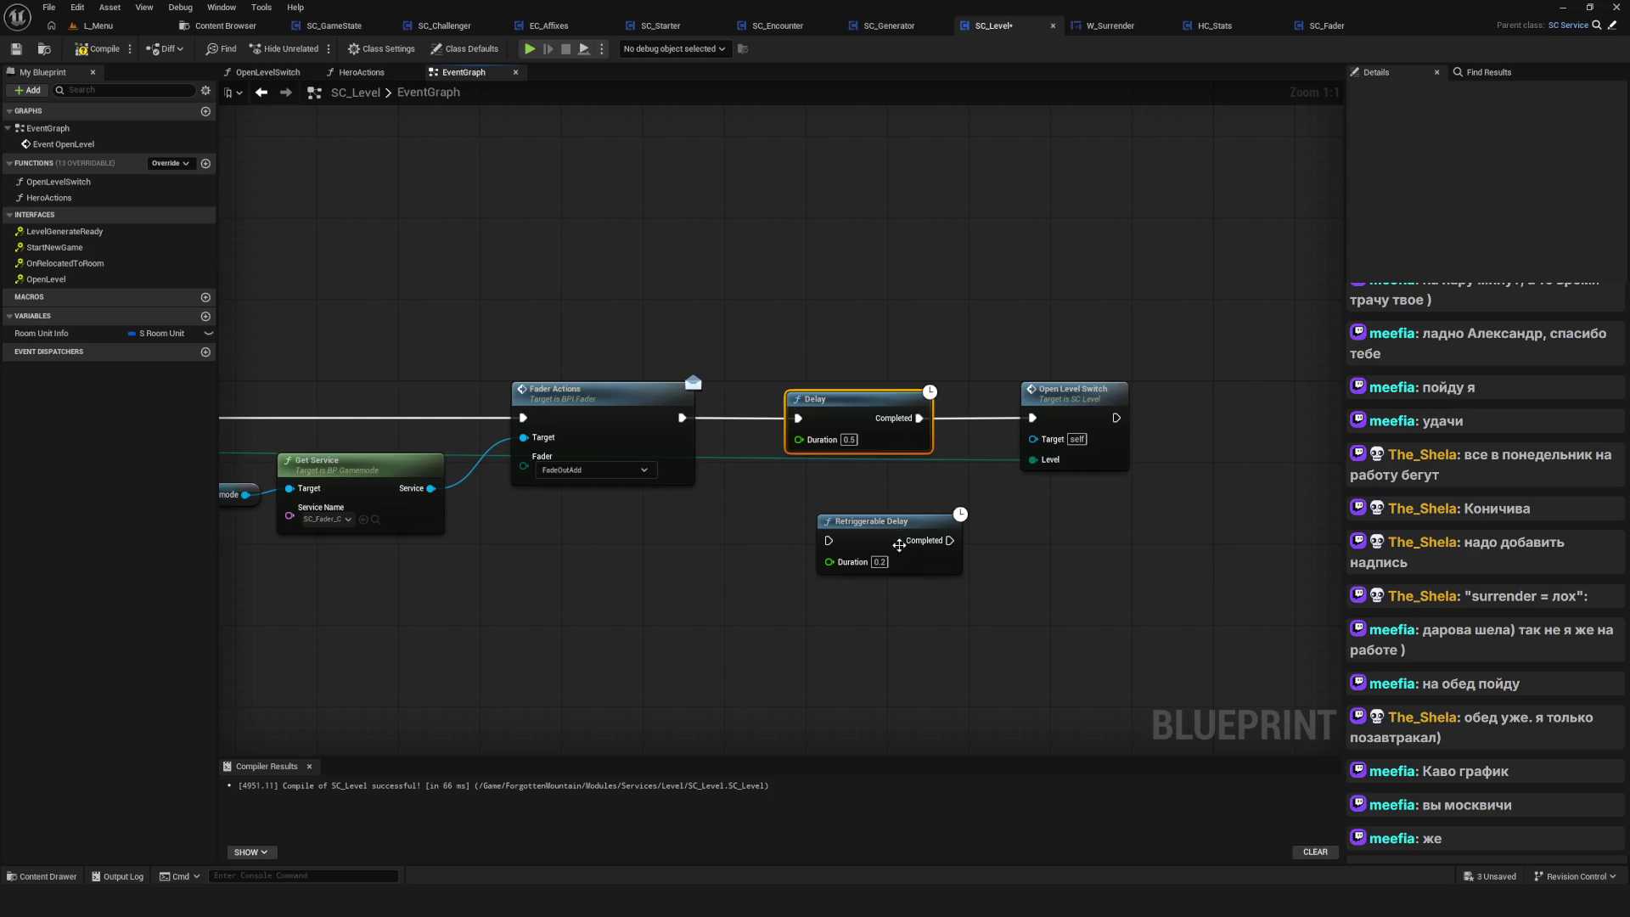
Set the Retriggerable Delay's Duration to 0.5, matching the Delay node
click(848, 439)
click(880, 561)
text(0.5)
key(Return)
Unhook the Delay and wire Fader Actions → Retriggerable Delay → Open Level Switch
alt+click(798, 417)
alt+click(919, 418)
drag(818, 419, 849, 224)
mouse_move(883, 535)
mouse_down()
mouse_move(891, 465)
mouse_move(861, 410)
mouse_up()
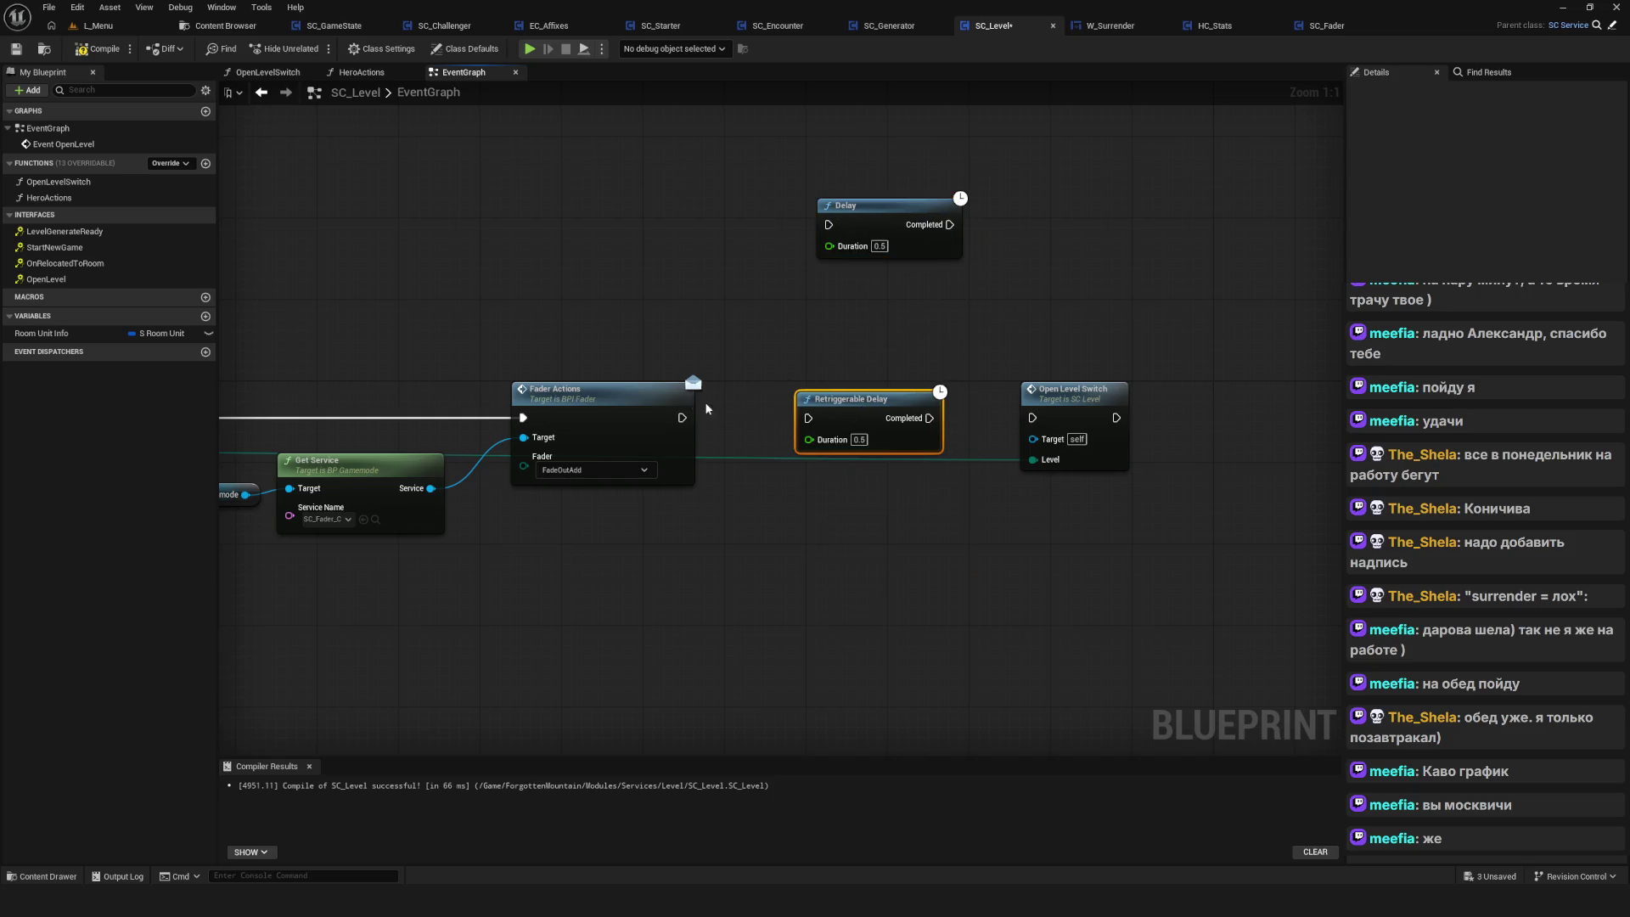
drag(682, 418, 808, 418)
mouse_move(929, 418)
mouse_down()
mouse_move(1051, 421)
mouse_move(1033, 418)
mouse_up()
drag(863, 418, 853, 419)
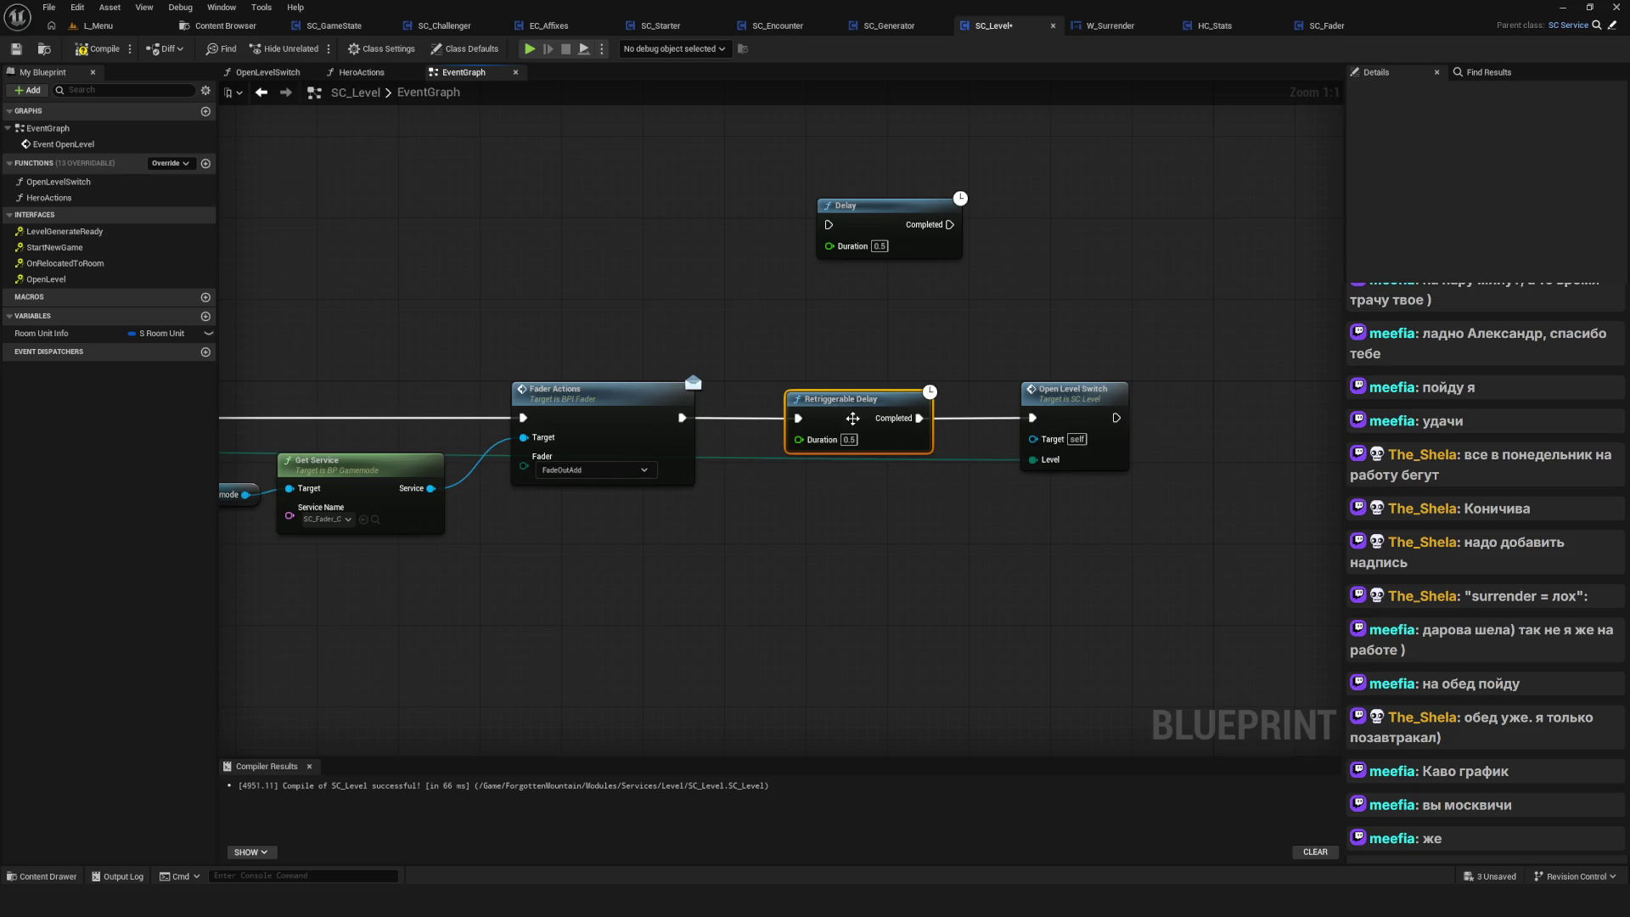
Compile and save SC_Level, then start a play-test
click(100, 48)
click(16, 49)
scroll(573, 405, down, 5)
scroll(659, 401, up, 5)
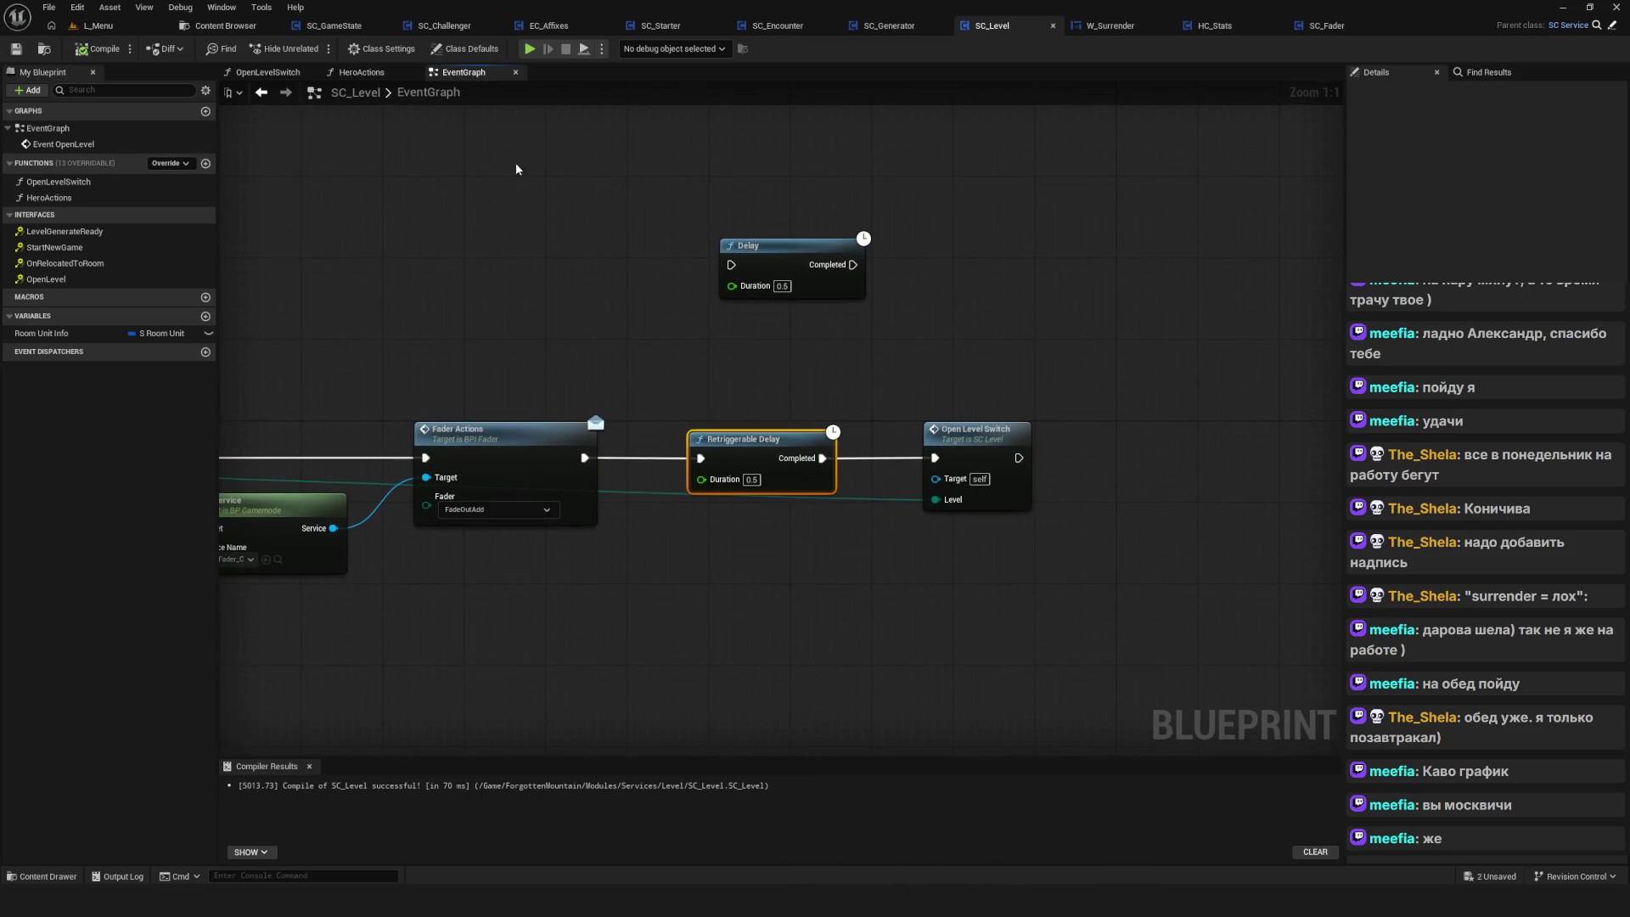
click(529, 49)
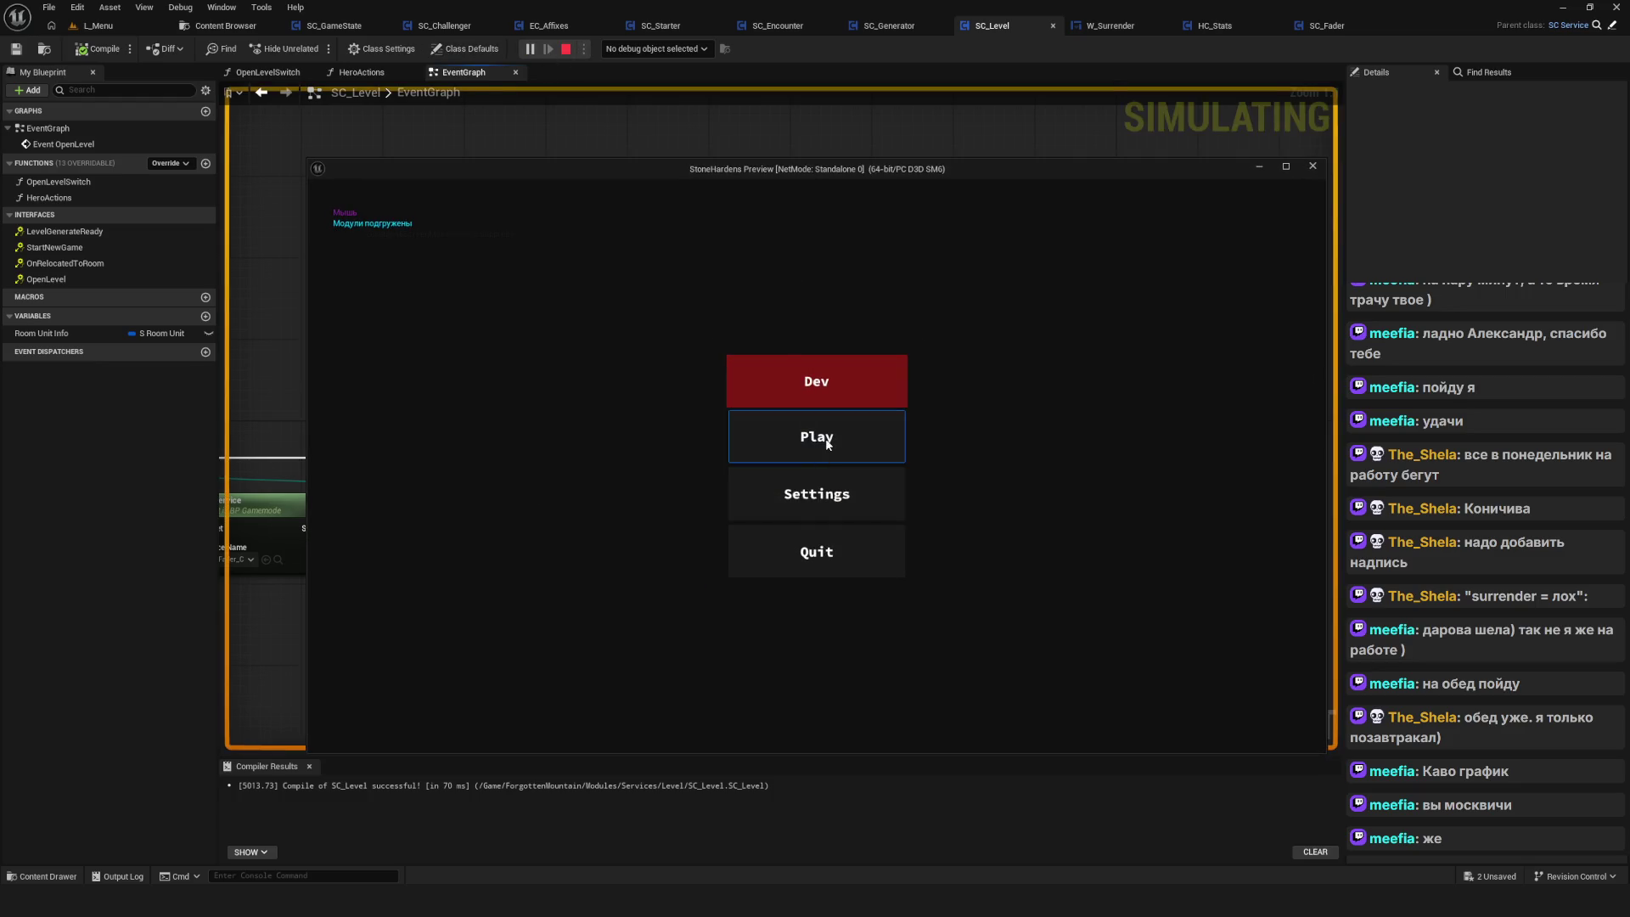
Delete all four old saved games from the saved-game list
click(828, 444)
right_click(859, 558)
click(757, 498)
right_click(830, 501)
click(788, 508)
right_click(766, 456)
click(764, 491)
right_click(760, 378)
click(746, 480)
Start a new game, surrender back to the editor, and delete the Retriggerable Delay node
click(883, 433)
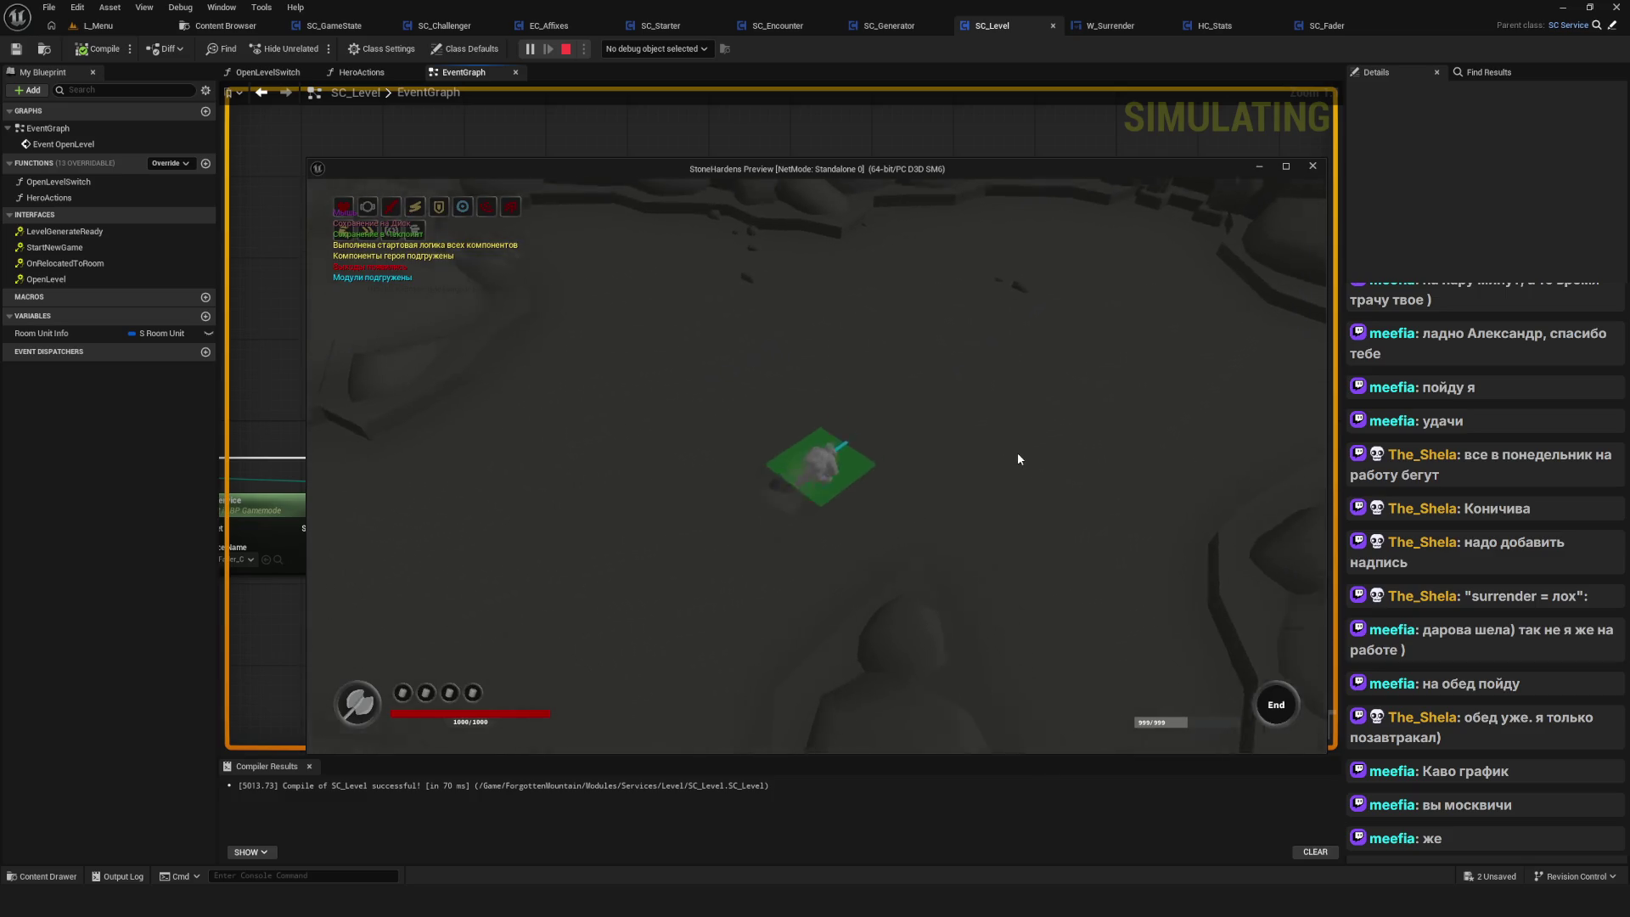
key(Escape)
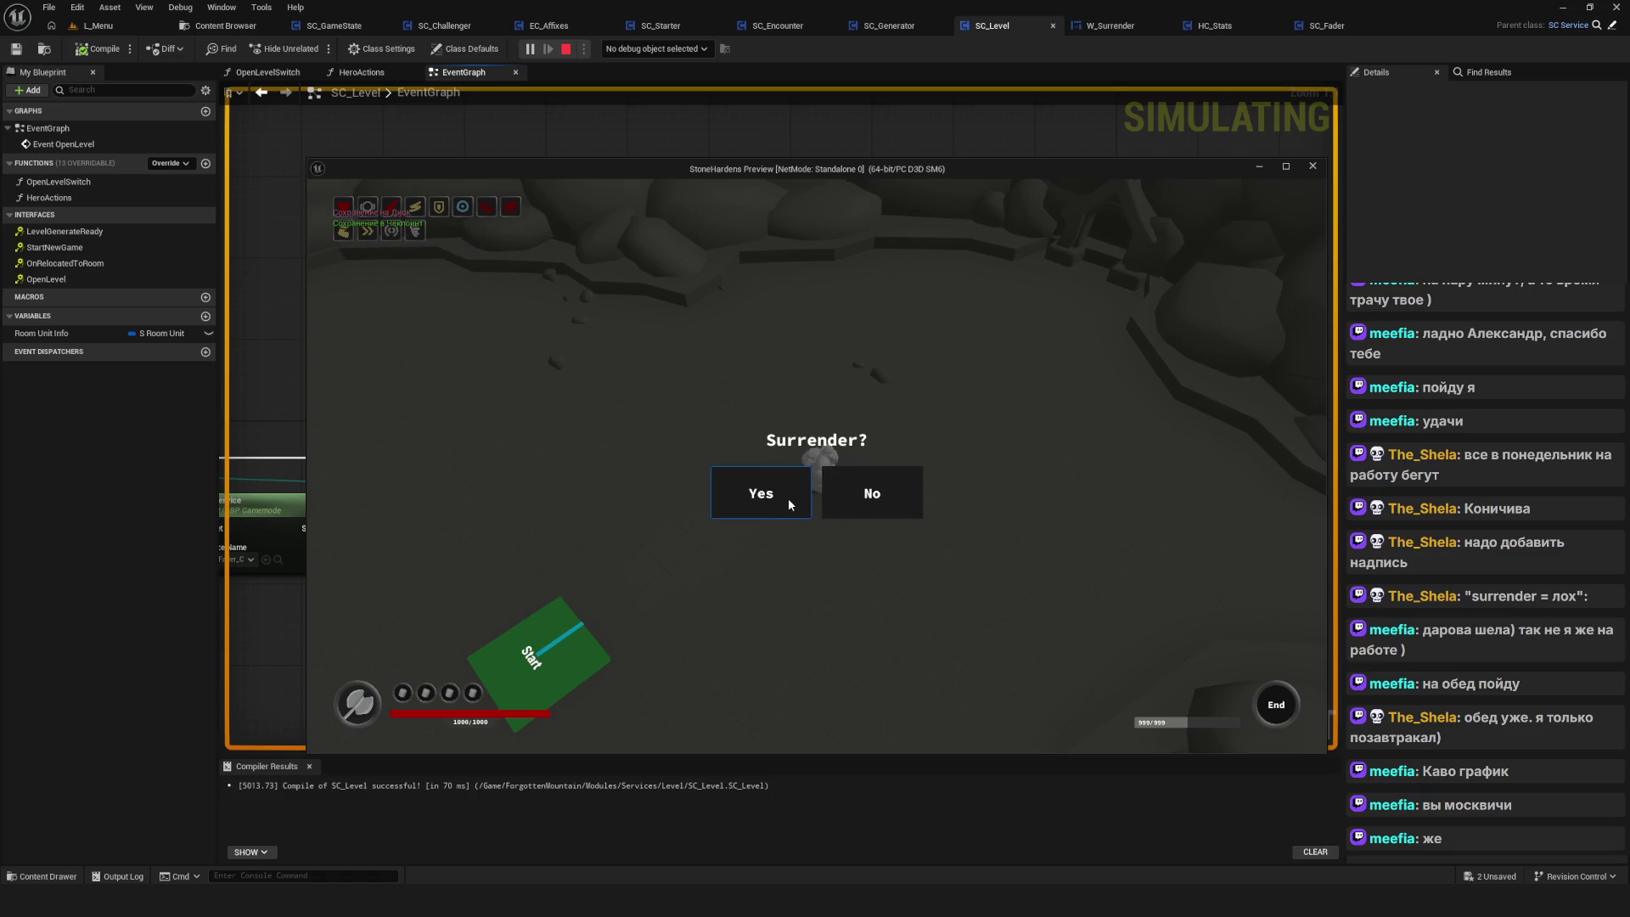
click(761, 486)
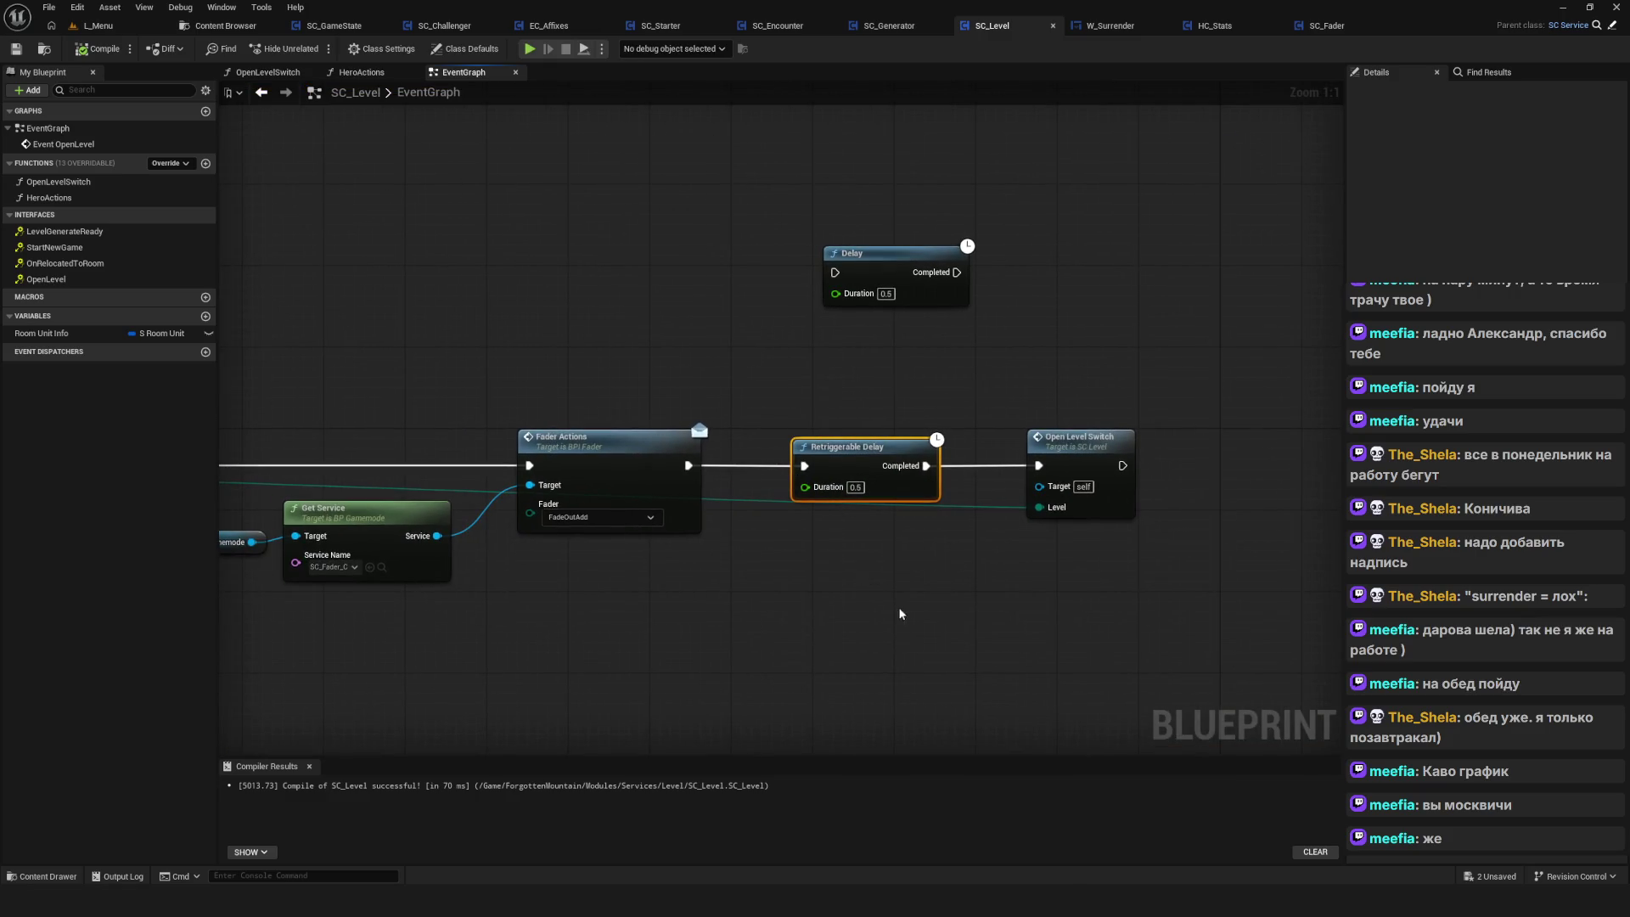
key(Delete)
Move the 0.5-second Delay back and wire Fader Actions → Delay → Open Level Switch
mouse_move(859, 259)
mouse_down()
mouse_move(812, 363)
mouse_move(837, 323)
mouse_up()
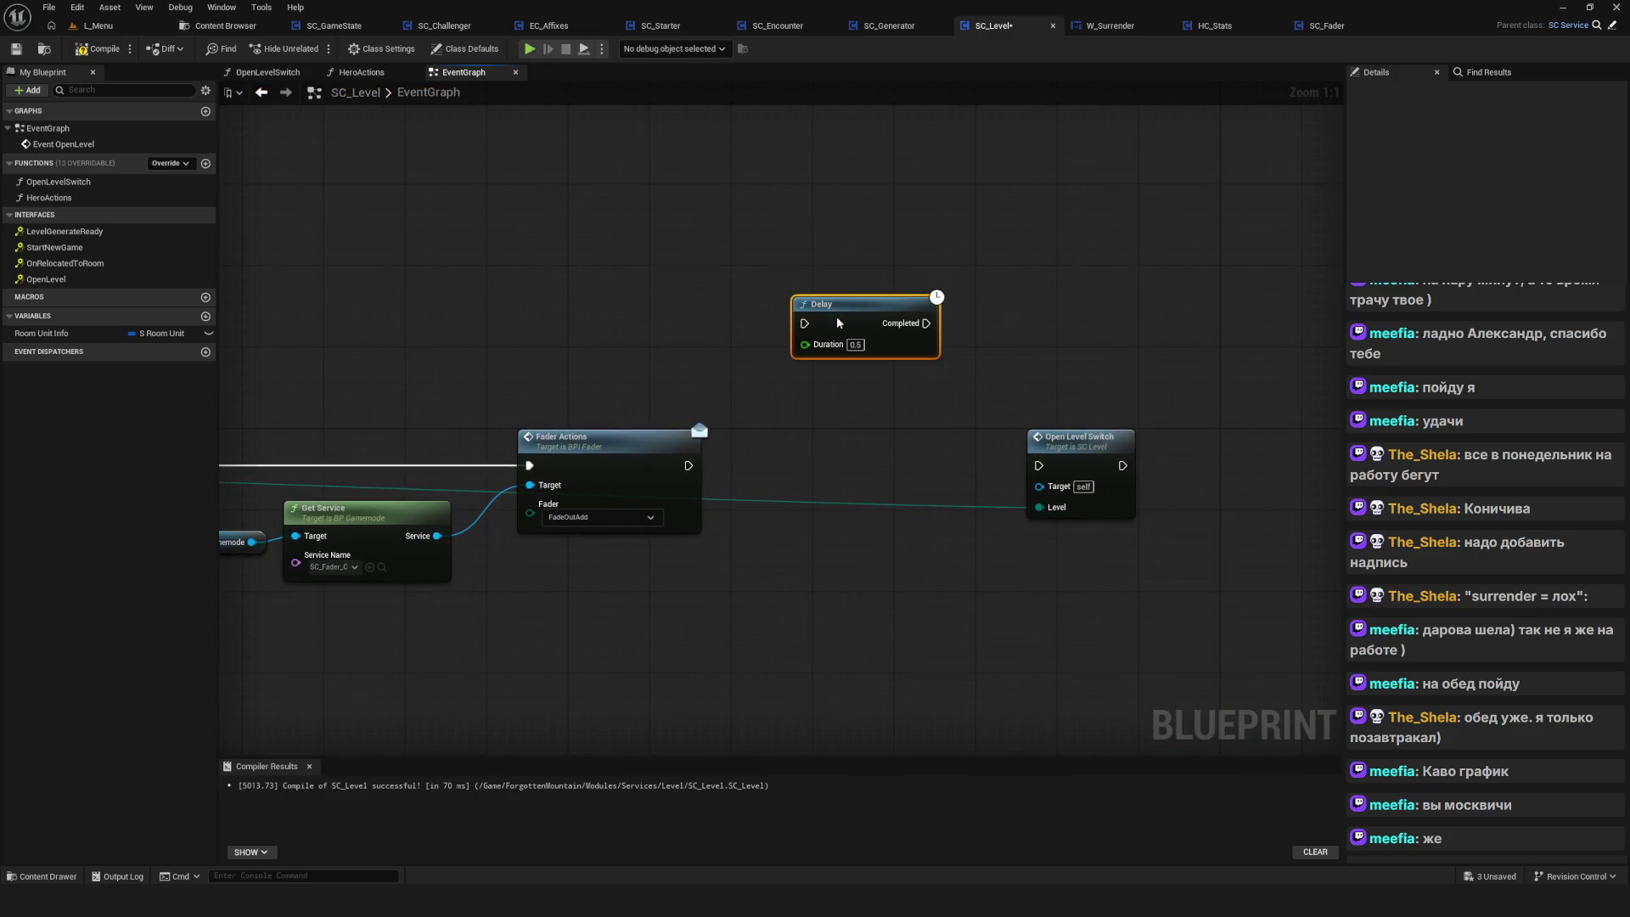
scroll(800, 508, down, 6)
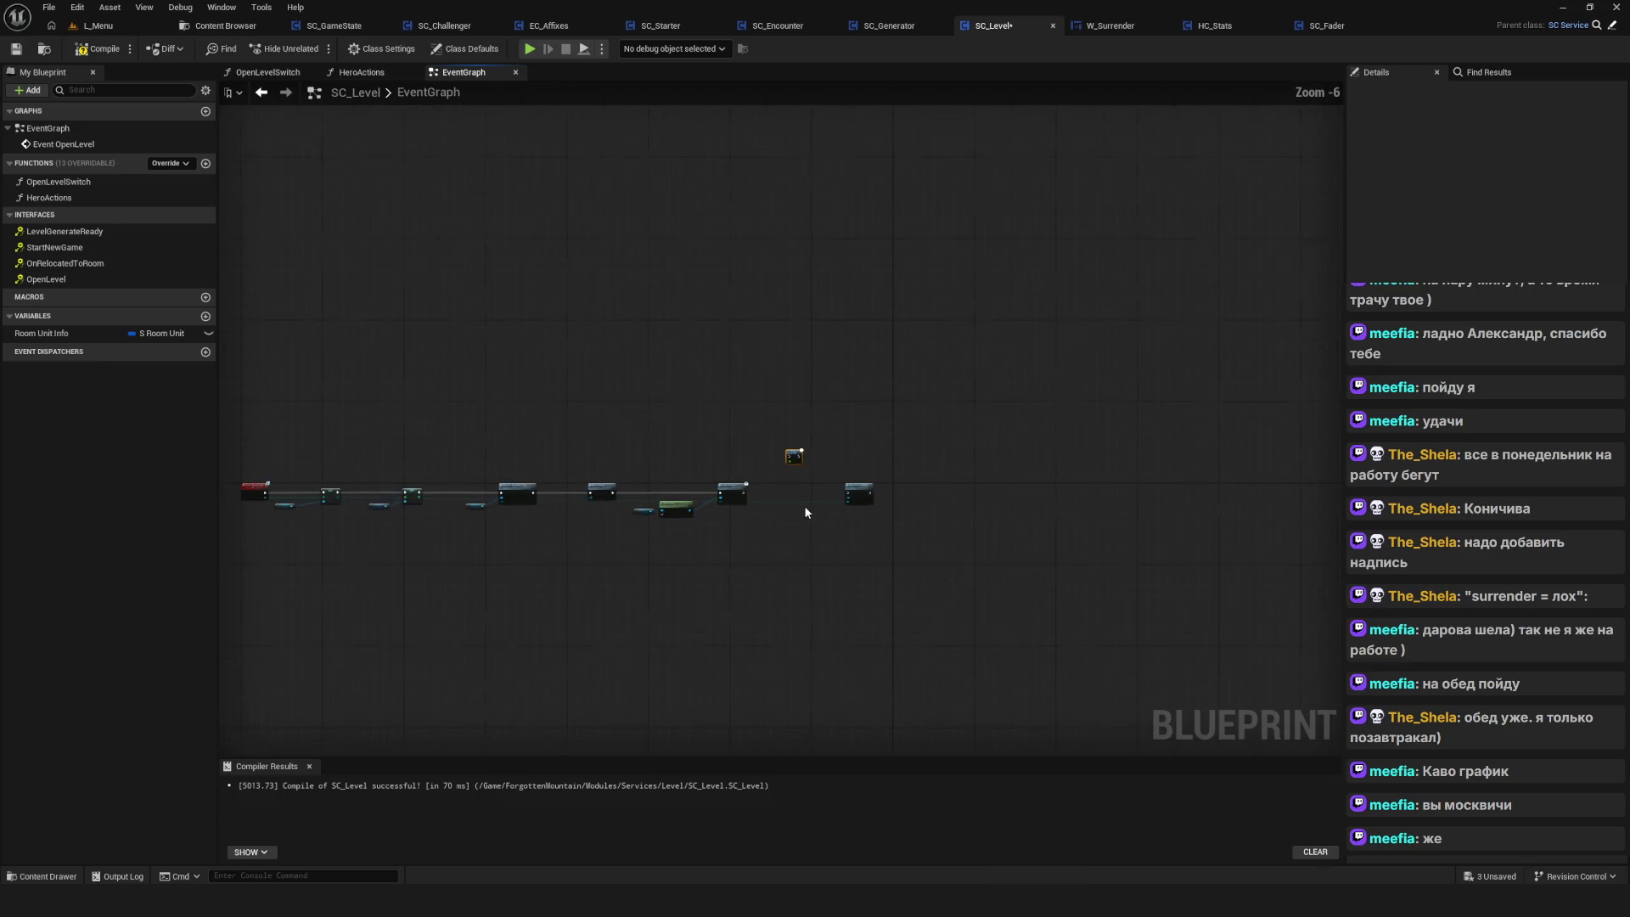
scroll(805, 512, up, 6)
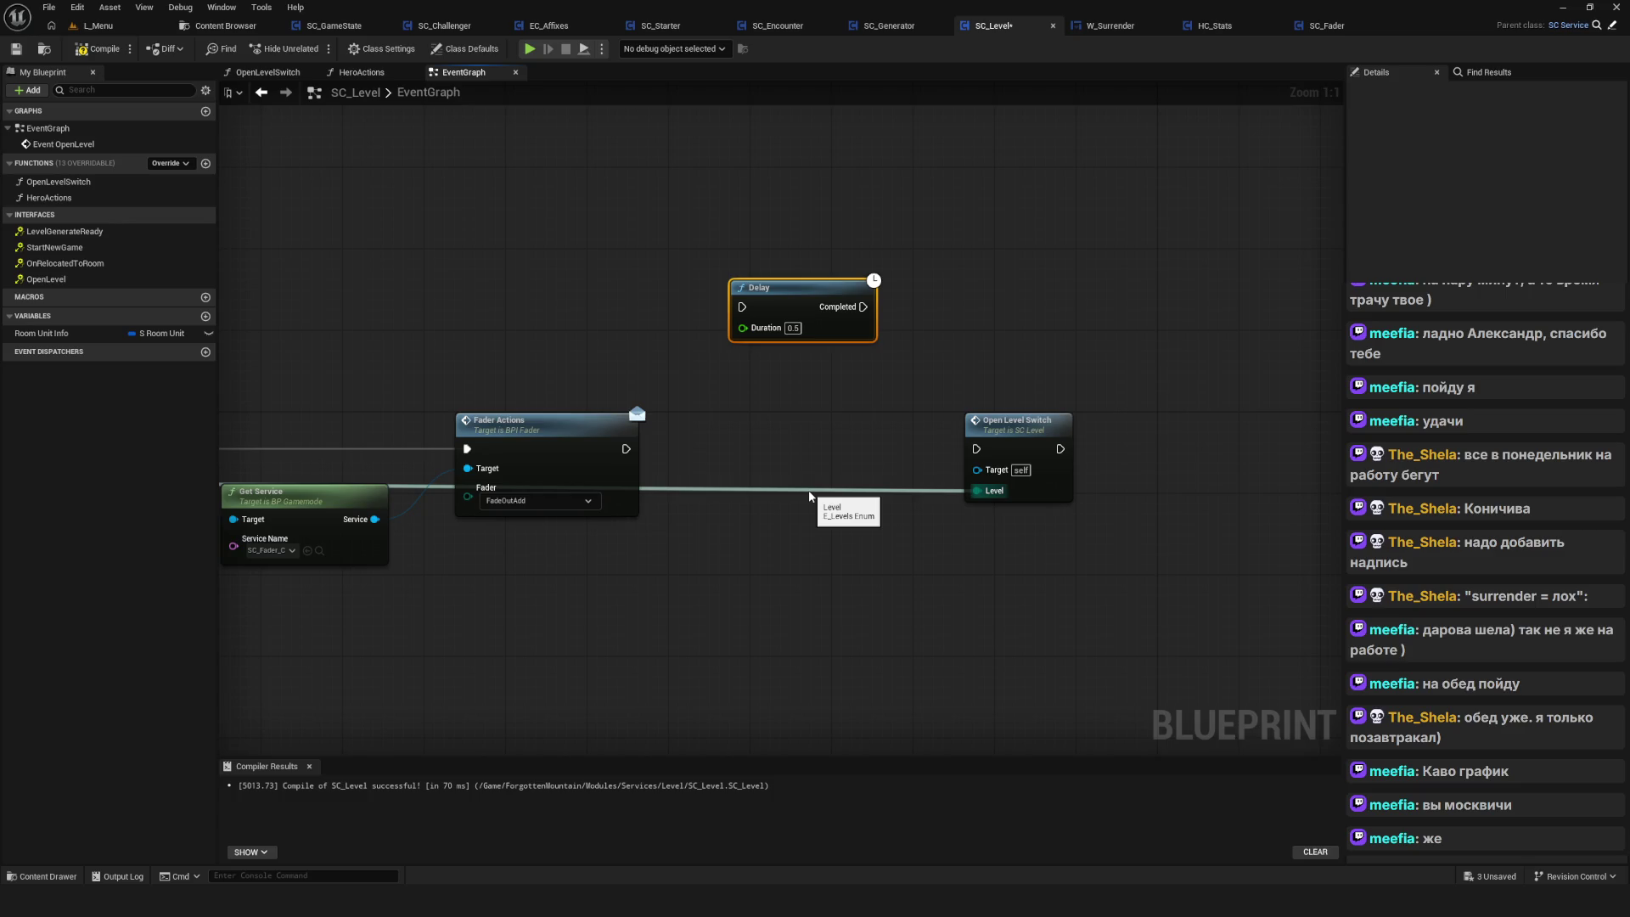
mouse_move(829, 285)
mouse_down()
mouse_move(799, 437)
mouse_move(820, 430)
mouse_up()
drag(625, 448, 732, 449)
drag(854, 449, 977, 449)
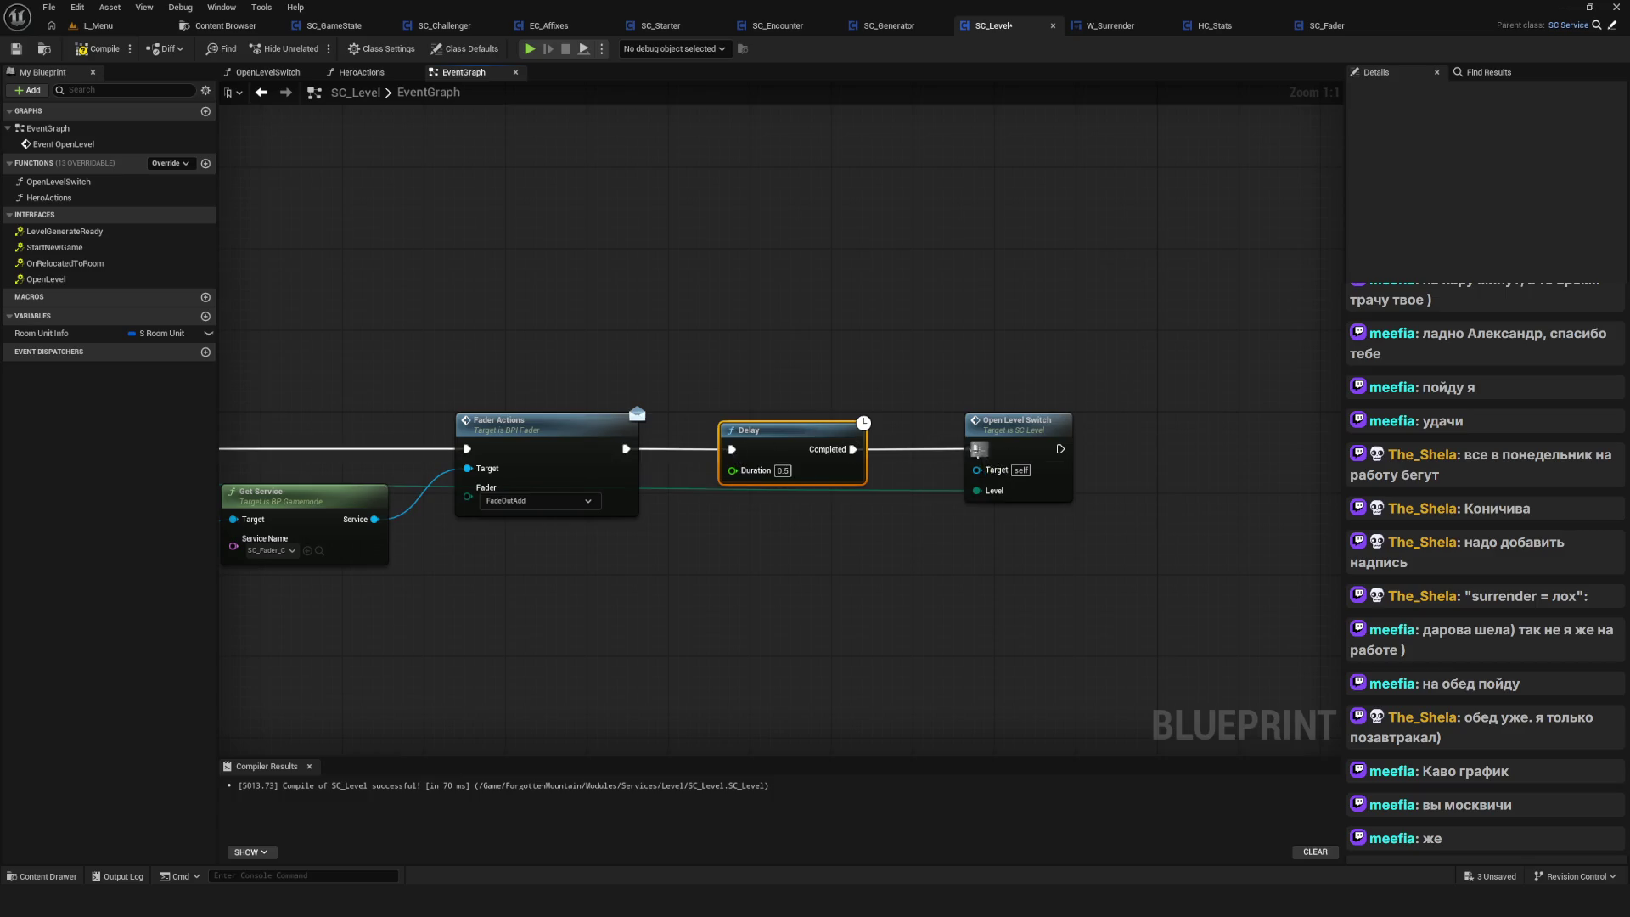
Compile and save the SC_Level blueprint
click(99, 48)
click(15, 48)
drag(786, 292, 614, 332)
scroll(616, 322, down, 7)
scroll(616, 322, up, 3)
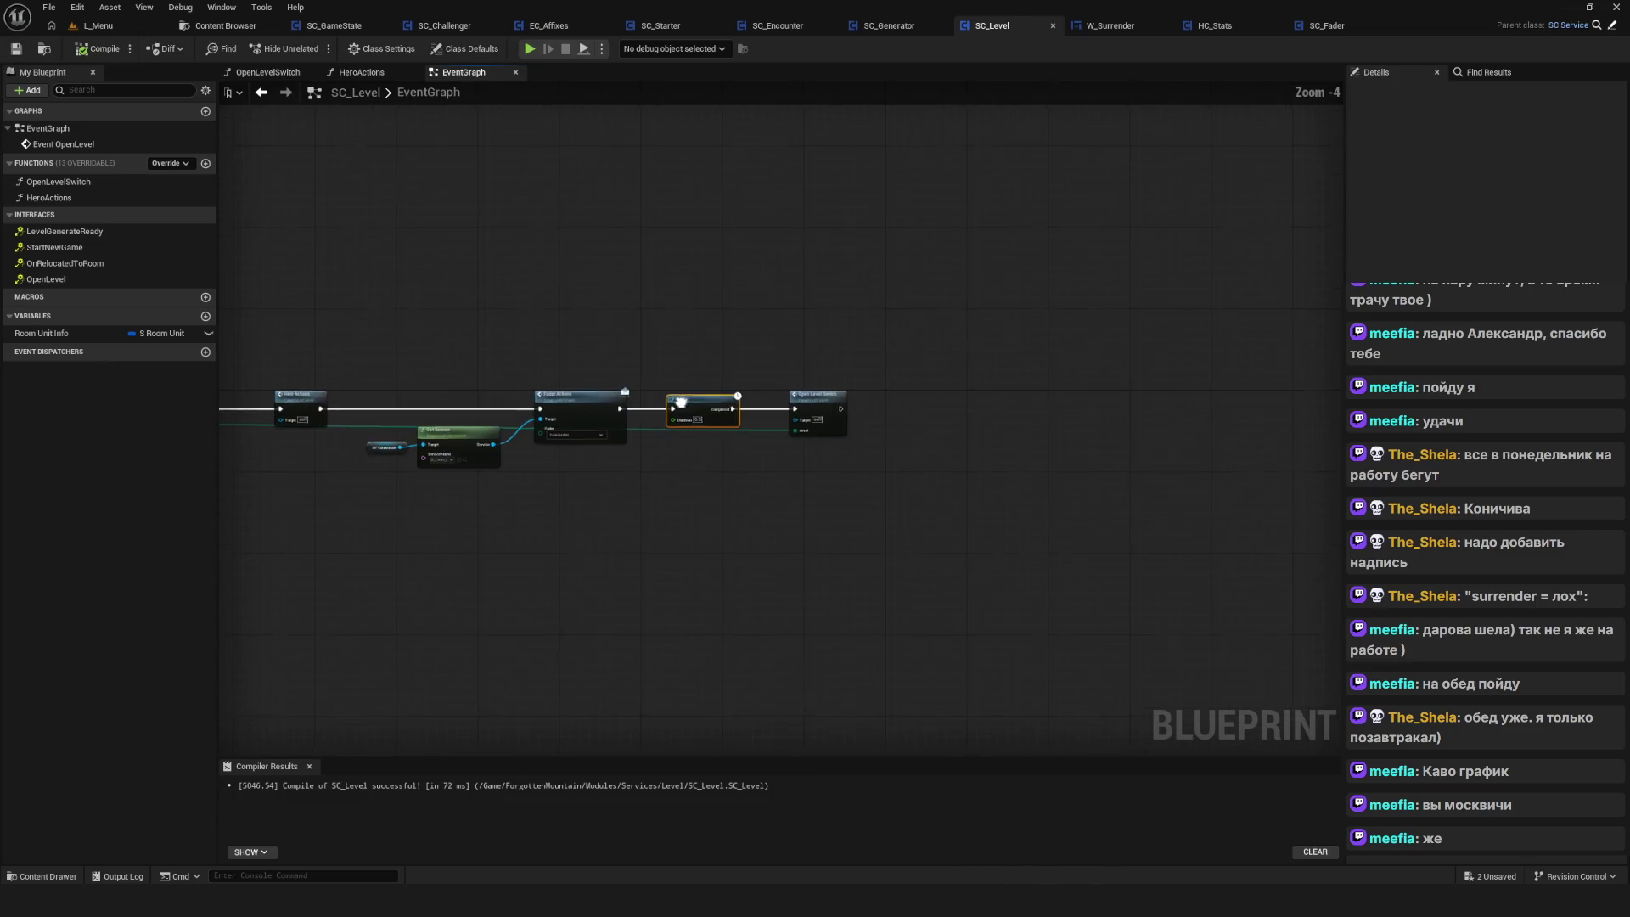
Start a play-test, delete SavedGame1, and begin a new game
click(530, 49)
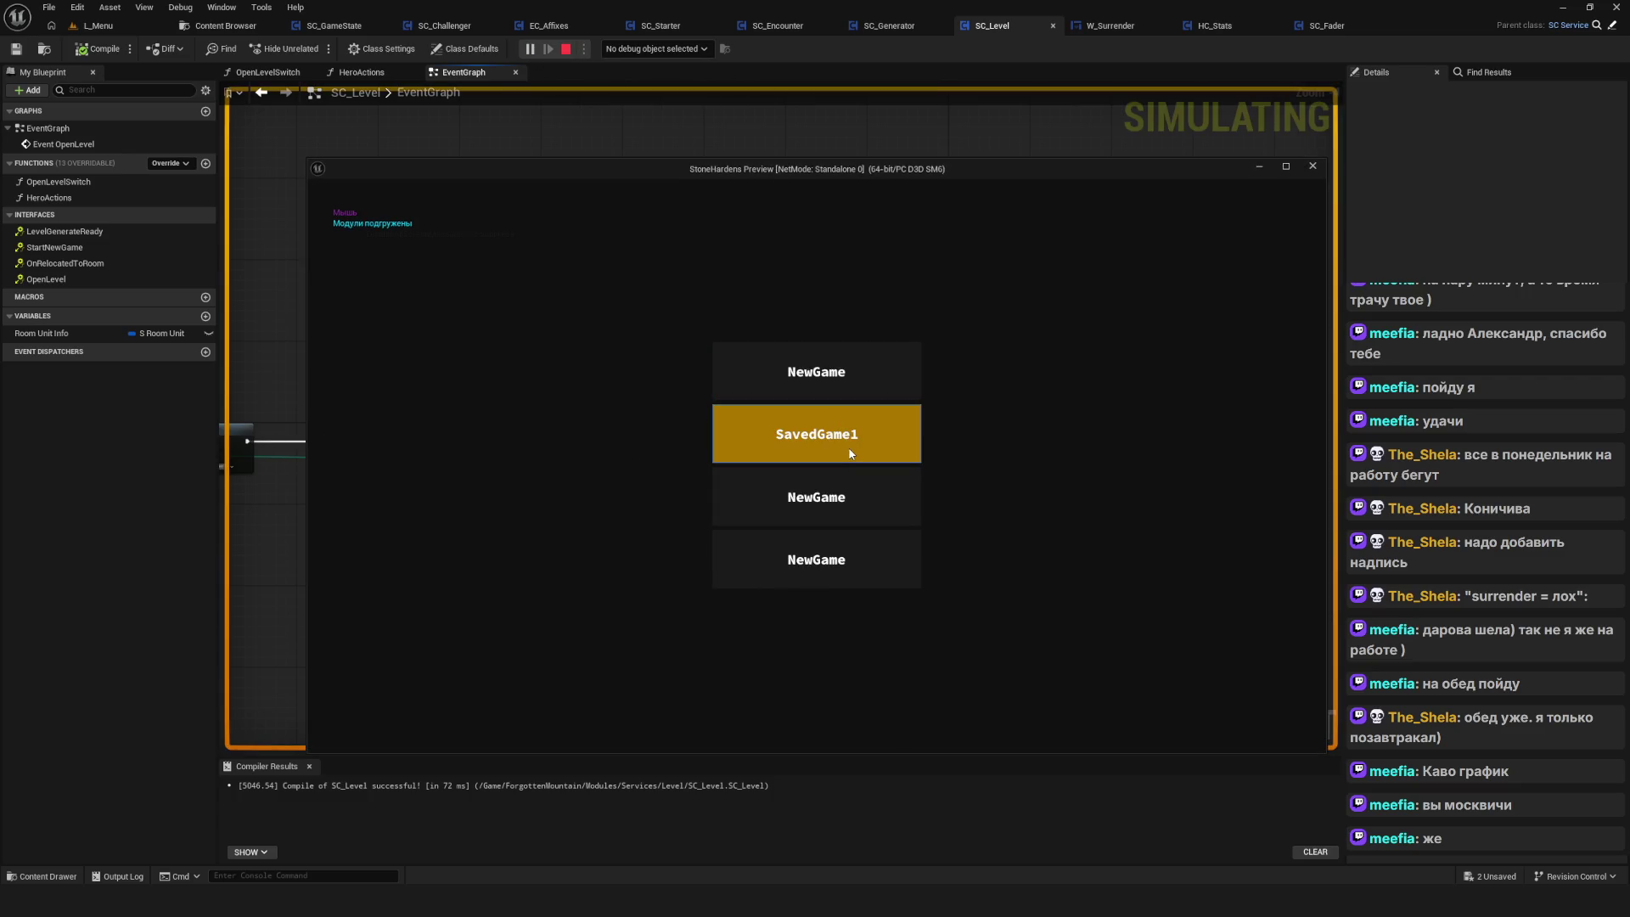
right_click(817, 433)
click(802, 479)
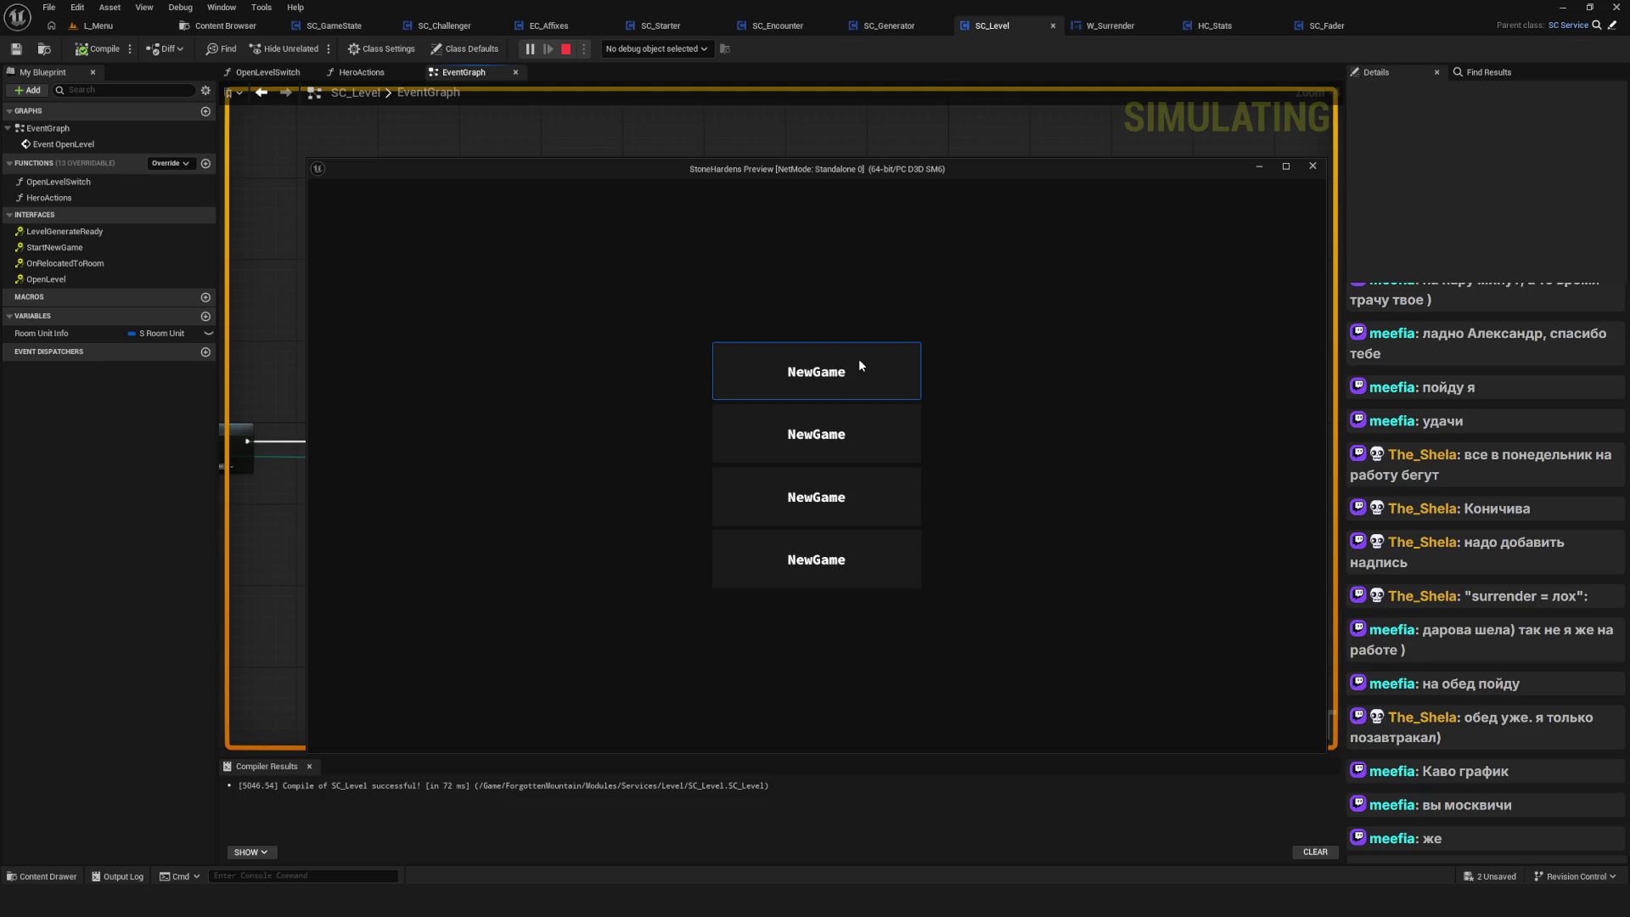
click(858, 359)
Walk around, surrender to confirm the level reloads, then close the game preview
click(948, 395)
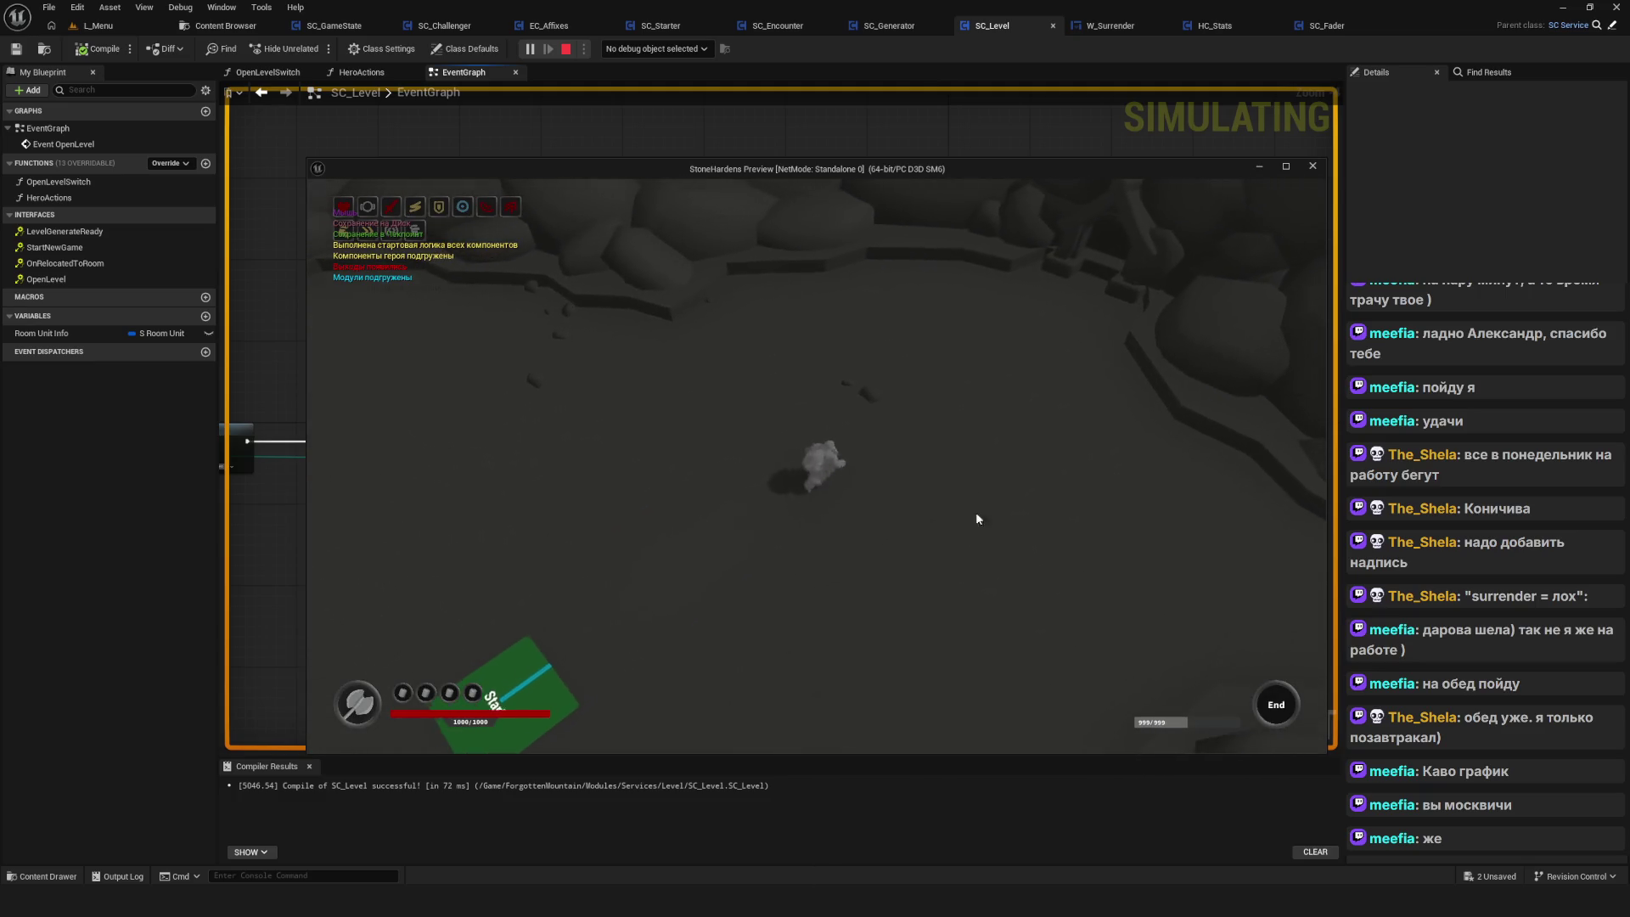
click(938, 658)
key(Escape)
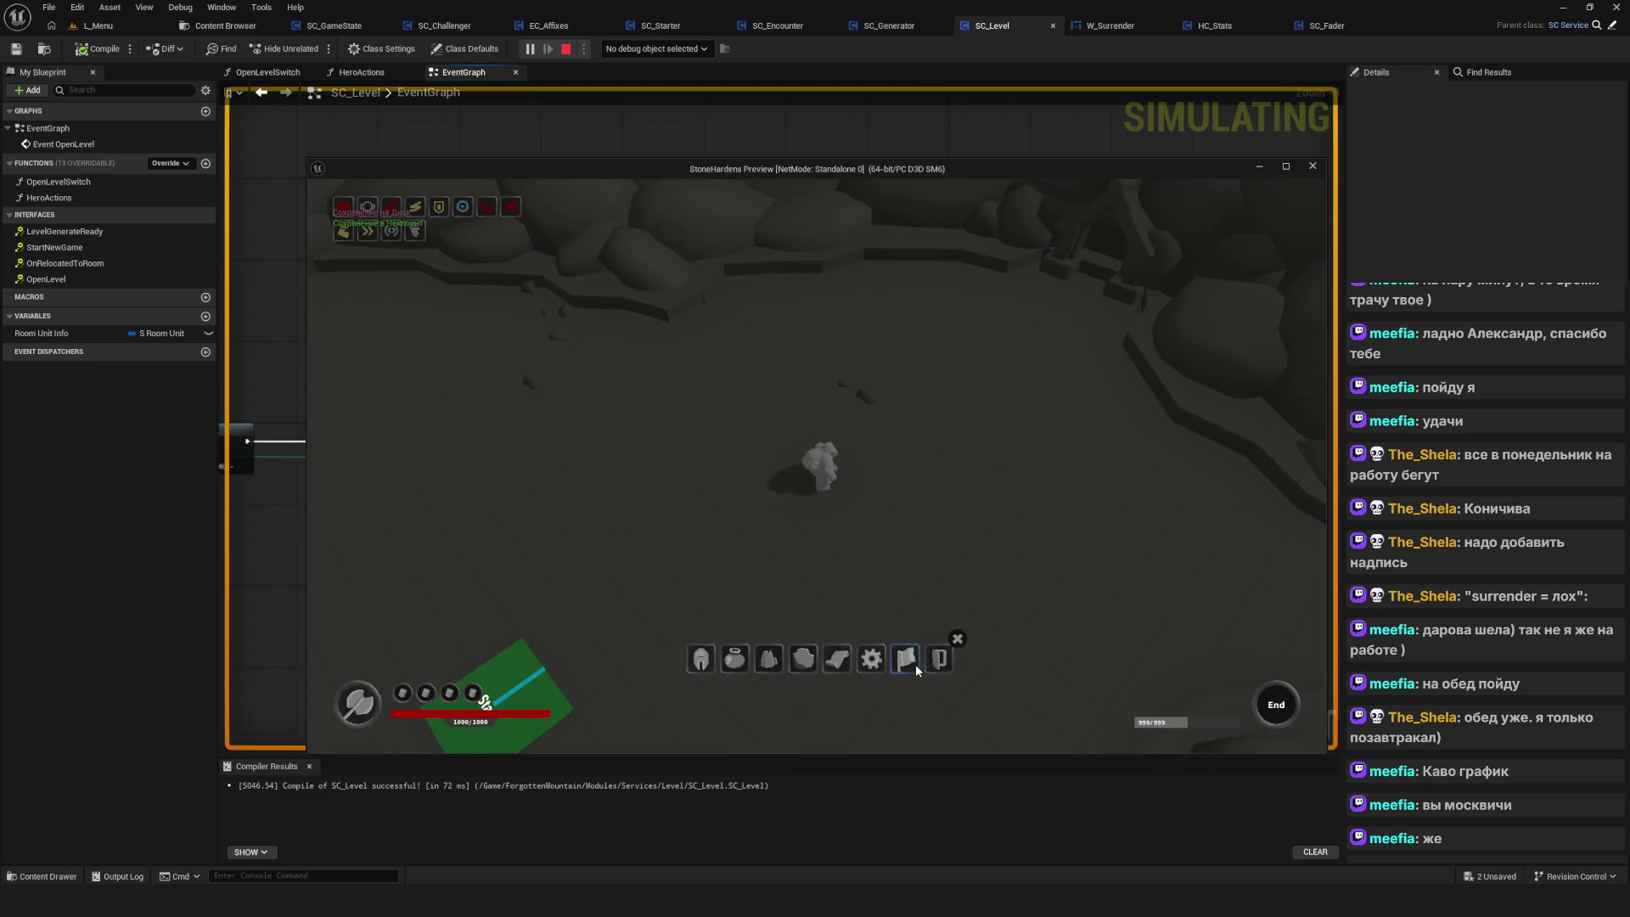
click(913, 662)
click(907, 507)
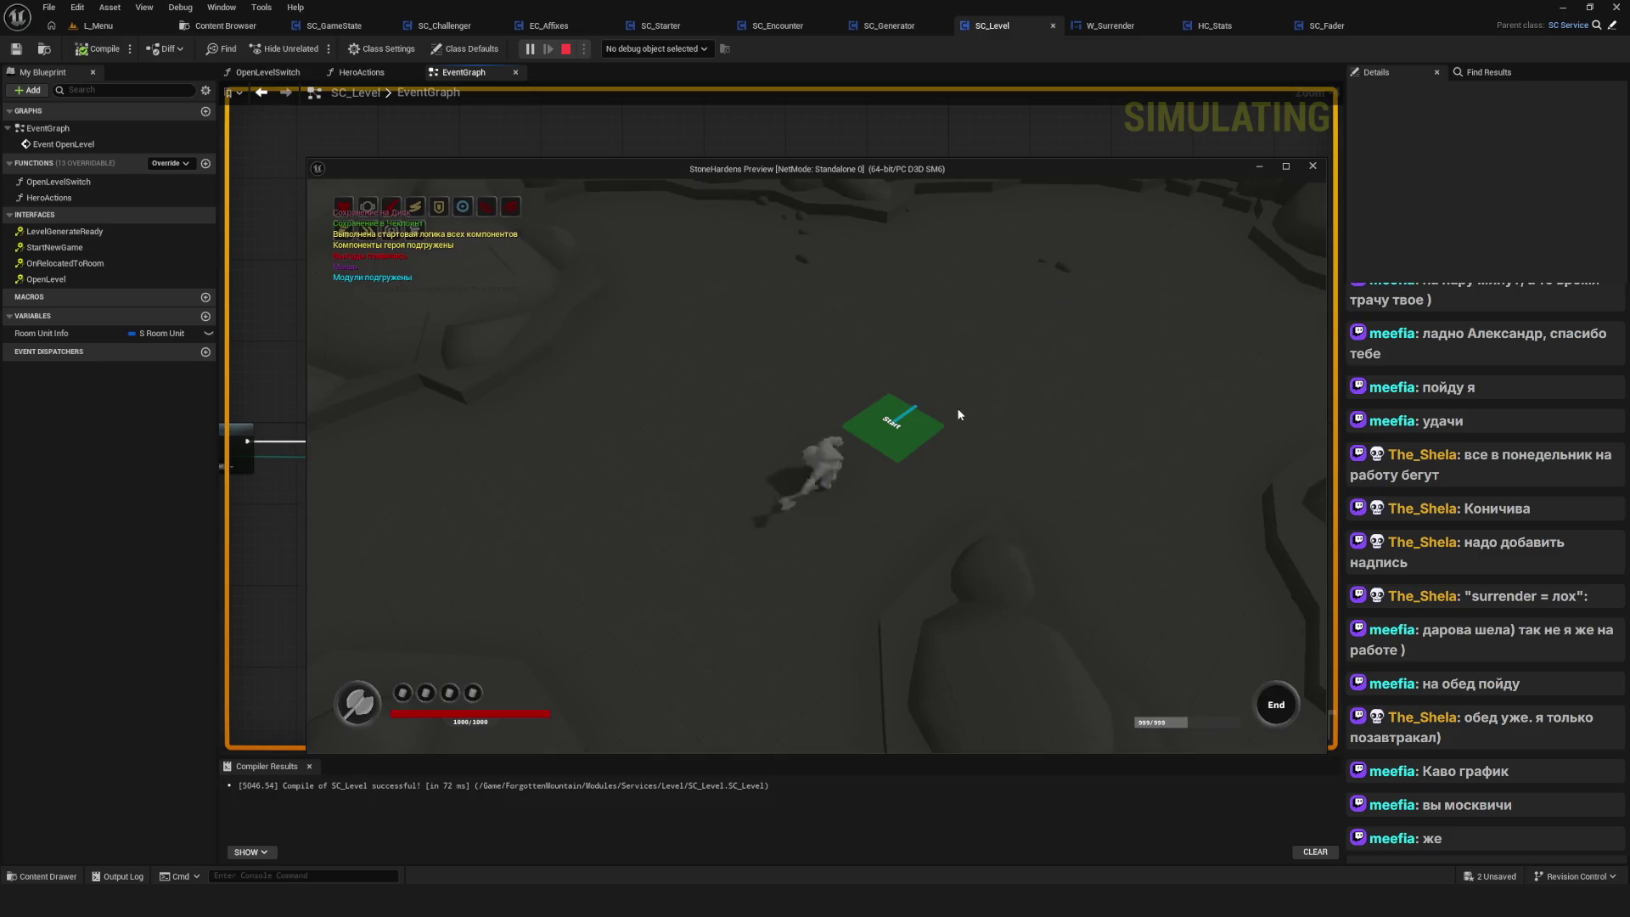
click(959, 415)
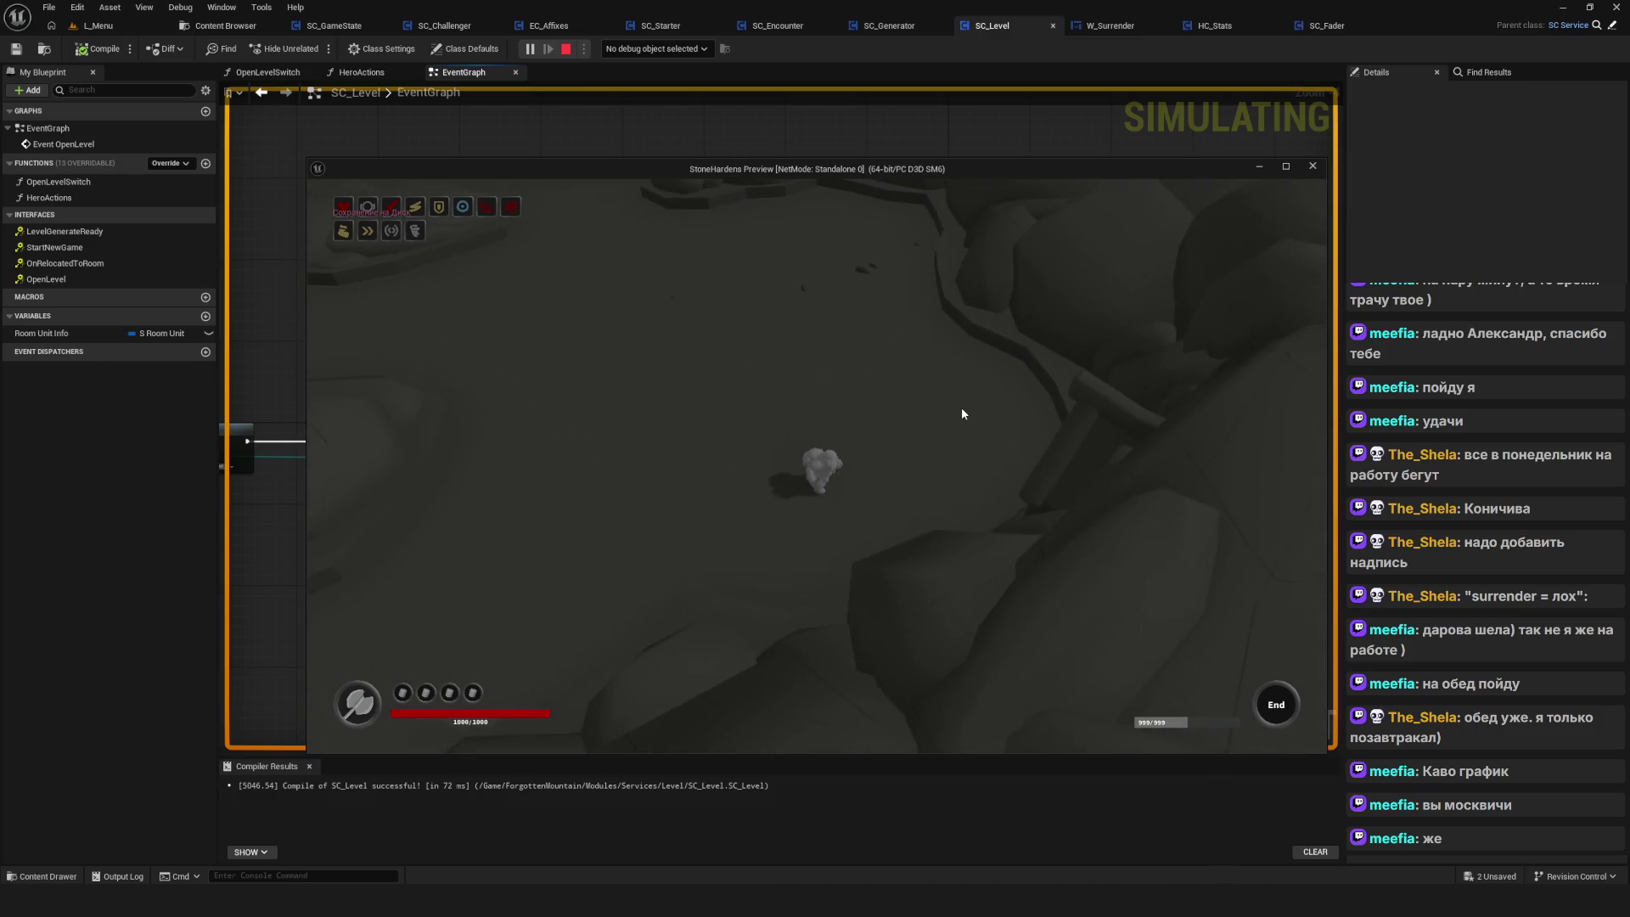
click(915, 667)
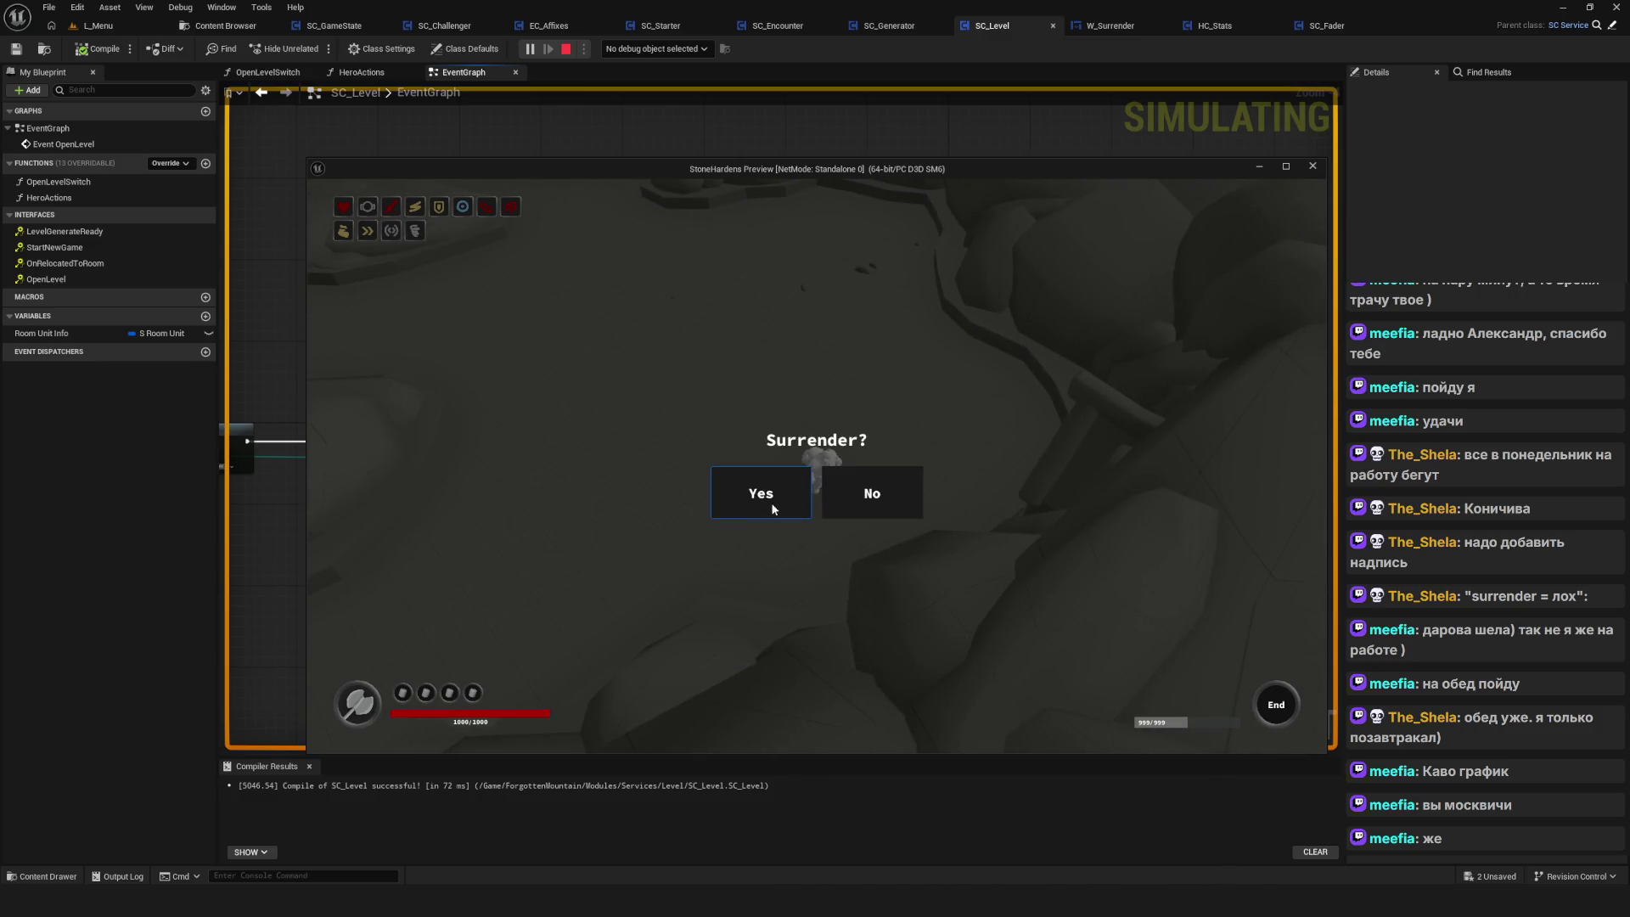
click(1313, 167)
scroll(822, 451, down, 2)
scroll(776, 451, up, 6)
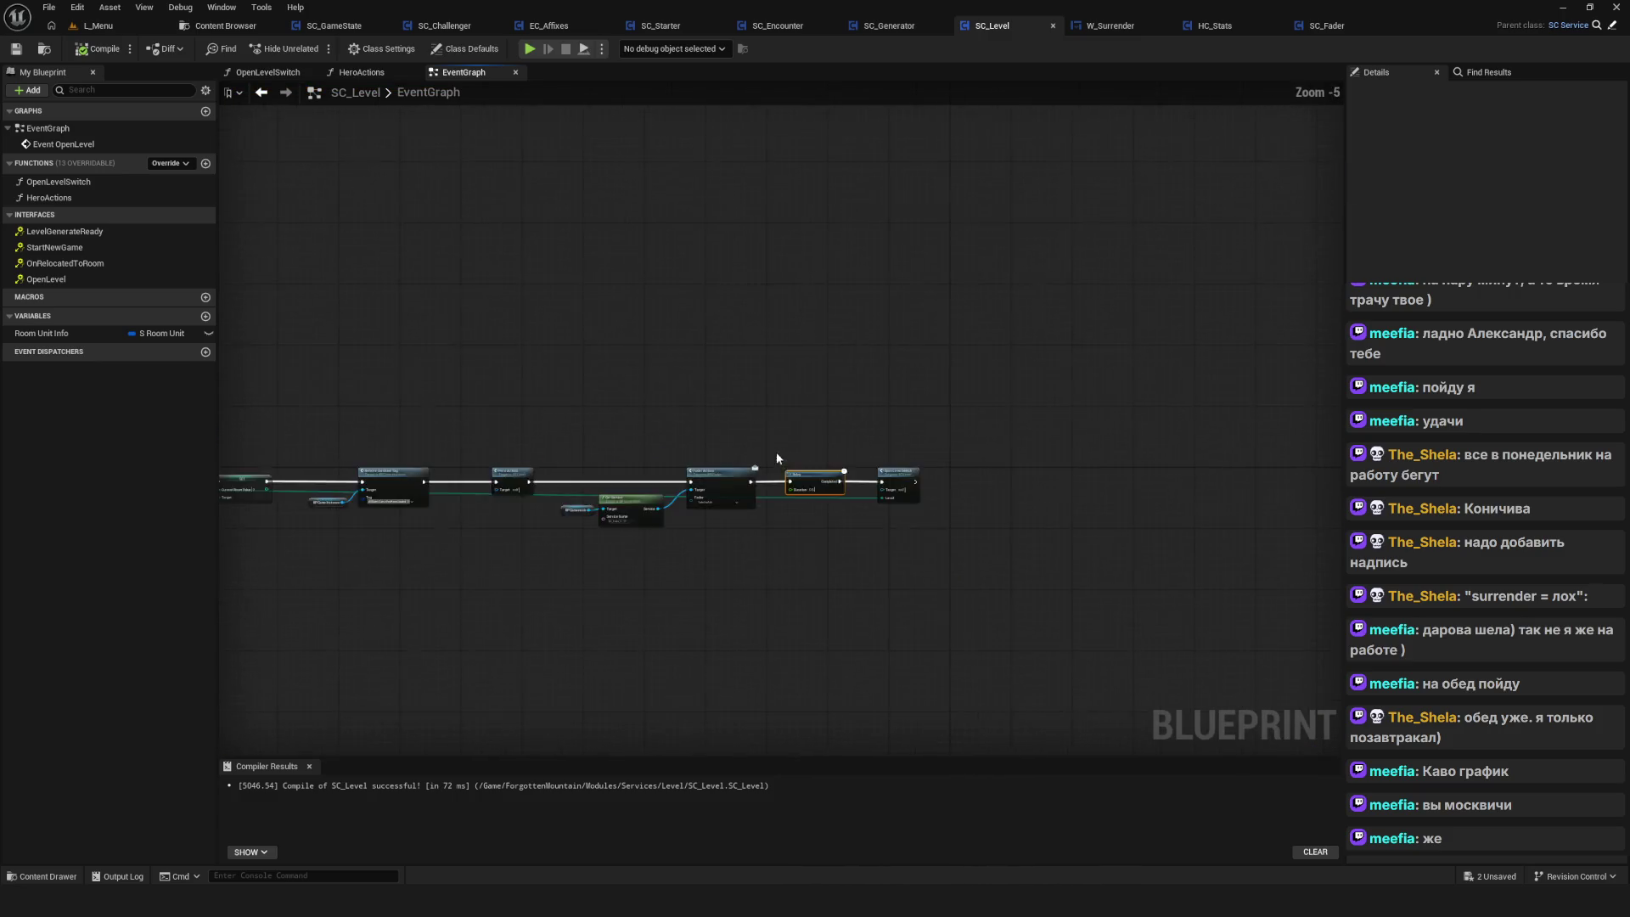
drag(776, 466, 827, 388)
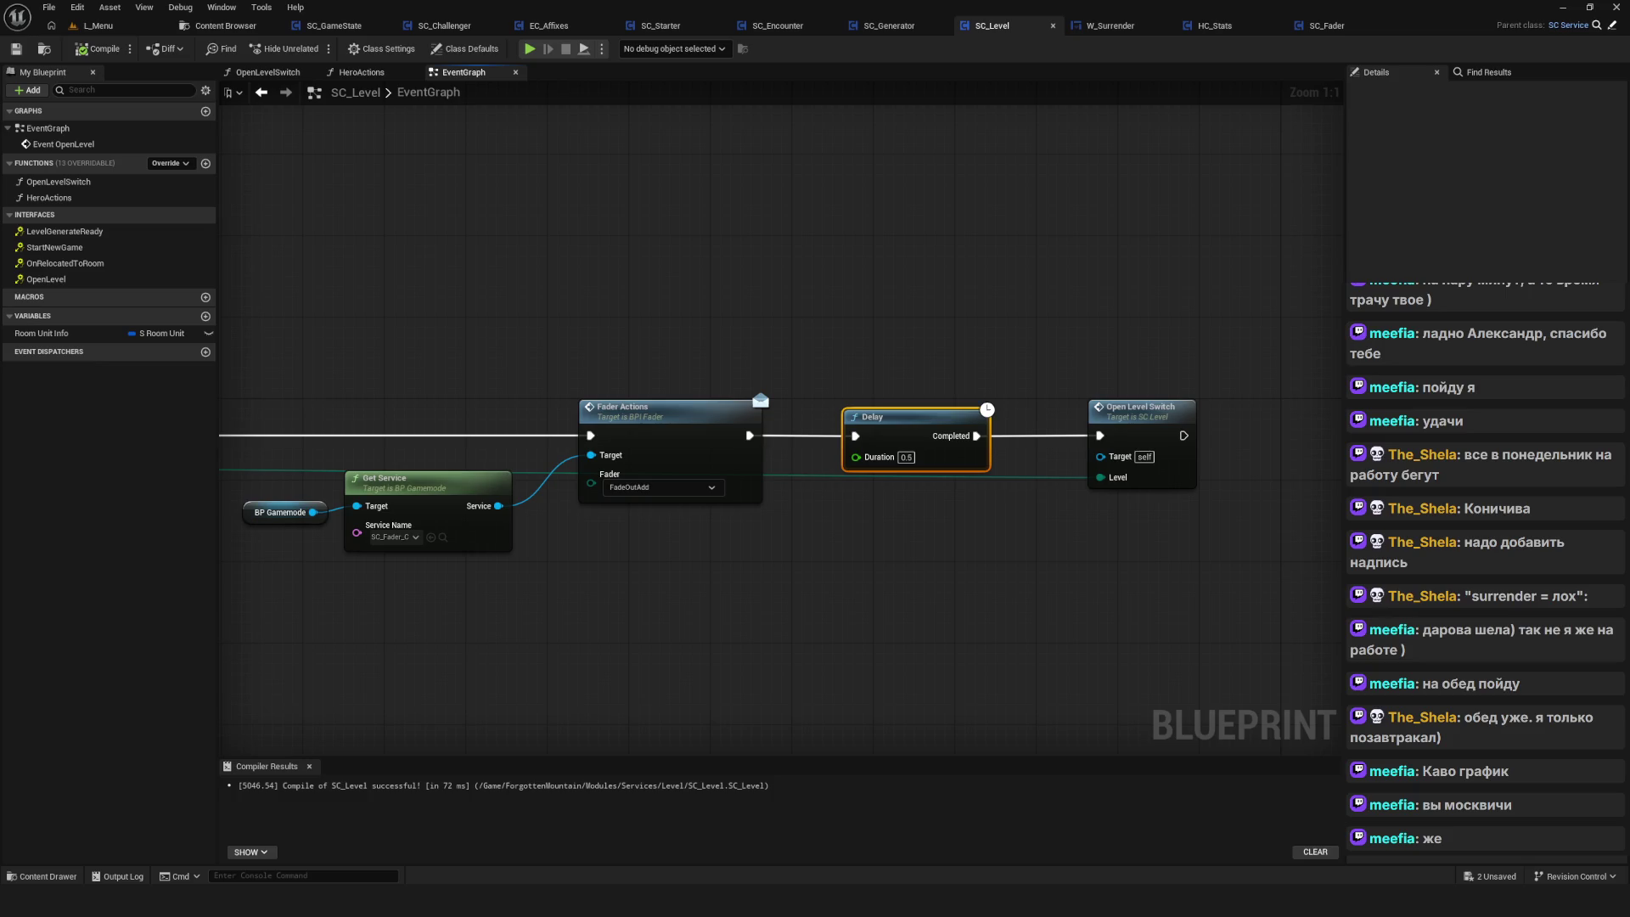
double_click(1104, 416)
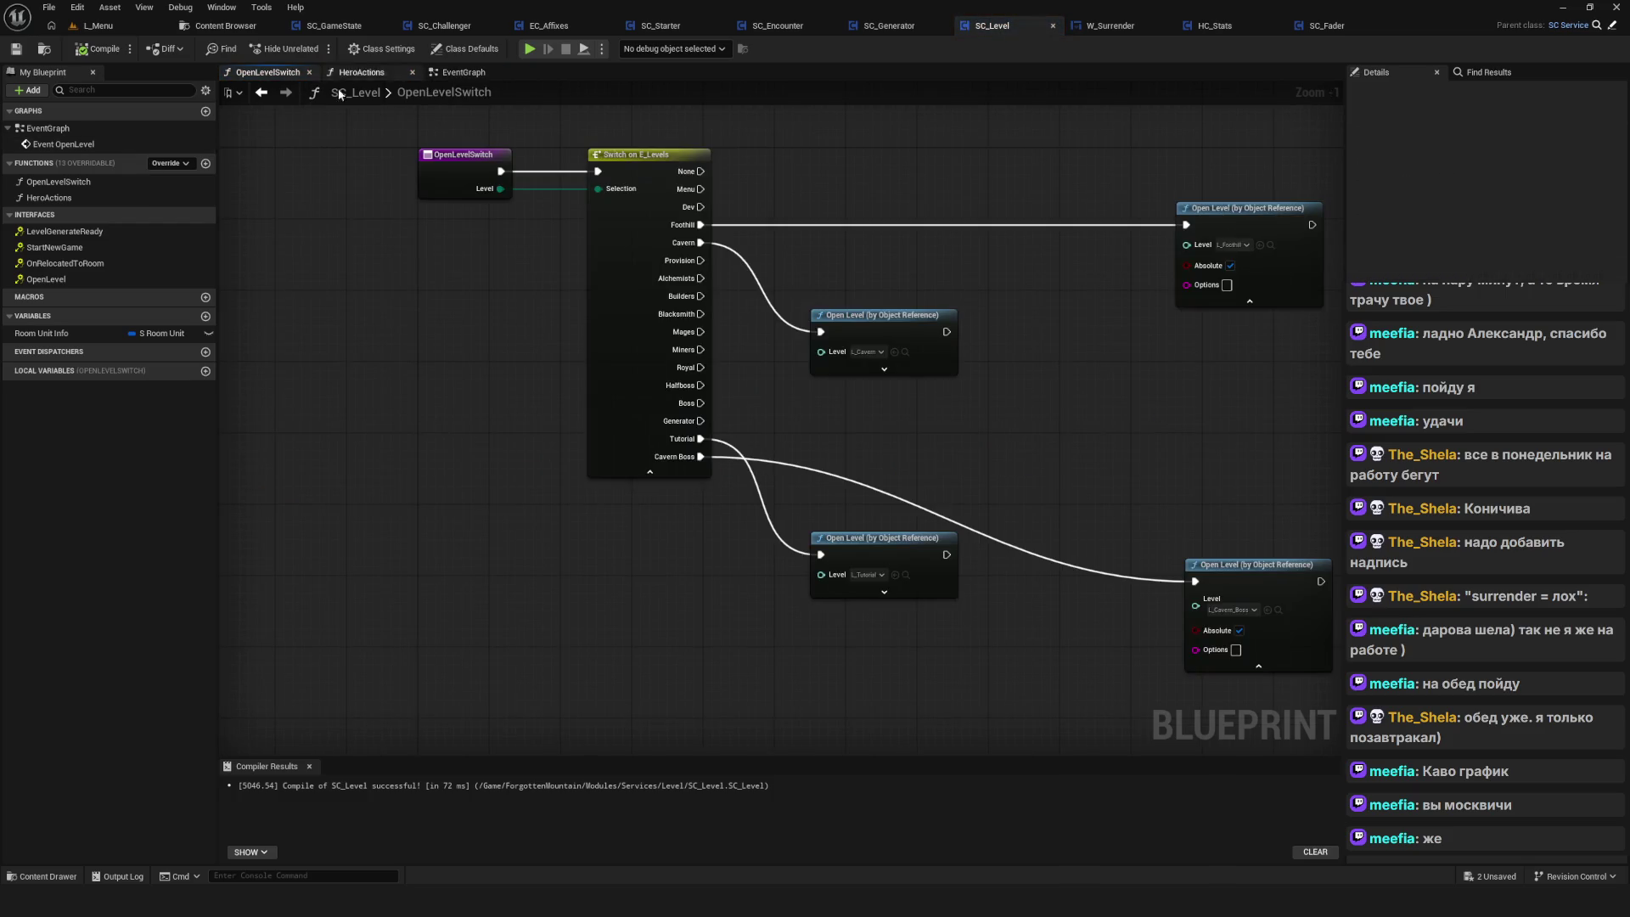
click(261, 92)
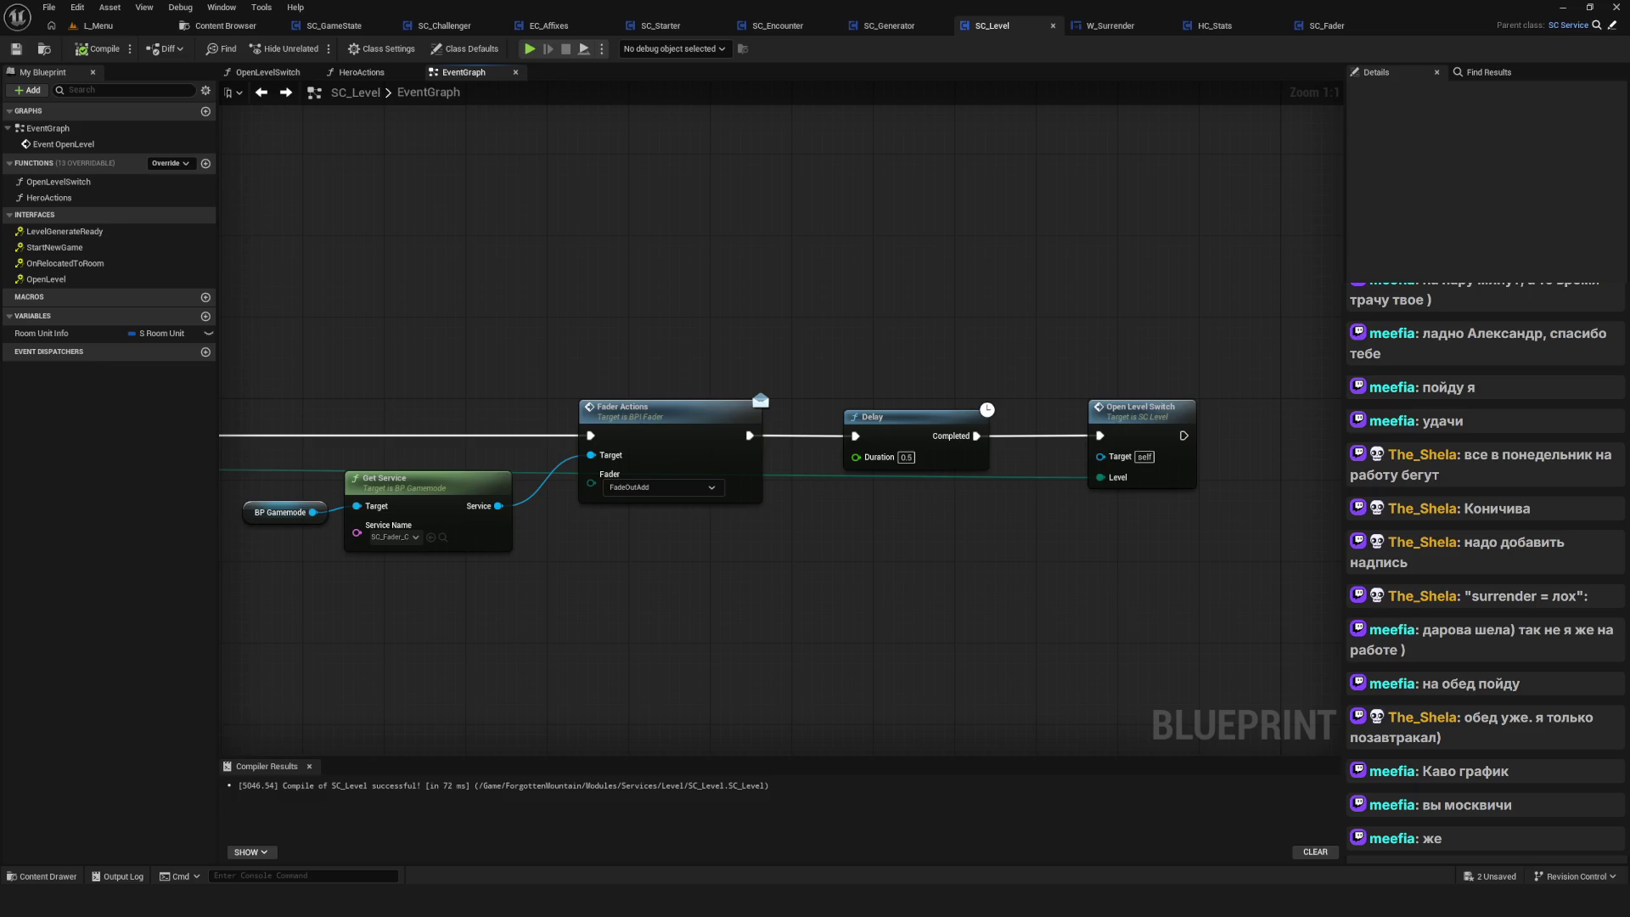
Move Delay and Open Level Switch right and insert a Print String reading 'До деля' after Fader Actions
mouse_move(921, 276)
mouse_down()
mouse_move(1337, 595)
mouse_move(1324, 586)
mouse_up()
drag(812, 417, 1220, 420)
drag(670, 436, 847, 510)
text(зке)
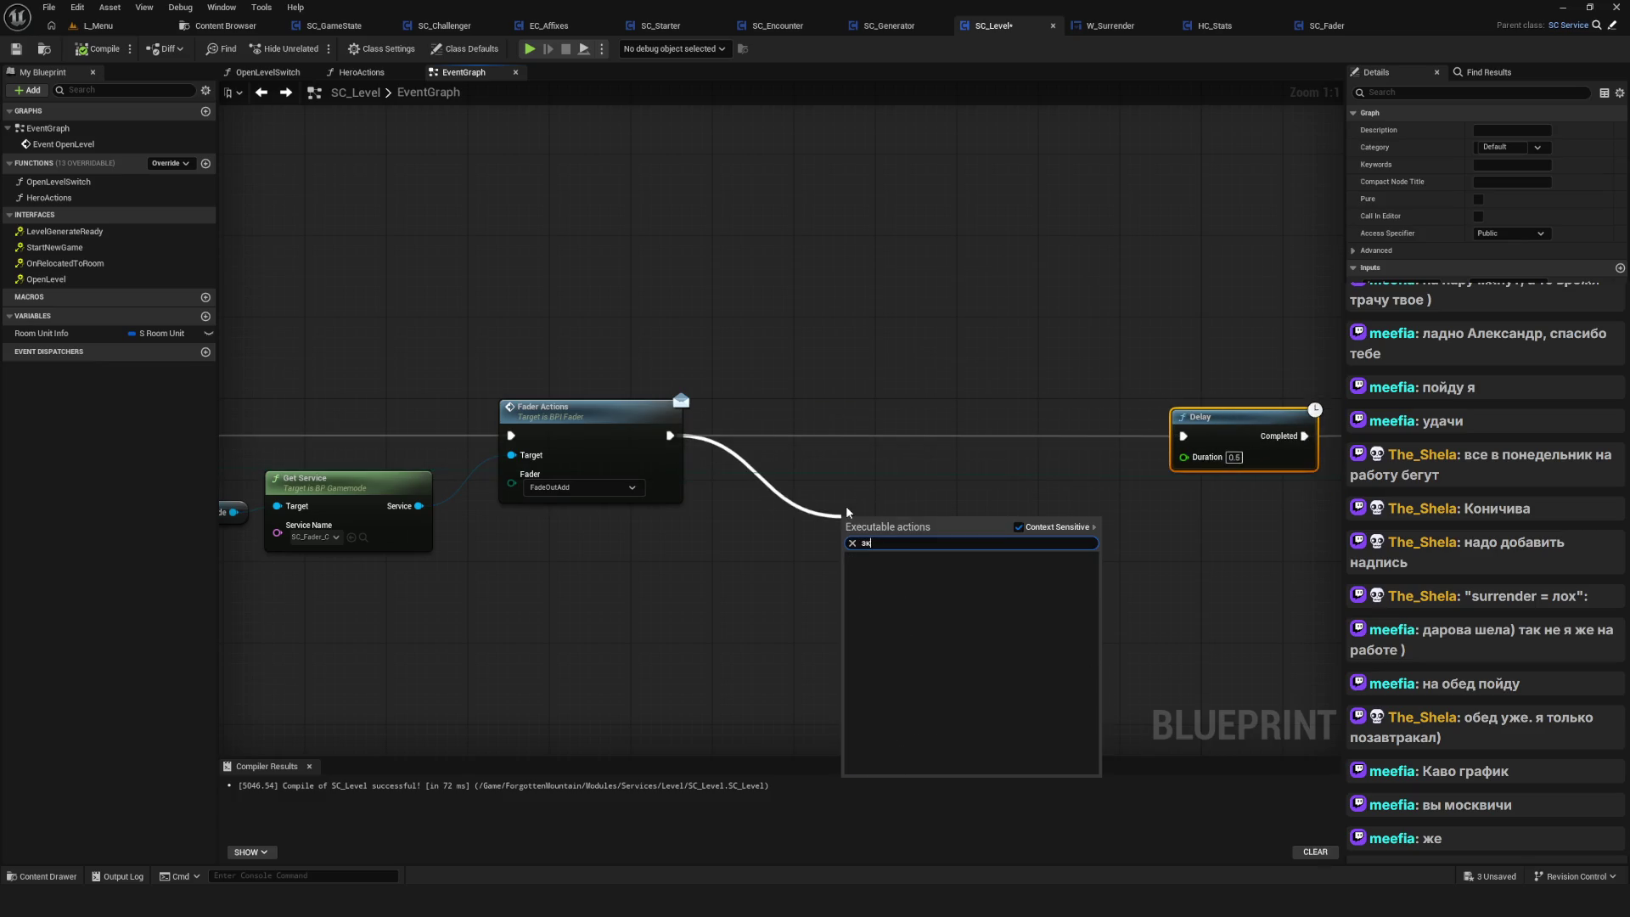
key(BackSpace)
key(BackSpace)
text(print)
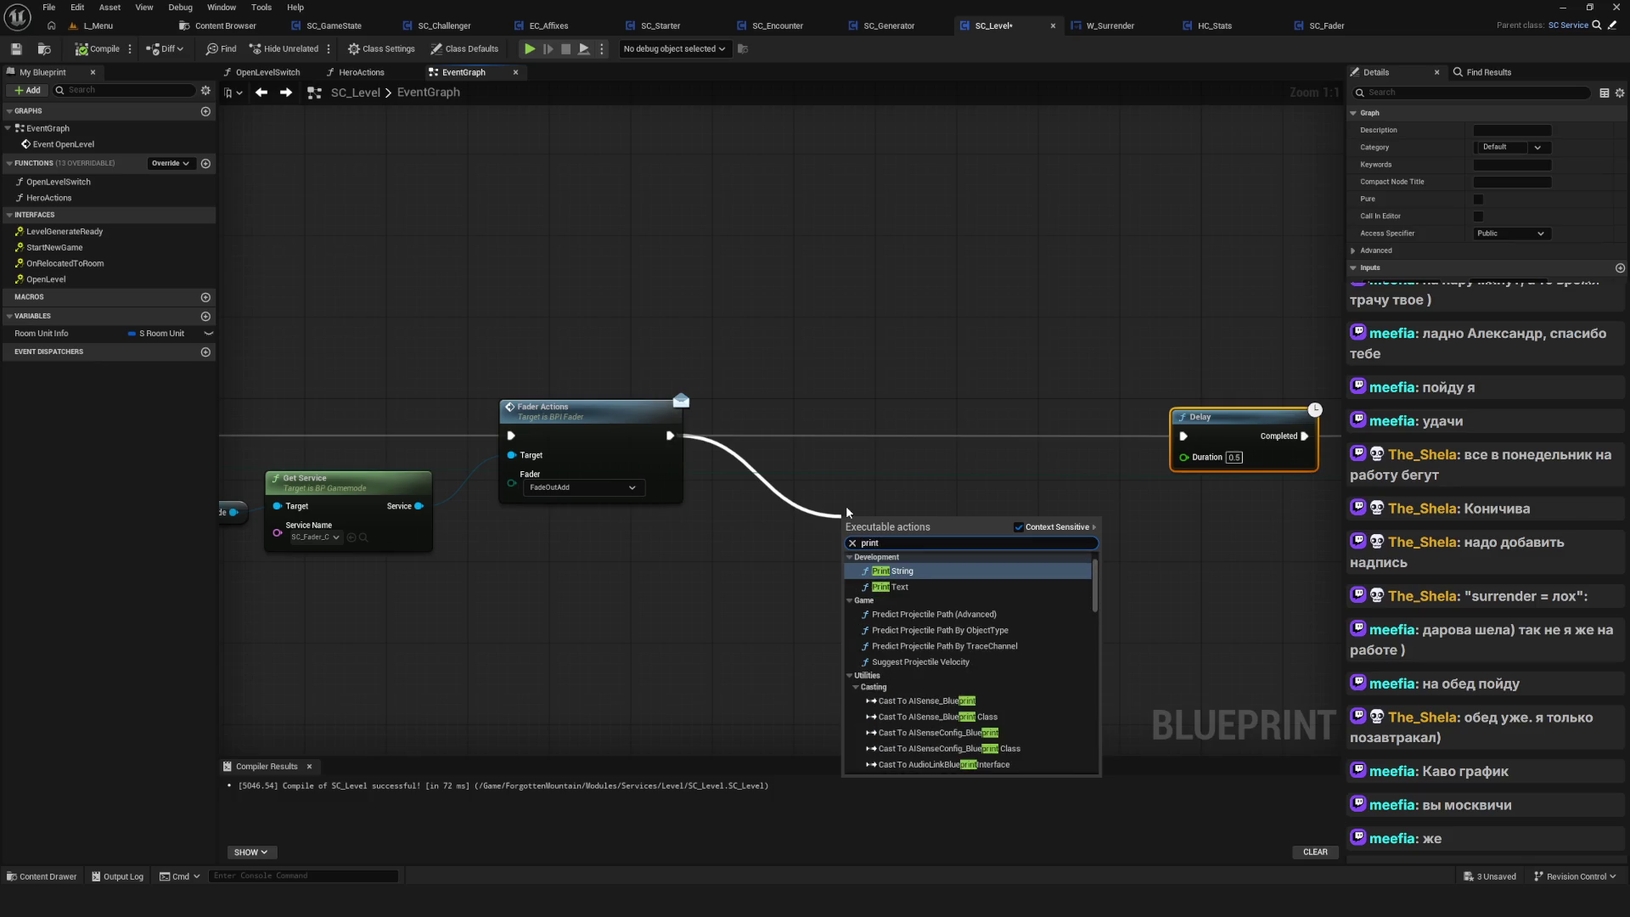
click(891, 573)
drag(894, 470, 938, 411)
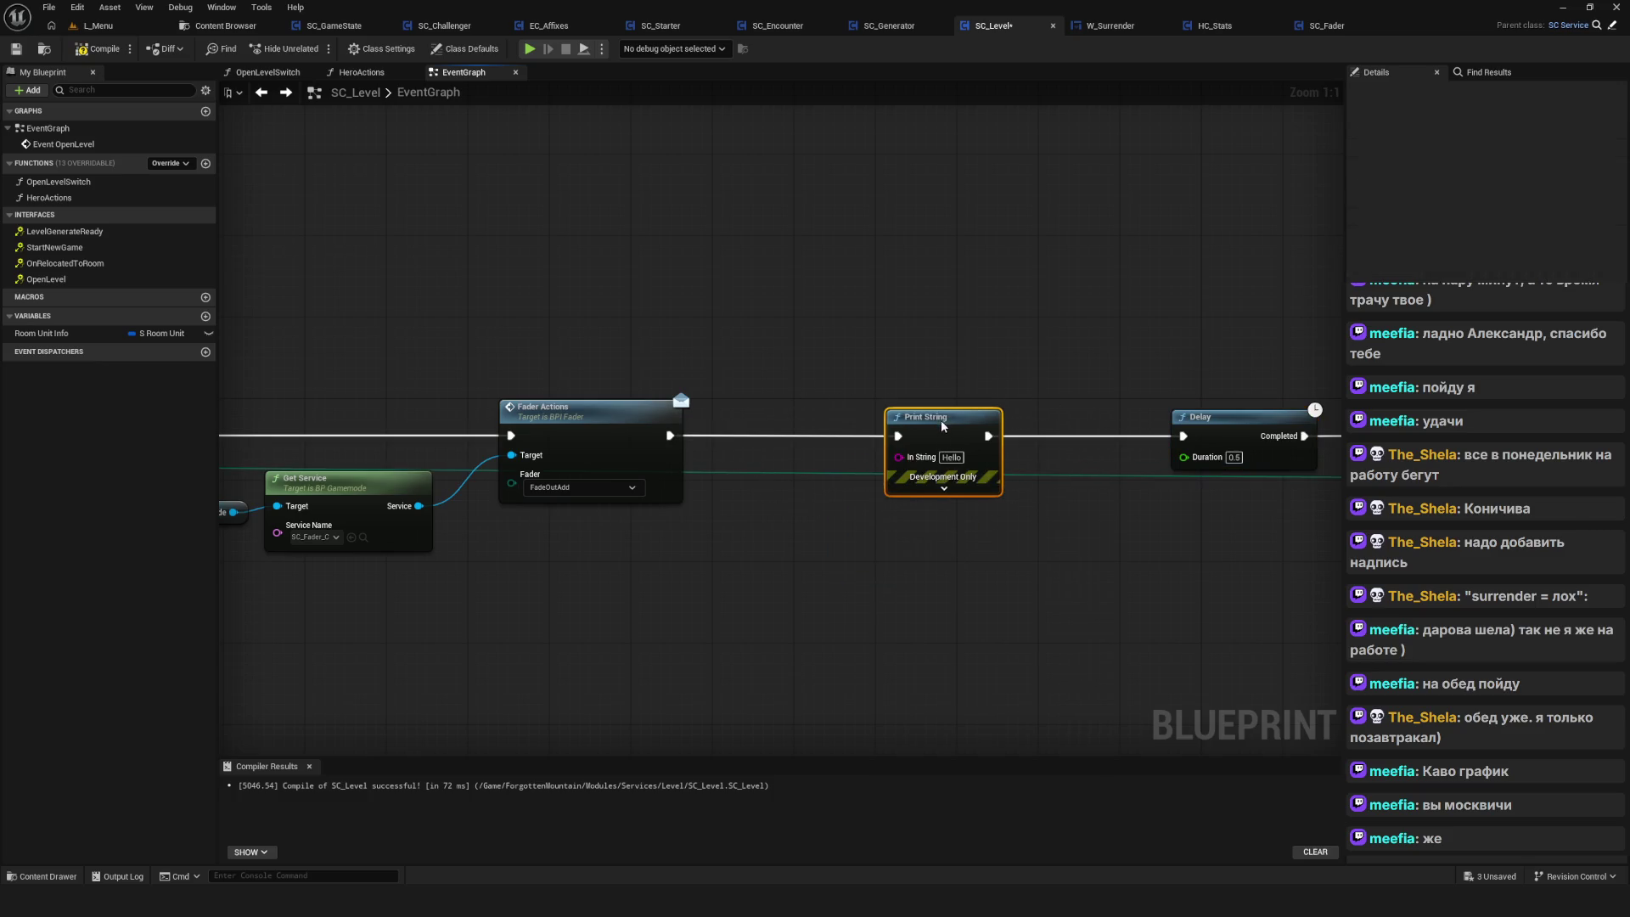
key(BackSpace)
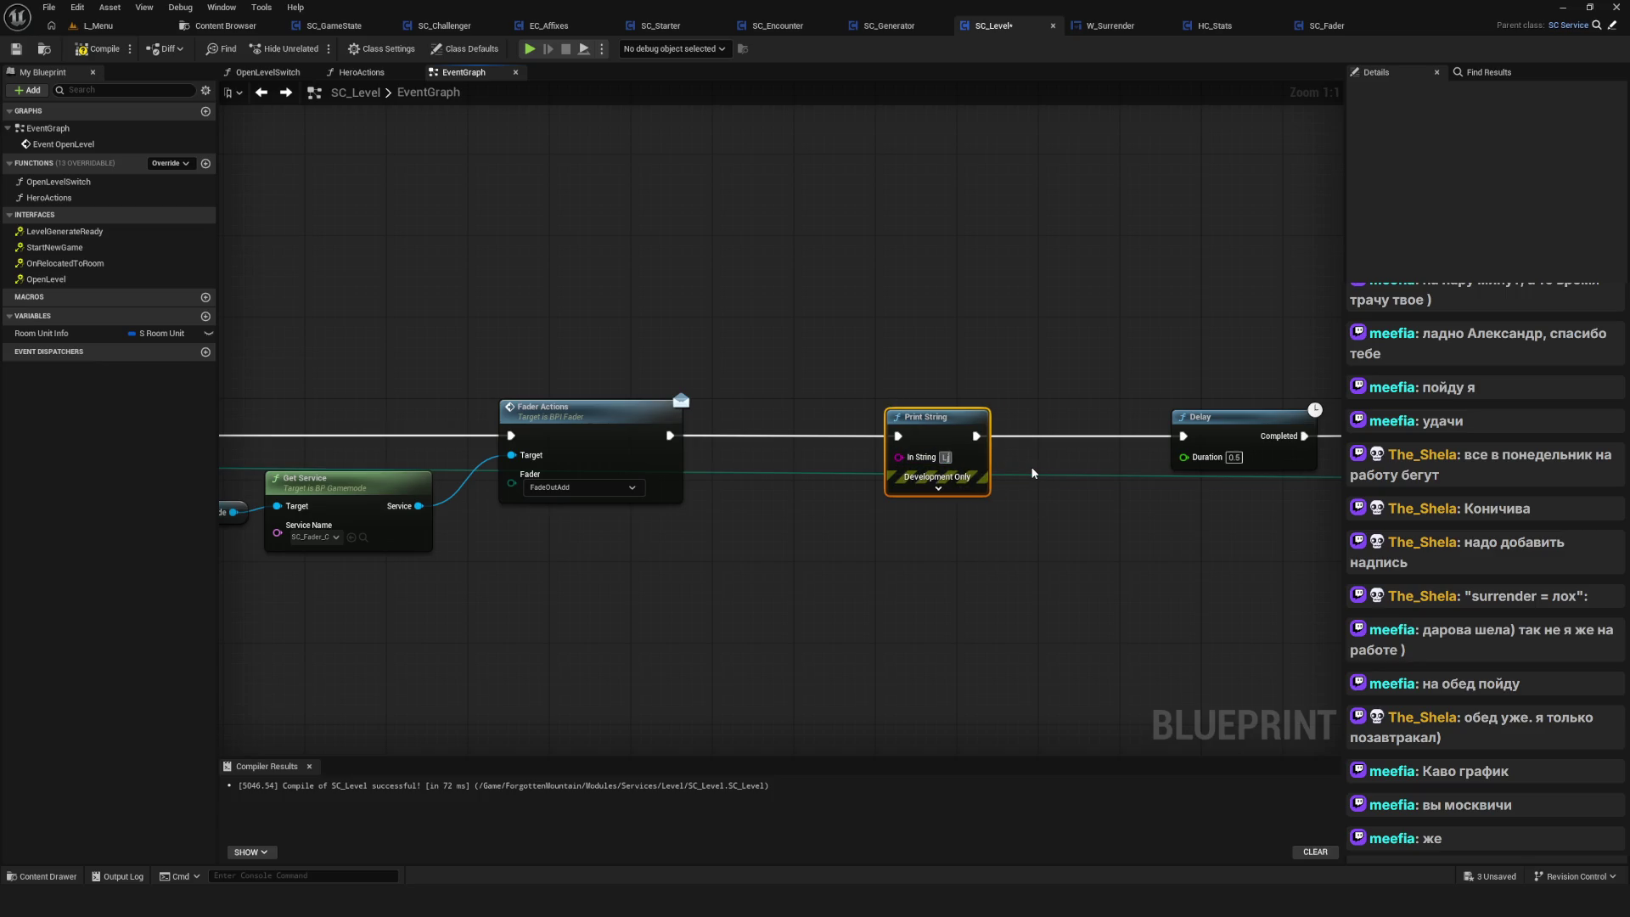
key(BackSpace)
text(До деле)
text(я)
Copy that print node between Delay and Open Level Switch and change its text to 'После деля'
key(ctrl+c)
key(ctrl+v)
text(После)
key(Return)
text(деля)
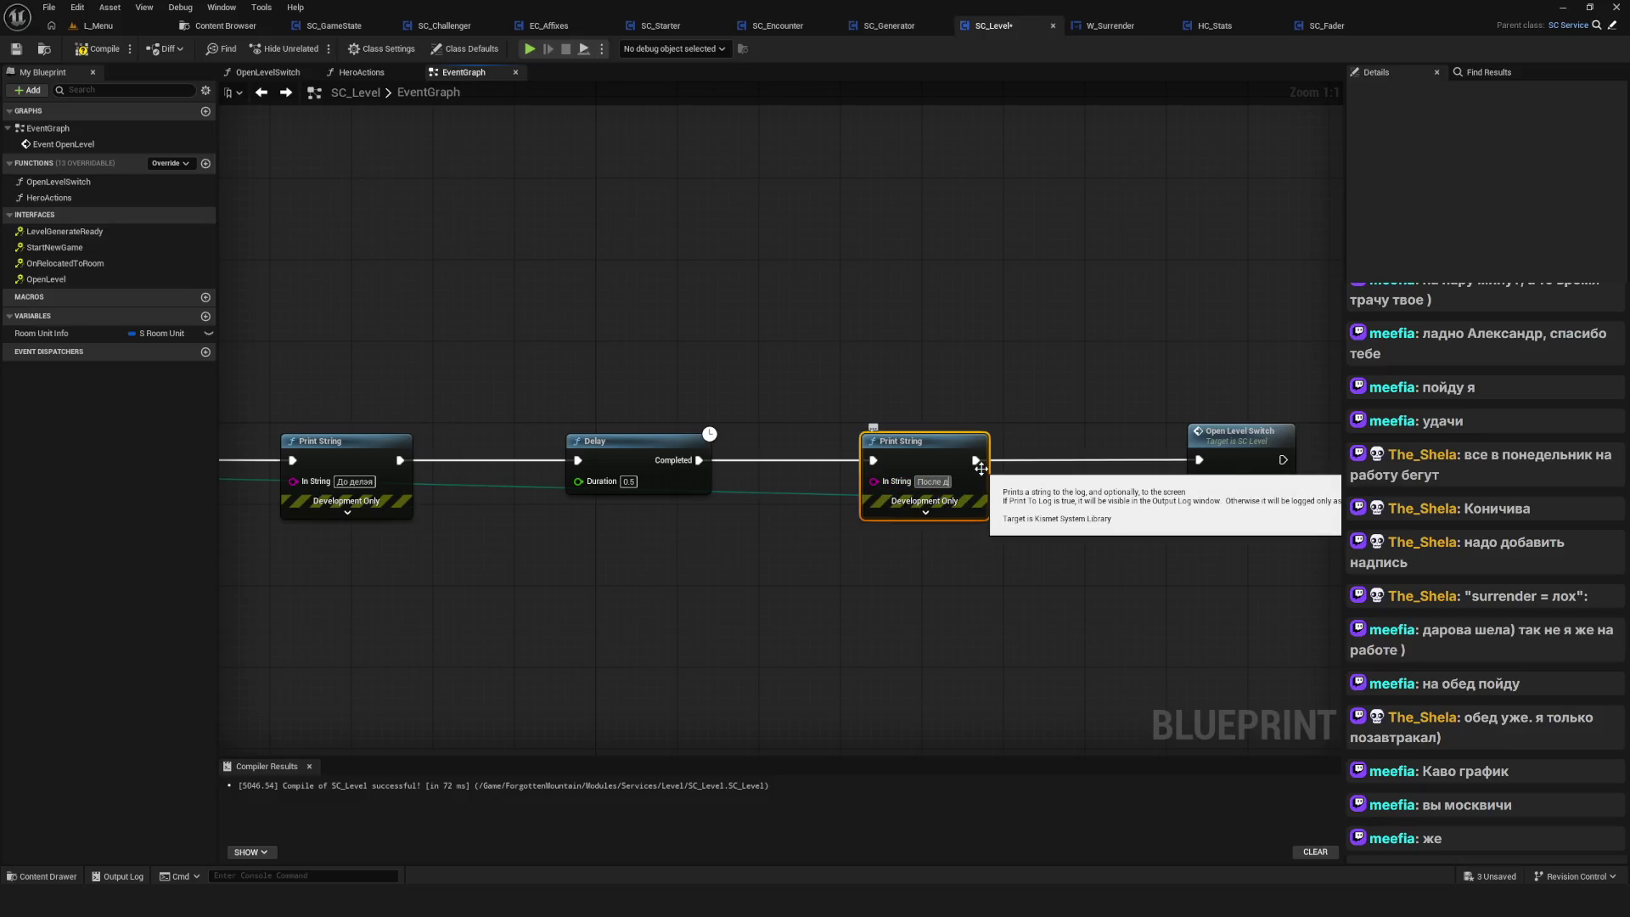
click(1004, 254)
Compile and save SC_Level, then play-test and start a new game in an empty slot
click(99, 48)
click(15, 49)
click(535, 51)
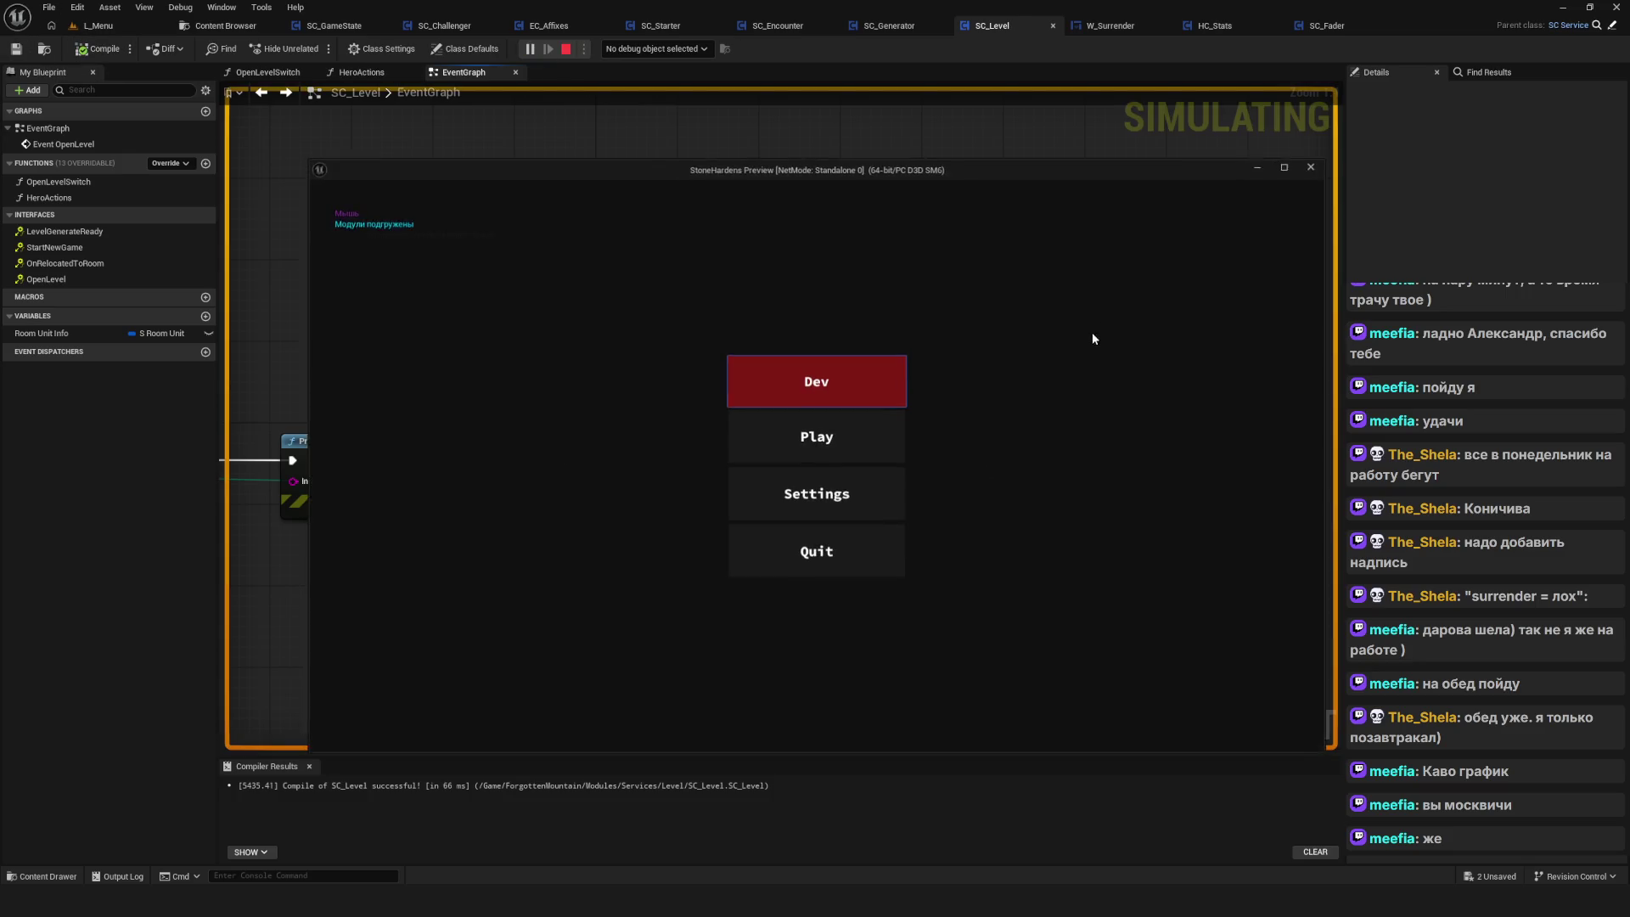
click(806, 445)
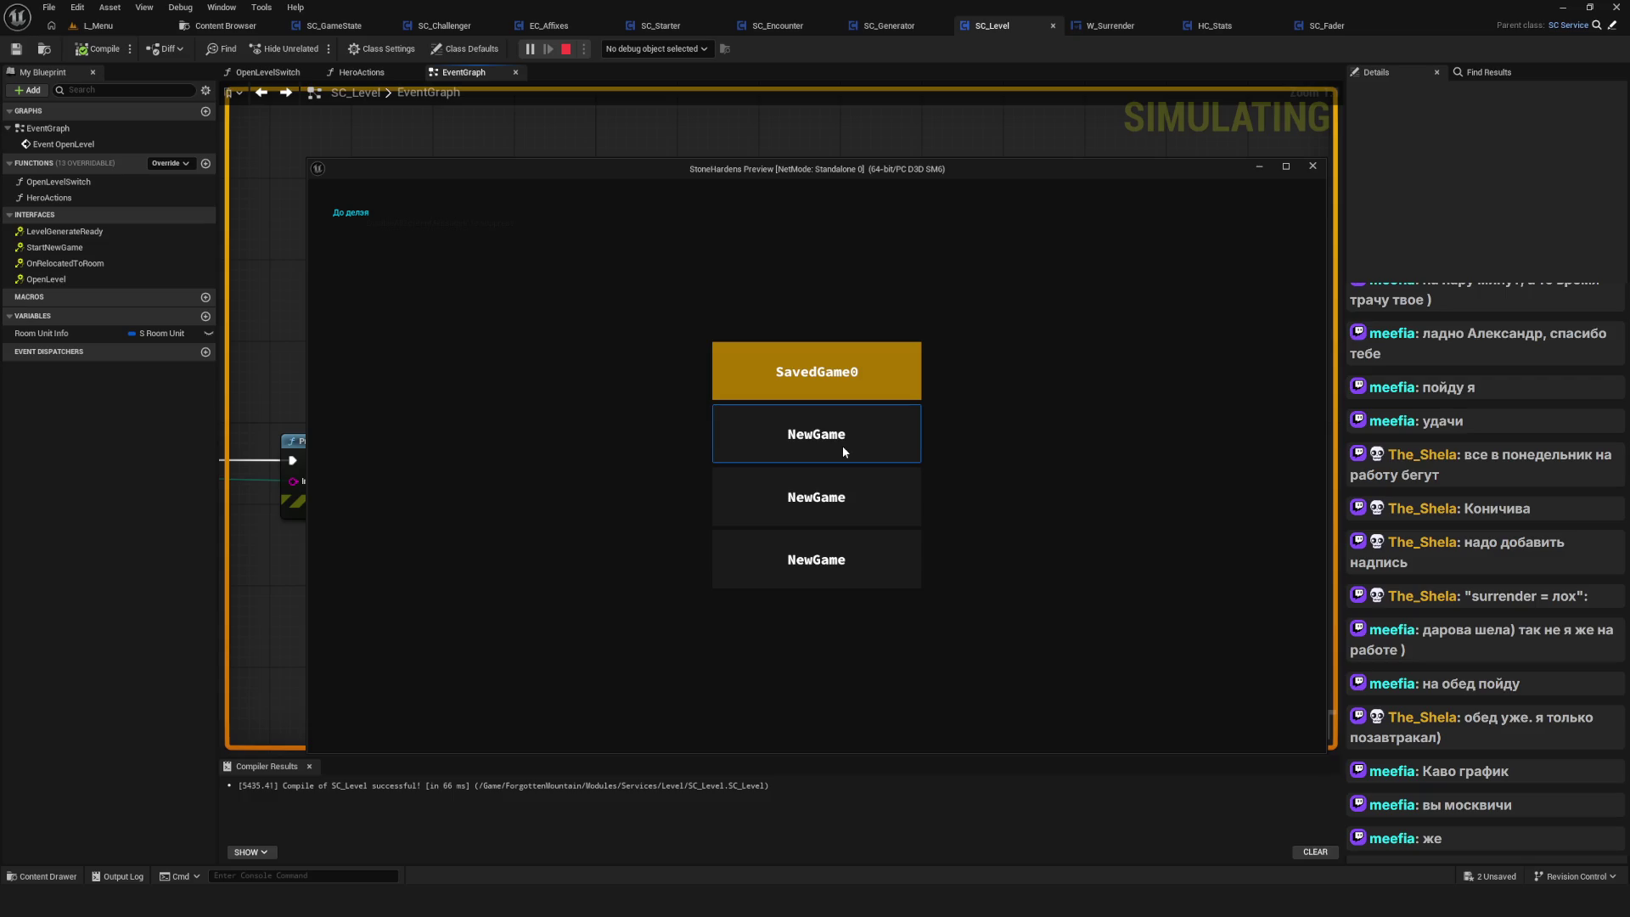
click(842, 446)
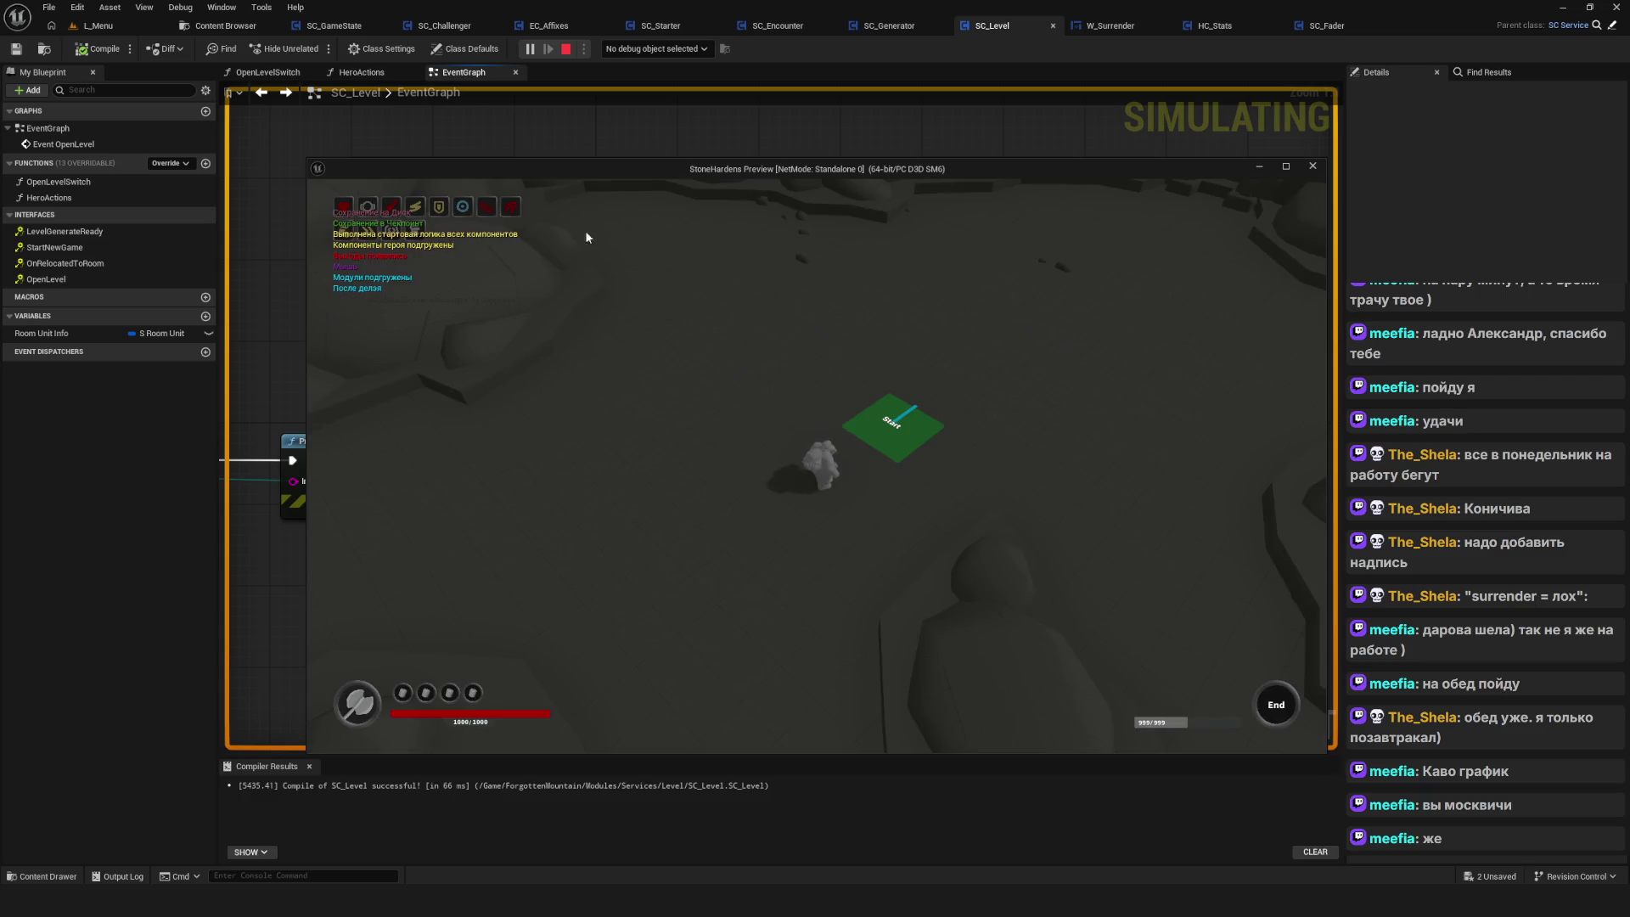
Walk the character, bring up the Surrender prompt, then stop the play-test
click(1043, 309)
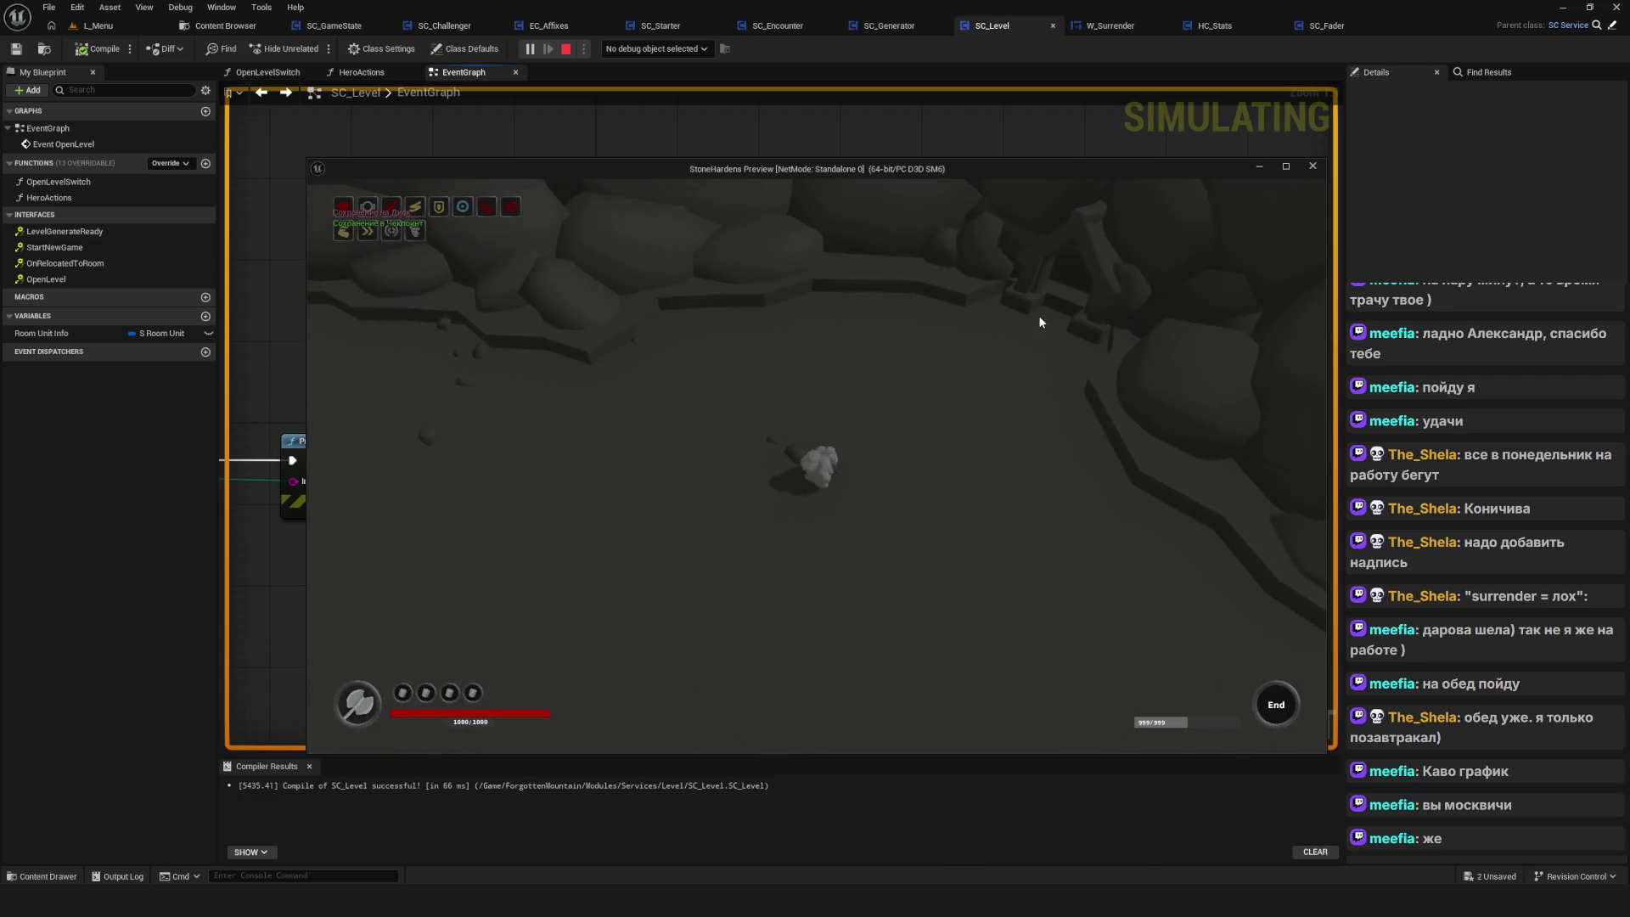
key(Tab)
click(907, 661)
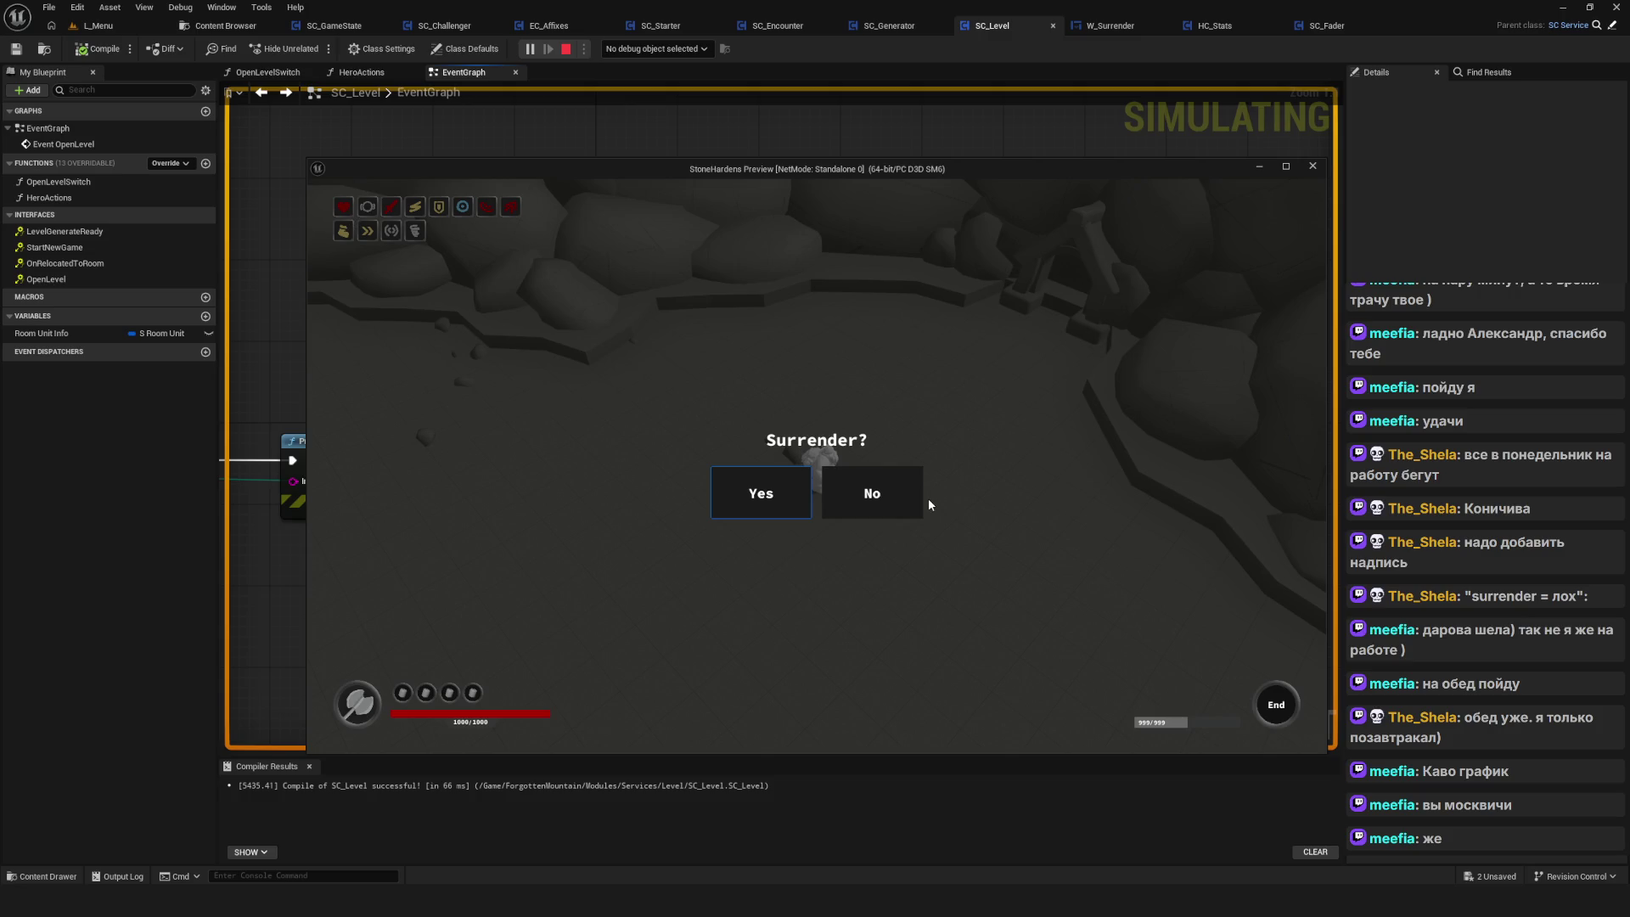
key(Escape)
drag(535, 324, 758, 671)
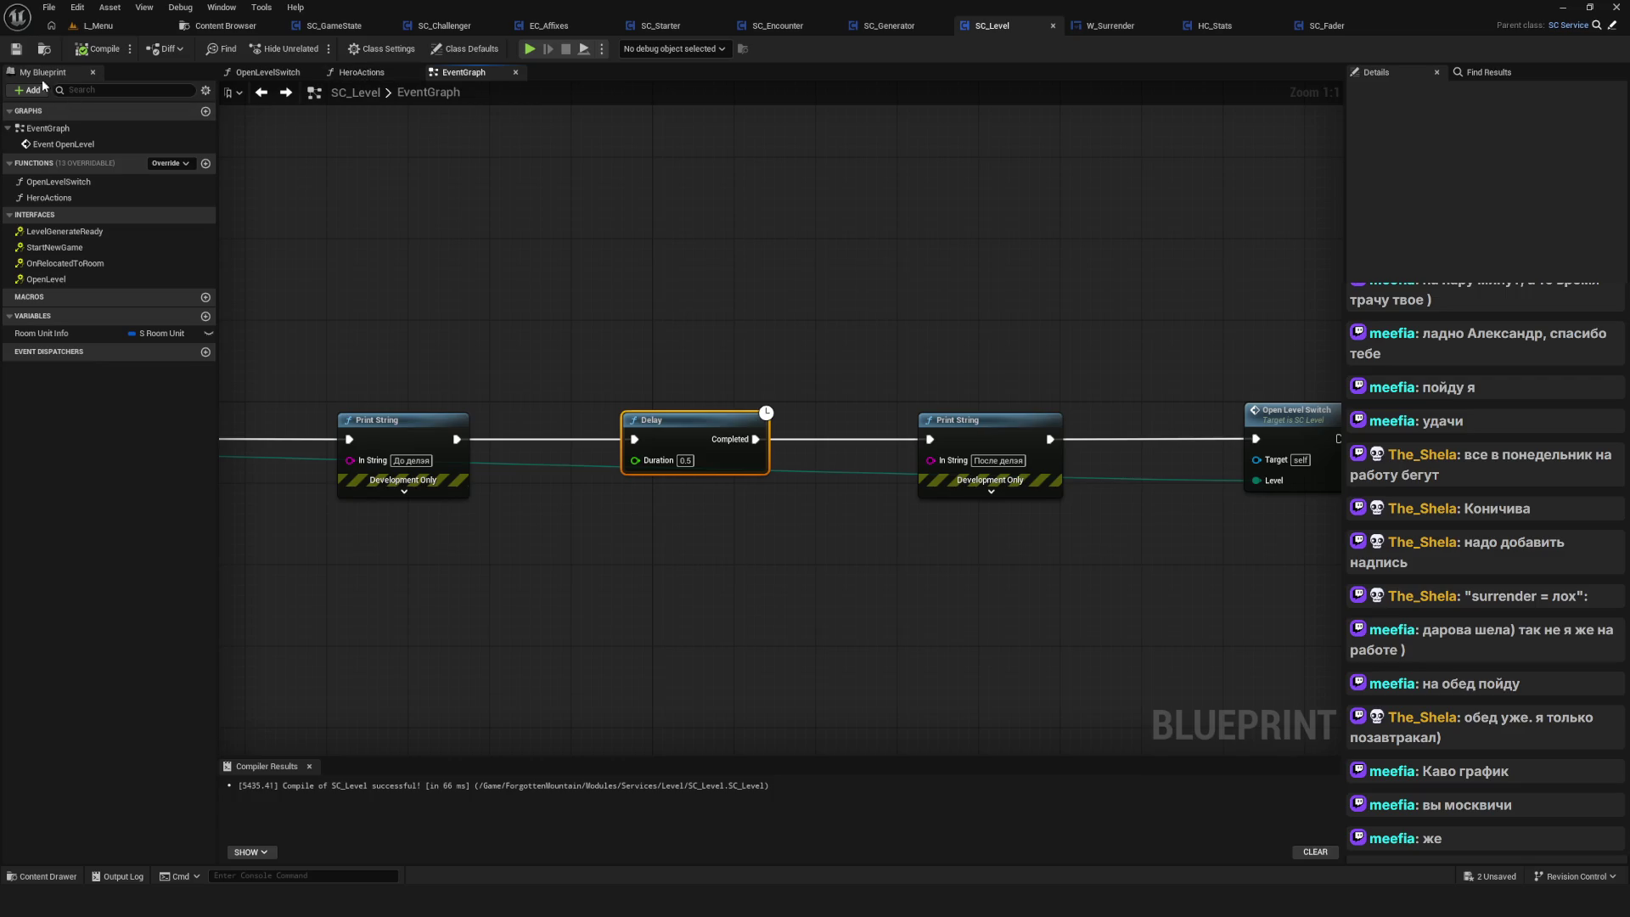
Recompile and save the SC_Level blueprint
drag(730, 236, 754, 248)
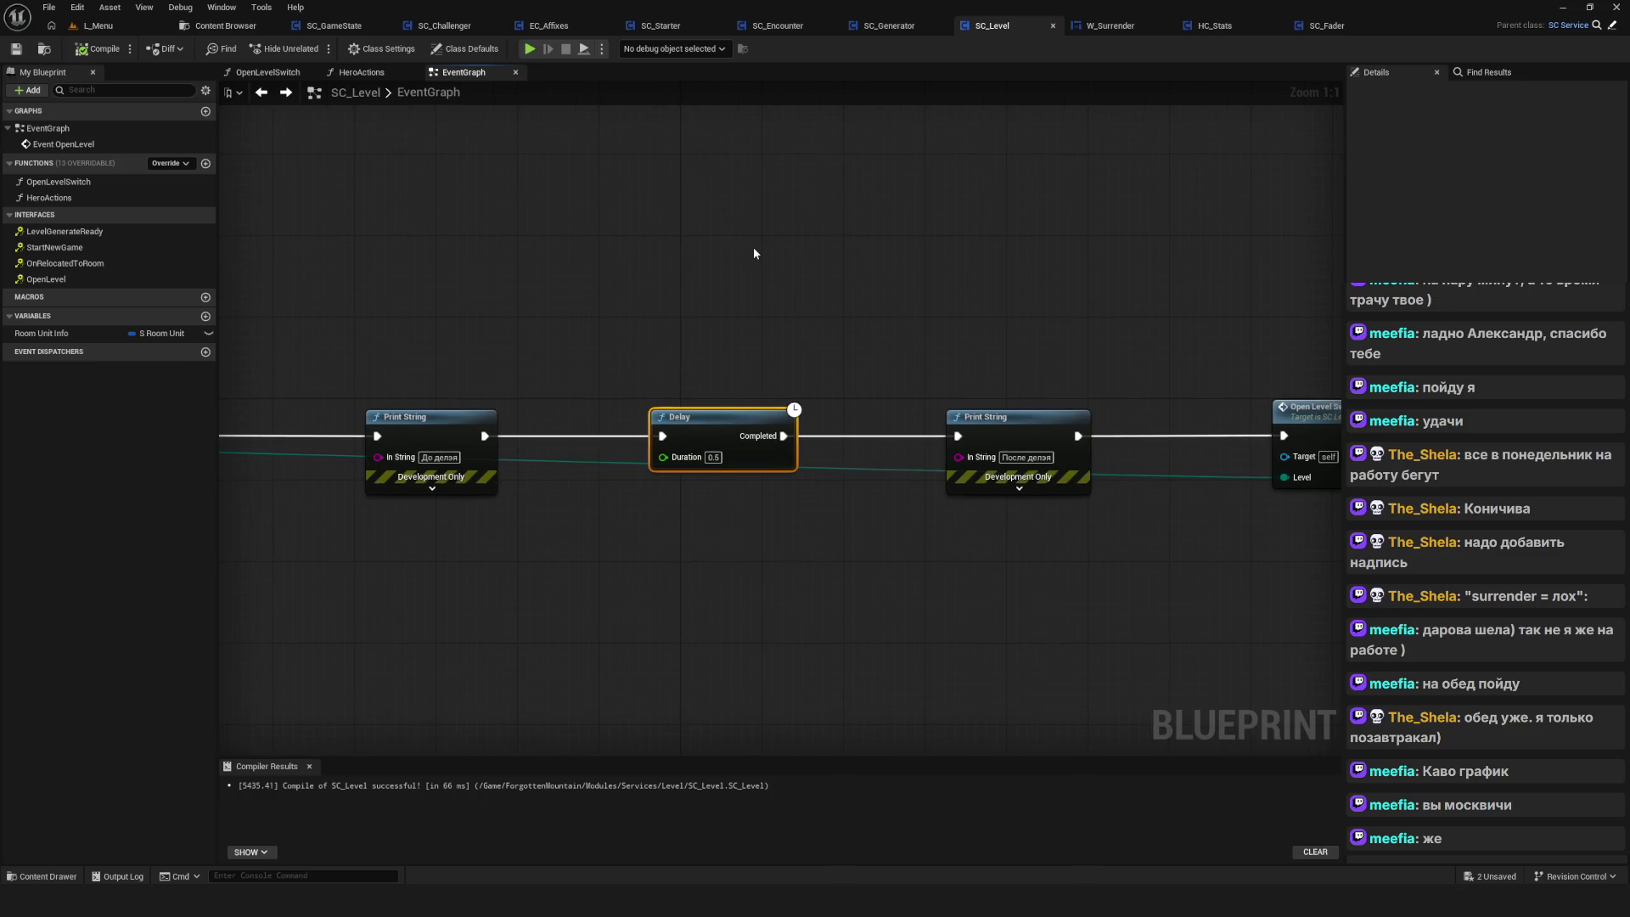
scroll(753, 247, down, 3)
scroll(915, 319, up, 3)
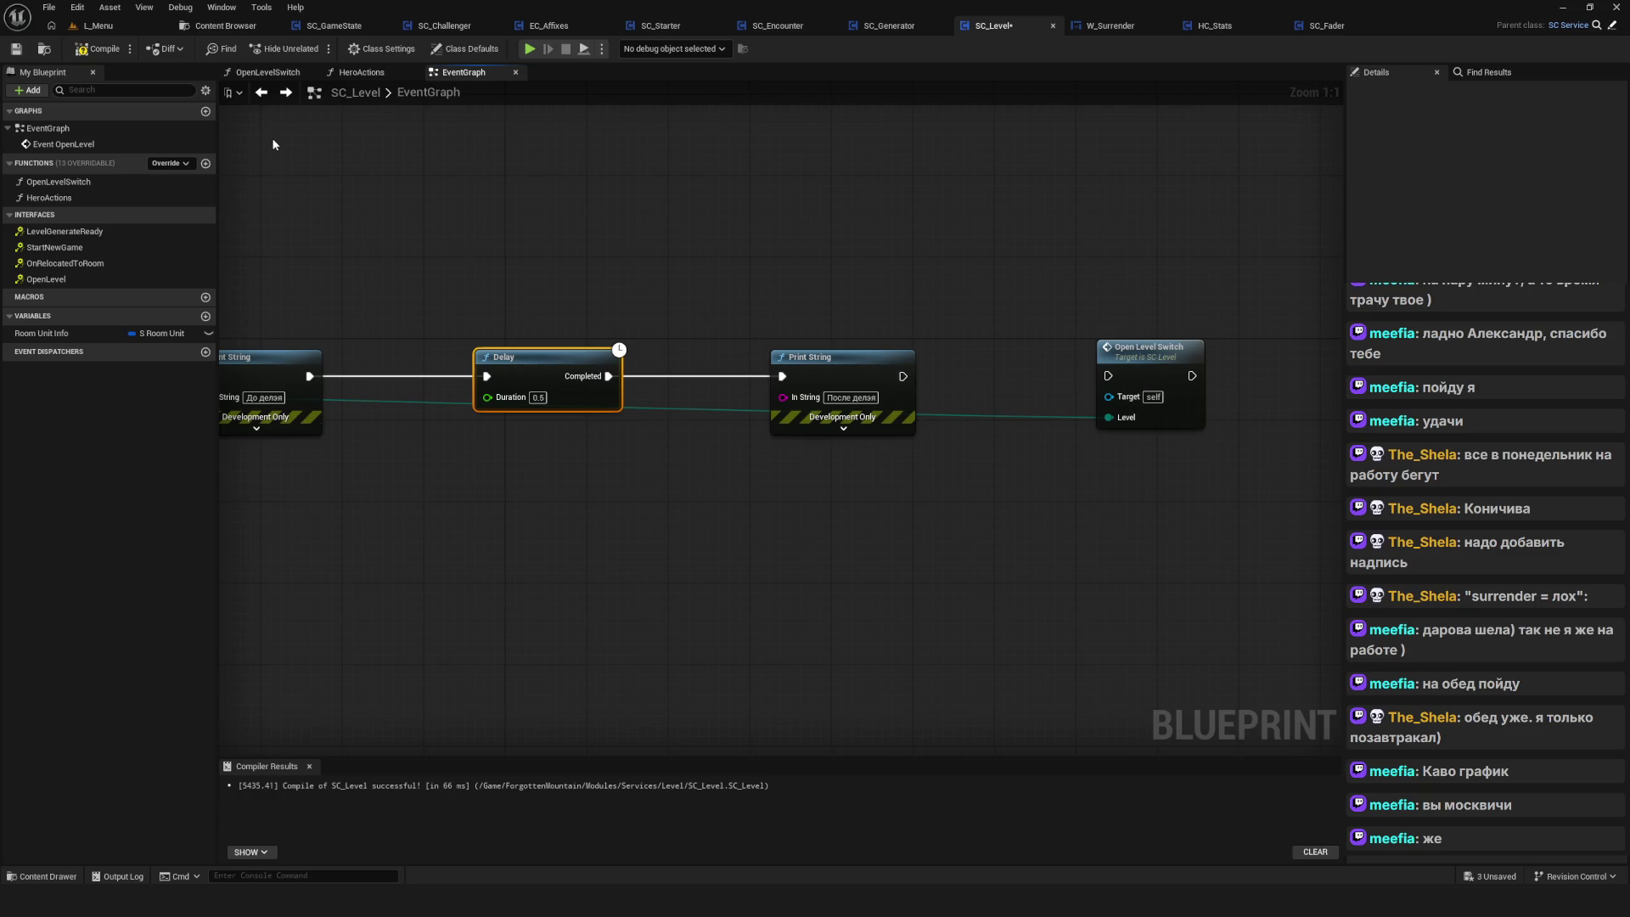
click(97, 49)
click(16, 48)
Play-test to the save list showing SavedGame1, stop, and shift Open Level Switch right
click(533, 48)
click(866, 442)
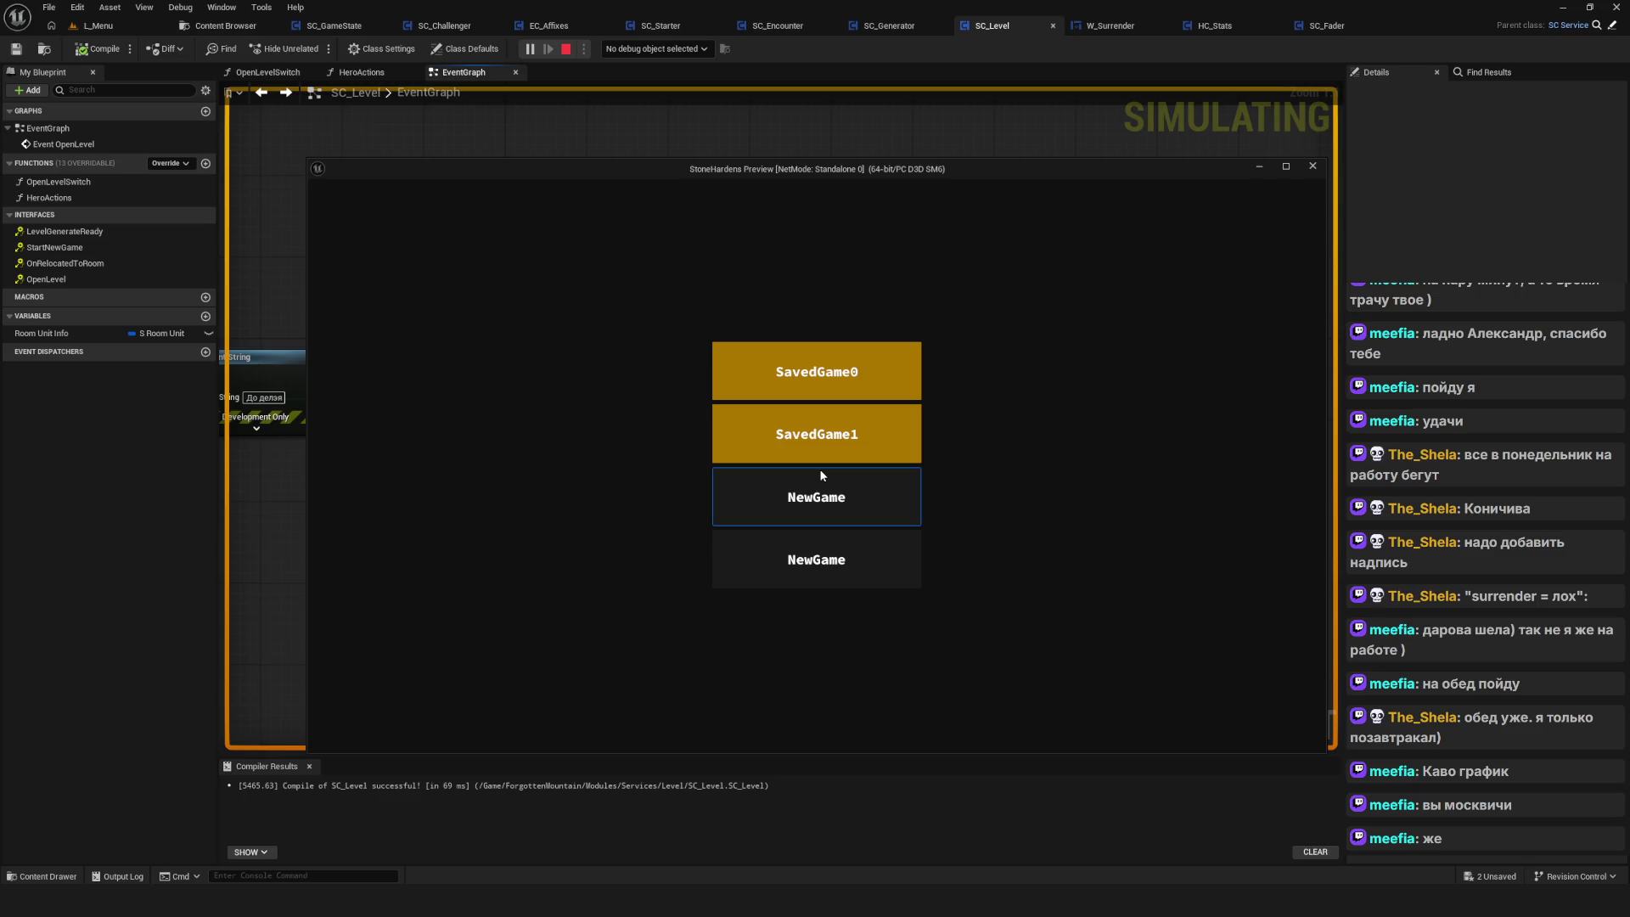
click(1312, 166)
drag(1064, 389, 1135, 389)
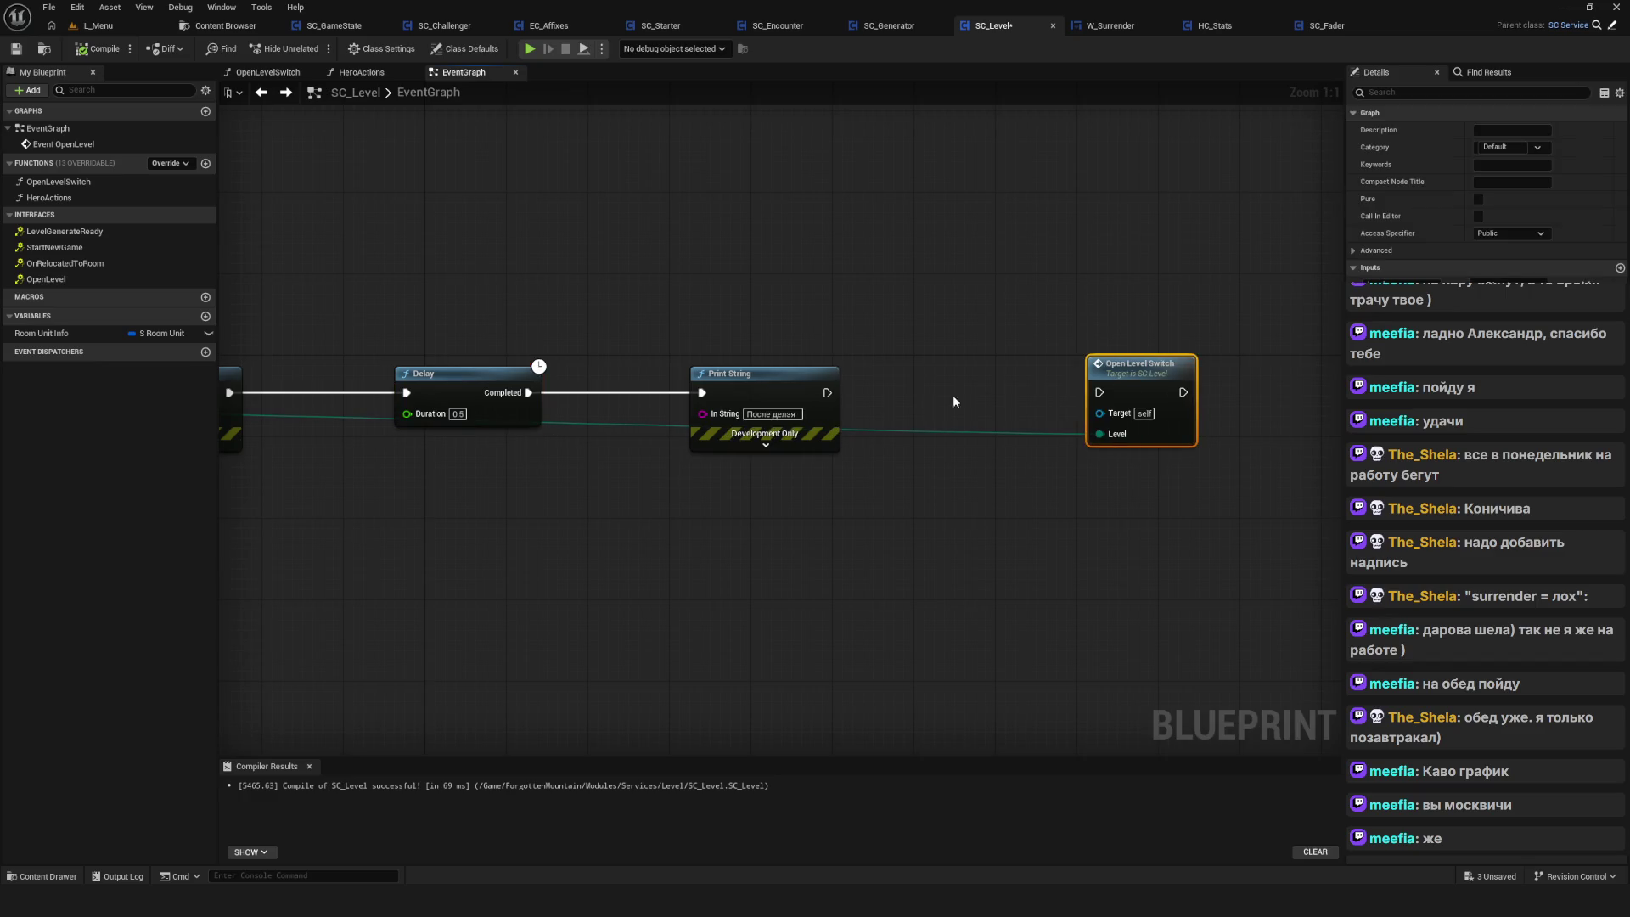
Nudge the 'После деля' Print String node left, leaving space before Open Level Switch
drag(827, 393, 1095, 391)
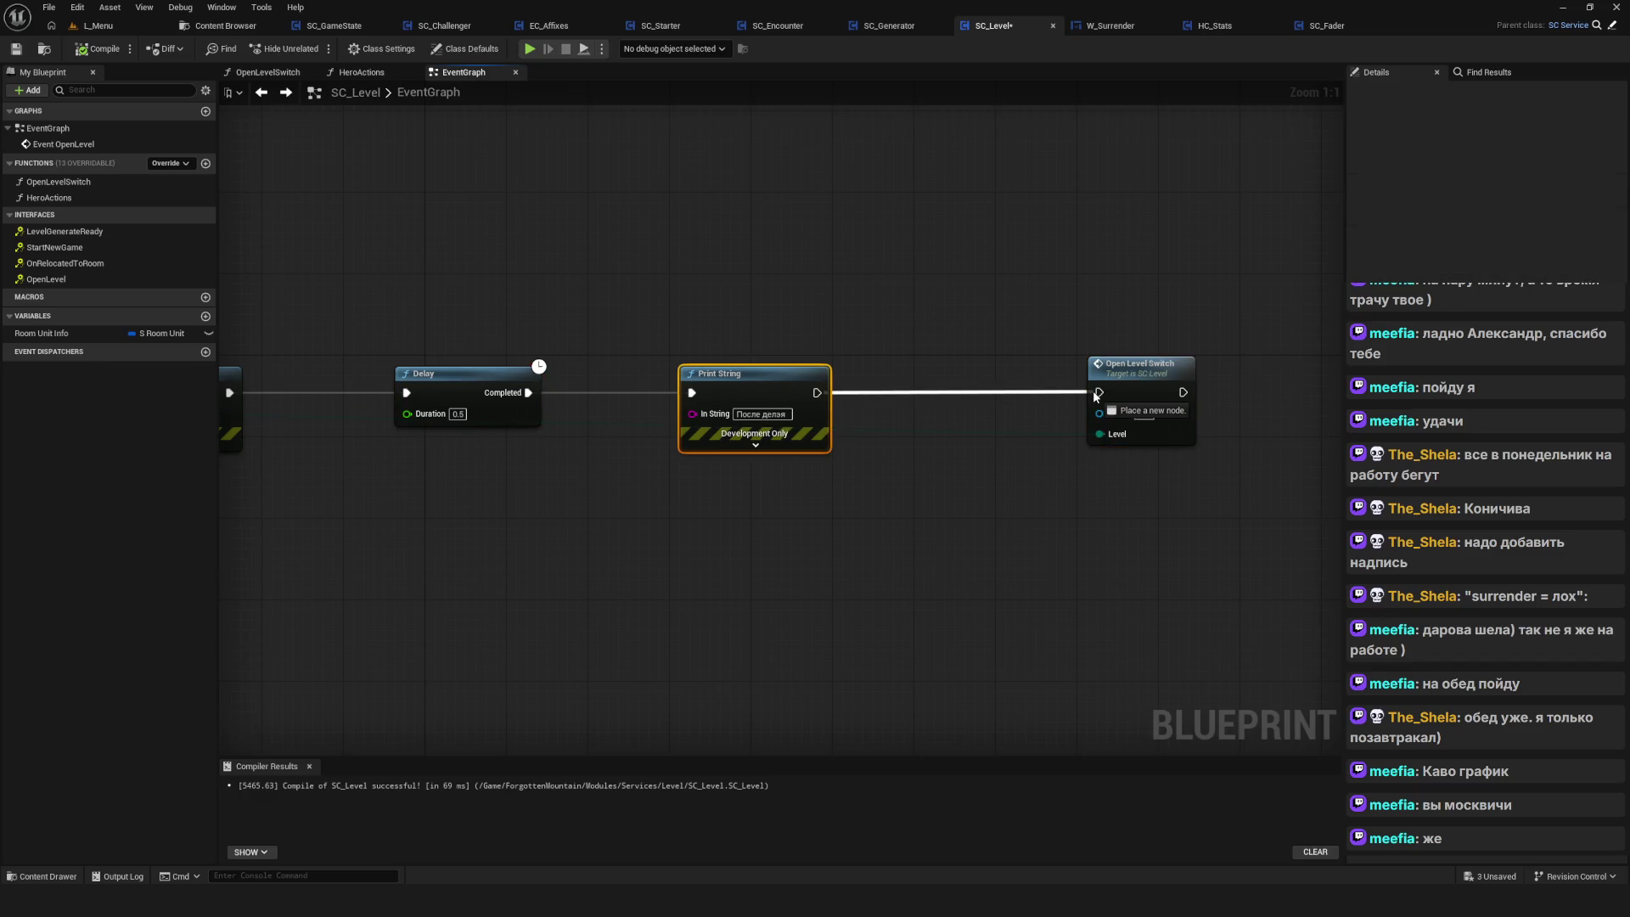
drag(885, 445, 917, 461)
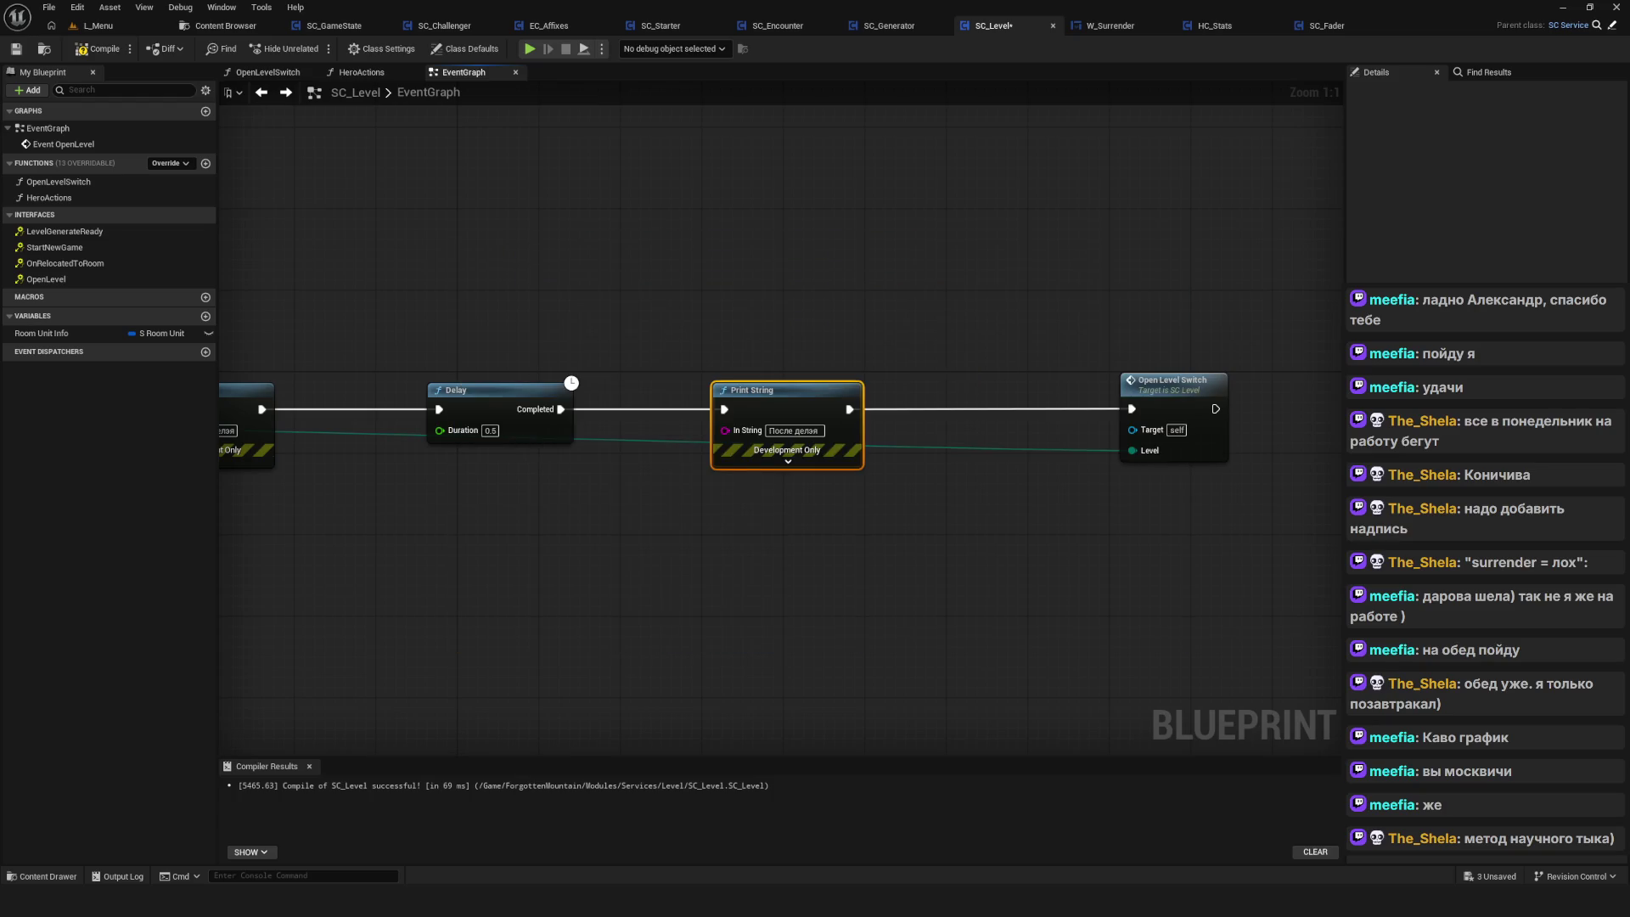
Select the Delay node, pan to the Get Service node, and compile SC_Level
drag(479, 252, 510, 578)
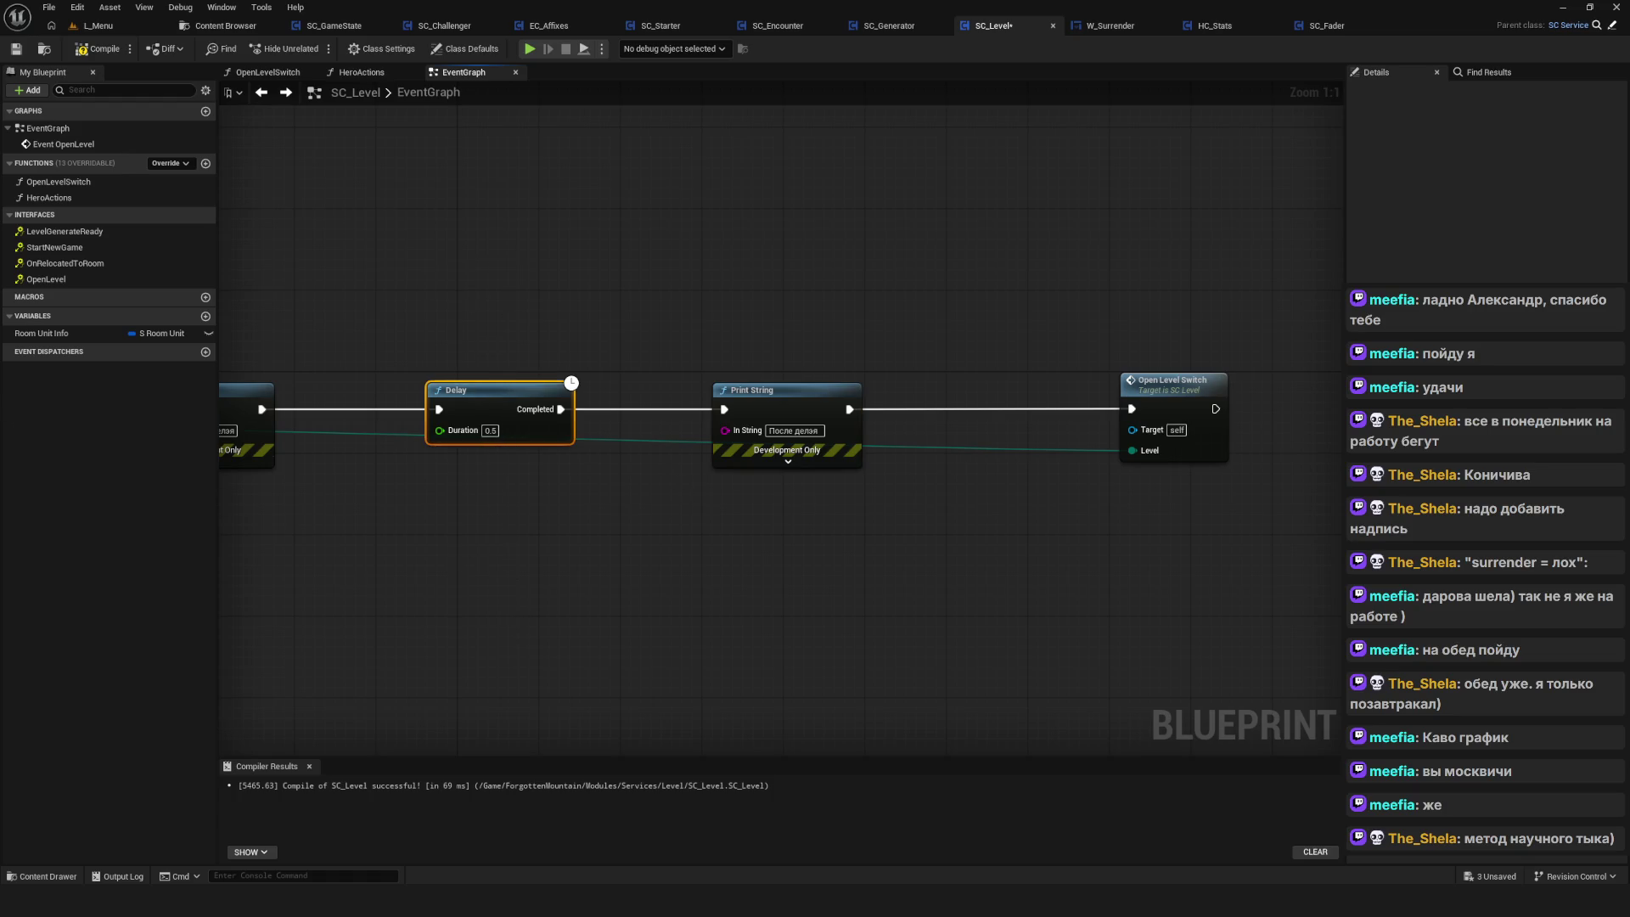
scroll(920, 414, down, 5)
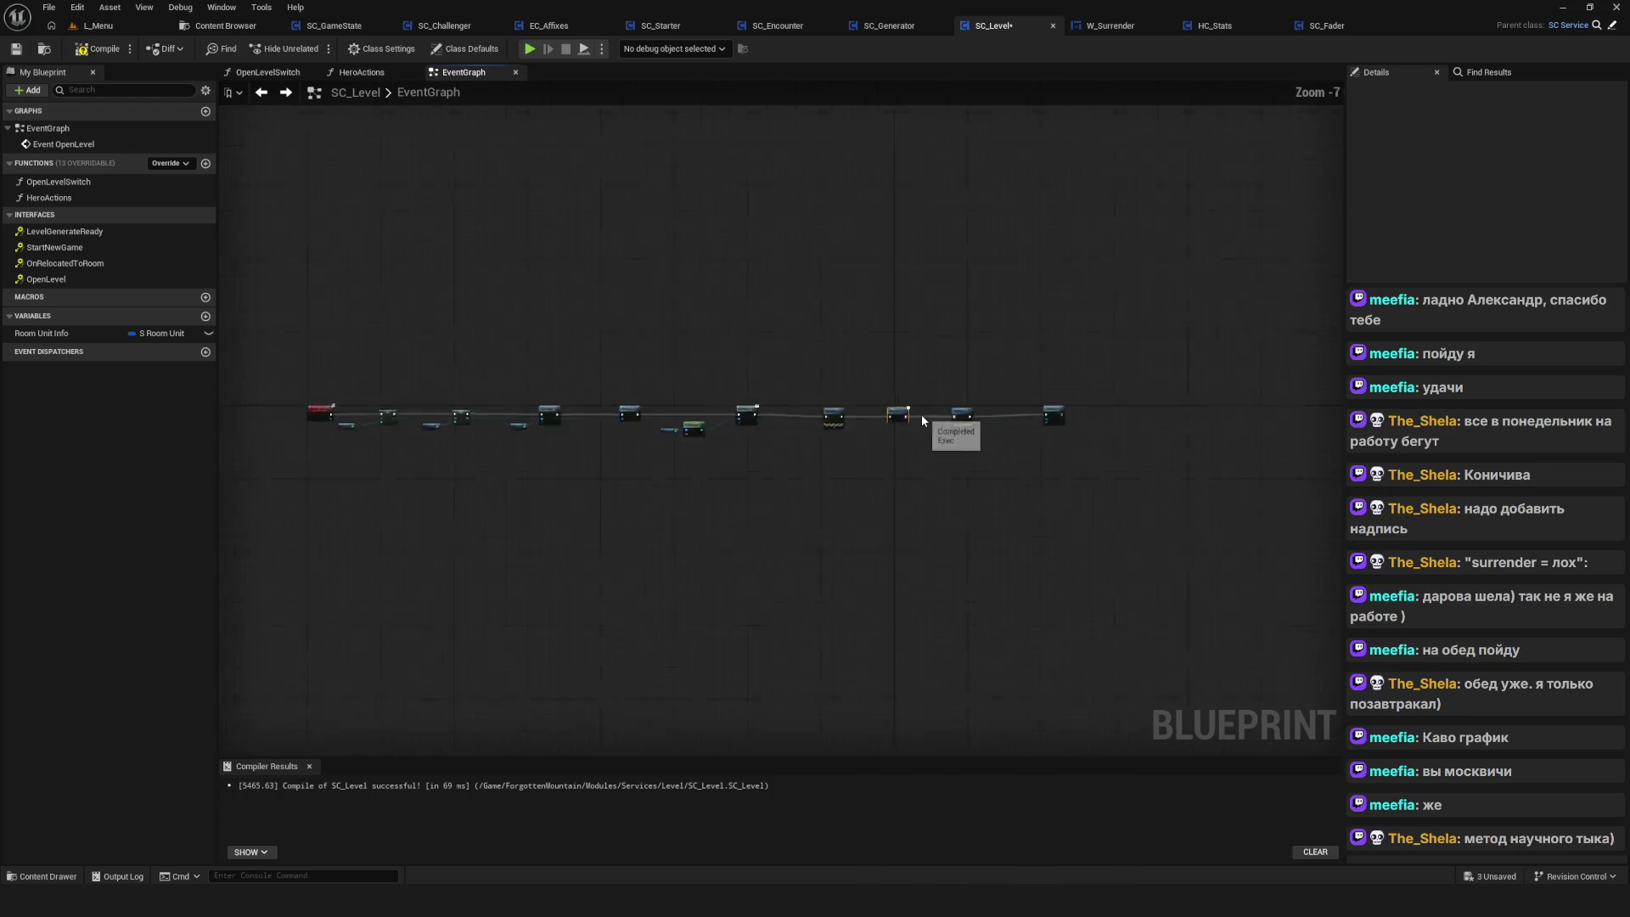
scroll(920, 414, up, 3)
drag(960, 399, 1163, 428)
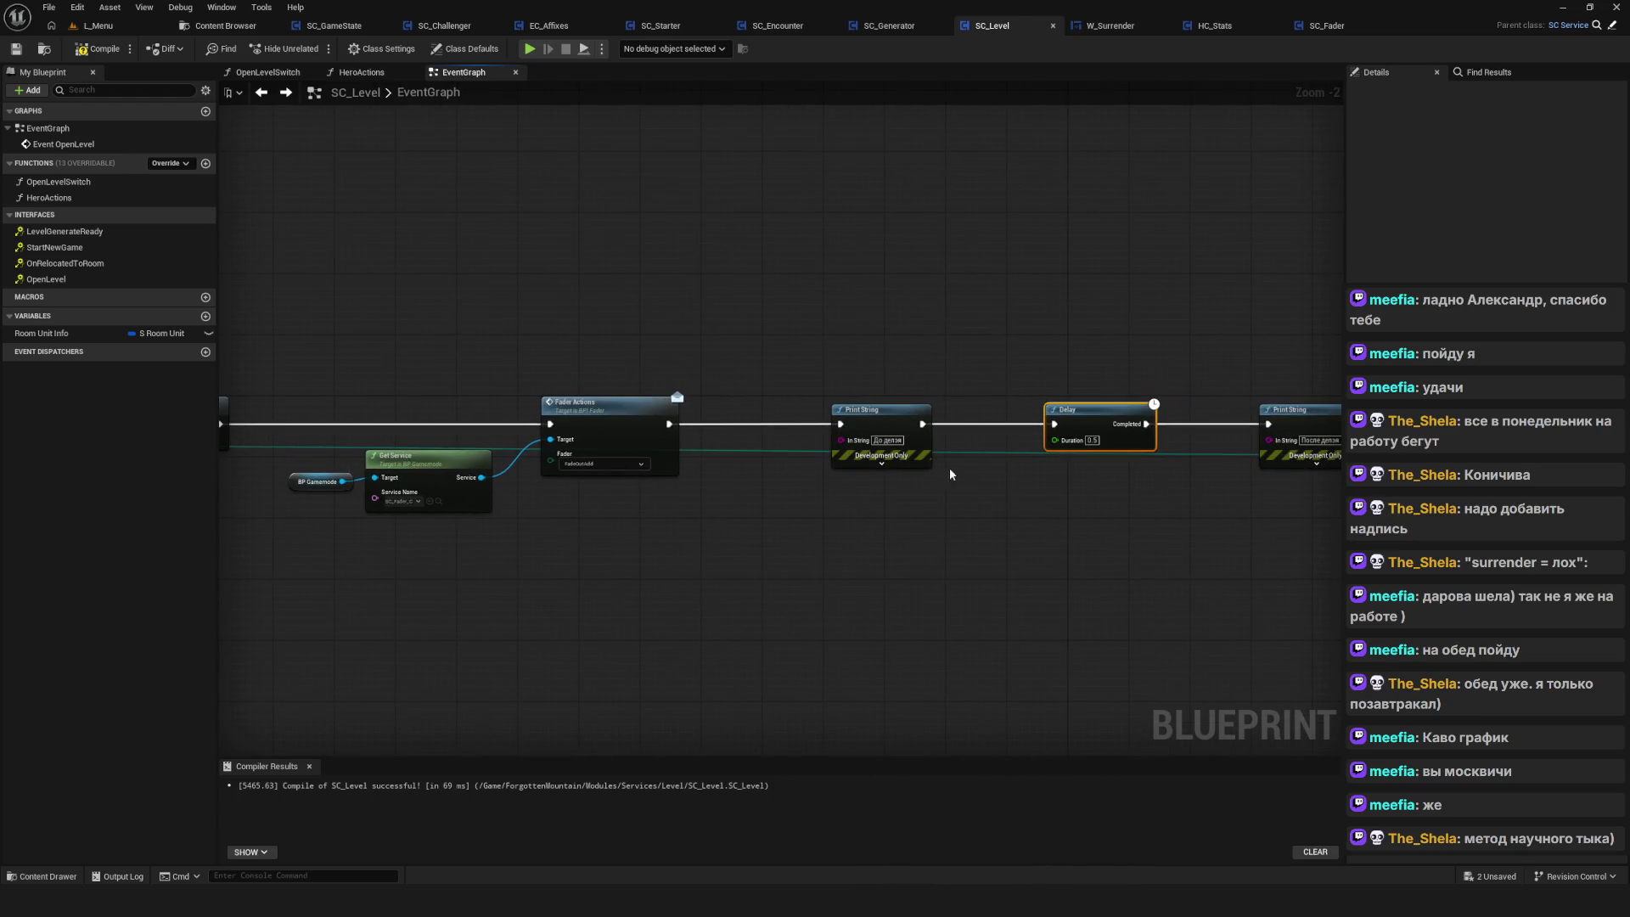
click(93, 48)
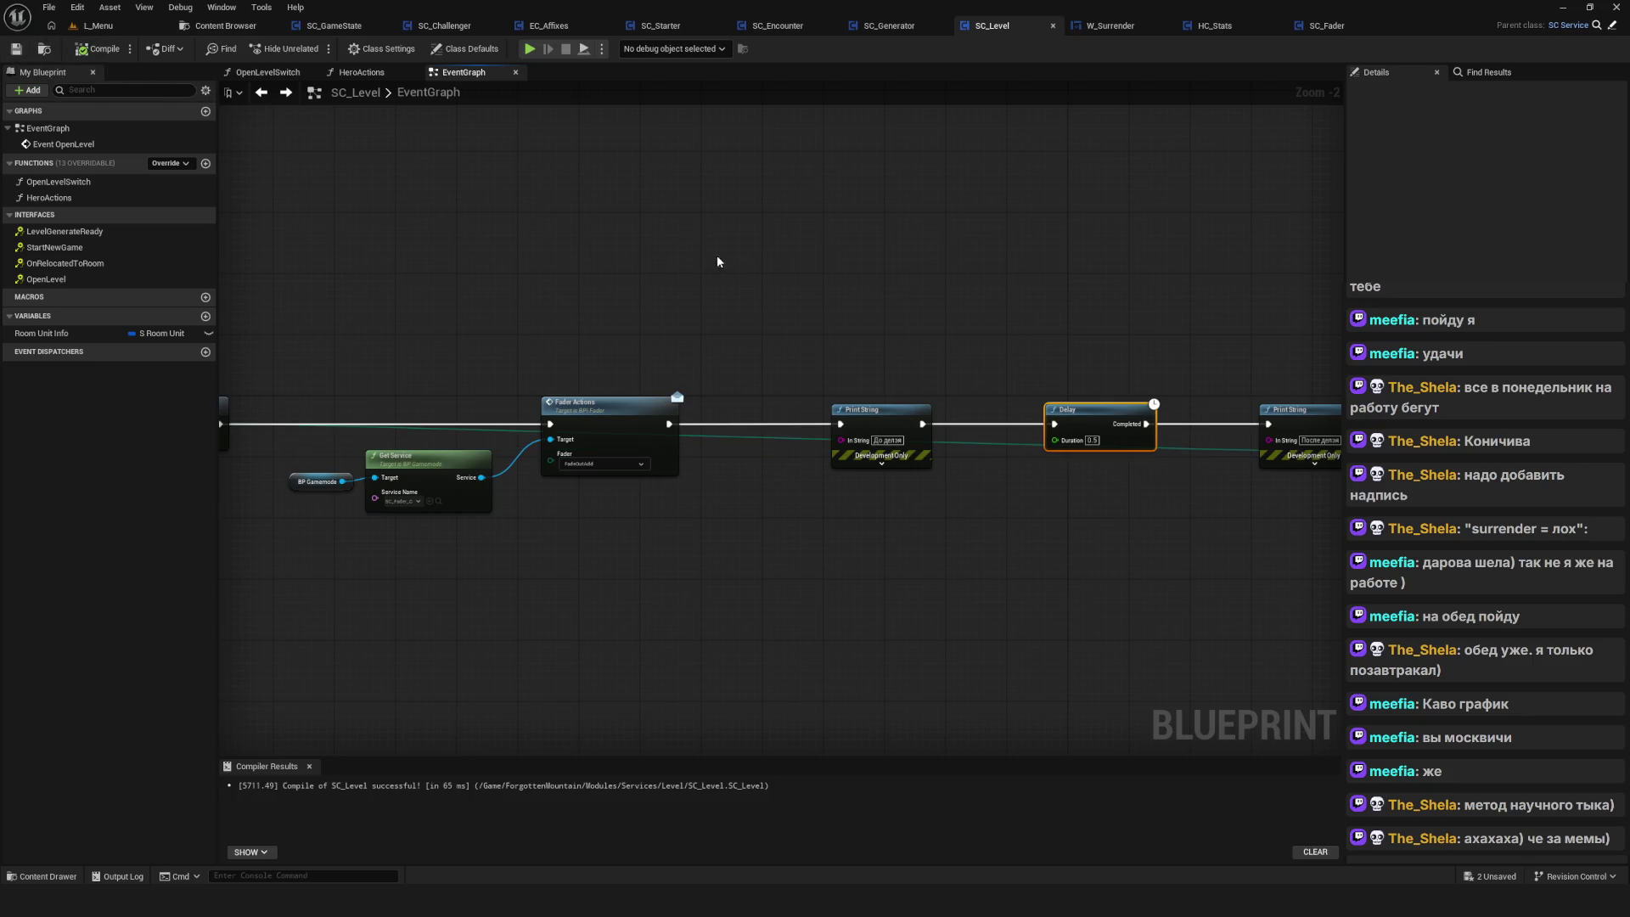
scroll(735, 316, down, 4)
scroll(698, 412, up, 2)
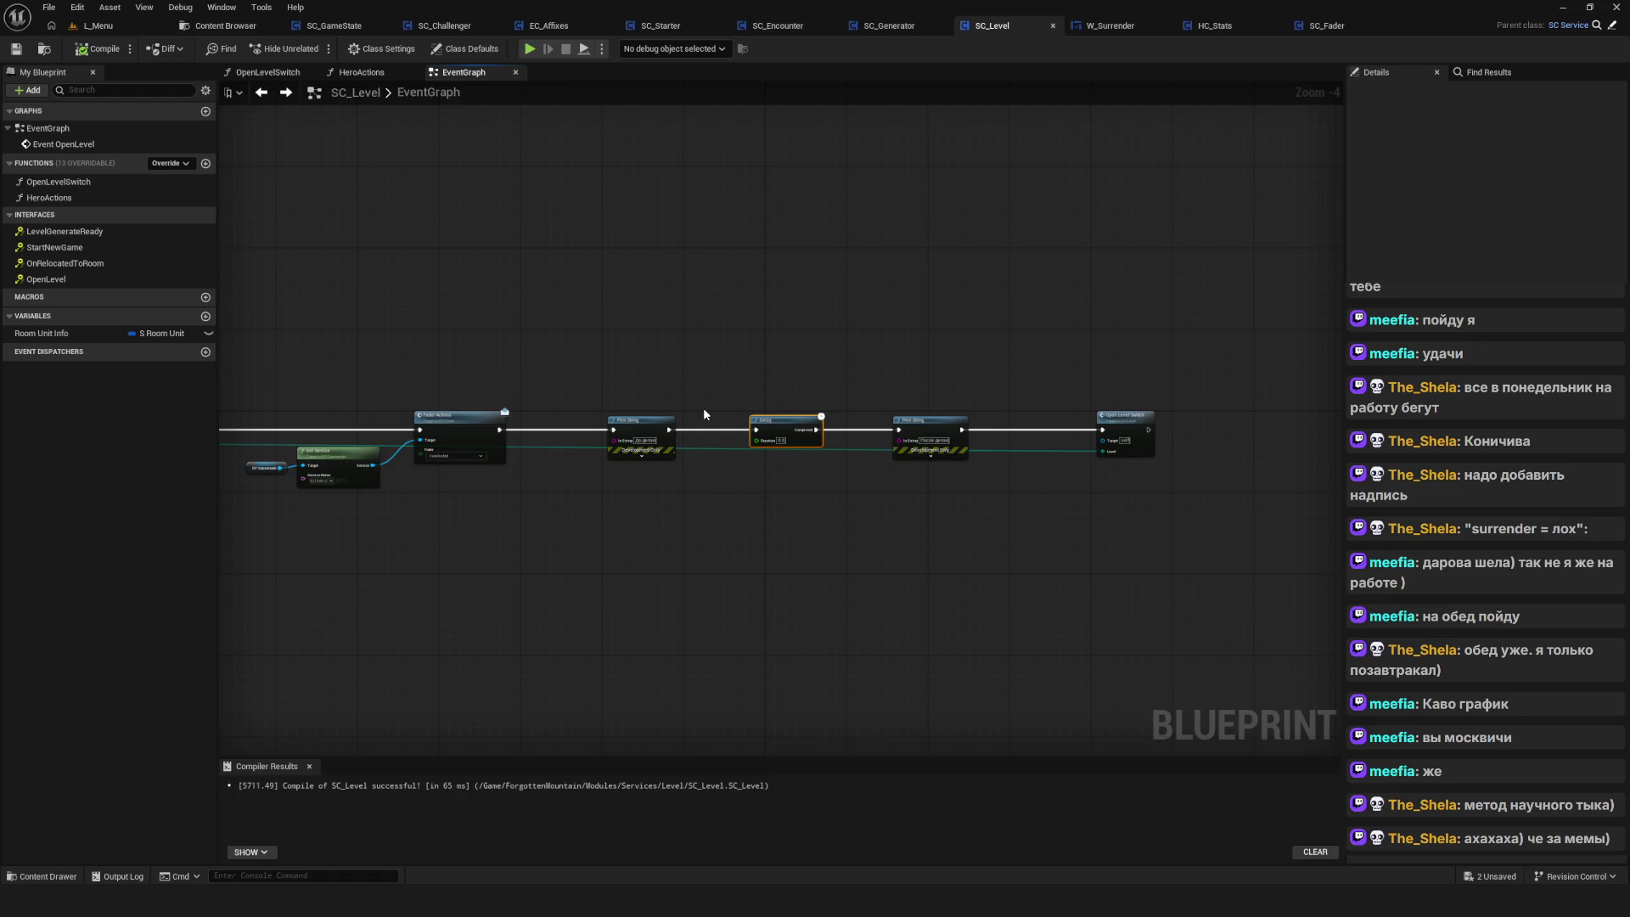
scroll(844, 443, down, 4)
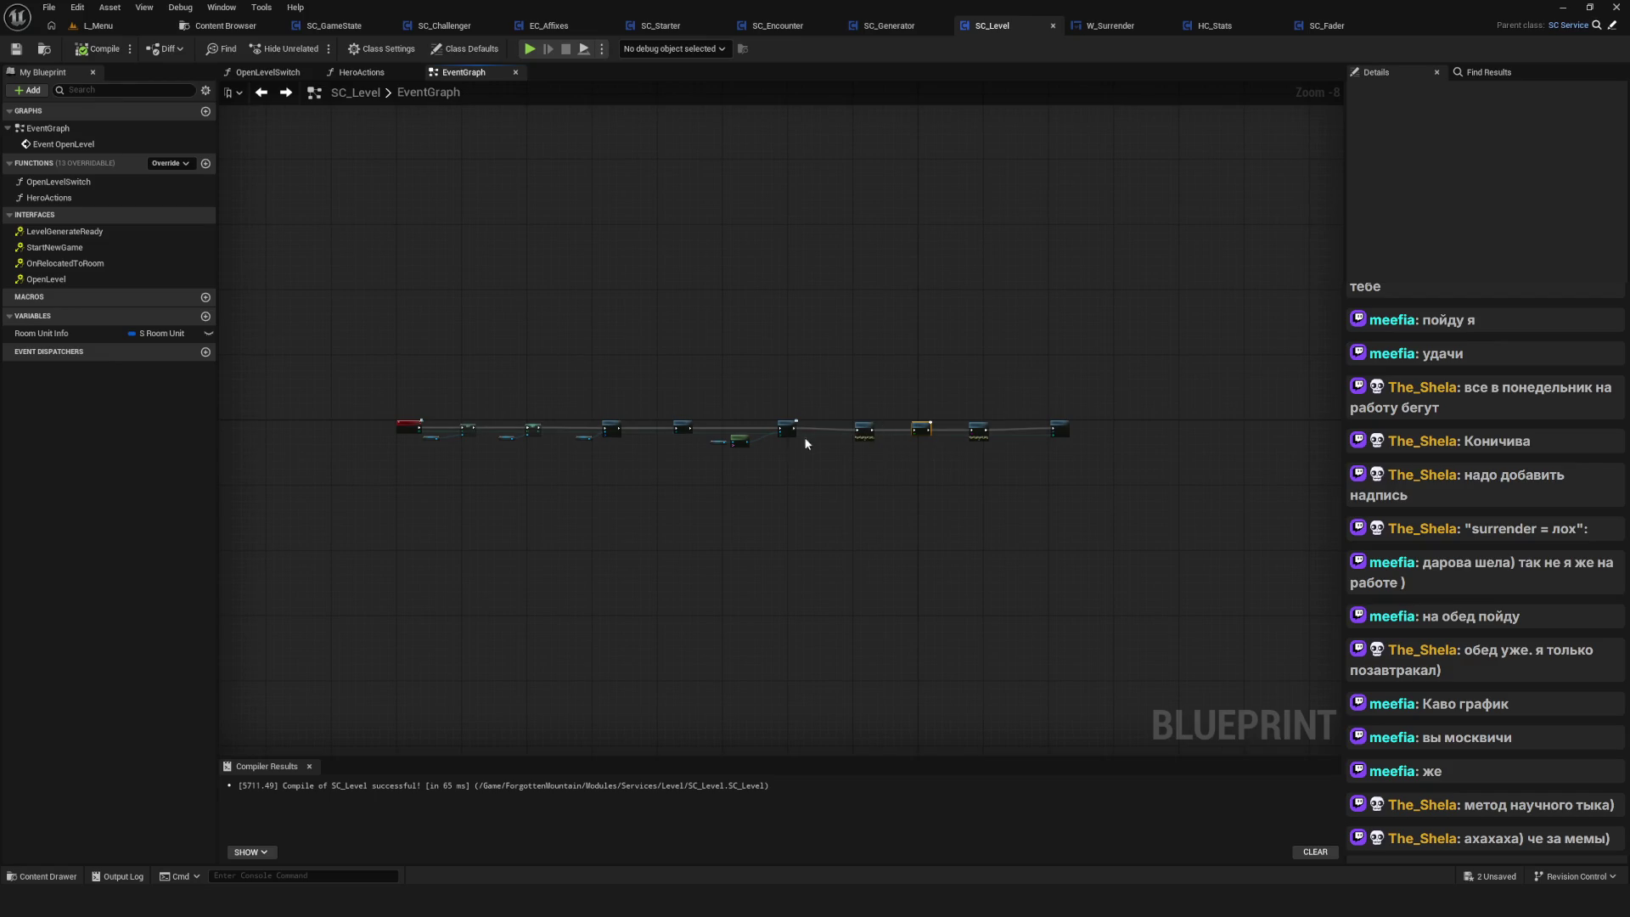
mouse_move(792, 462)
mouse_down()
mouse_move(785, 481)
mouse_move(854, 503)
mouse_up()
scroll(788, 479, up, 2)
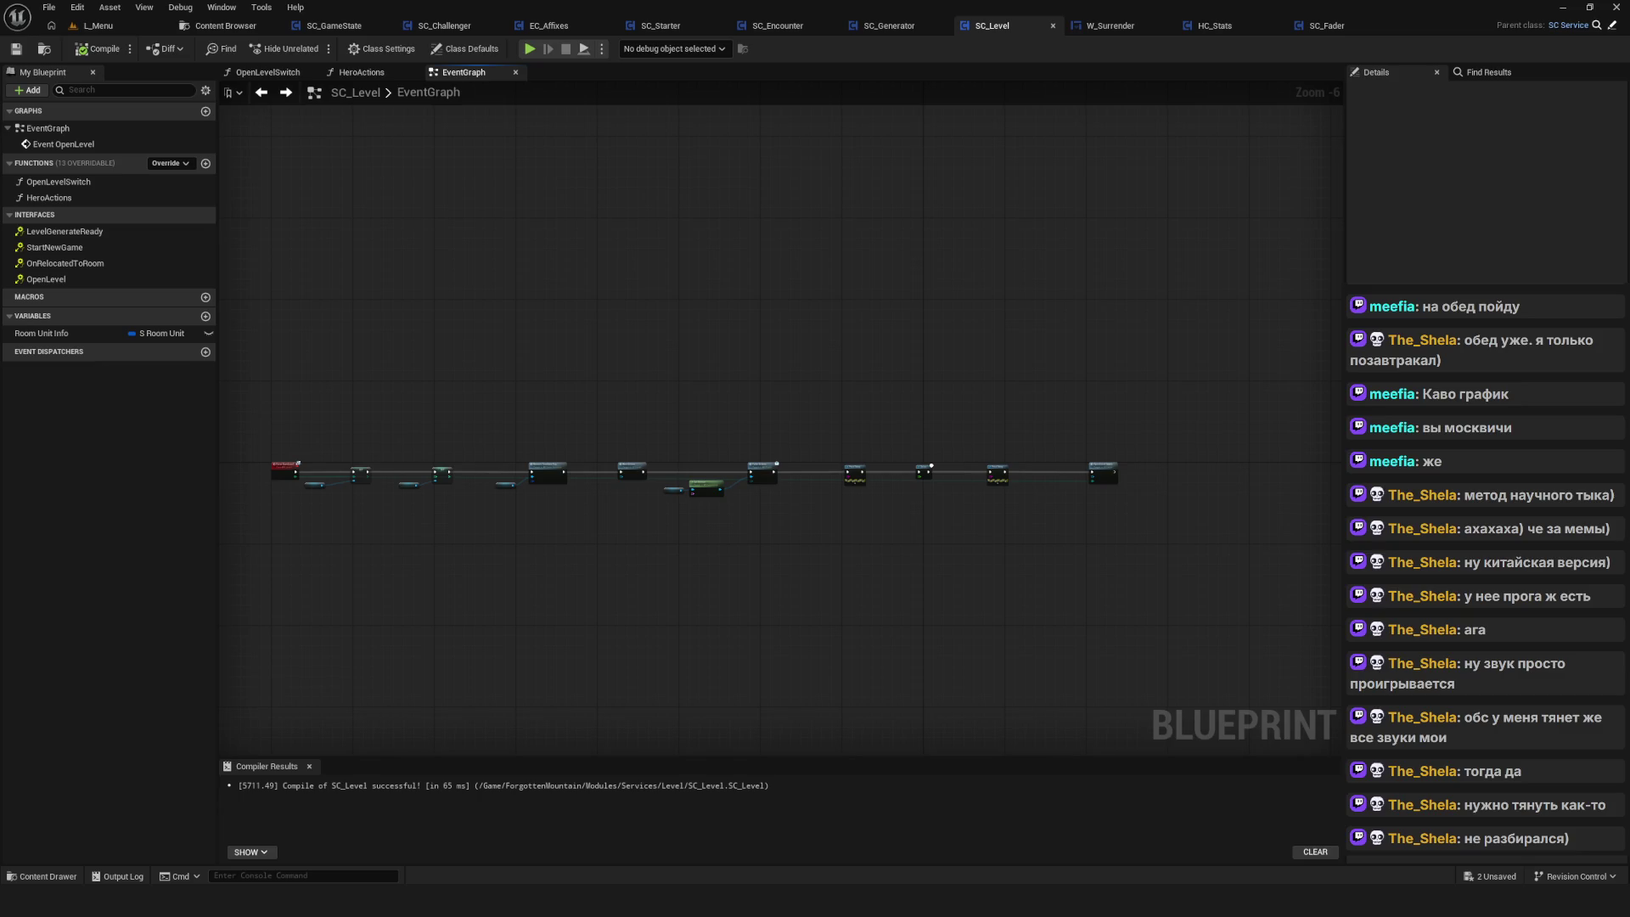
Pan along the chain and marquee-select the Print String nodes beside Fader Actions and Delay
mouse_move(1034, 339)
mouse_down()
mouse_move(1222, 283)
mouse_move(1175, 247)
mouse_up()
scroll(1223, 384, up, 5)
mouse_move(958, 262)
mouse_down()
mouse_move(929, 495)
mouse_move(925, 475)
mouse_up()
scroll(917, 449, down, 5)
scroll(928, 456, up, 5)
drag(740, 318, 873, 601)
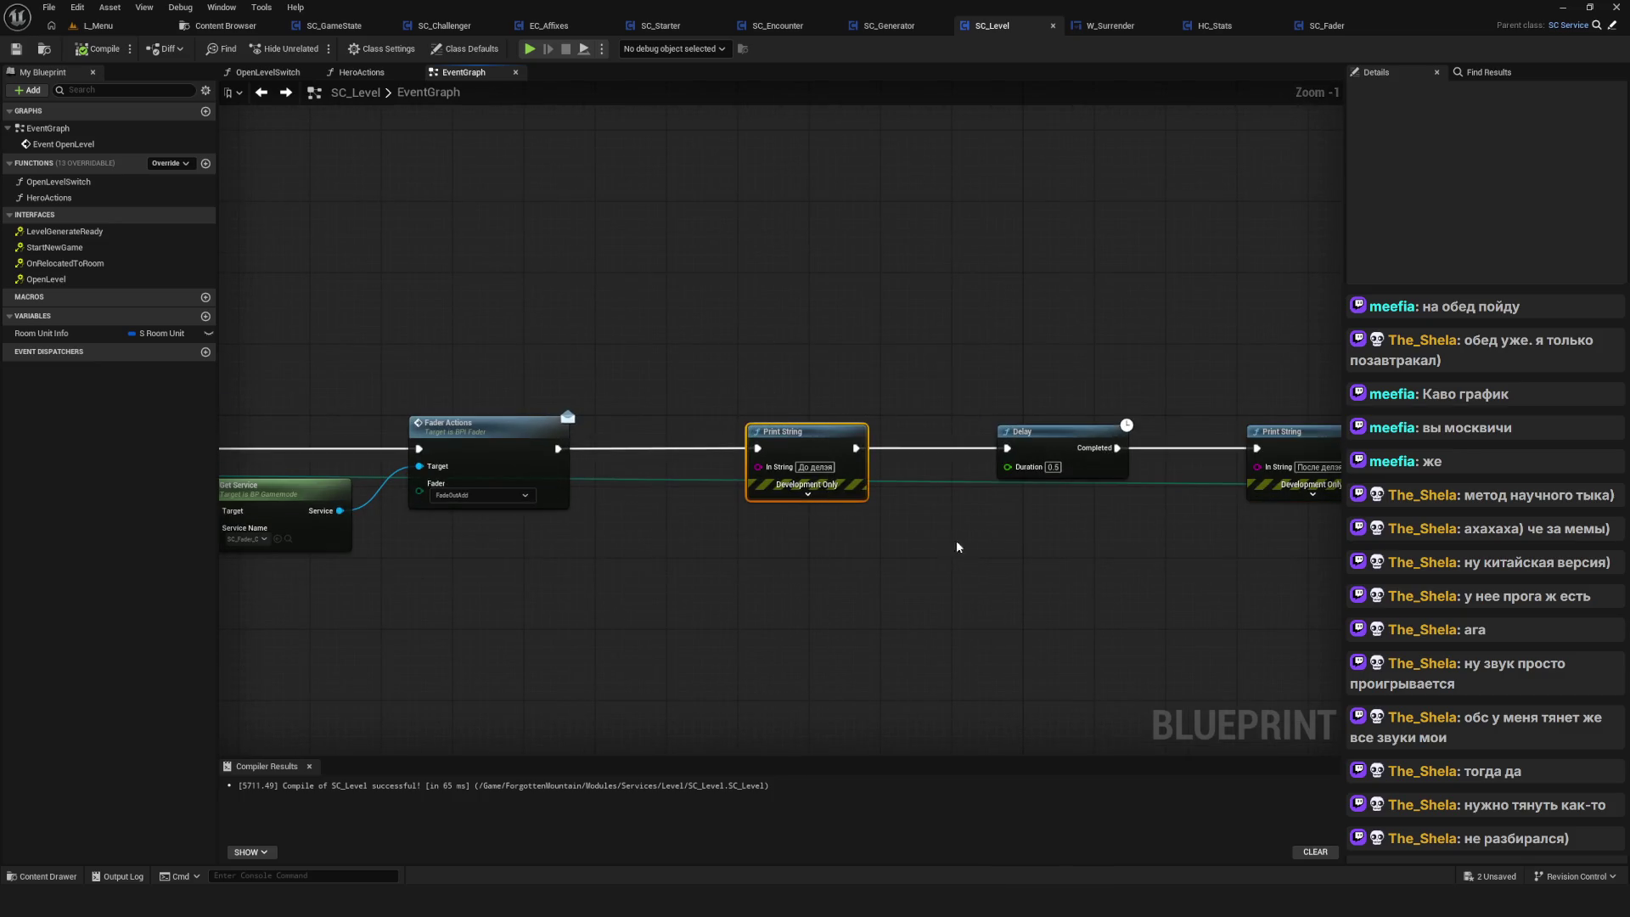
scroll(719, 458, down, 4)
scroll(765, 451, up, 2)
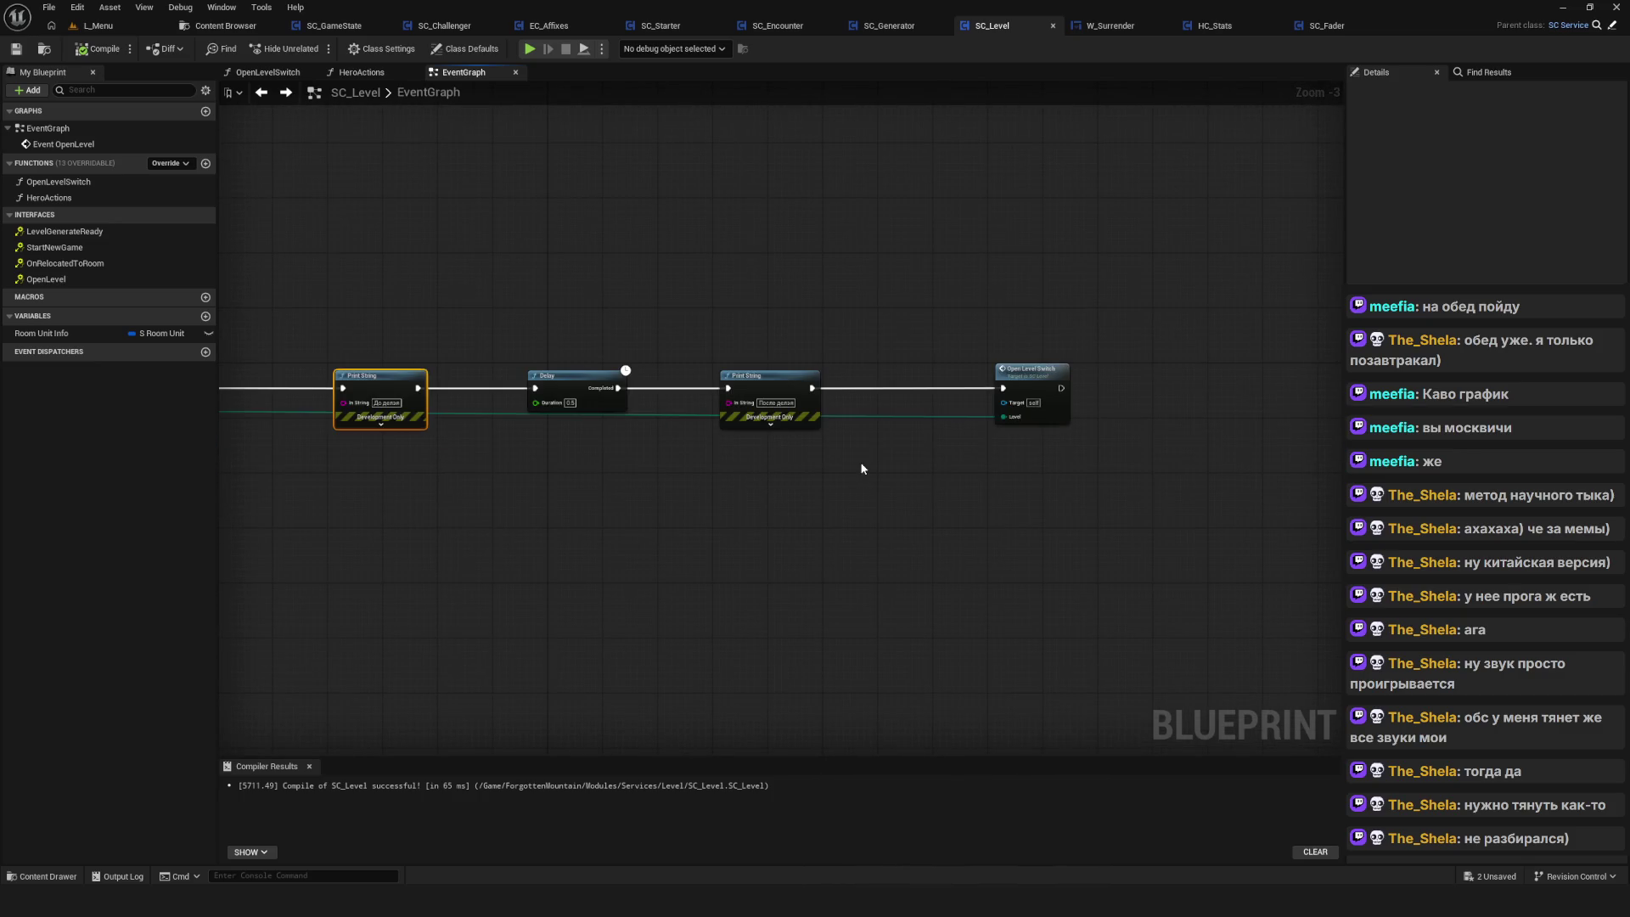
Delete both Print String nodes and wire Fader Actions to Delay to Open Level Switch
drag(687, 246, 818, 470)
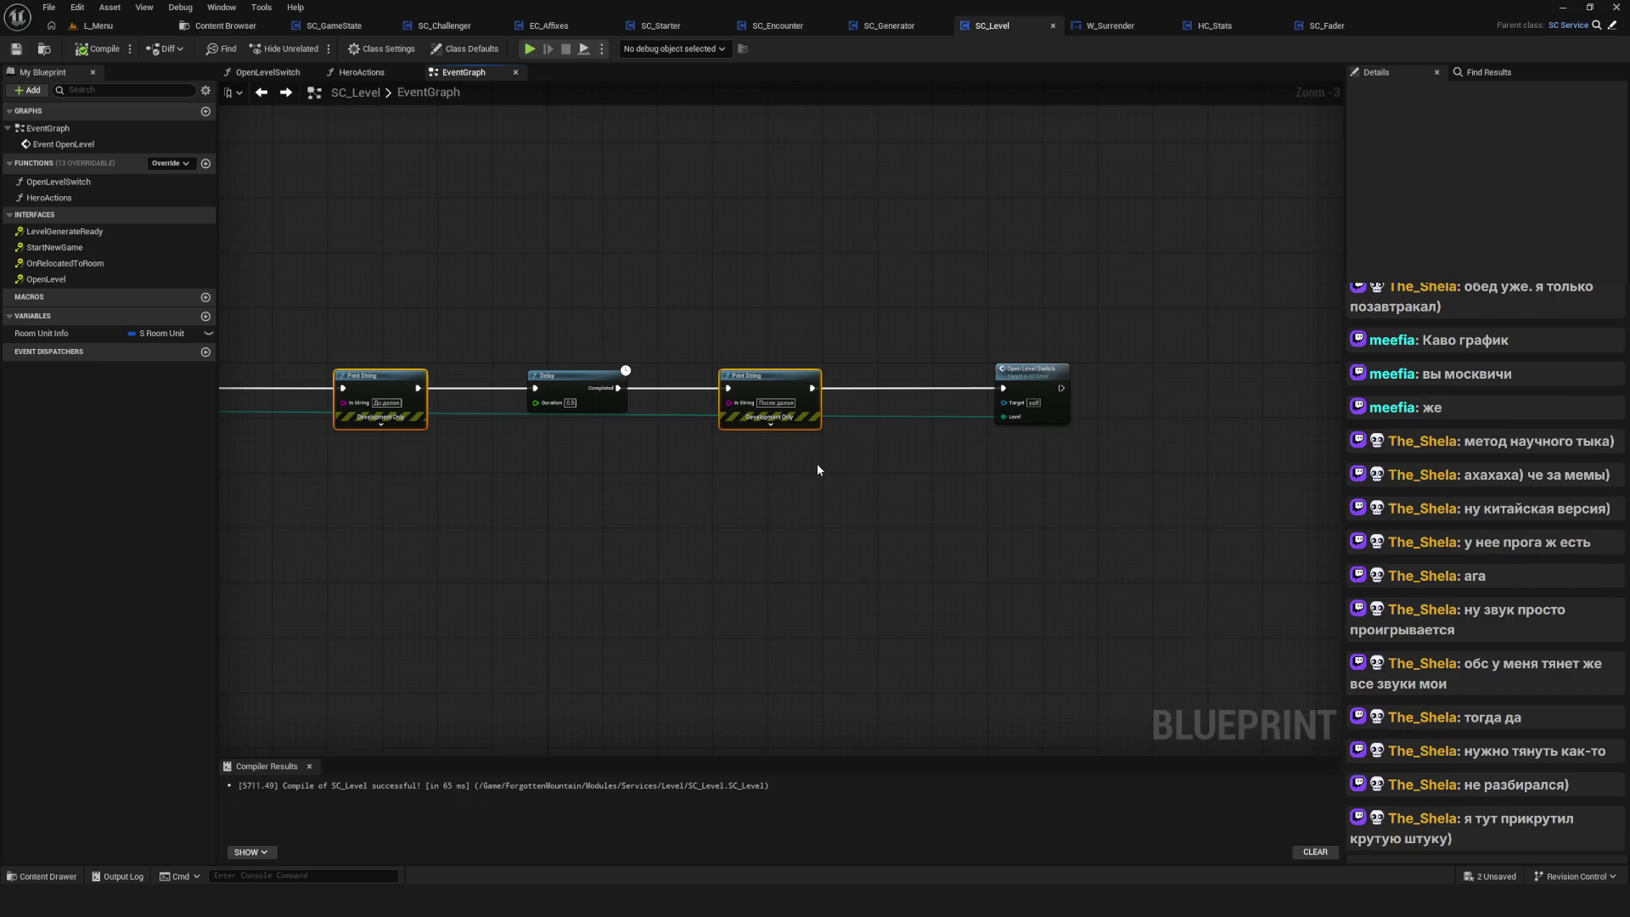
key(Delete)
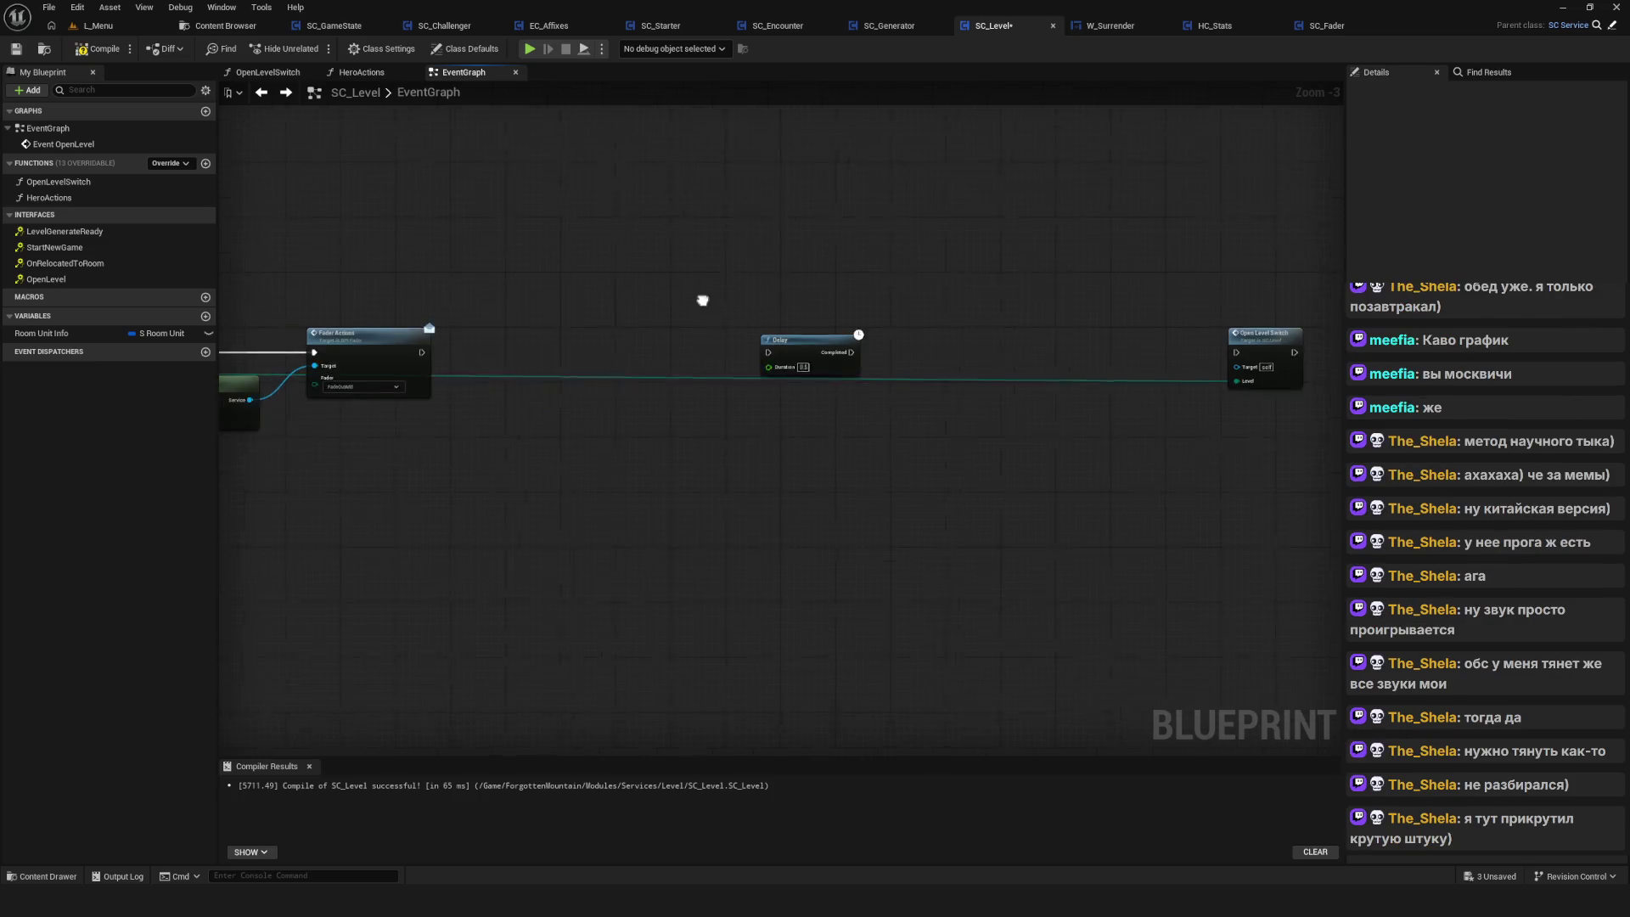
mouse_move(443, 346)
mouse_down()
mouse_move(563, 361)
mouse_move(1334, 327)
mouse_move(1200, 346)
mouse_up()
mouse_move(1312, 257)
mouse_down()
mouse_move(1172, 429)
mouse_move(503, 348)
mouse_up()
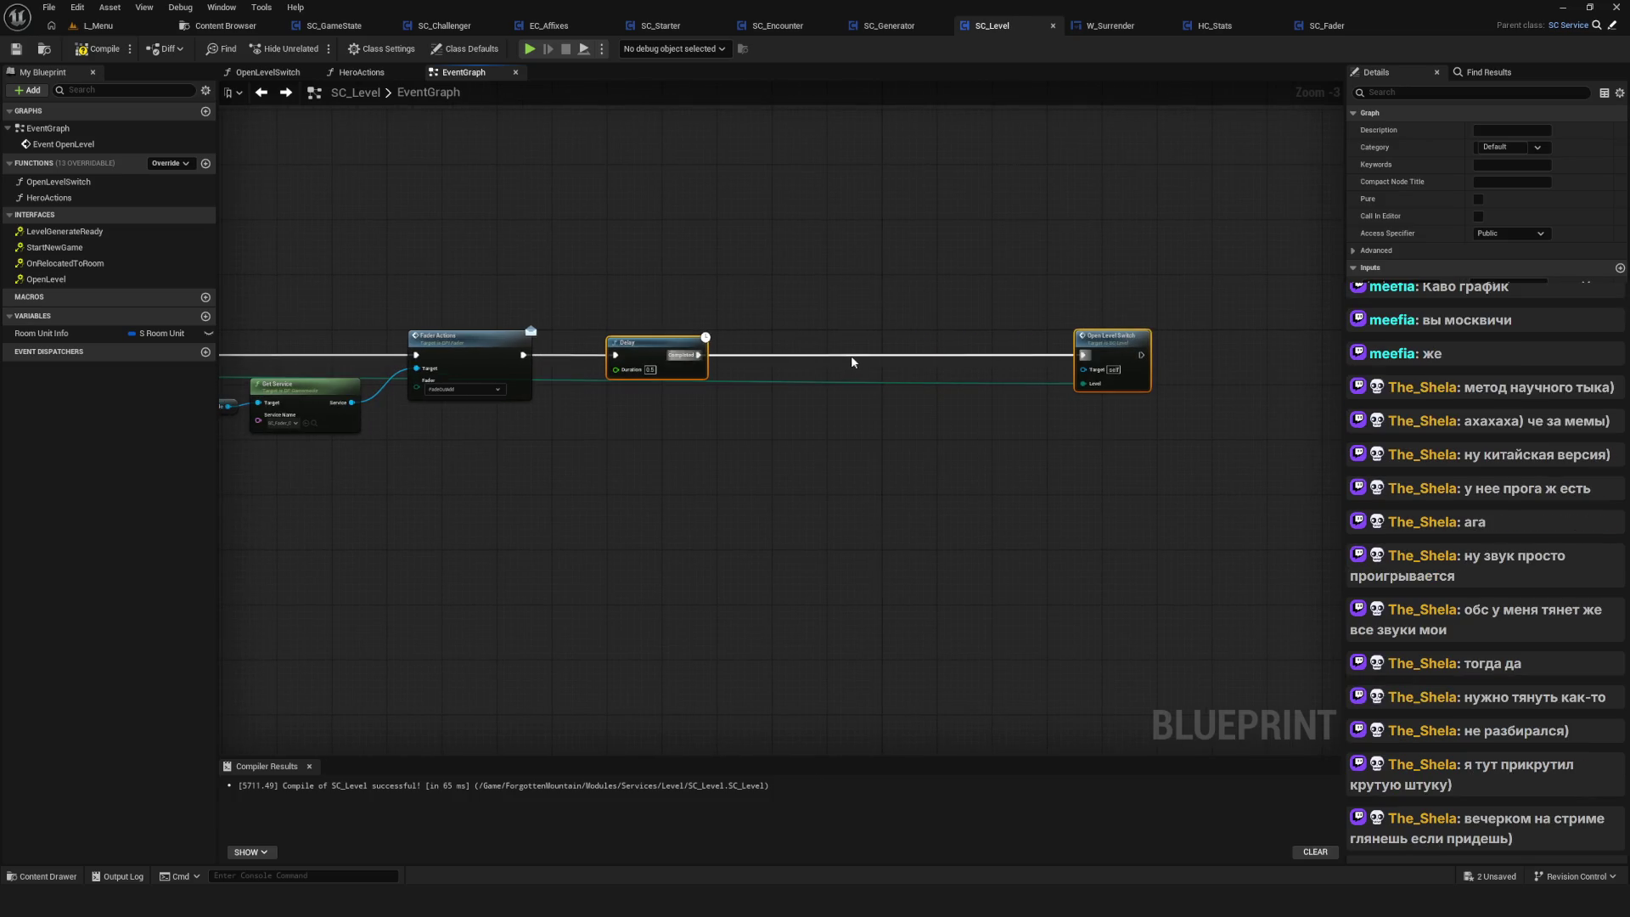
Move Open Level Switch closer to Delay, fit the chain in view, and compile SC_Level
drag(619, 420, 640, 461)
click(671, 383)
click(1130, 381)
mouse_move(1130, 381)
mouse_down()
mouse_move(808, 382)
mouse_move(834, 381)
mouse_up()
scroll(959, 441, down, 9)
key(Home)
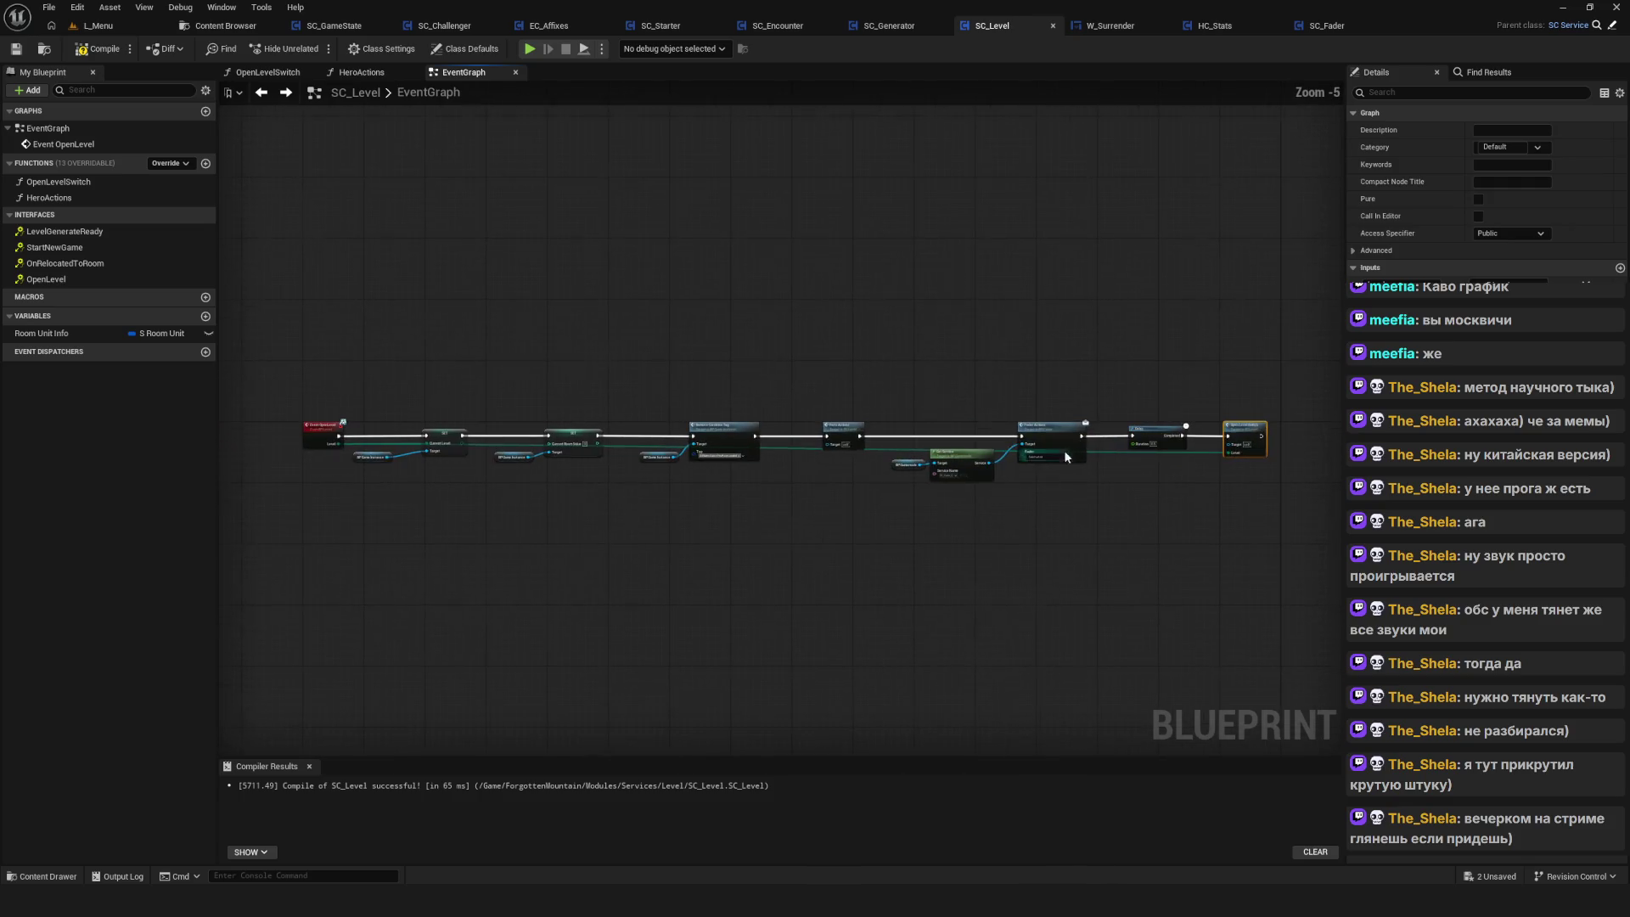
click(99, 48)
mouse_move(924, 473)
mouse_down()
mouse_move(863, 459)
mouse_move(976, 492)
mouse_move(837, 482)
mouse_up()
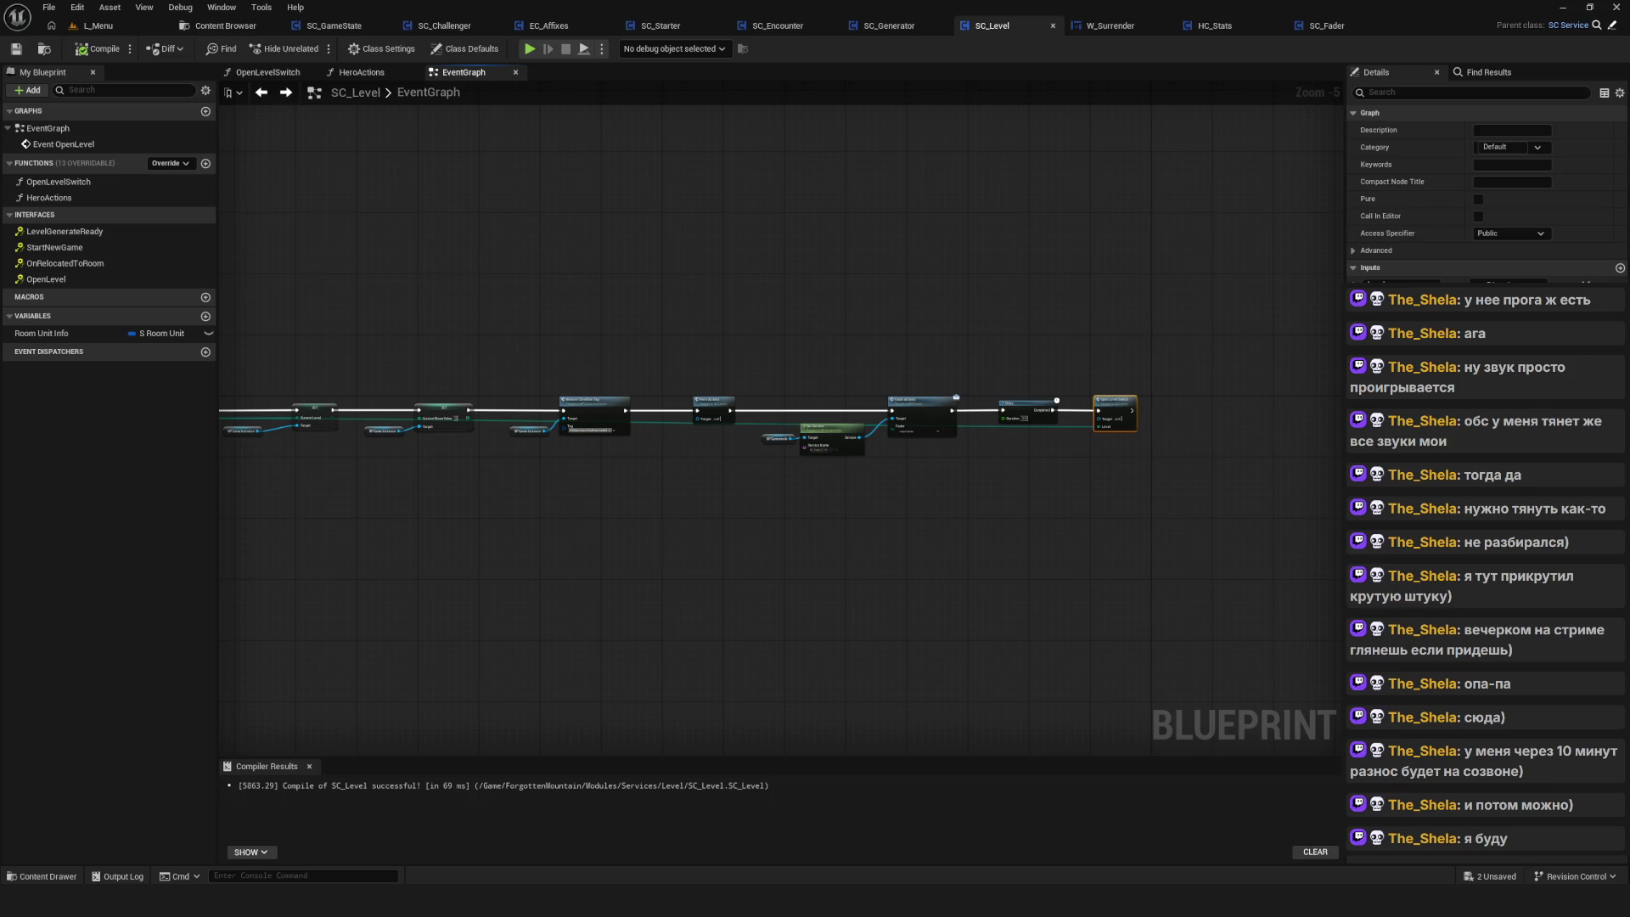
Zoom and pan around the EventGraph to view the whole OpenLevel chain
scroll(905, 435, down, 4)
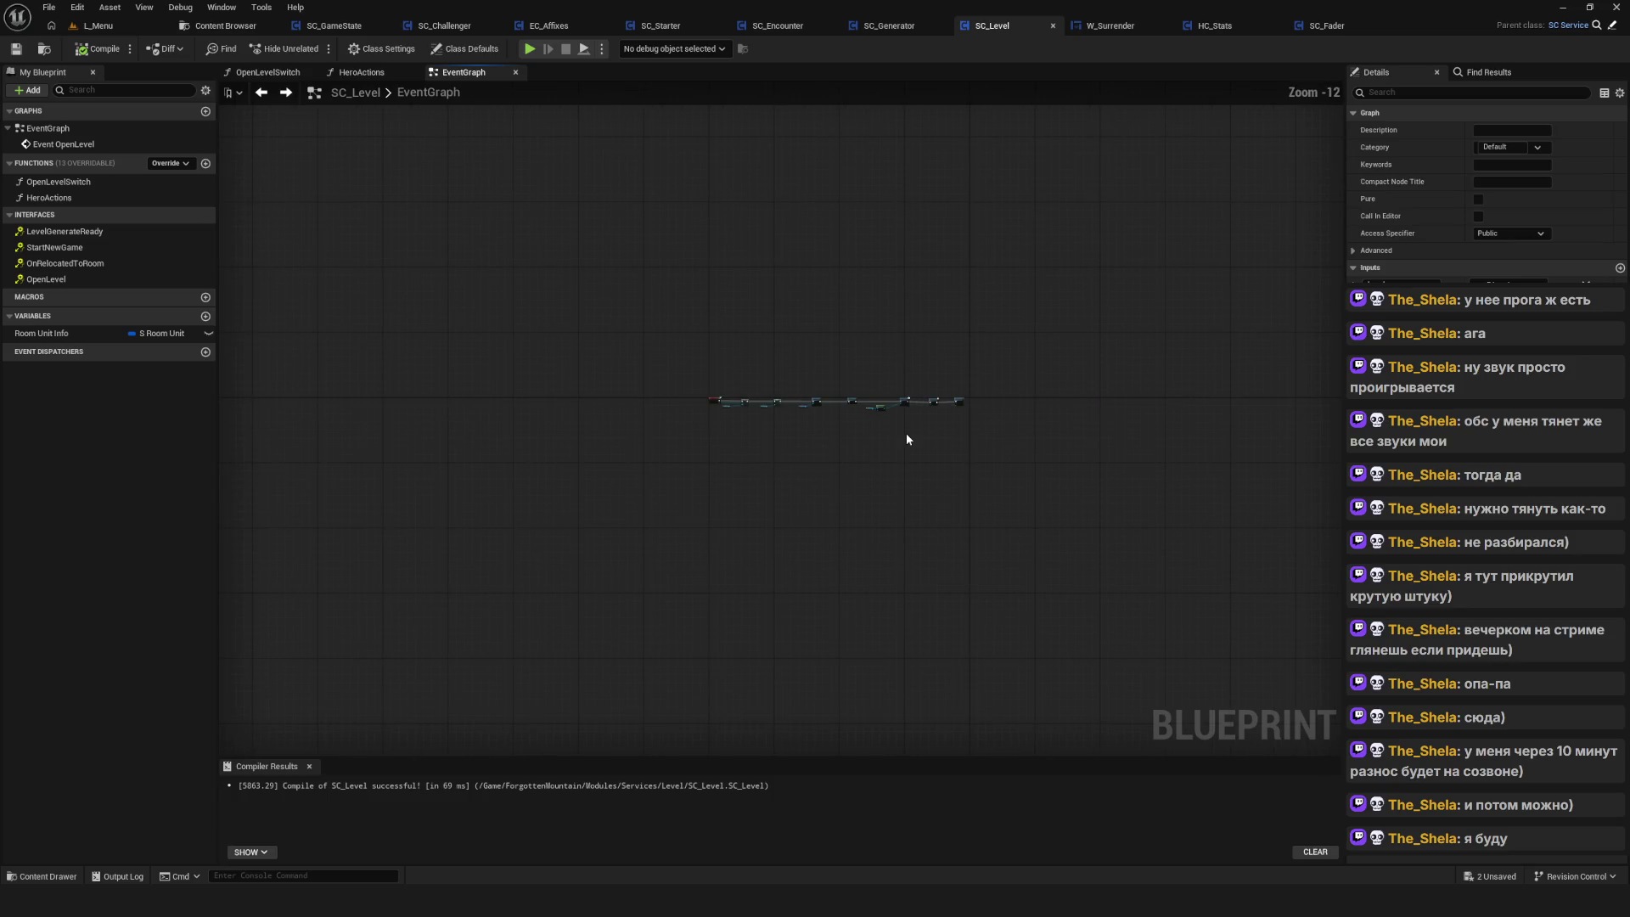
scroll(798, 490, up, 2)
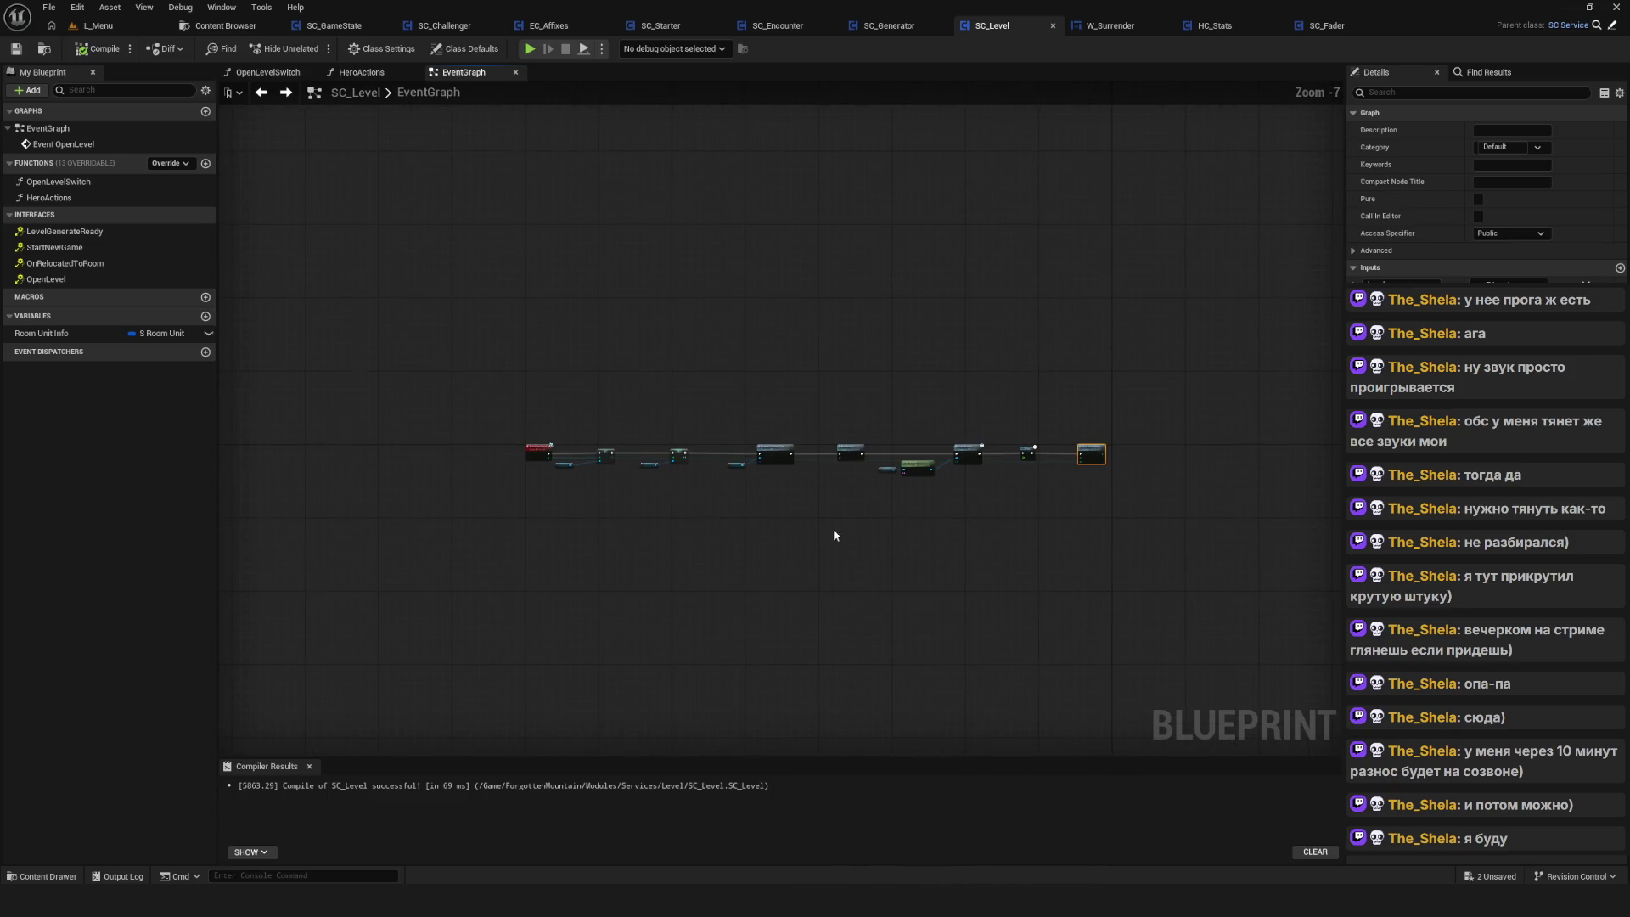
scroll(612, 442, up, 4)
scroll(761, 486, down, 4)
scroll(605, 497, up, 3)
scroll(817, 477, down, 2)
scroll(817, 477, up, 2)
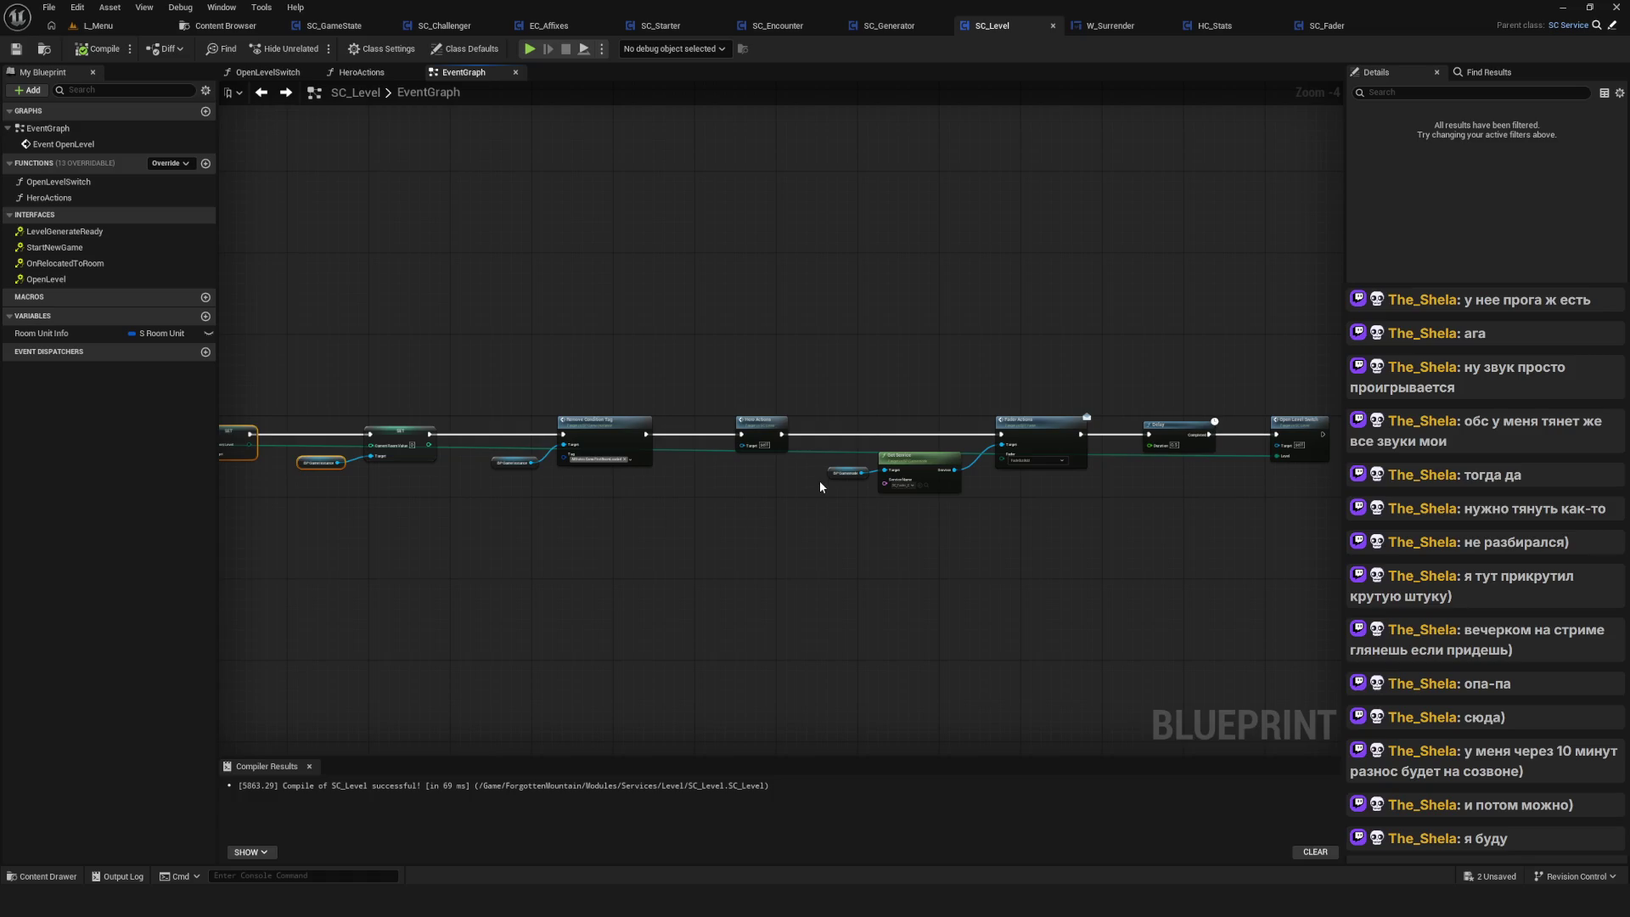
scroll(747, 320, down, 5)
scroll(742, 363, up, 5)
scroll(934, 437, up, 3)
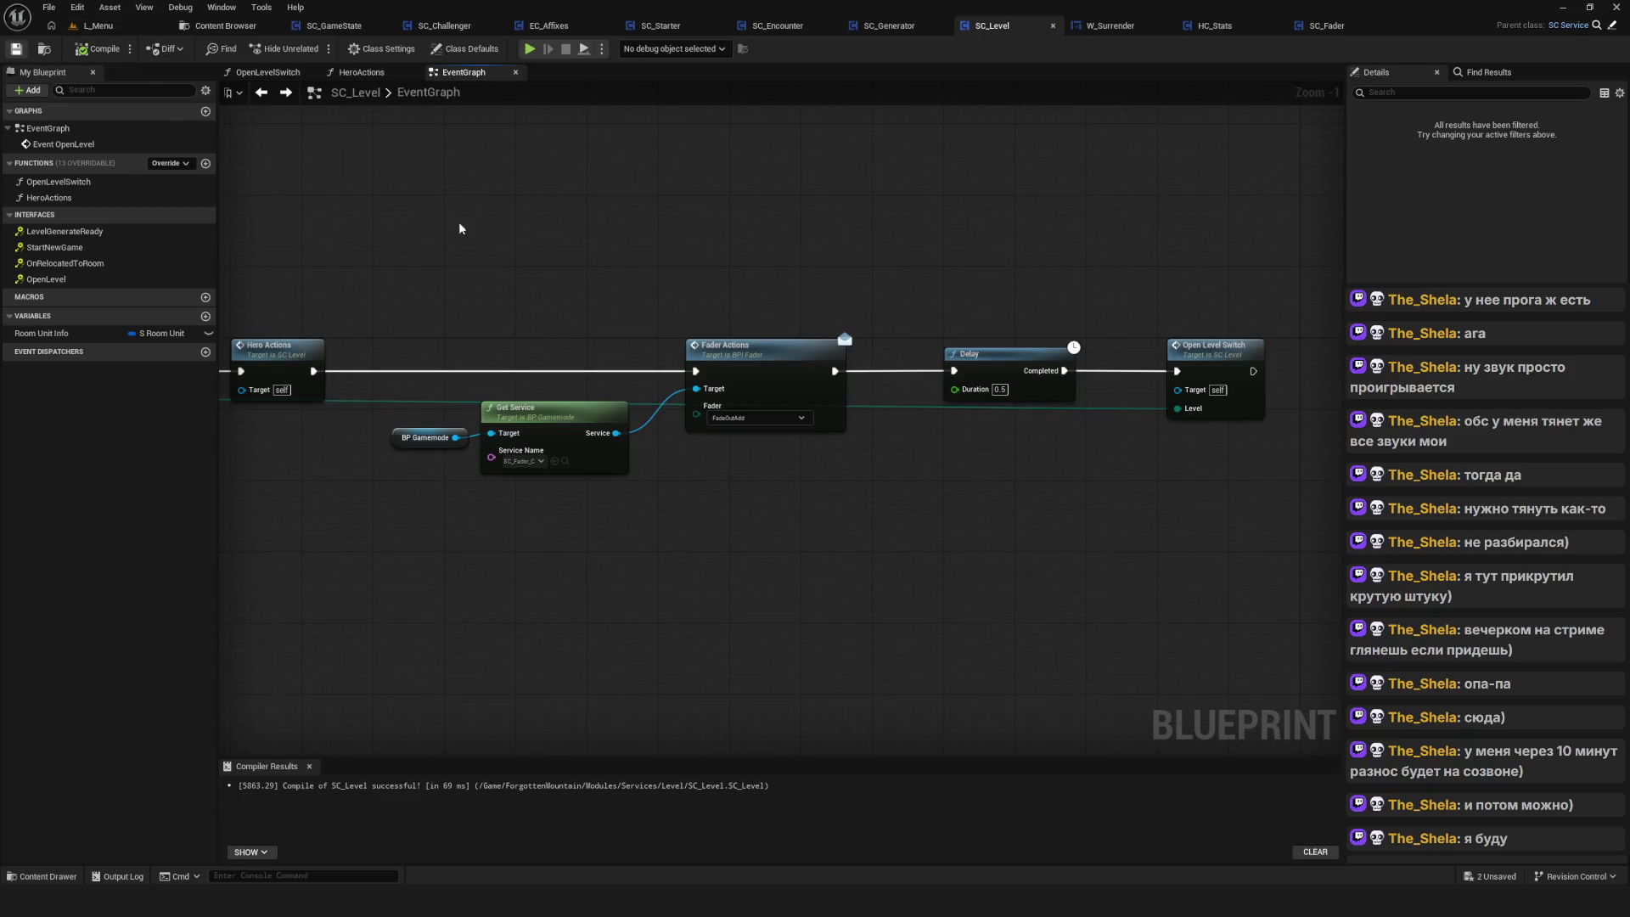
scroll(747, 365, down, 6)
scroll(747, 365, up, 4)
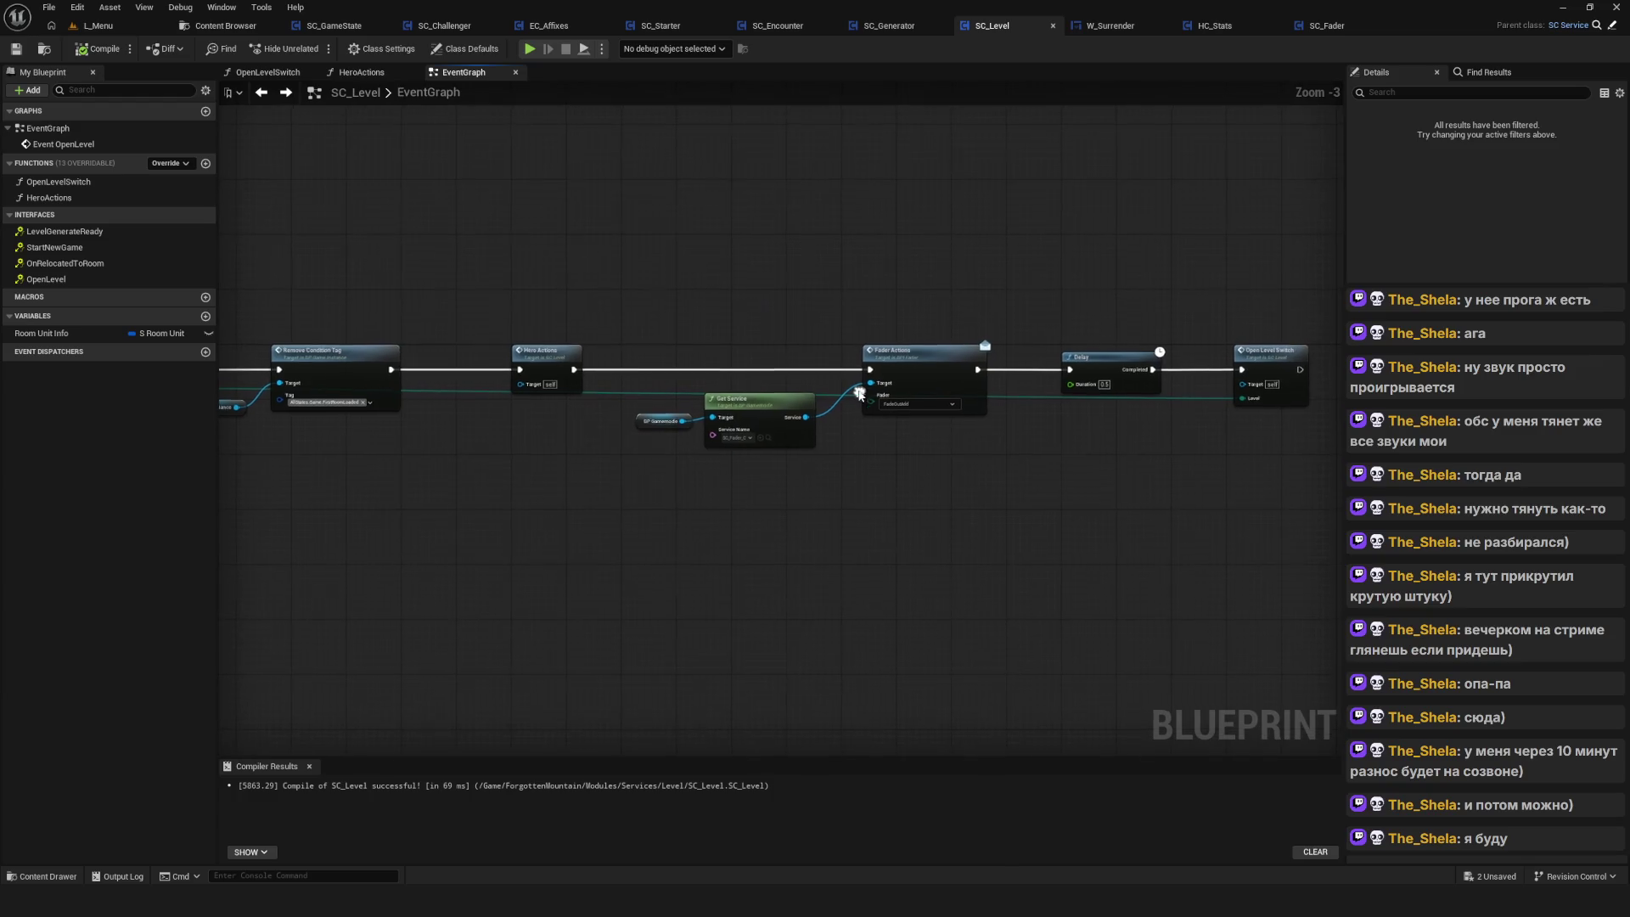
drag(860, 392, 1003, 382)
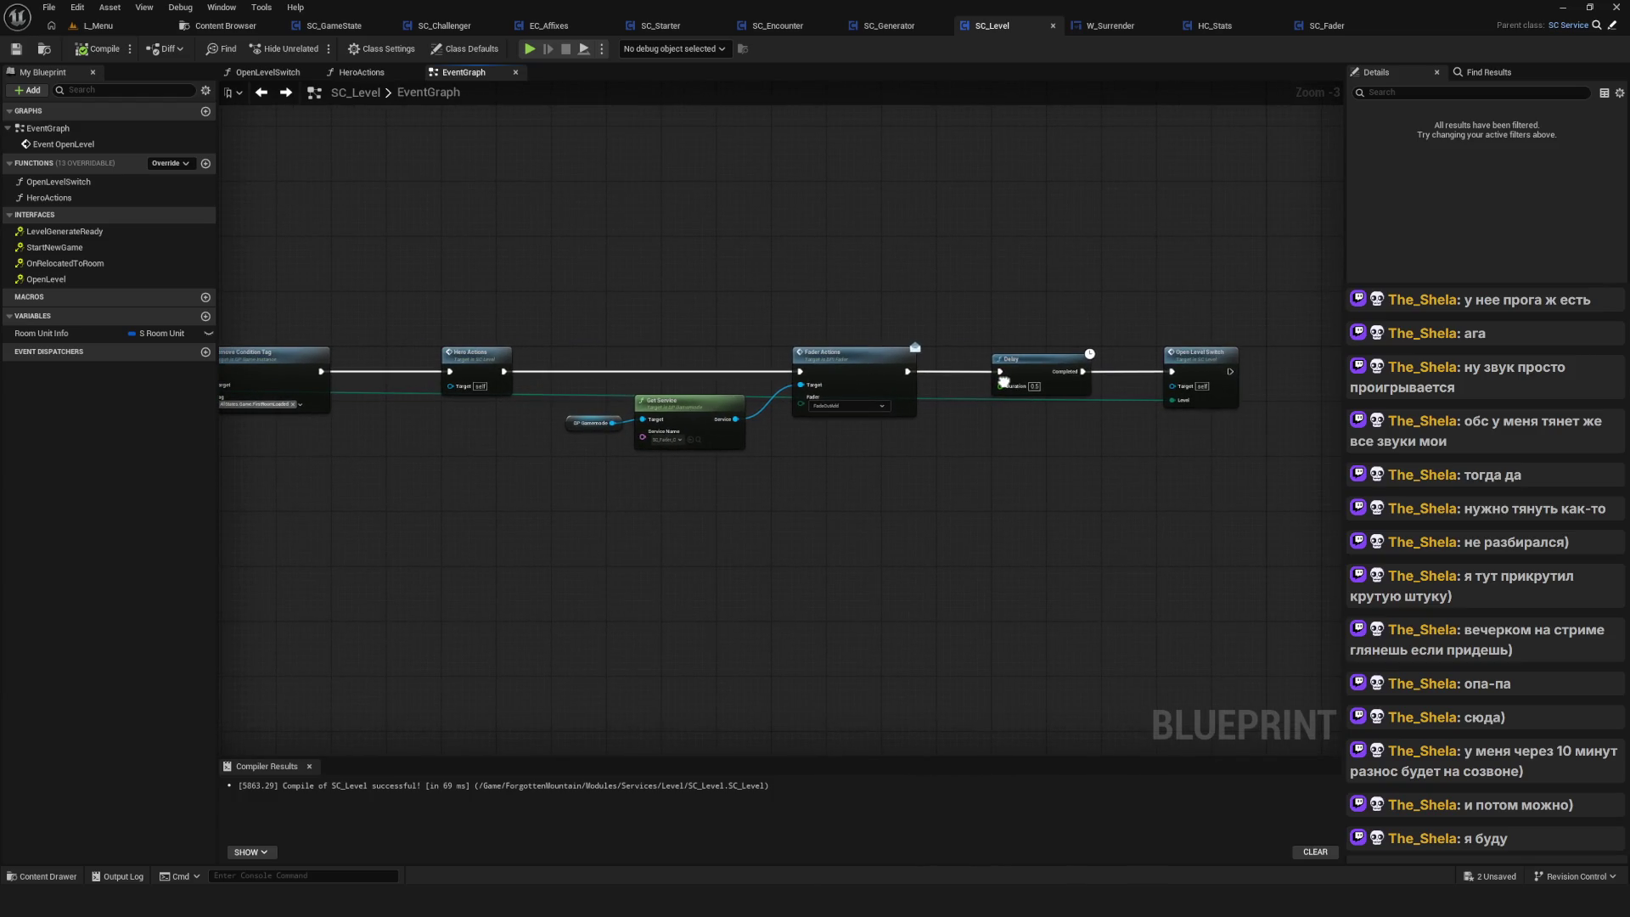
scroll(930, 388, up, 3)
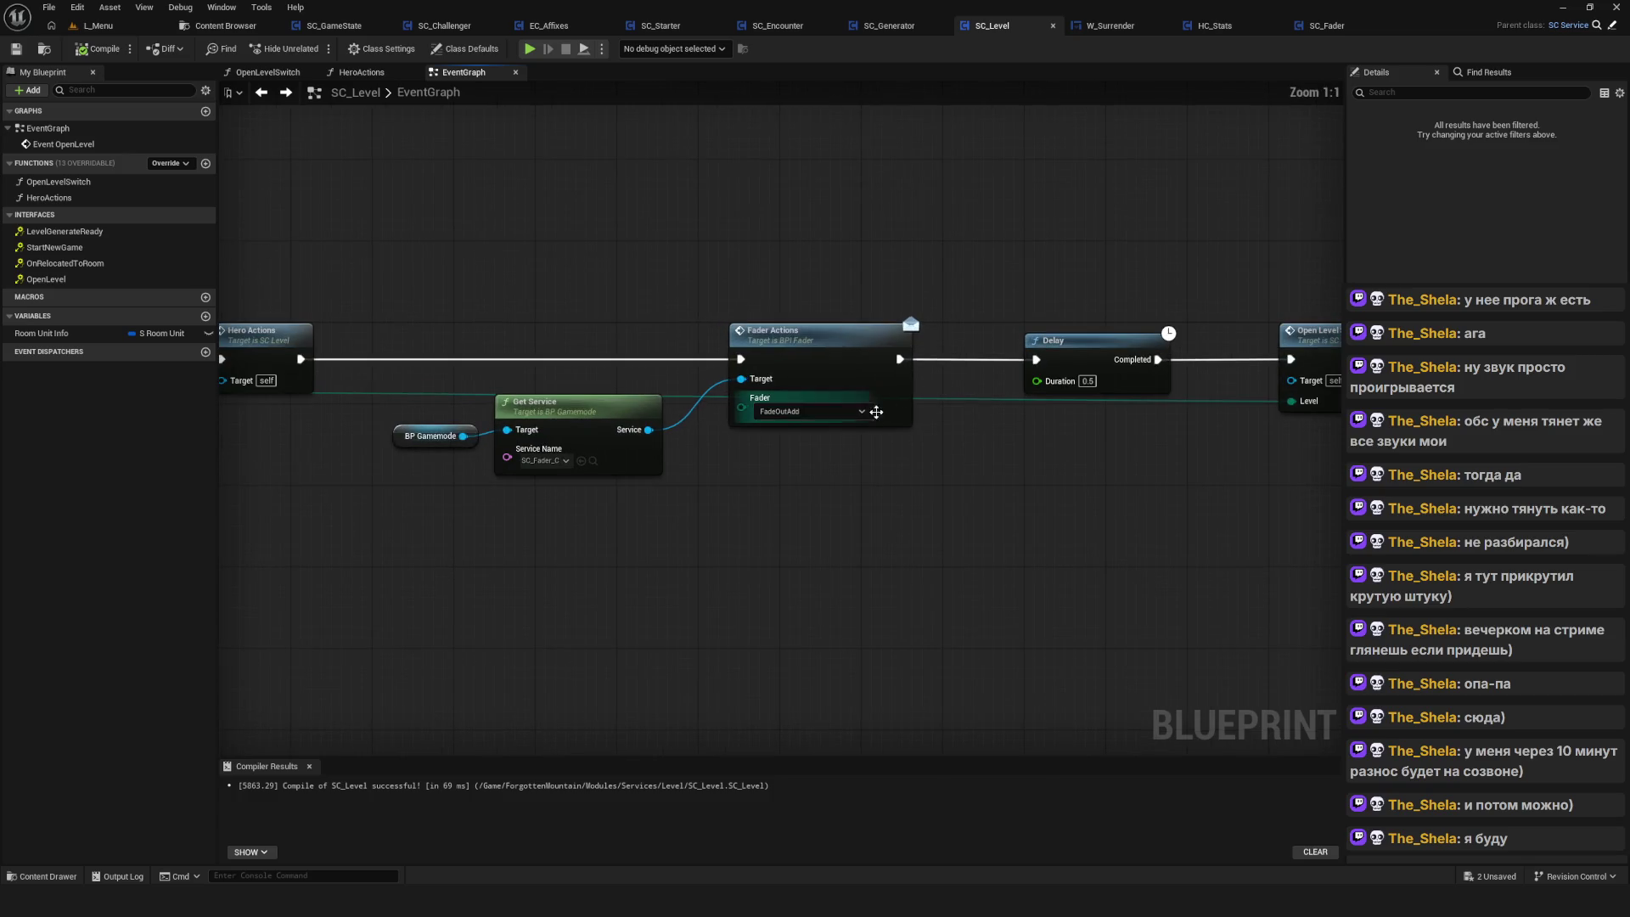
Select Fader Actions and Delay to inspect them, then start a play-in-editor test
click(819, 348)
drag(1068, 295, 972, 309)
click(977, 361)
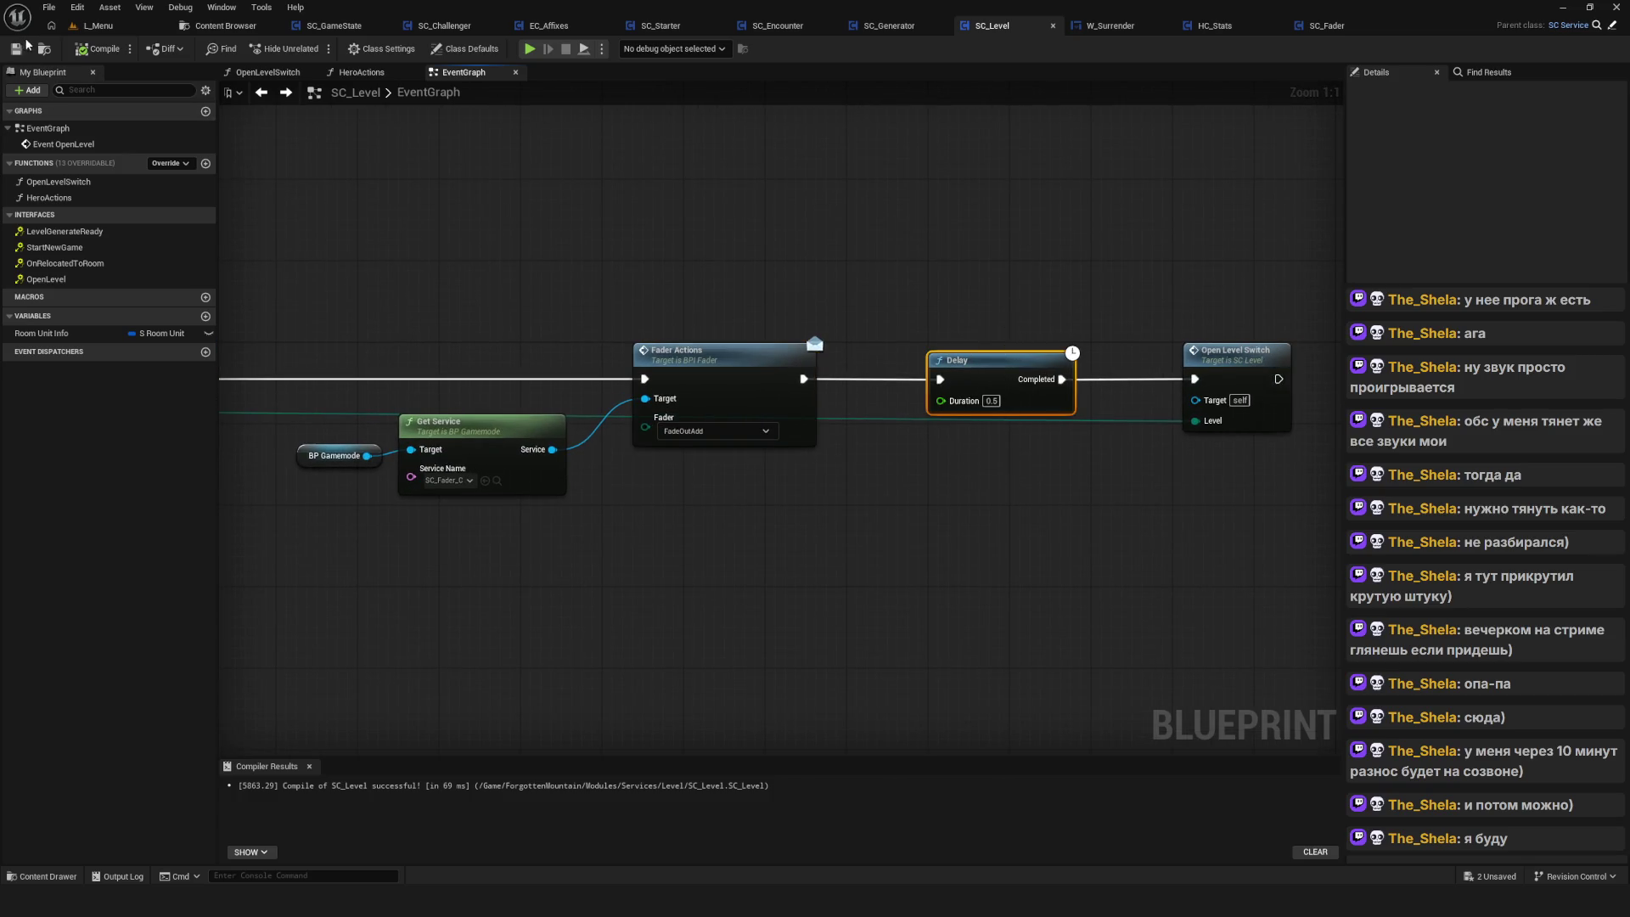
drag(622, 262, 750, 271)
click(529, 49)
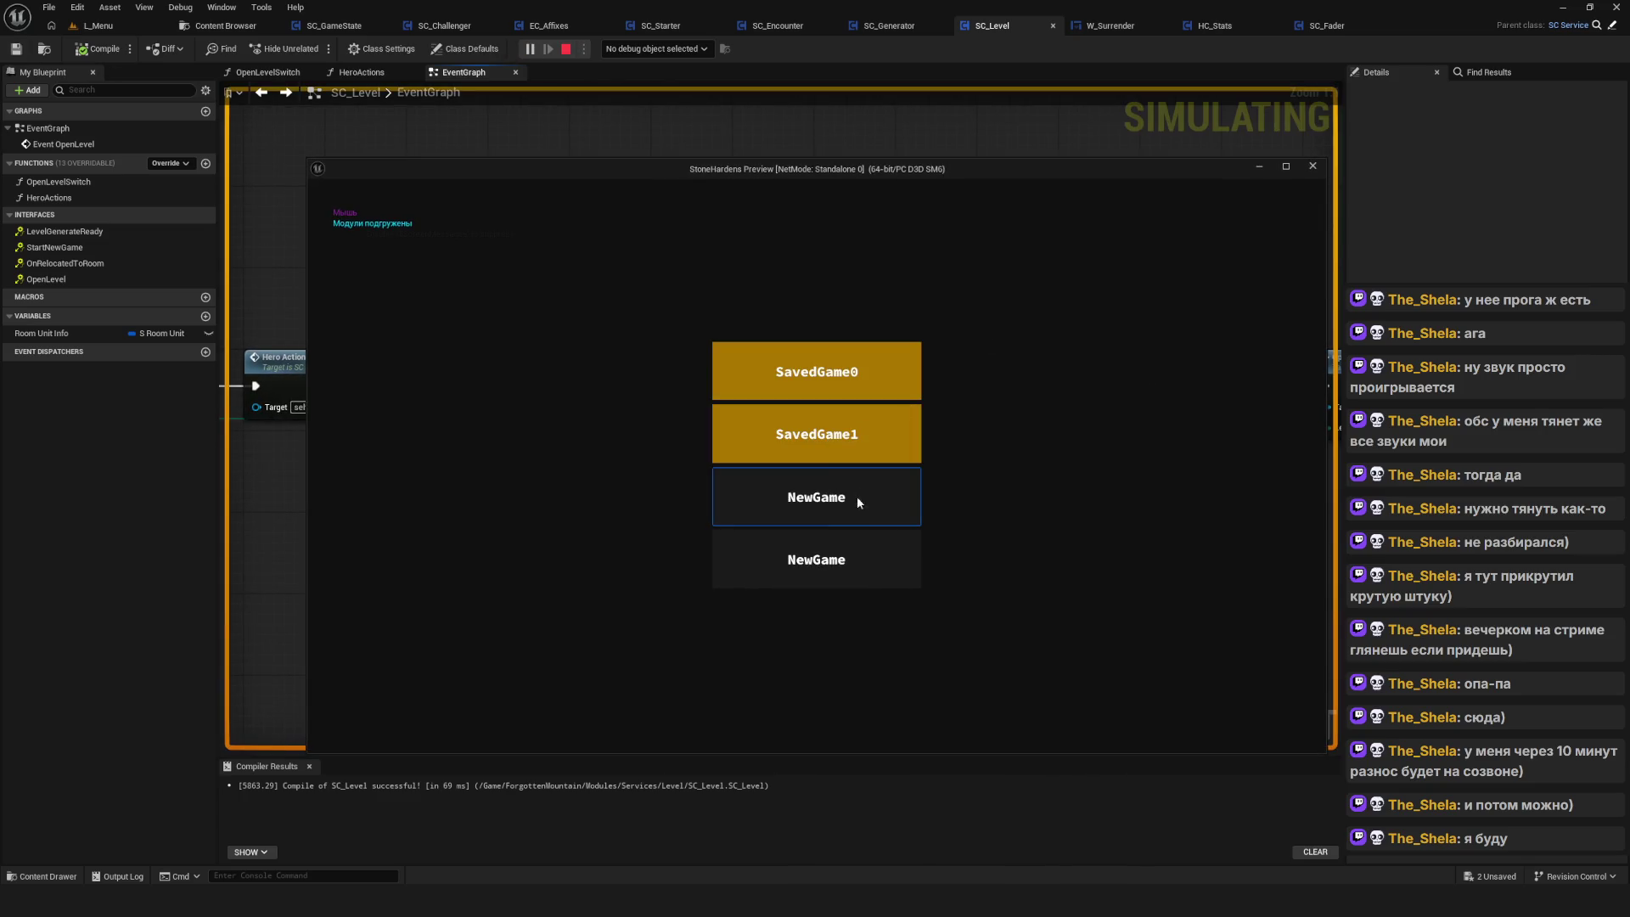
Delete the SavedGame1 save slot and start a NewGame
right_click(837, 442)
click(837, 447)
right_click(822, 374)
click(761, 493)
click(892, 389)
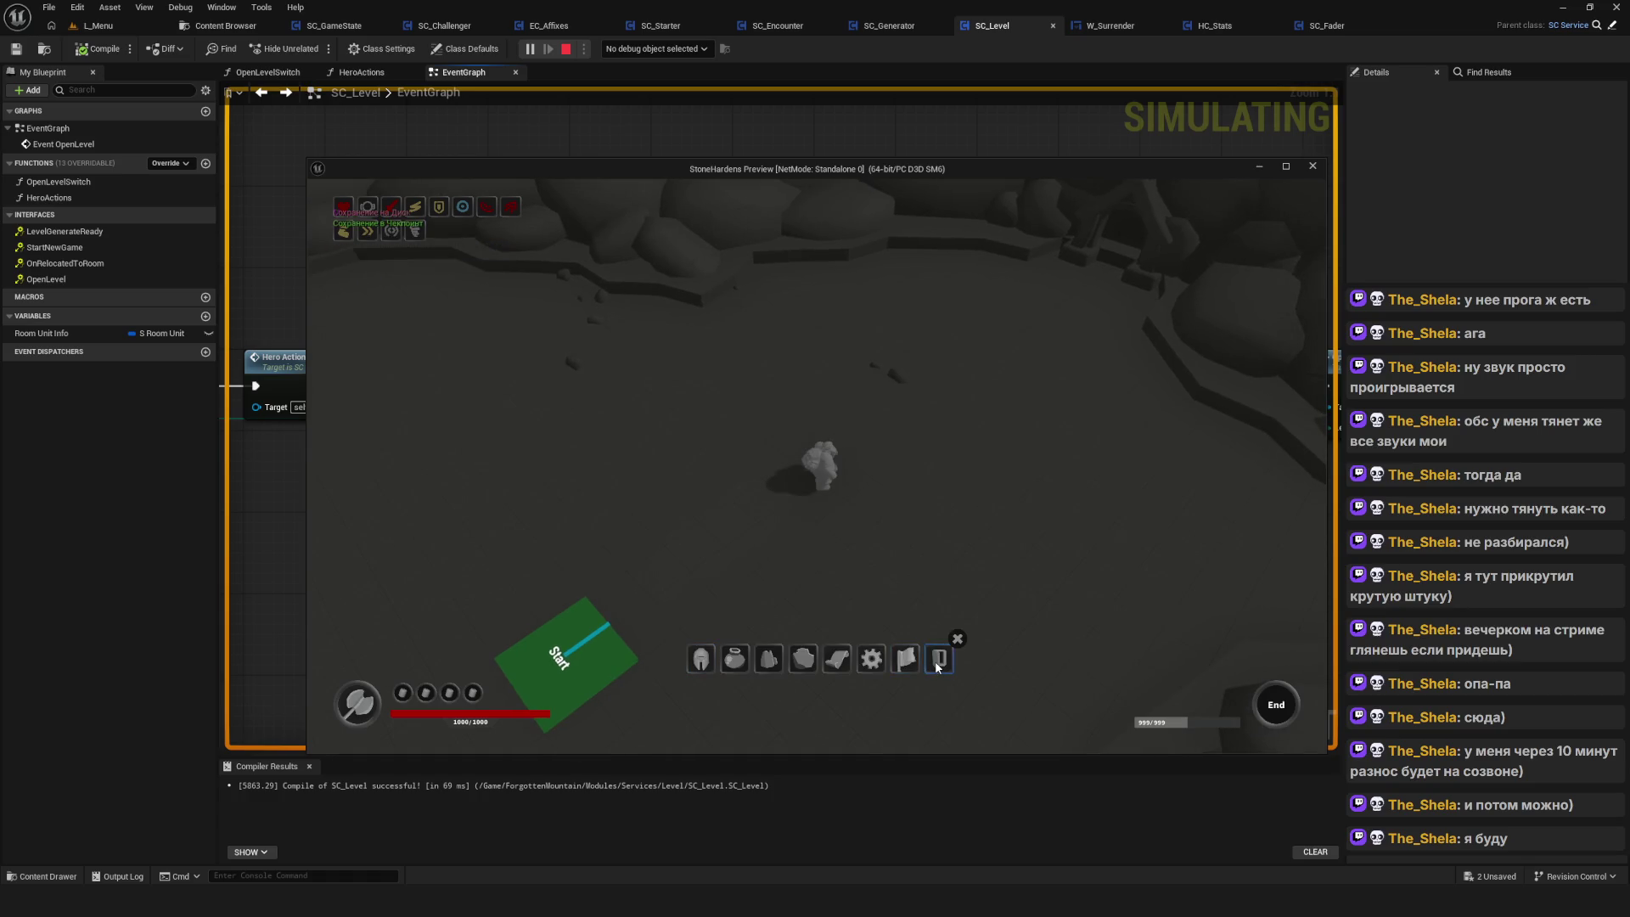
Open and dismiss the Surrender prompt, close the item toolbar, and end the play-test
click(936, 663)
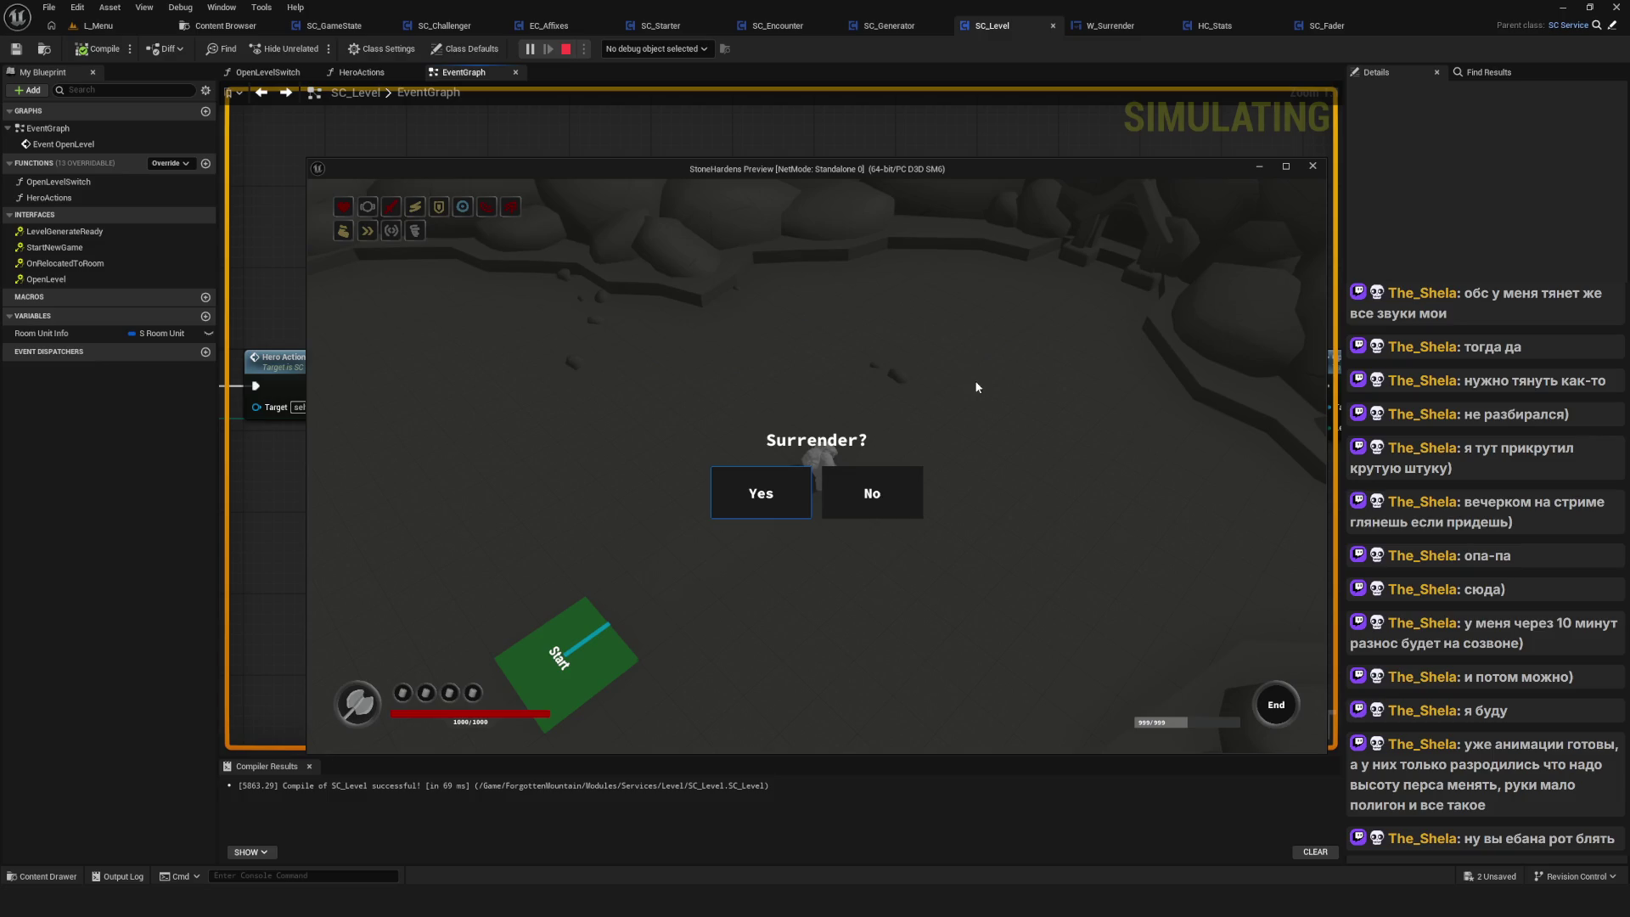
click(911, 510)
click(957, 638)
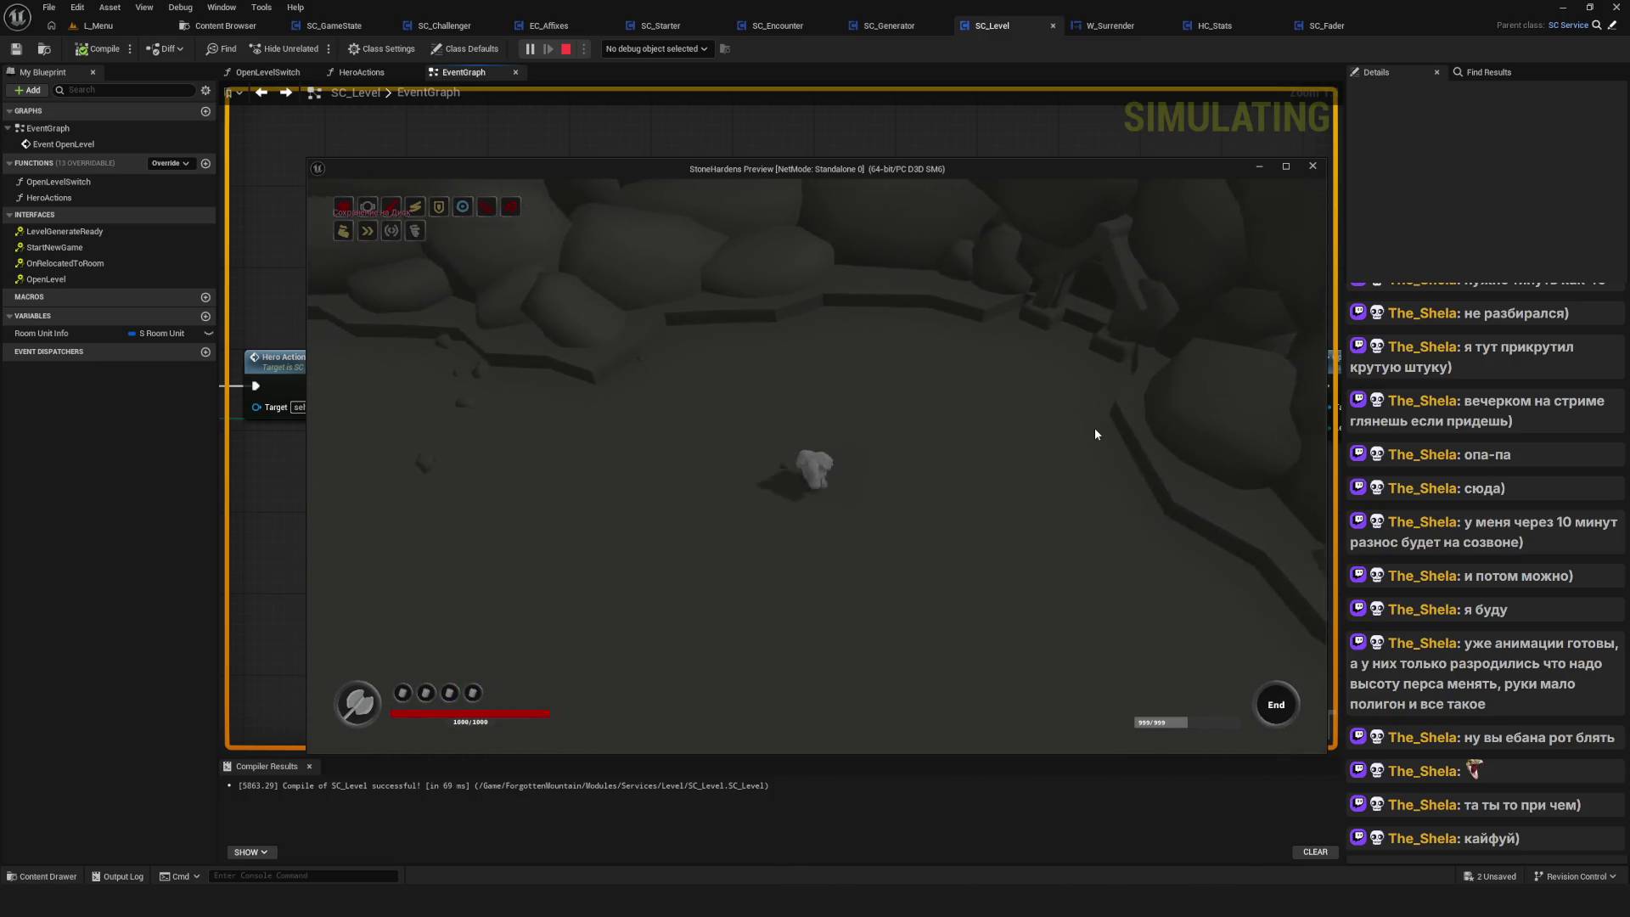
key(Escape)
Reposition the Delay node further right, past Fader Actions
drag(945, 346, 605, 319)
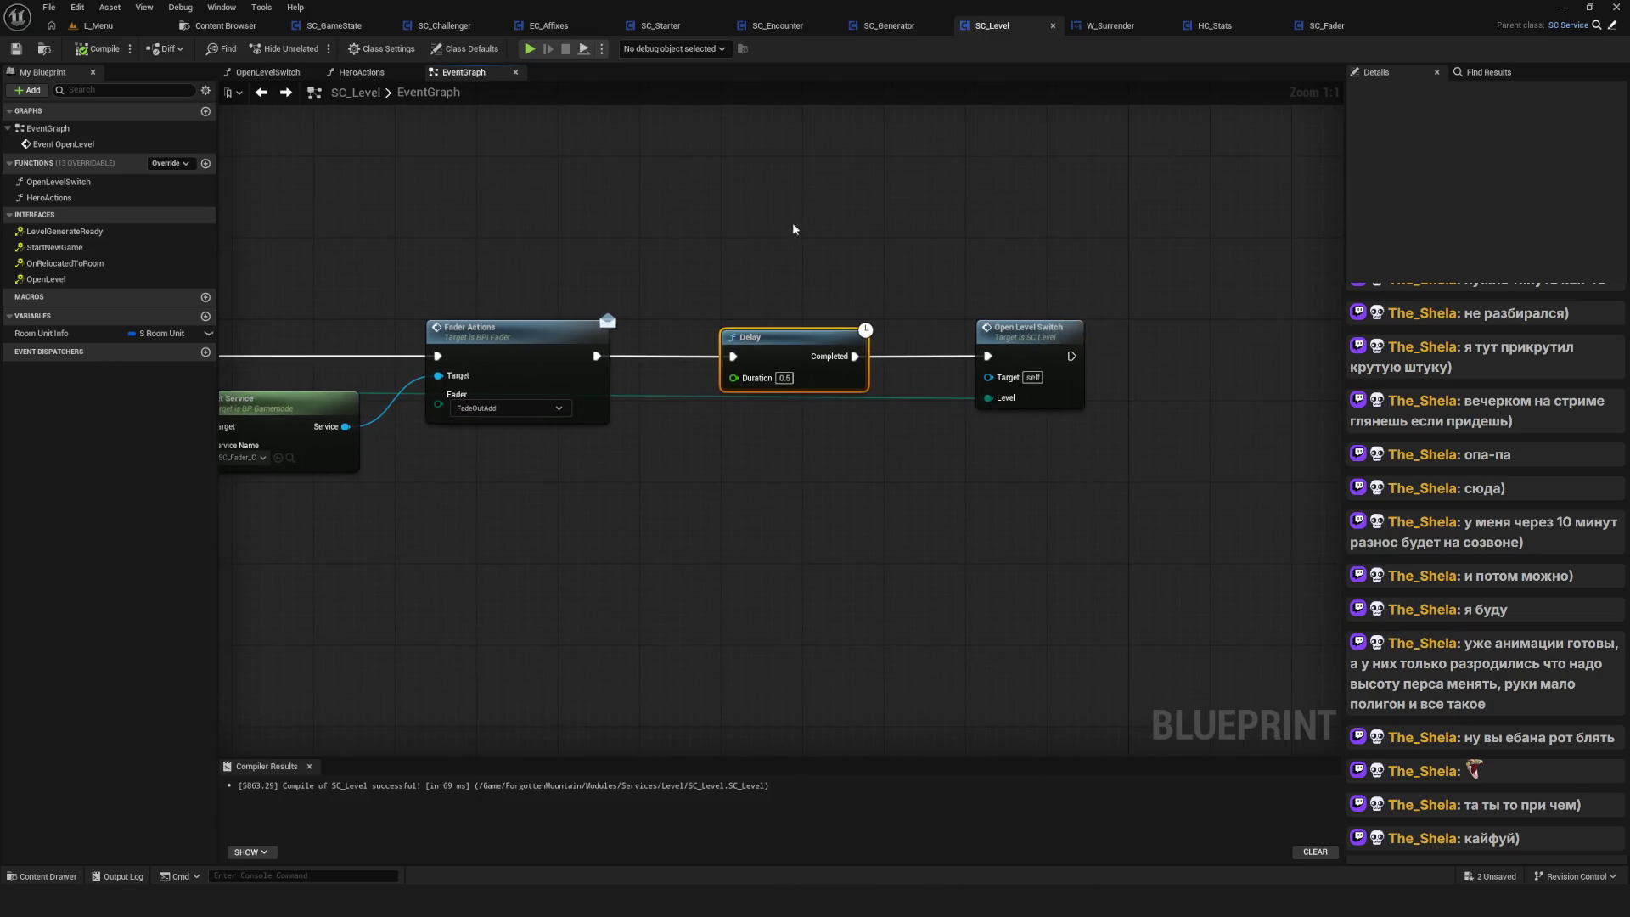
drag(764, 340, 1149, 341)
drag(701, 346, 764, 347)
scroll(925, 365, down, 8)
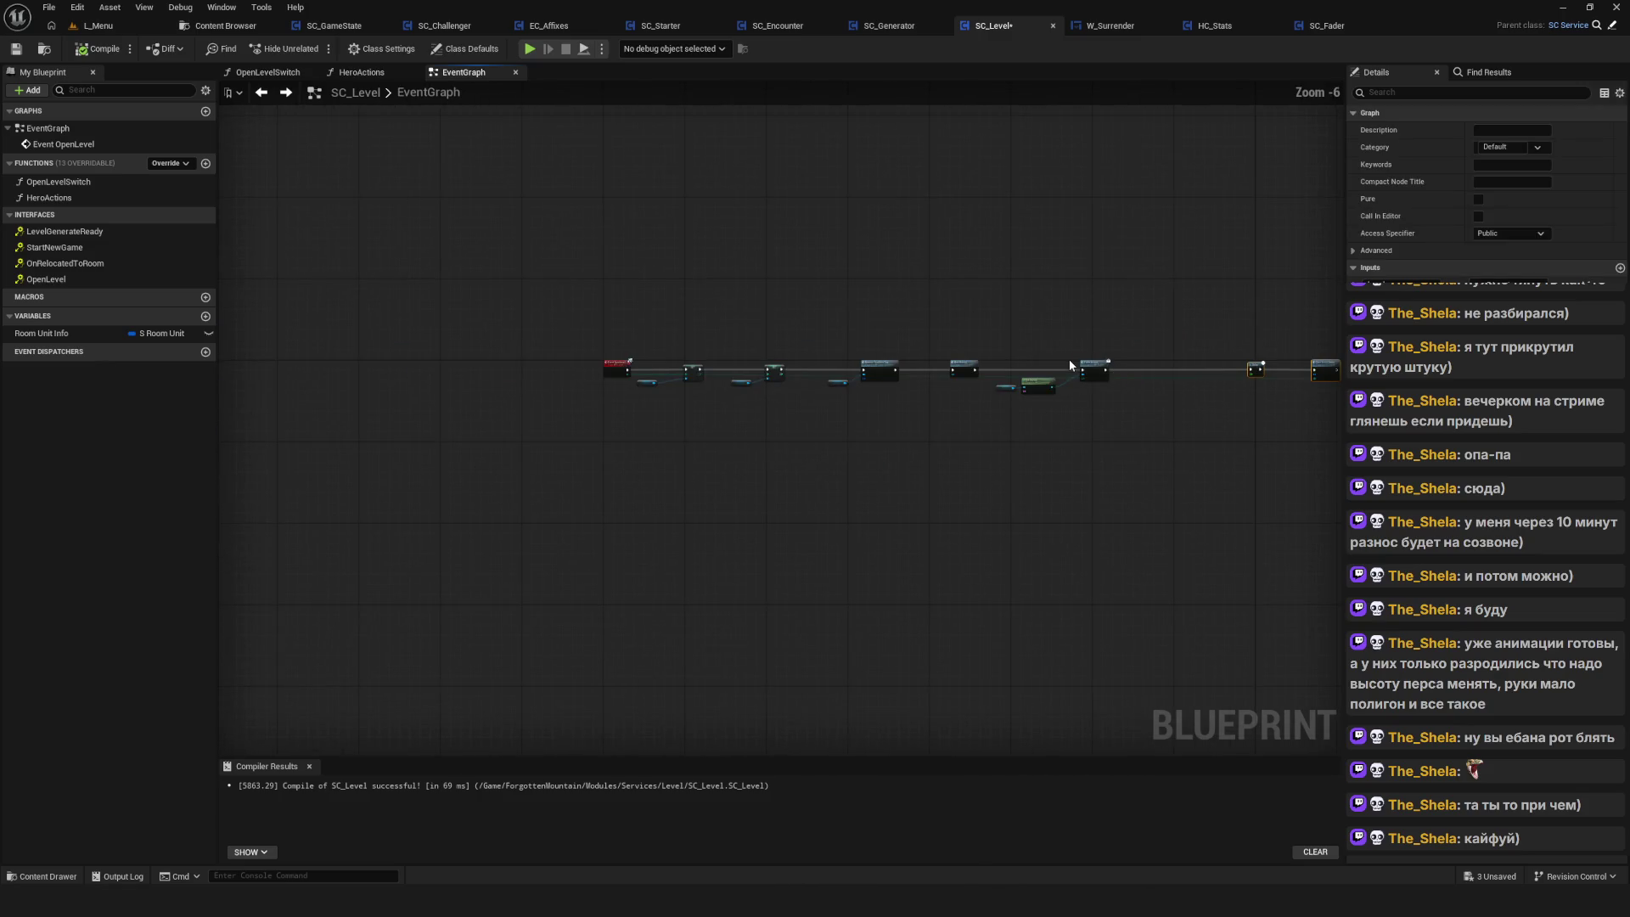
scroll(878, 395, up, 4)
drag(946, 291, 1226, 473)
scroll(869, 411, down, 2)
drag(725, 295, 951, 411)
Shift the Get Service through Open Level Switch nodes right, recompile, and relaunch the play-test
drag(1311, 291, 564, 518)
drag(768, 380, 1165, 378)
click(88, 49)
drag(637, 184, 867, 240)
drag(1224, 176, 1095, 174)
key(alt+p)
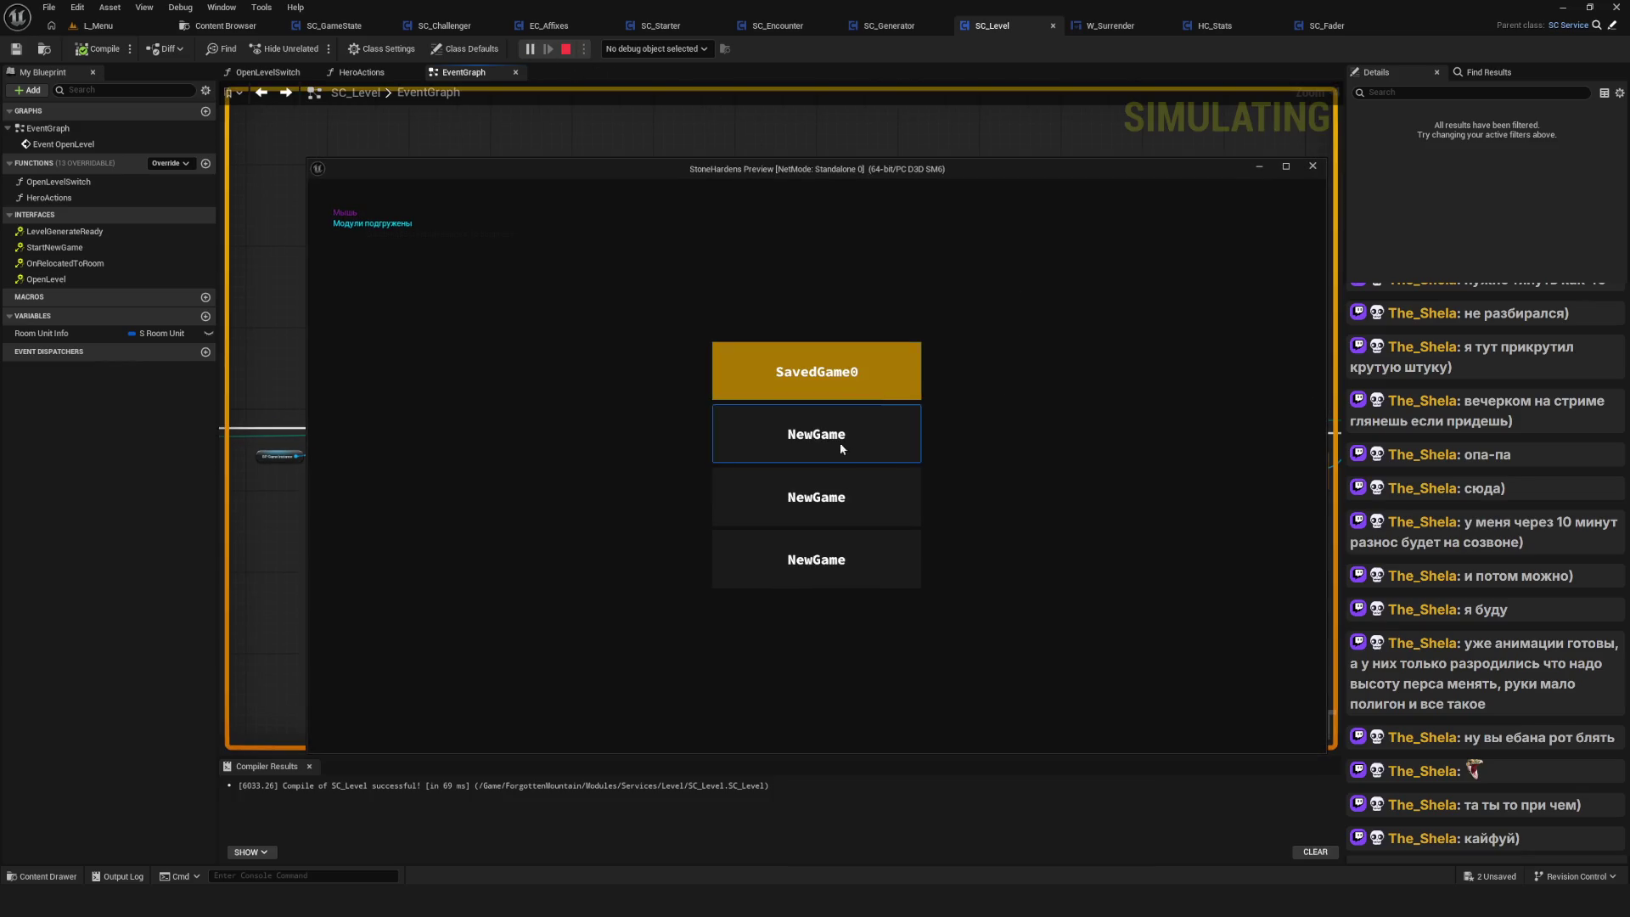
Delete SavedGame0, start a NewGame, reach the Surrender? prompt, then close the preview
right_click(878, 380)
click(760, 491)
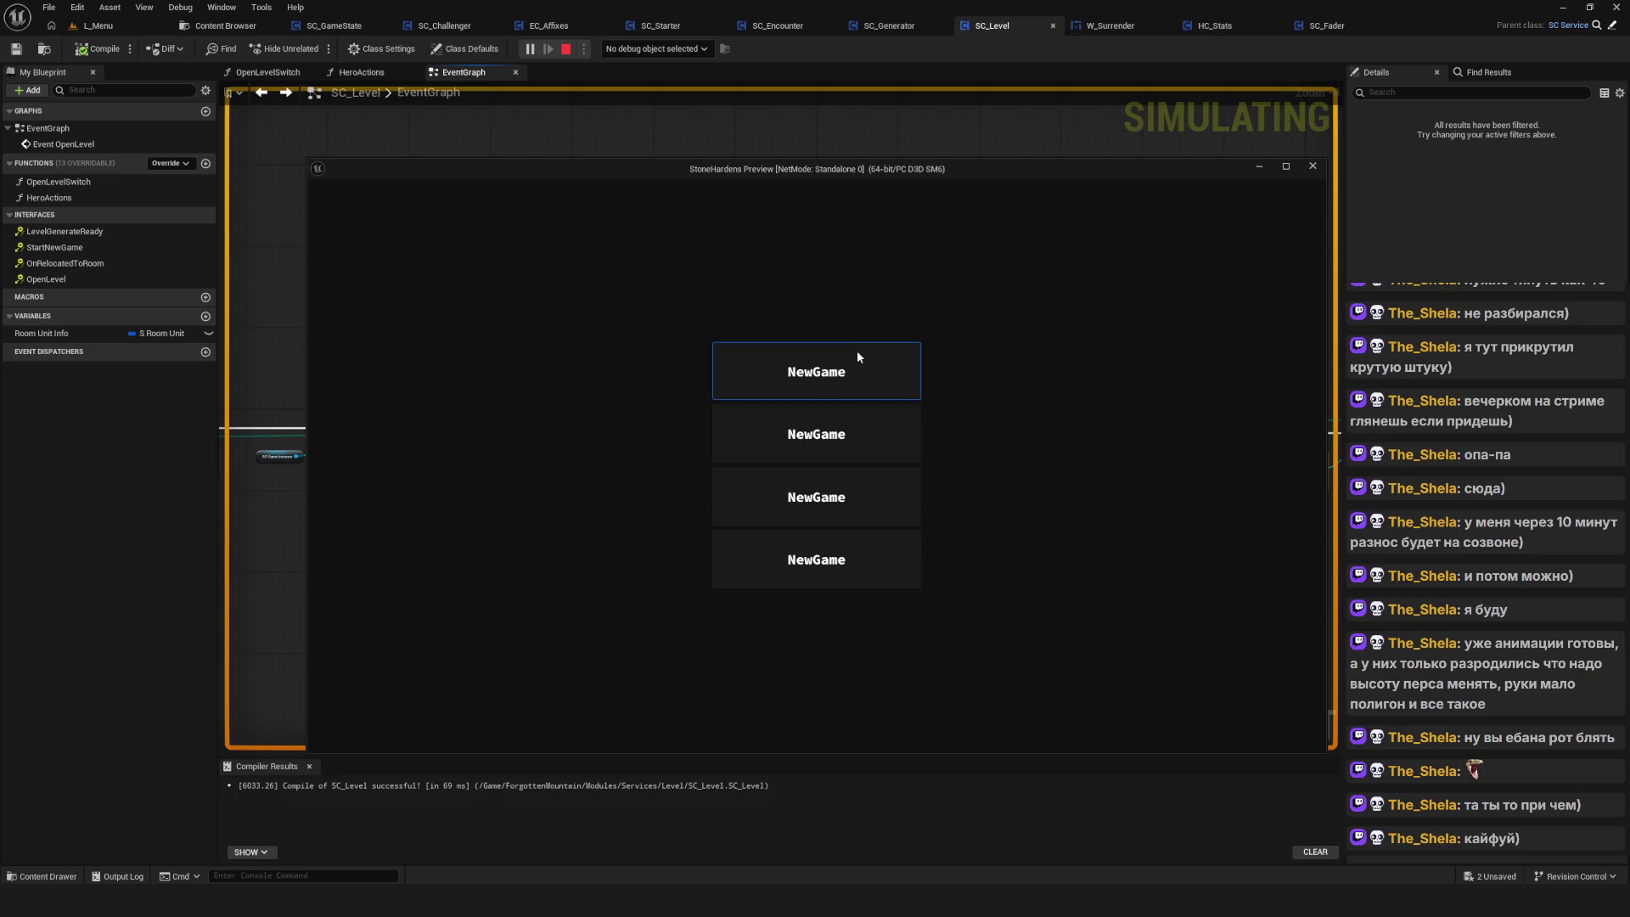
click(857, 353)
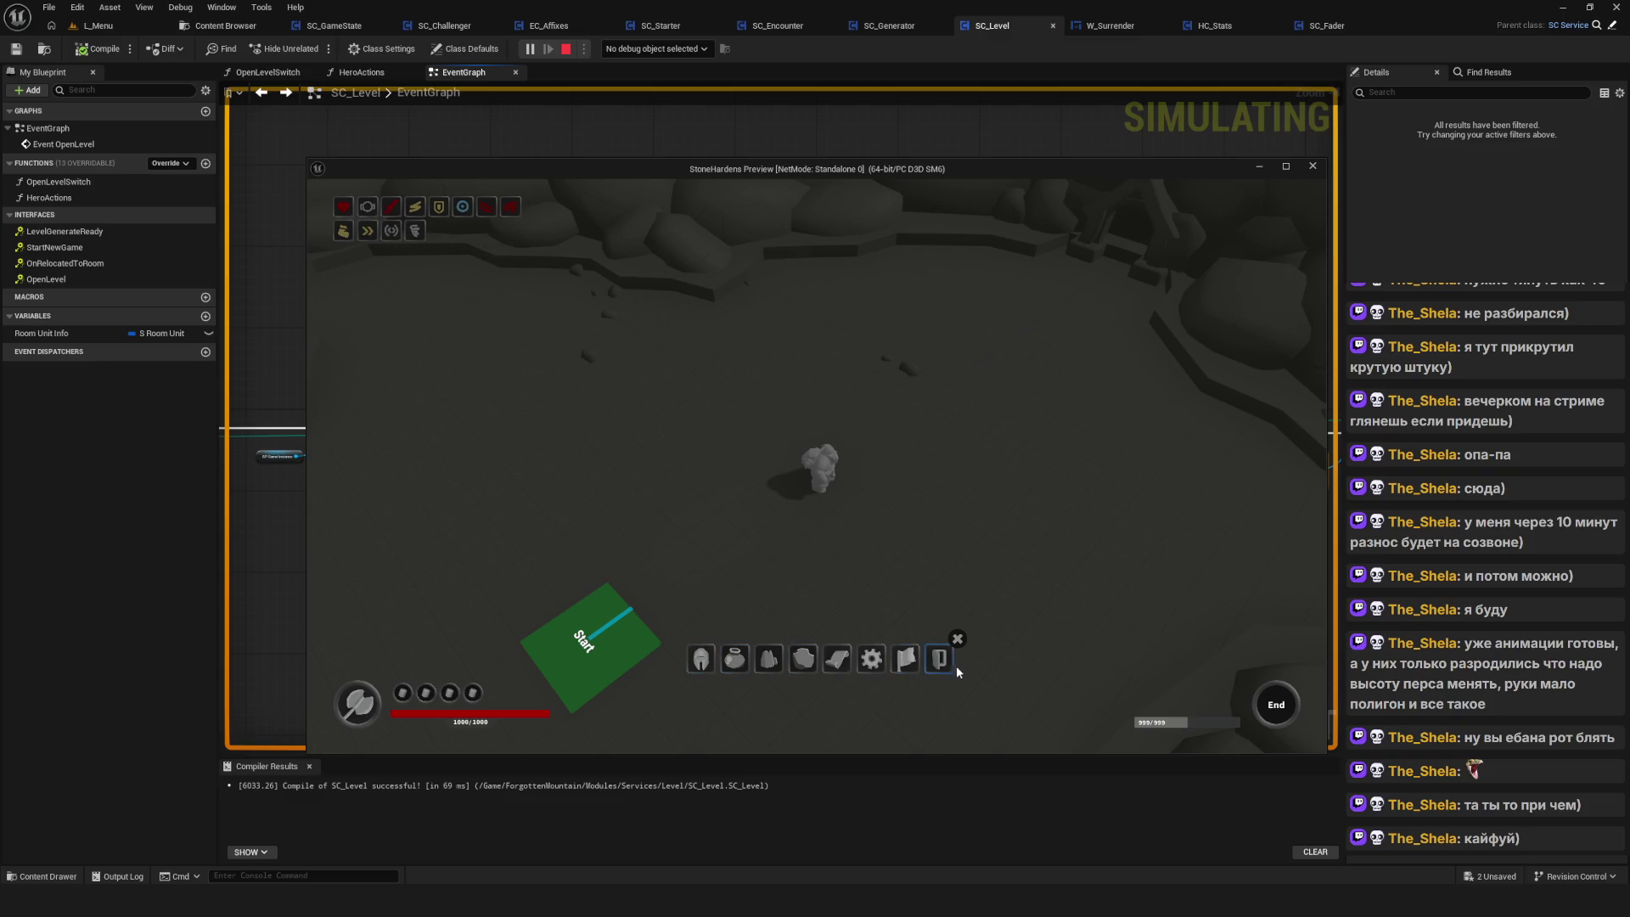
click(910, 670)
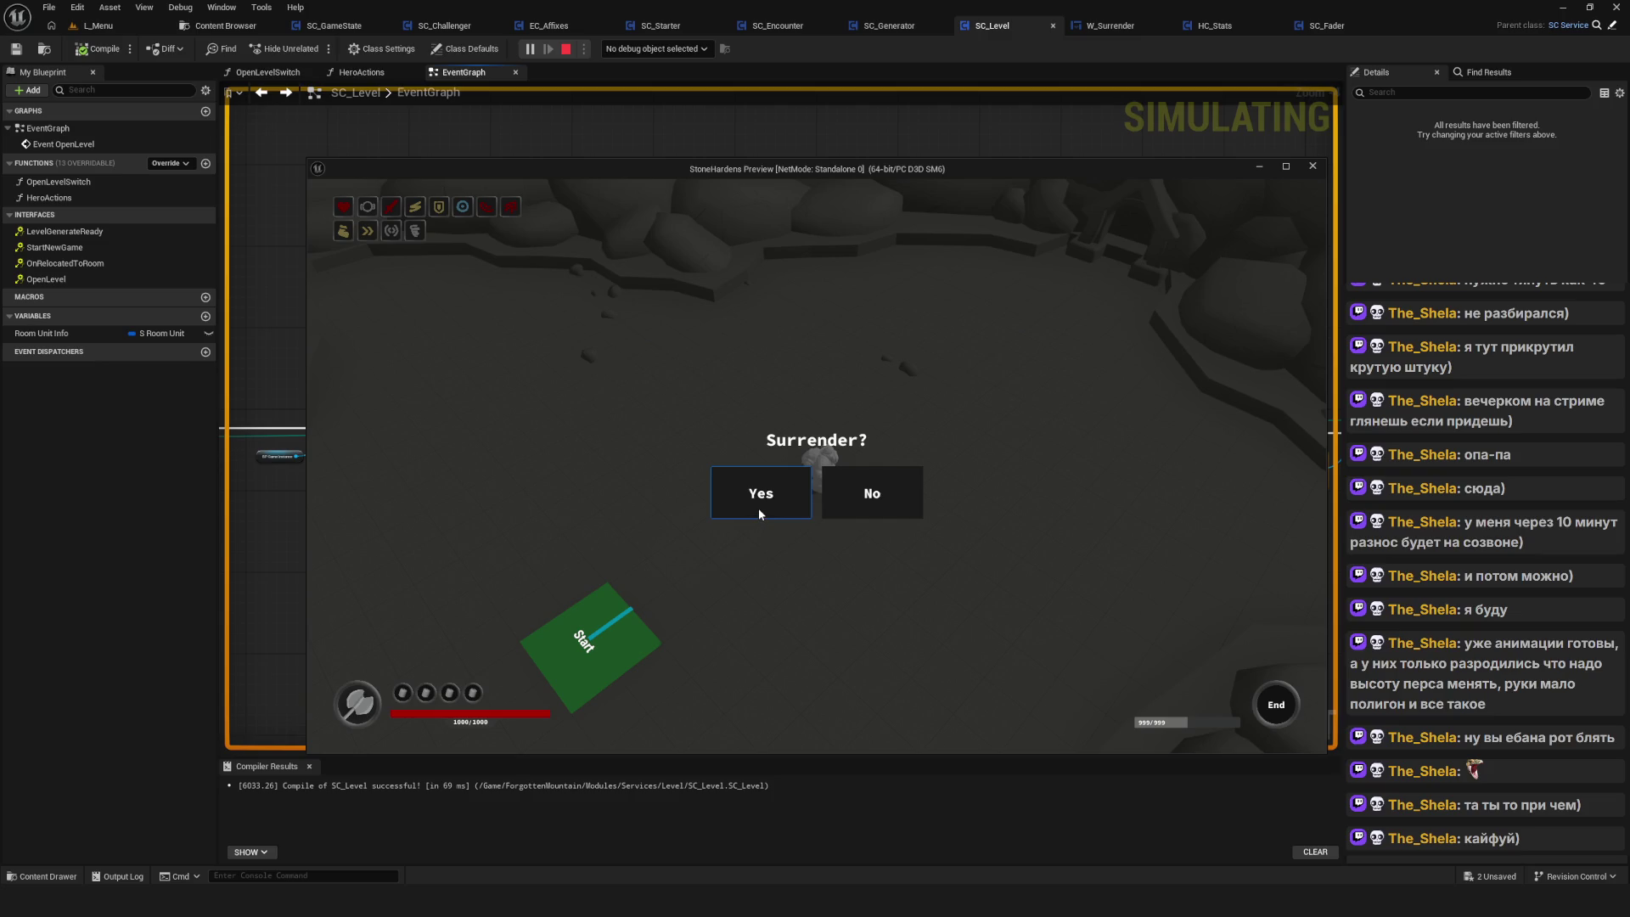
click(1312, 166)
scroll(1017, 434, down, 4)
scroll(1016, 438, up, 6)
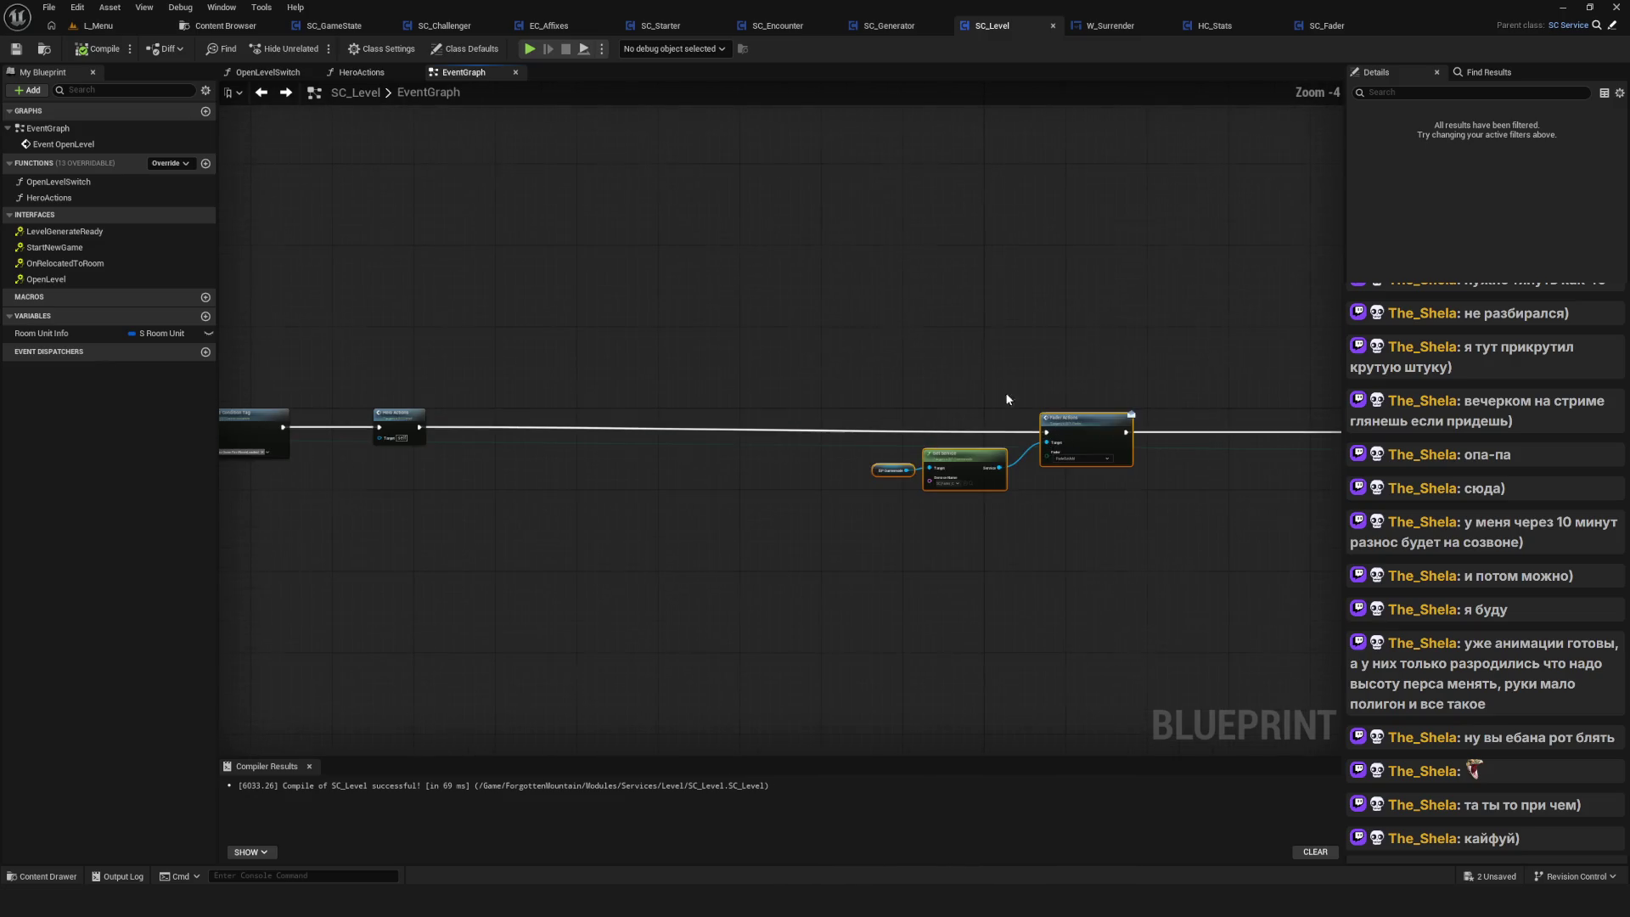
mouse_move(1002, 420)
mouse_down()
mouse_move(664, 420)
mouse_move(1337, 413)
mouse_up()
mouse_move(757, 236)
mouse_down()
mouse_move(767, 260)
mouse_move(338, 237)
mouse_move(356, 237)
mouse_up()
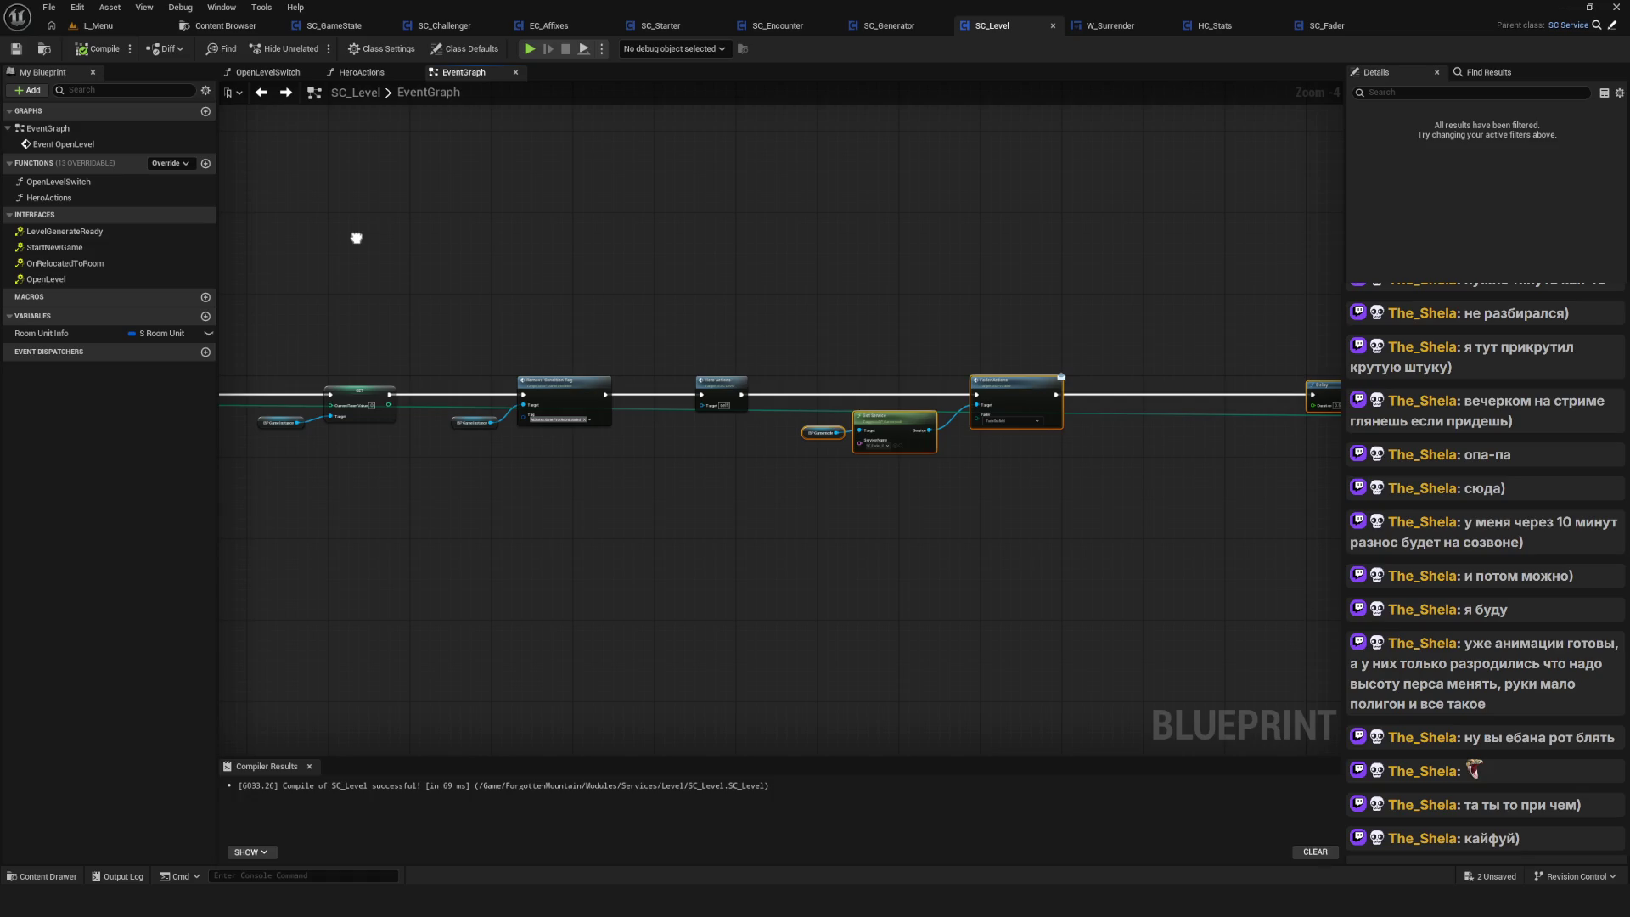
click(1128, 27)
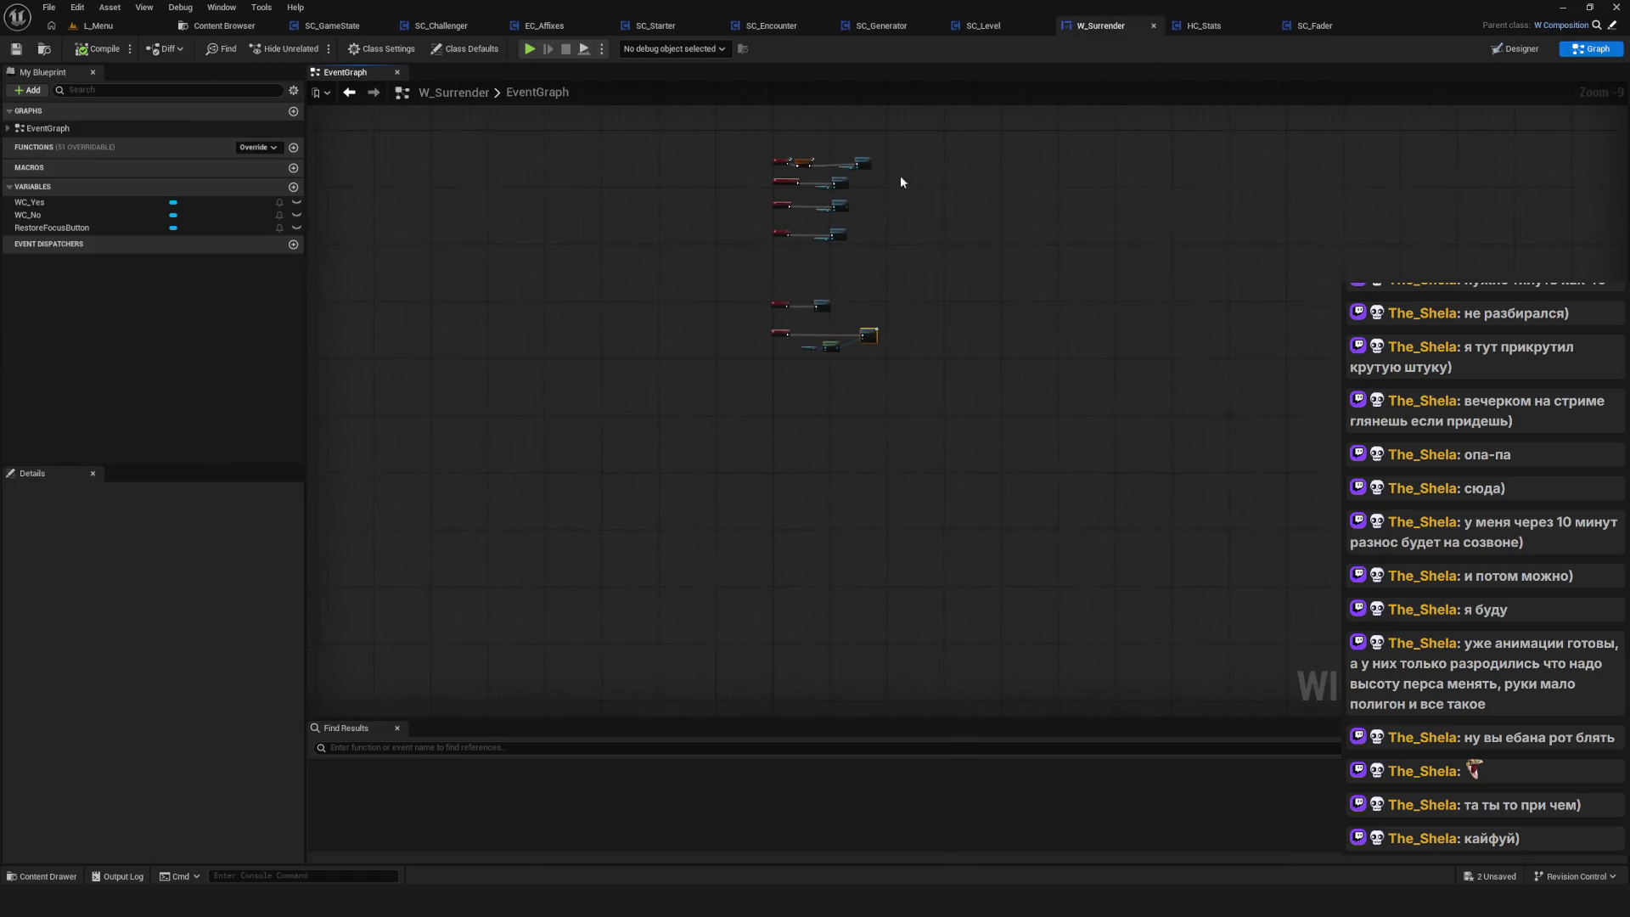
Pan the W_Surrender EventGraph to check the Event StartFocus node, then return to the Fader folder
scroll(819, 241, up, 2)
scroll(883, 455, down, 3)
scroll(884, 455, up, 5)
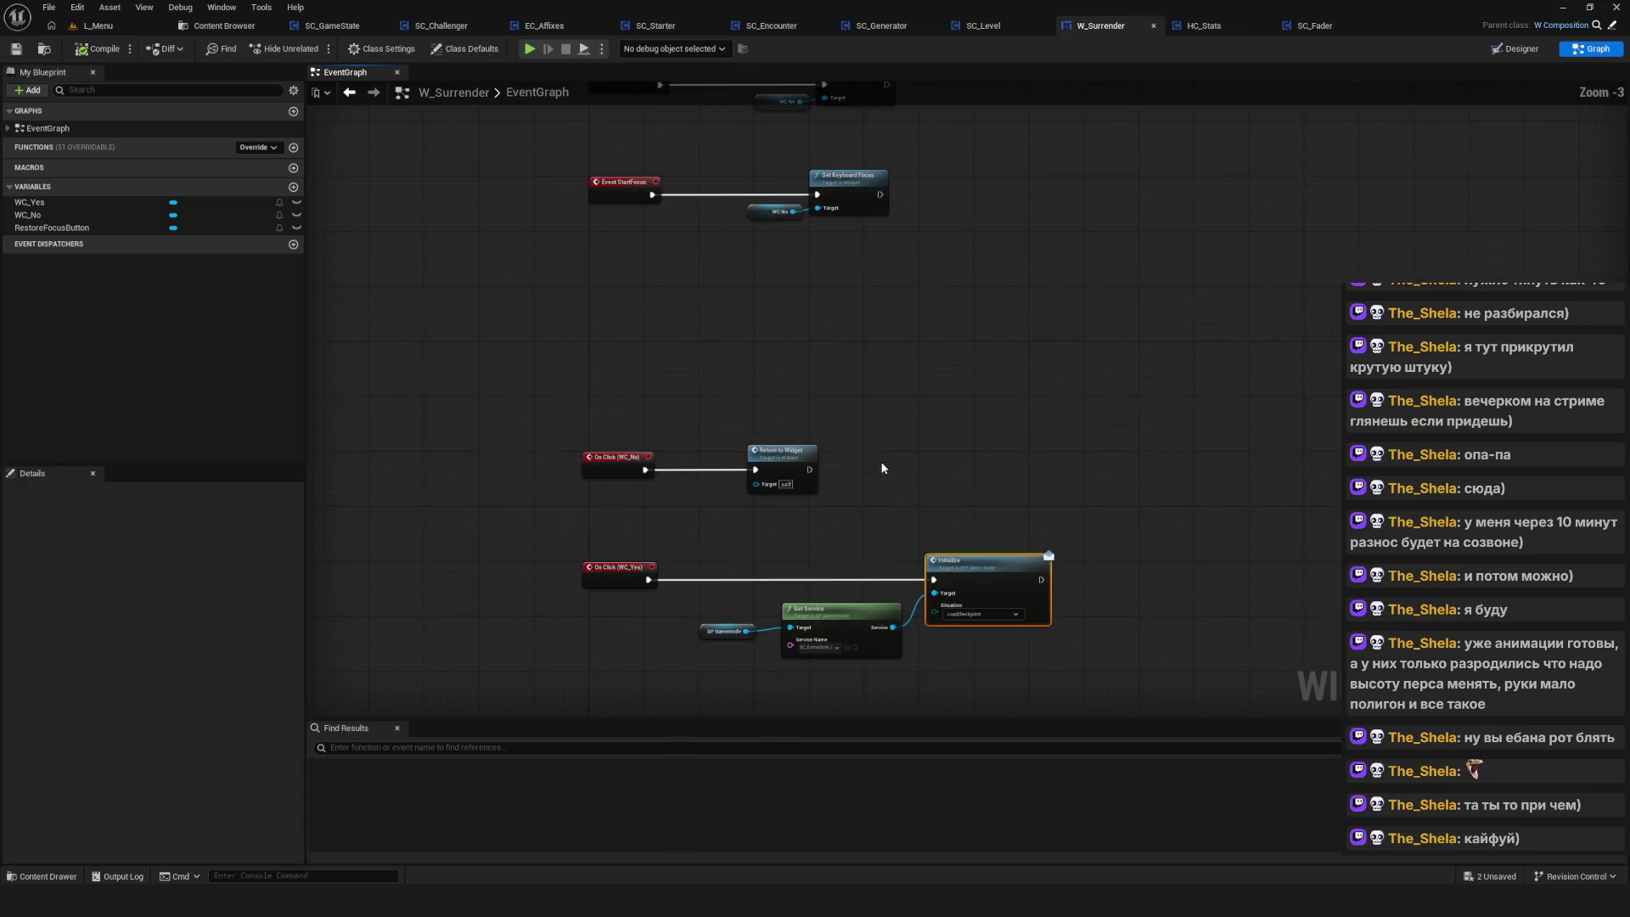
scroll(900, 323, down, 3)
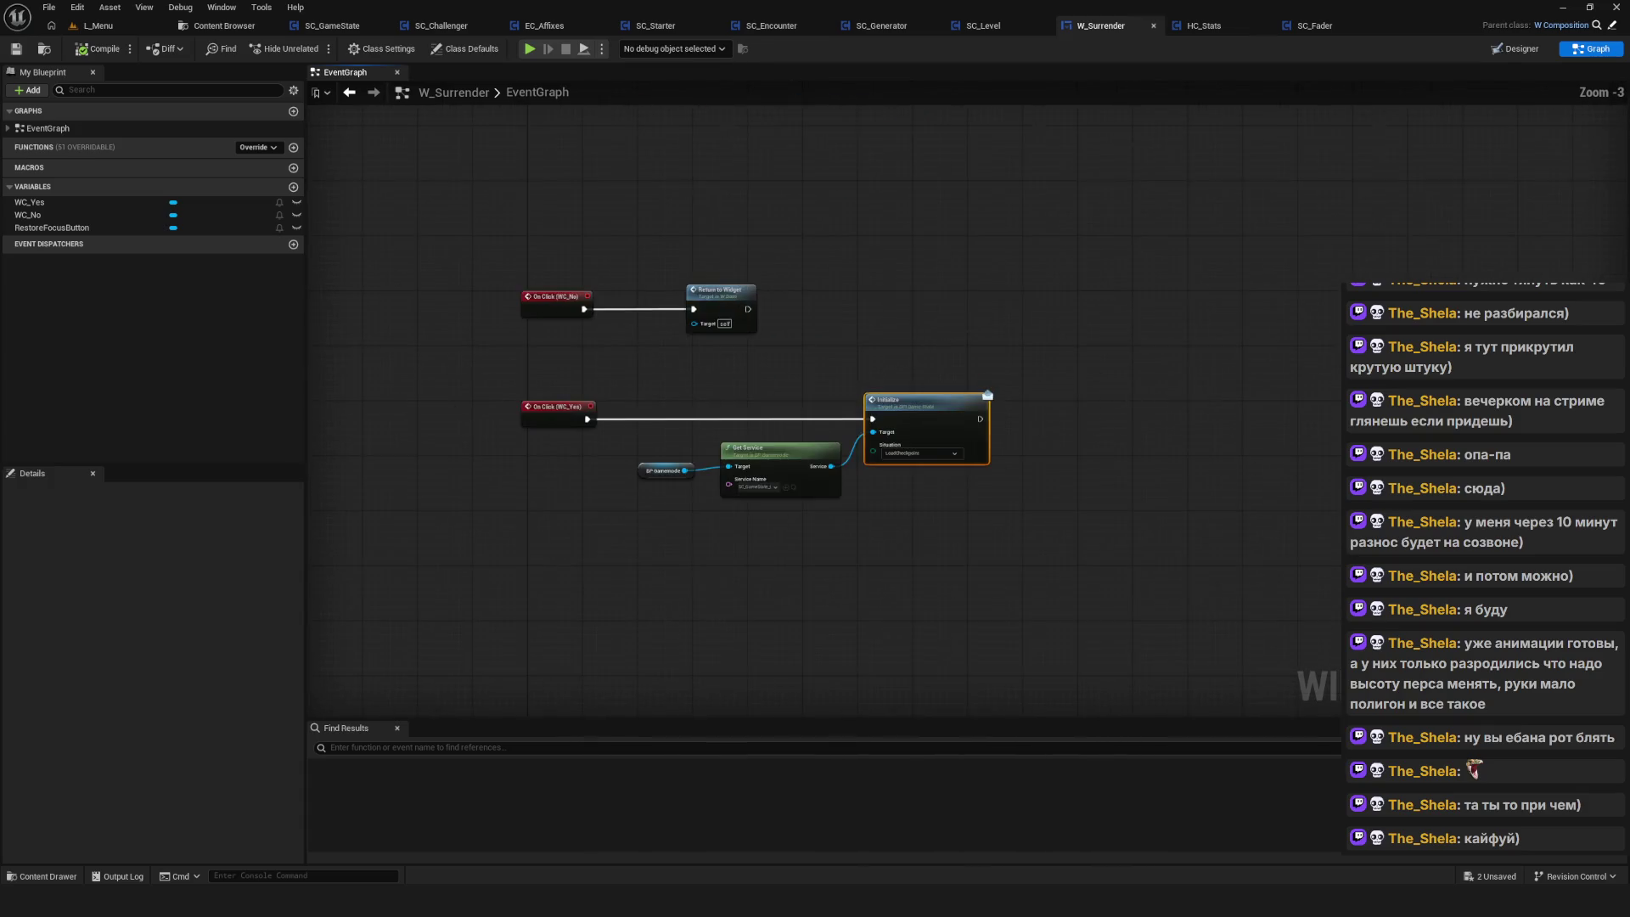
drag(836, 342, 834, 400)
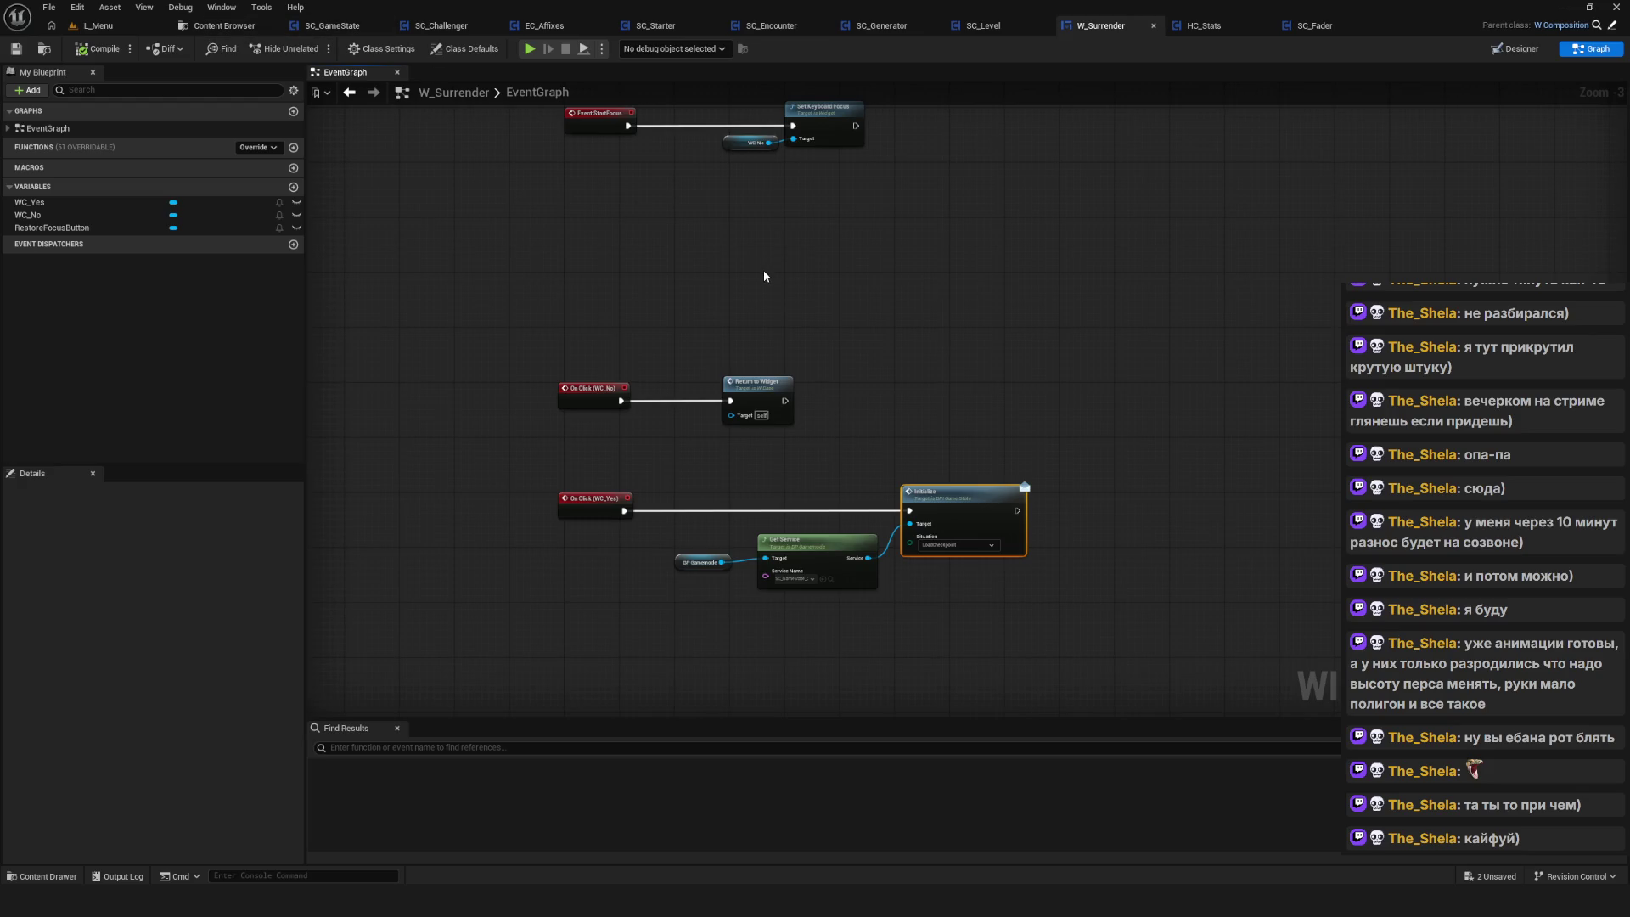
drag(764, 273, 785, 297)
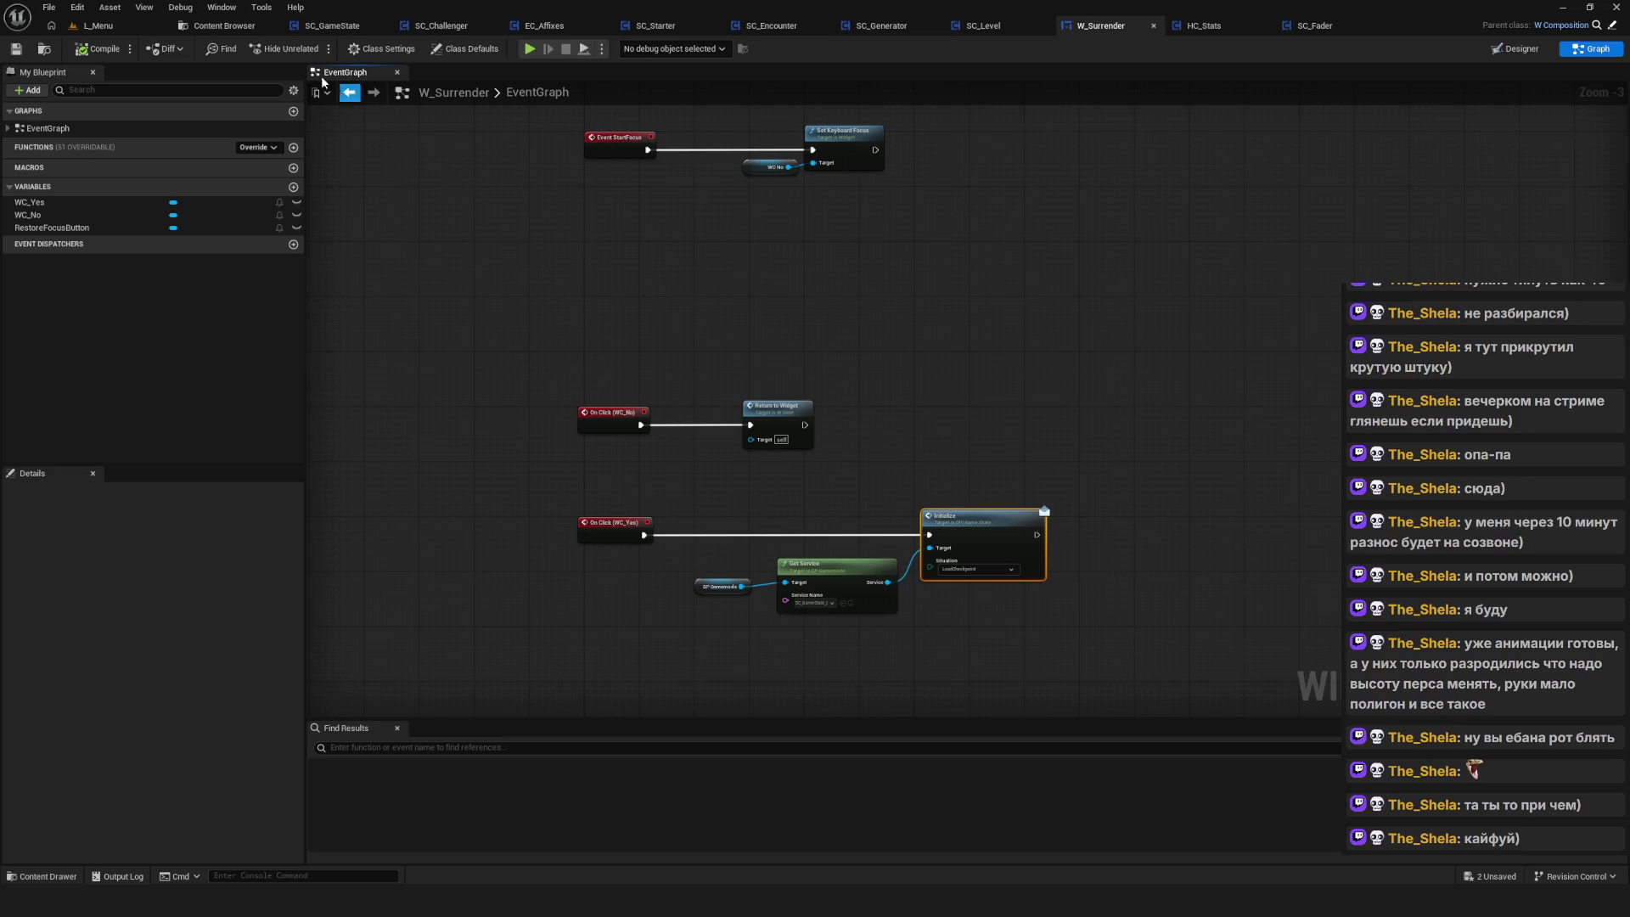
click(238, 27)
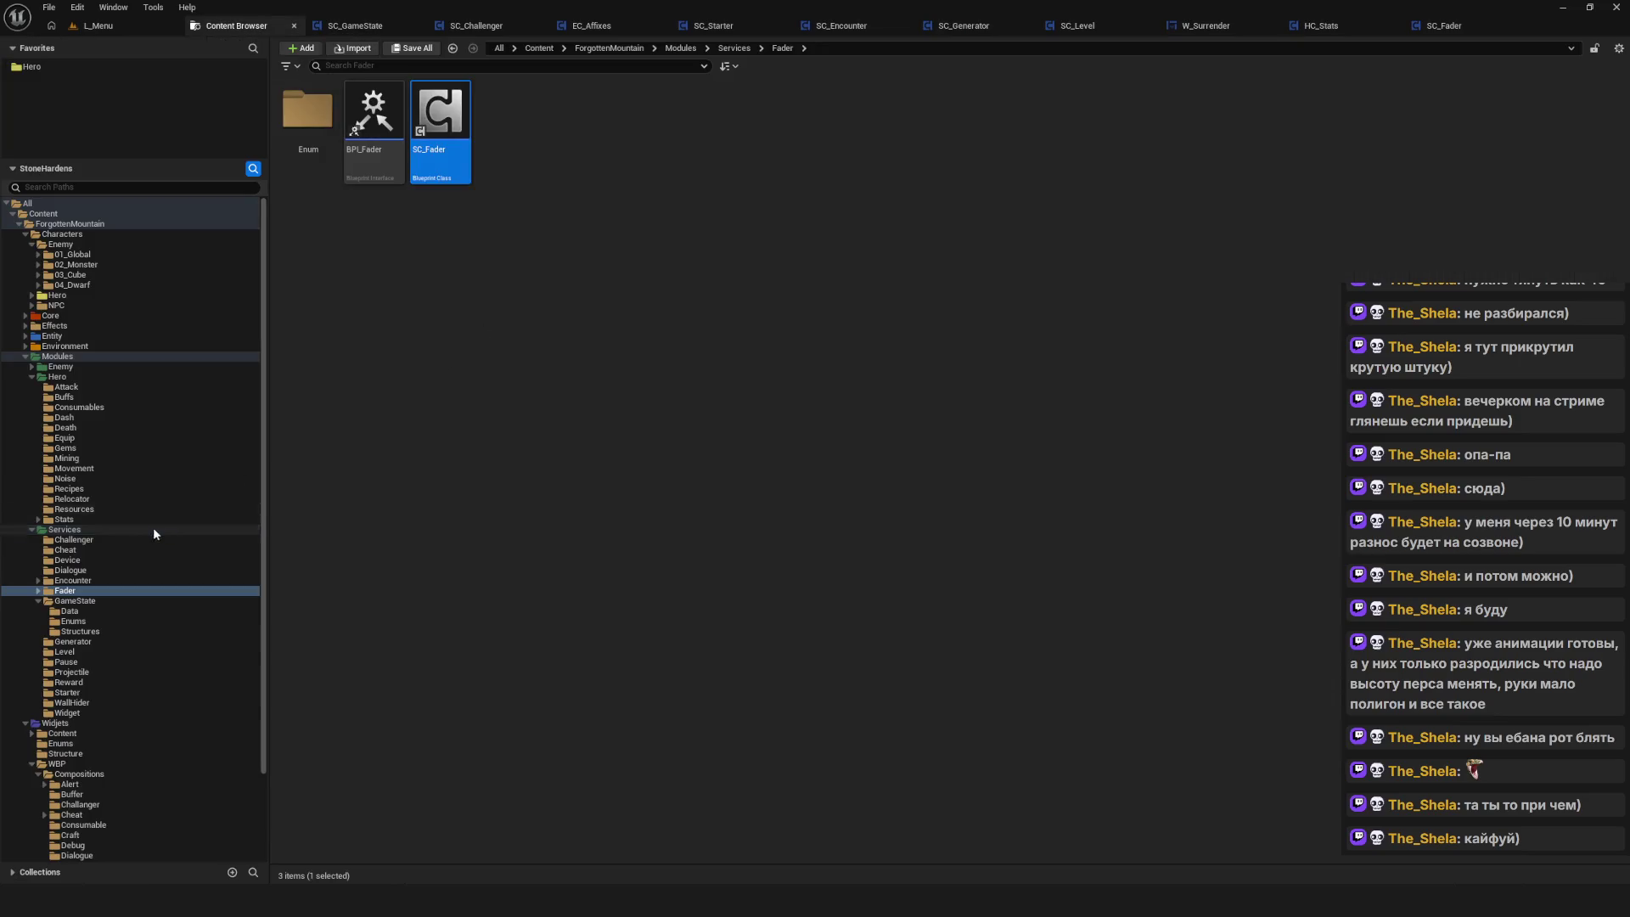
scroll(150, 533, down, 3)
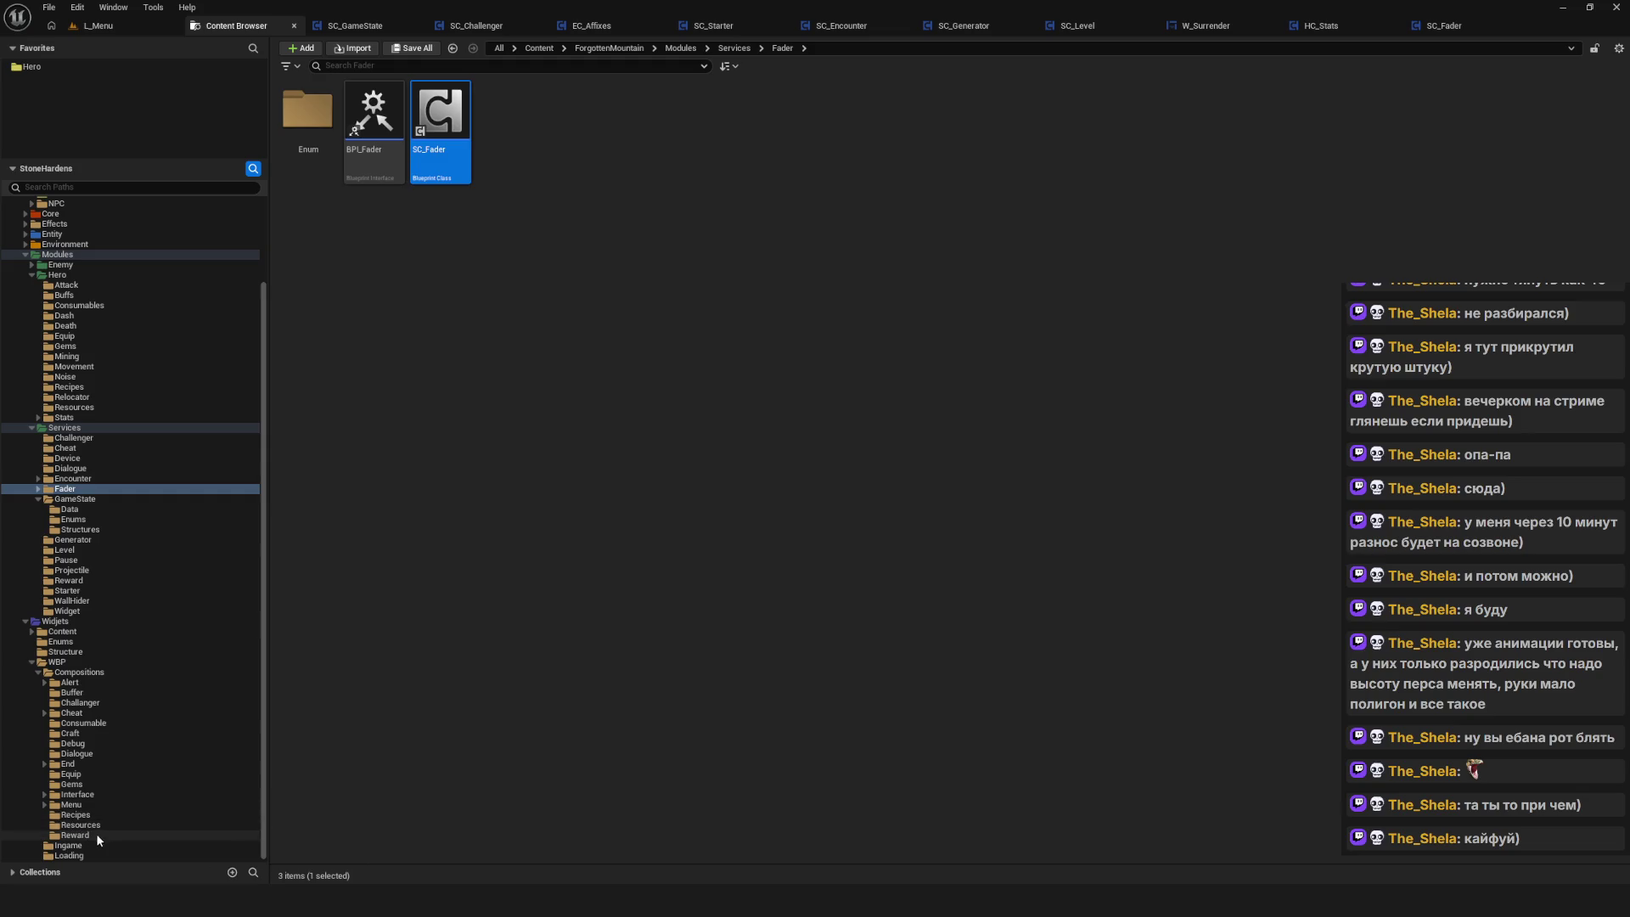
click(45, 804)
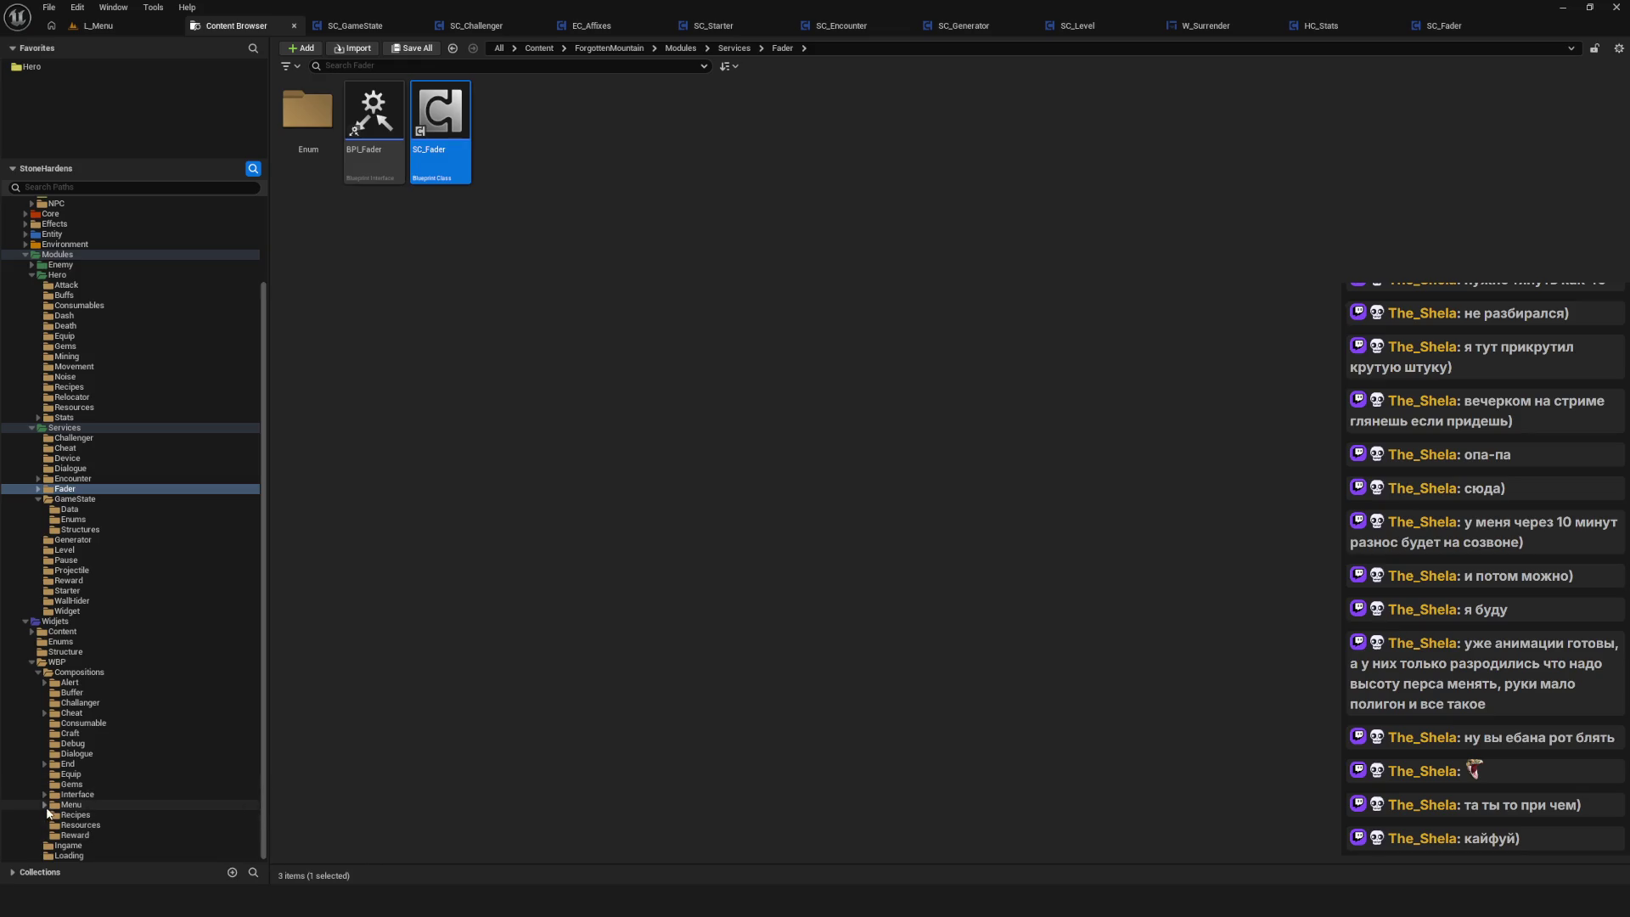
click(46, 805)
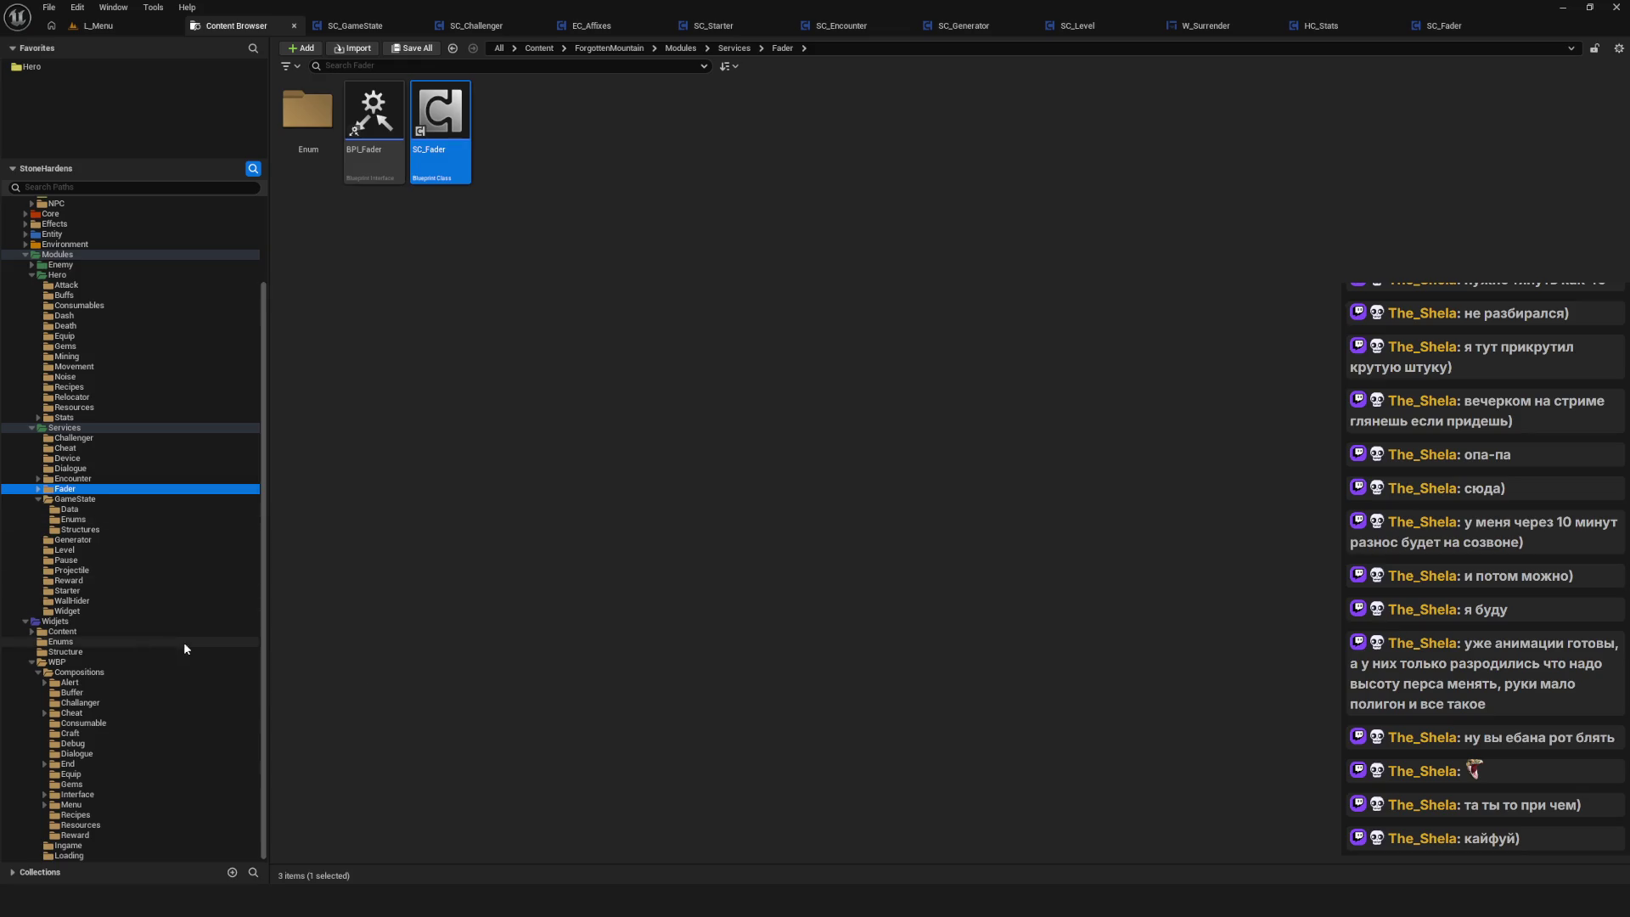
click(71, 691)
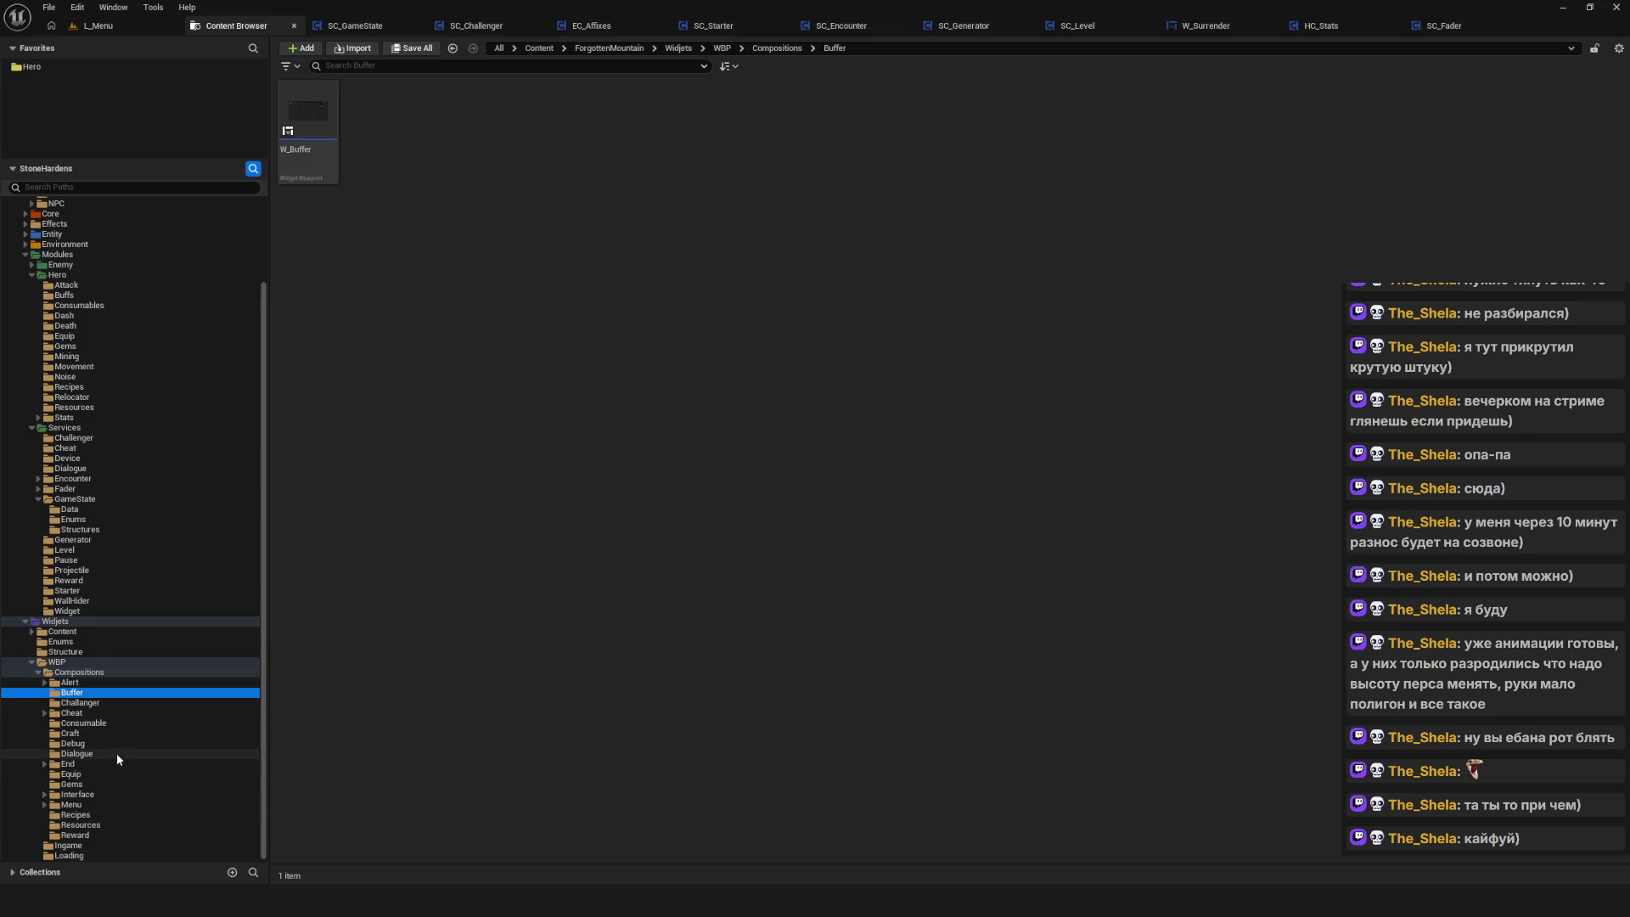
Browse to WBP > Loading and open the W_Fadeout widget blueprint in the designer
click(56, 661)
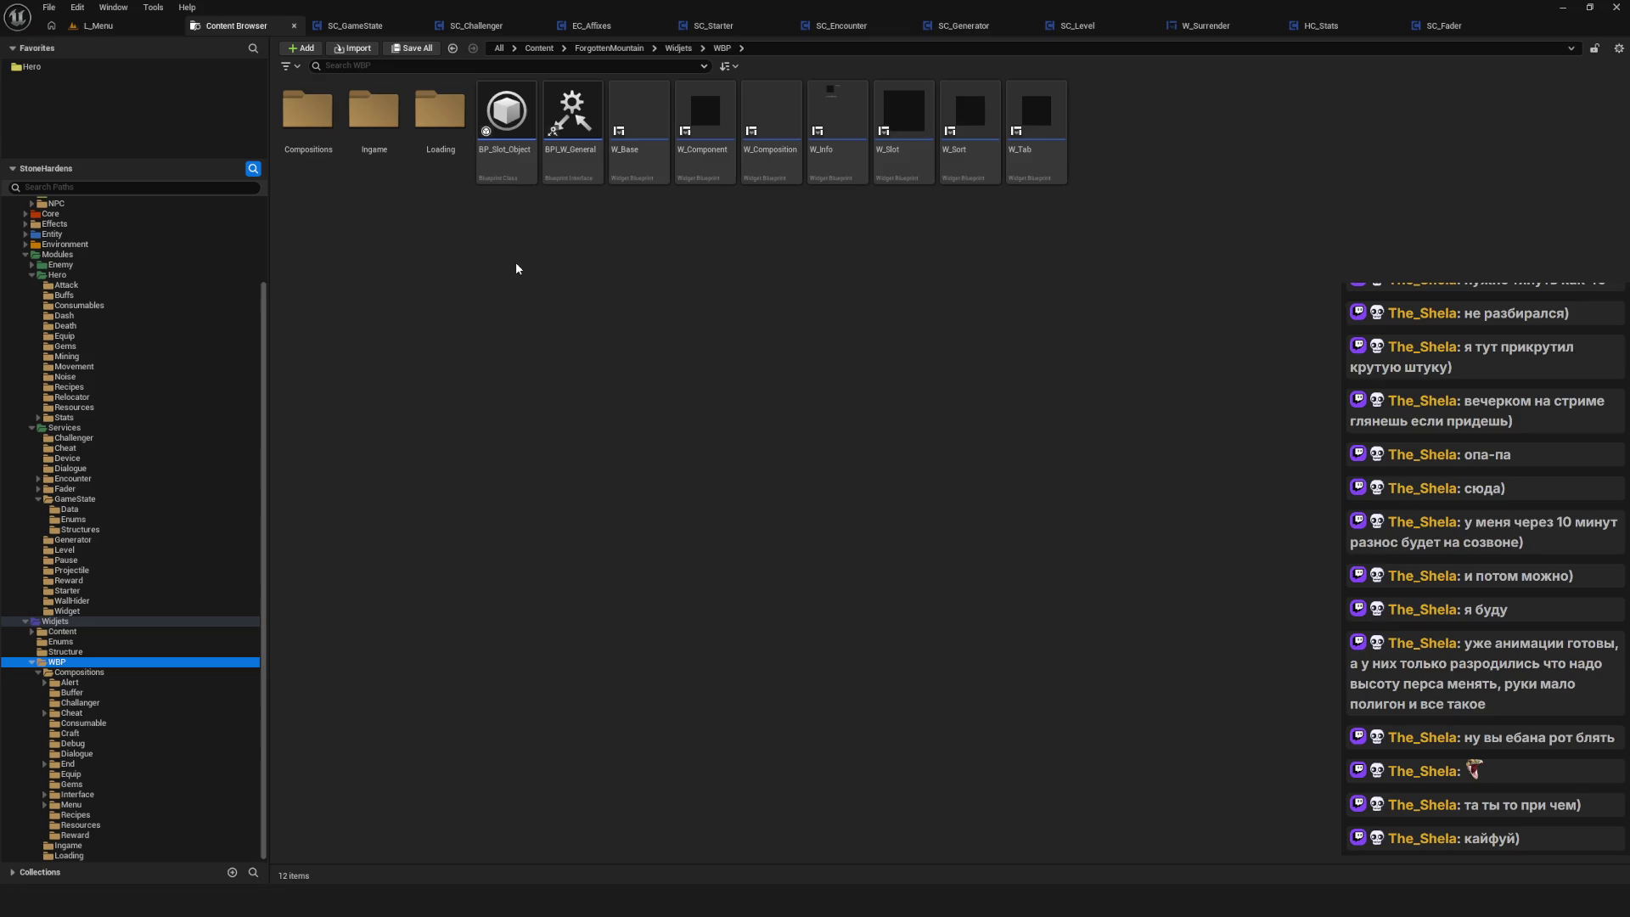
double_click(440, 110)
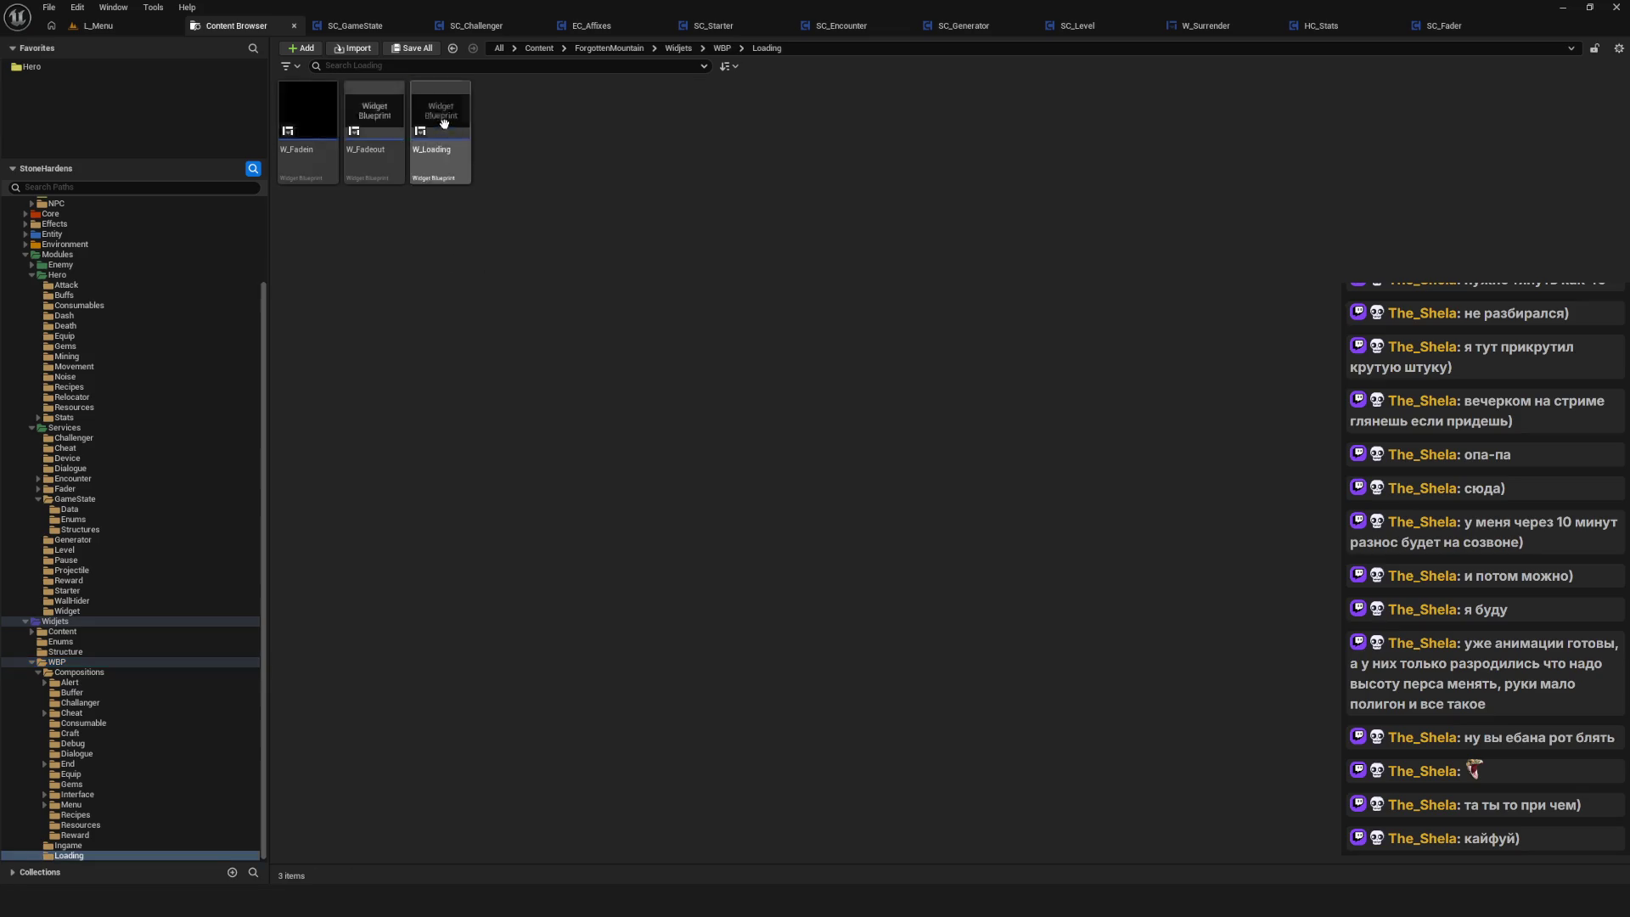
click(378, 115)
double_click(378, 116)
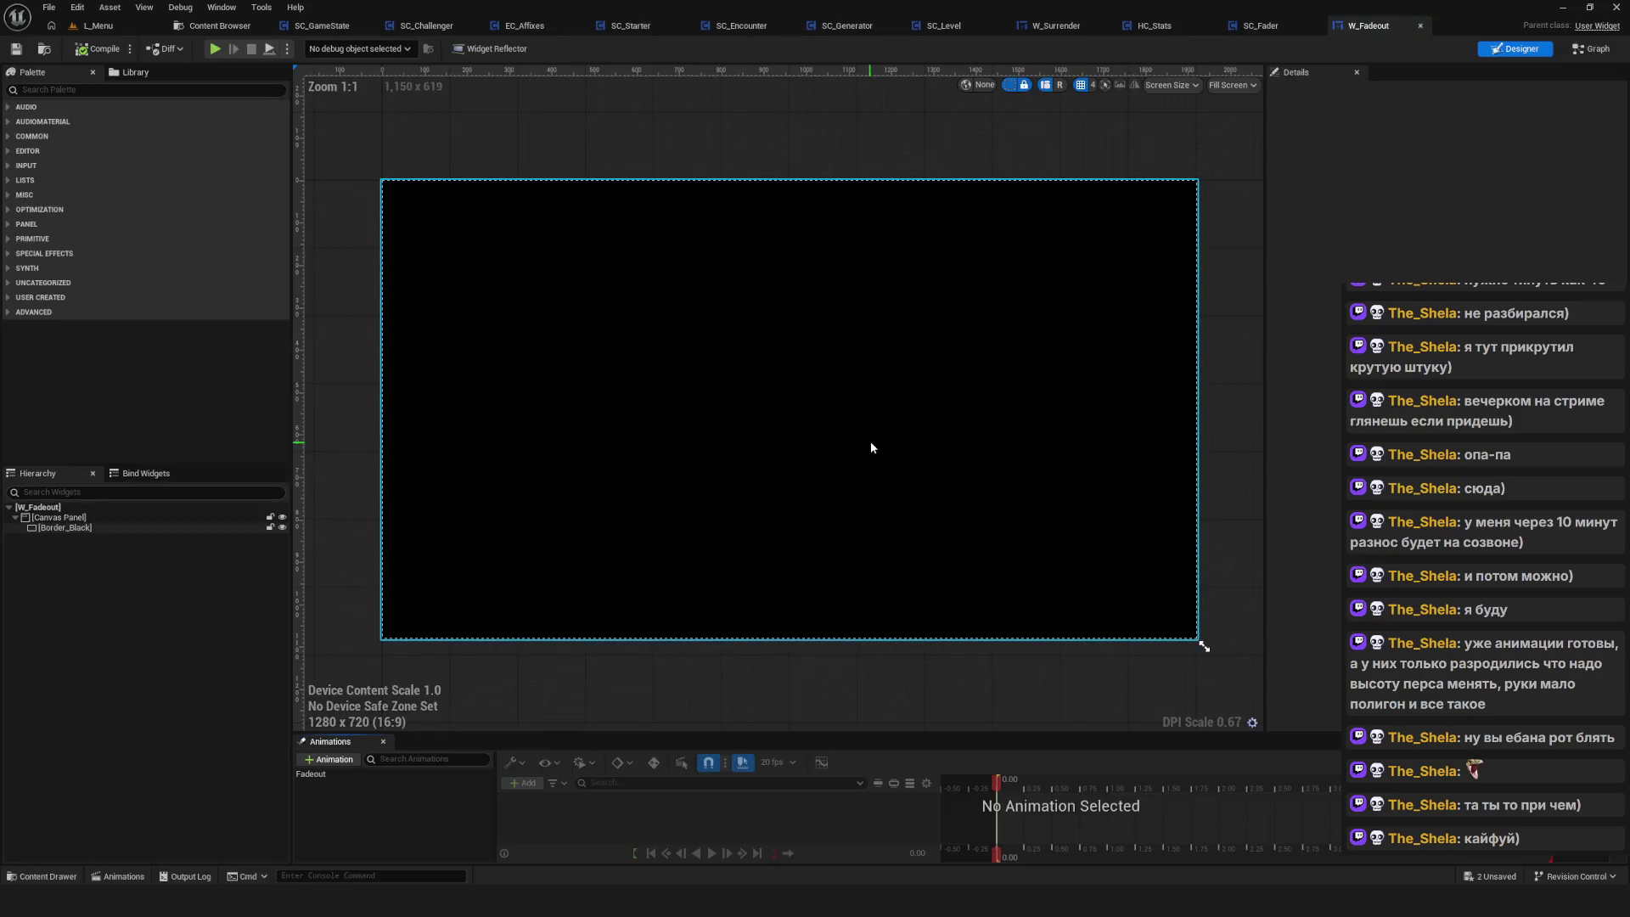
Enlarge the Animations panel and select the Fadeout animation to show its tracks
mouse_move(693, 740)
mouse_down()
mouse_move(646, 553)
mouse_move(577, 606)
mouse_up()
click(360, 645)
scroll(827, 350, down, 6)
scroll(854, 395, up, 4)
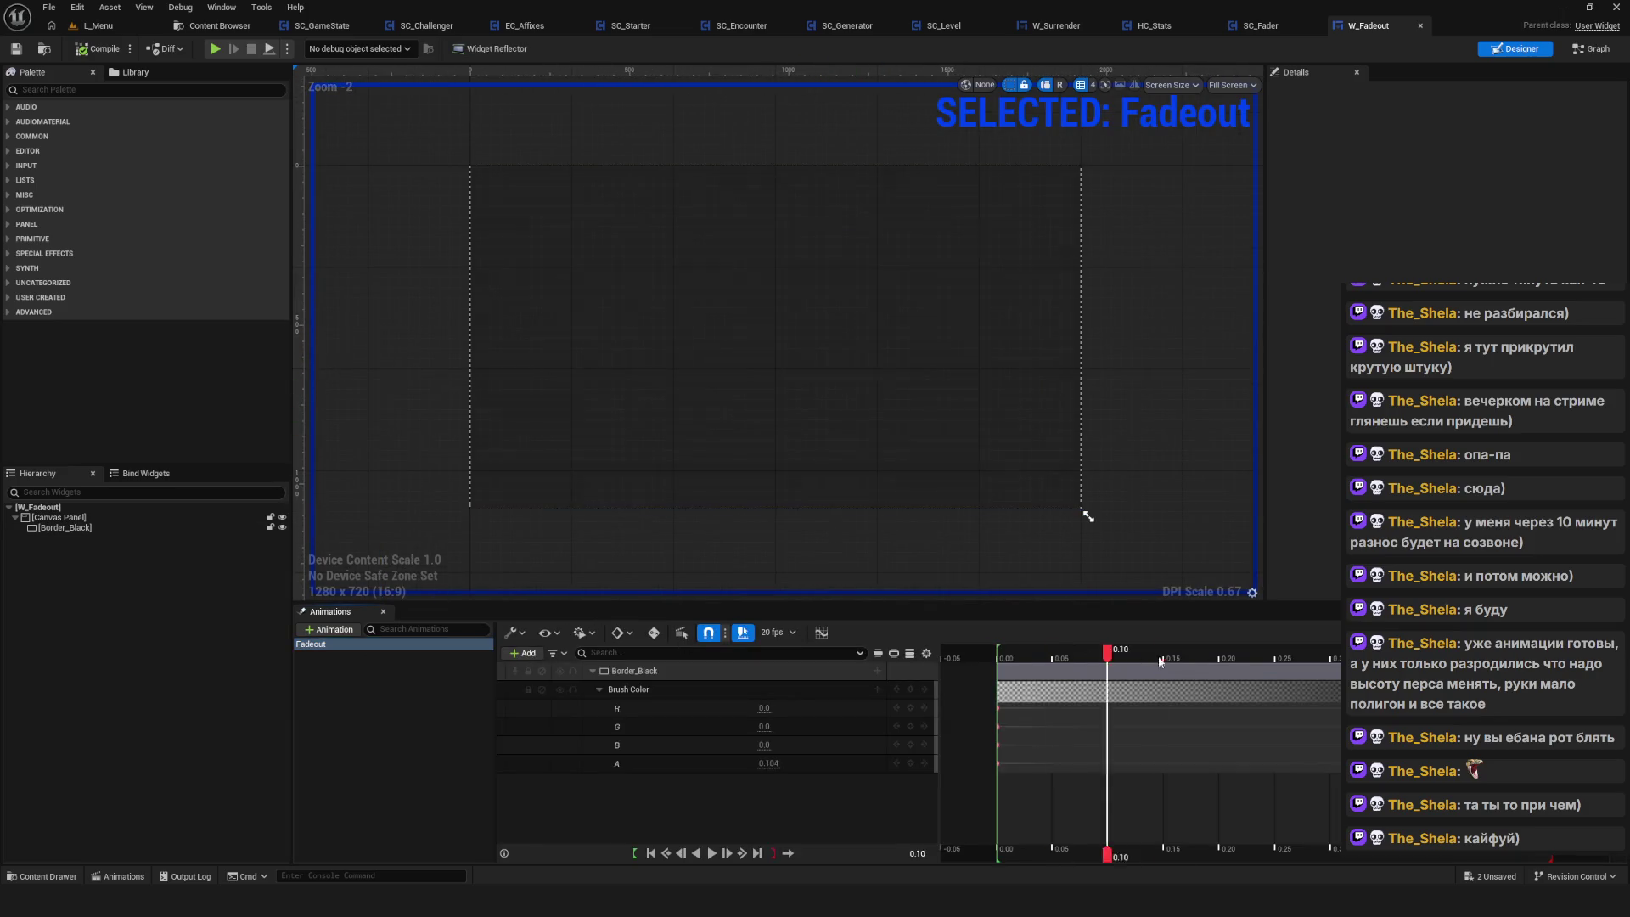
Preview Fadeout fading the canvas to black, then select Border_Black to see its Brush Color track
click(988, 650)
key(space)
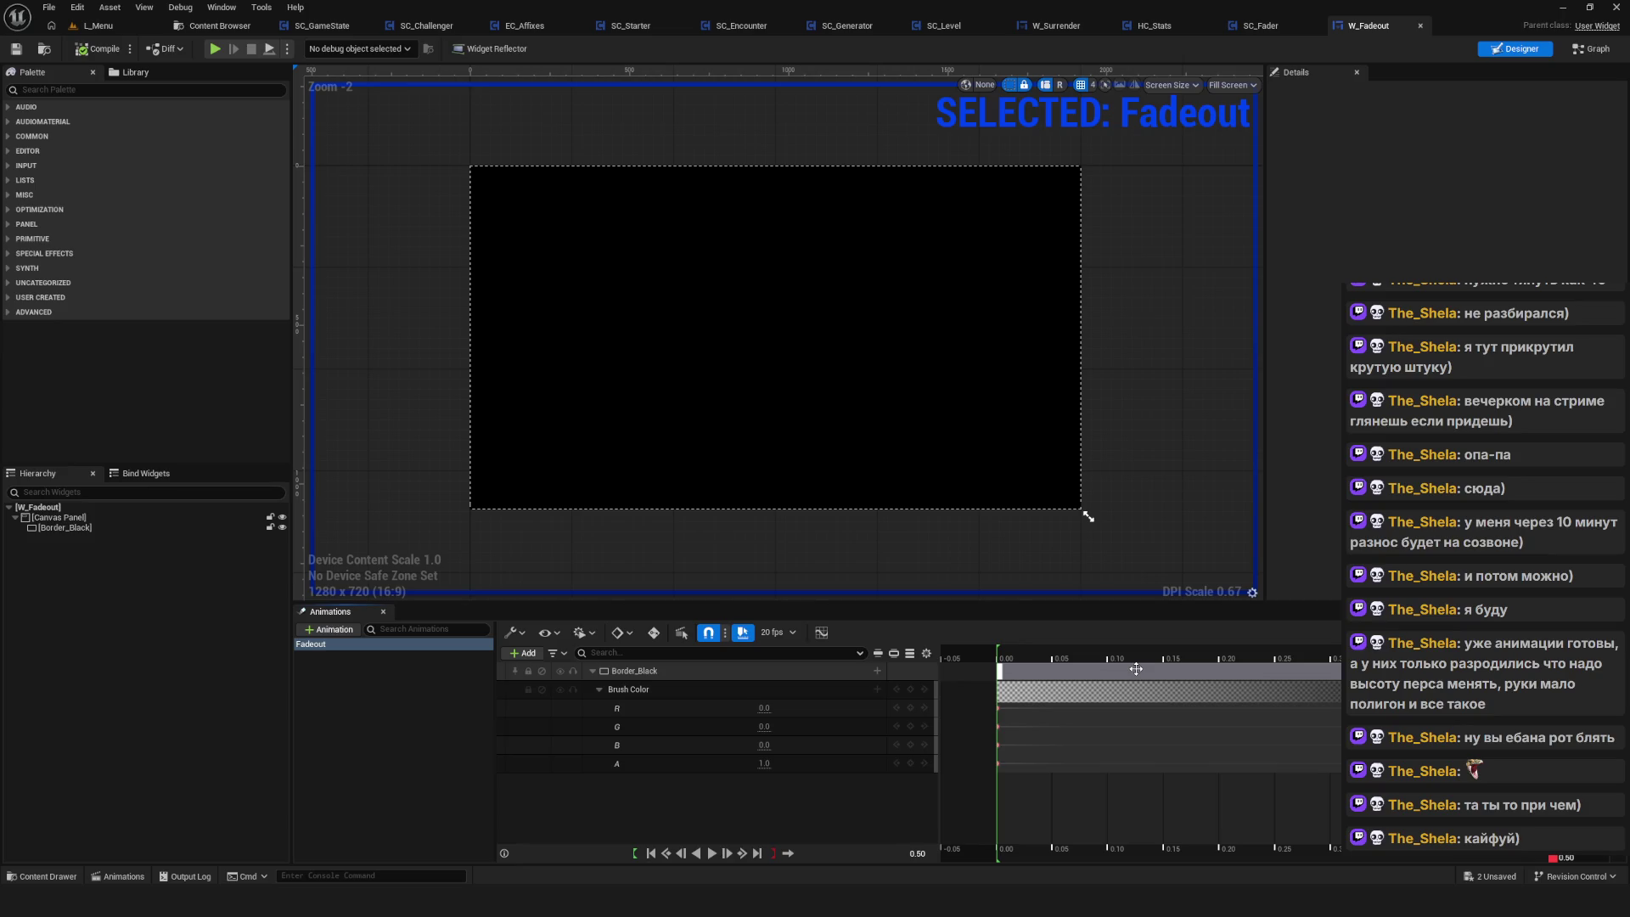
click(1090, 517)
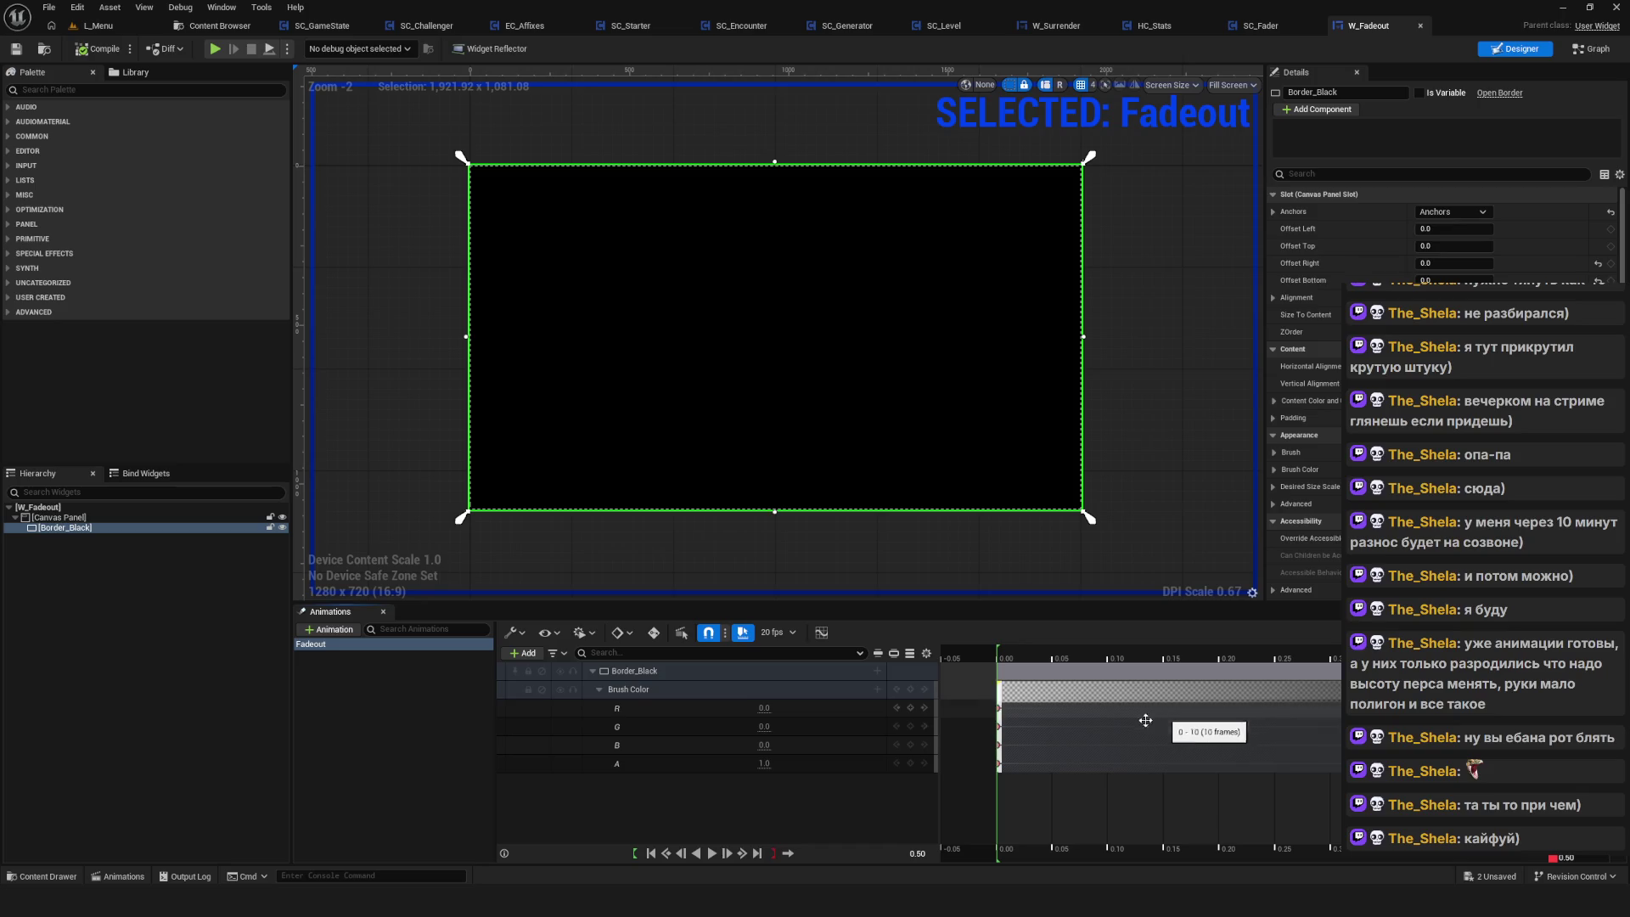
click(339, 647)
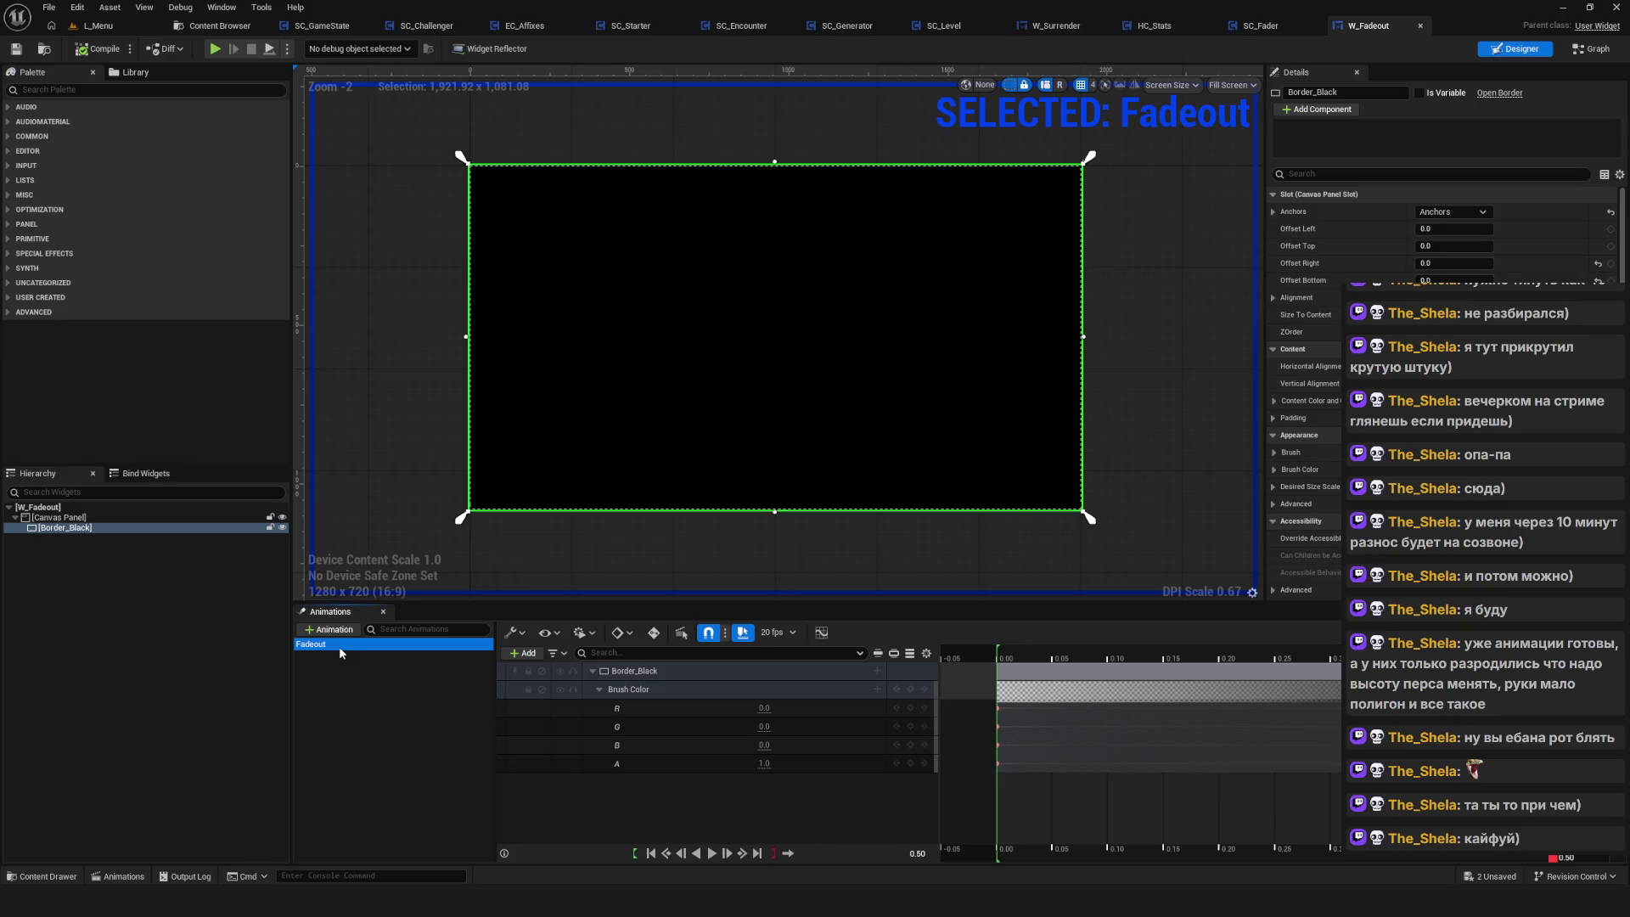
right_click(337, 643)
click(314, 667)
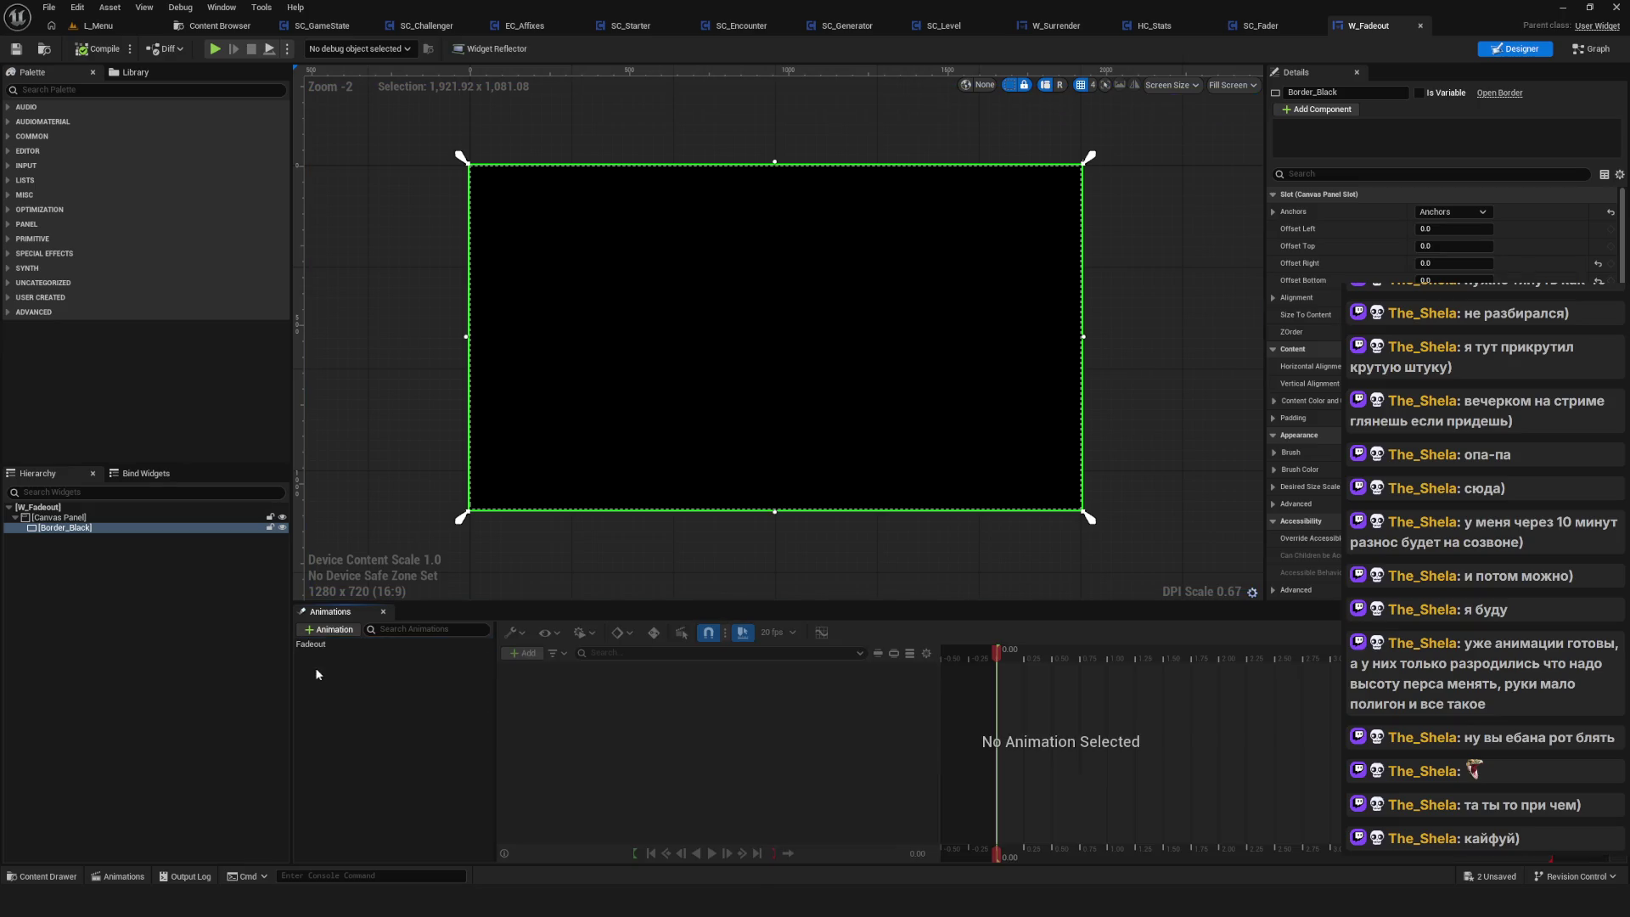
click(326, 644)
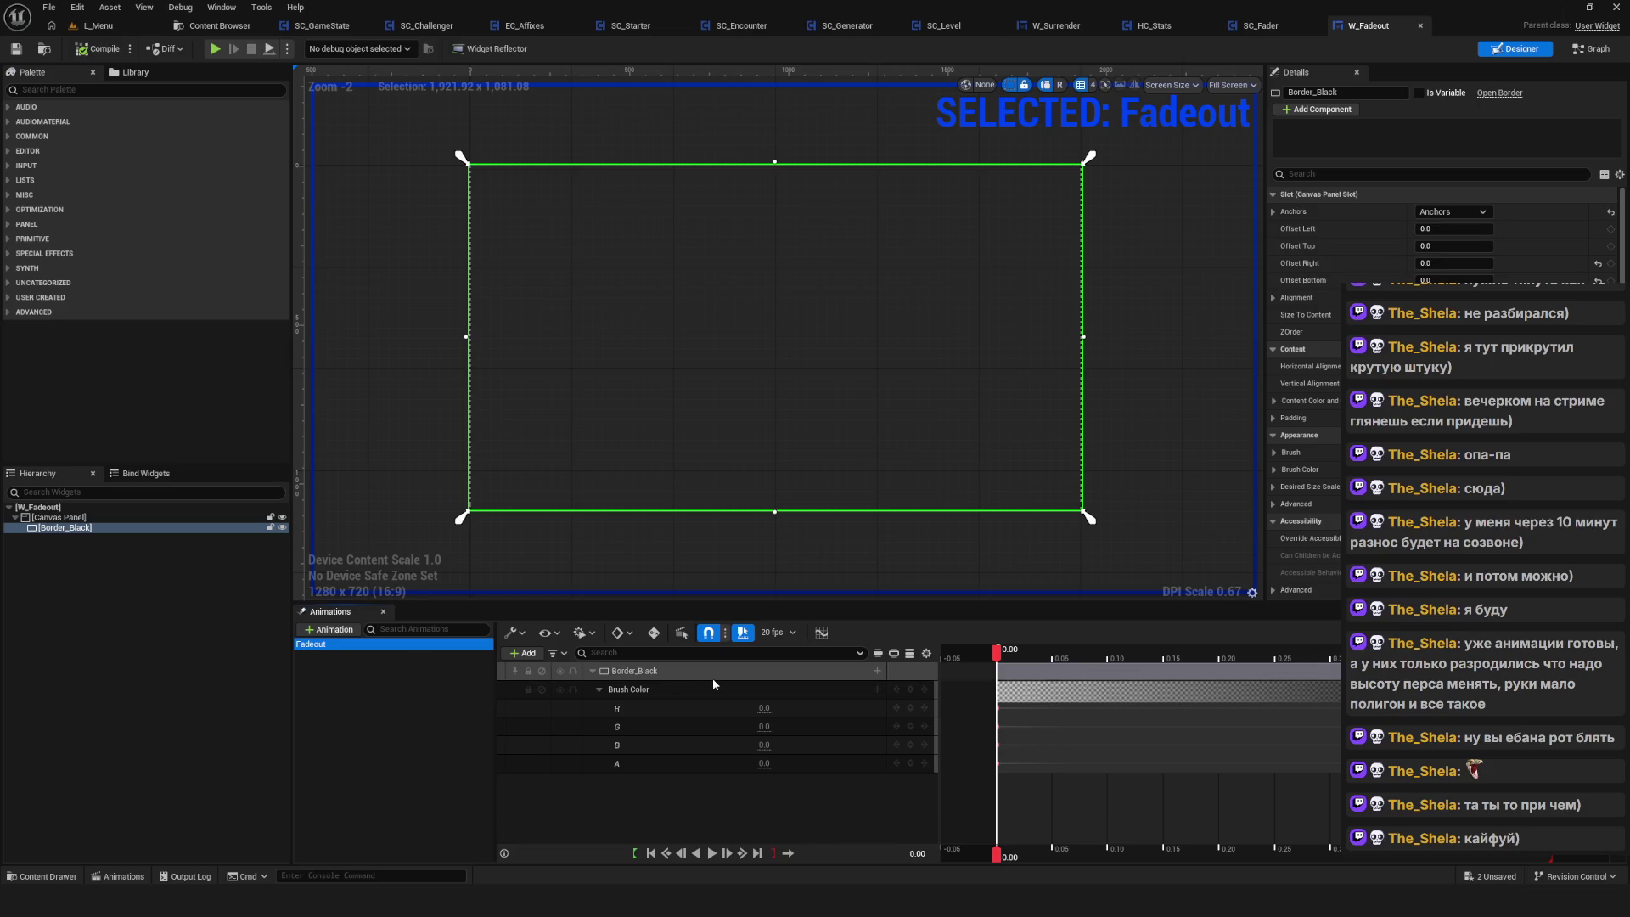
click(880, 645)
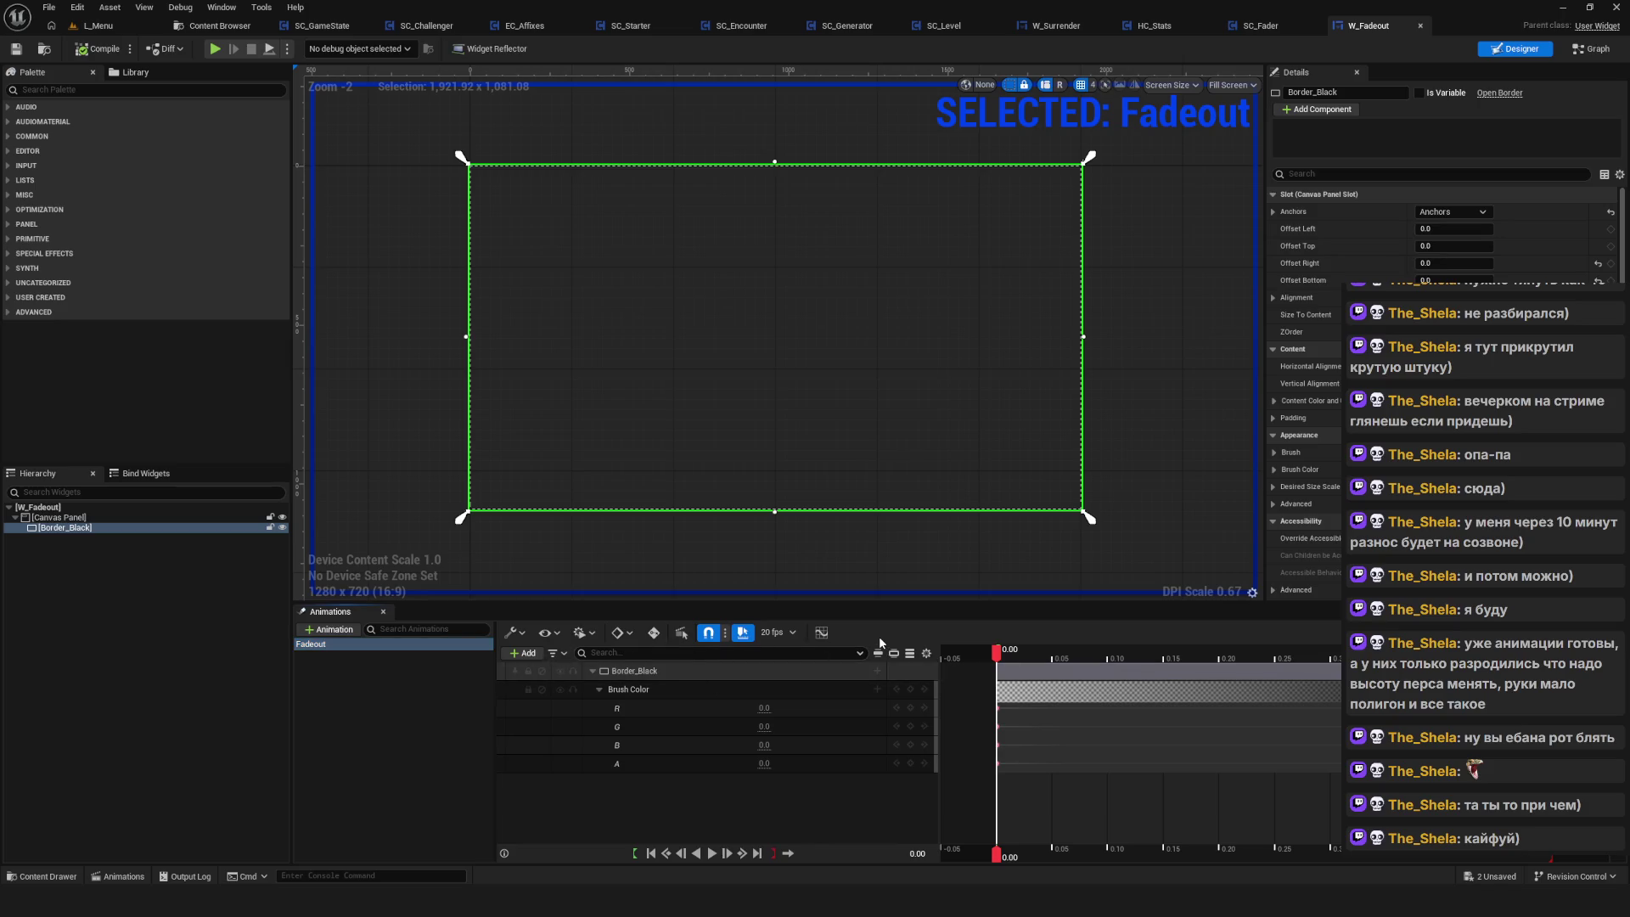
right_click(747, 808)
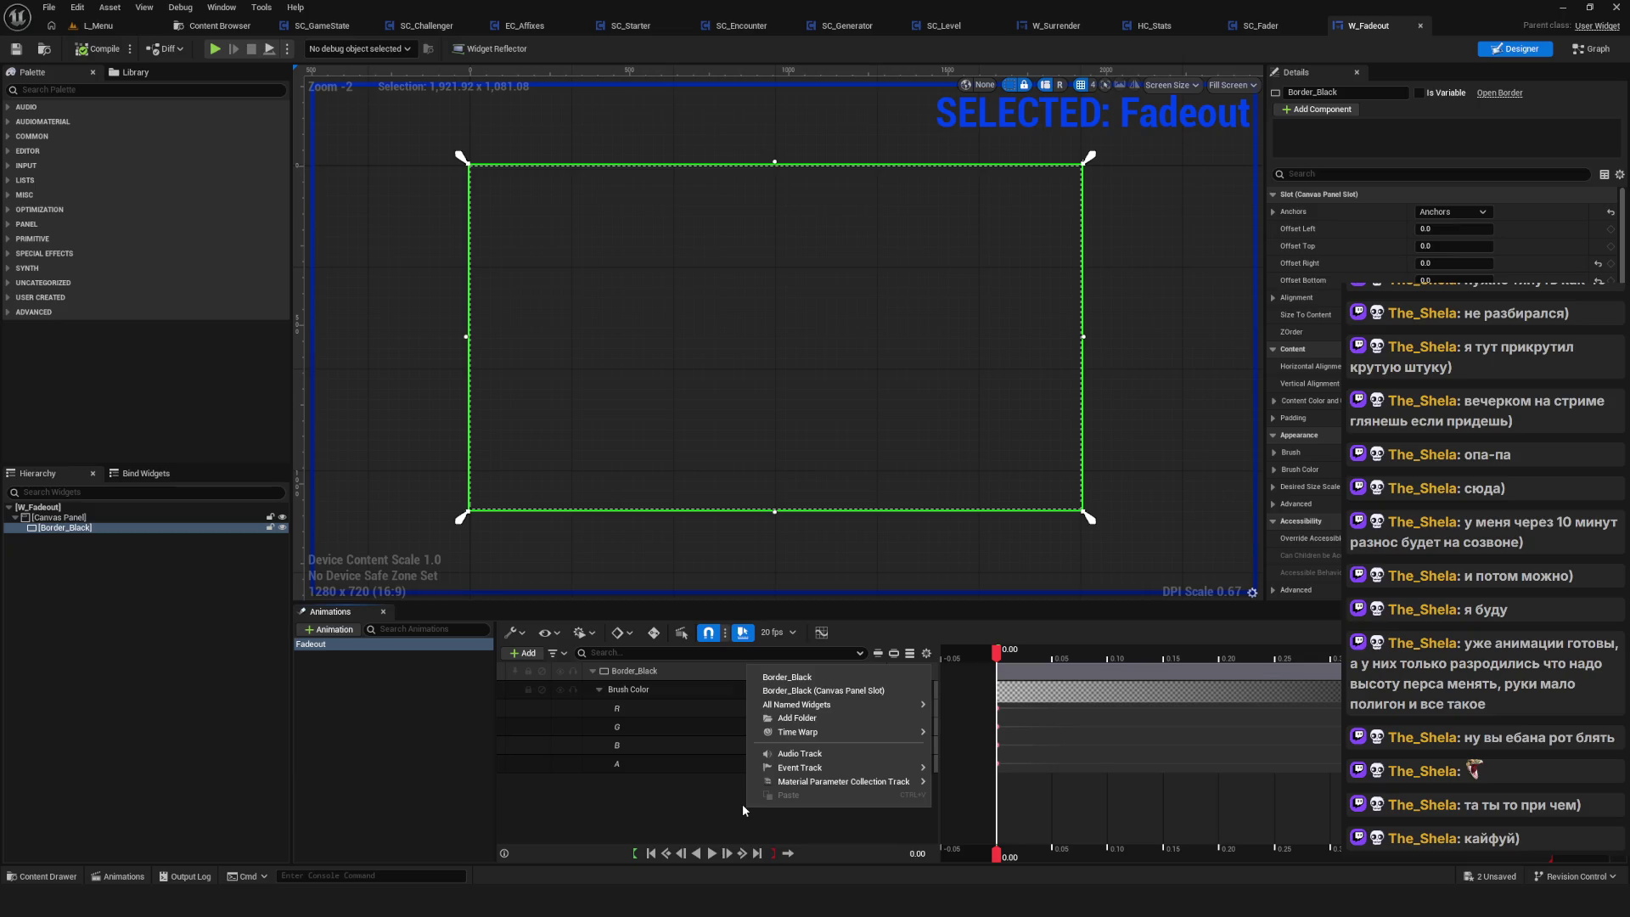
right_click(1224, 728)
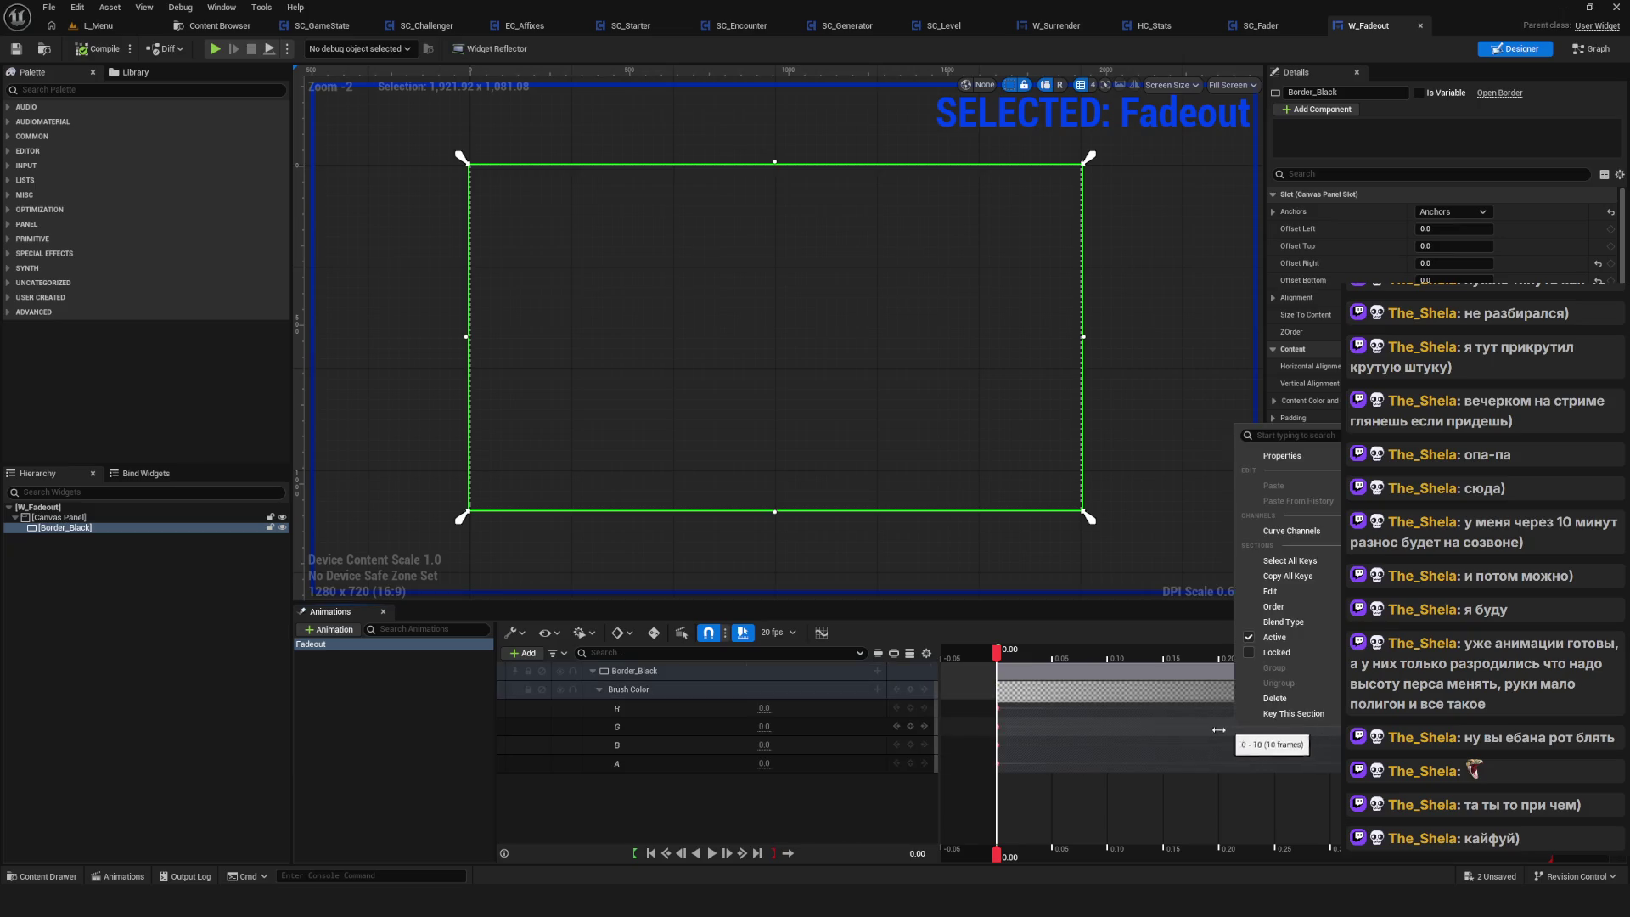
right_click(1117, 693)
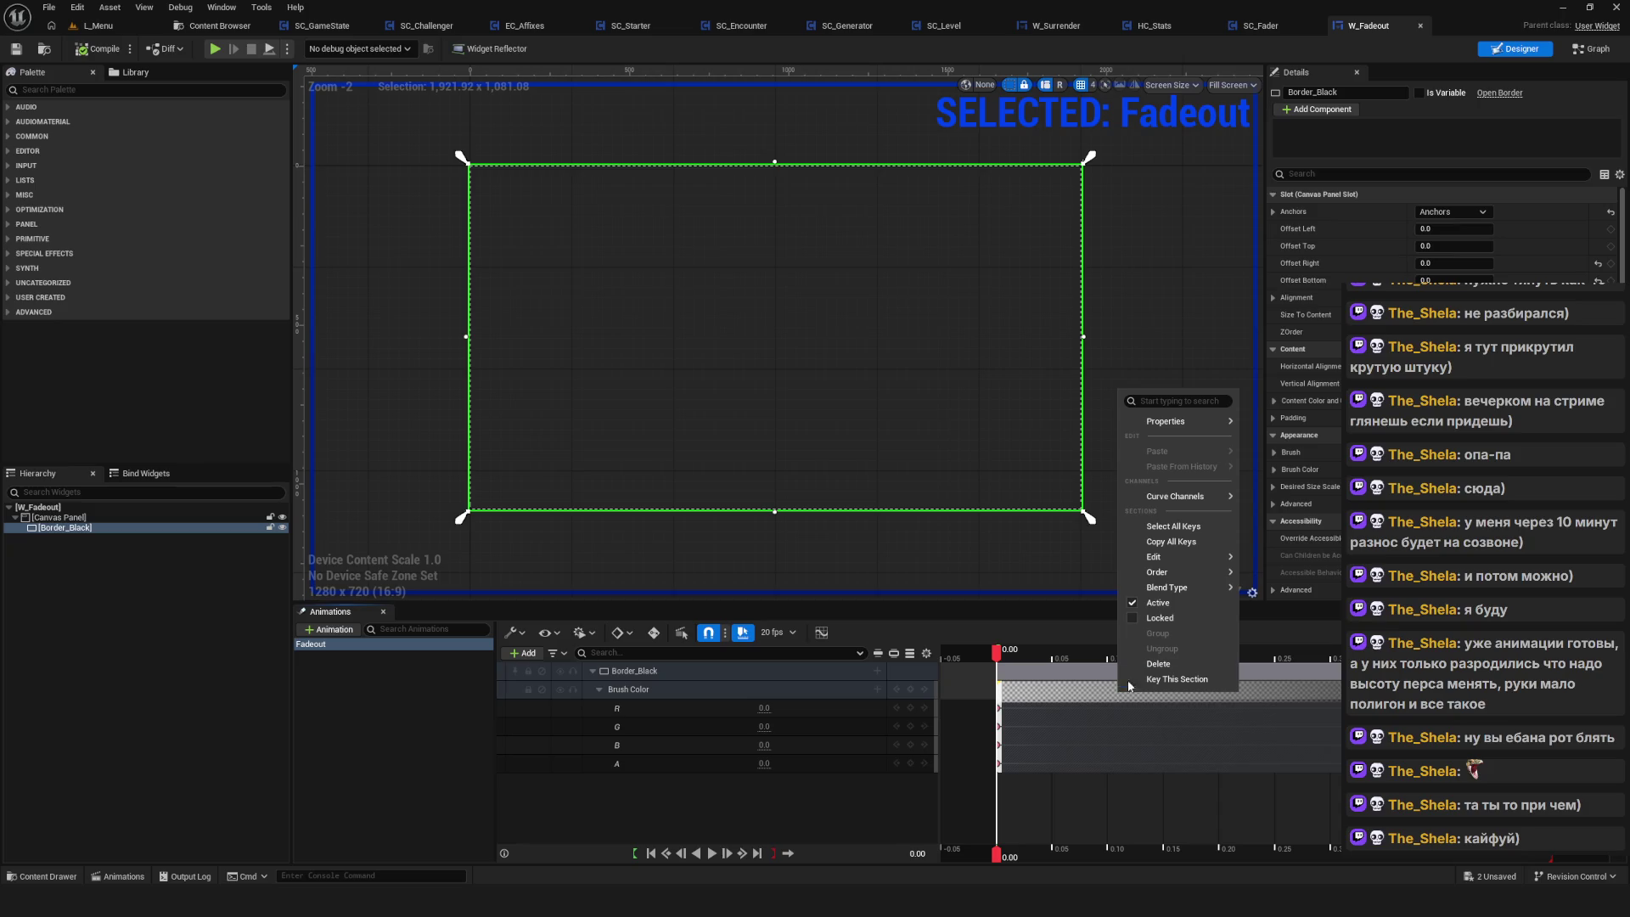
mouse_move(1176, 423)
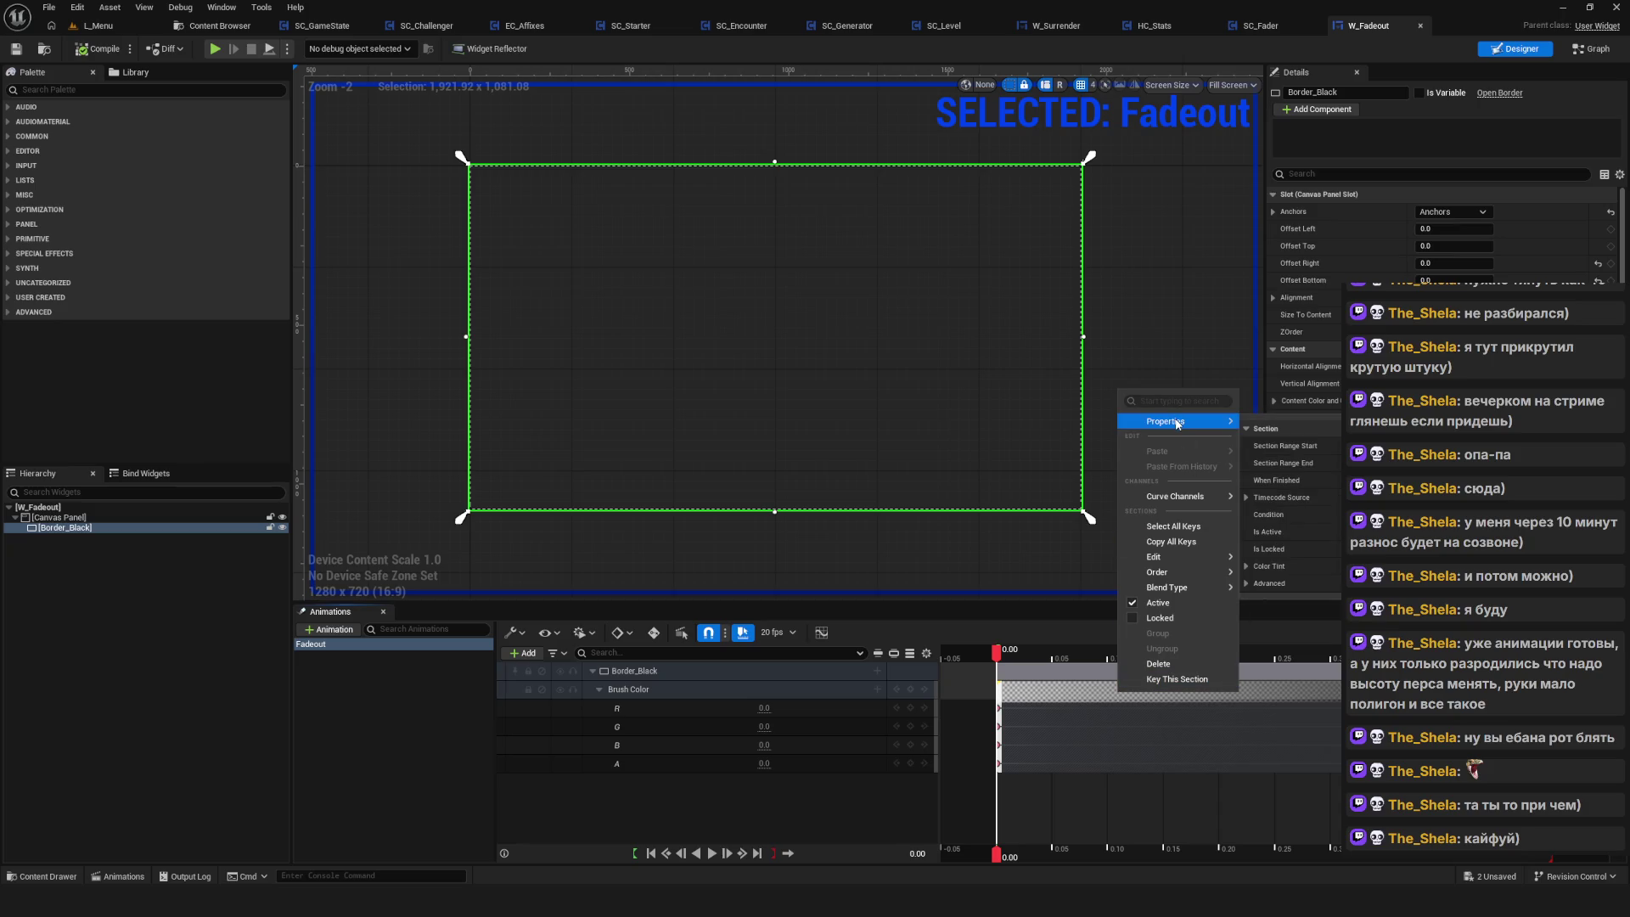
click(1147, 569)
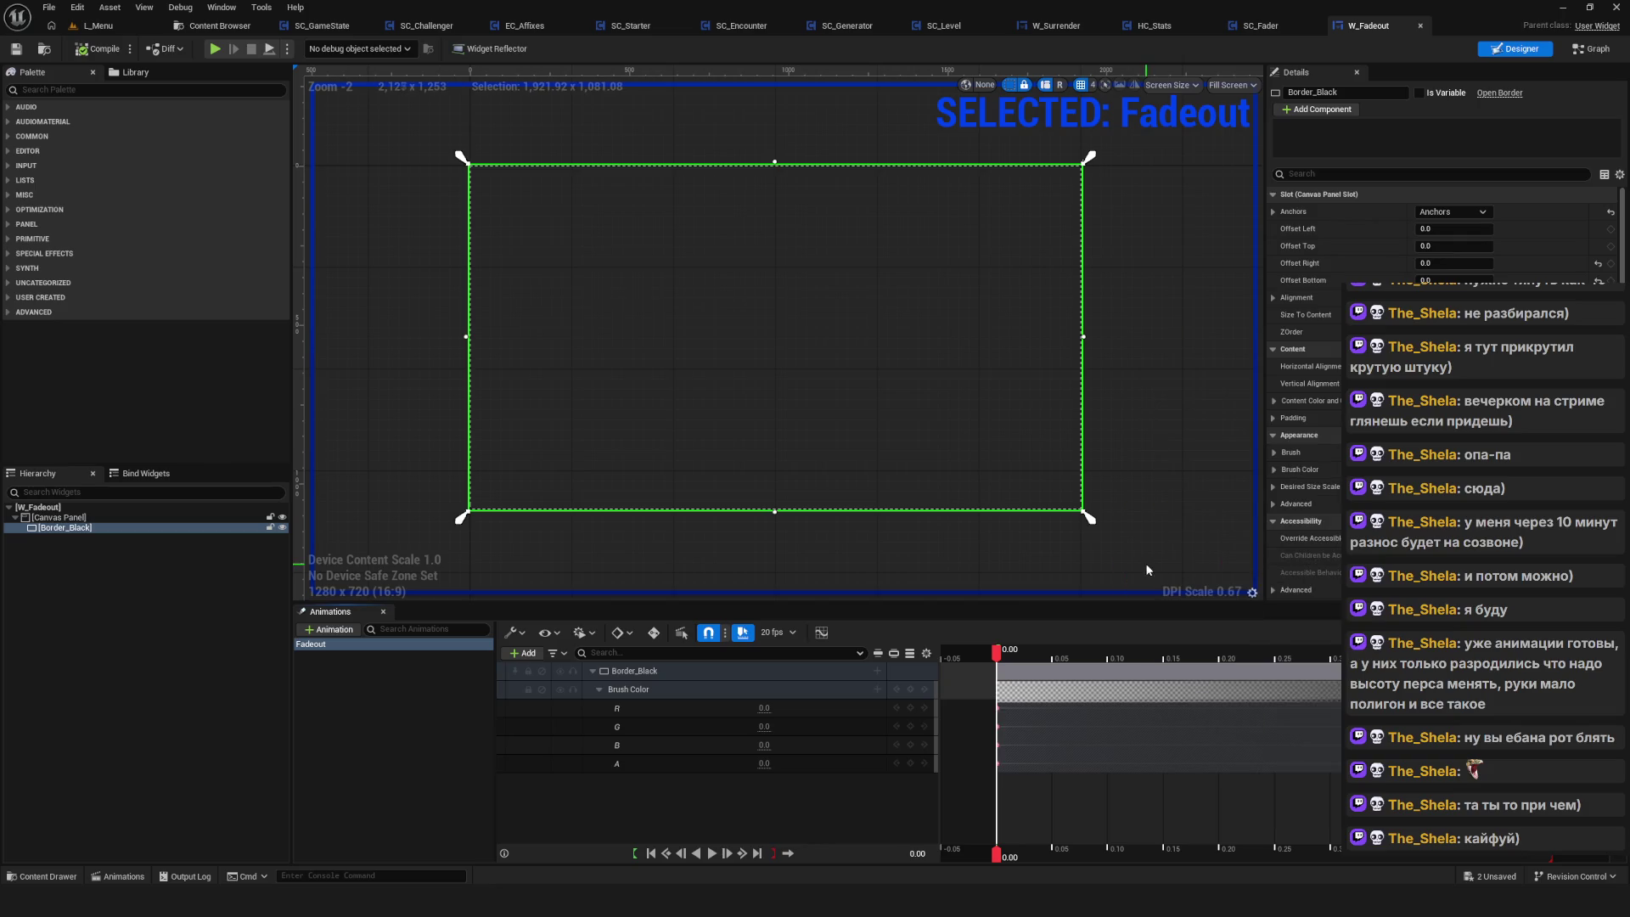